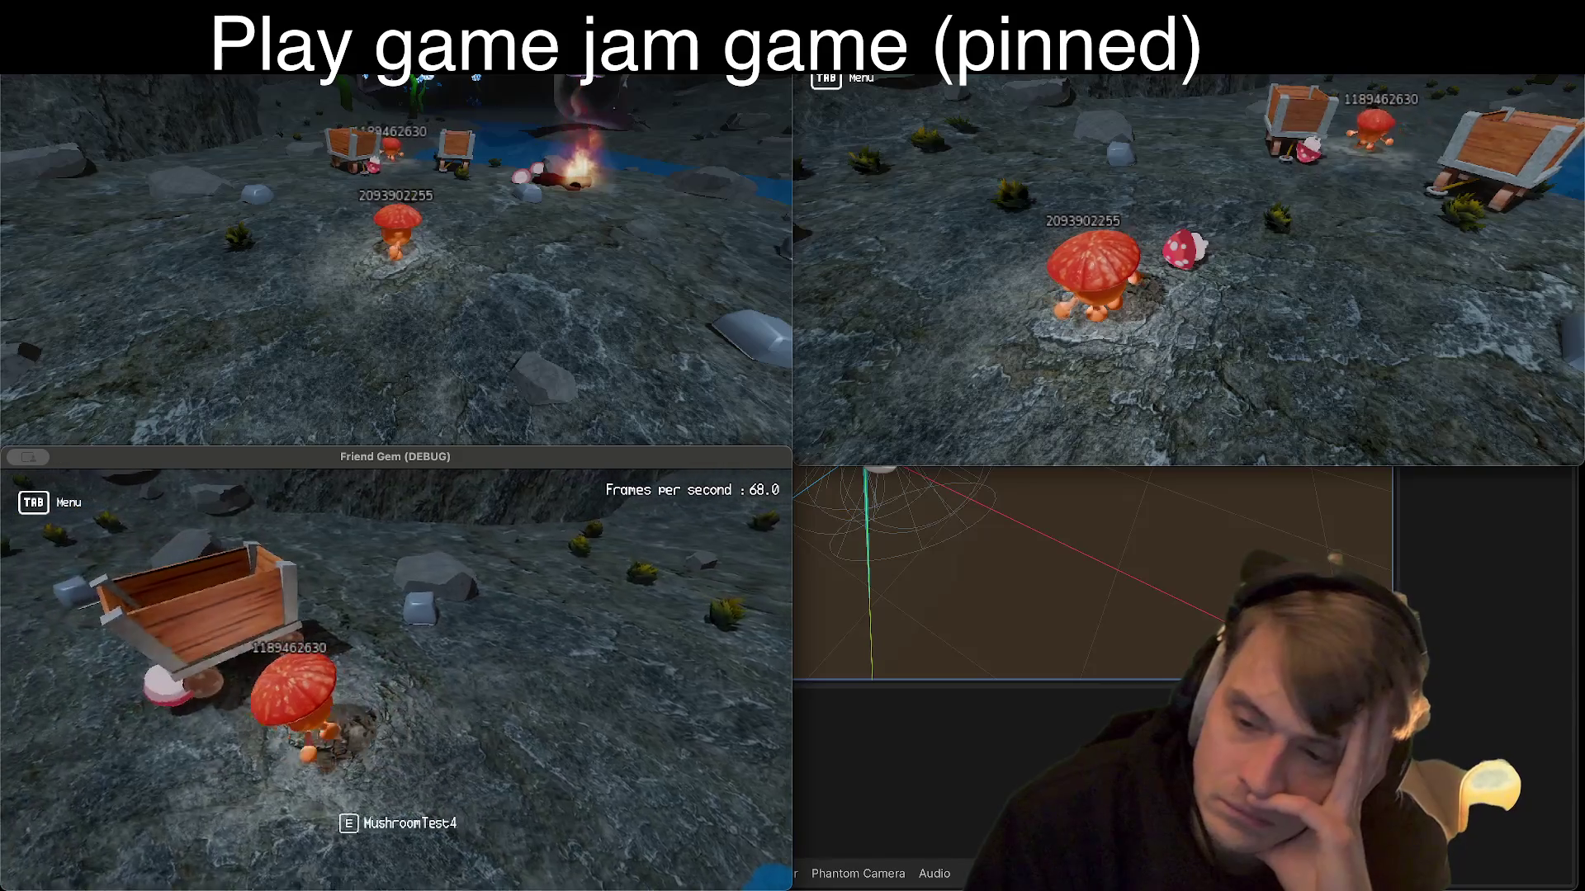
Step: Grab the cart's rope and tow the cart around the cave floor
key("e")
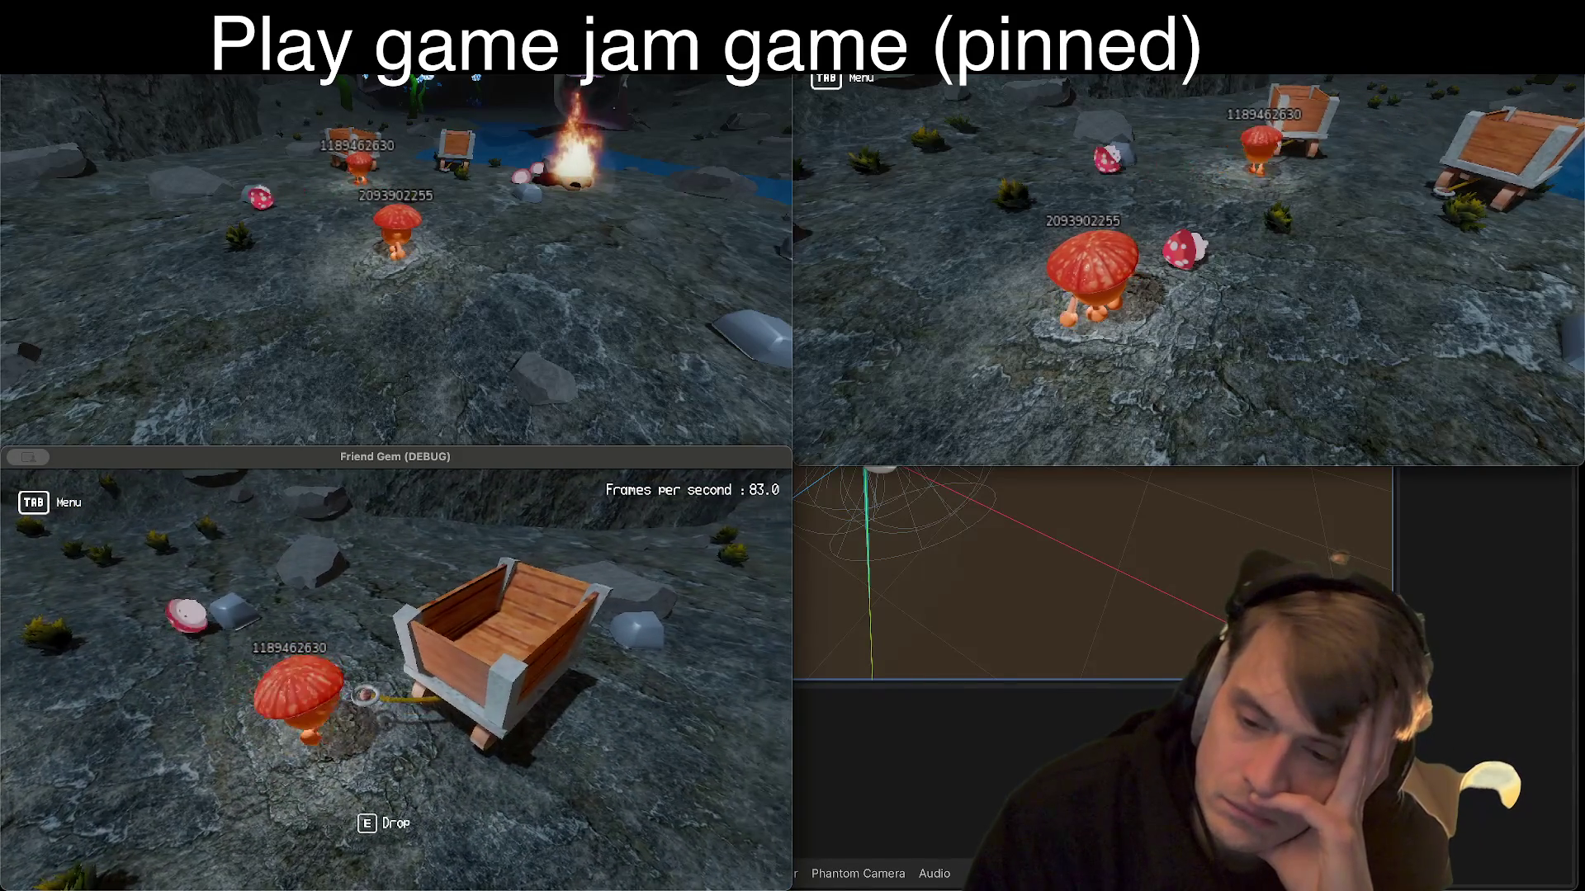
key("s")
key("w")
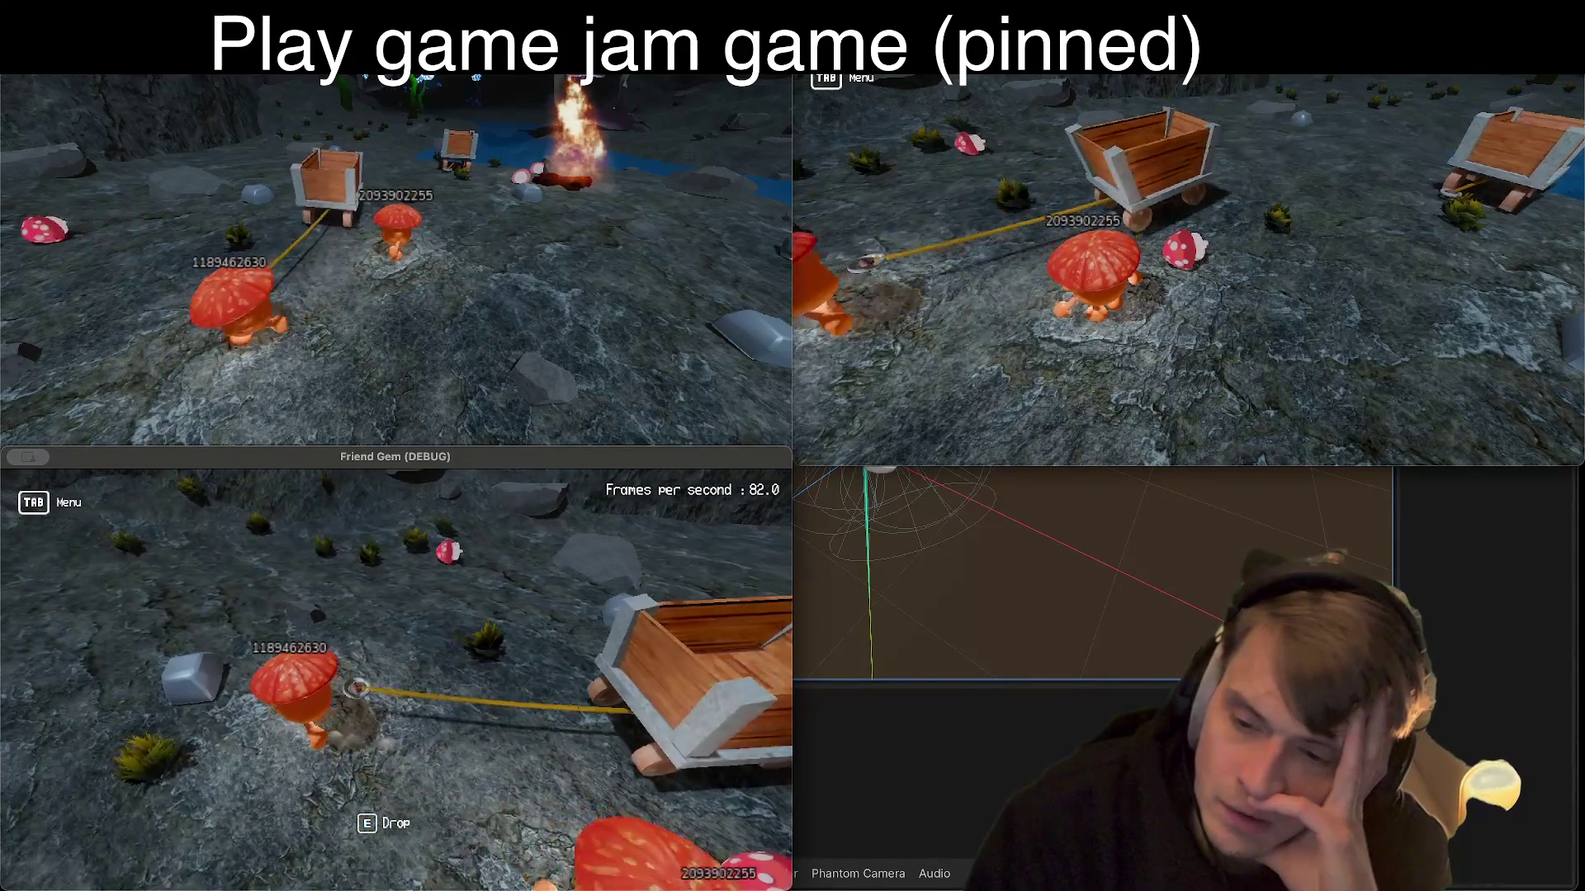
key("w")
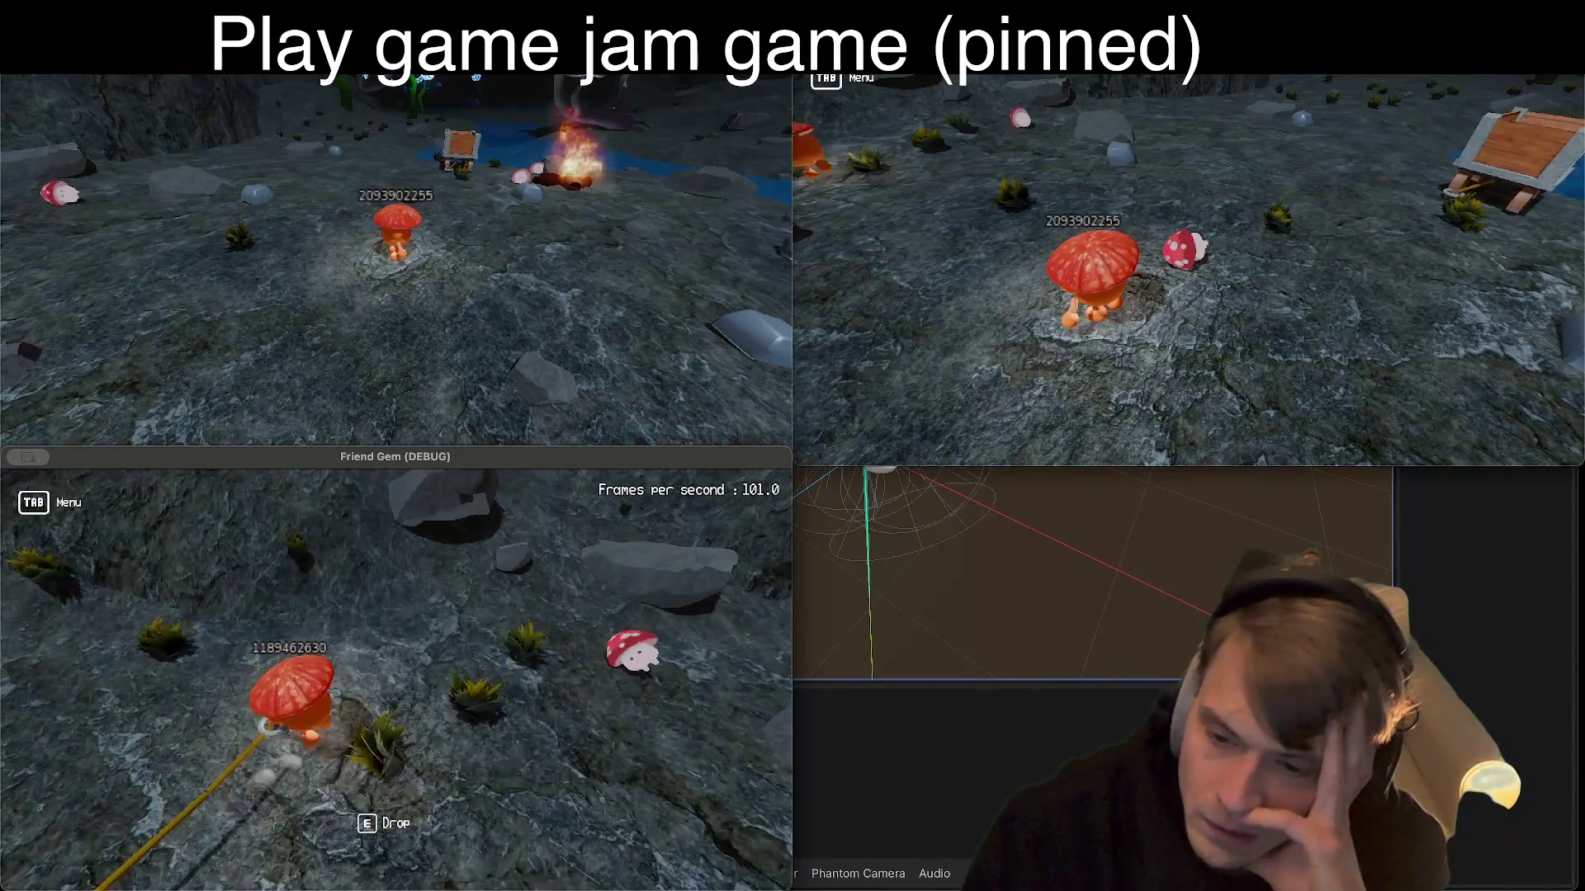
key("w")
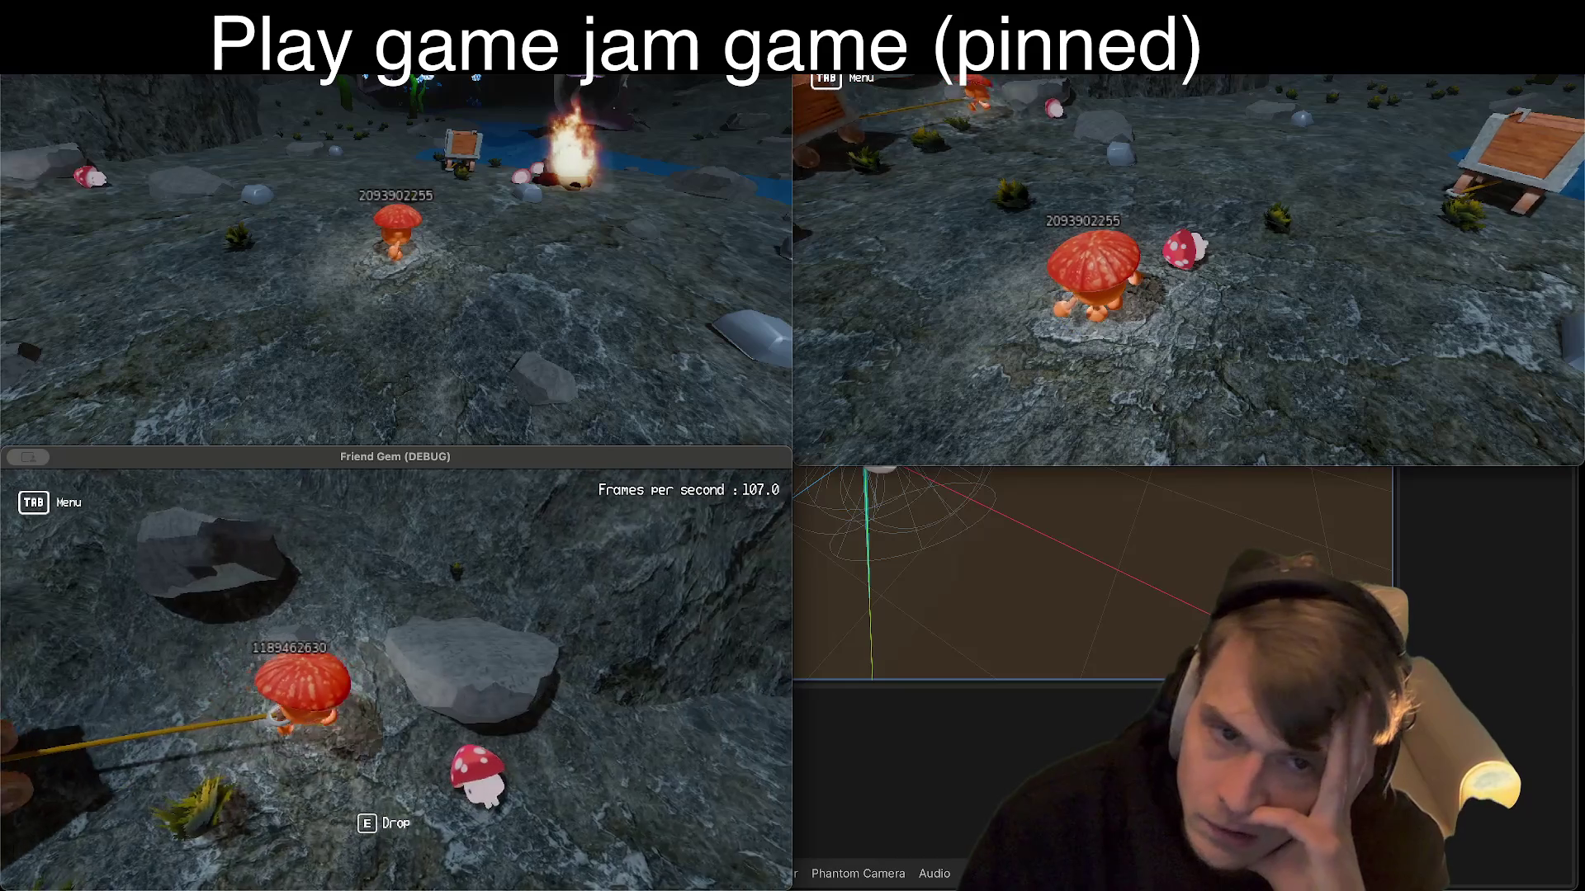
Step: Walk the other player to the campfire and back, then bring the Godot editor forward
key("w")
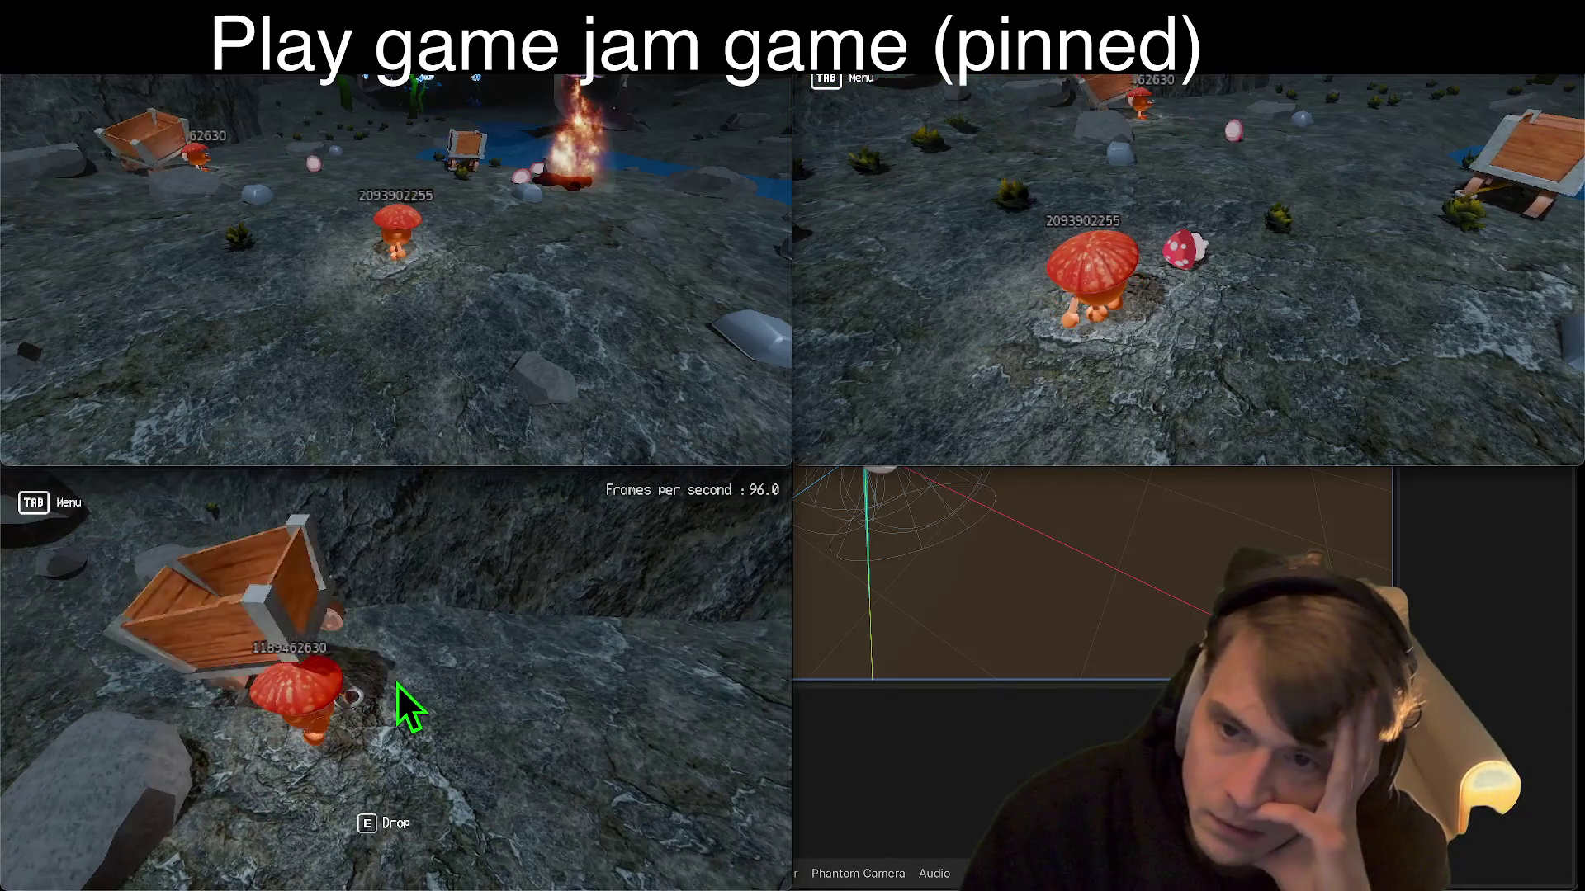
key("w")
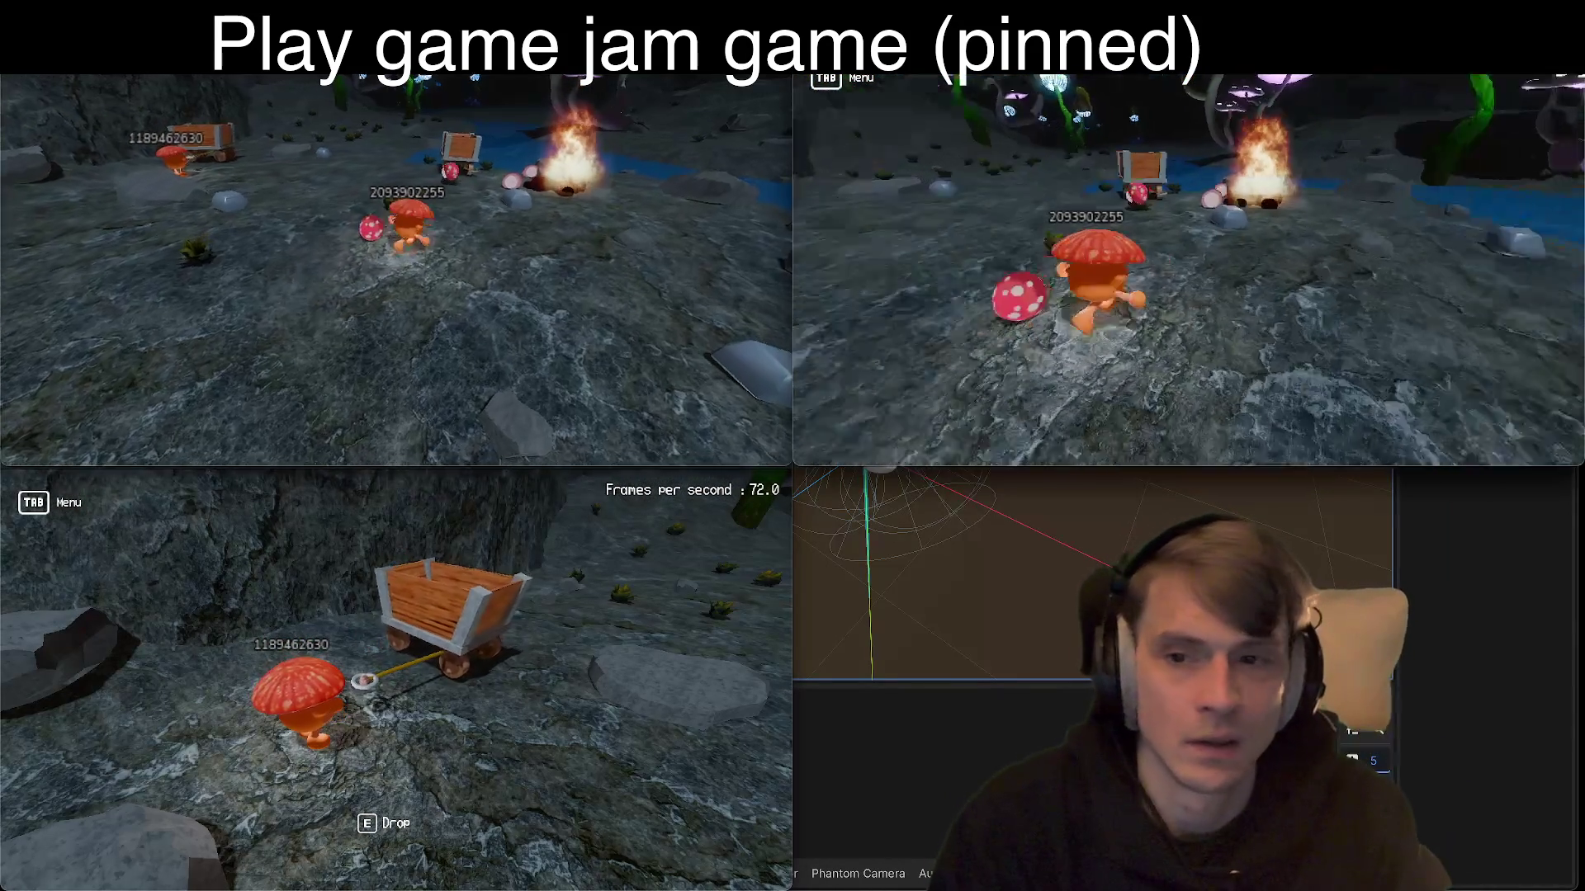
key("w")
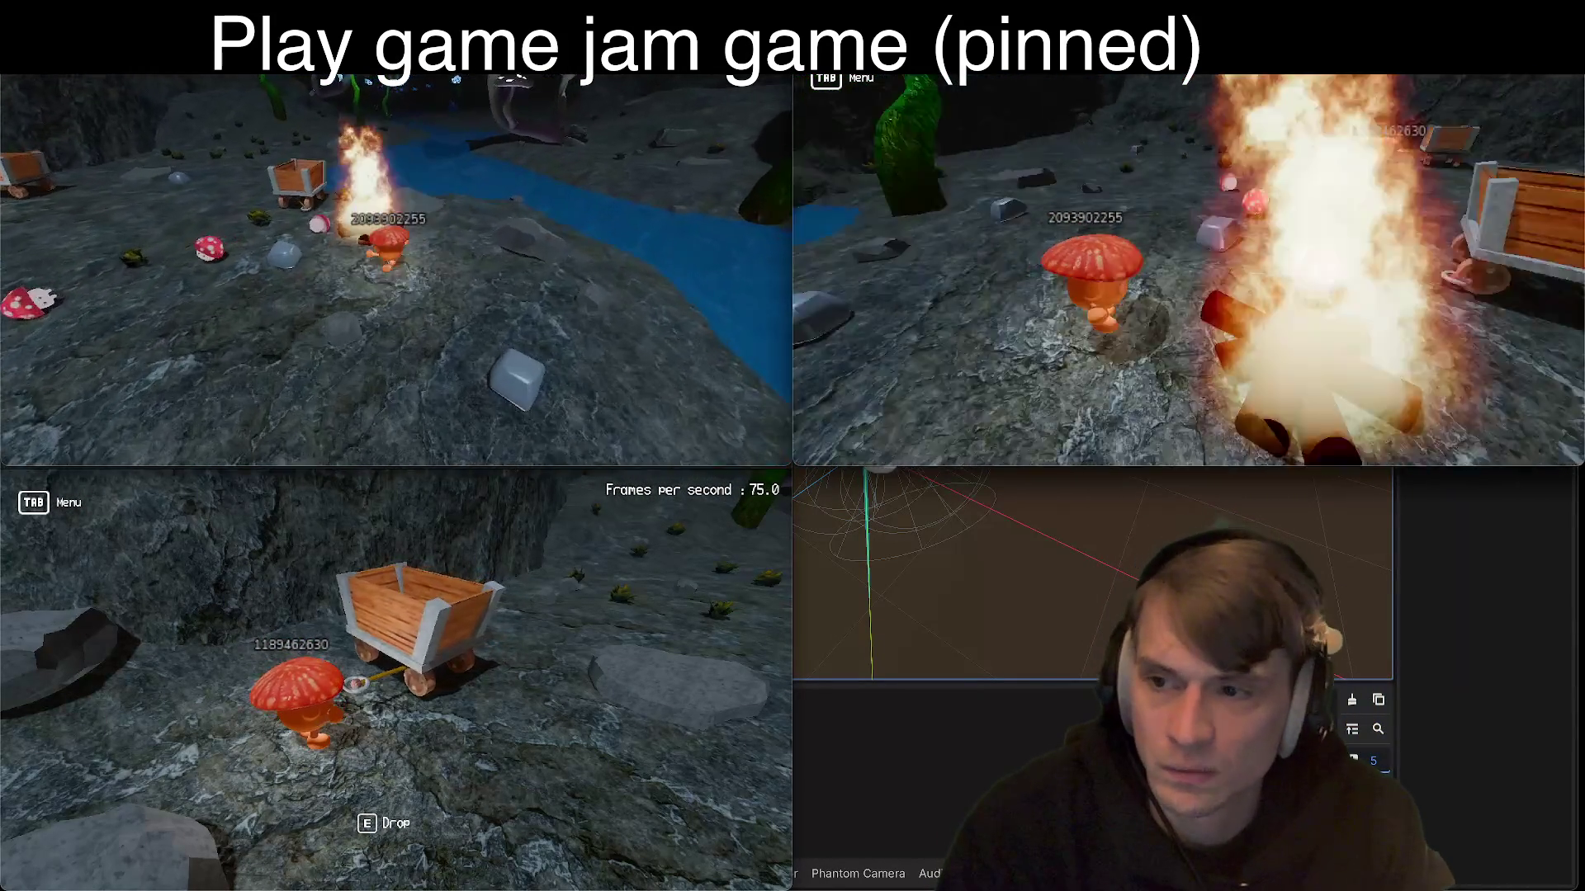
key("w")
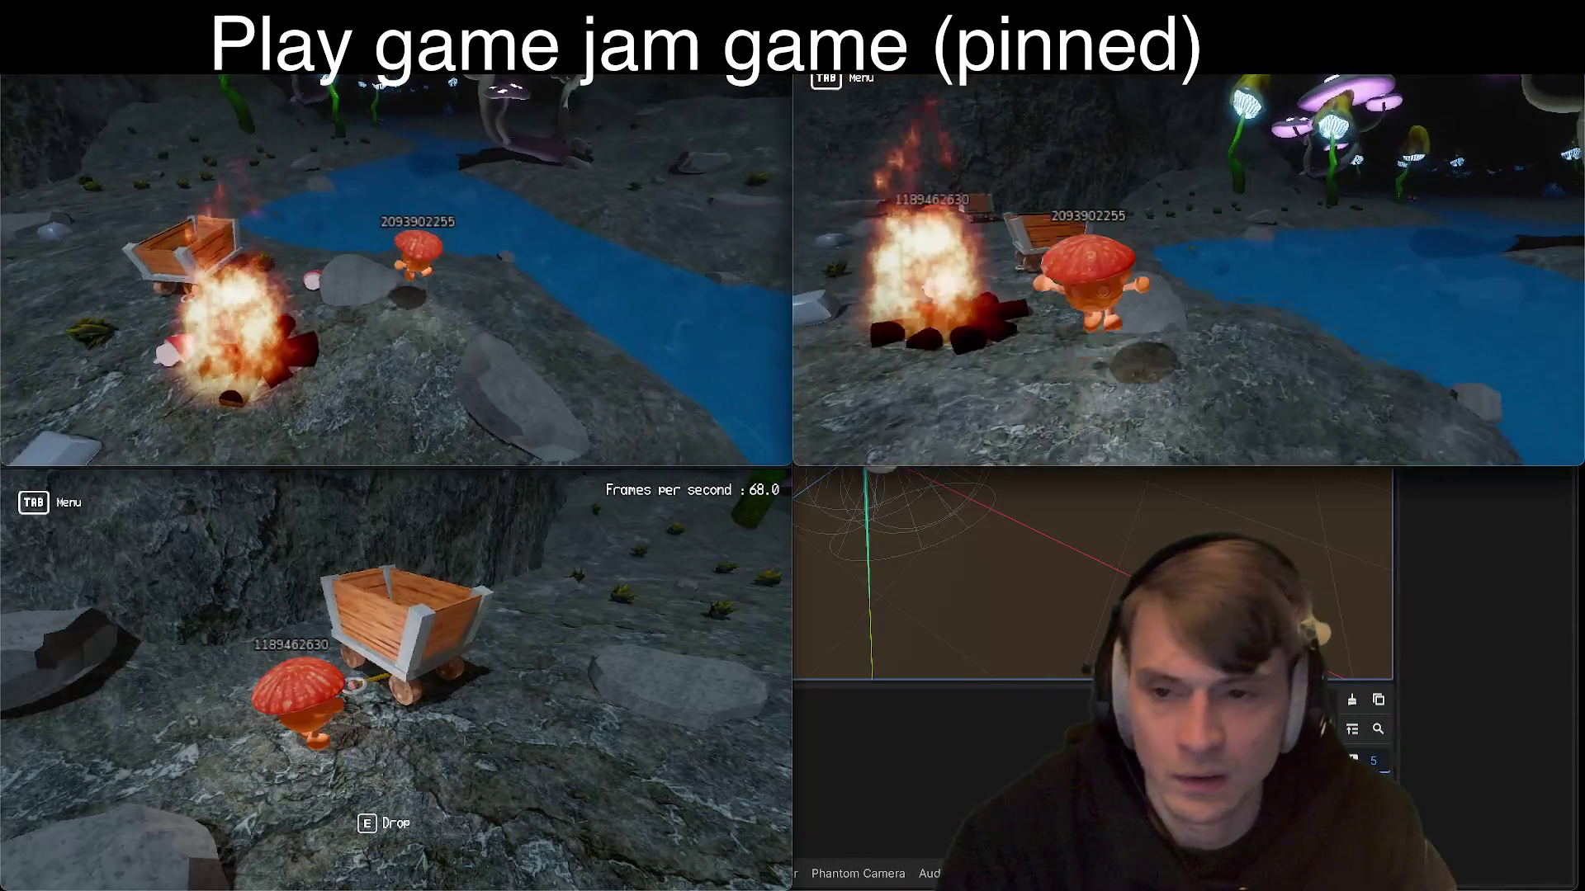
left_click(947, 752)
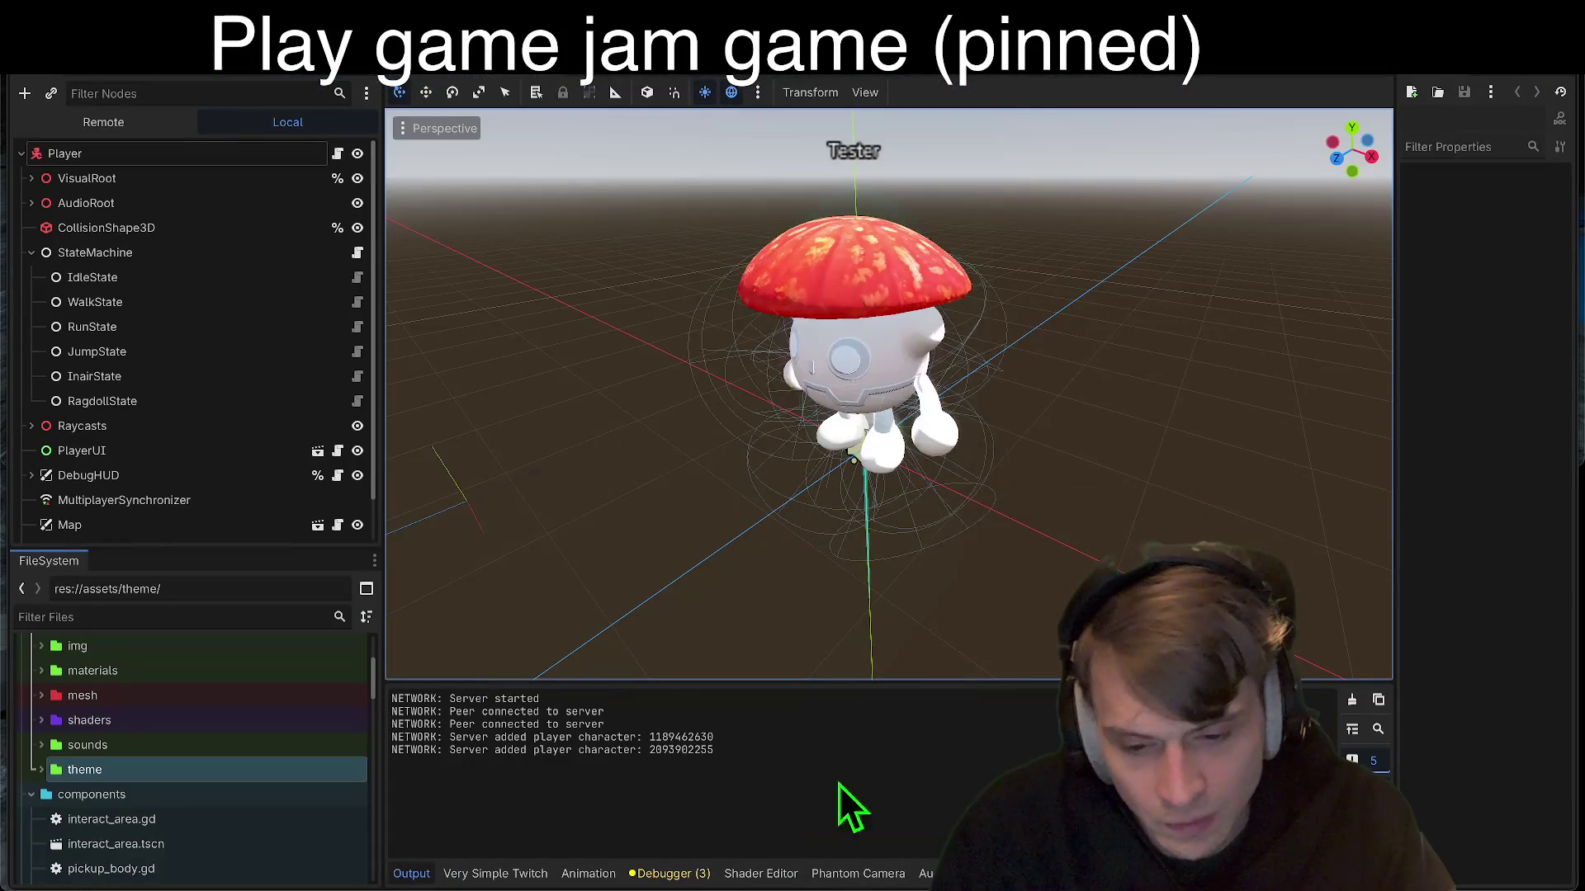
Step: Check Debugger Session 2, then Session 1's BPTC_RGBFU format warning, and return to the game
left_click(685, 866)
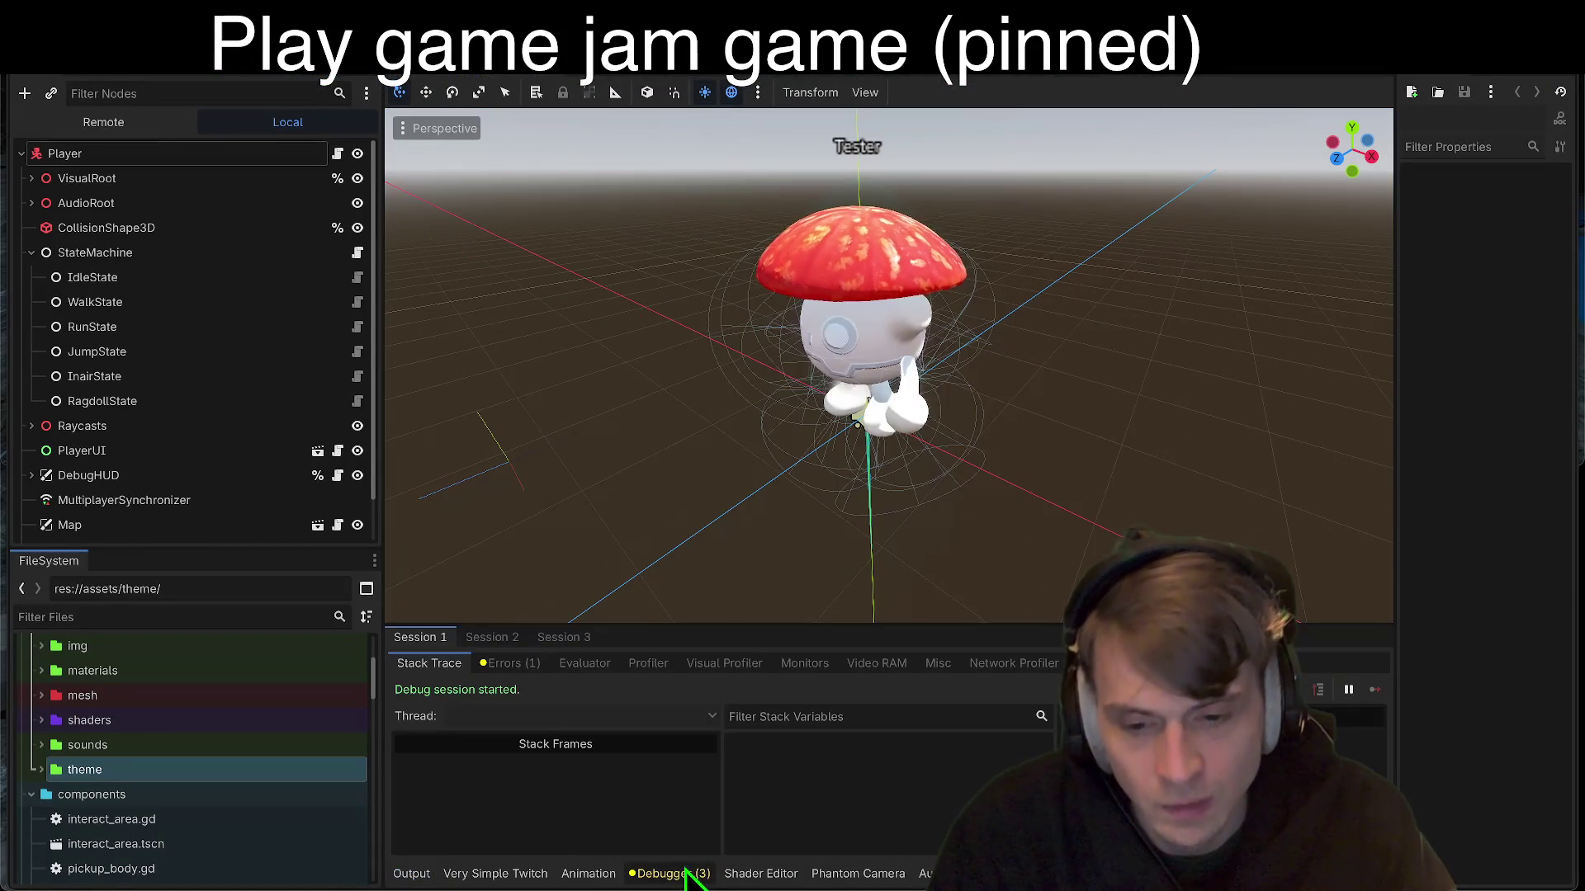
left_click(495, 638)
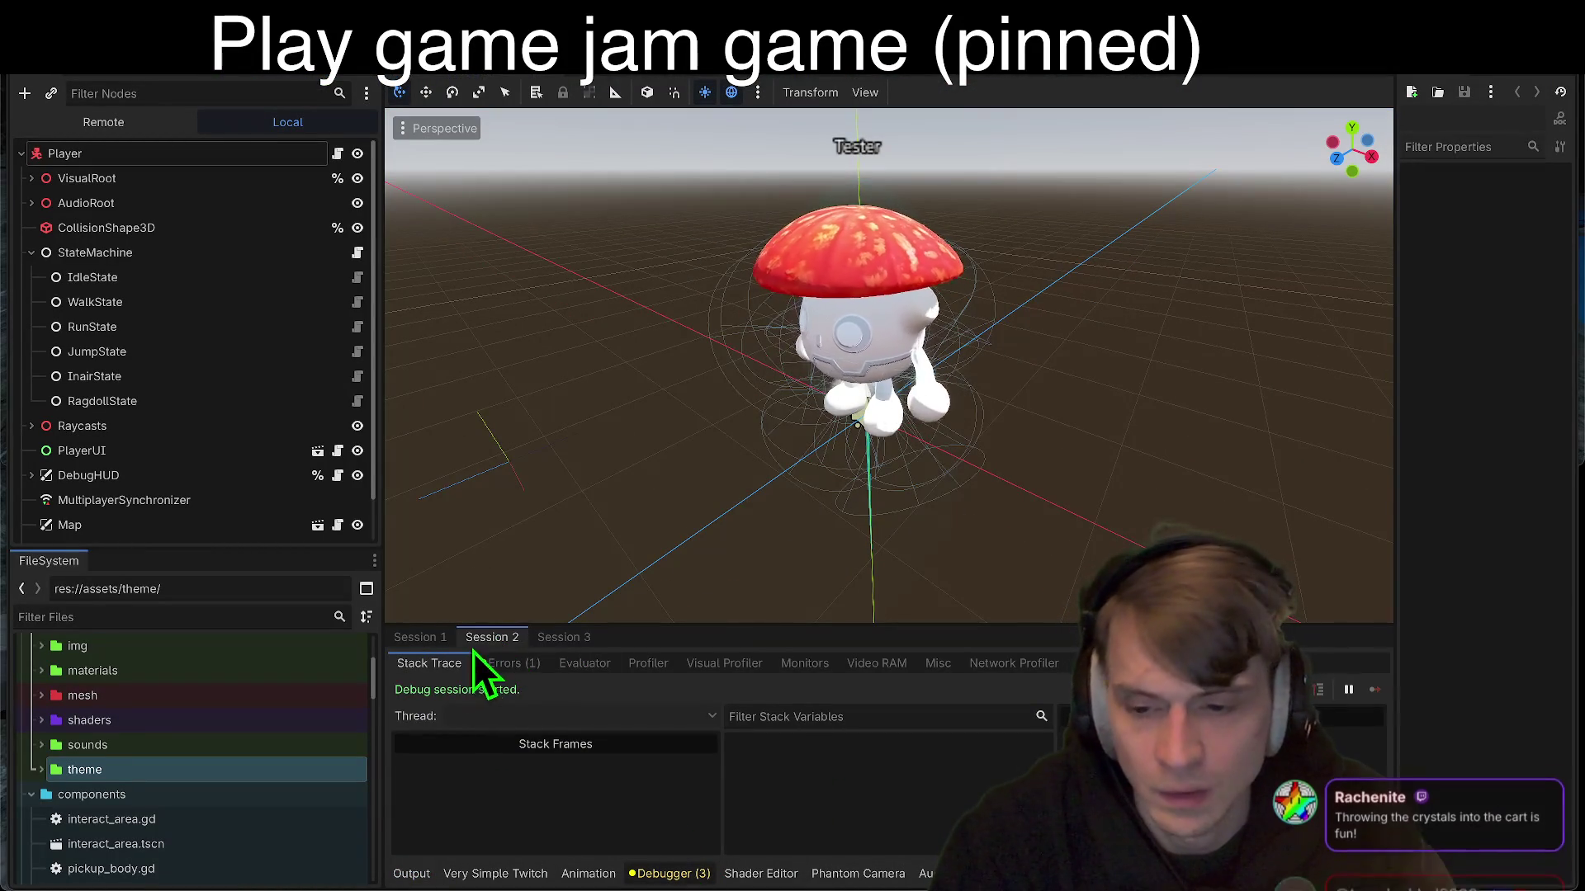
left_click(429, 640)
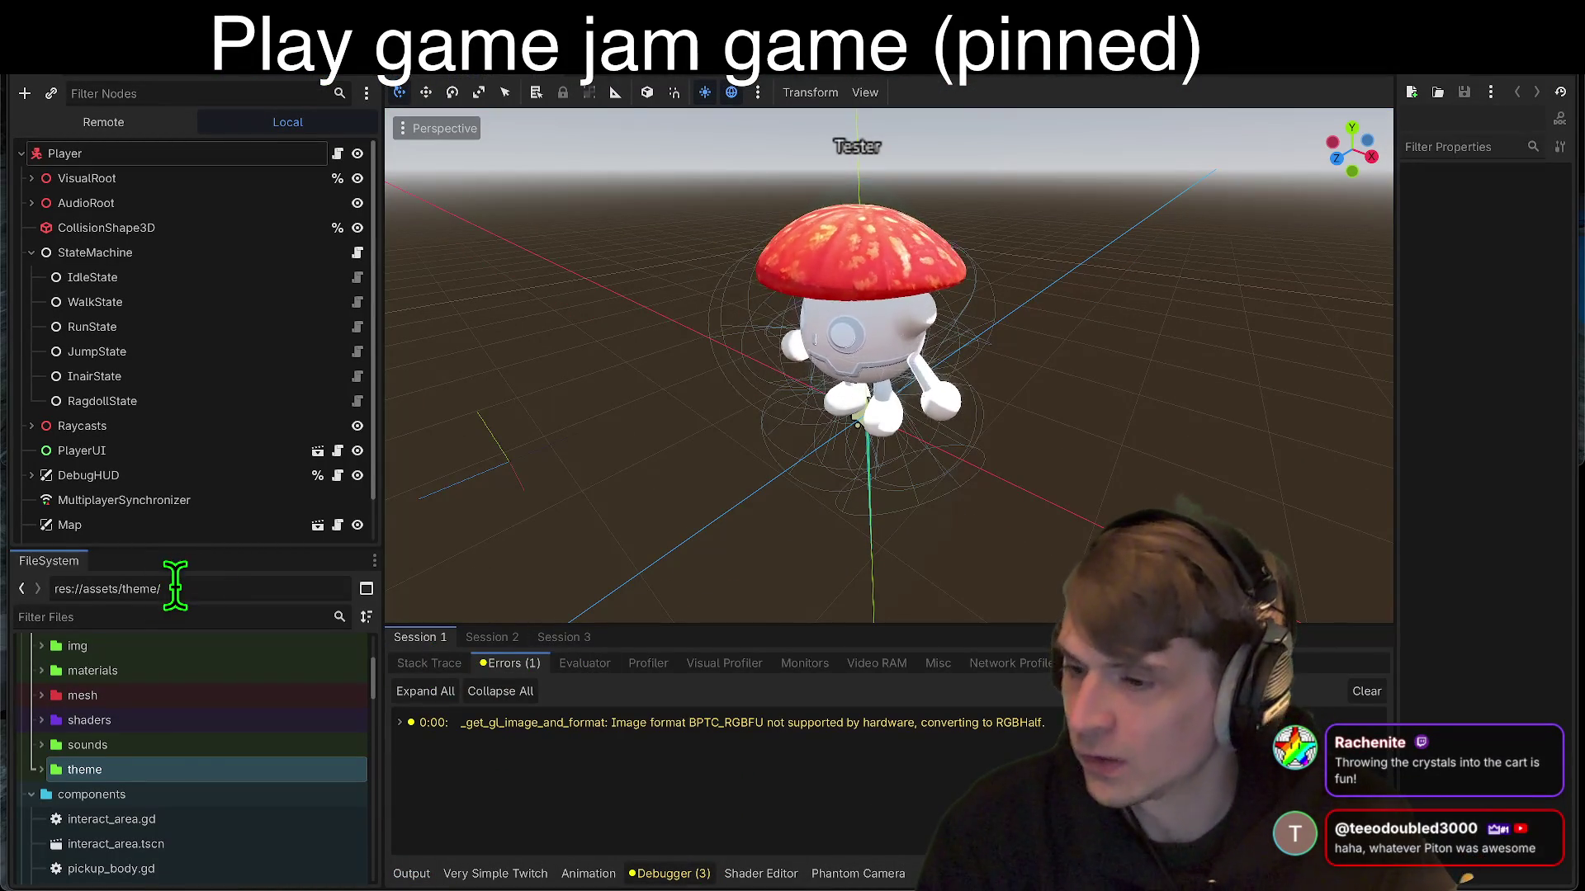
key("alt+Tab")
key("alt+Tab")
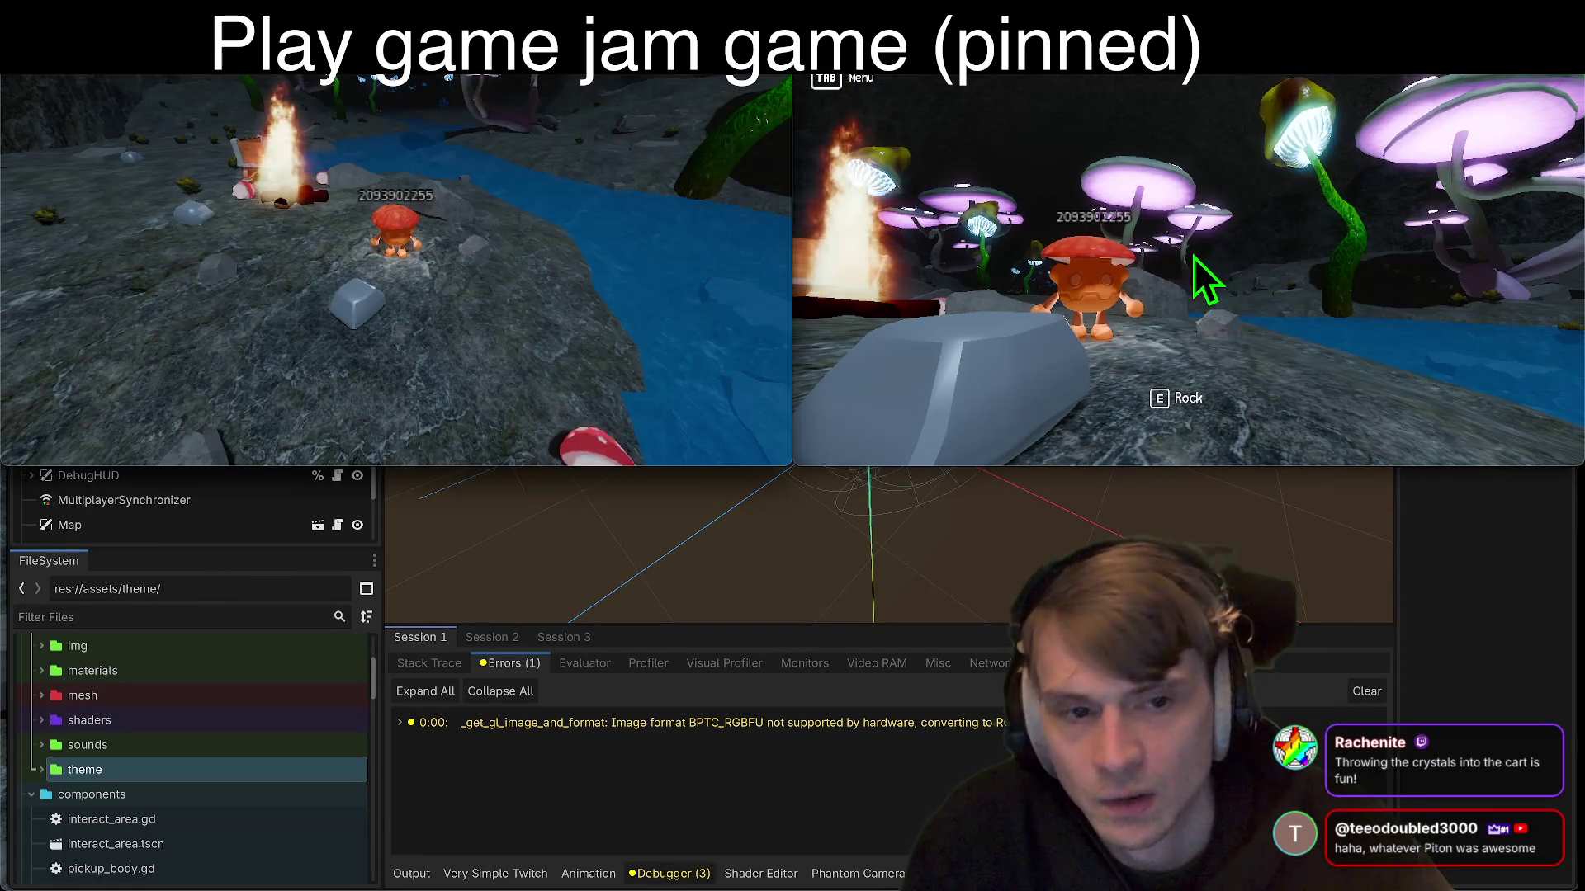
Step: Tow the cart through the river and back out toward the blue crystals
key("w")
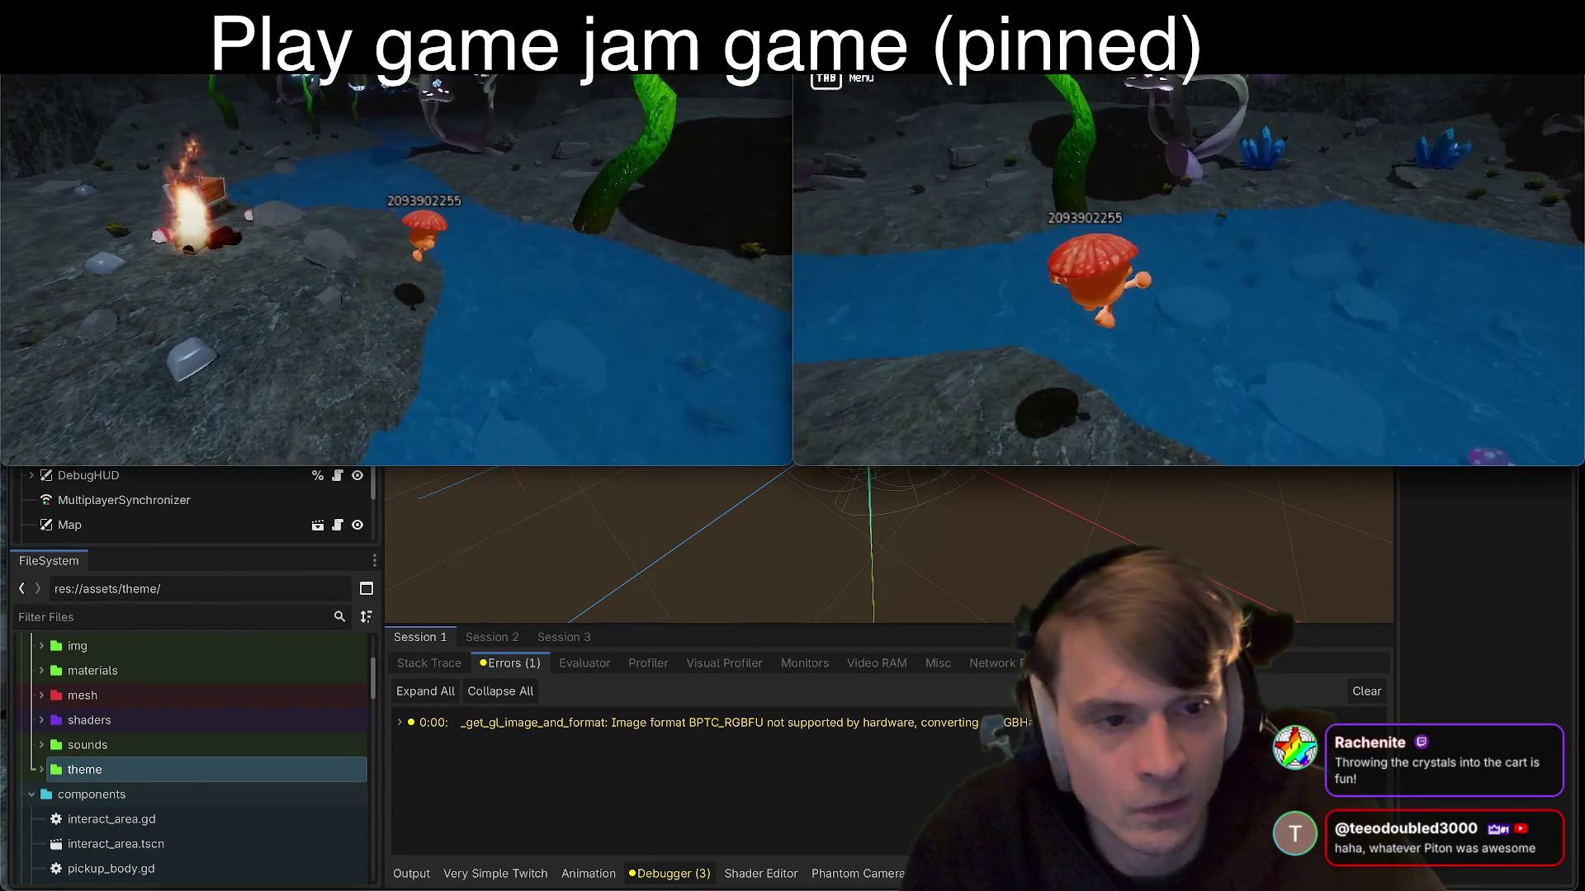
key("w")
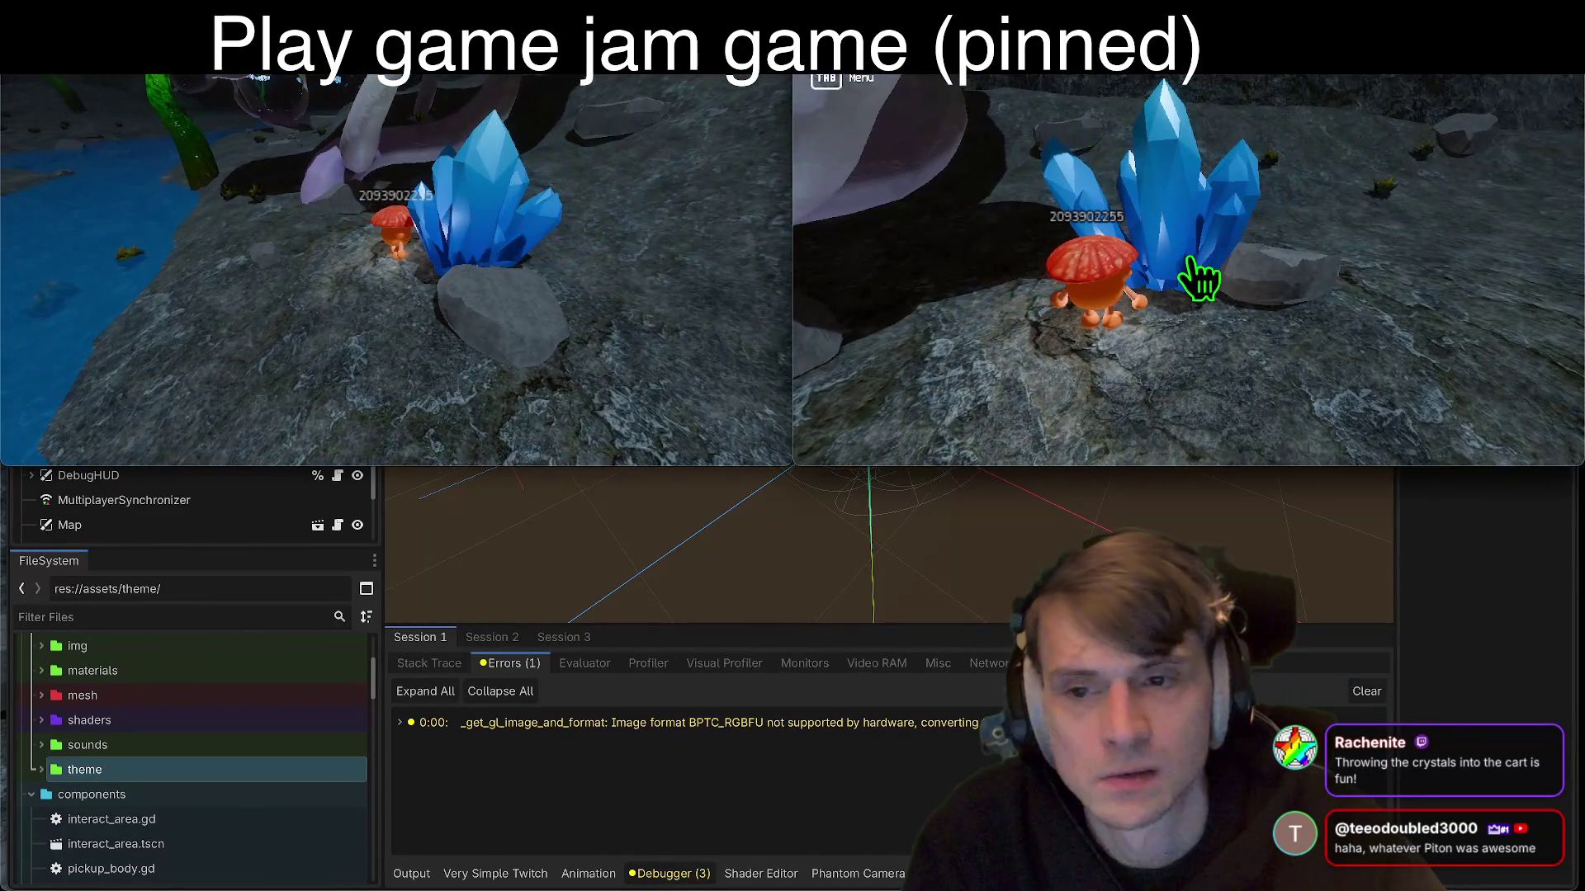
key("alt+Tab")
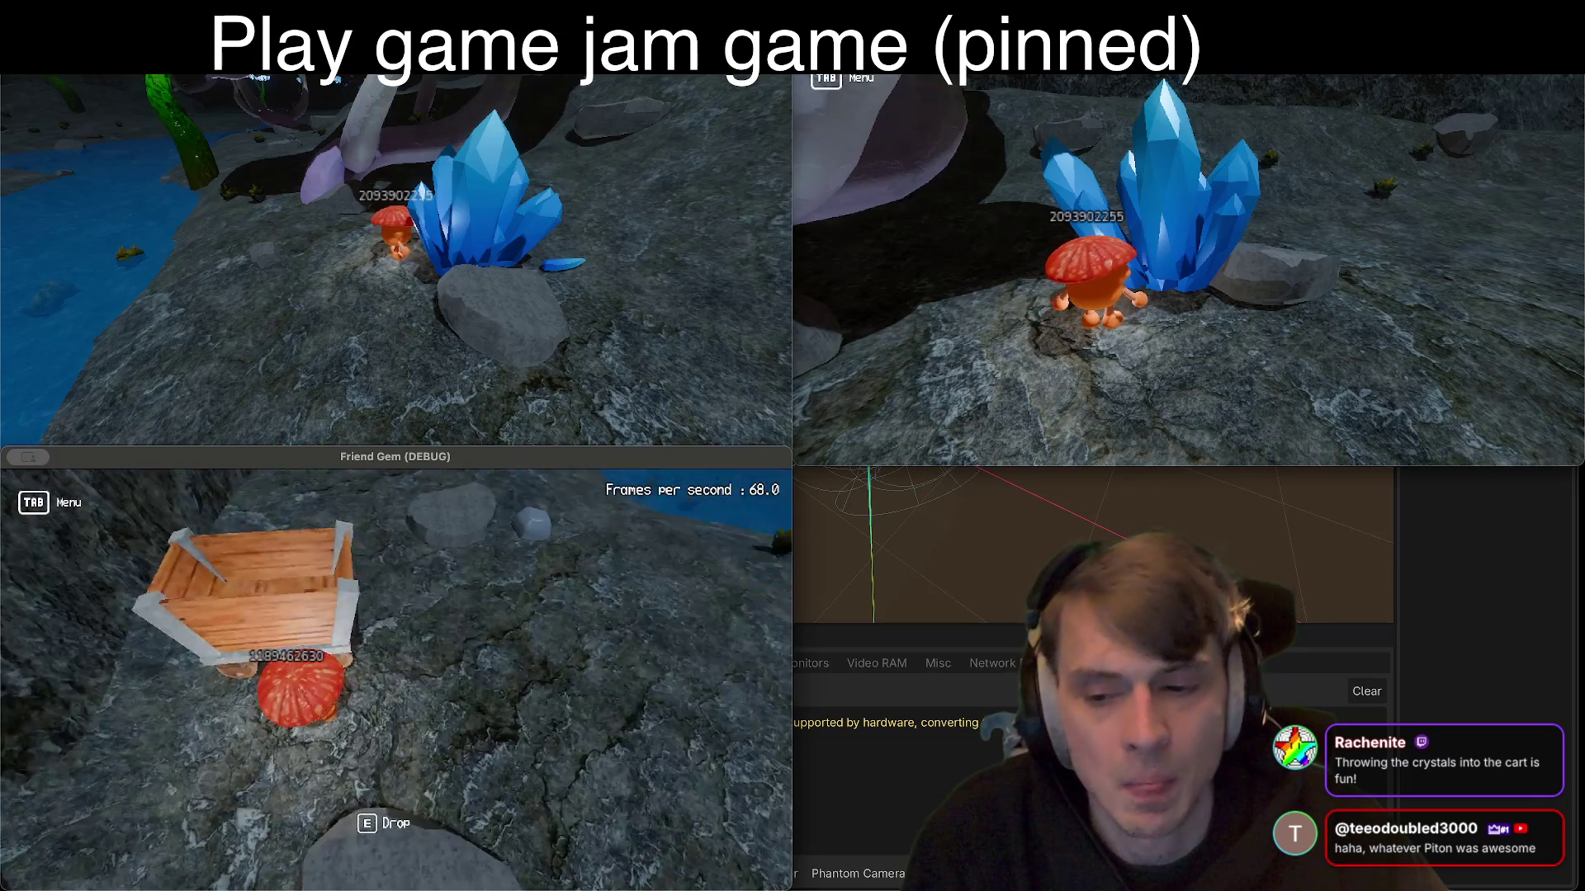
key("w")
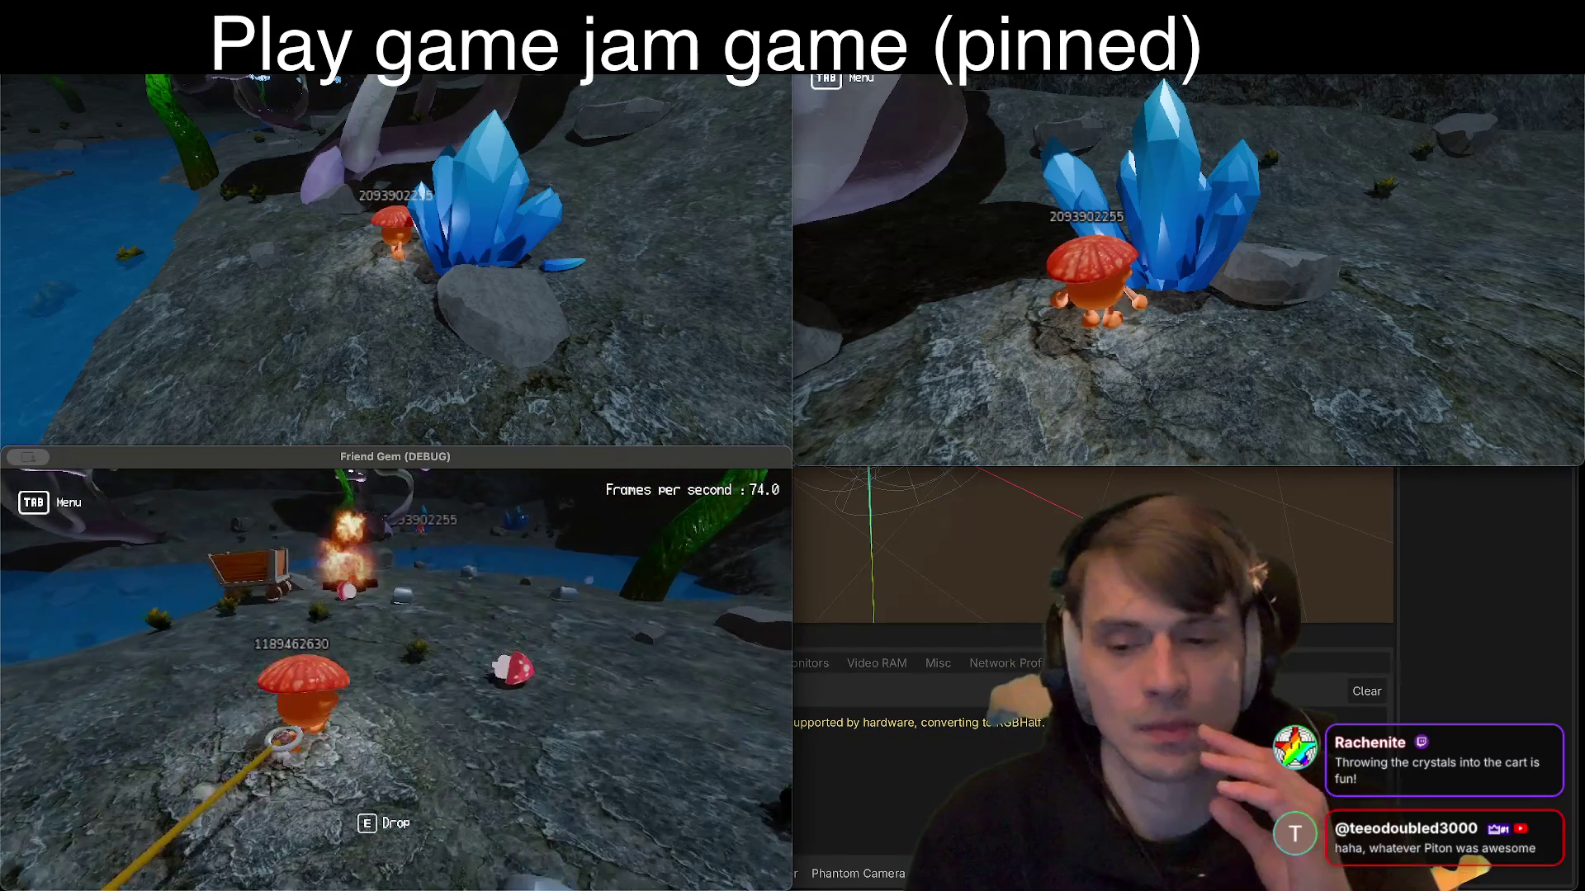
key("w")
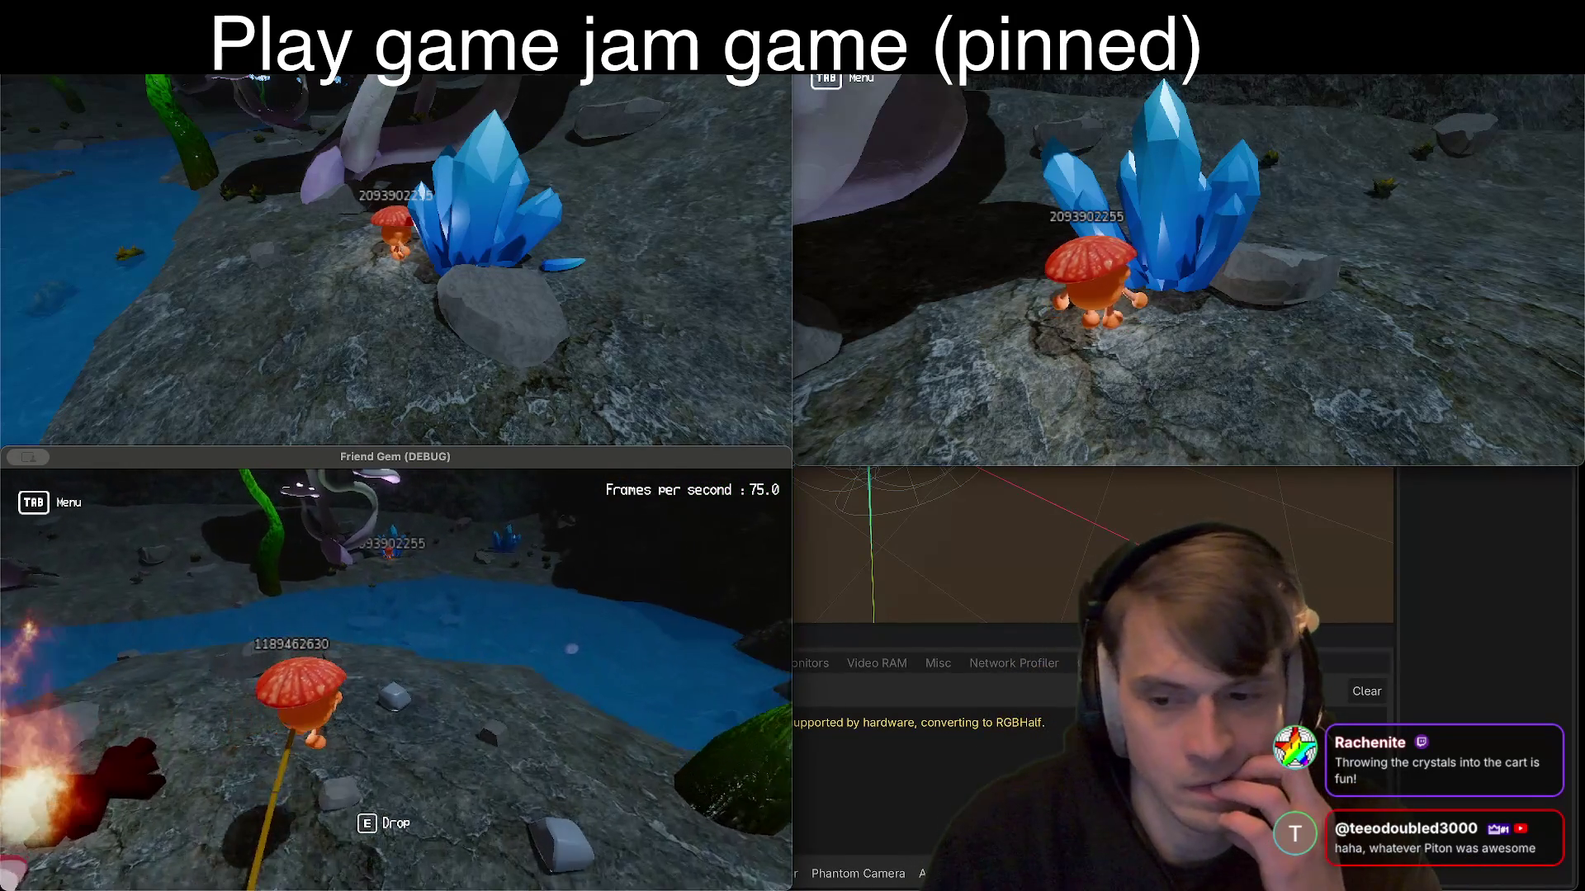
key("w")
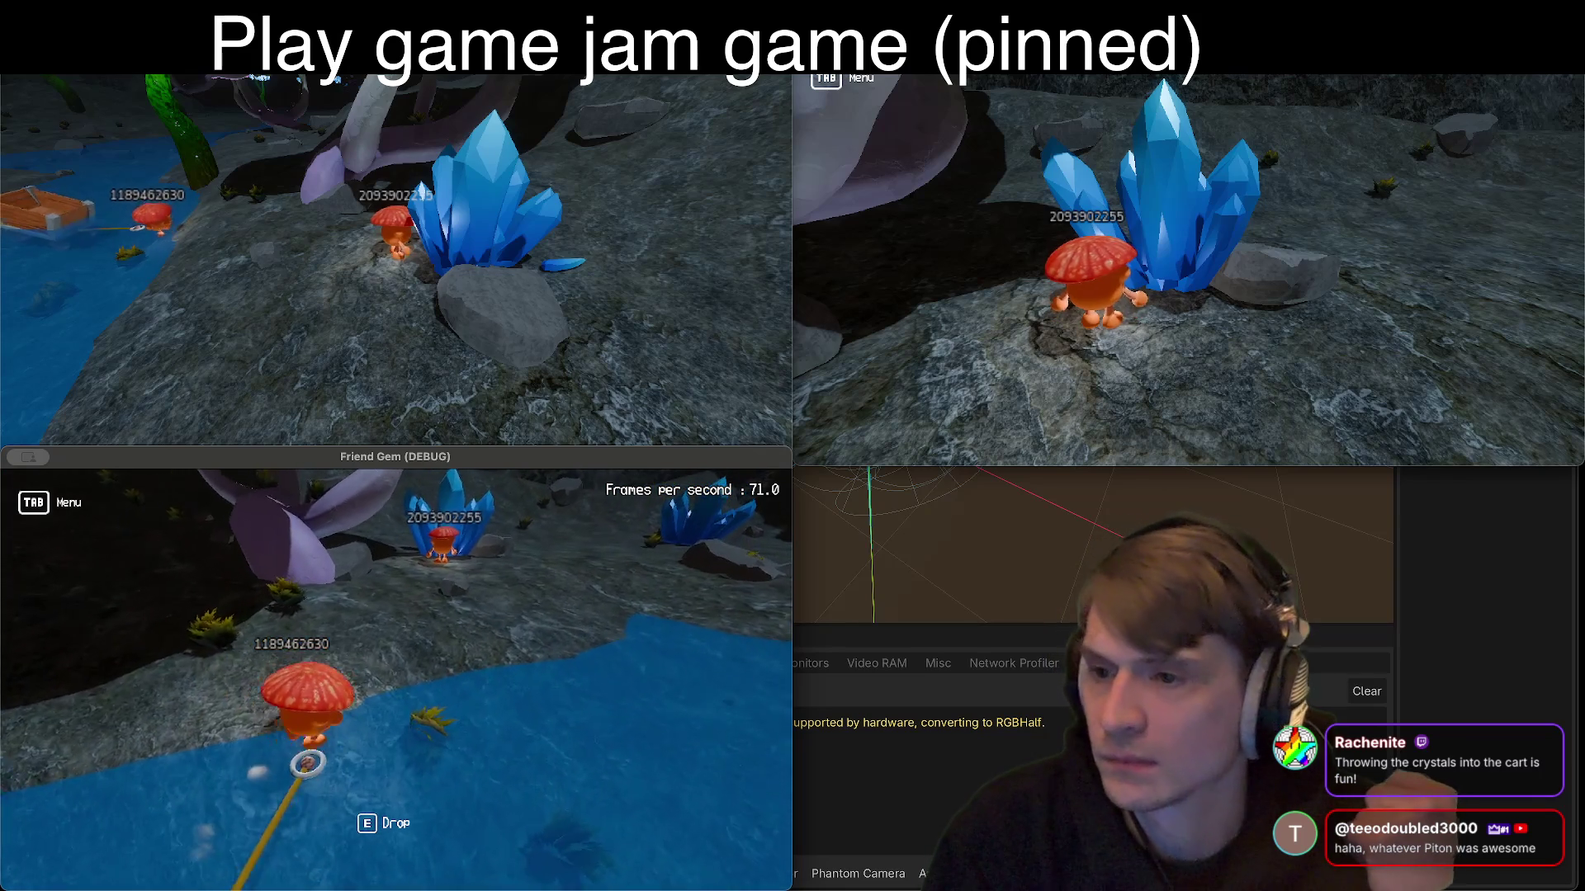
key("s")
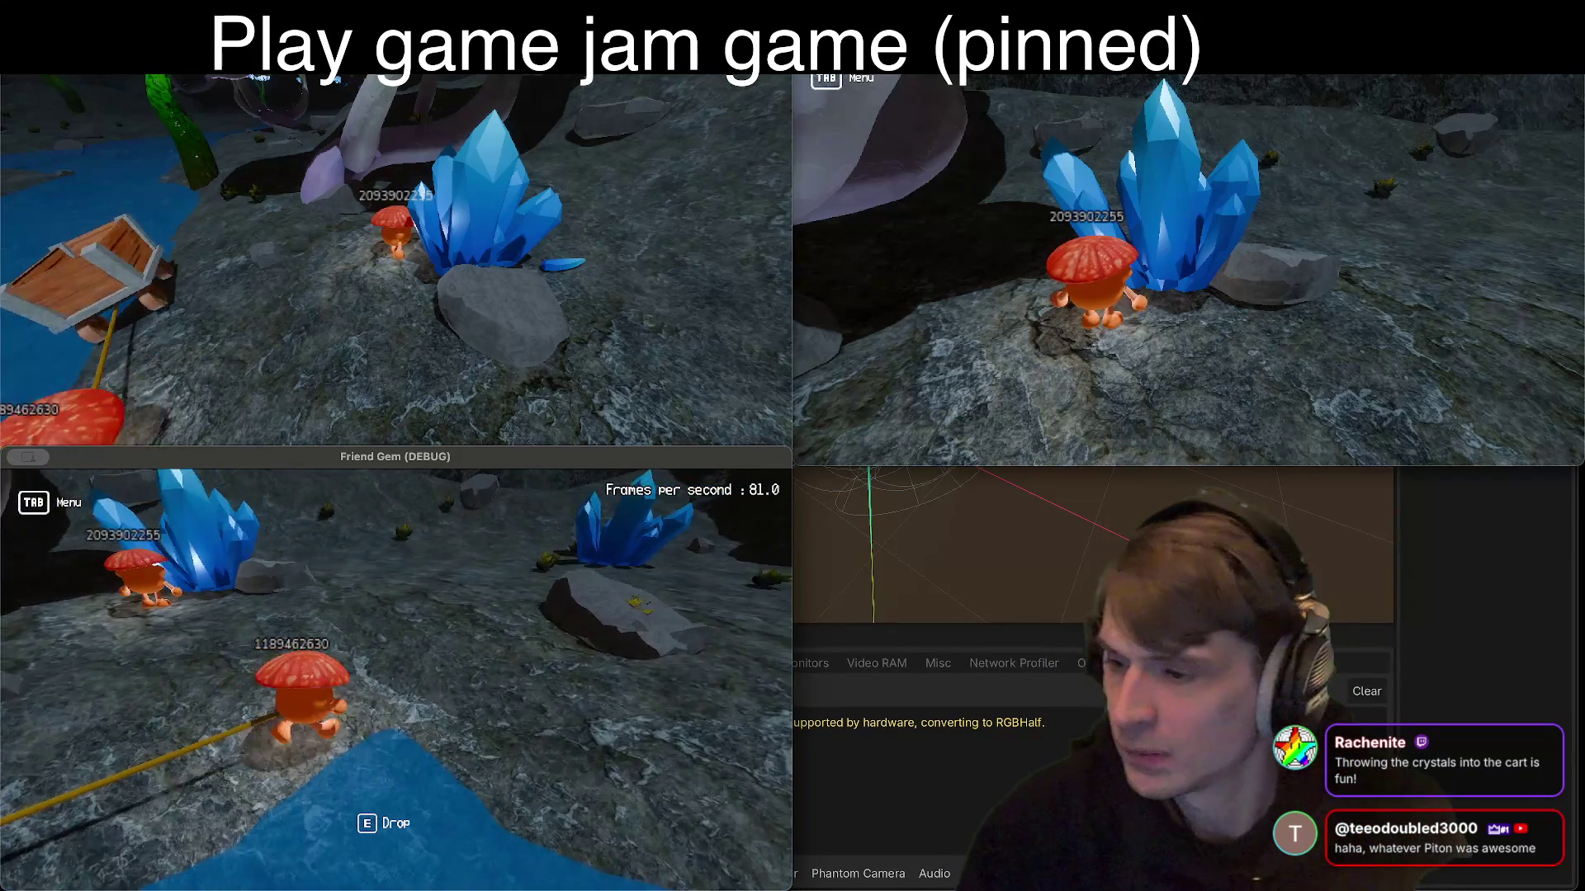
Step: Let go of the cart's rope and break the crystal cluster into shards
key("e")
key("w")
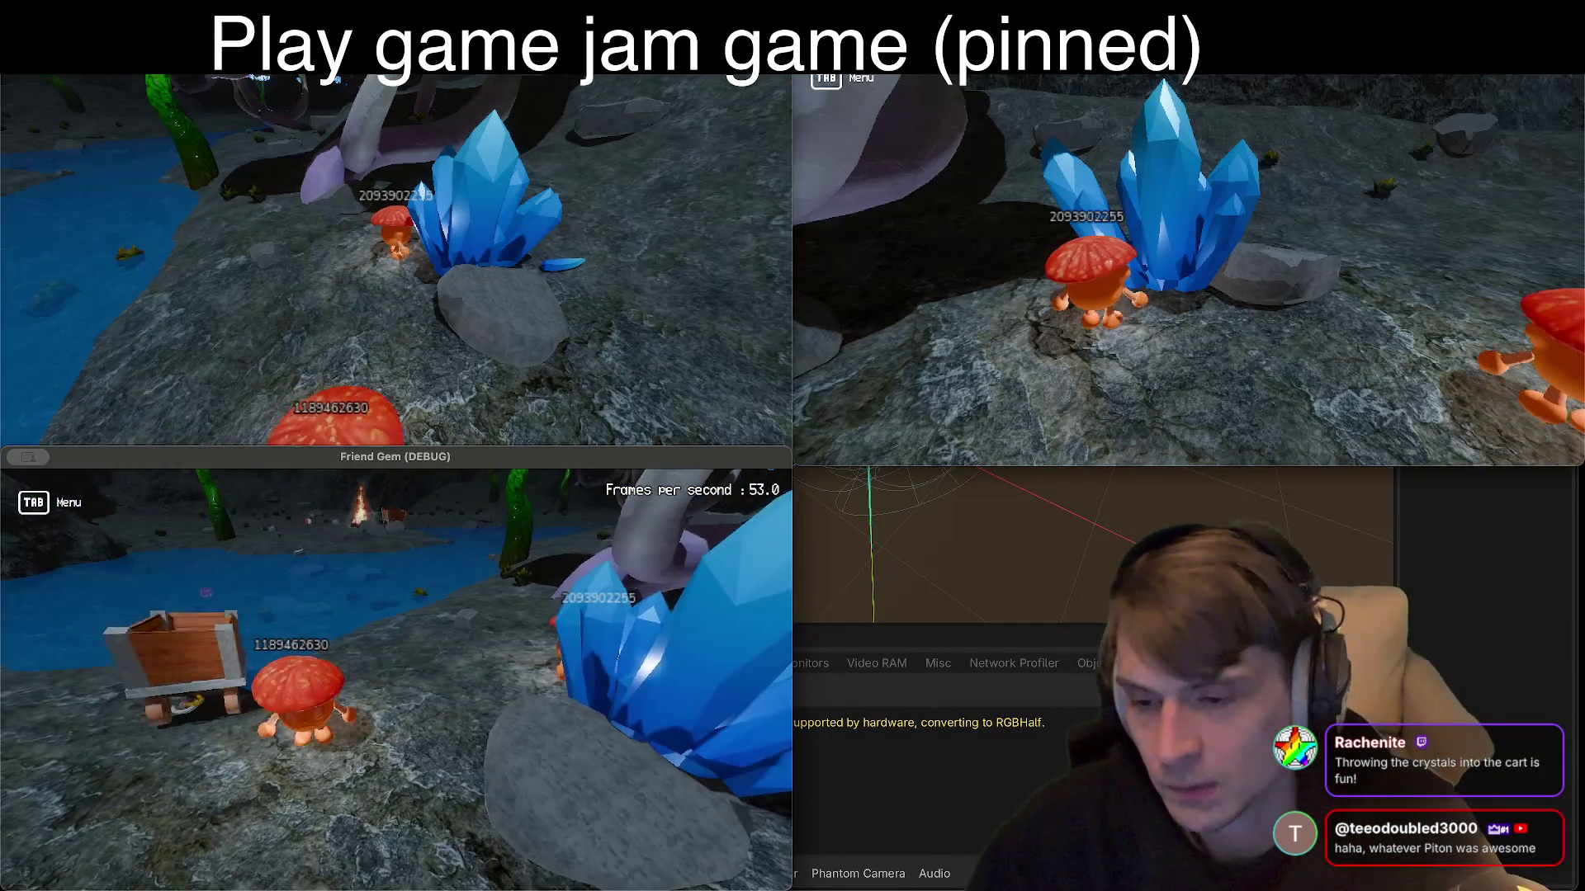
key("s")
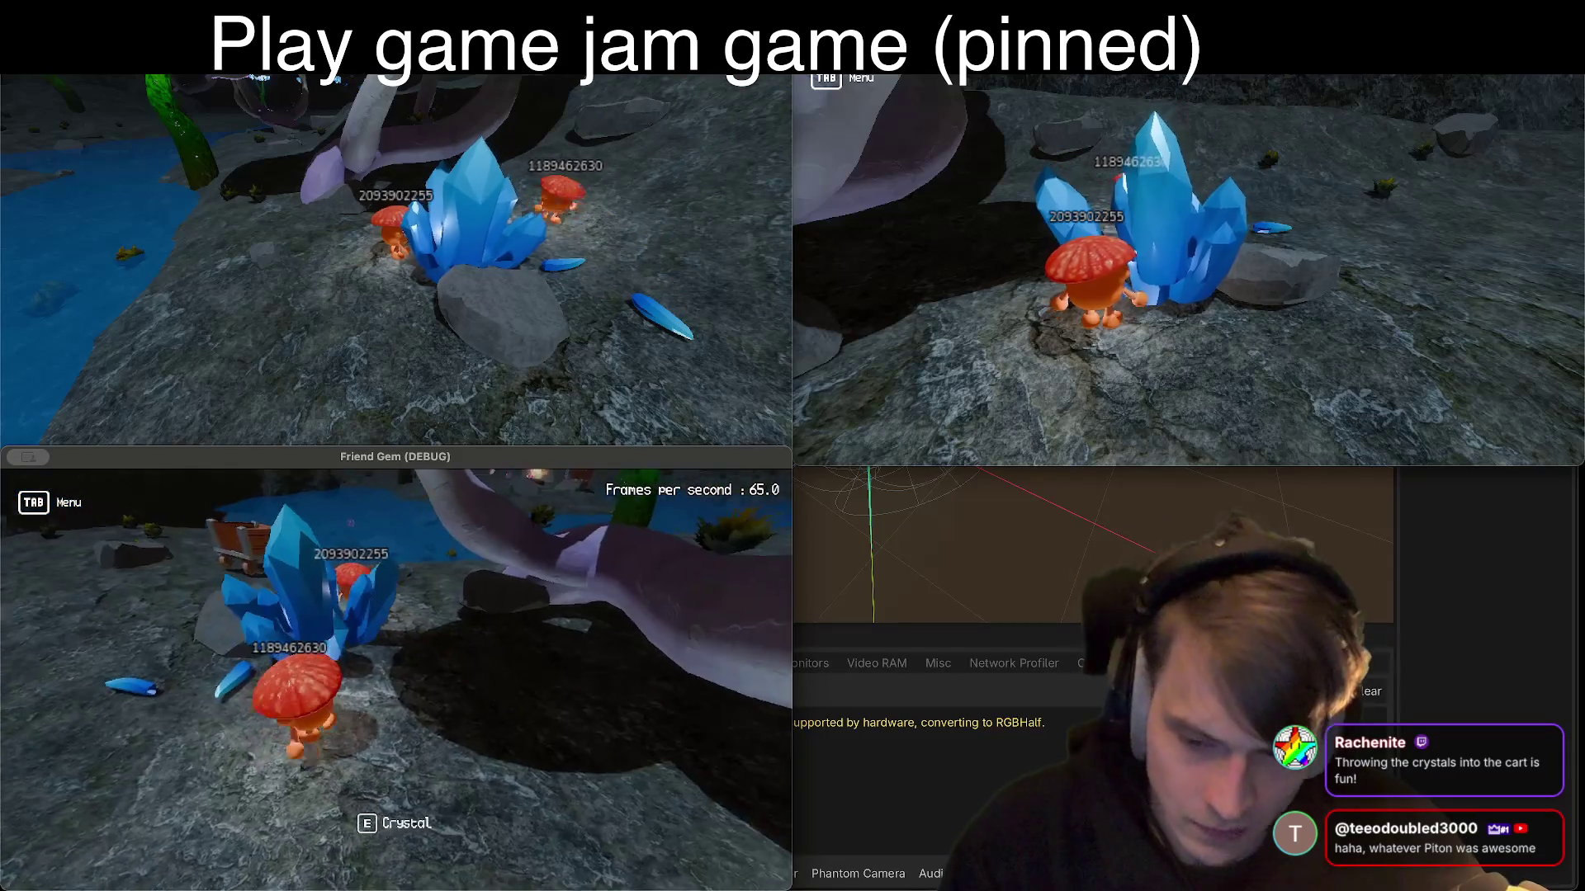
key("w")
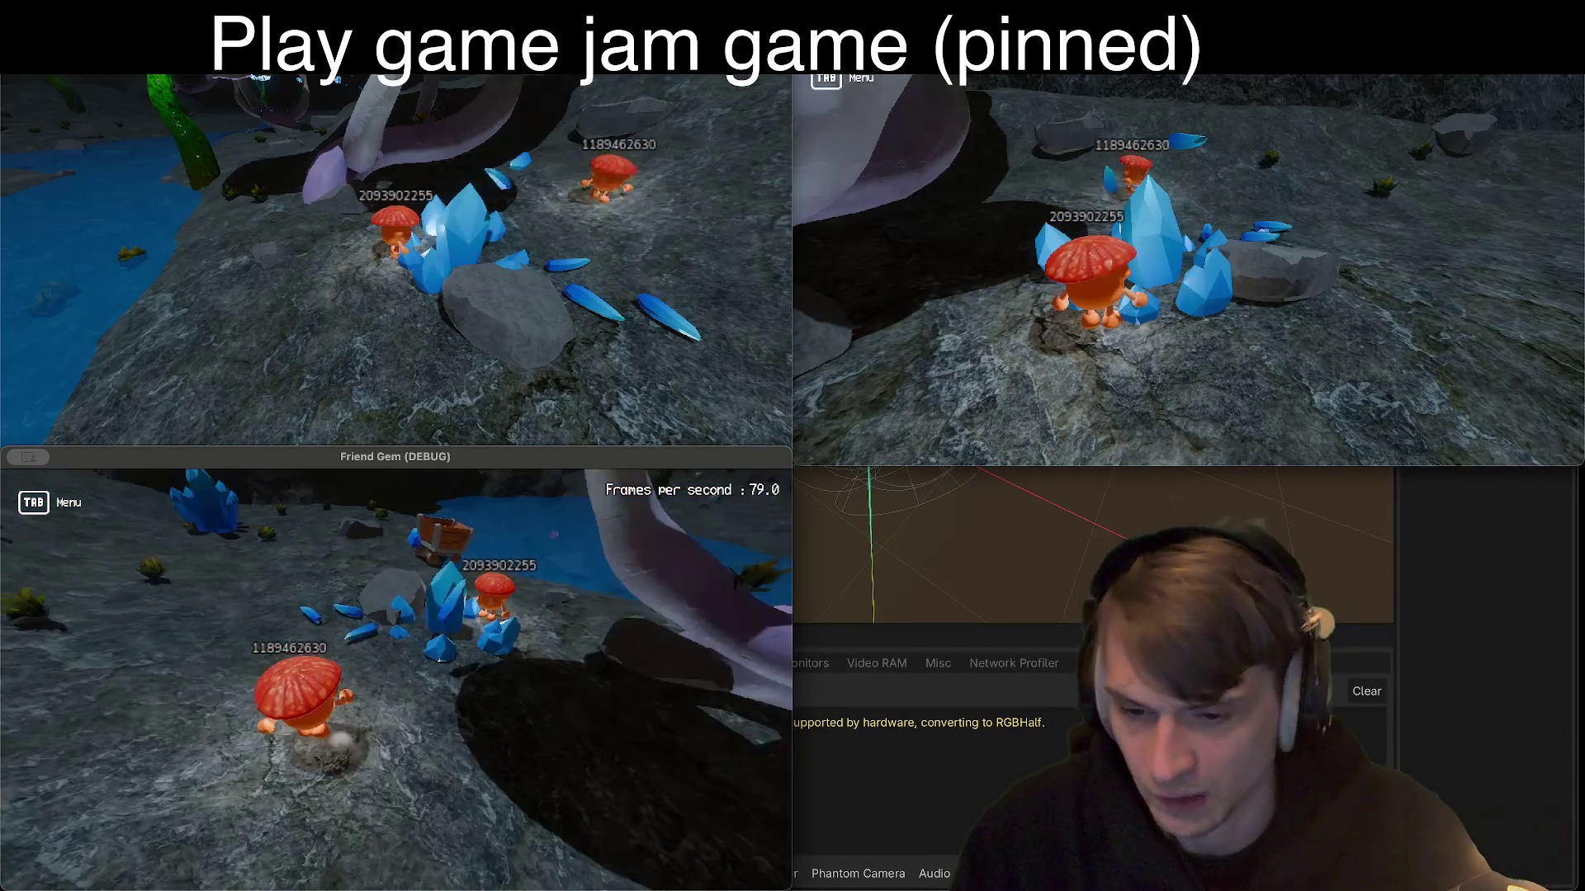
key("a")
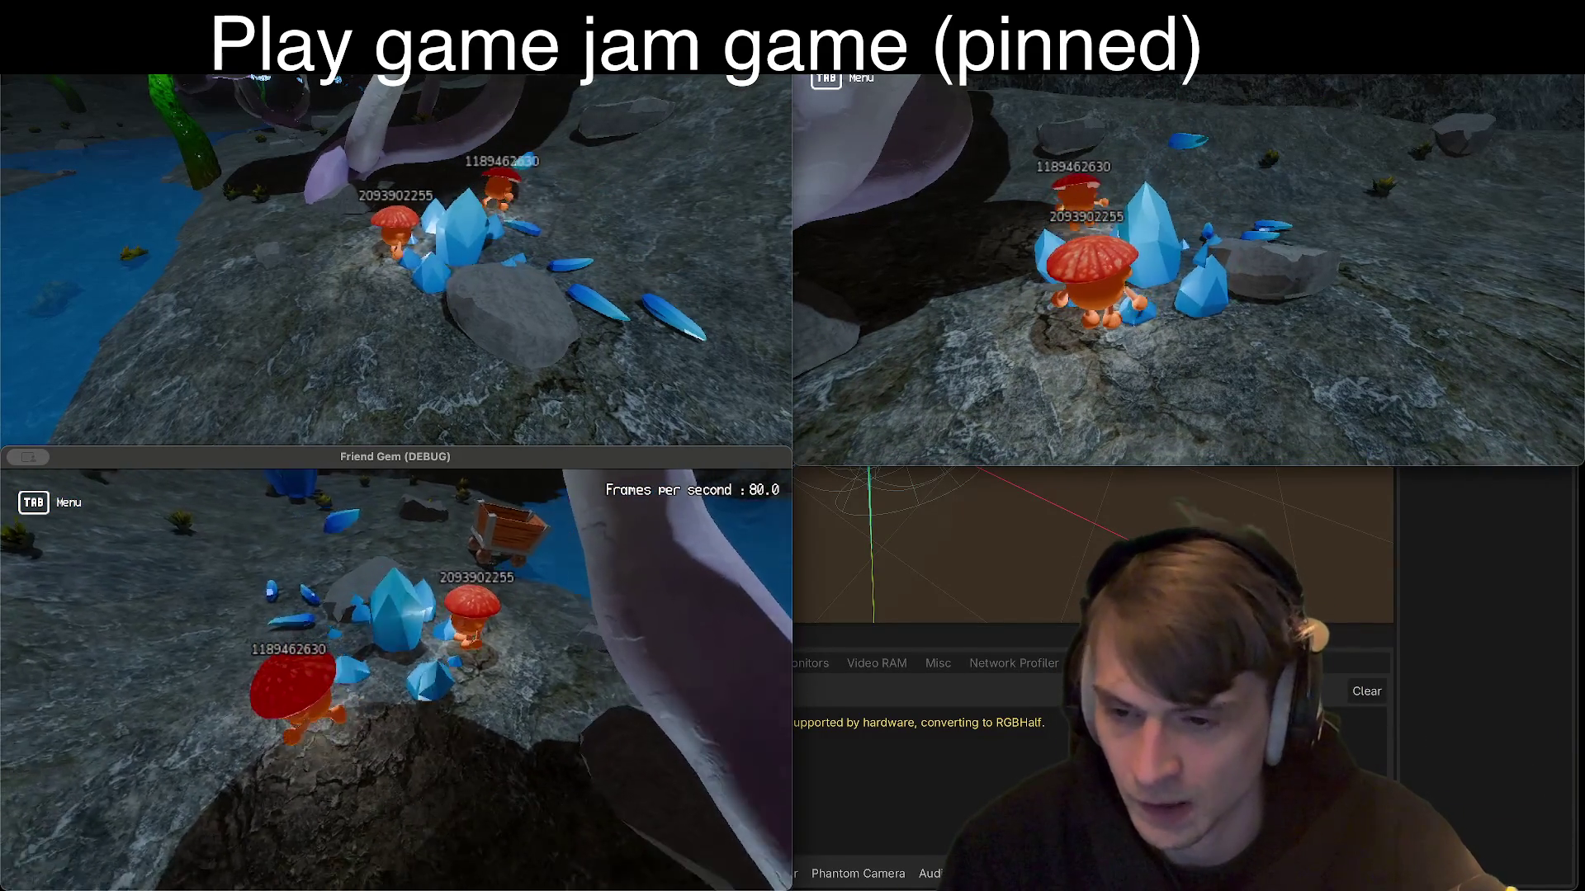
Step: Pick up a crystal shard and carry it toward the cart
key("e")
key("w")
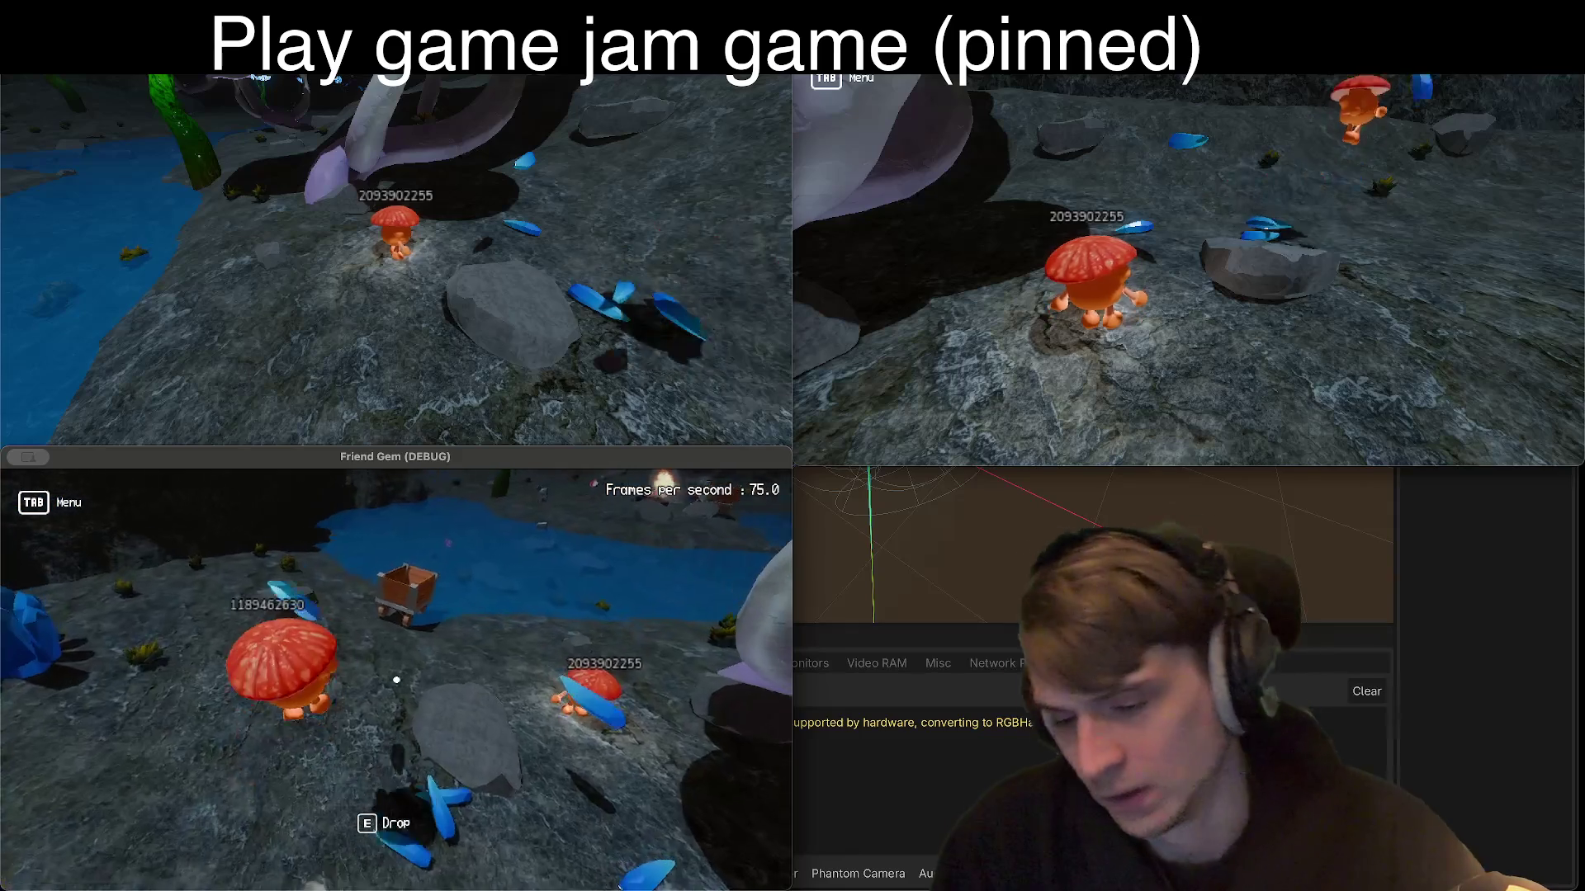
key("w")
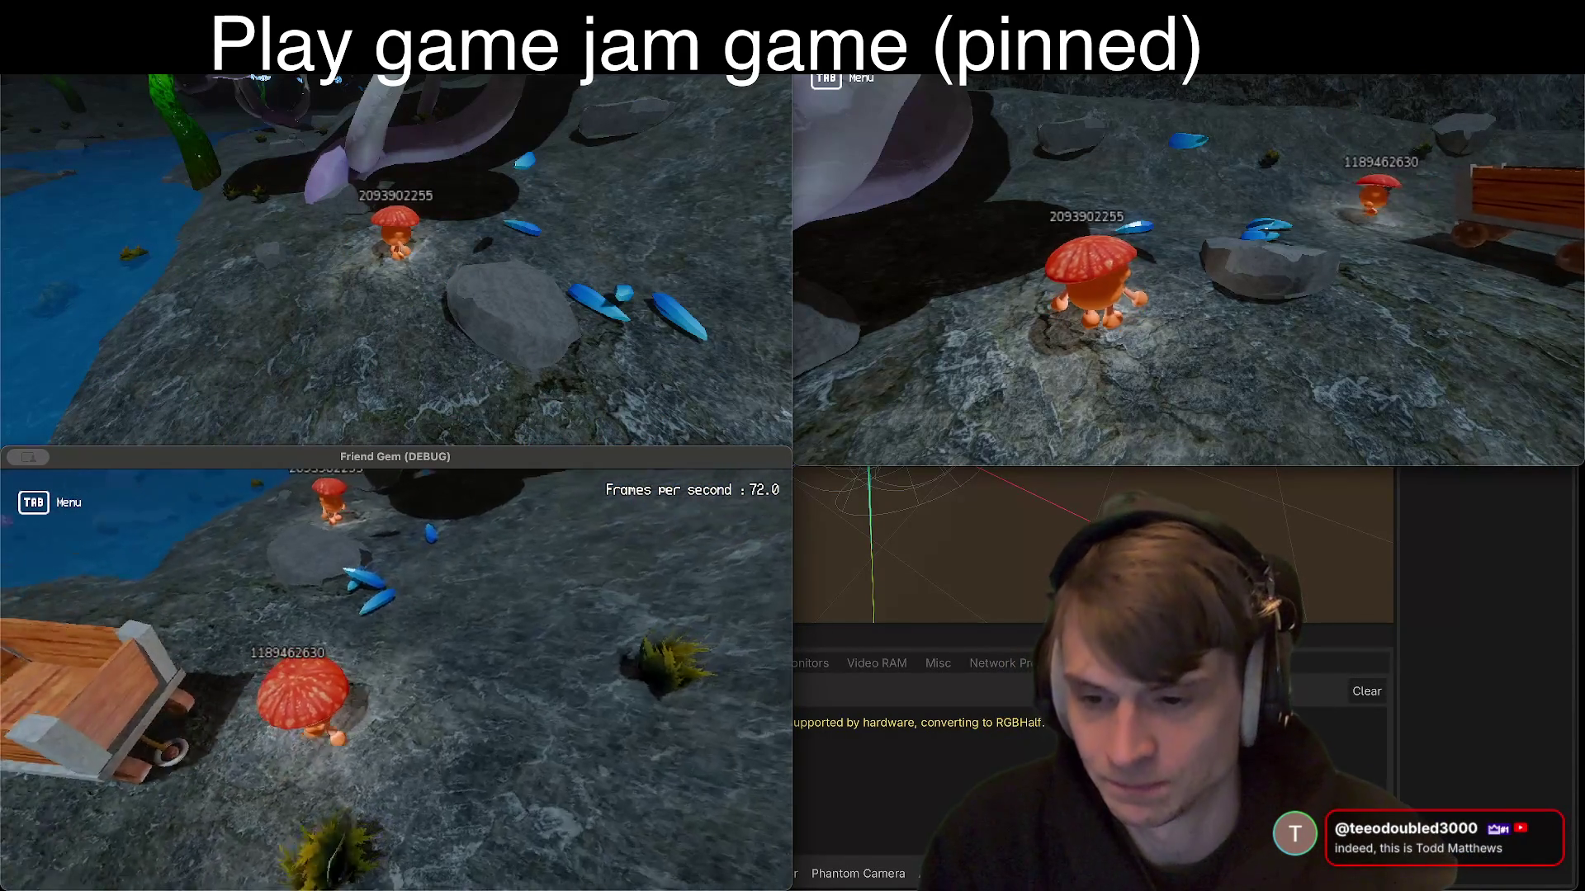
Step: Pick up crystal shards, then tow the cart along by its rope
key("e")
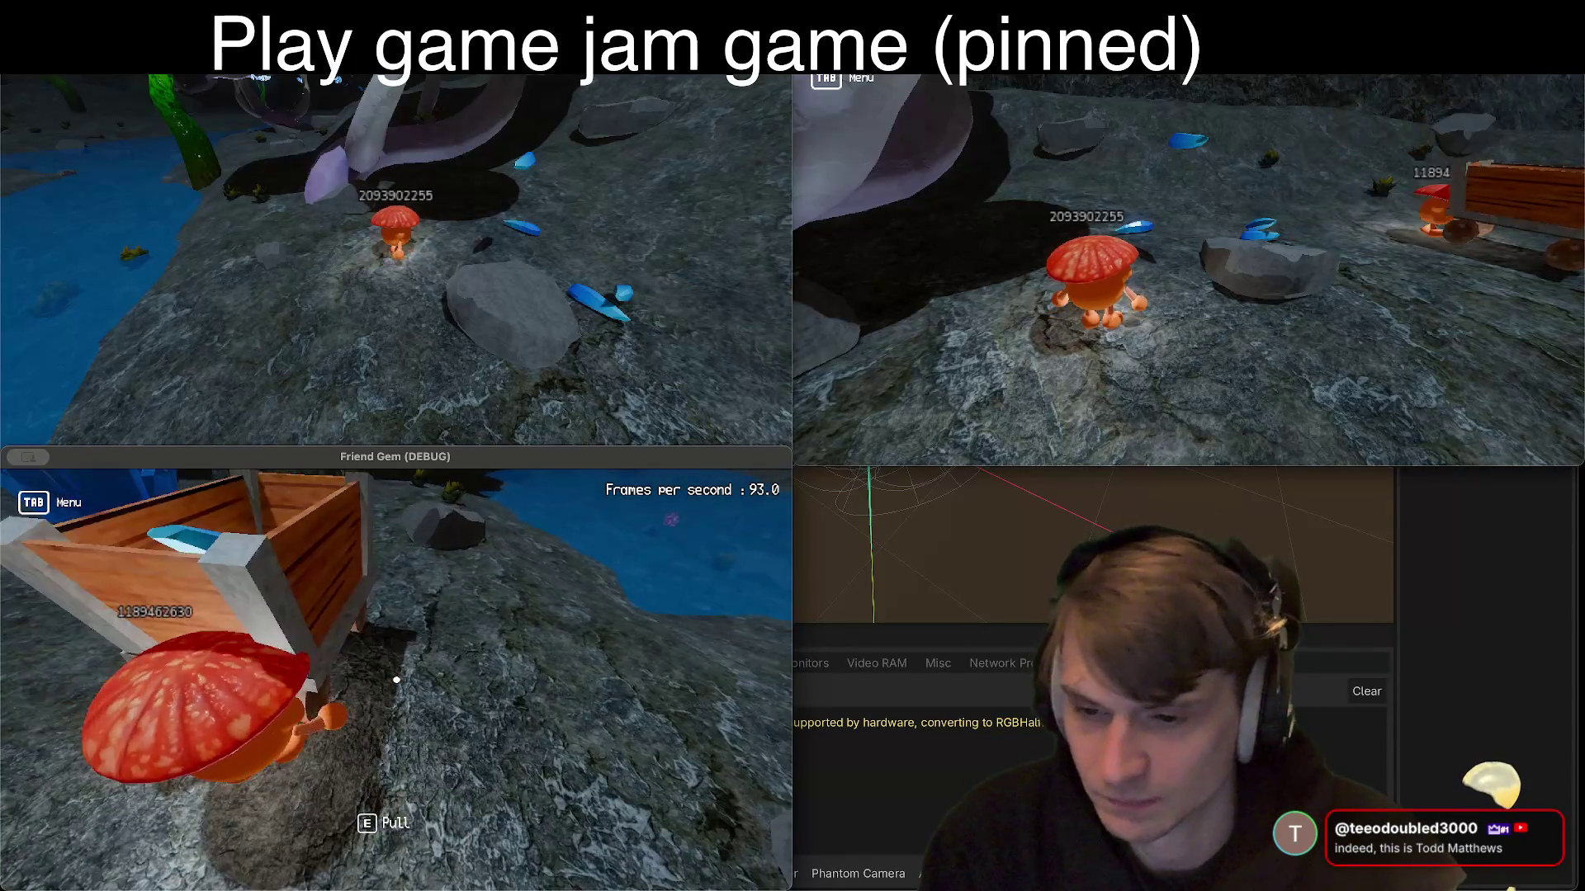
key("e")
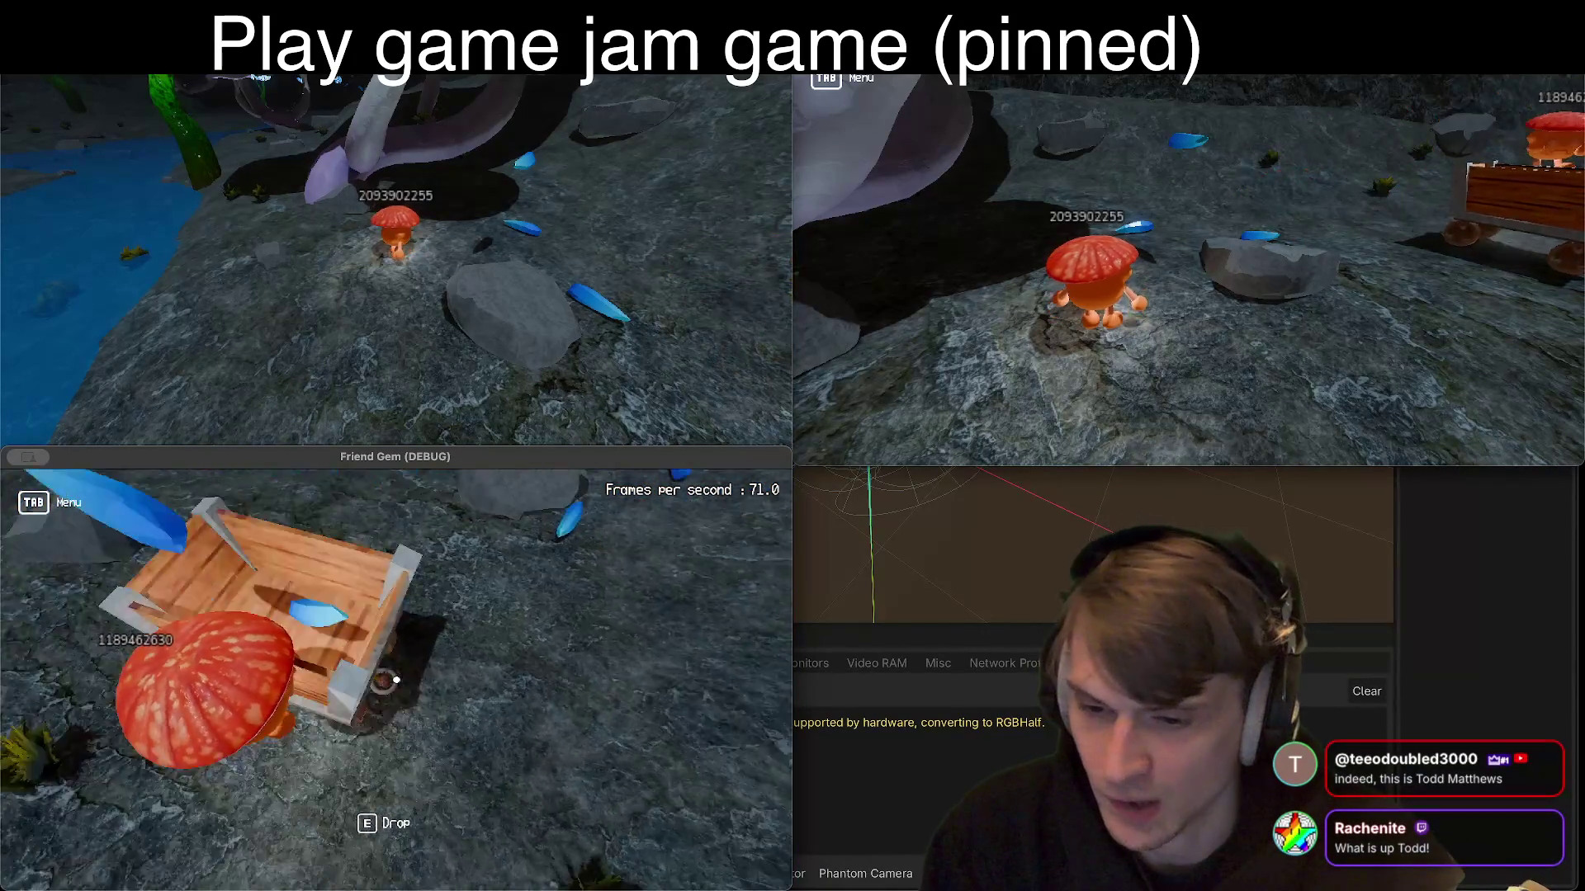
key("e")
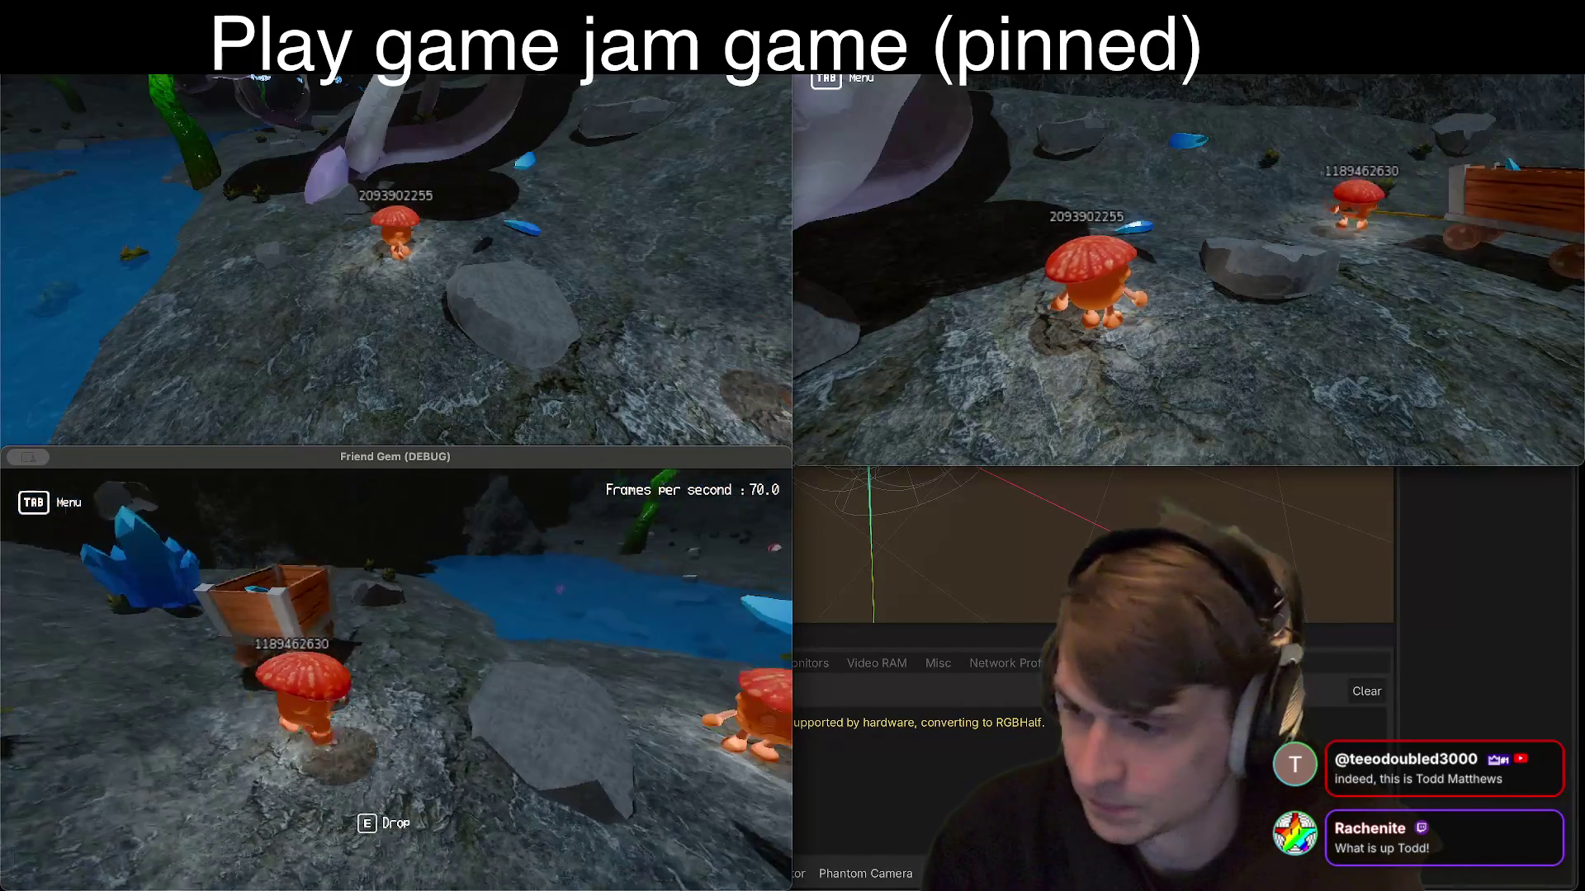
key("w")
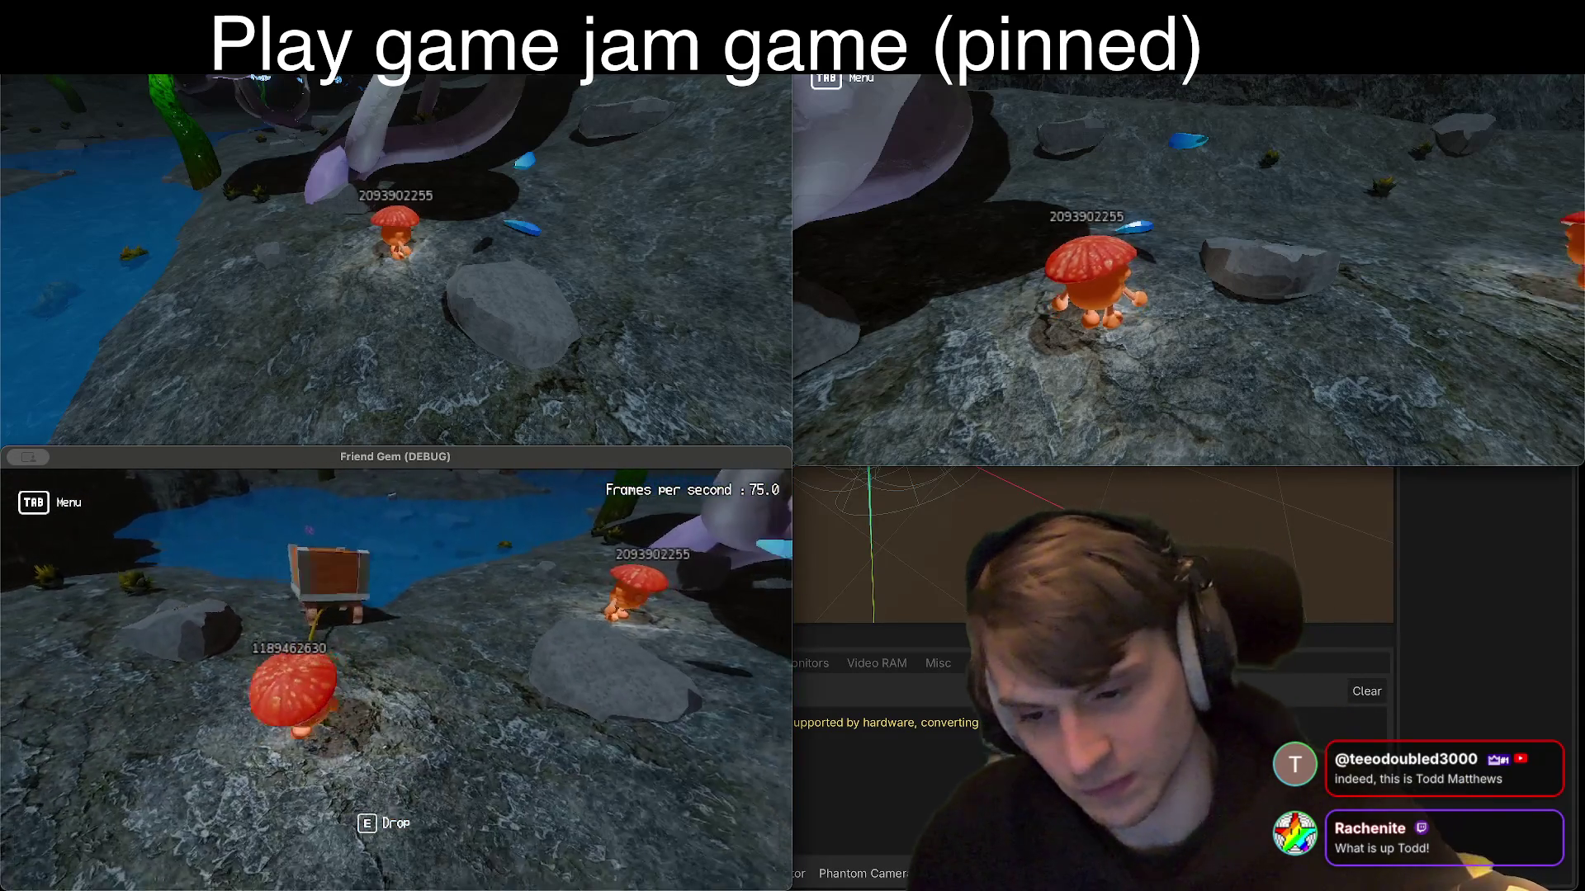
key("d")
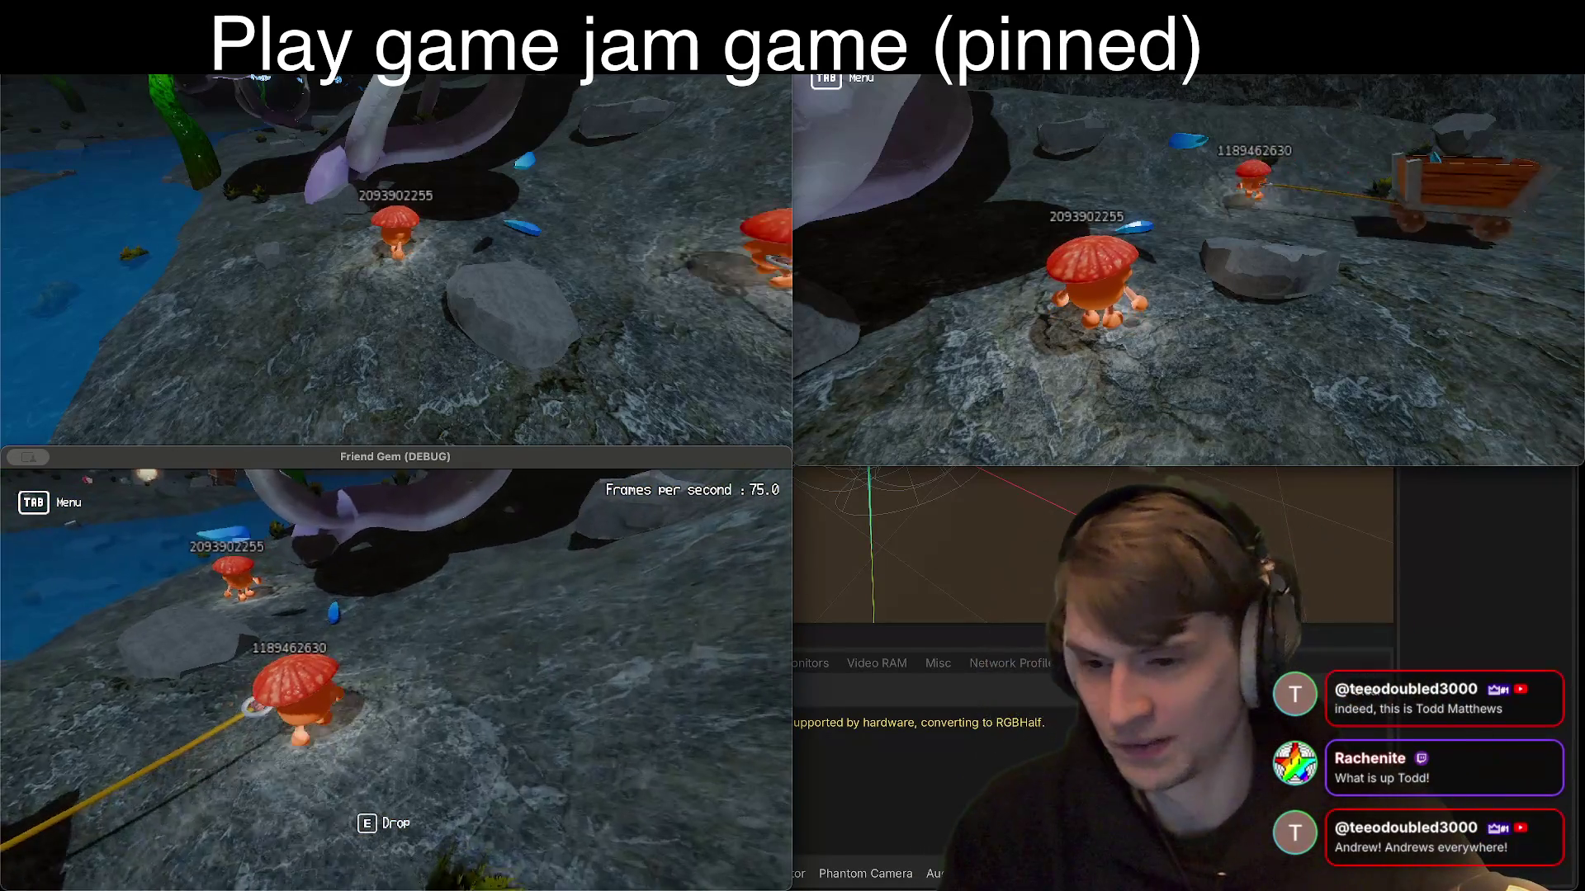
Step: Drop the blue gem into the cart, then haul the loaded cart across the cave
key("a")
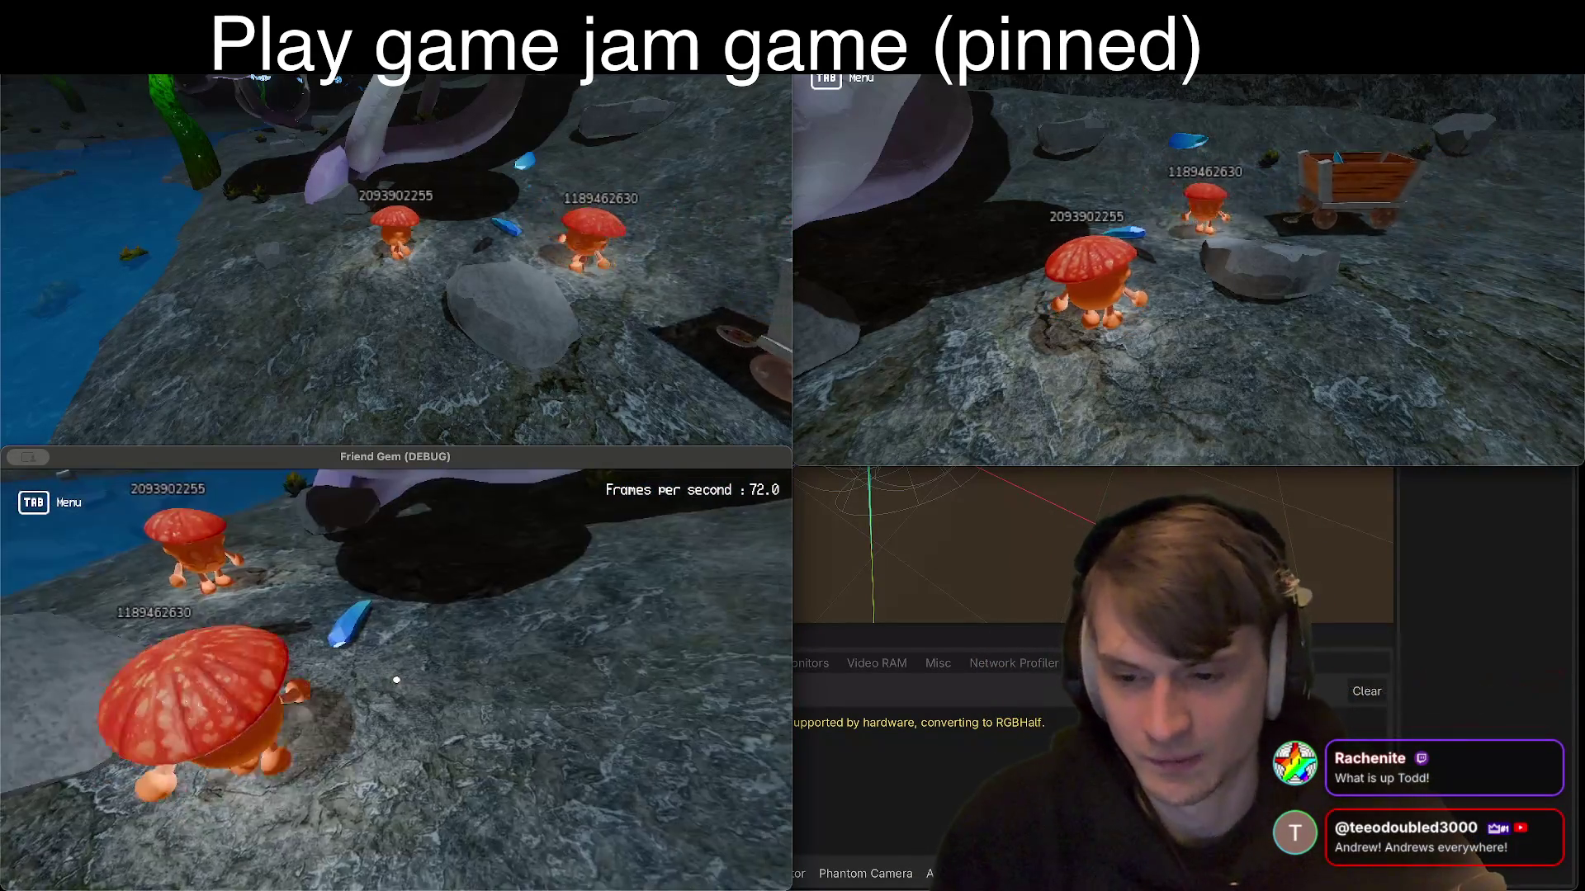
key("e")
key("w")
key("e")
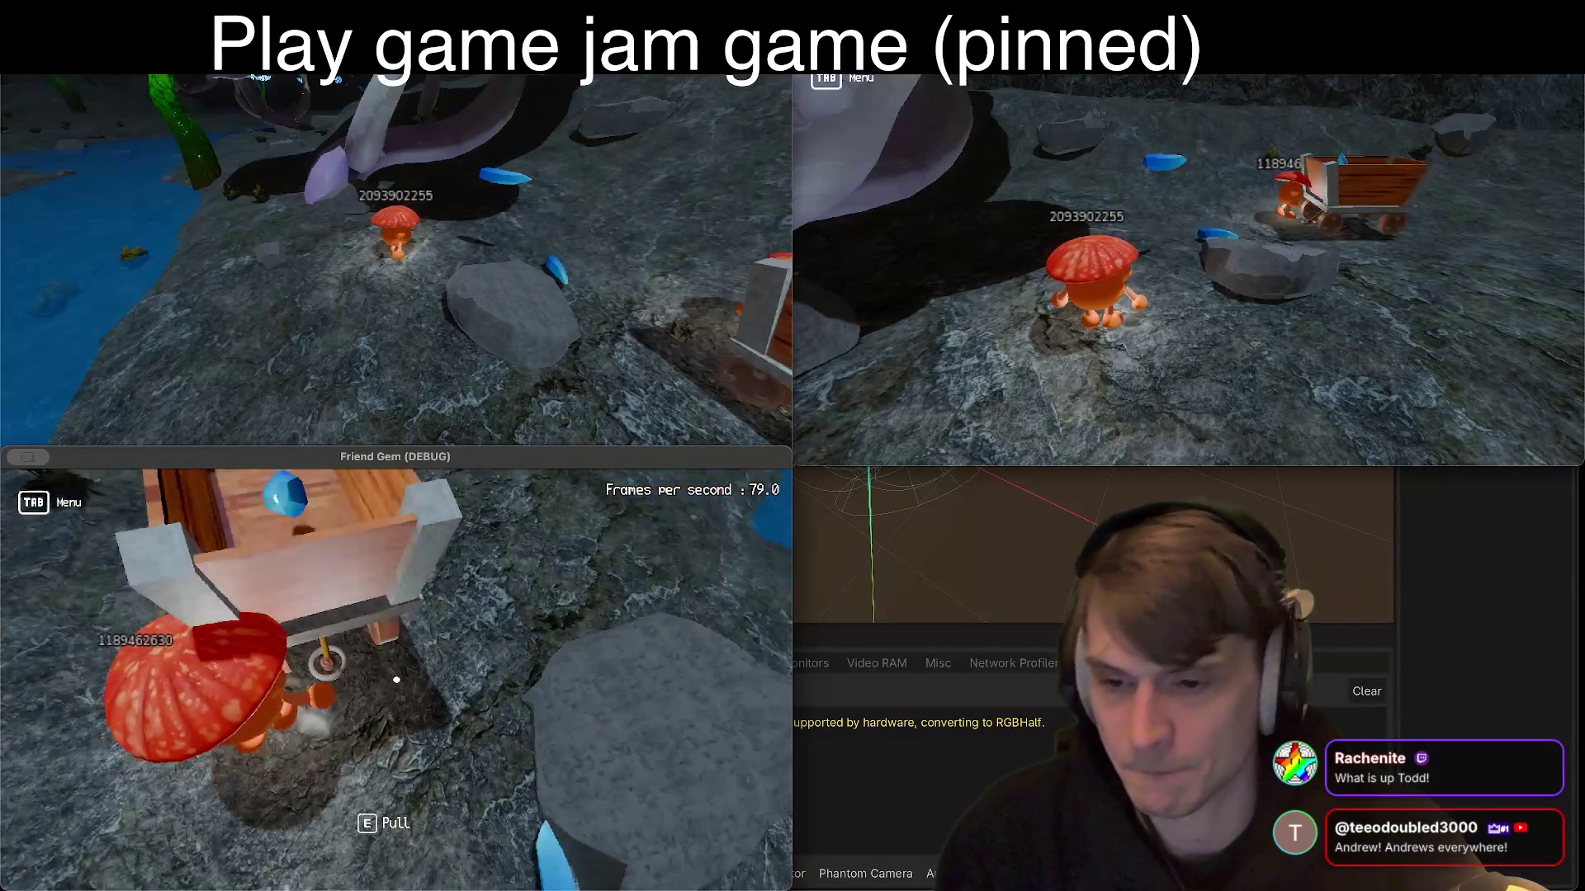
key("e")
key("w")
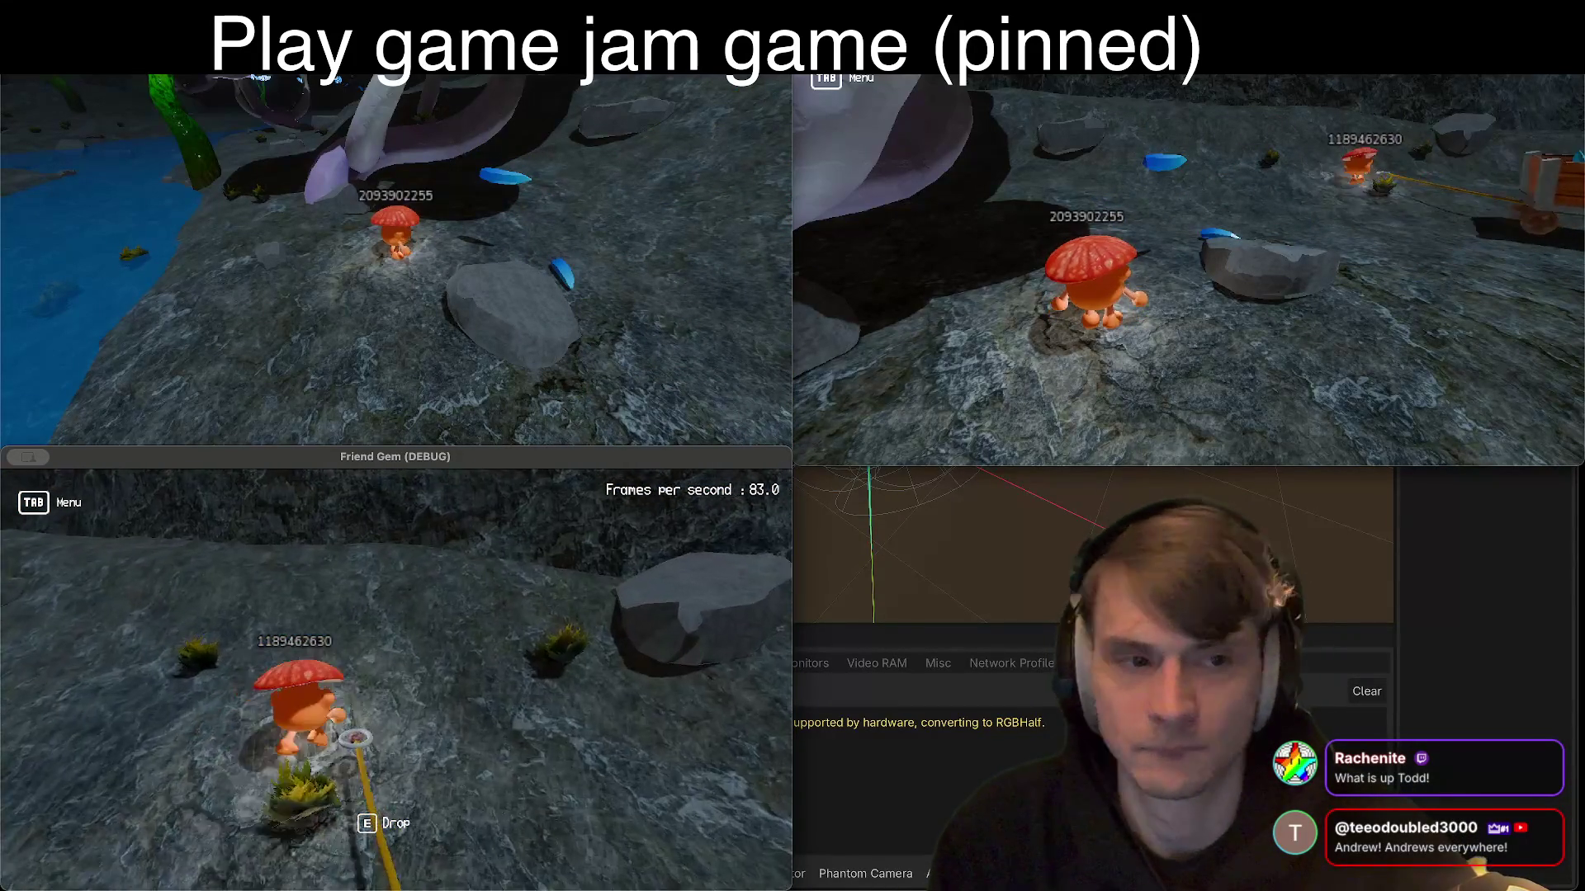
key("w")
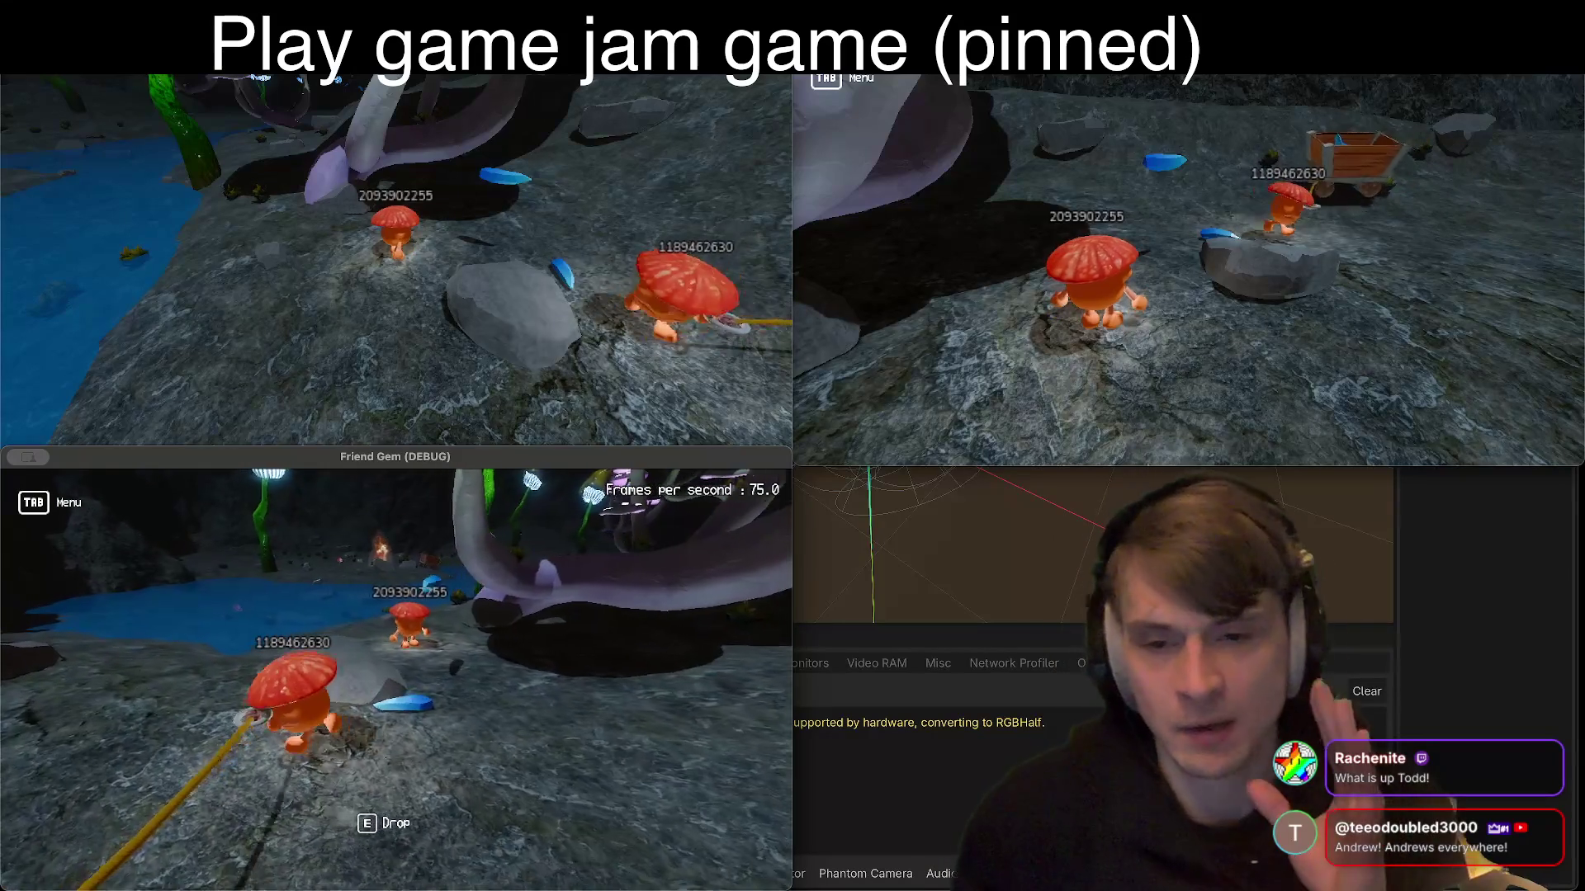
key("s")
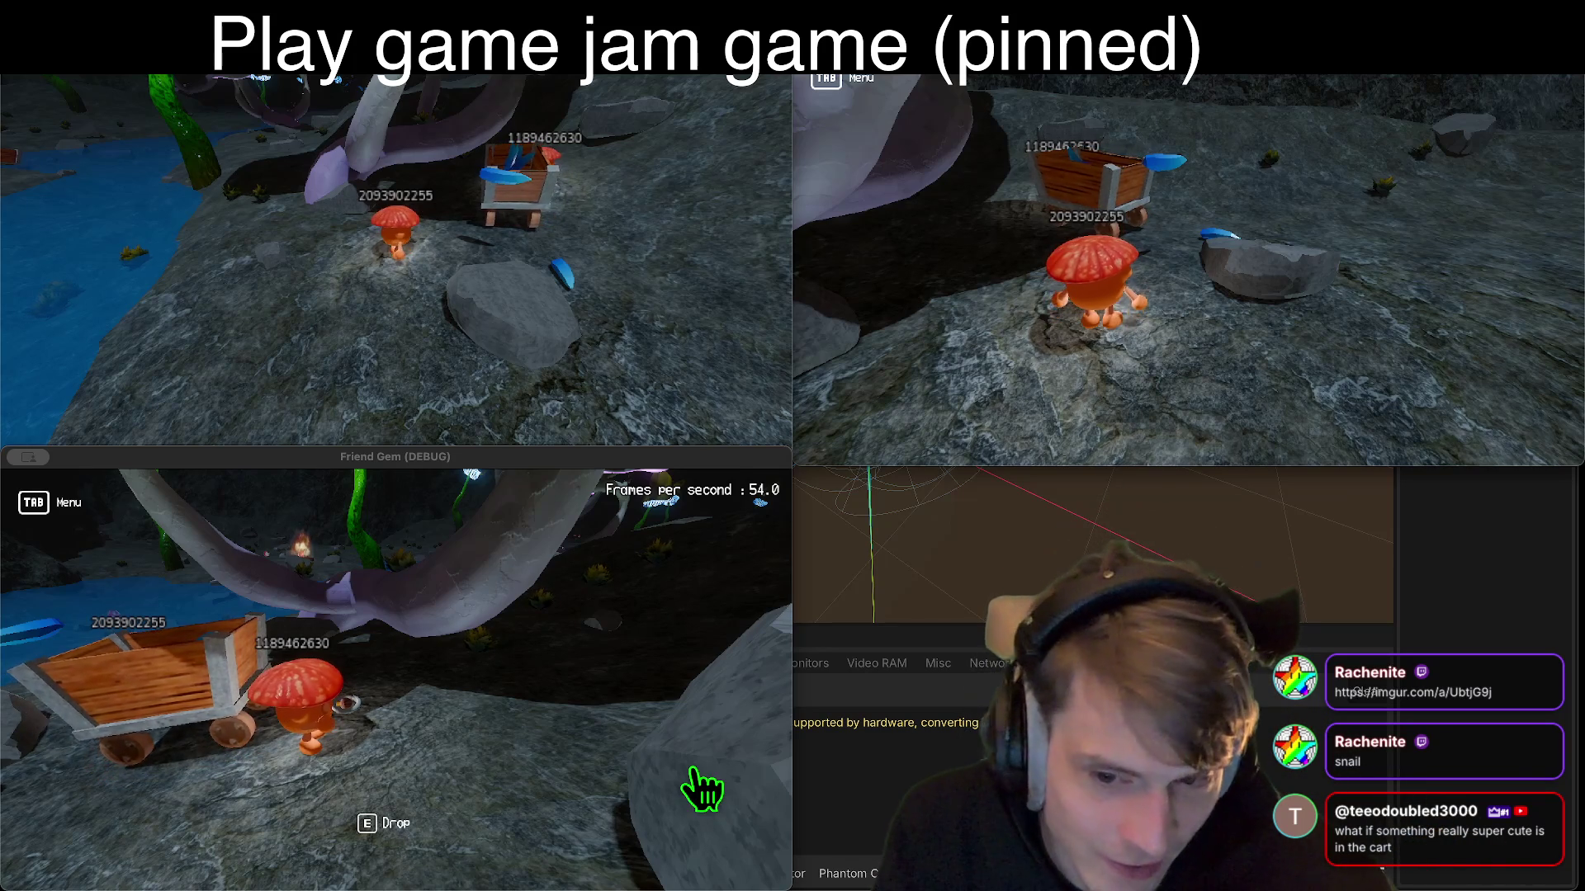
Step: Take control of the lower-left player and climb into the cart
left_click(1198, 279)
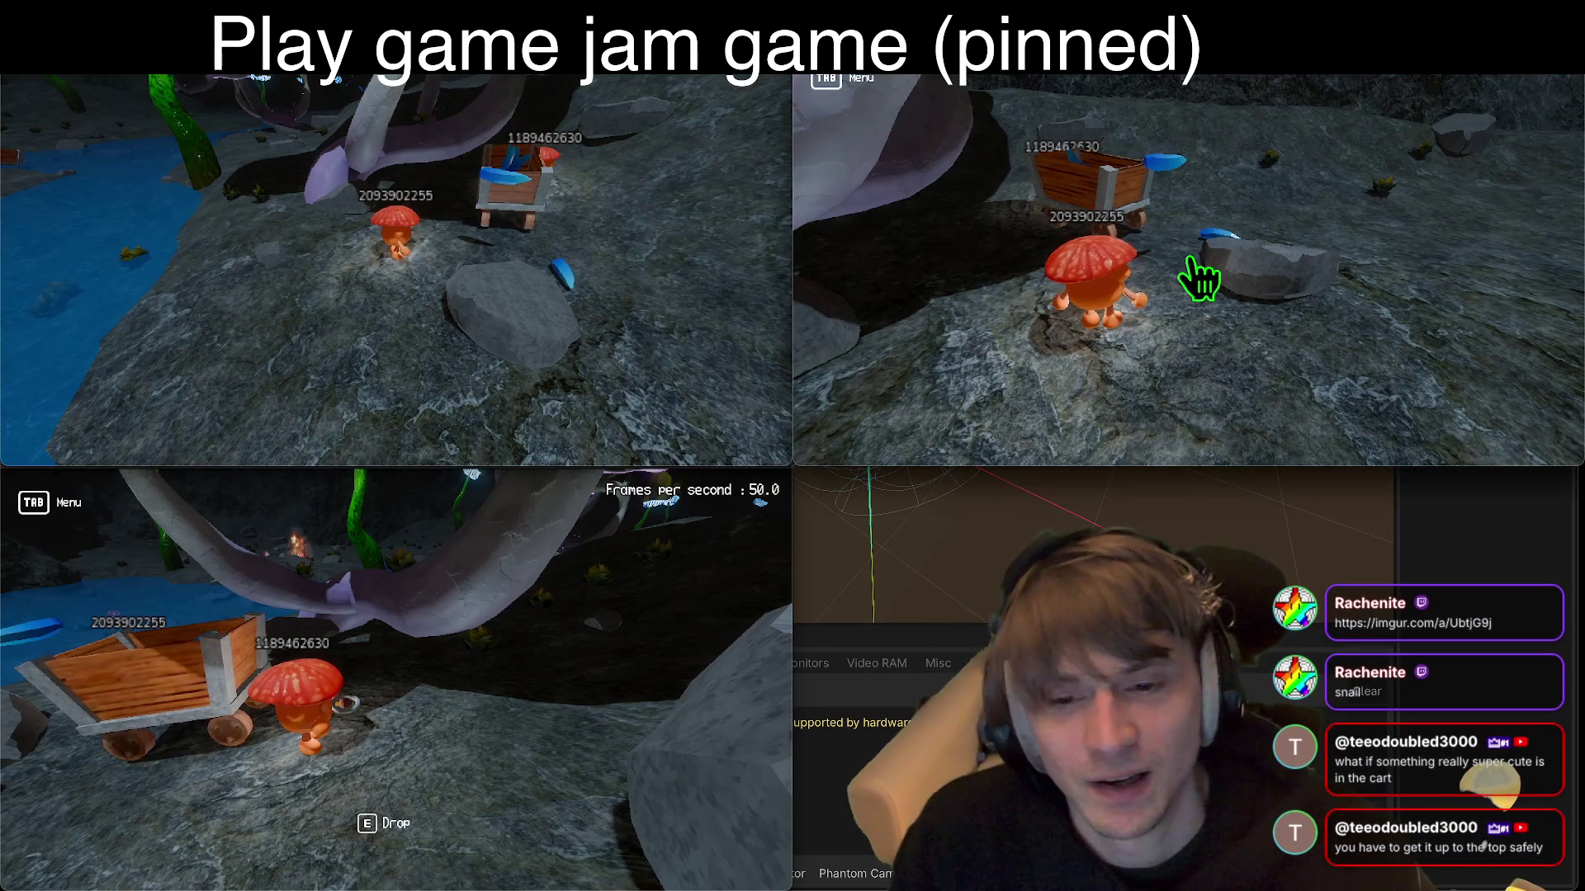
left_click(396, 708)
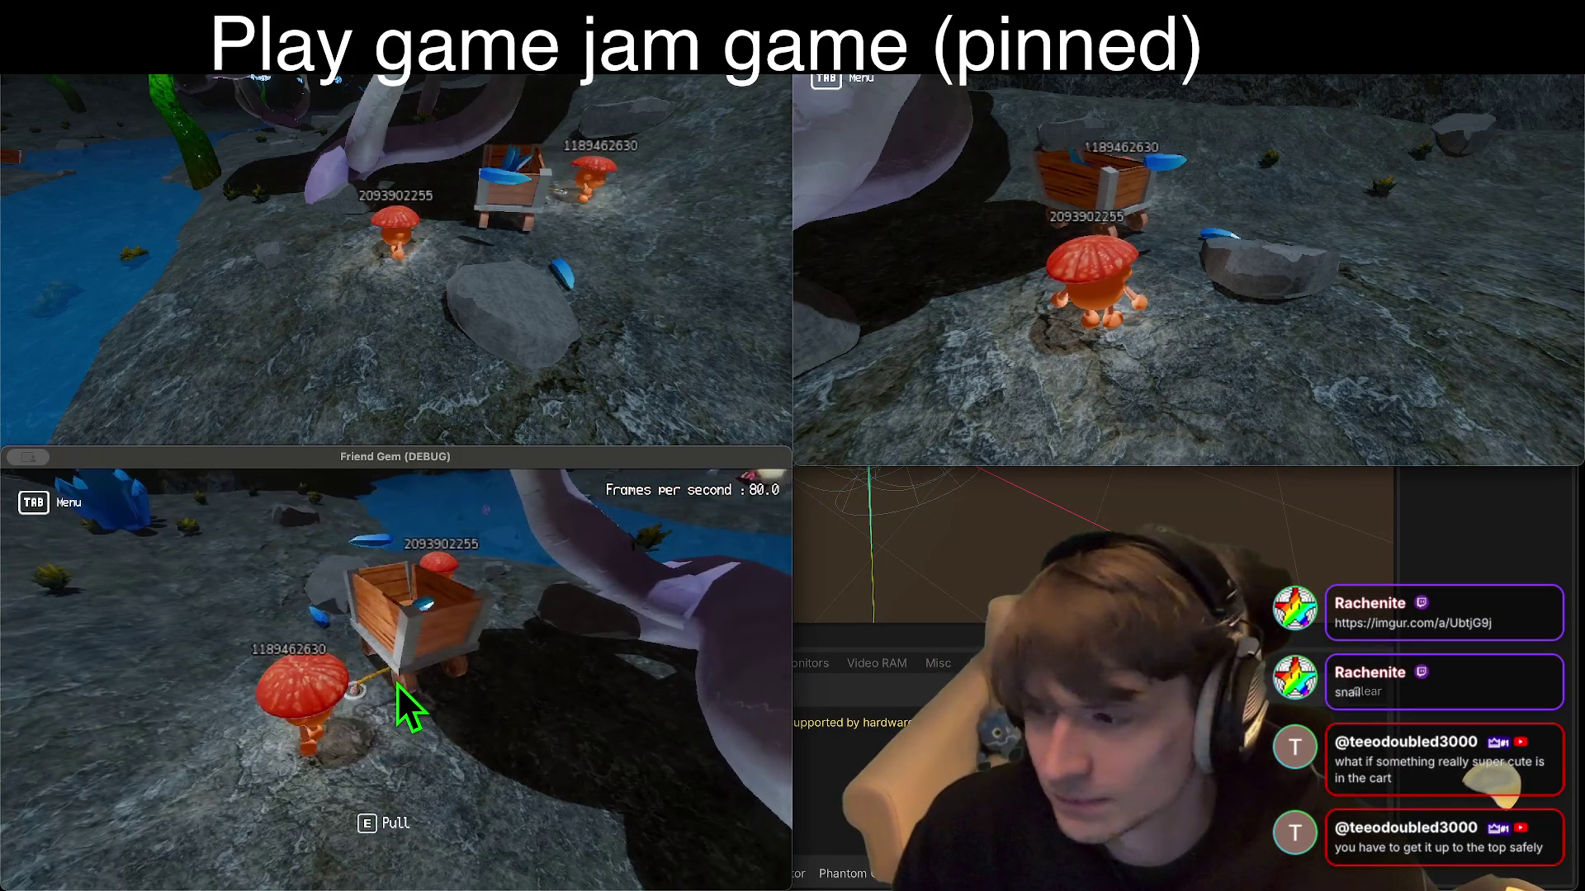
key("e")
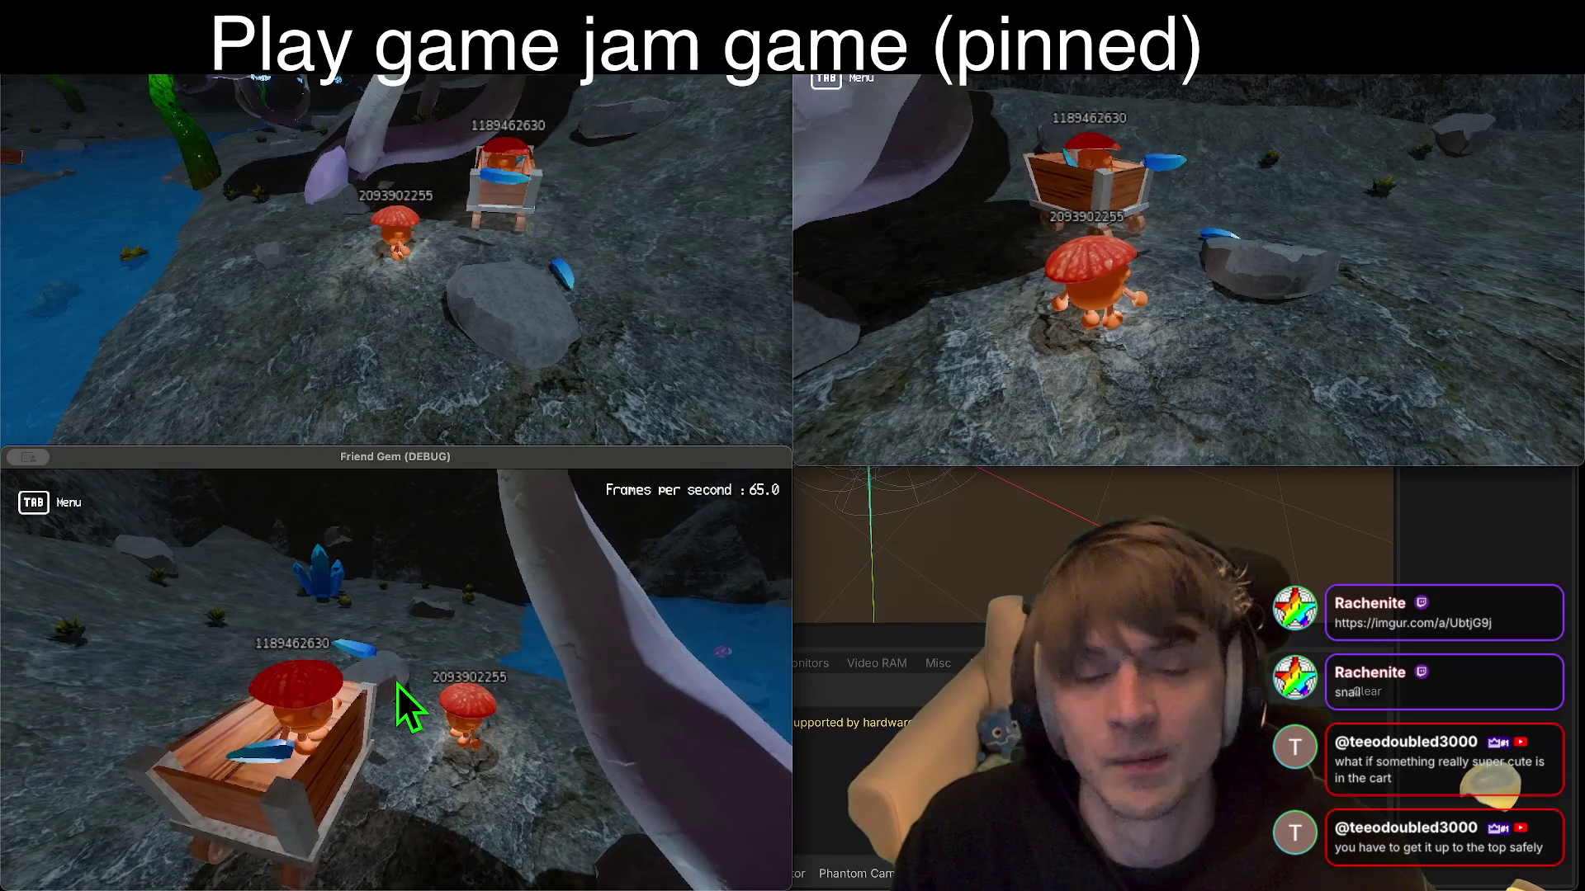
left_click_drag(398, 685, 562, 685)
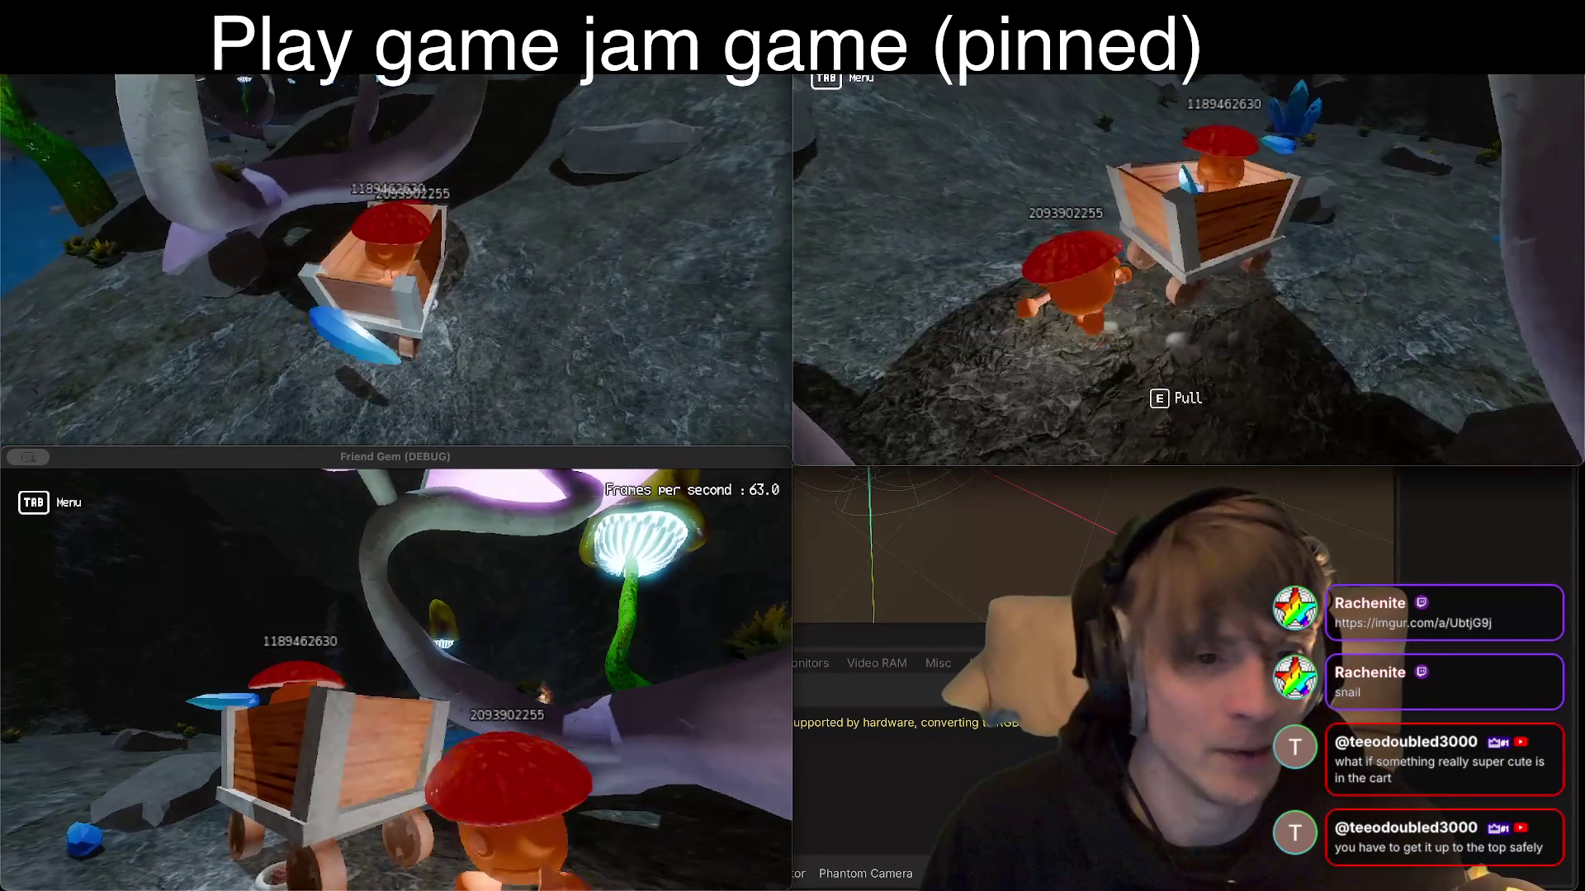
Step: Have the other player grab the rope and pull the cart with its passenger
key("e")
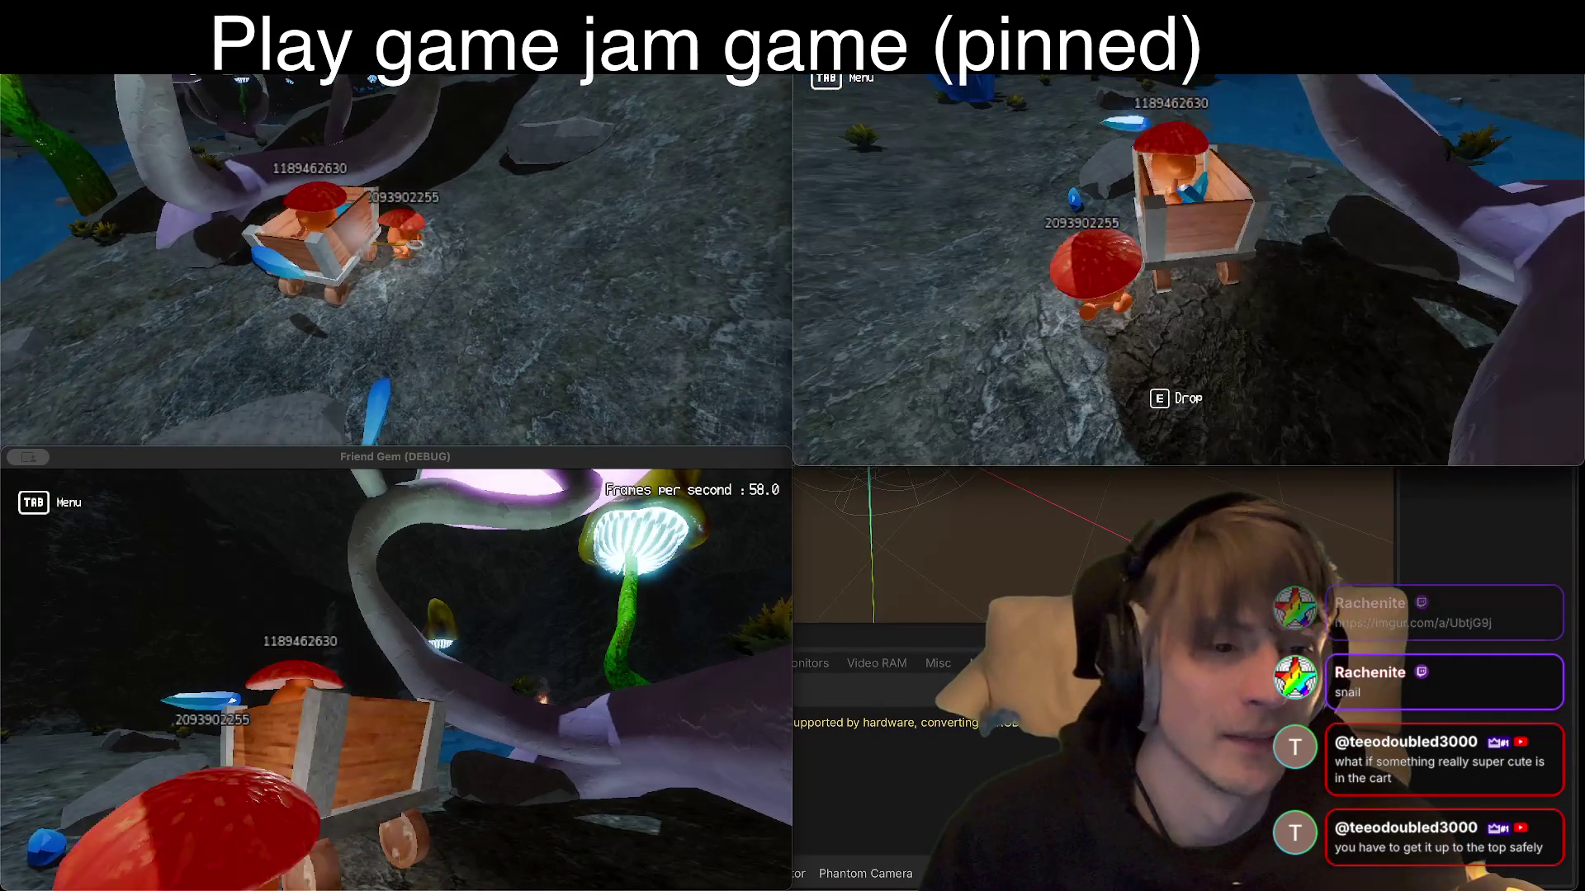
key("w")
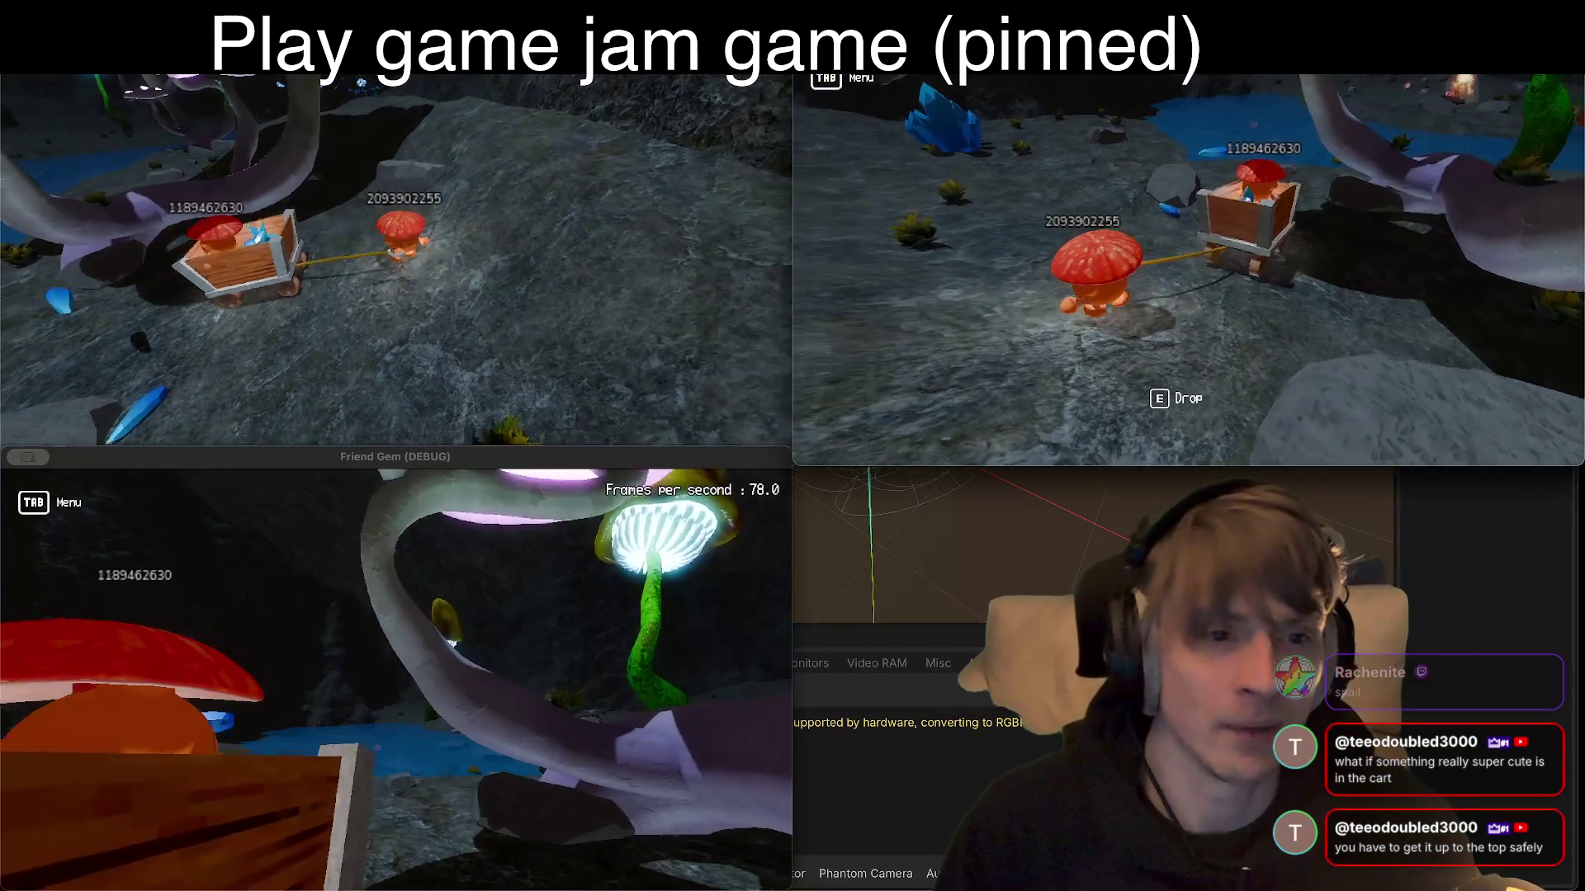
key("s")
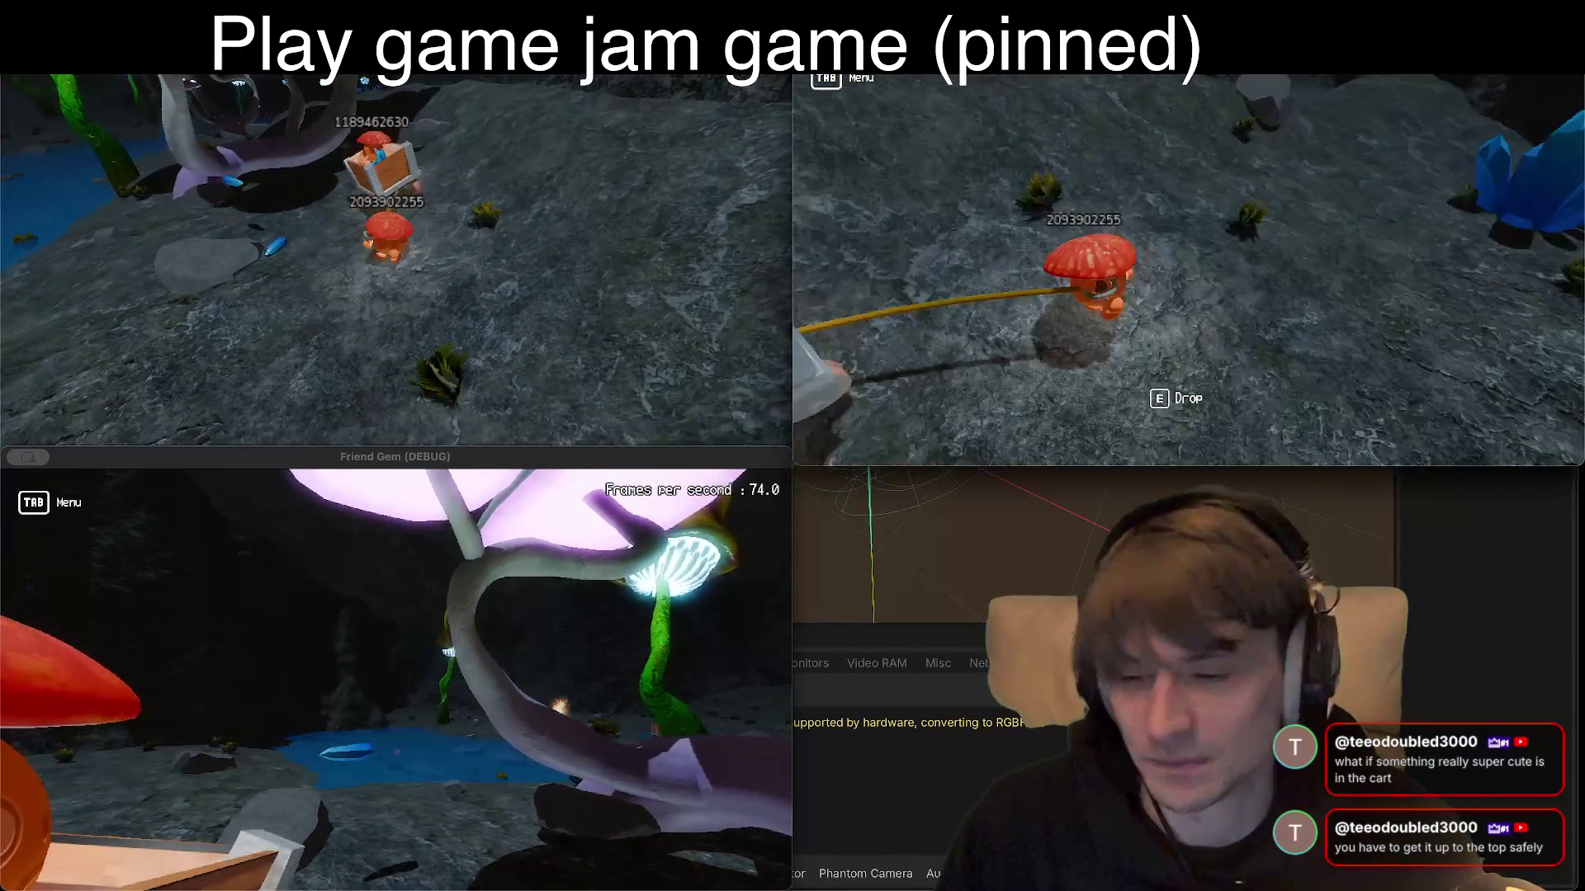
key("w")
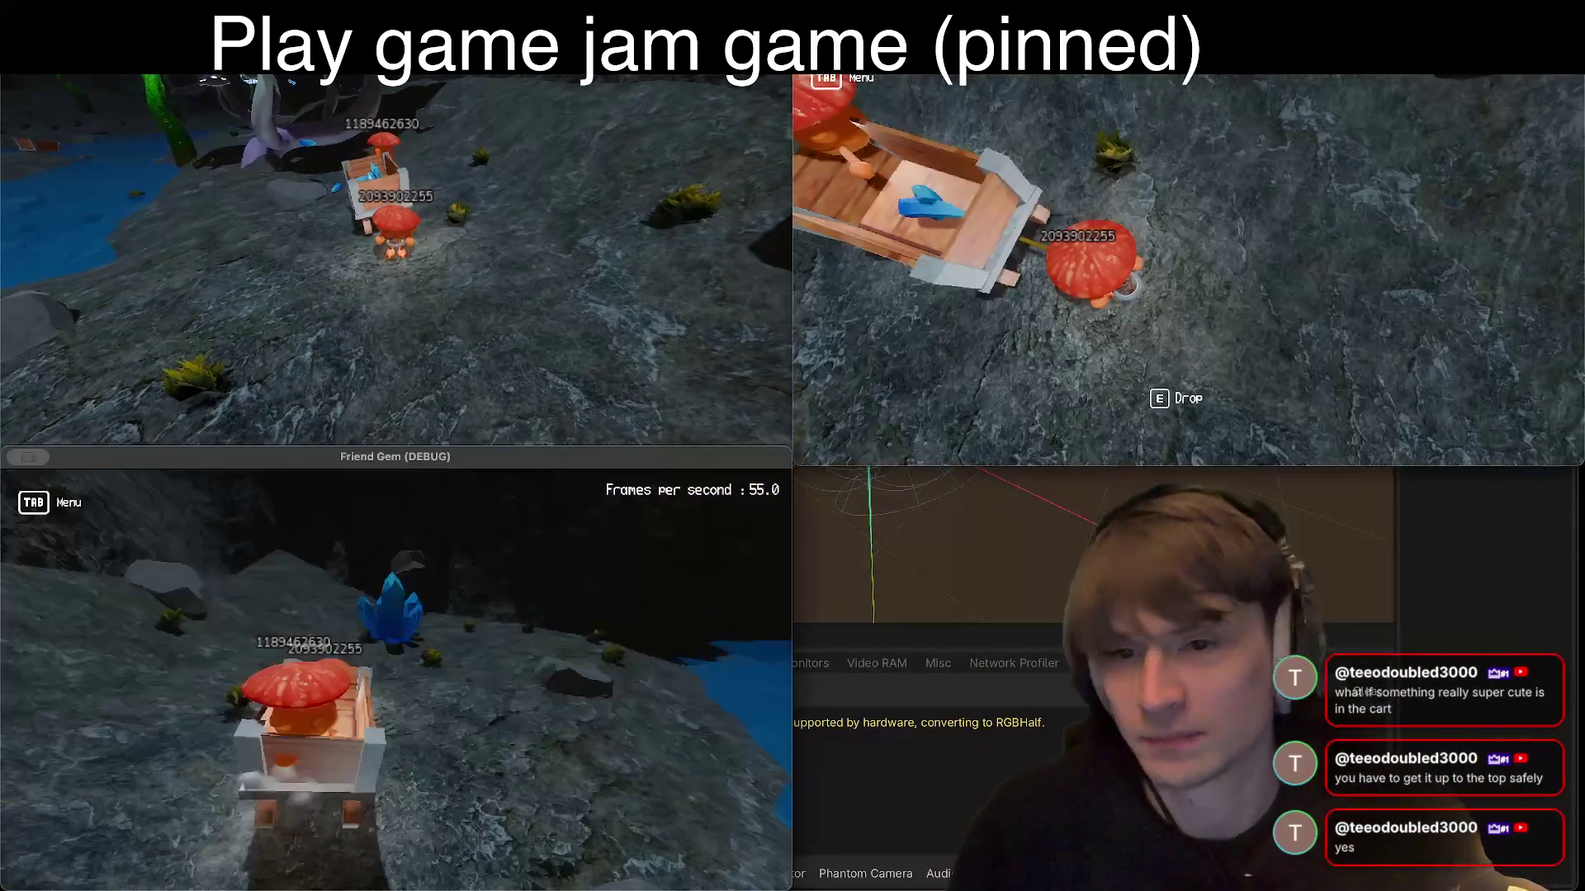
key("w")
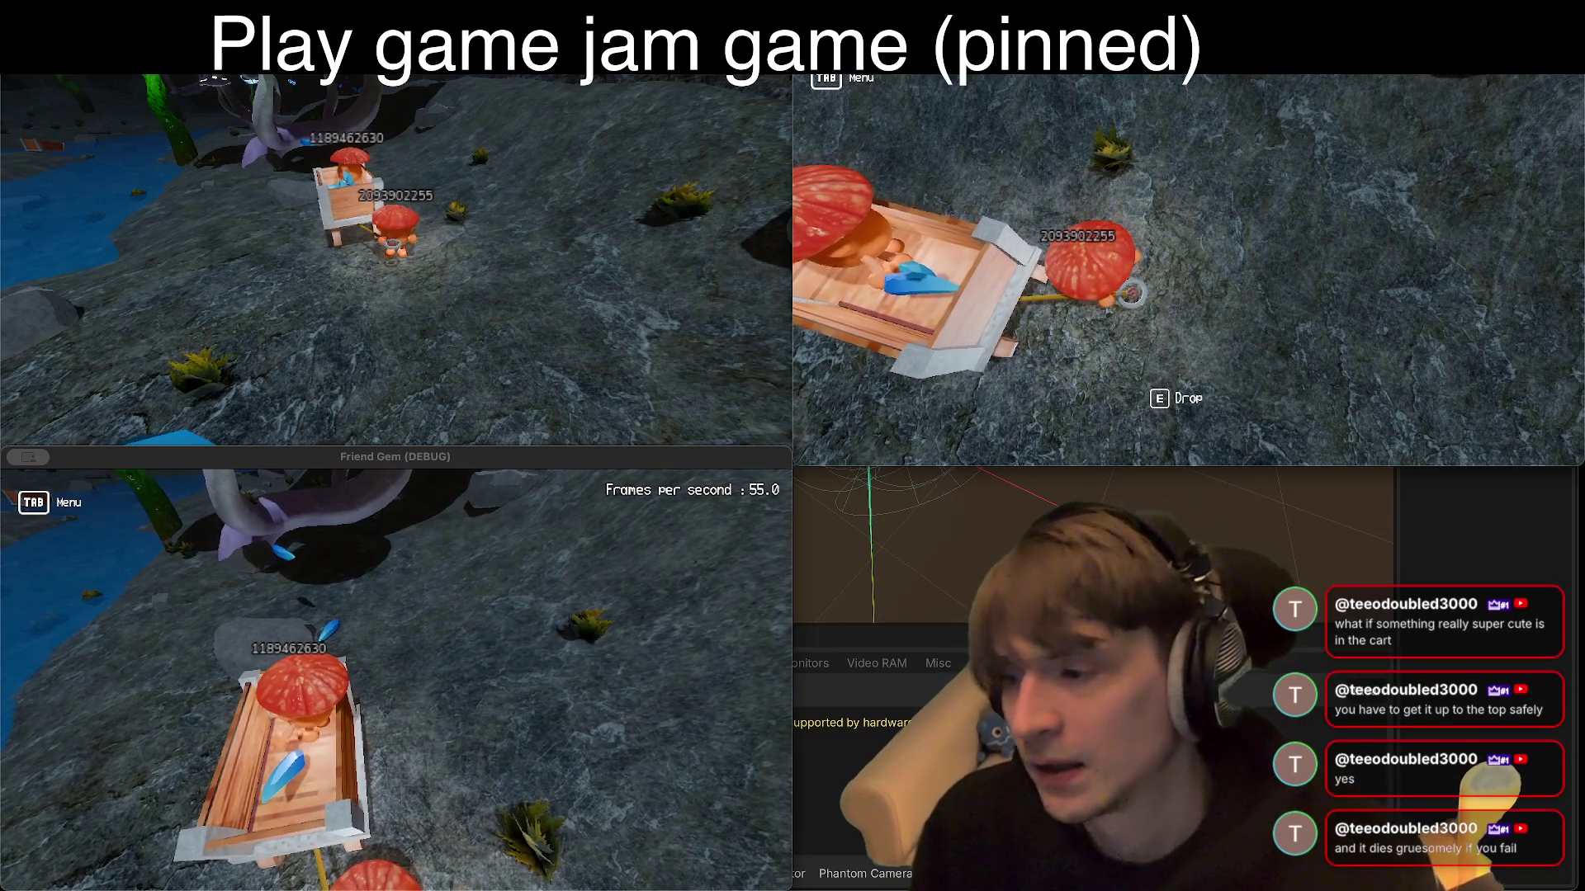
Step: Climb out, walk around near the cave wall, release the cart, then take hold of it again
key("w")
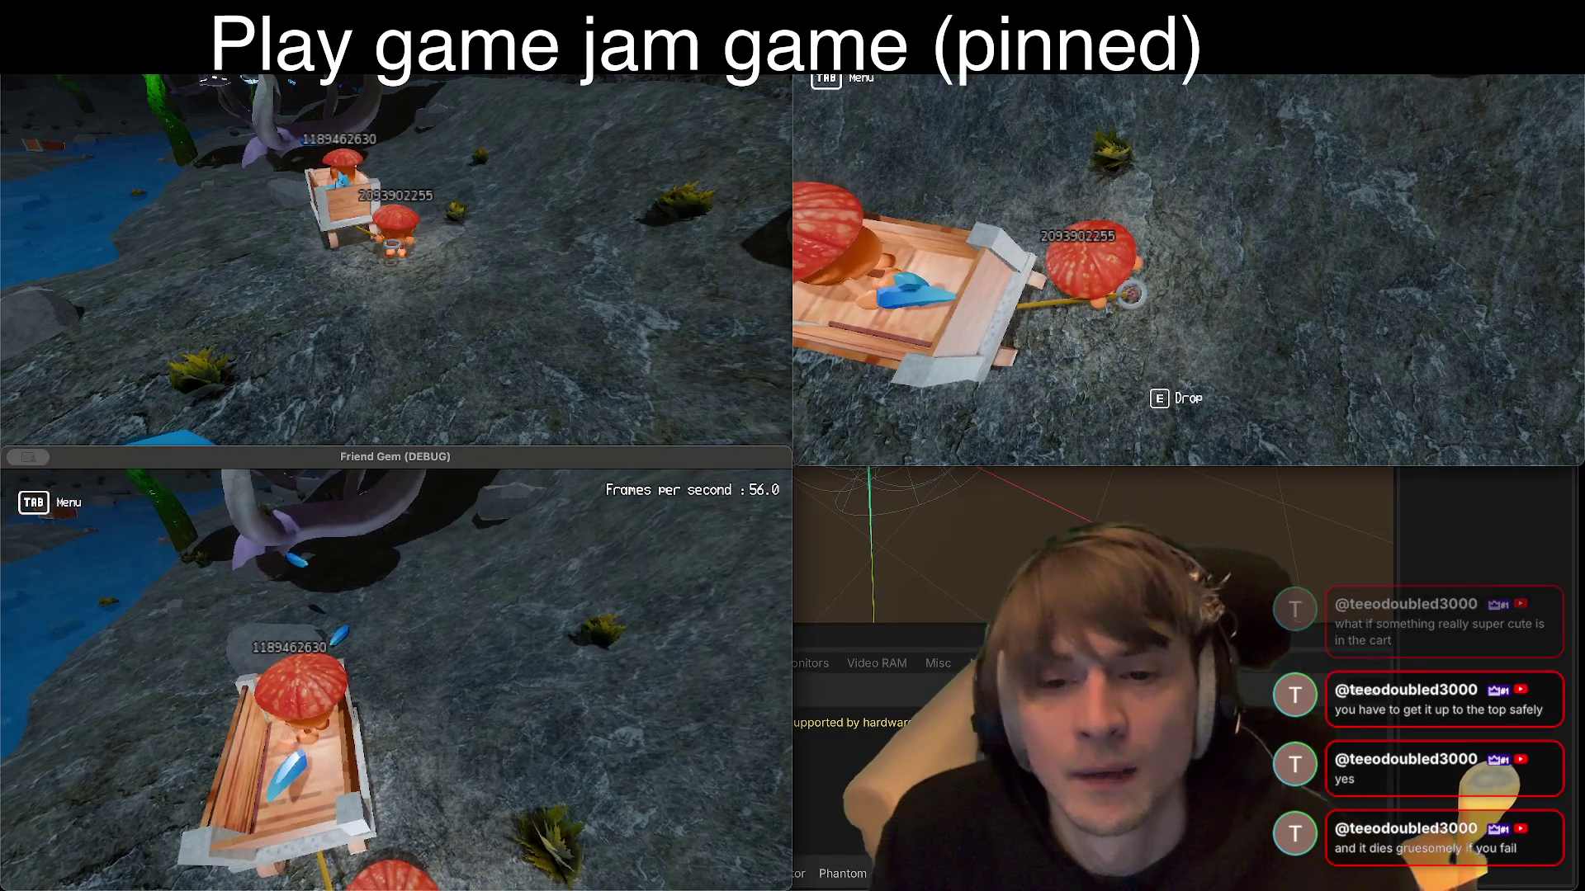
key("w")
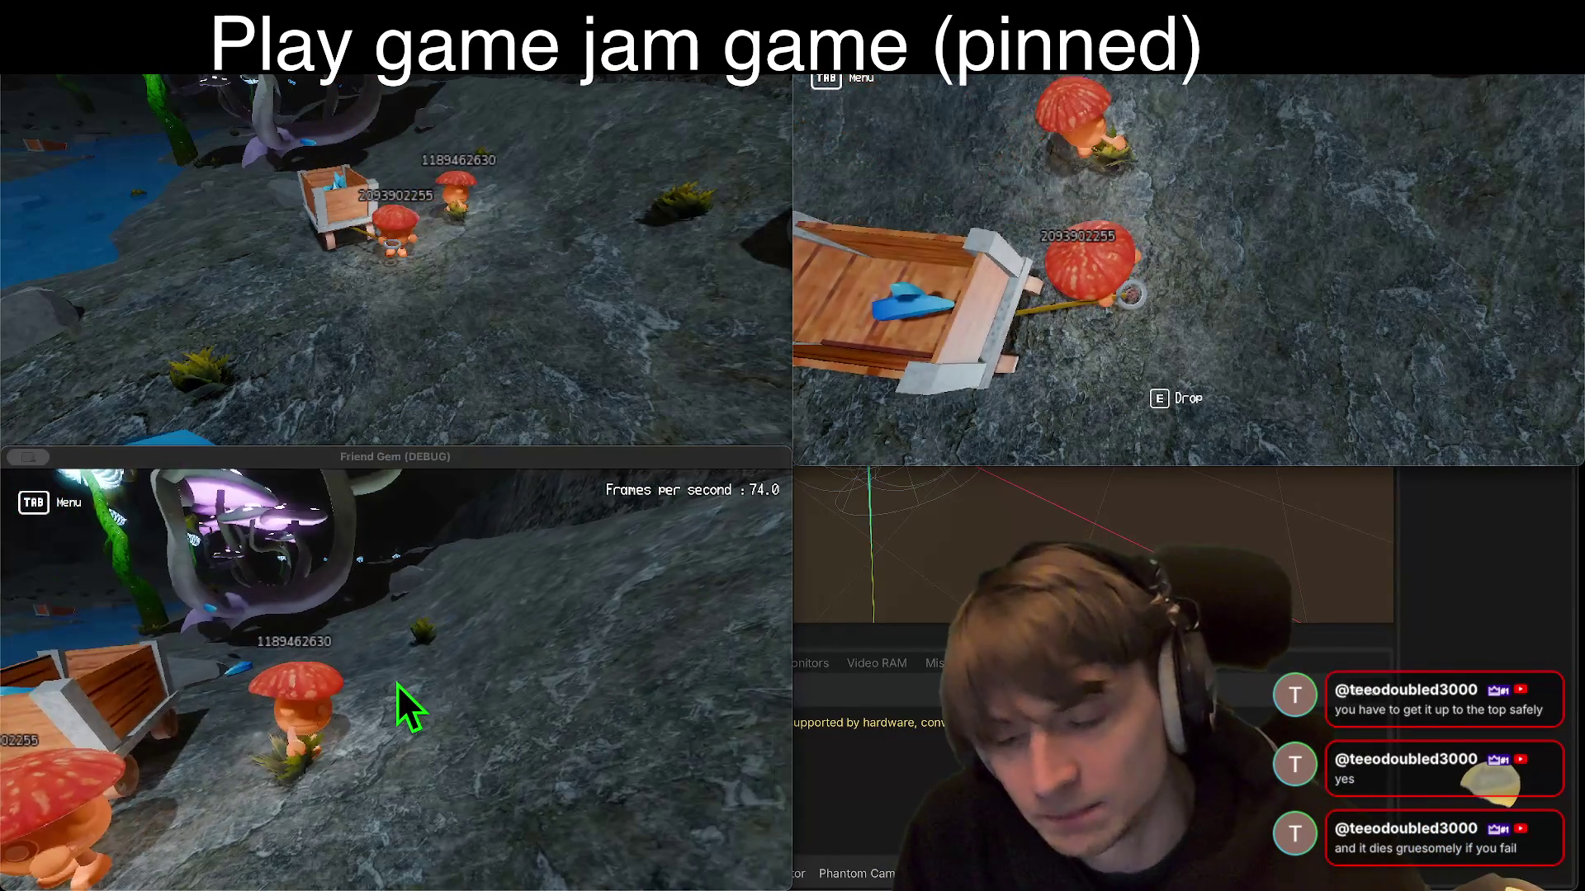
key("w")
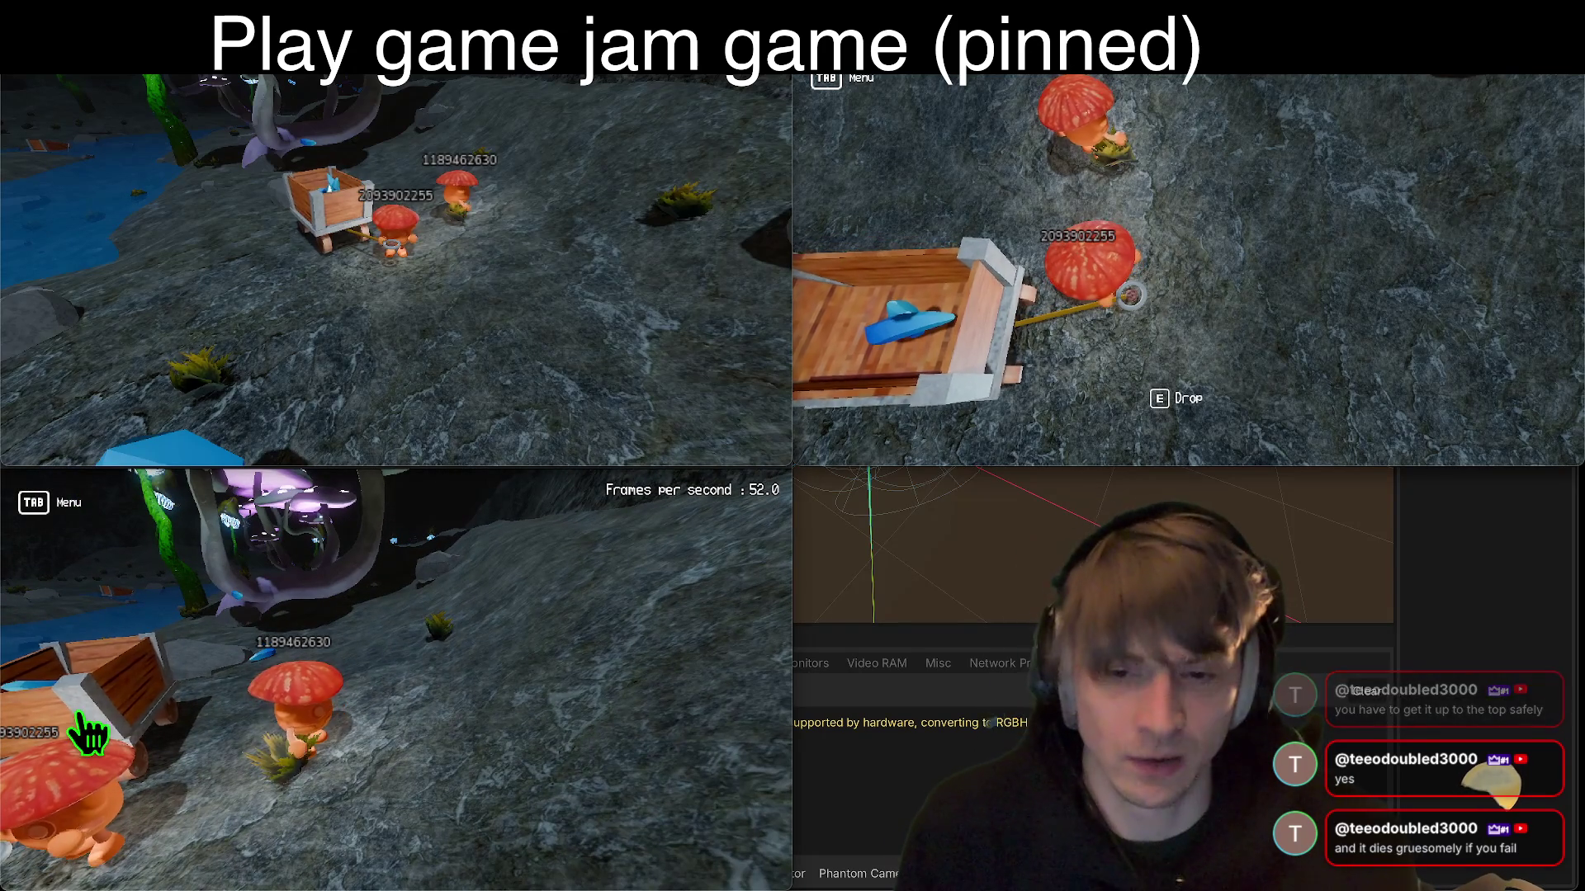
key("w")
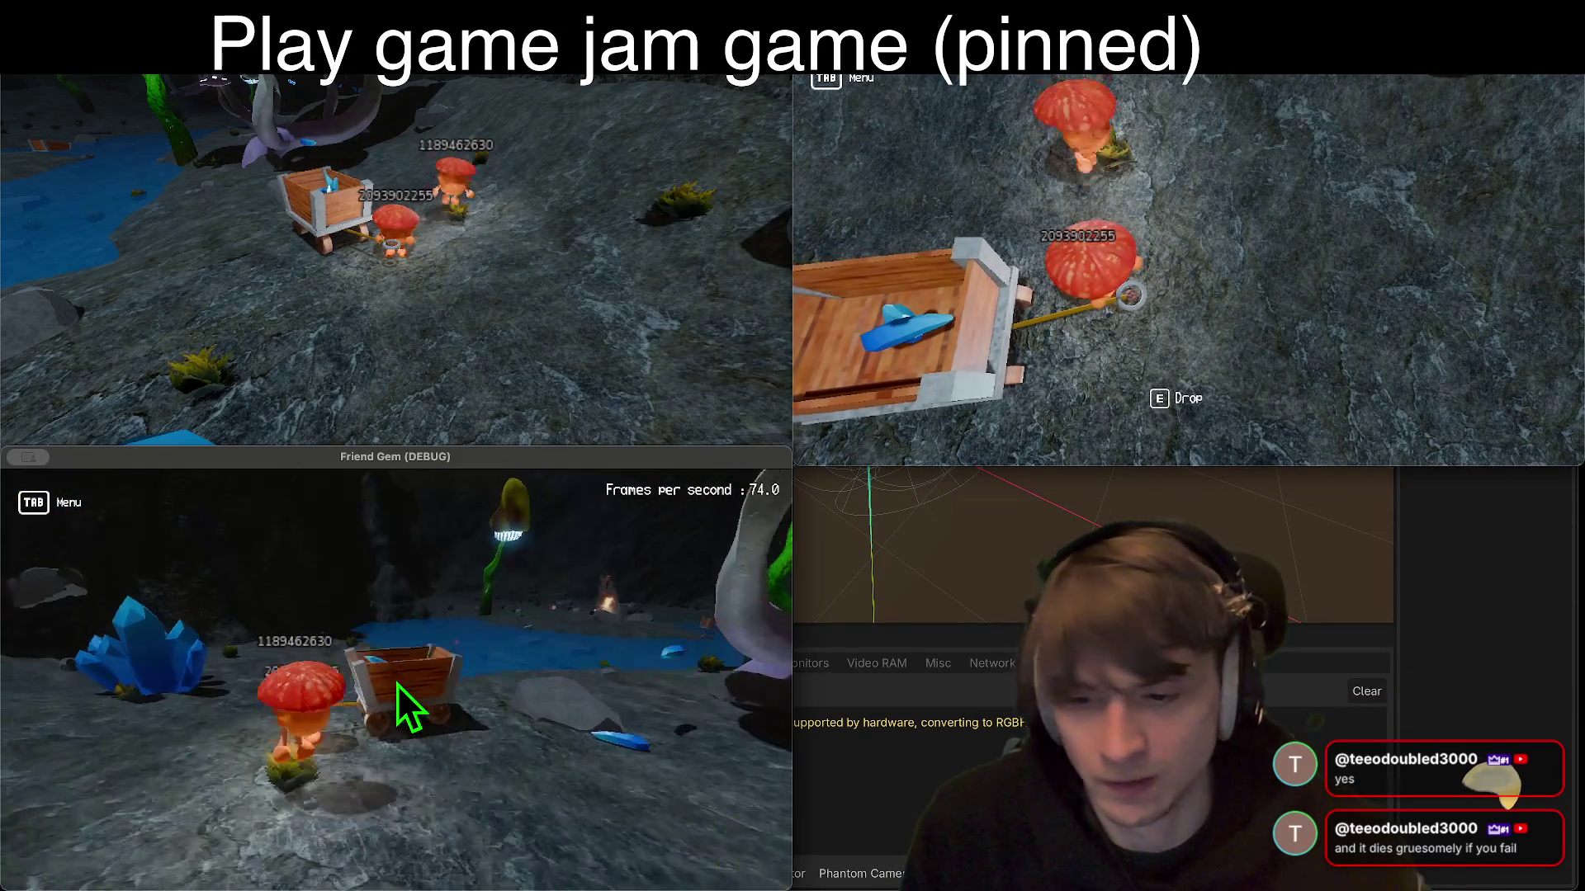
key("s")
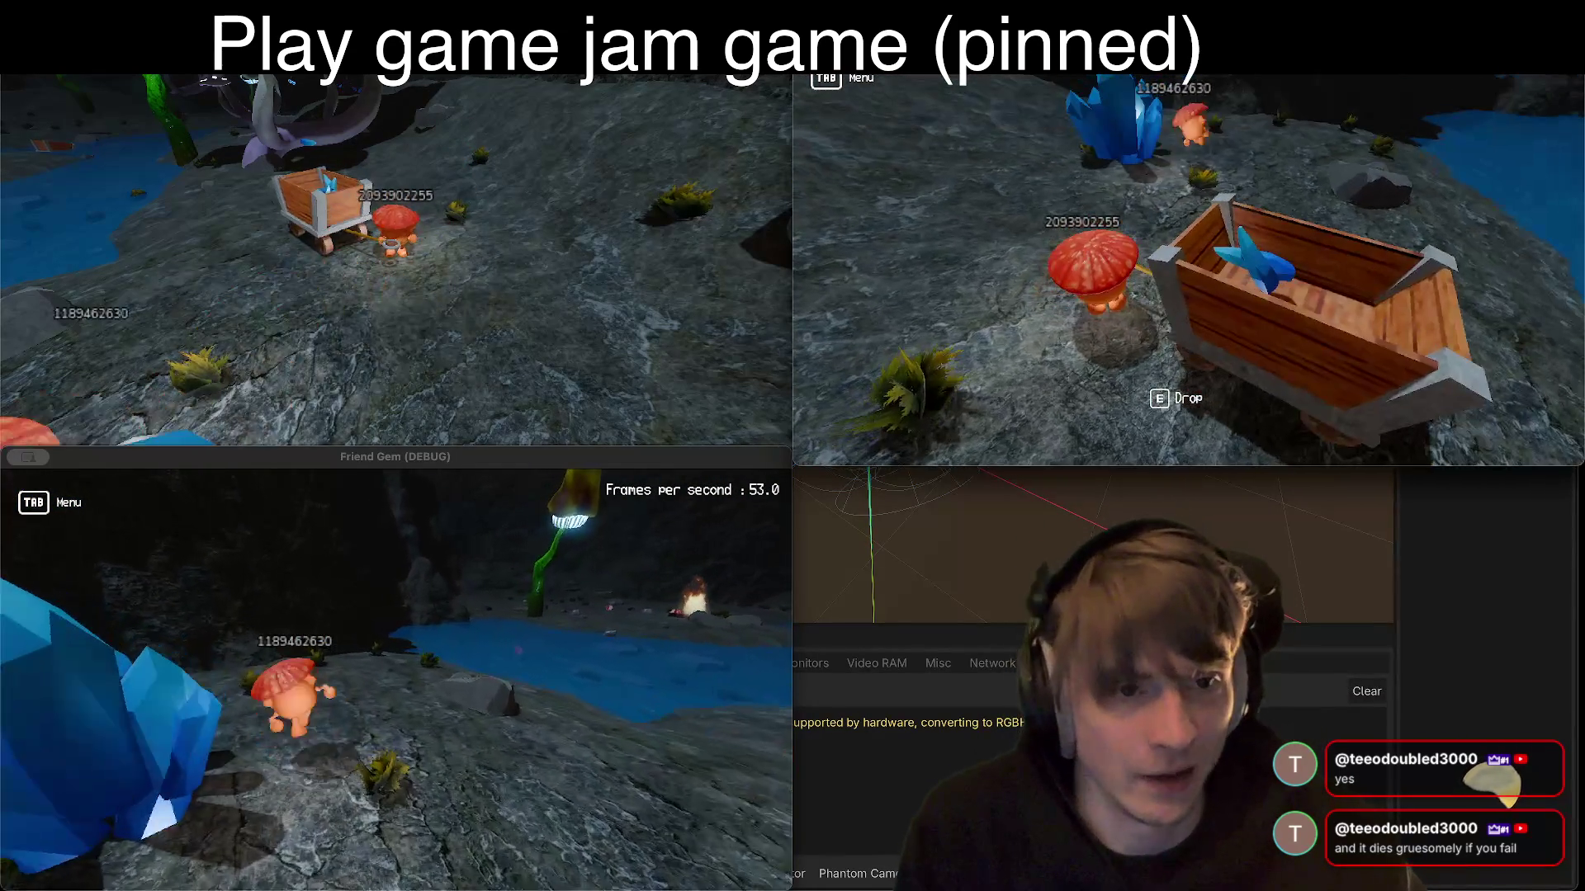
key("s")
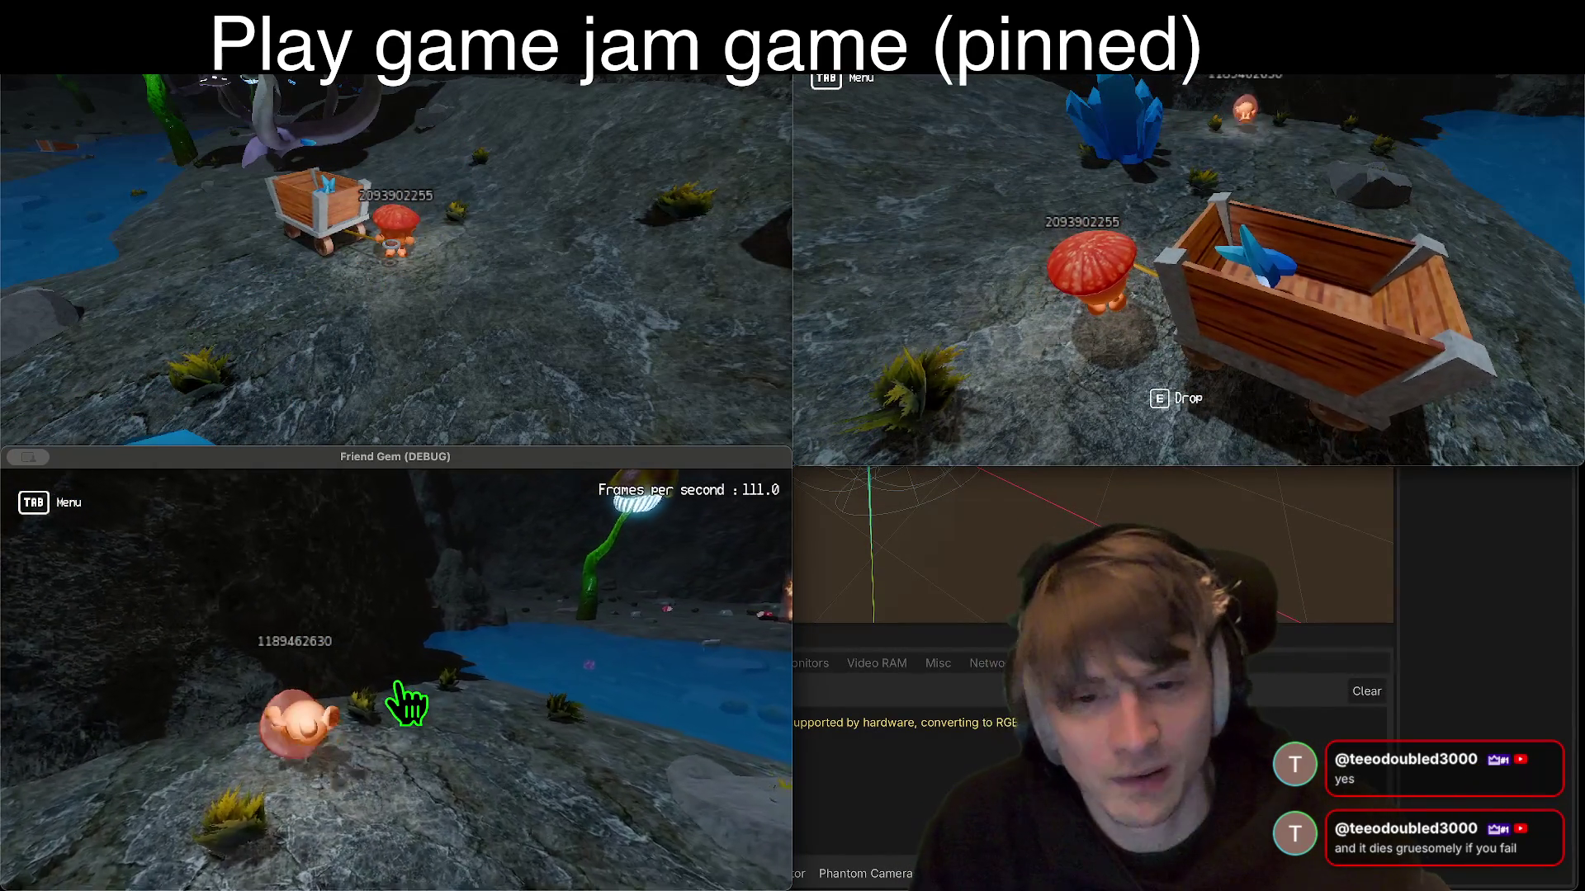
key("d")
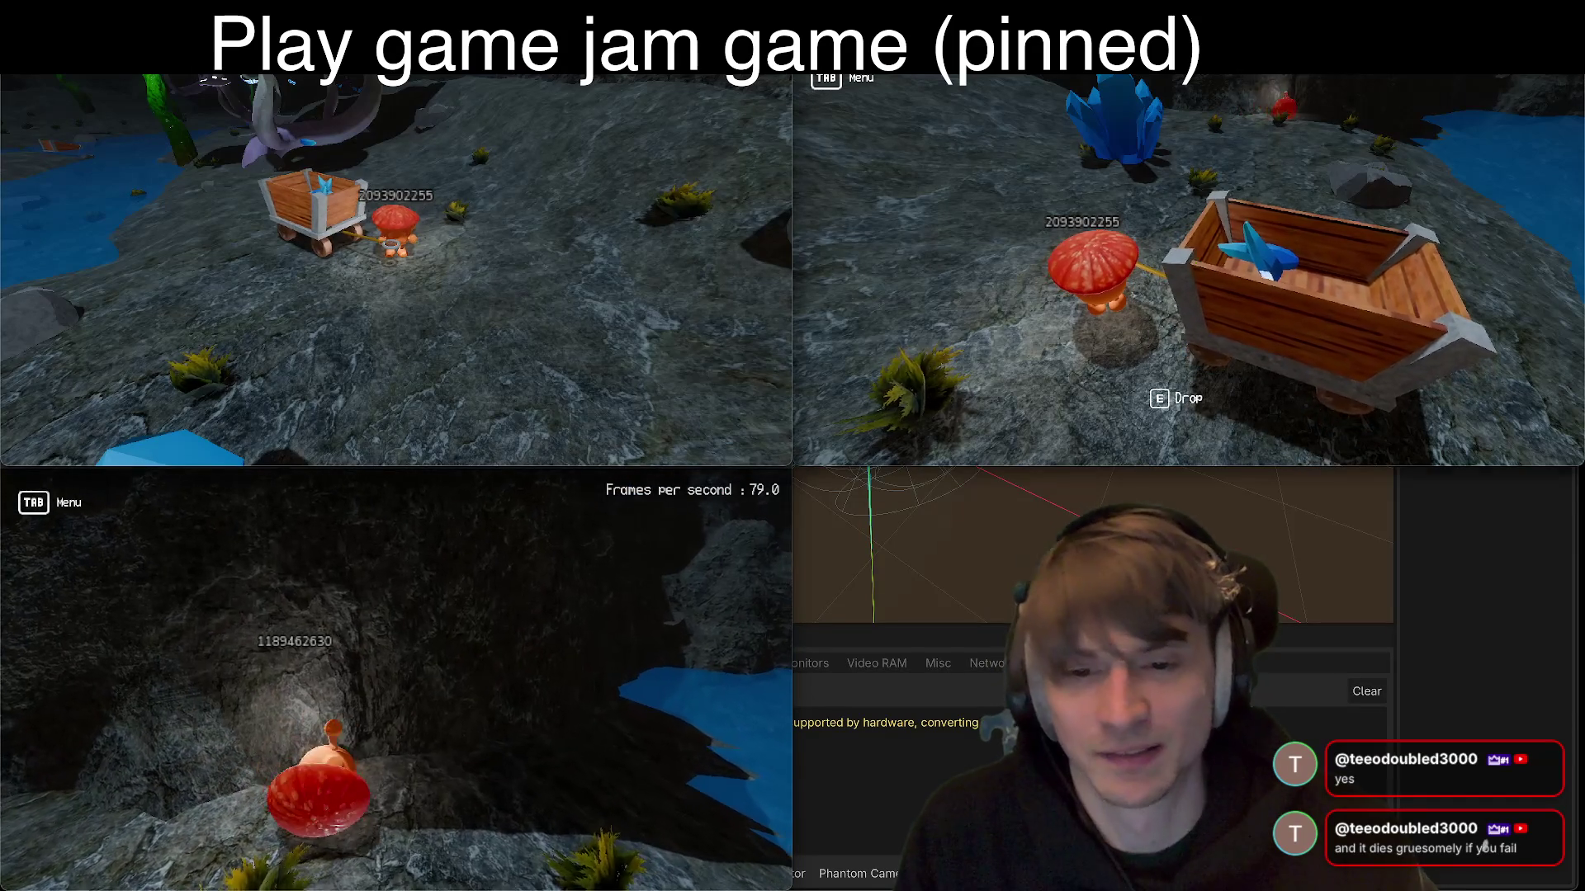
key("w")
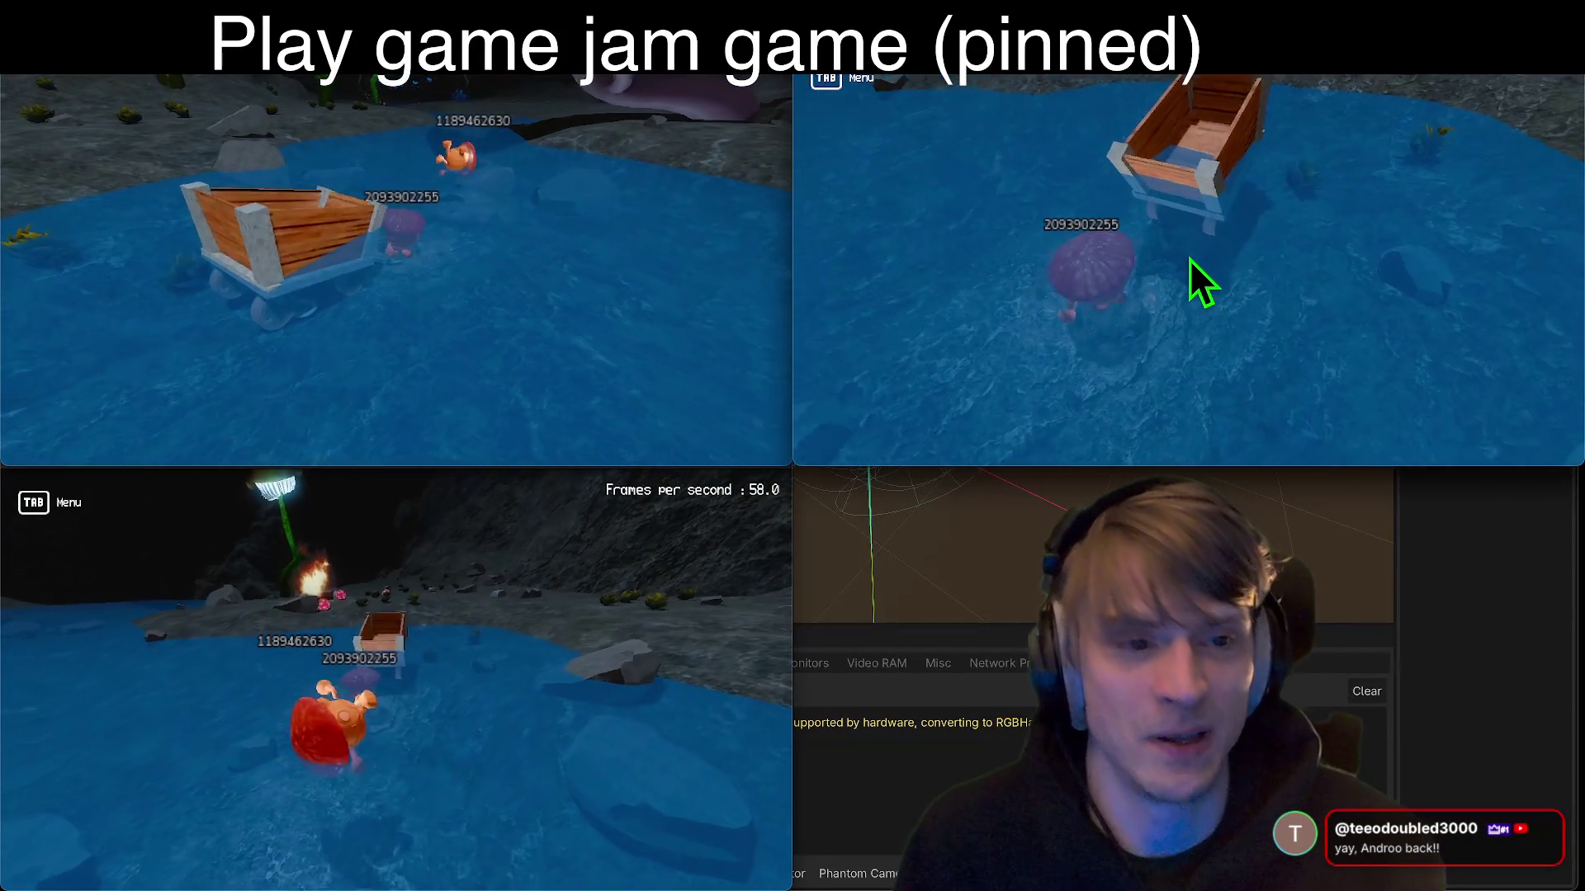
key("e")
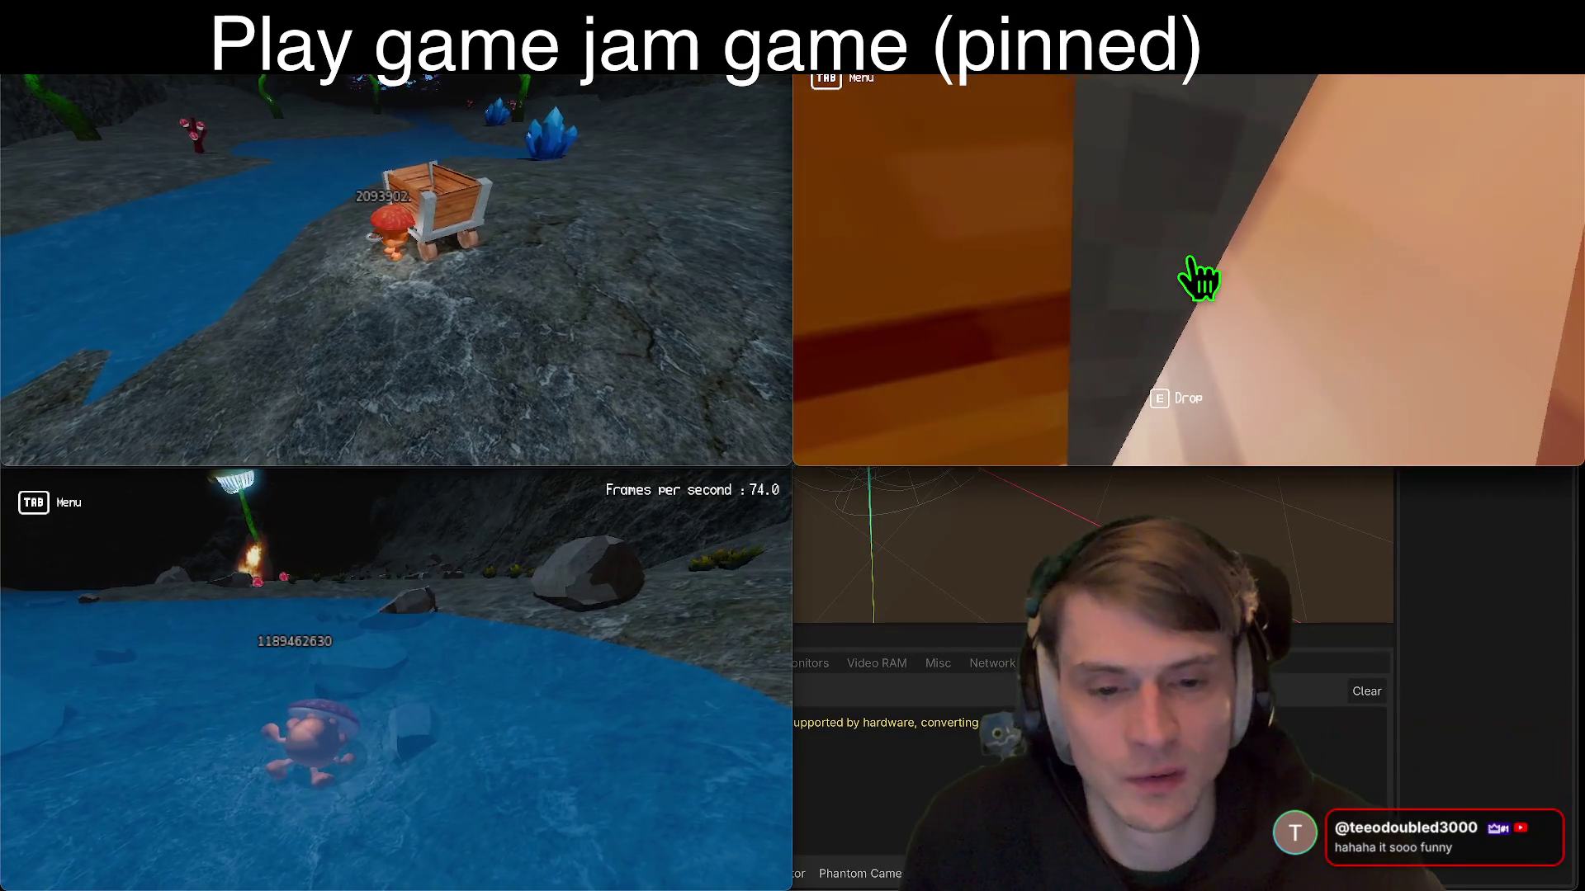
Step: Stop all running game instances with F8
key("F8")
Step: Find 'cart' in the file system, open the MinecartVehicle scene, and select its LoadArea node
scroll(344, 468, "down", 1)
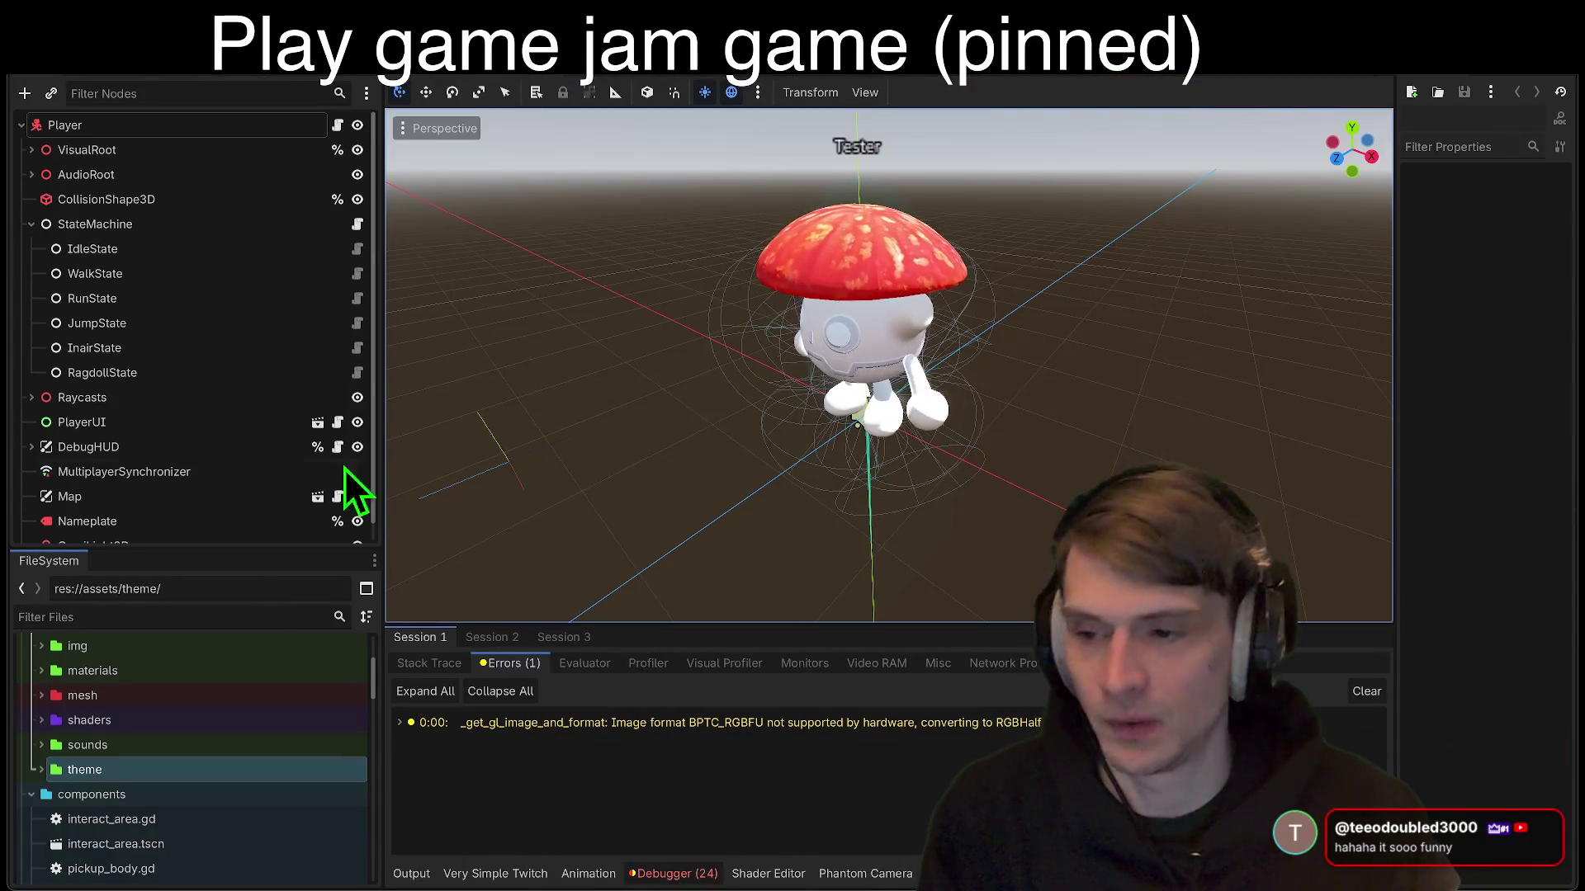
left_click(175, 619)
type("cart")
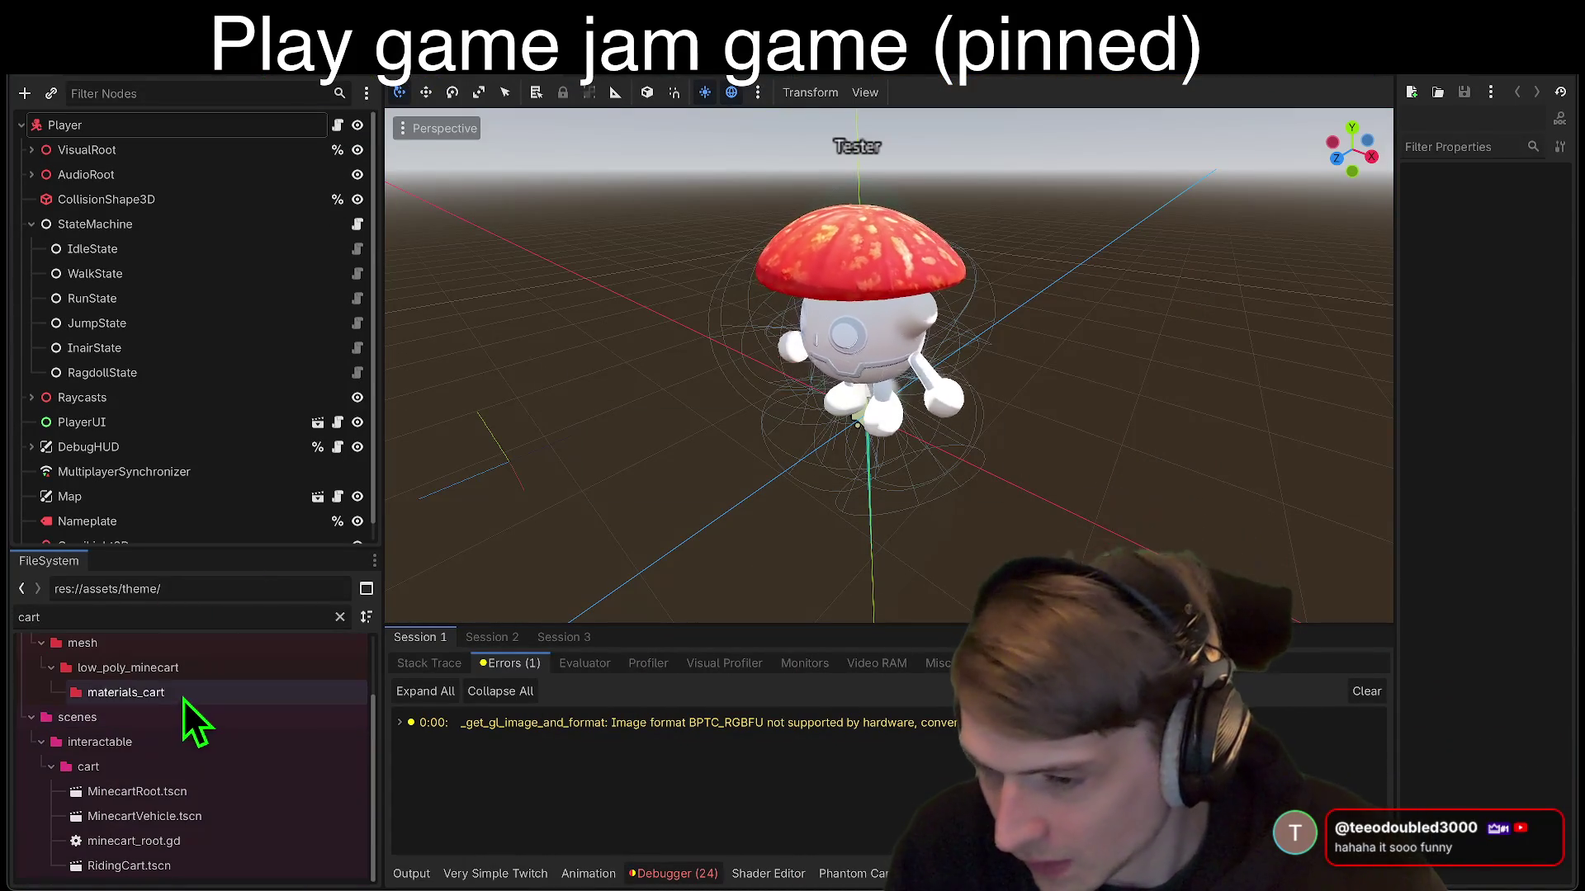
double_click(175, 818)
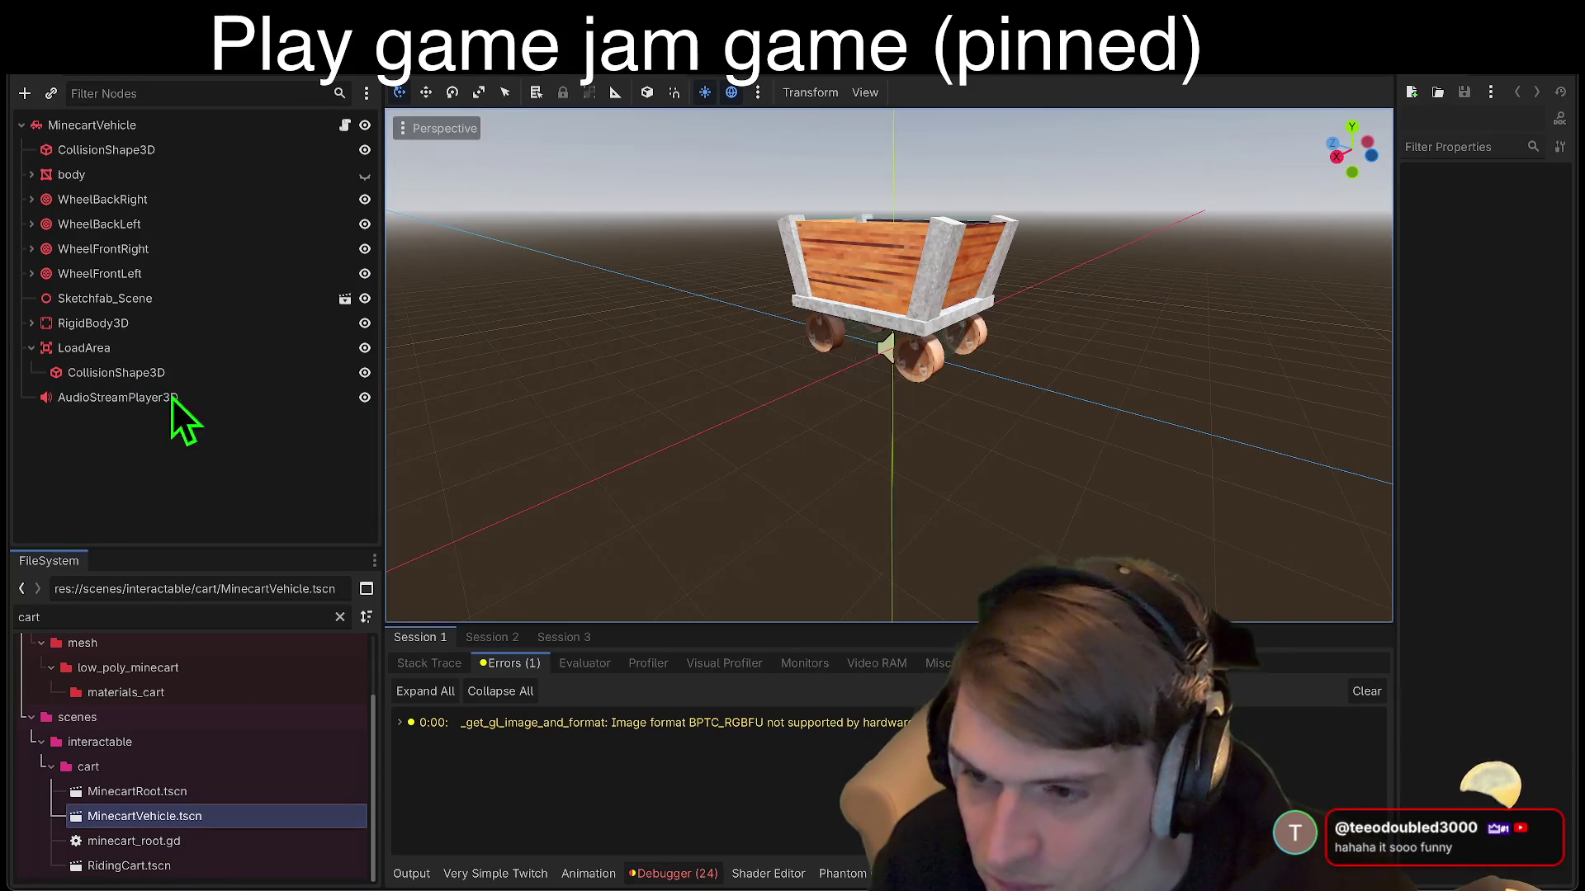
left_click(182, 352)
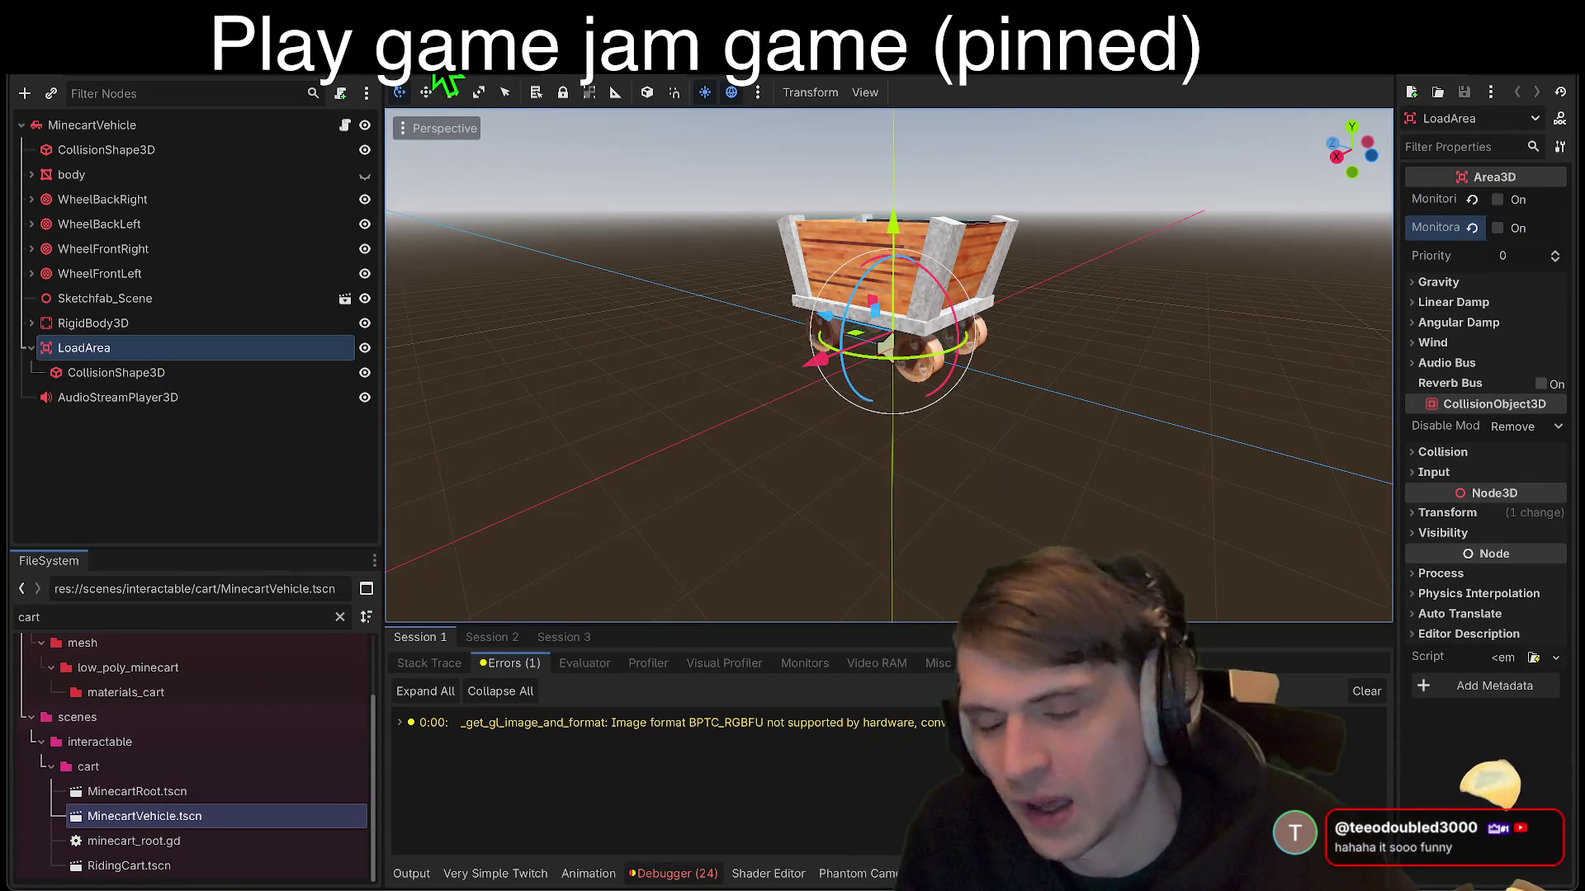
Step: In car.gd, search for 'kill' and 'ad', select load_area on line 46, and run with F5
left_click(345, 125)
key("ctrl+f")
type("kill")
scroll(894, 332, "down", 1)
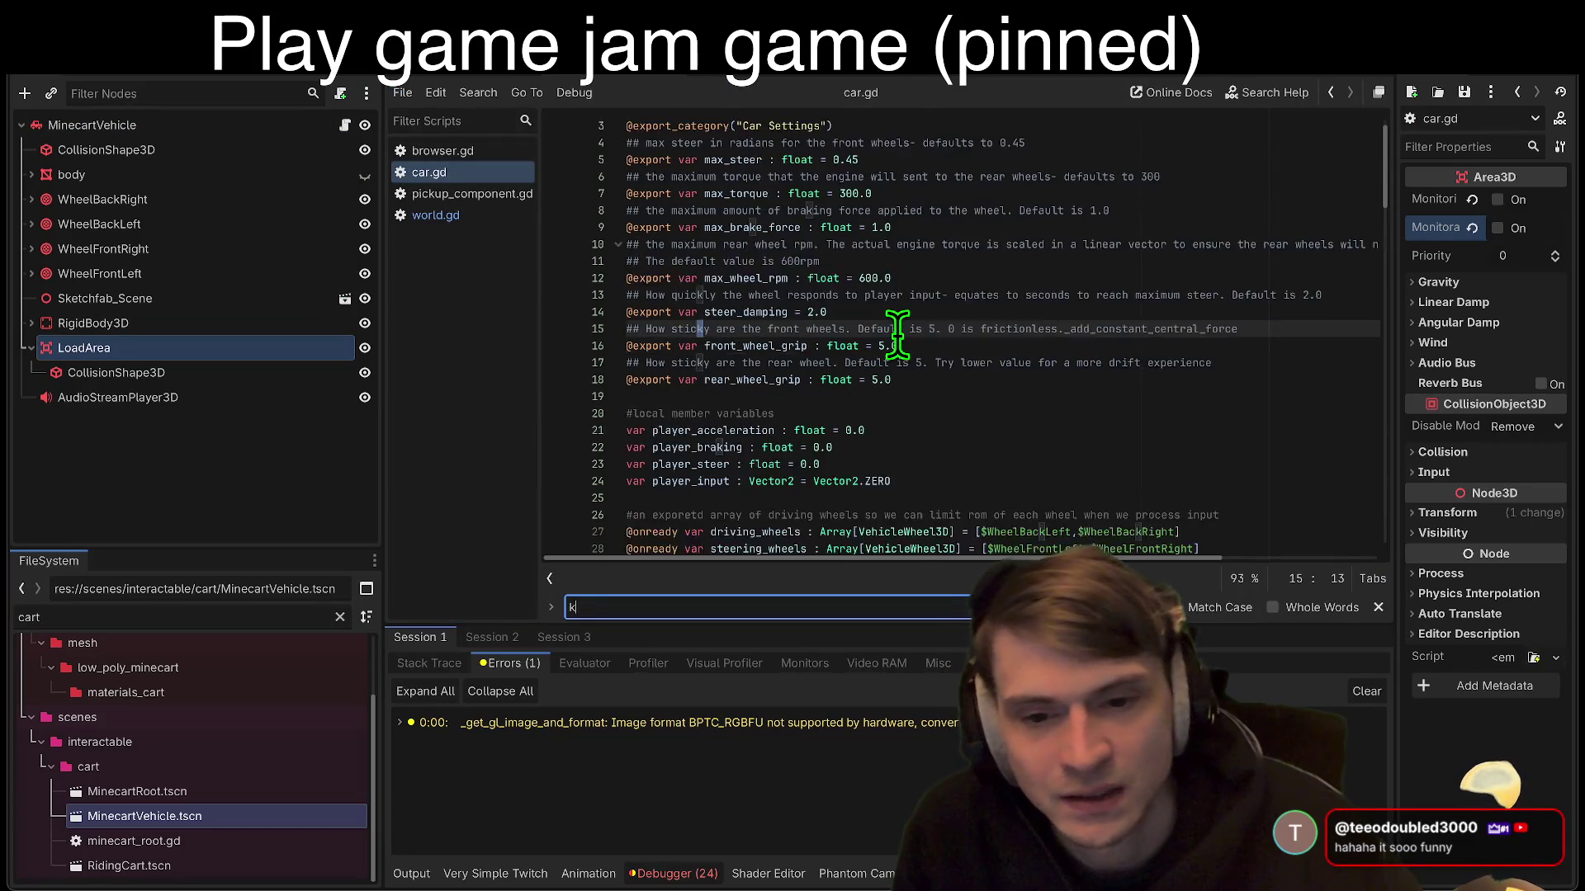
type("ad")
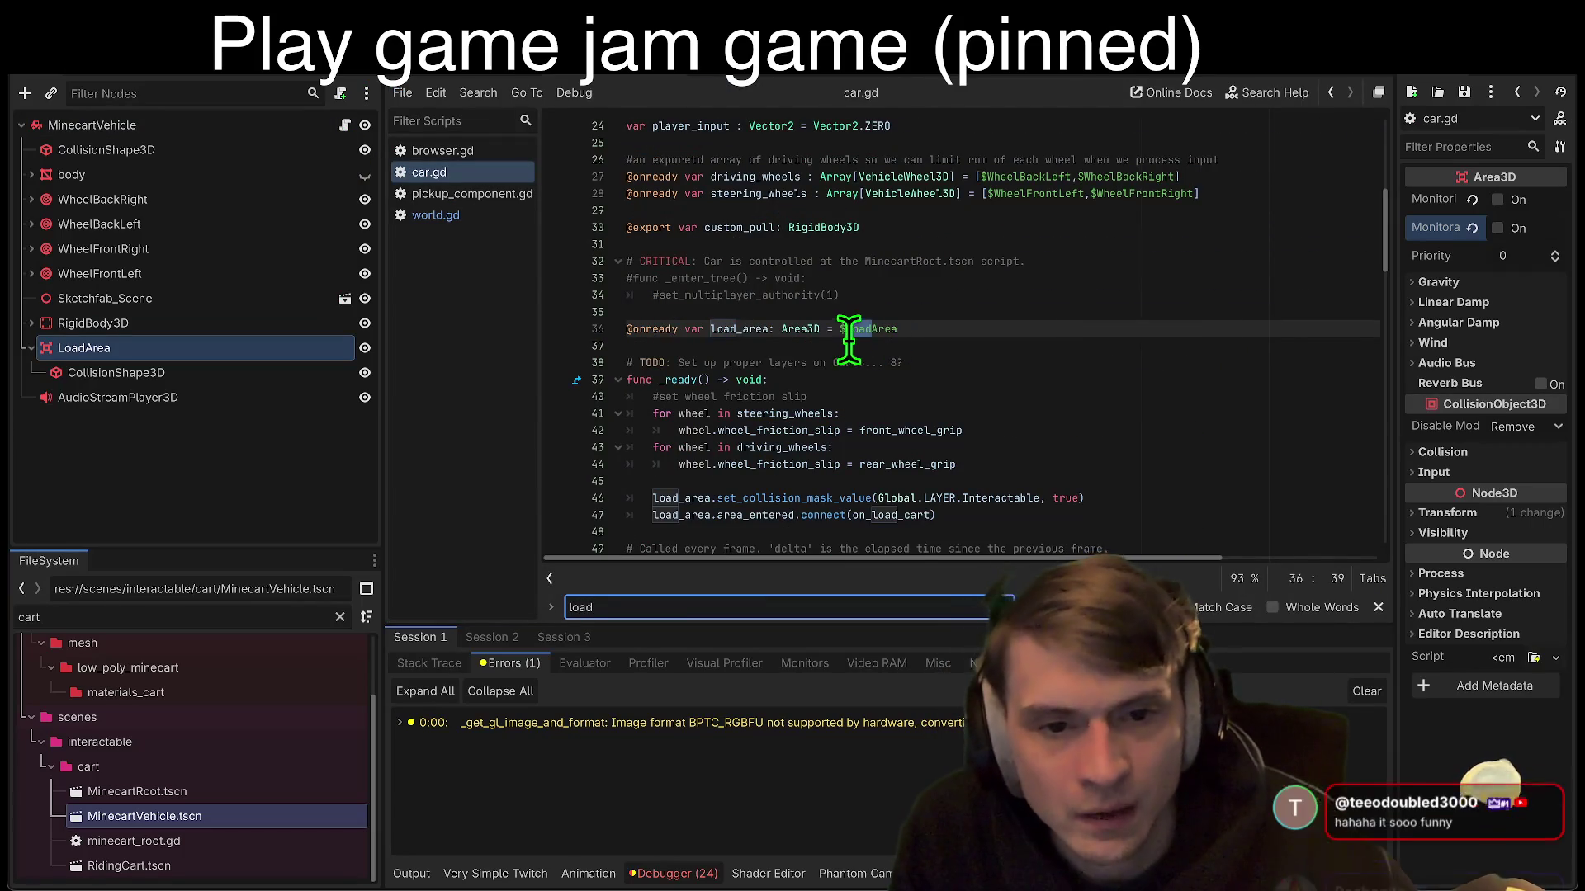
key("Escape")
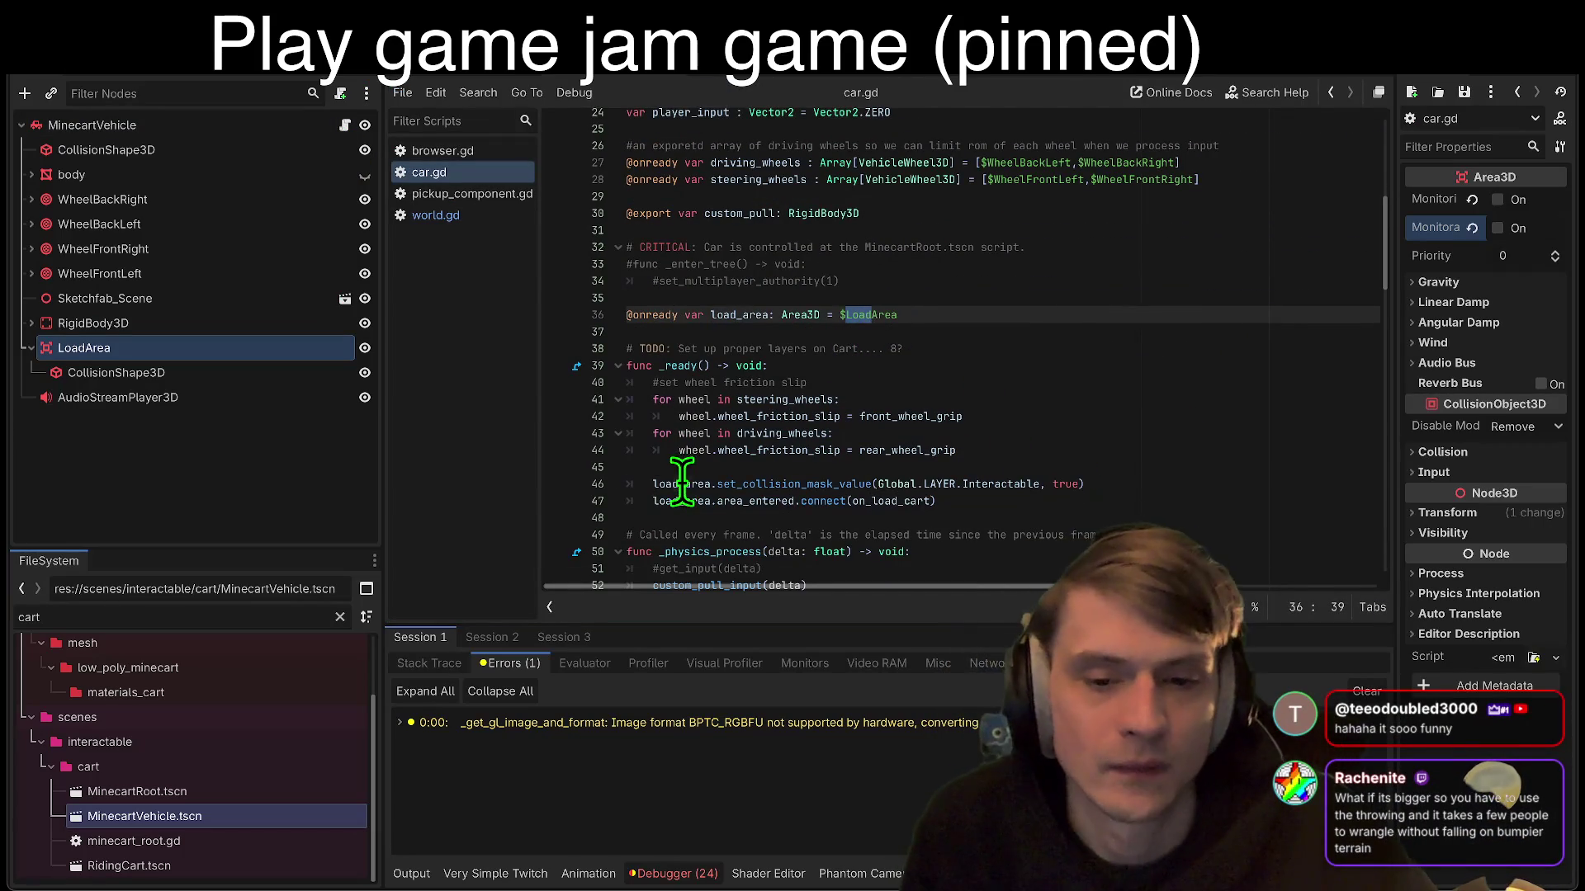
double_click(682, 484)
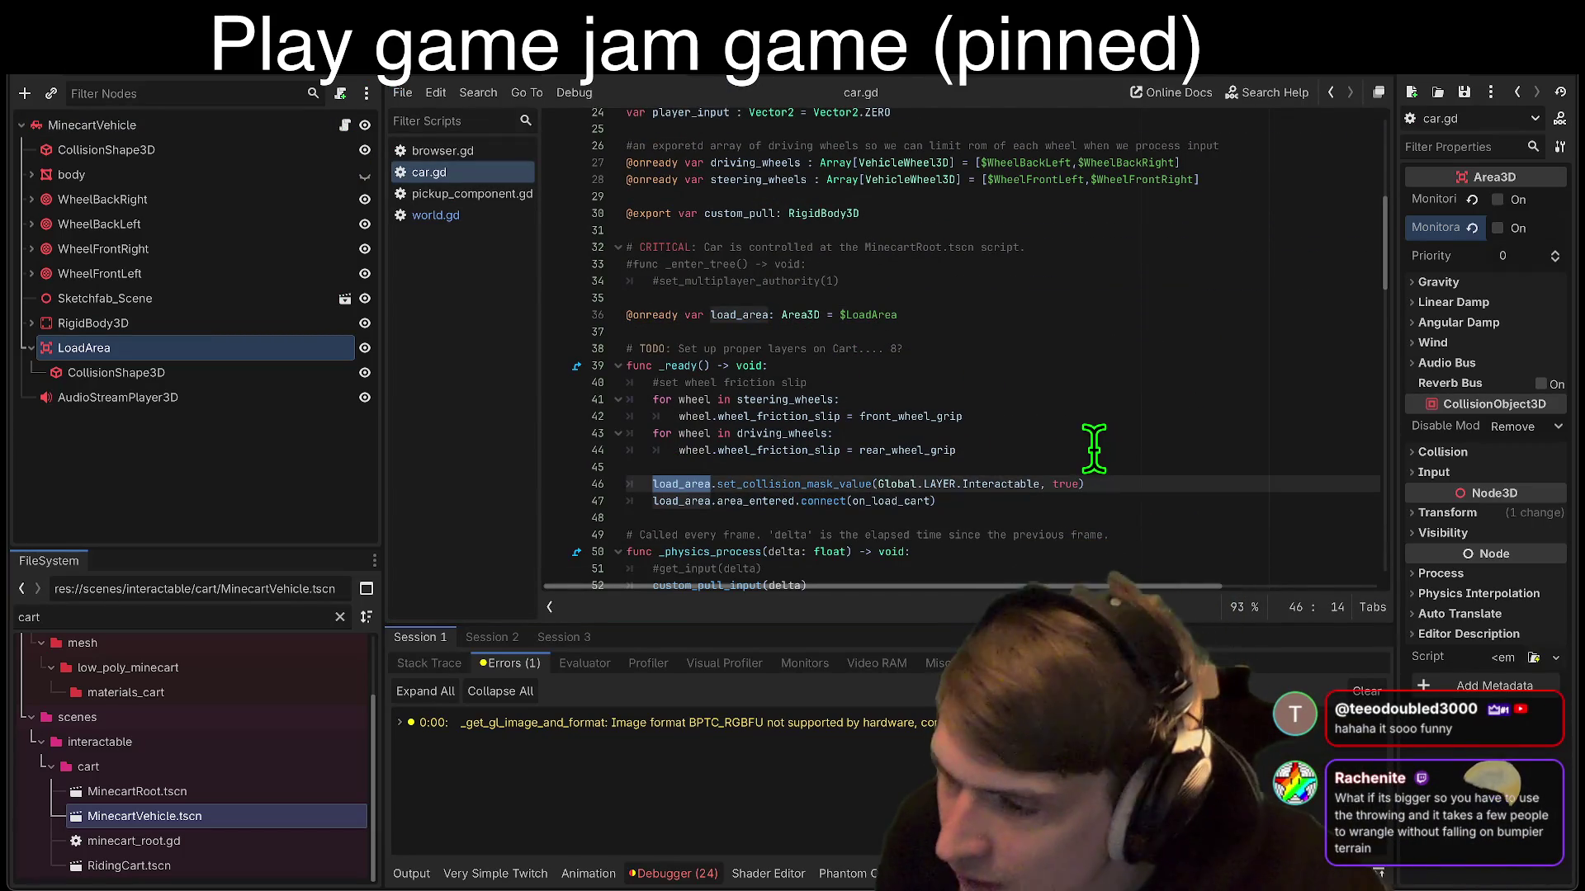
key("F5")
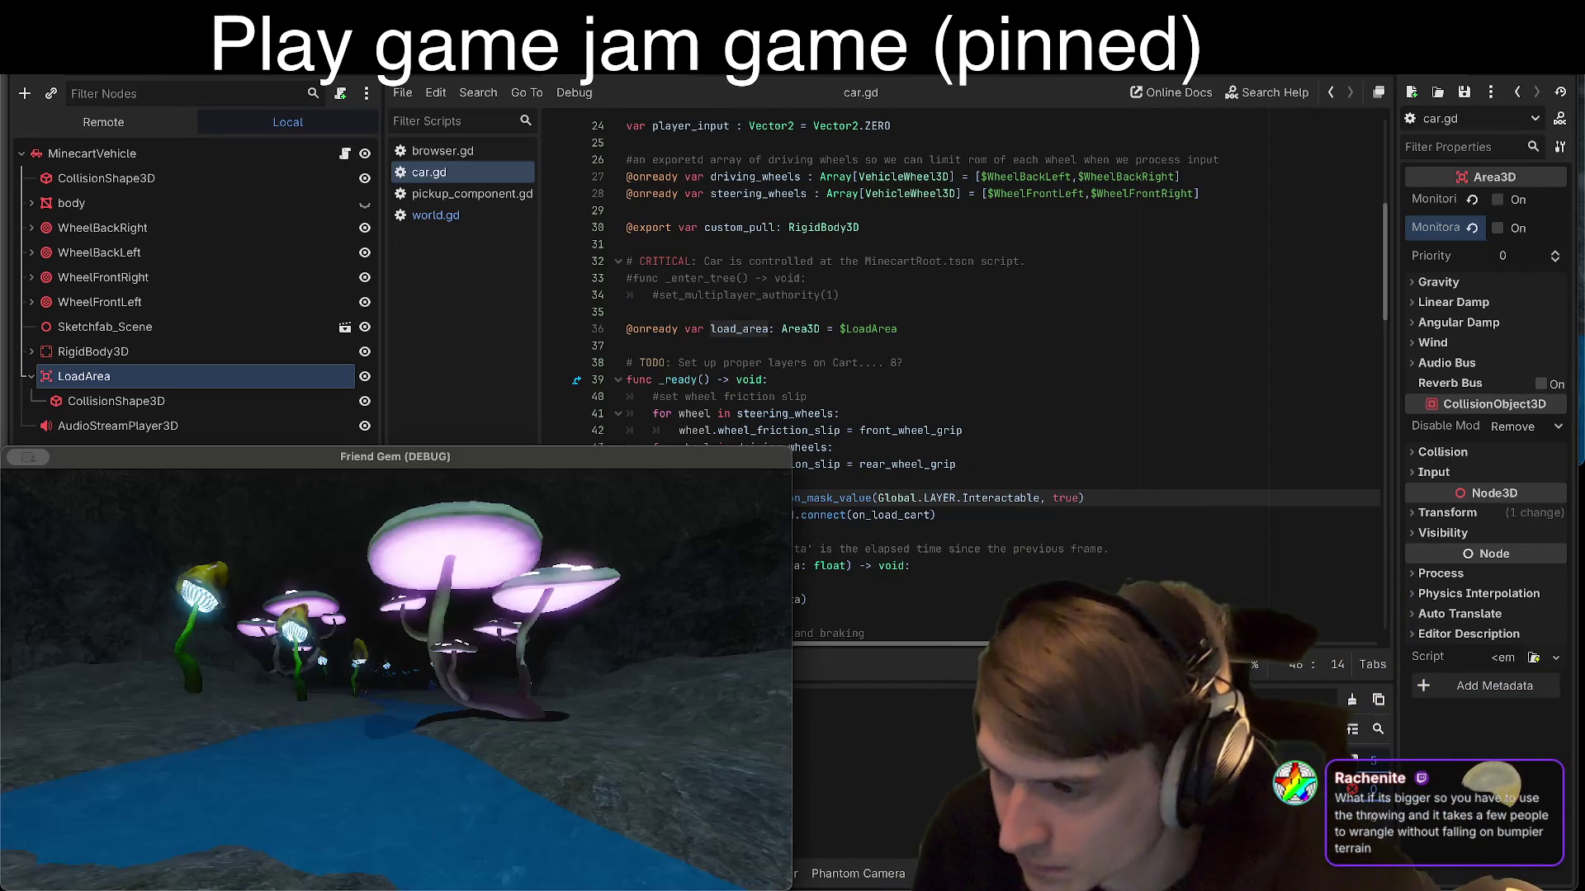
Step: Quit the editor and confirm stopping the running game
left_click(398, 260)
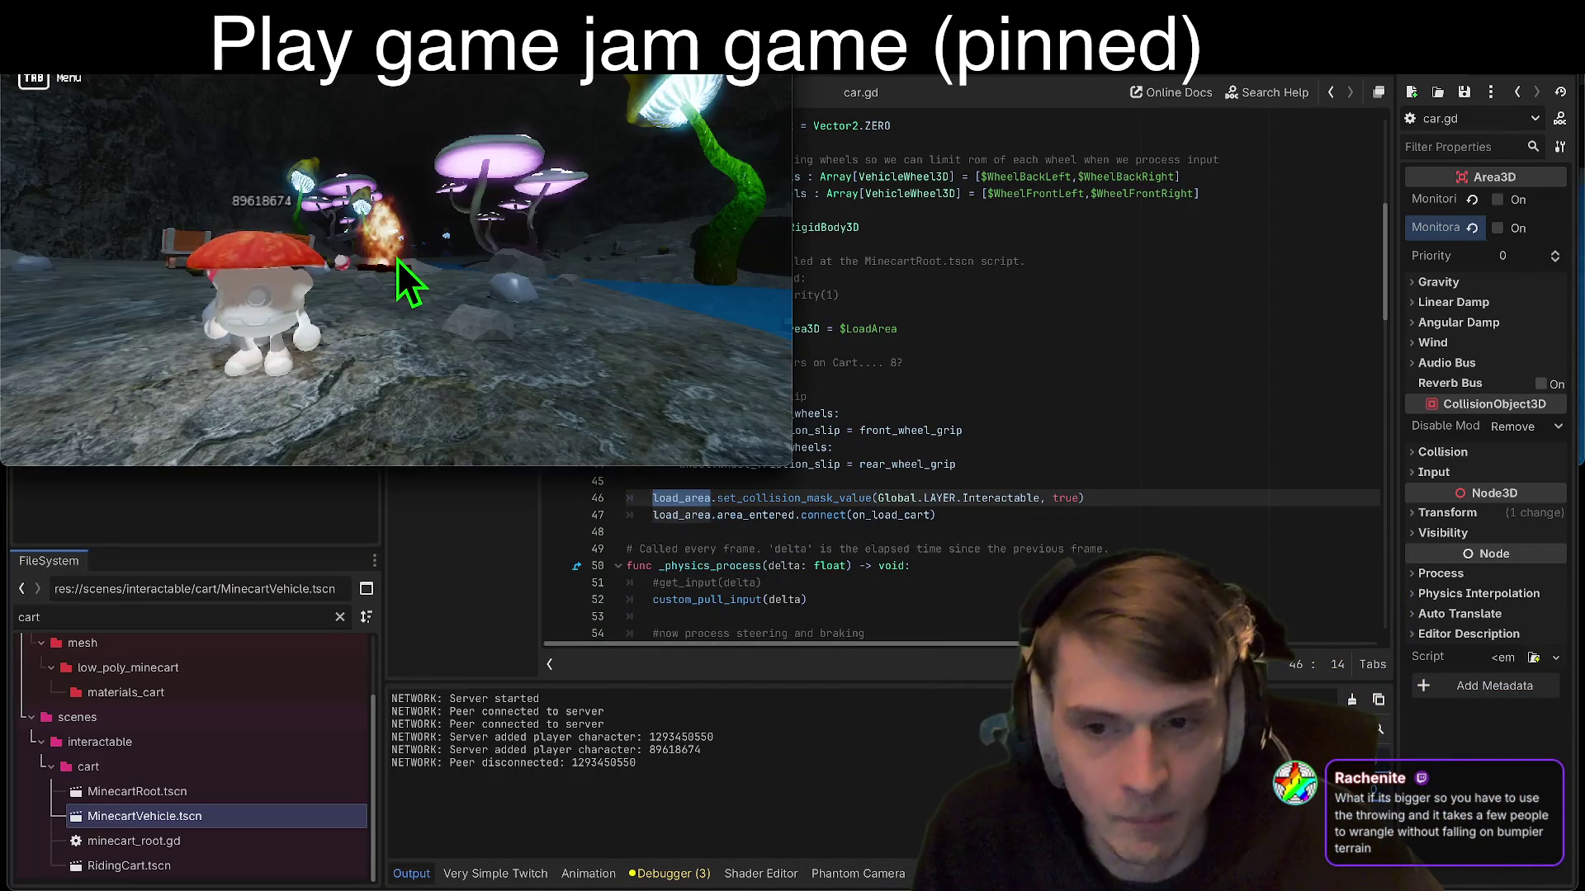
key("alt+F4")
left_click(903, 467)
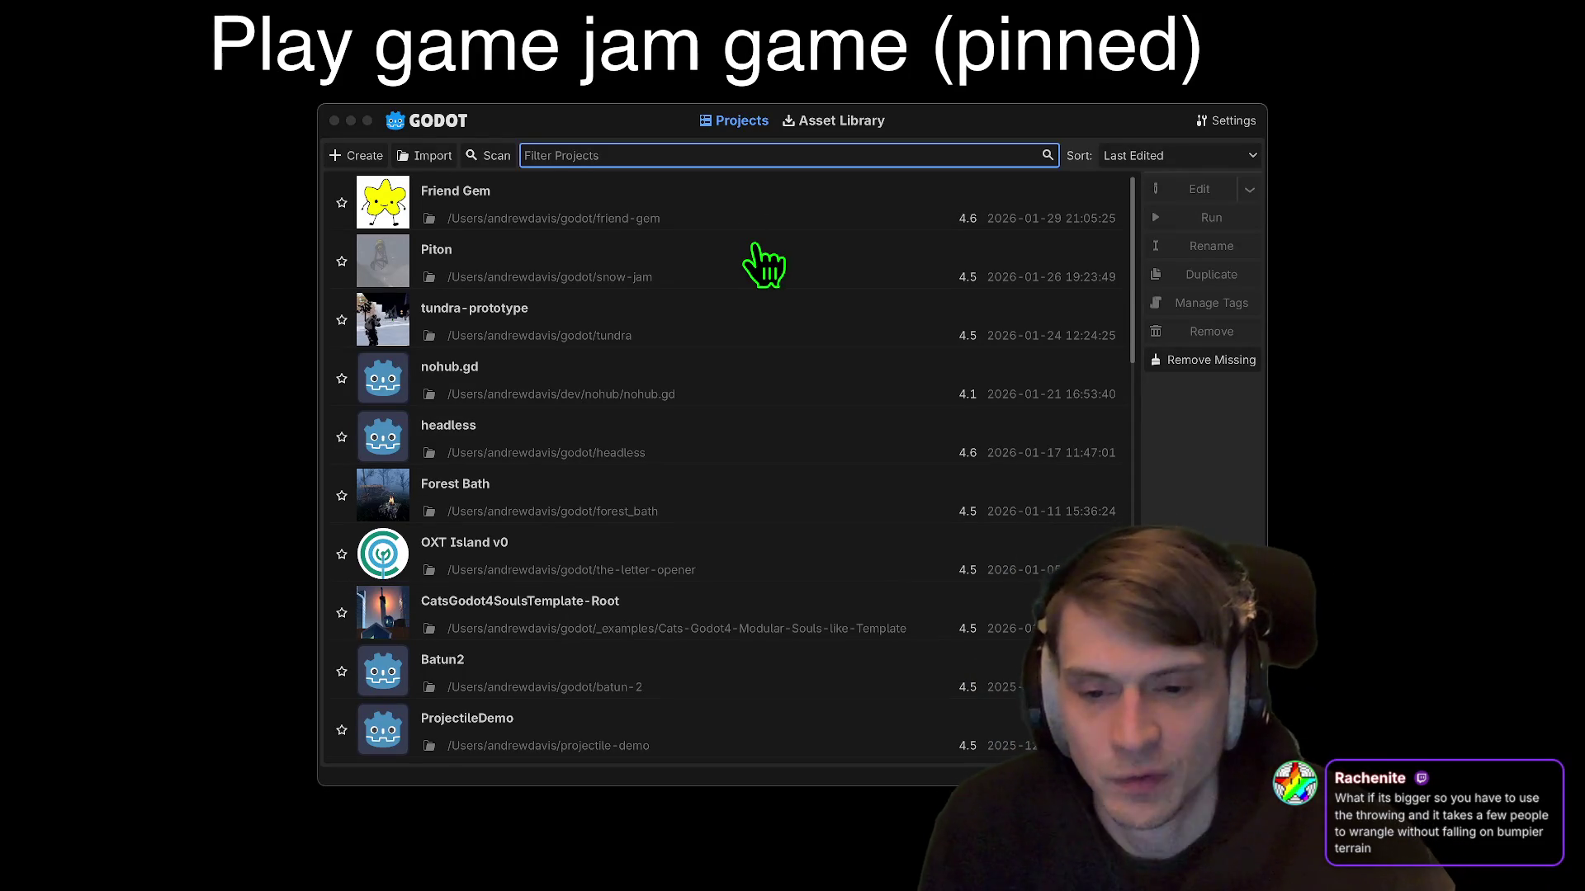
Step: Open Friend Gem from the Project Manager, deselect LoadArea, and run it with F5
left_click(688, 199)
double_click(688, 198)
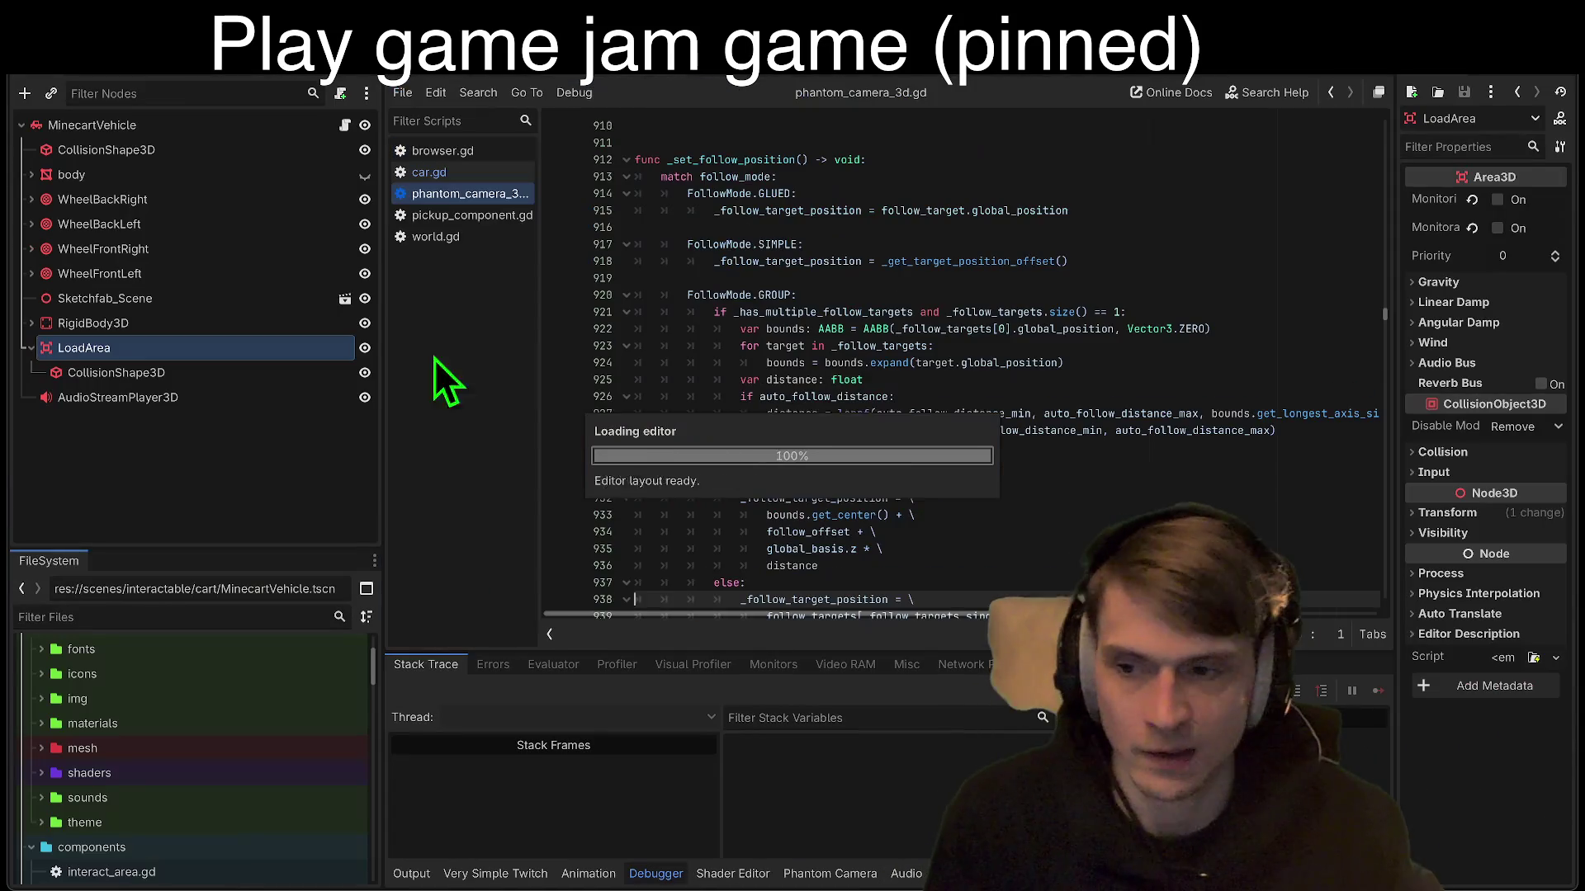
left_click(309, 405)
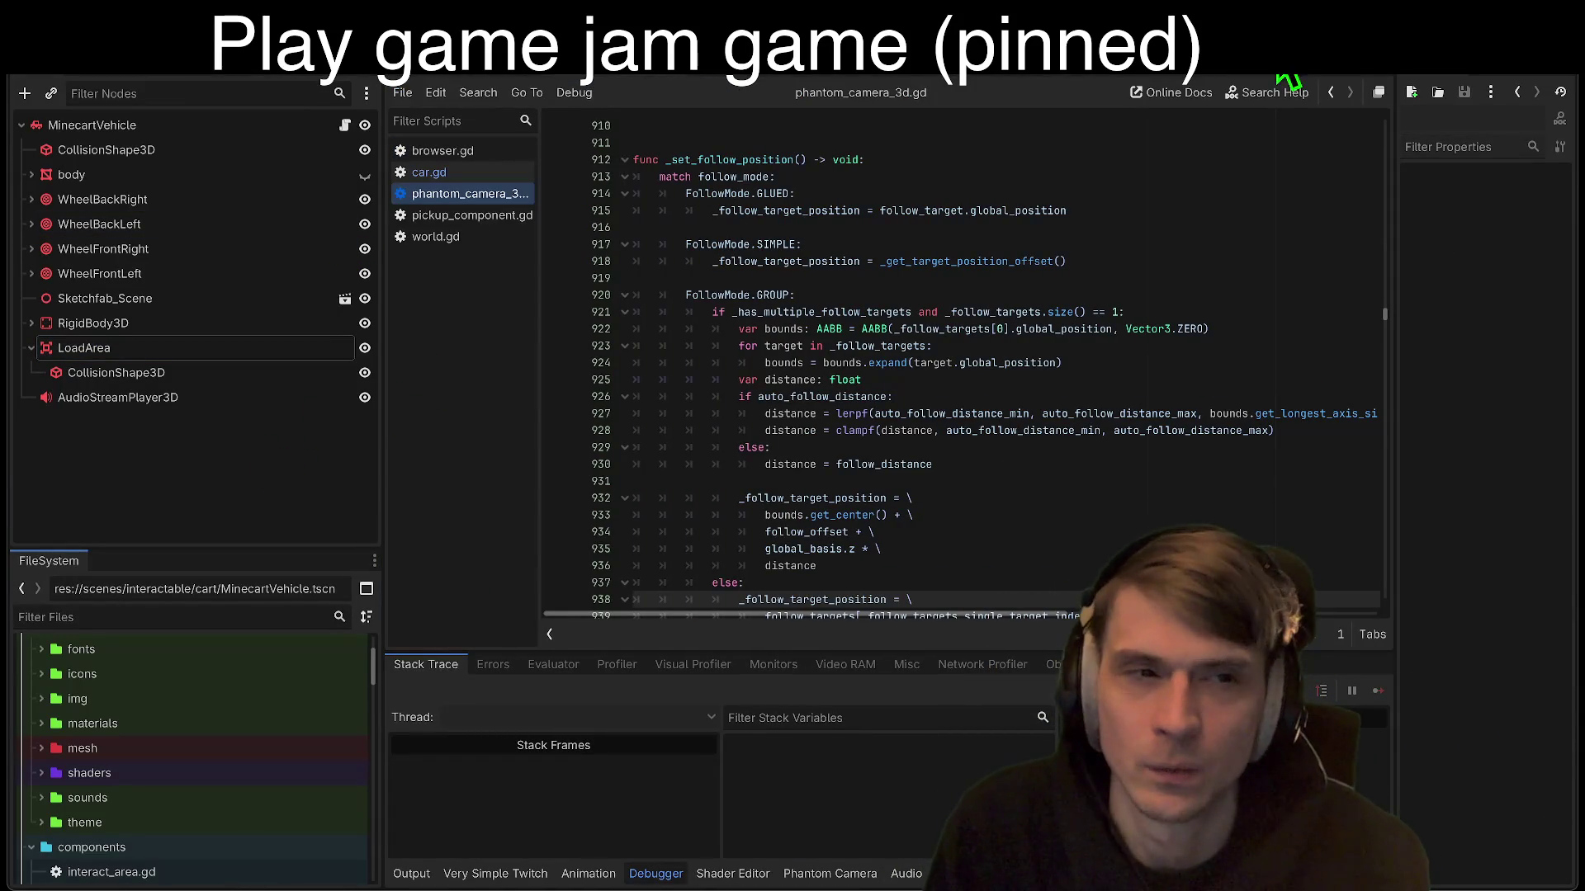
key("F5")
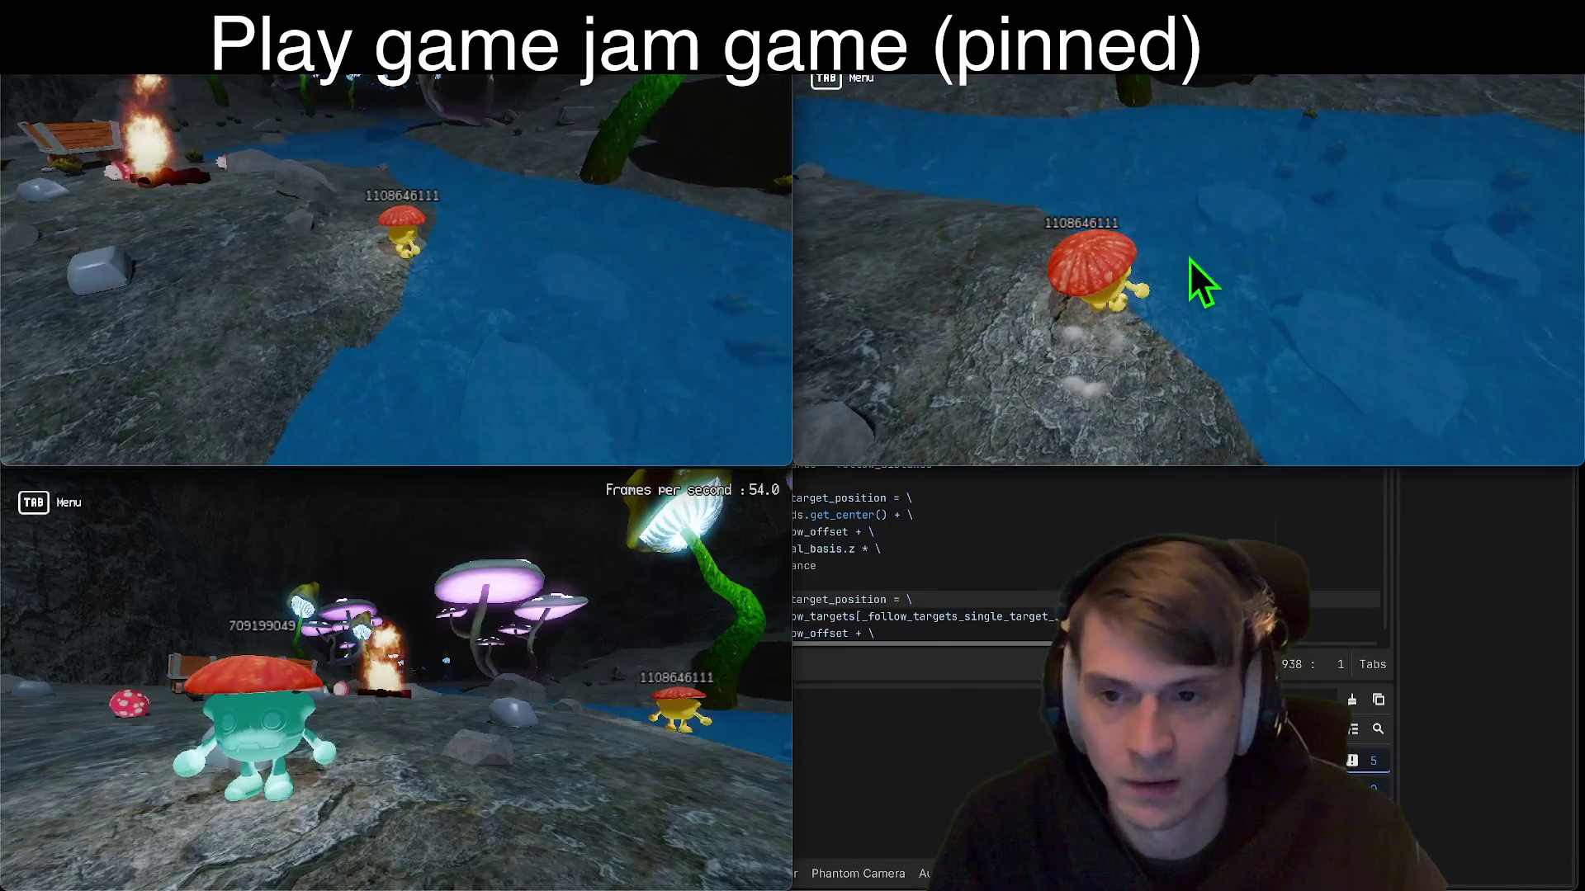
left_click(468, 582)
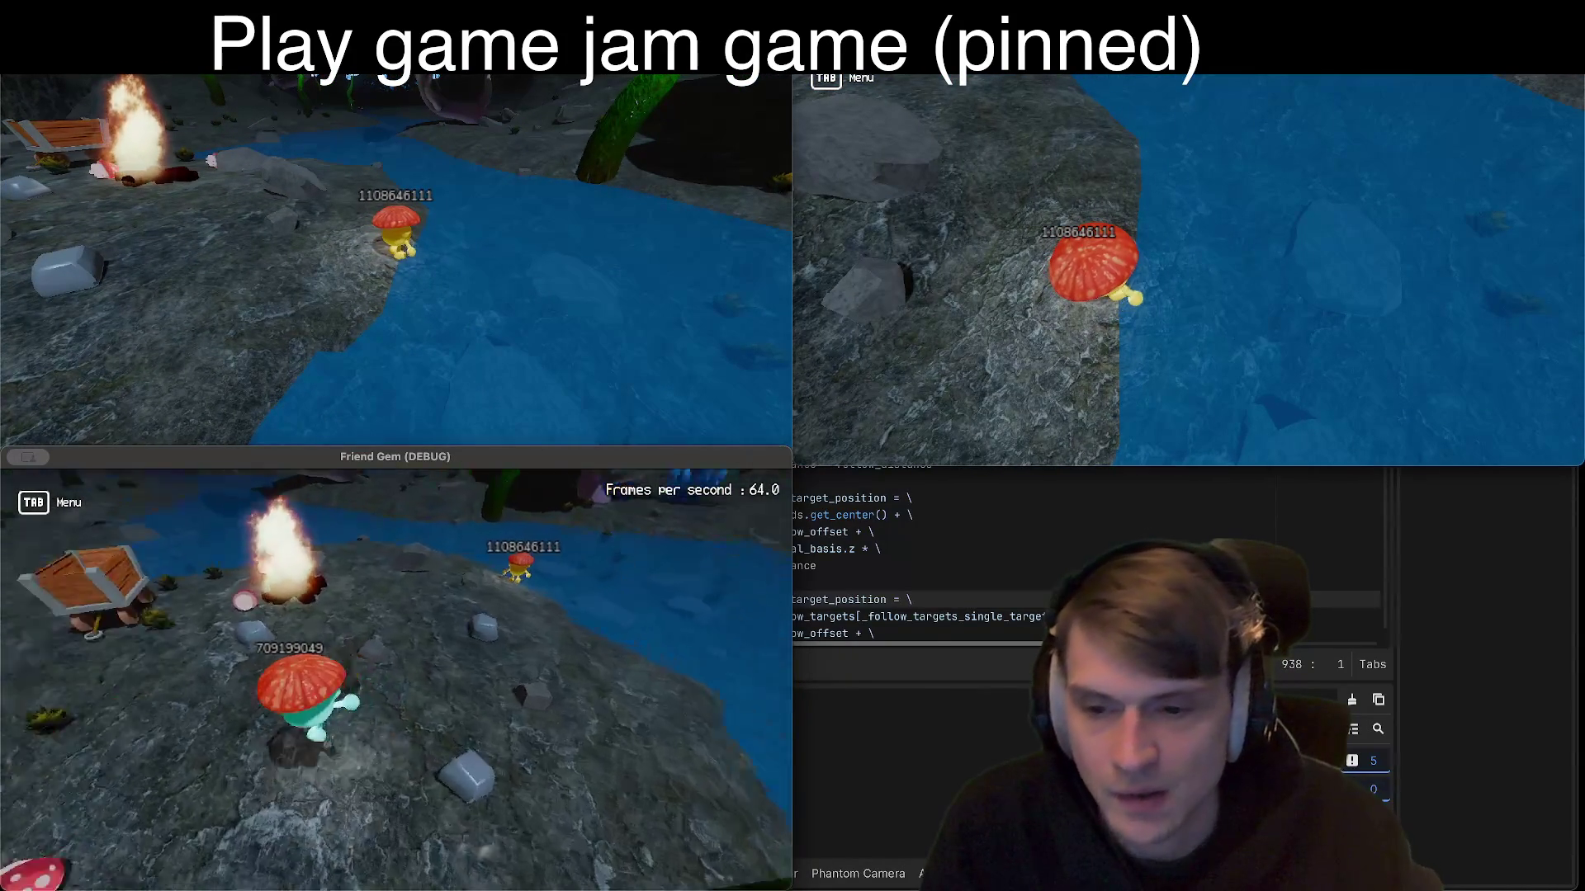
Step: Walk to the campfire, pick up a mushroom, and drop it into the cart
key("d")
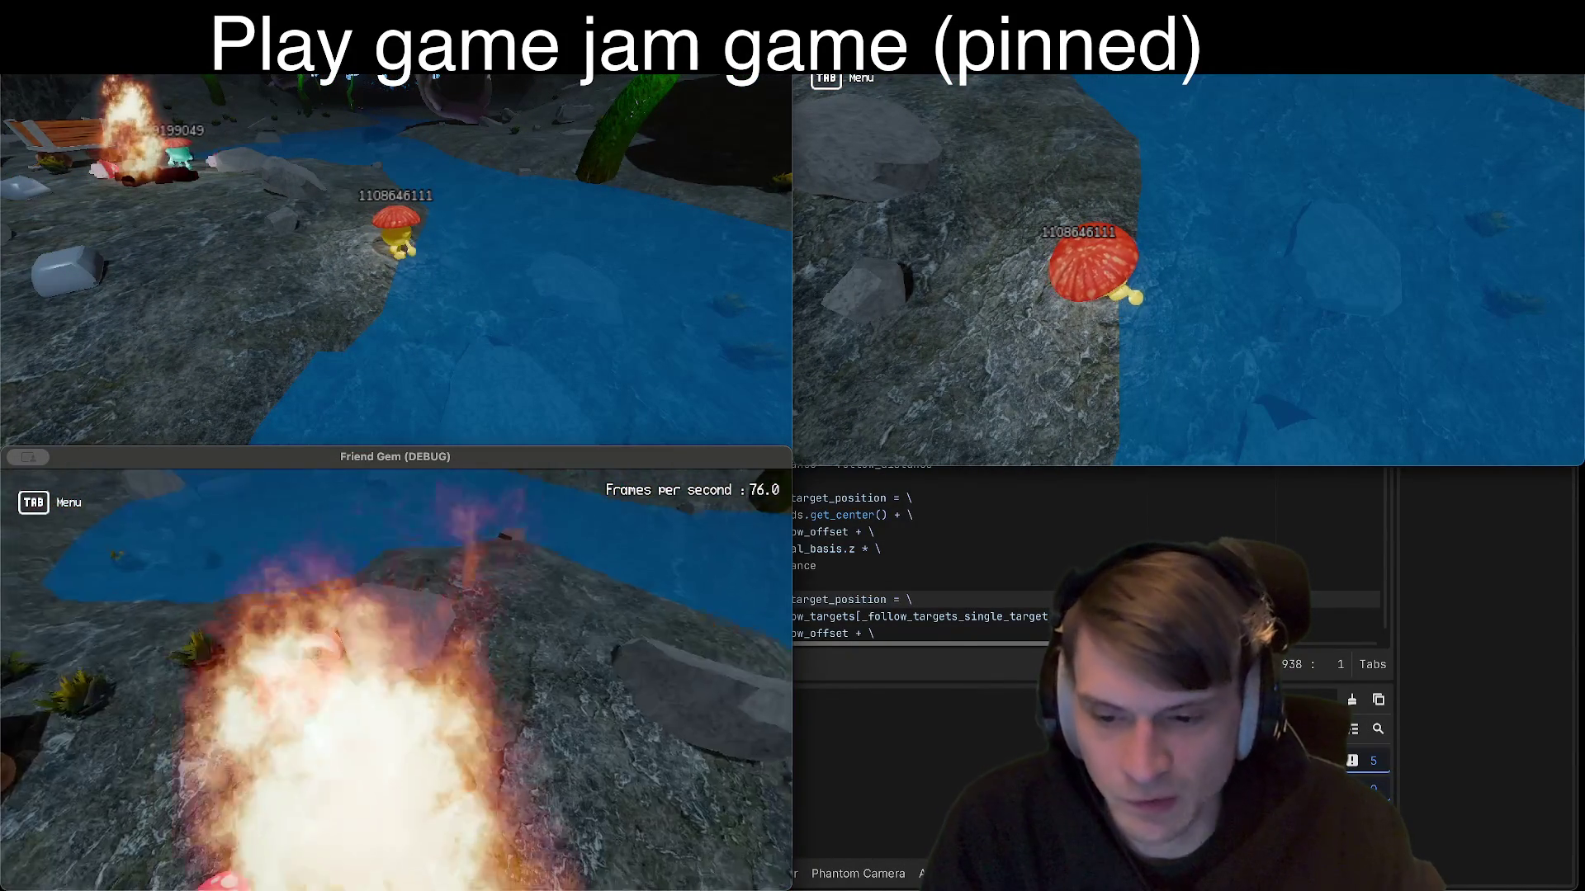
key("e")
key("w")
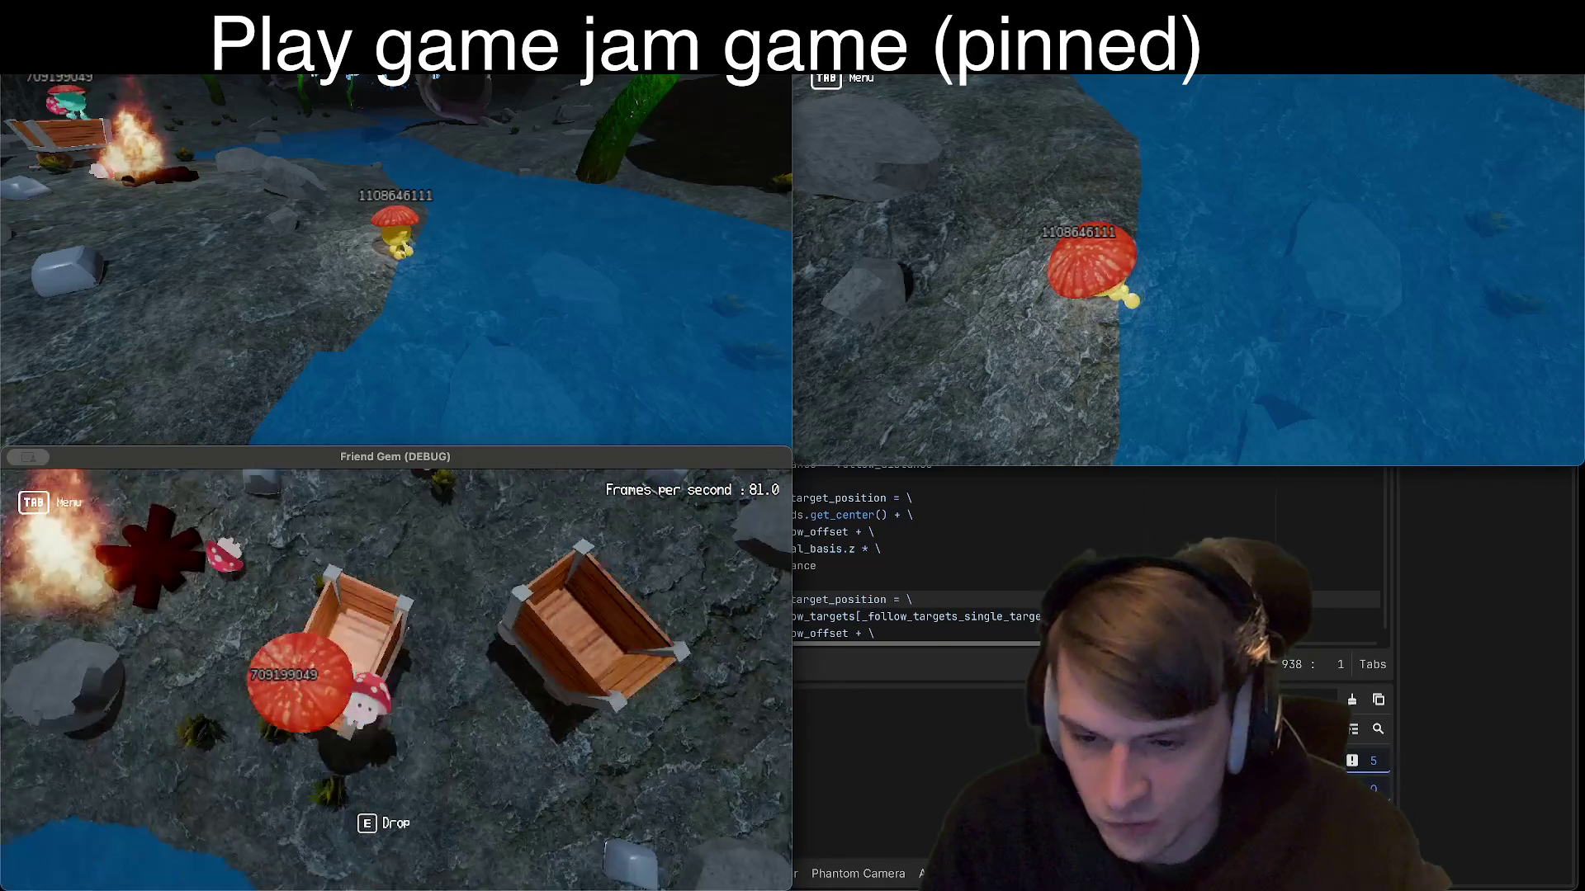
key("e")
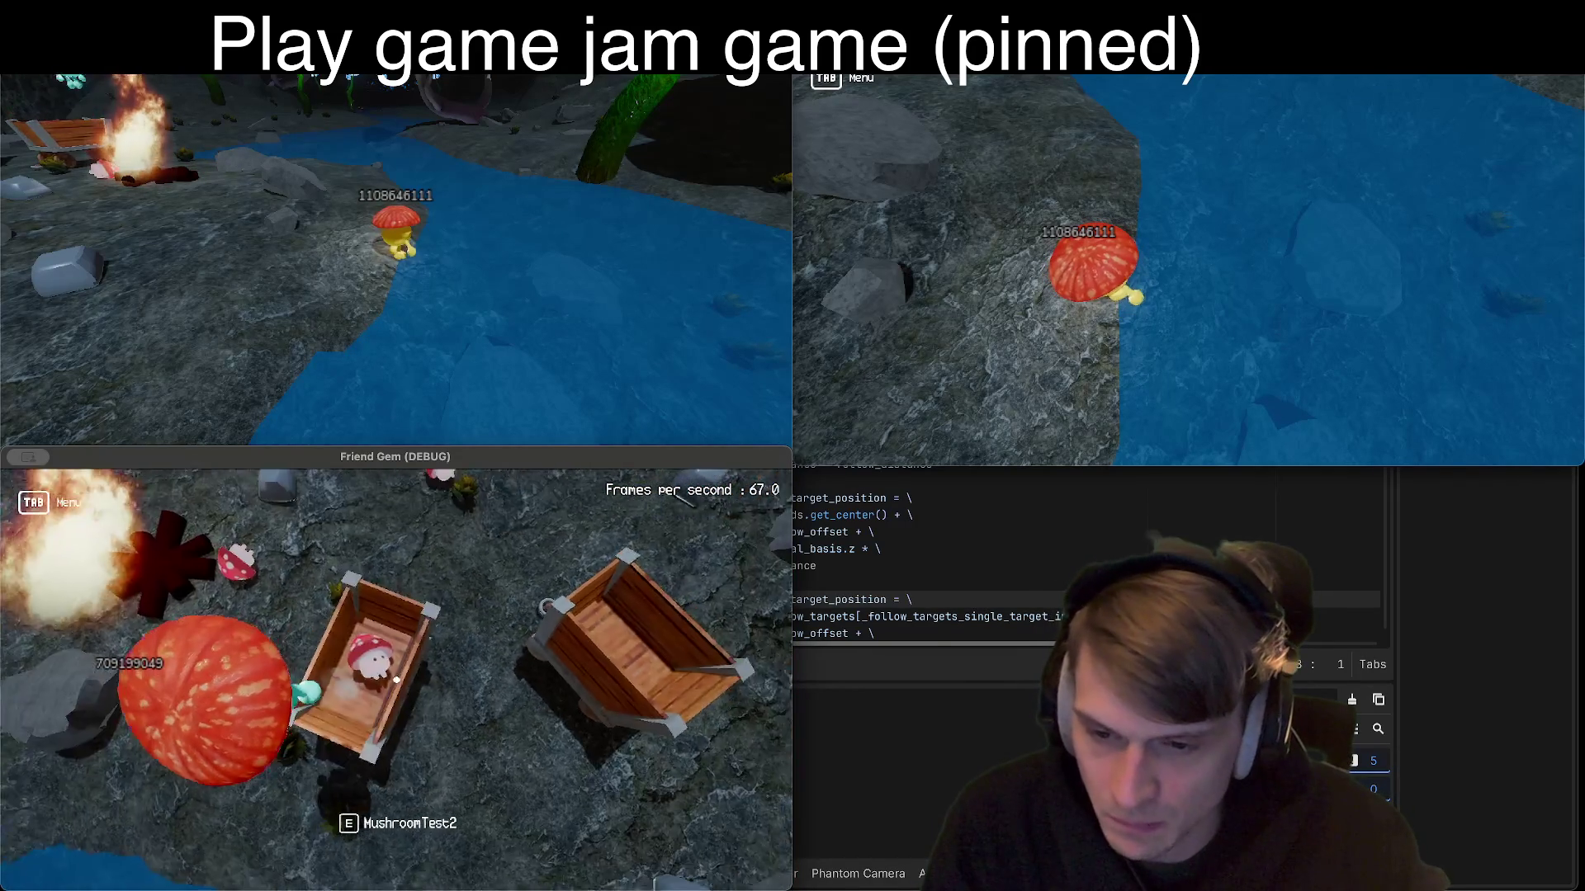
key("e")
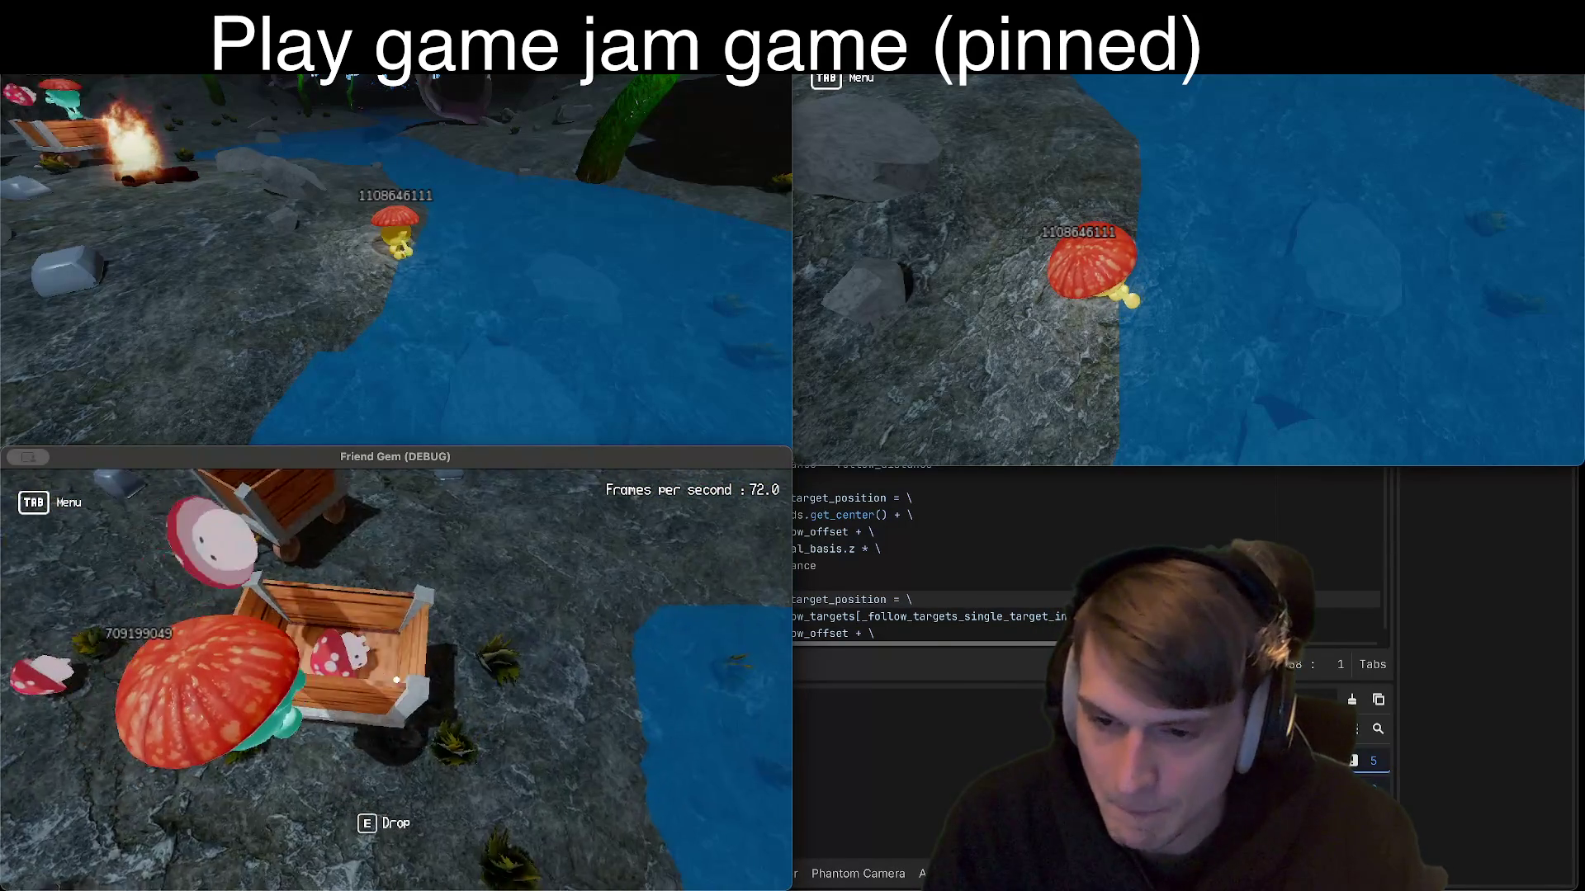
key("e")
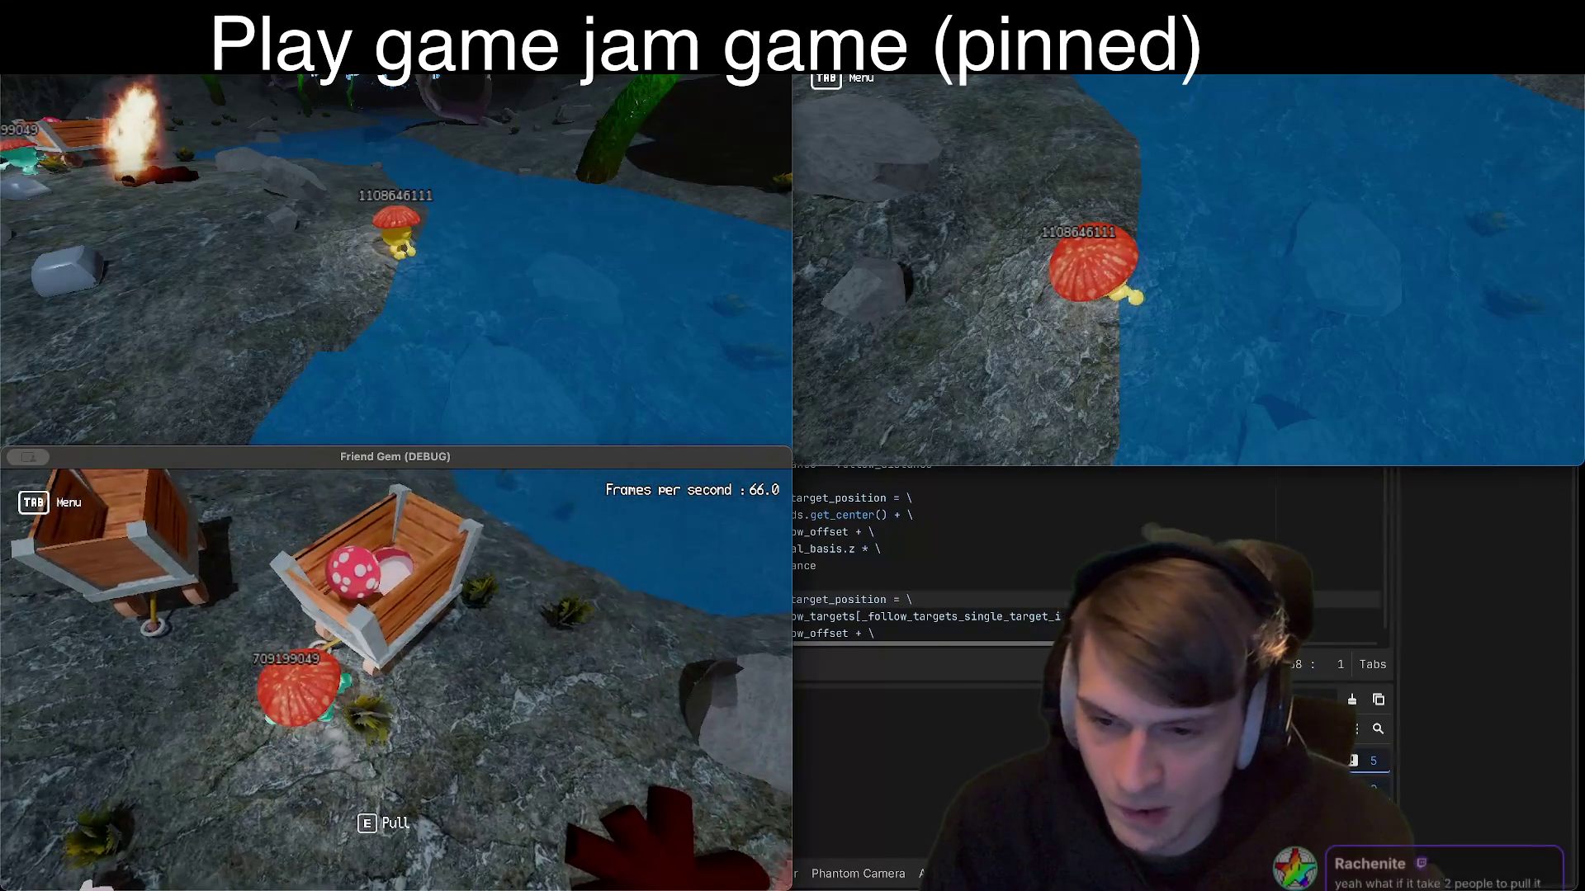
Step: Grab the cart's rope and haul it toward the glowing mushrooms onto rocky ground
key("e")
key("w")
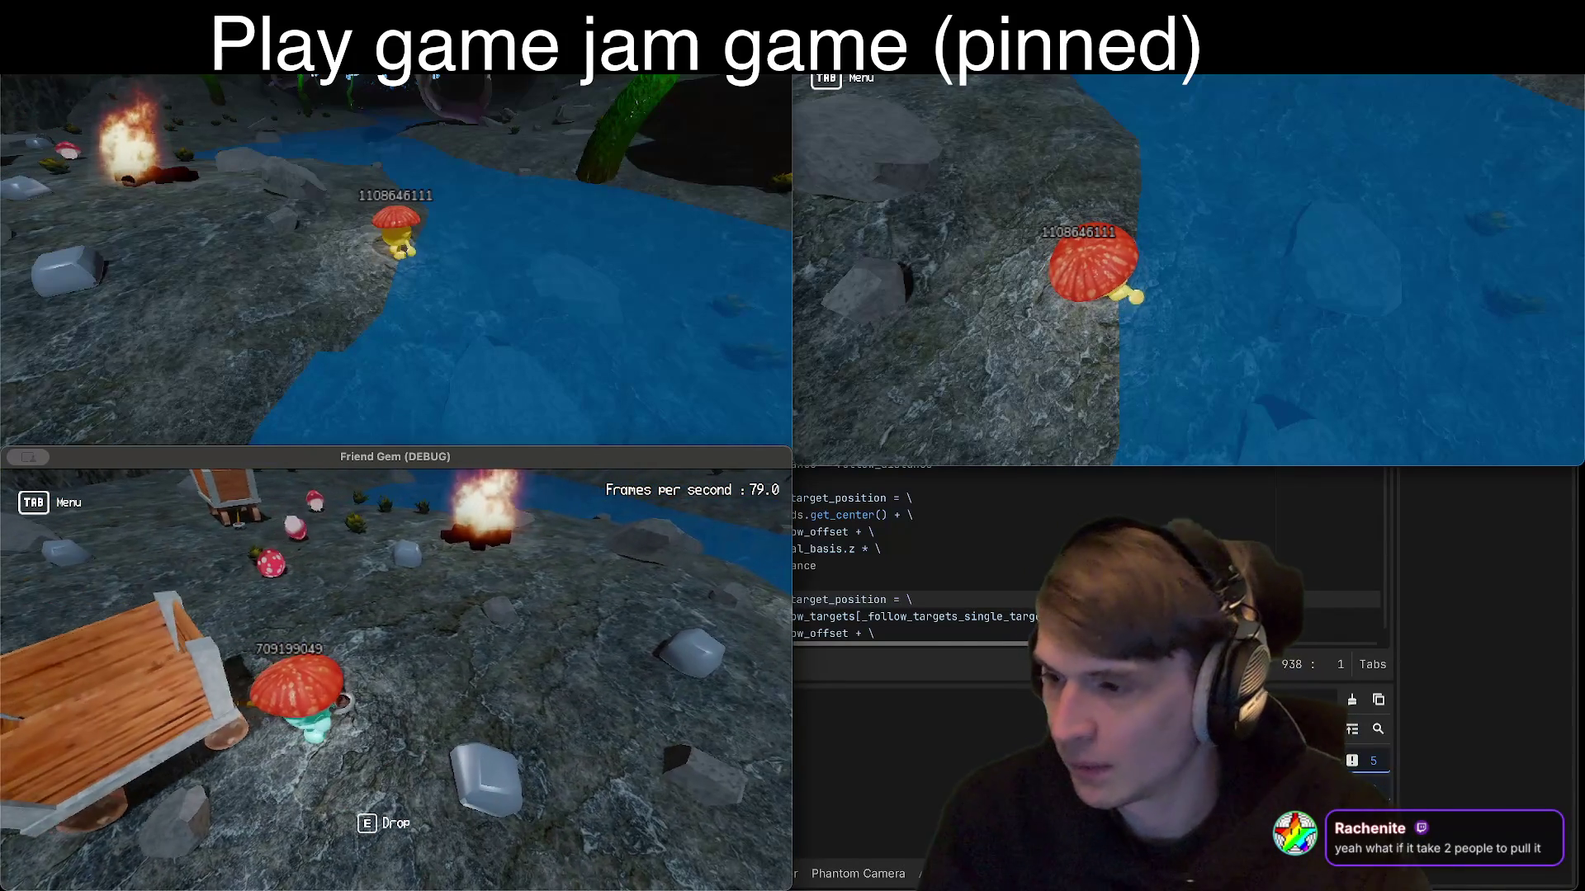
key("w")
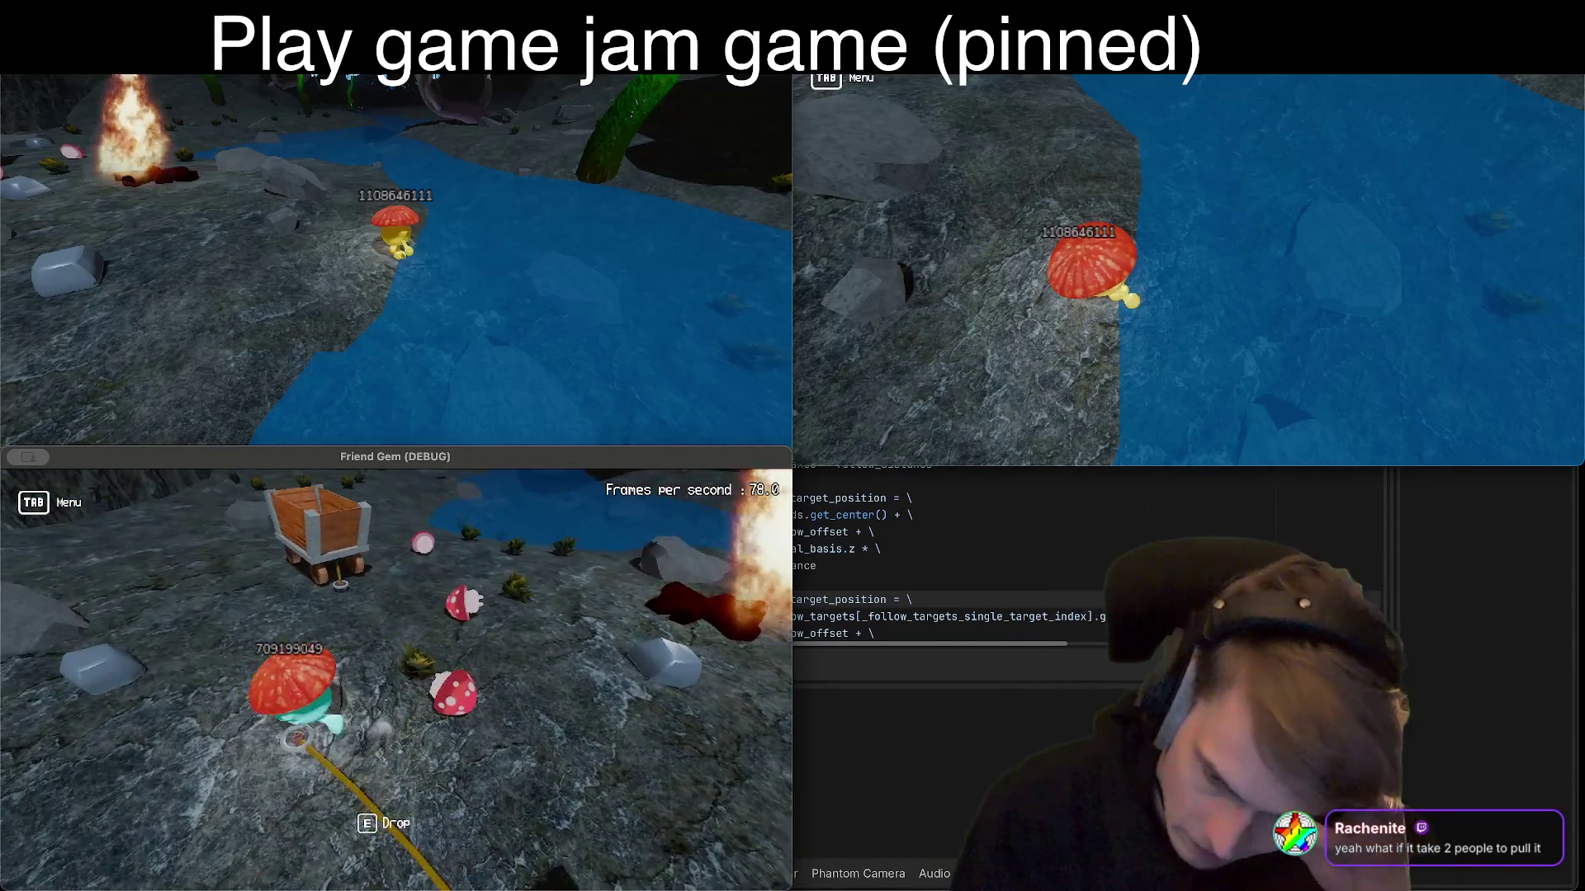
key("w")
key("w")
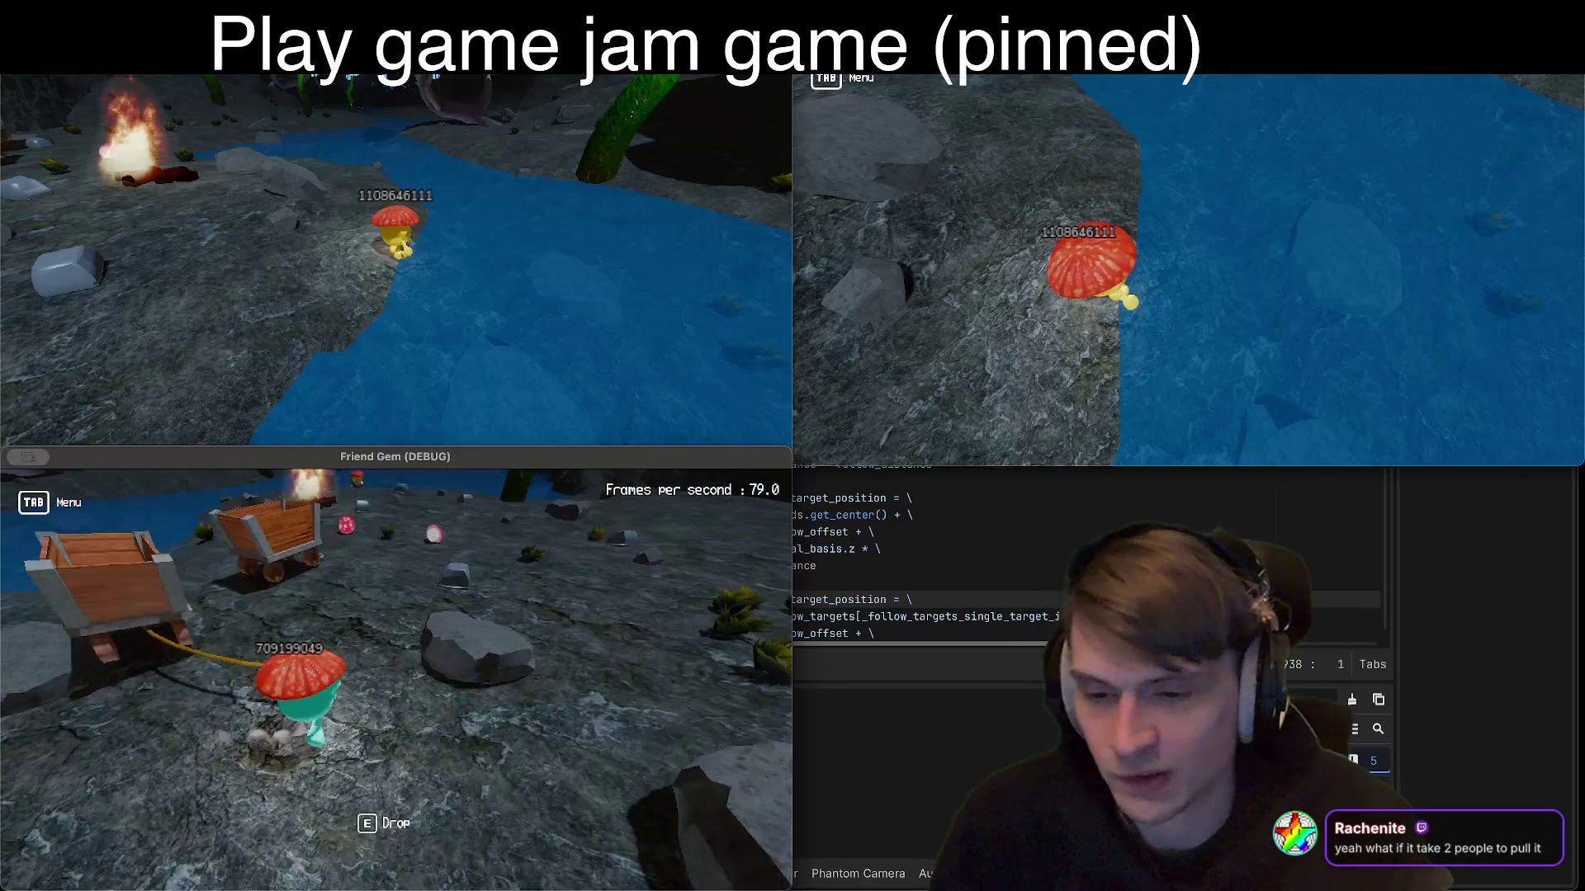
key("w")
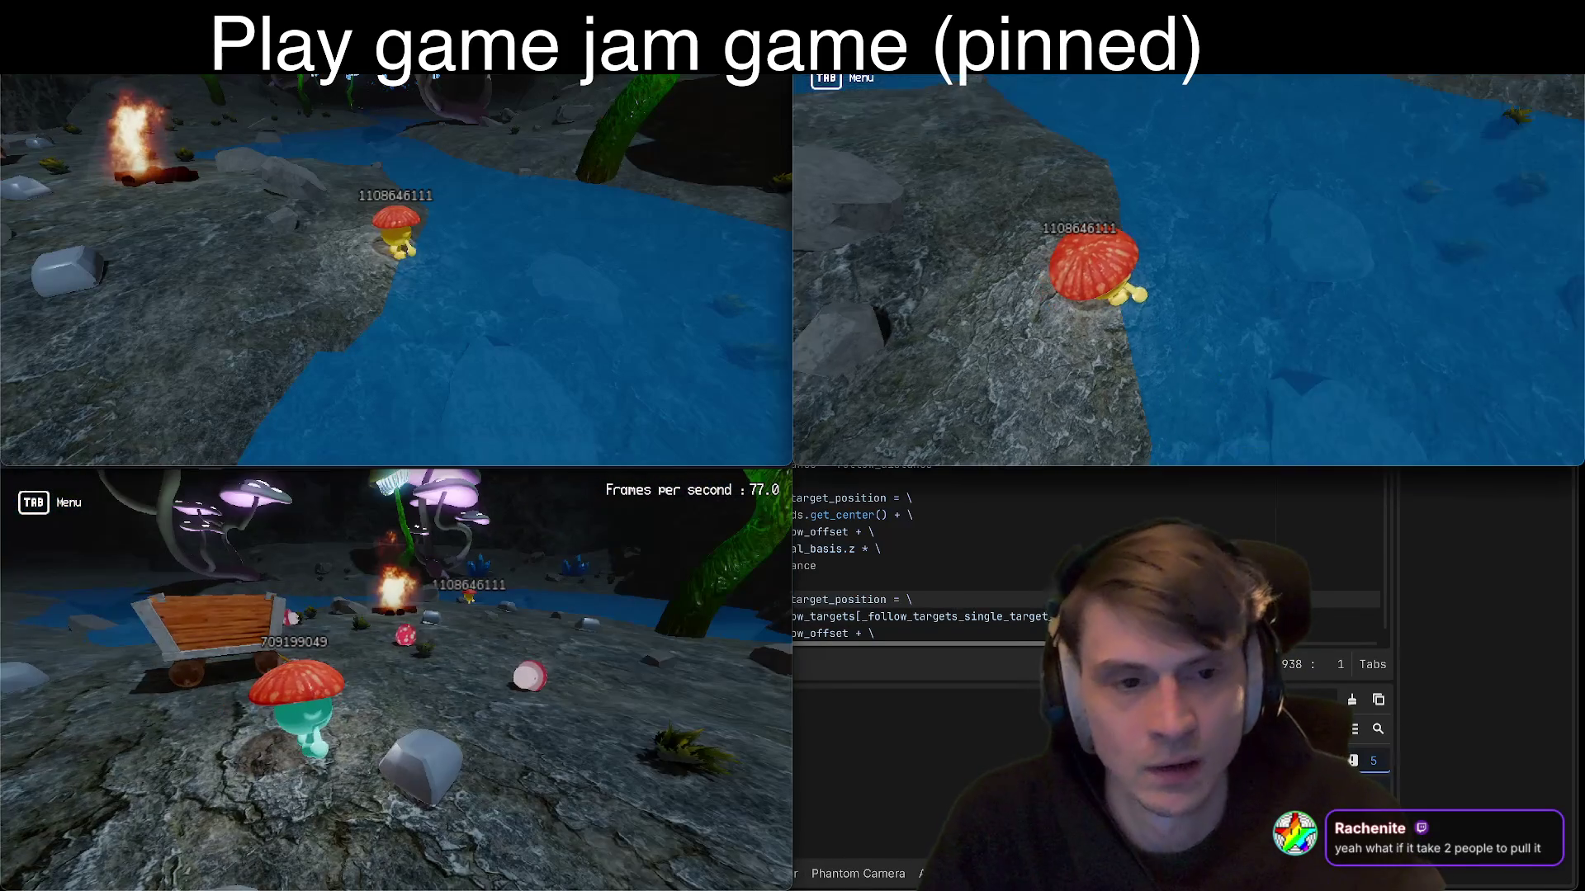
key("w")
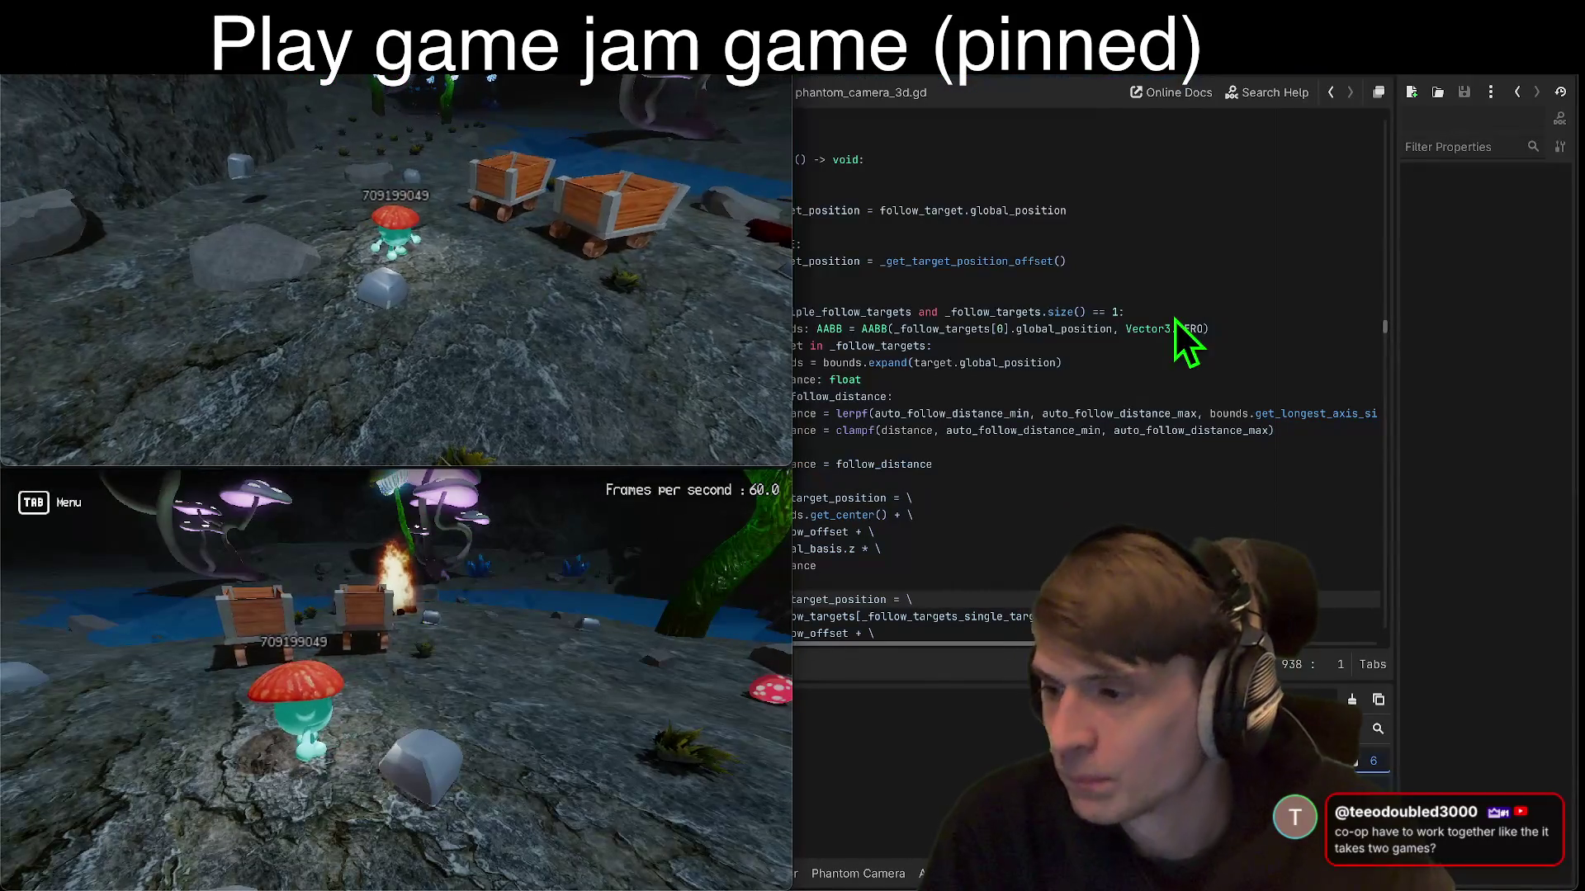
Step: Set the MinecartVehicle root node's scale to 2 in the 3D view, then rerun the game with F5
left_click(1231, 265)
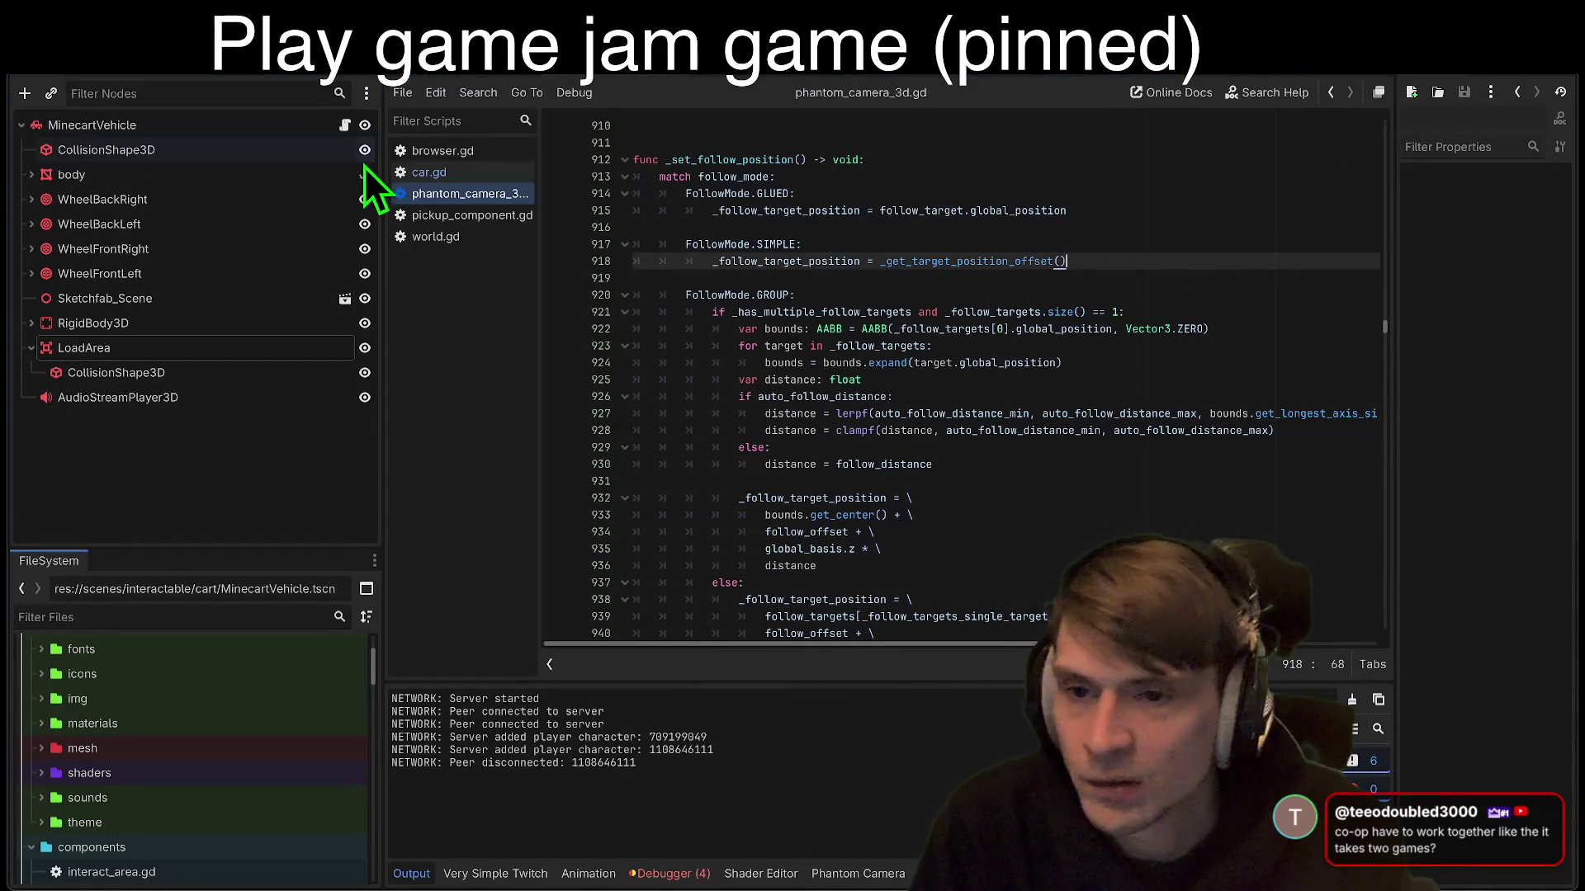
left_click(285, 125)
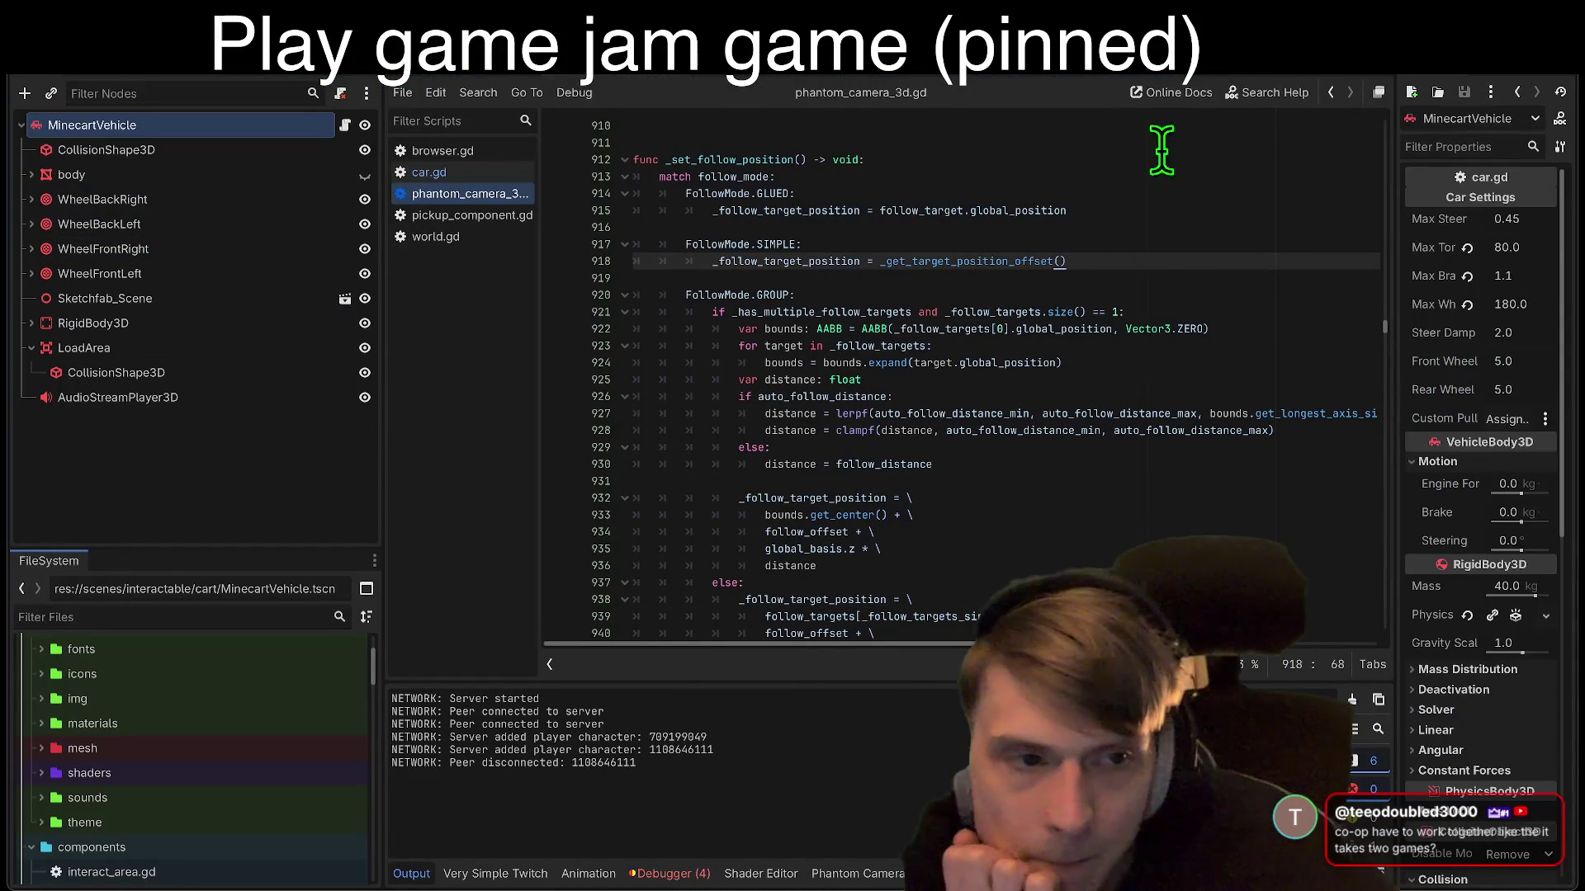
key("ctrl+F2")
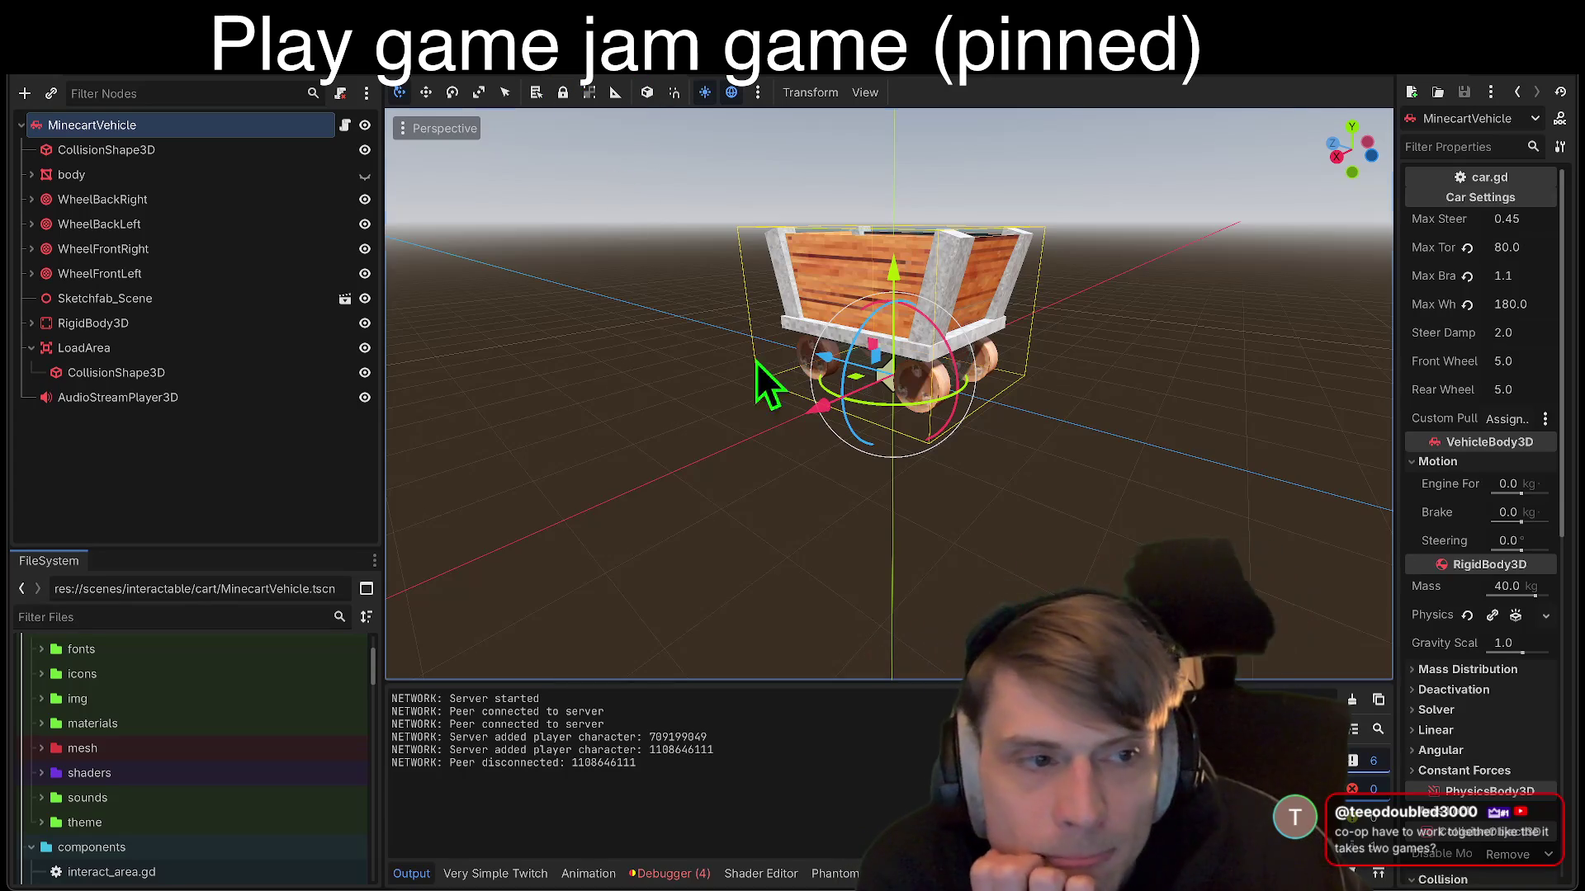
scroll(1483, 785, "down", 10)
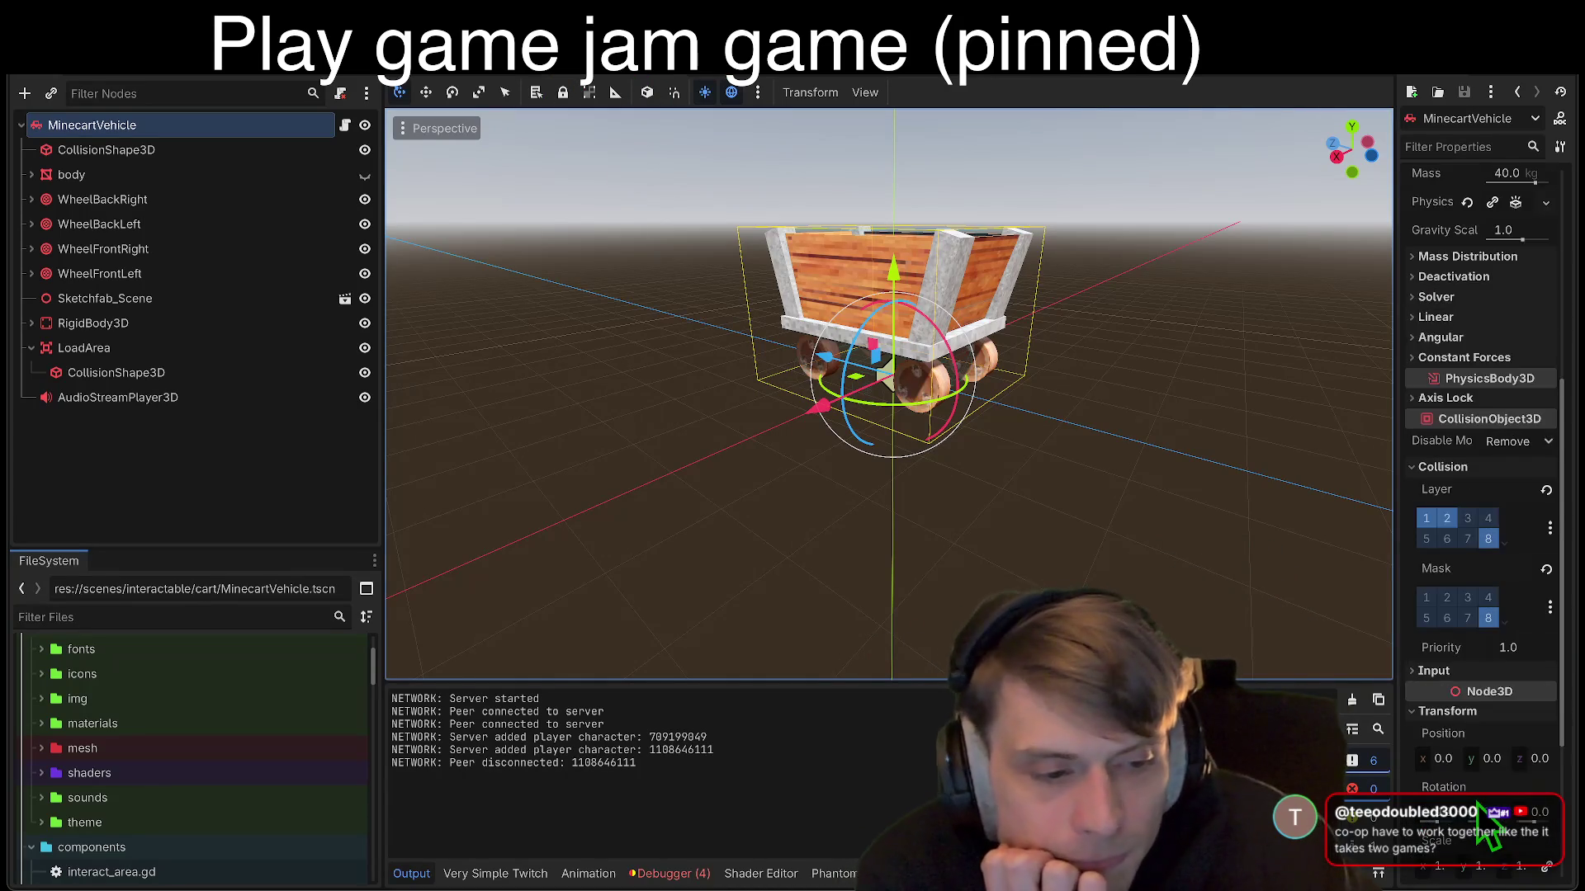
left_click(1432, 733)
type("2")
key("Return")
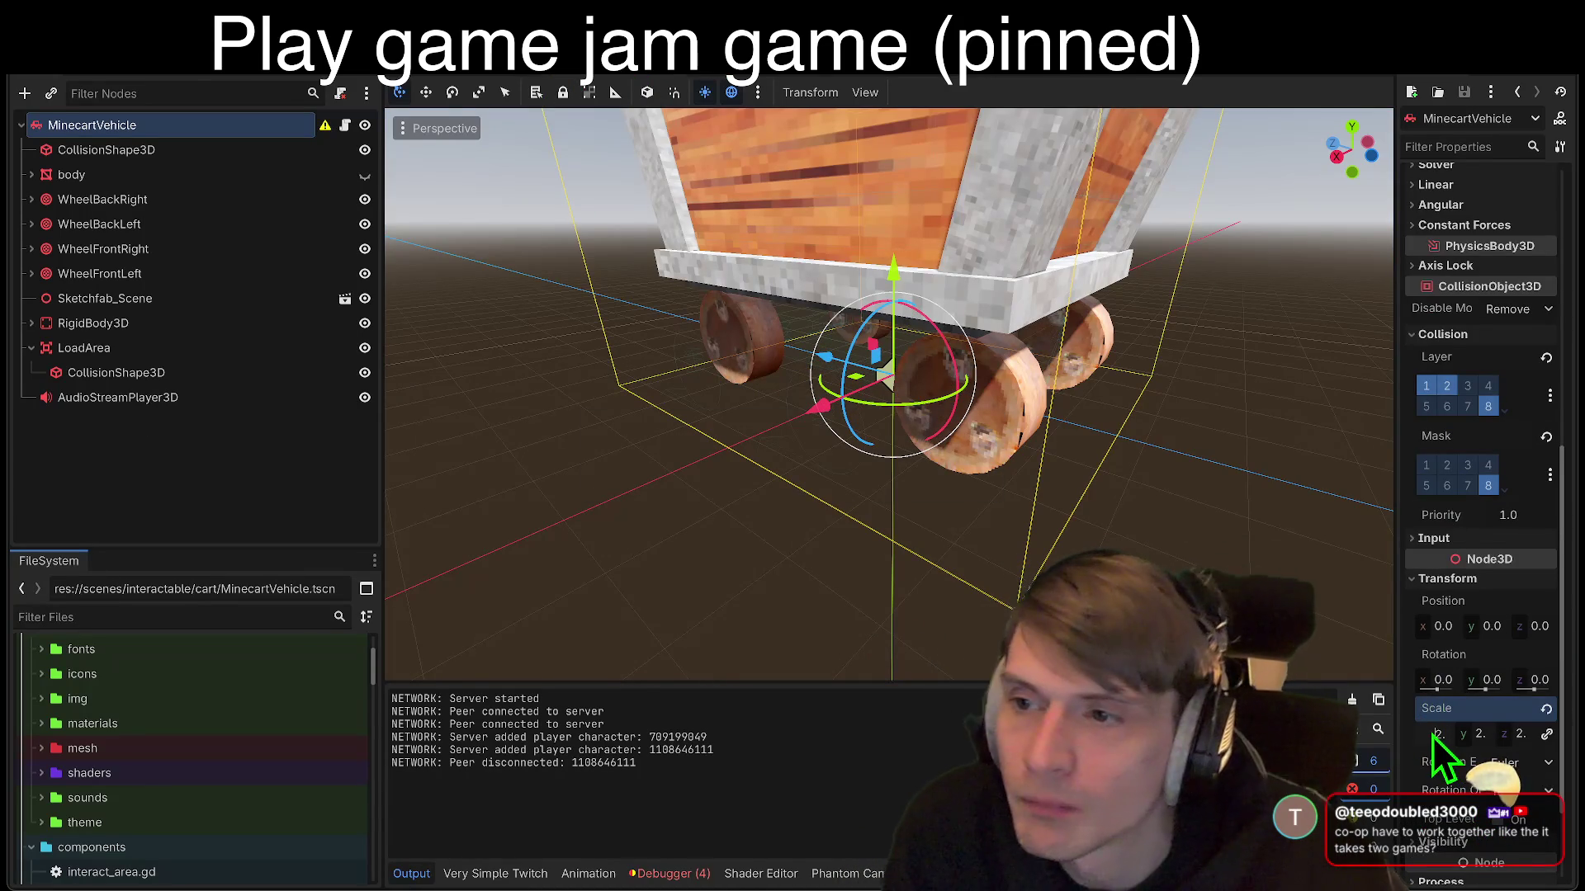
key("F5")
key("F5")
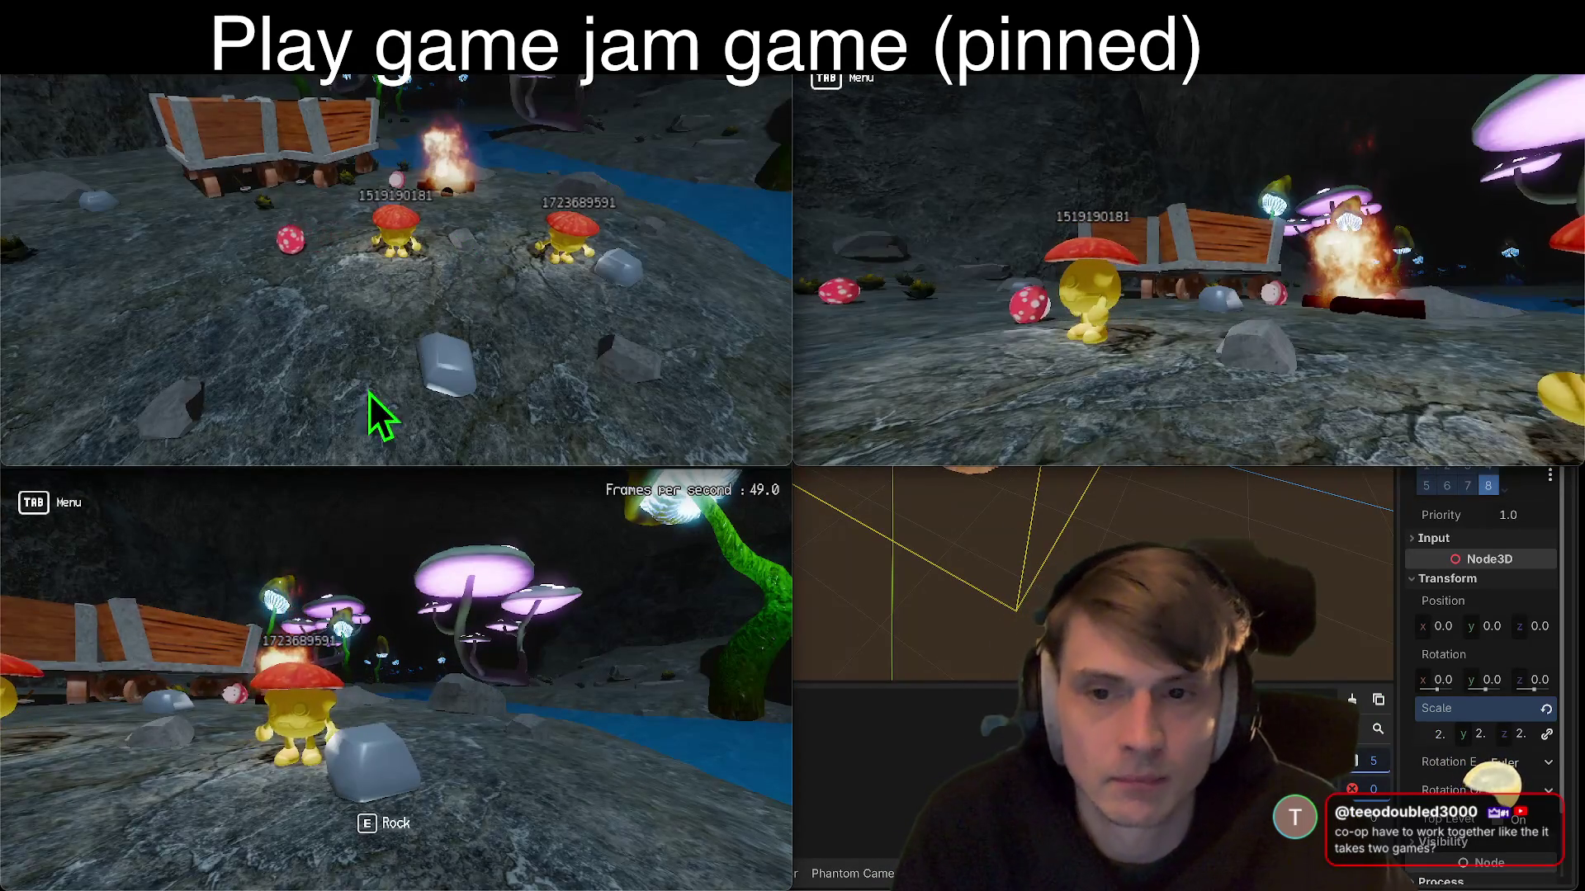
Step: In the bottom-left game window, walk the mushroom player to the scale-2 cart and drop carried mushrooms nearby
left_click(425, 537)
key("w")
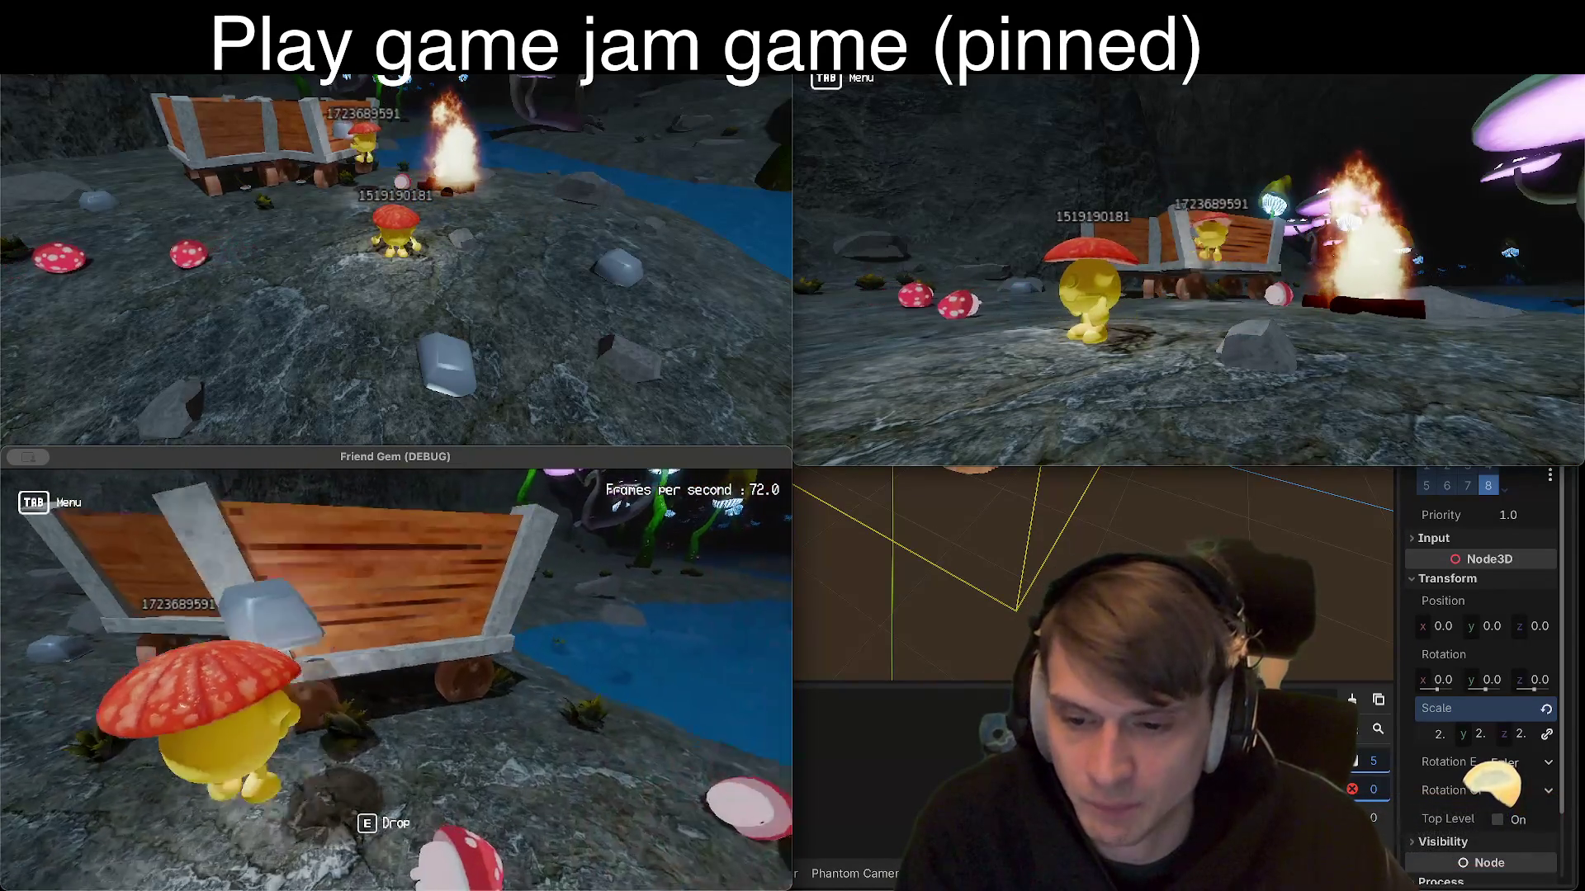
key("w")
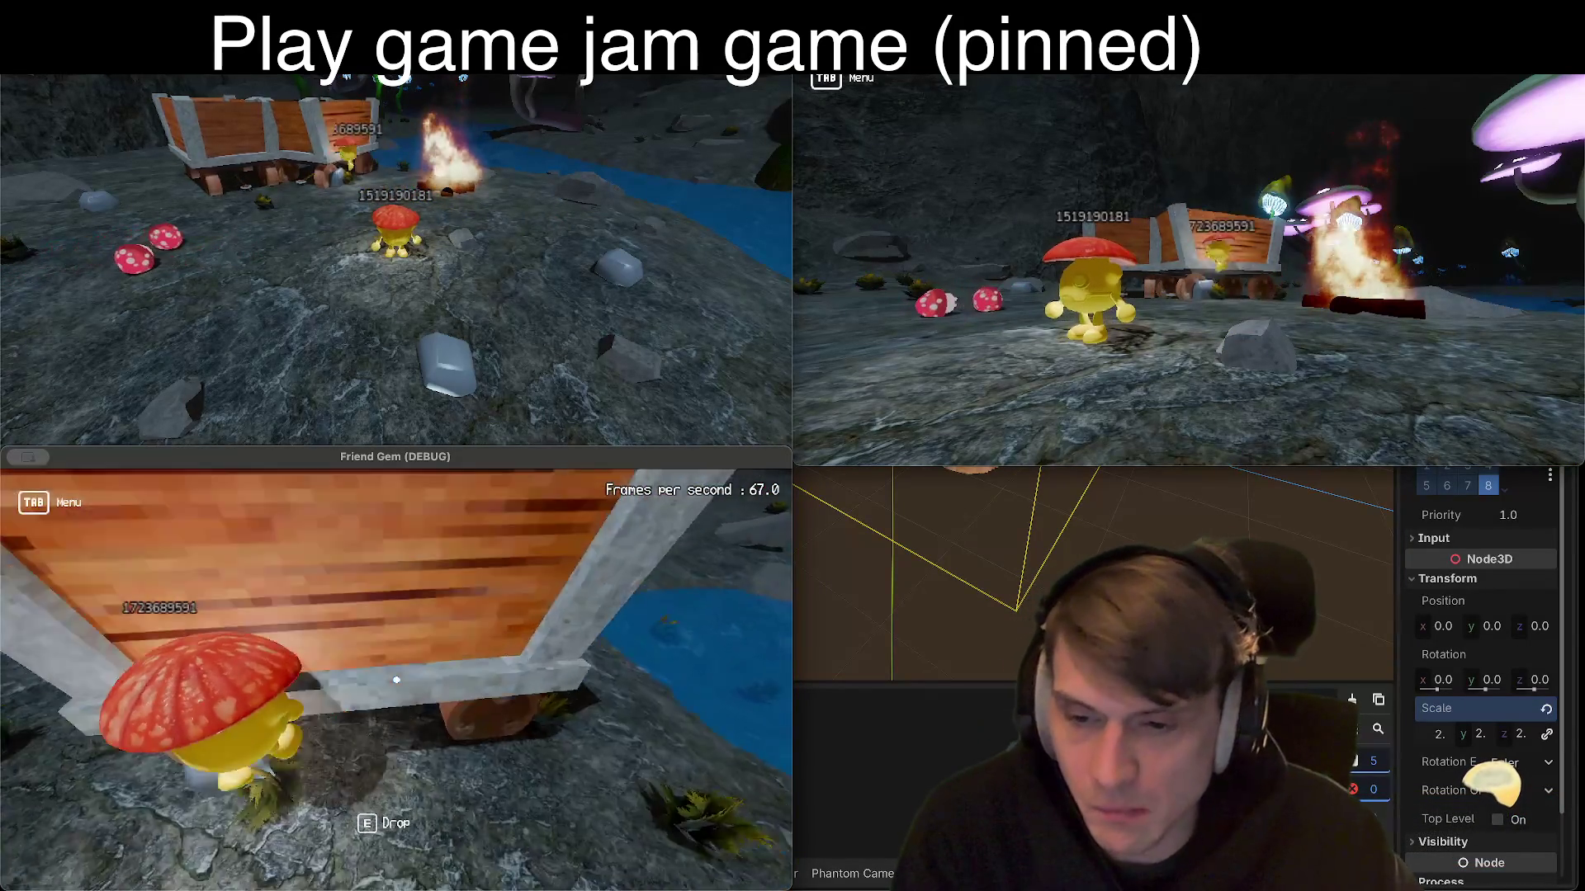
key("e")
key("e")
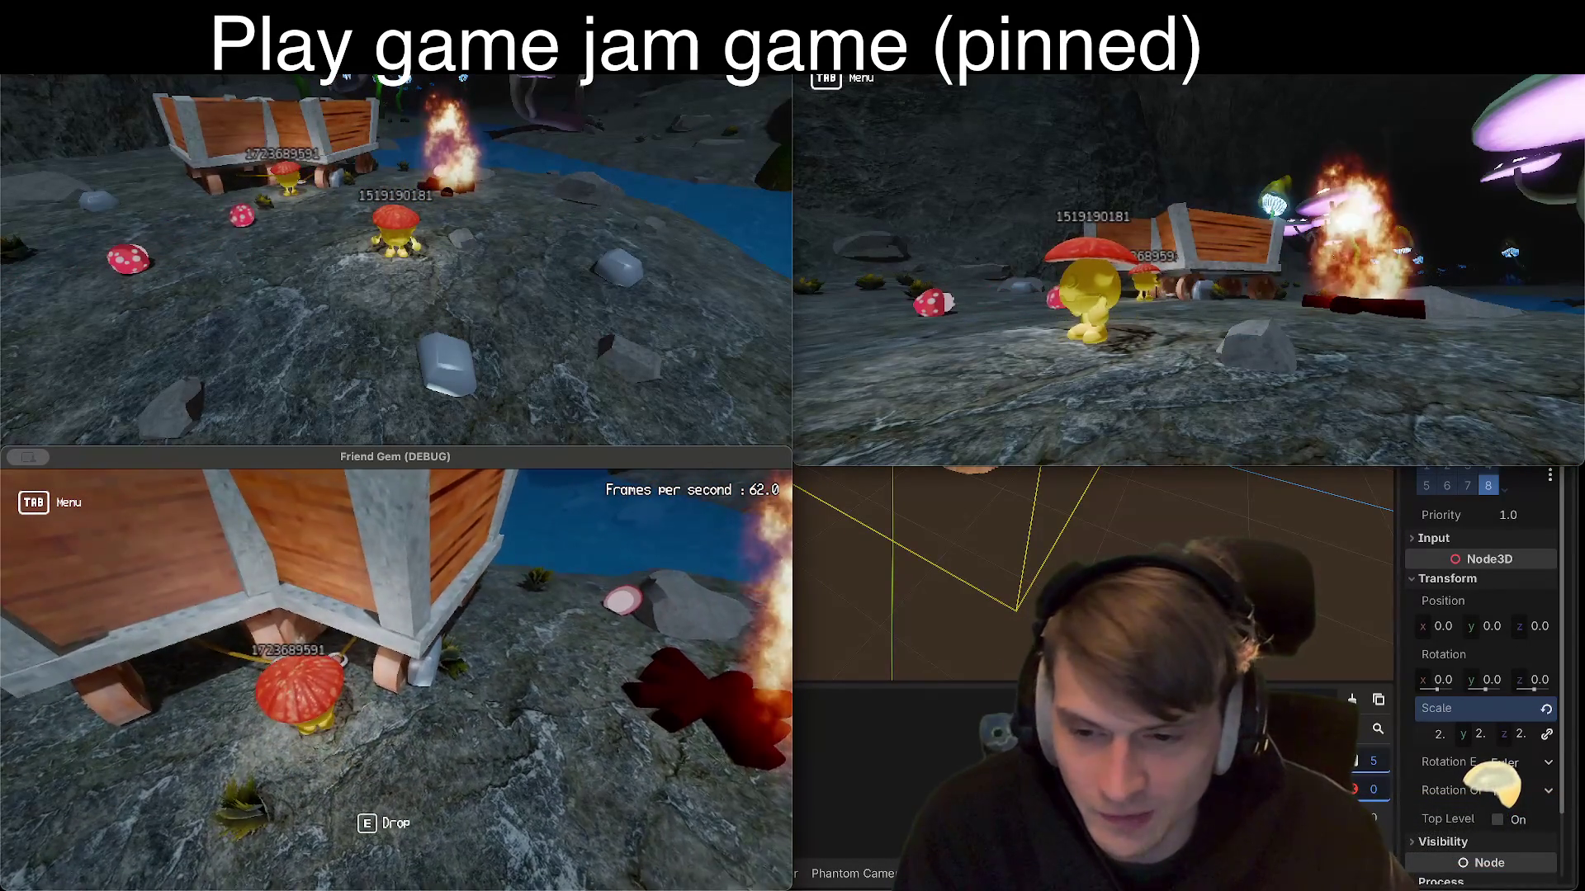
key("w")
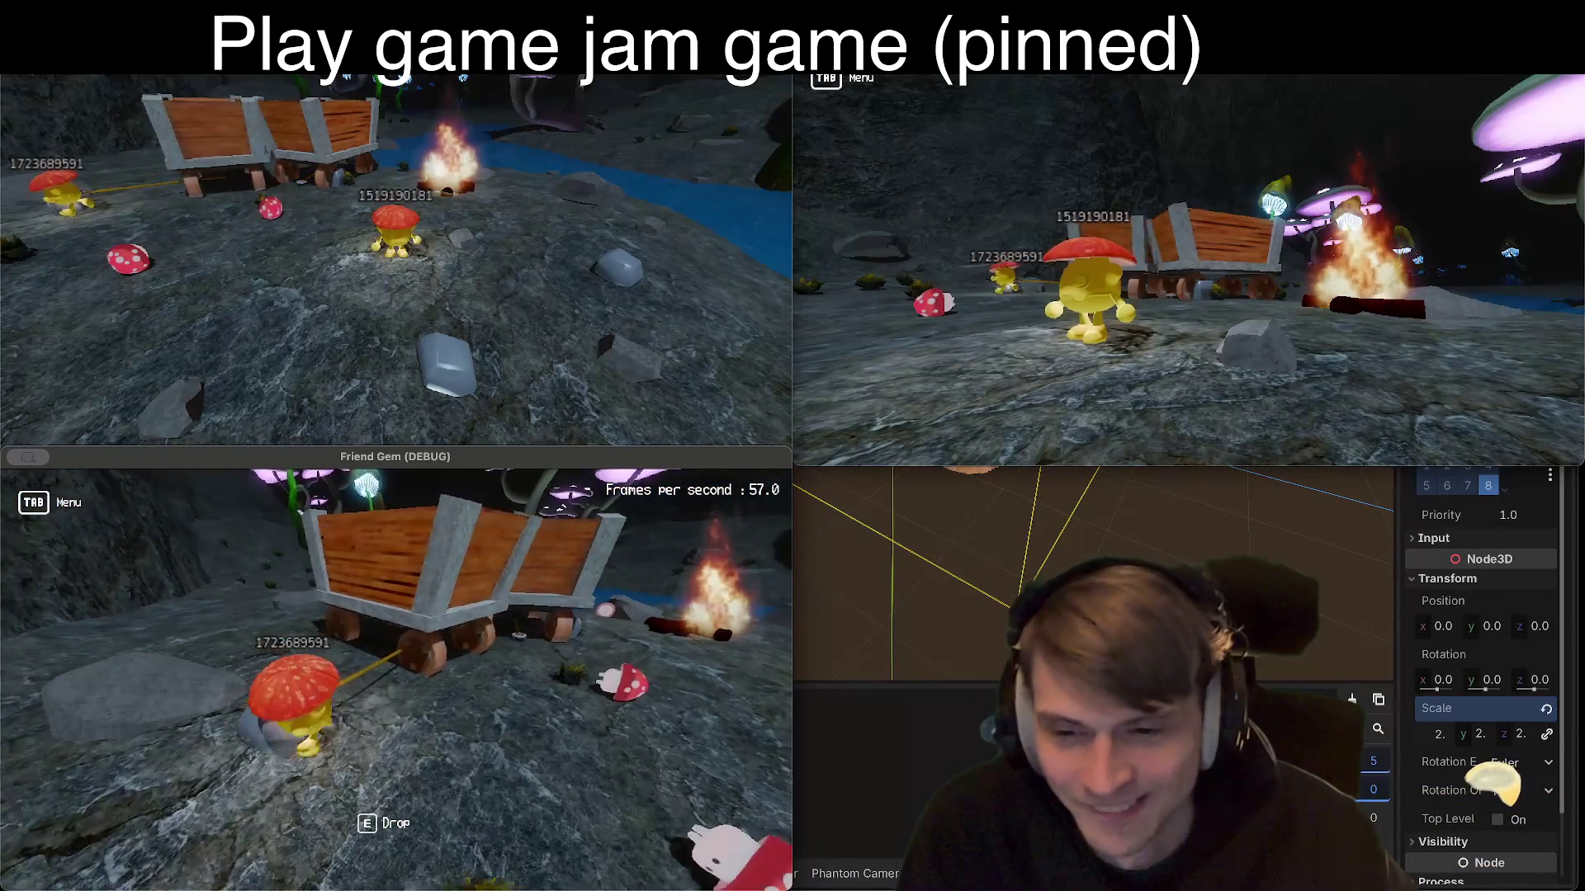
key("e")
key("e")
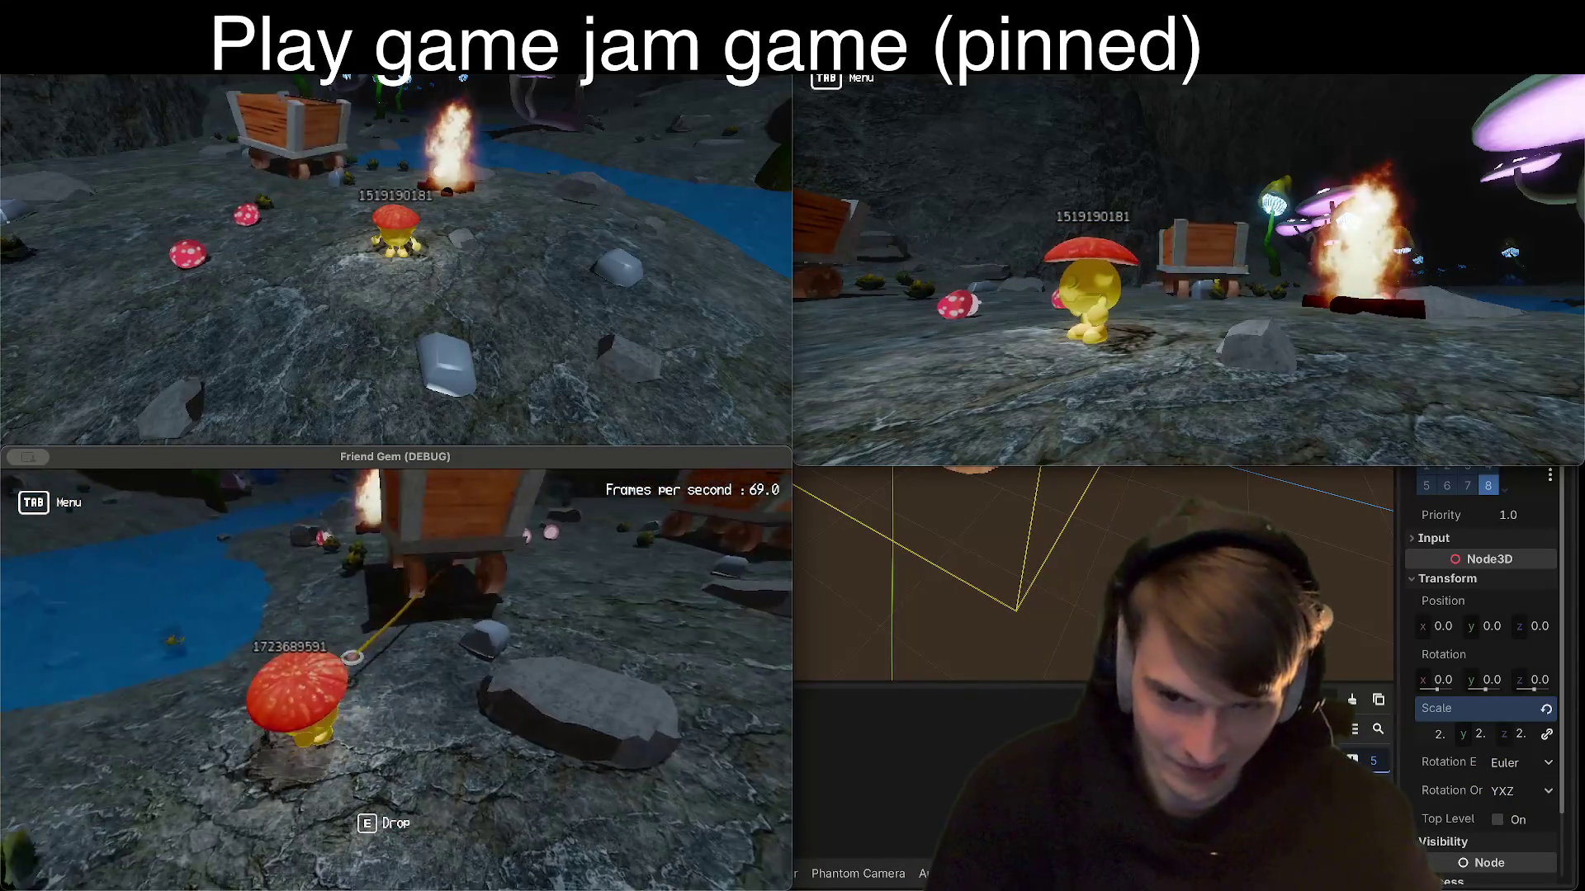
key("e")
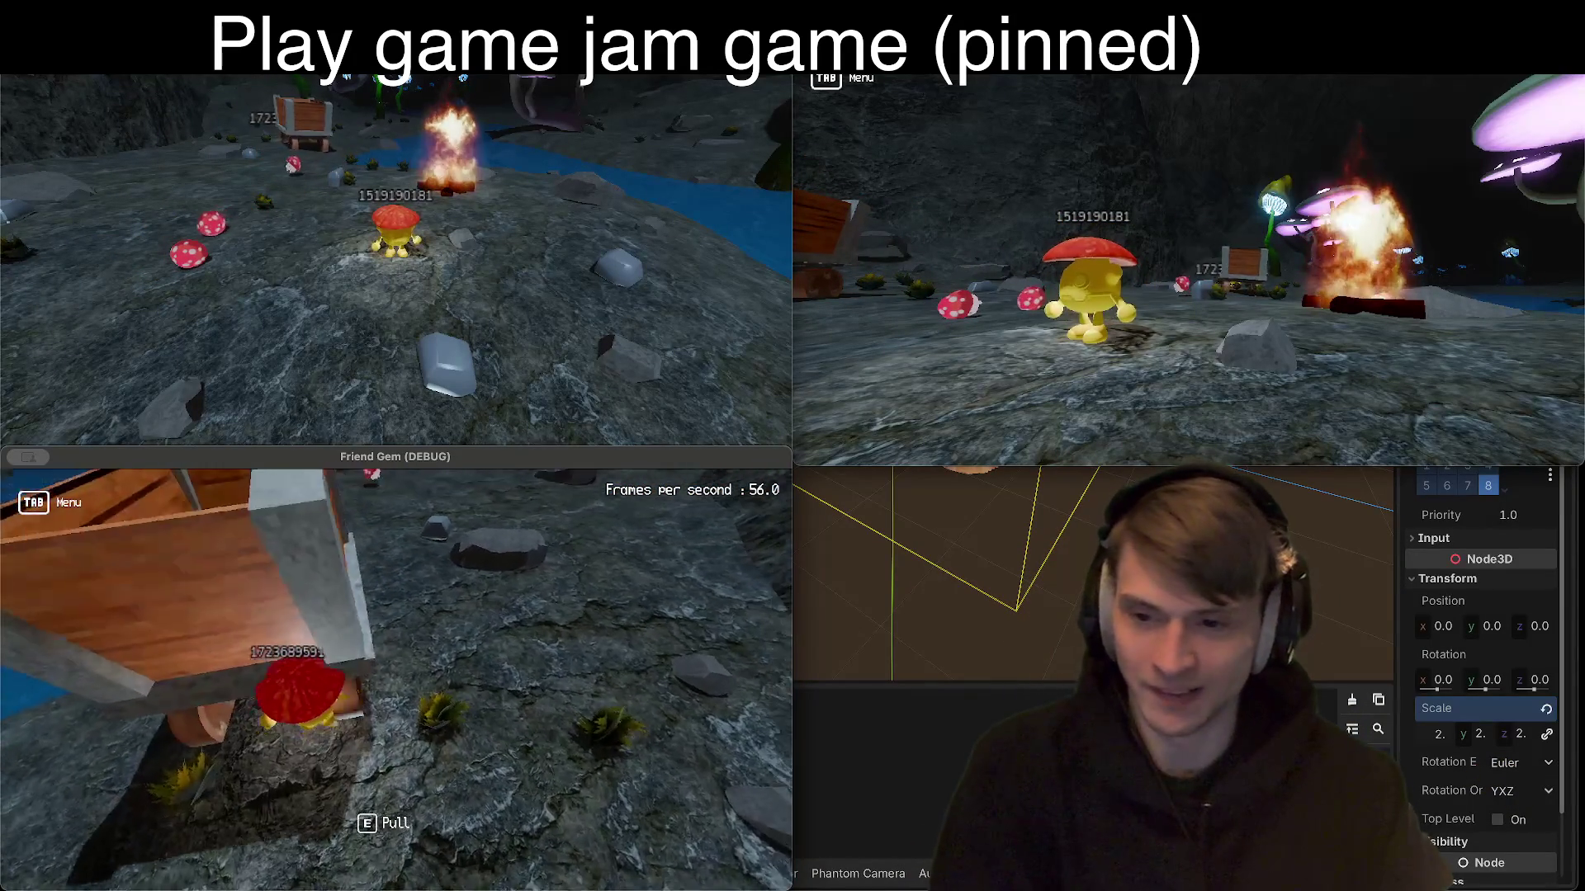
key("w")
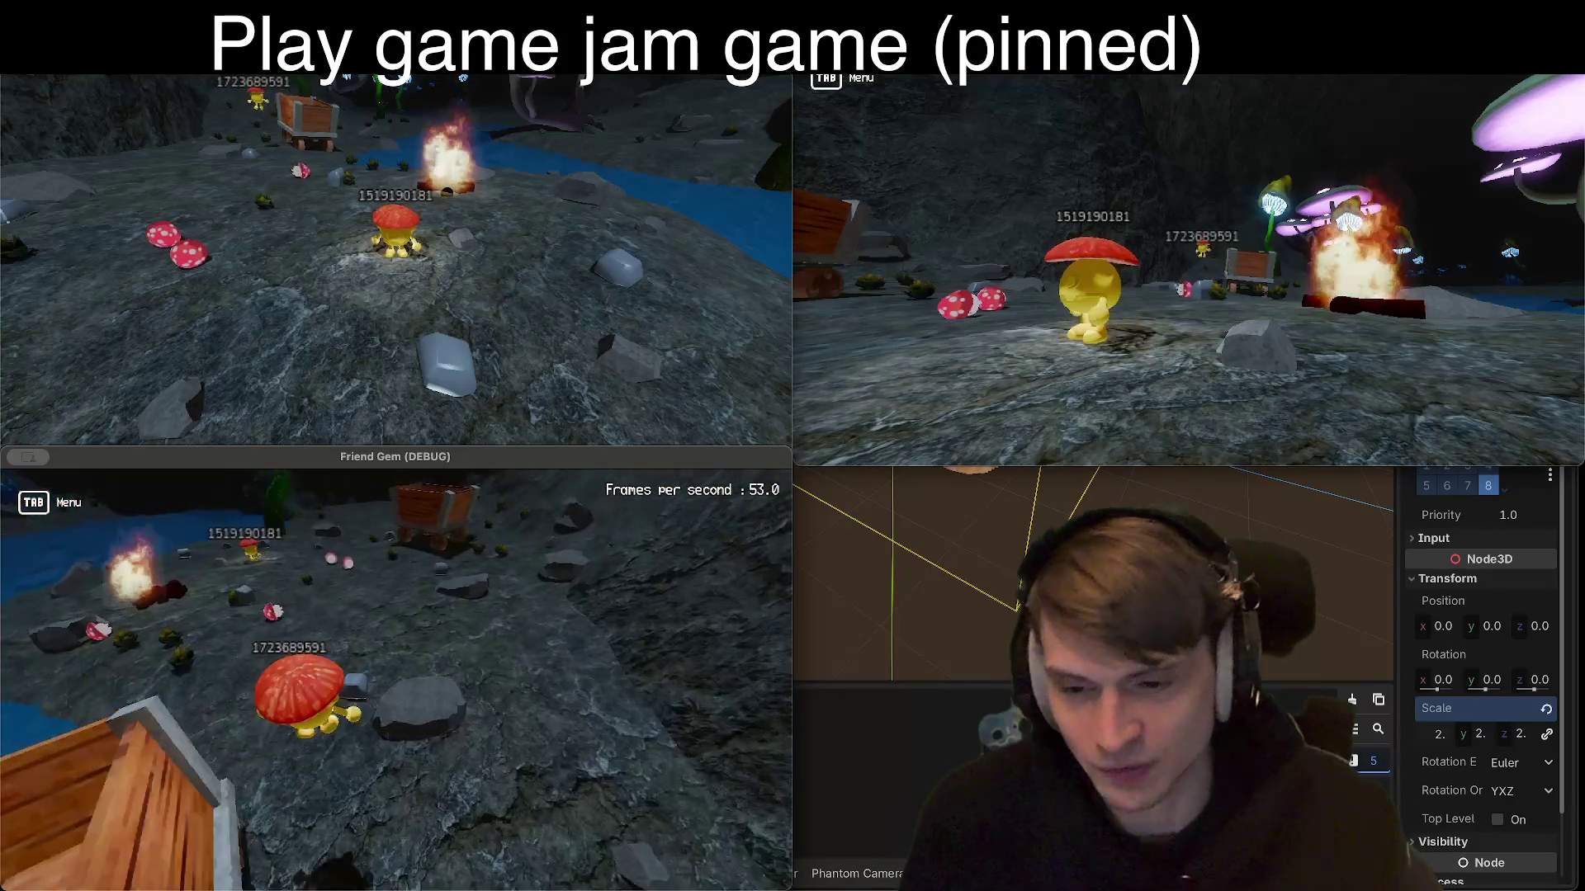
key("w")
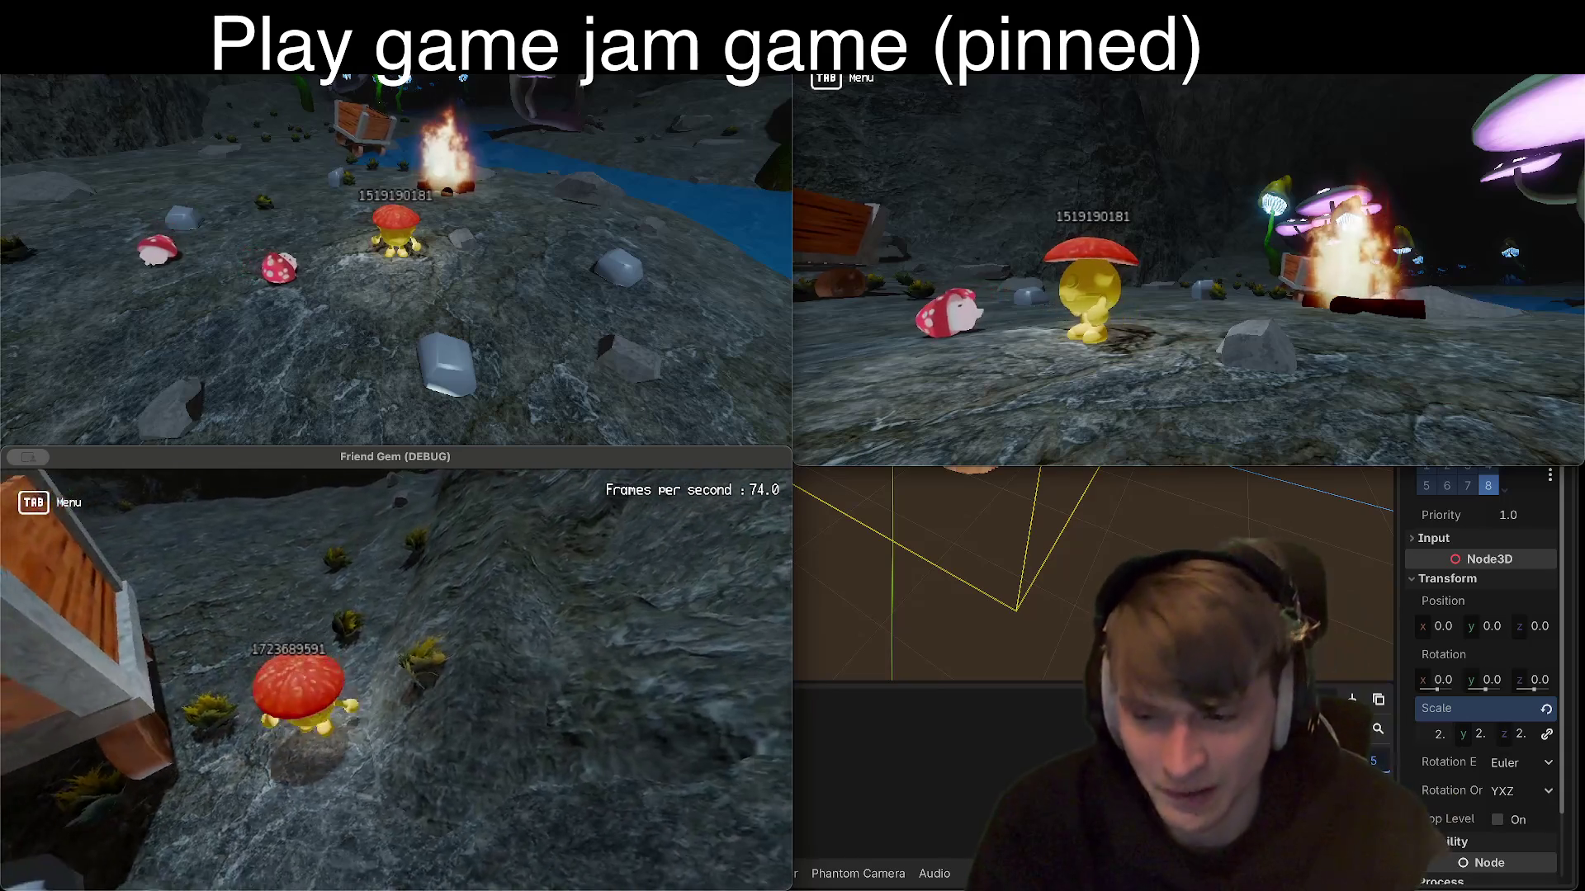
Step: Grab the enlarged minecart's rope, tow it across the cave floor, and release it beside the rock
key("e")
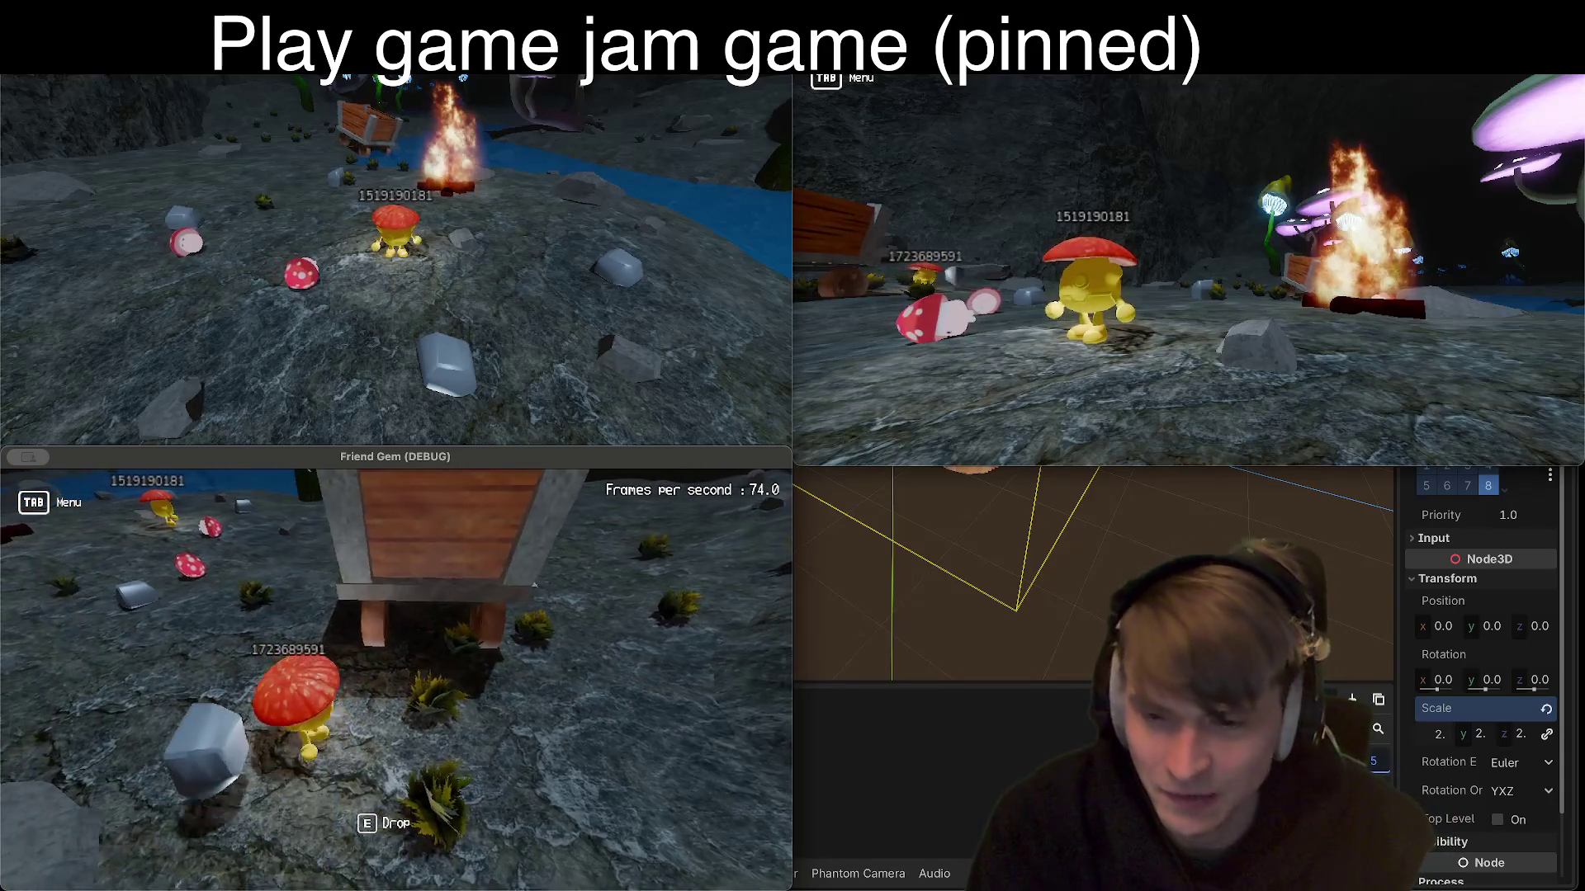
key("e")
key("a")
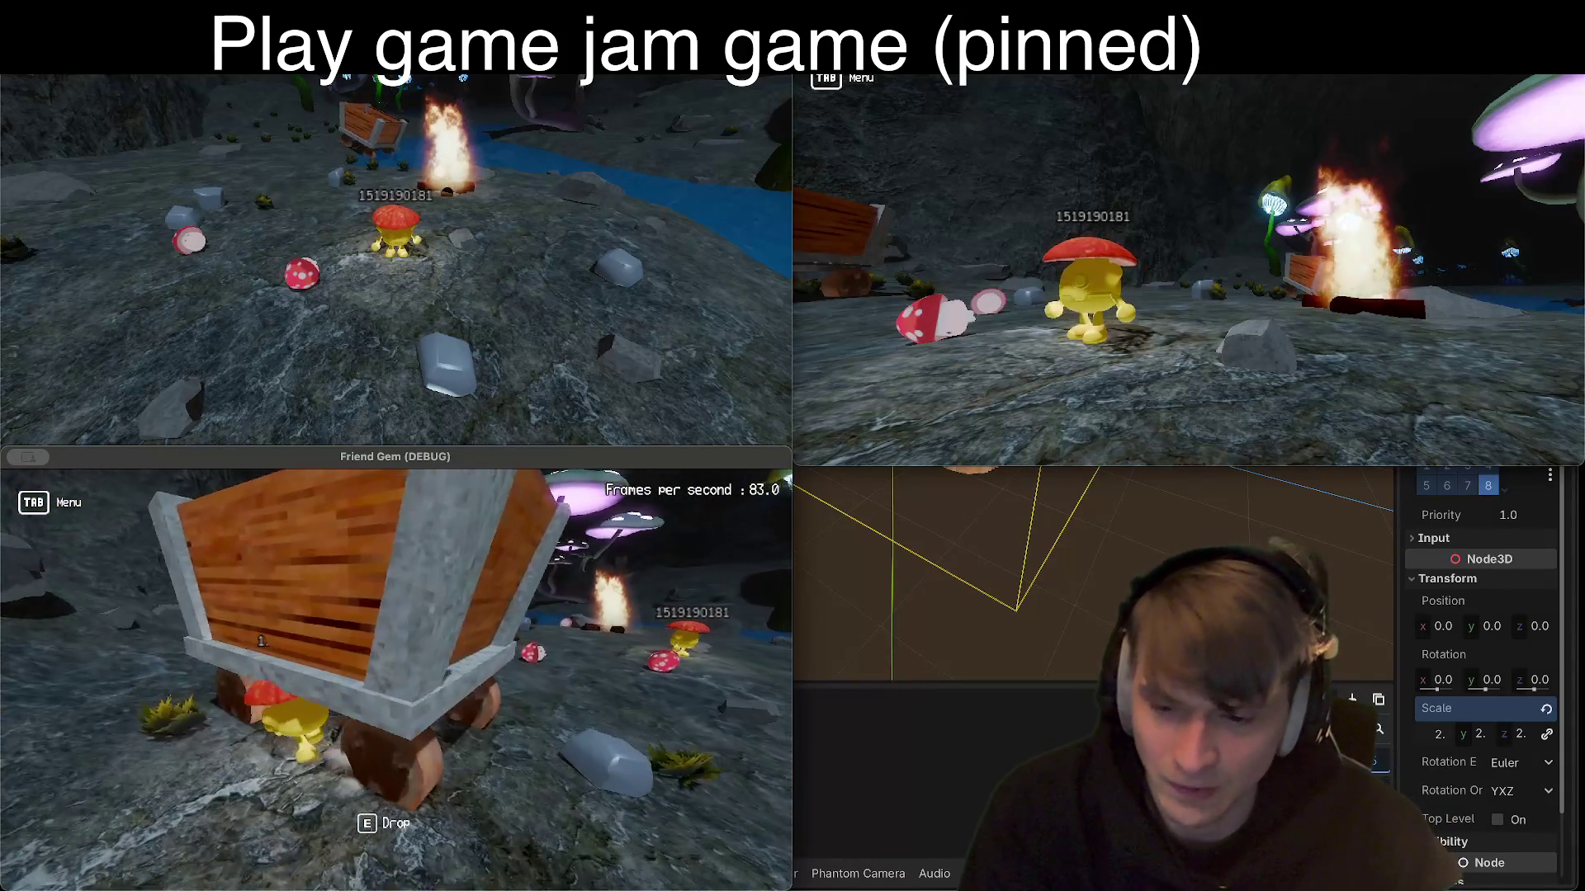
key("s")
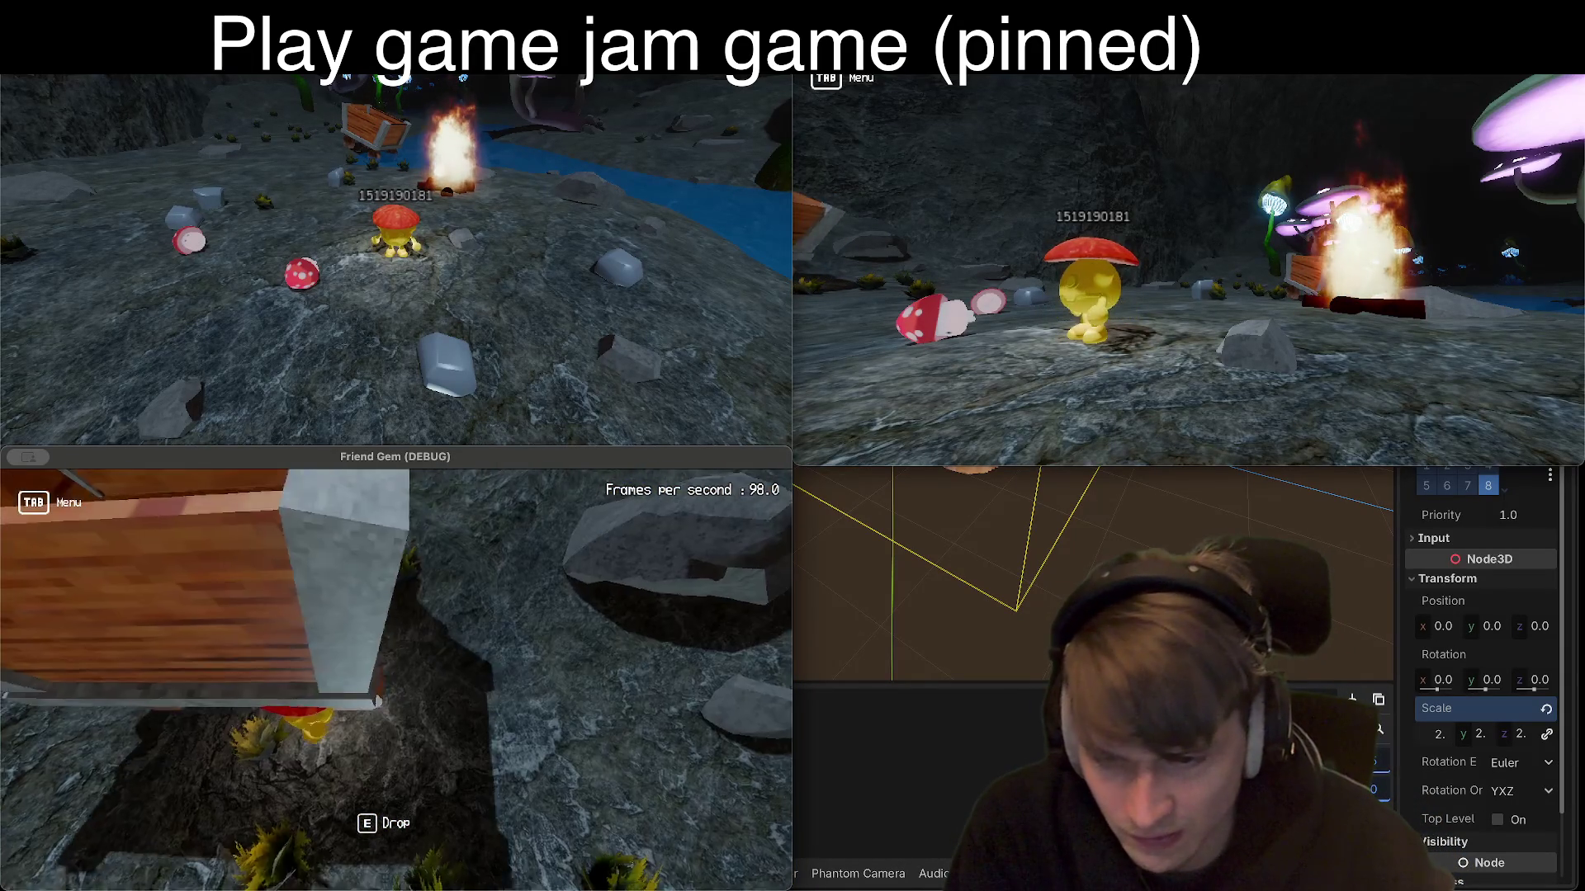
key("e")
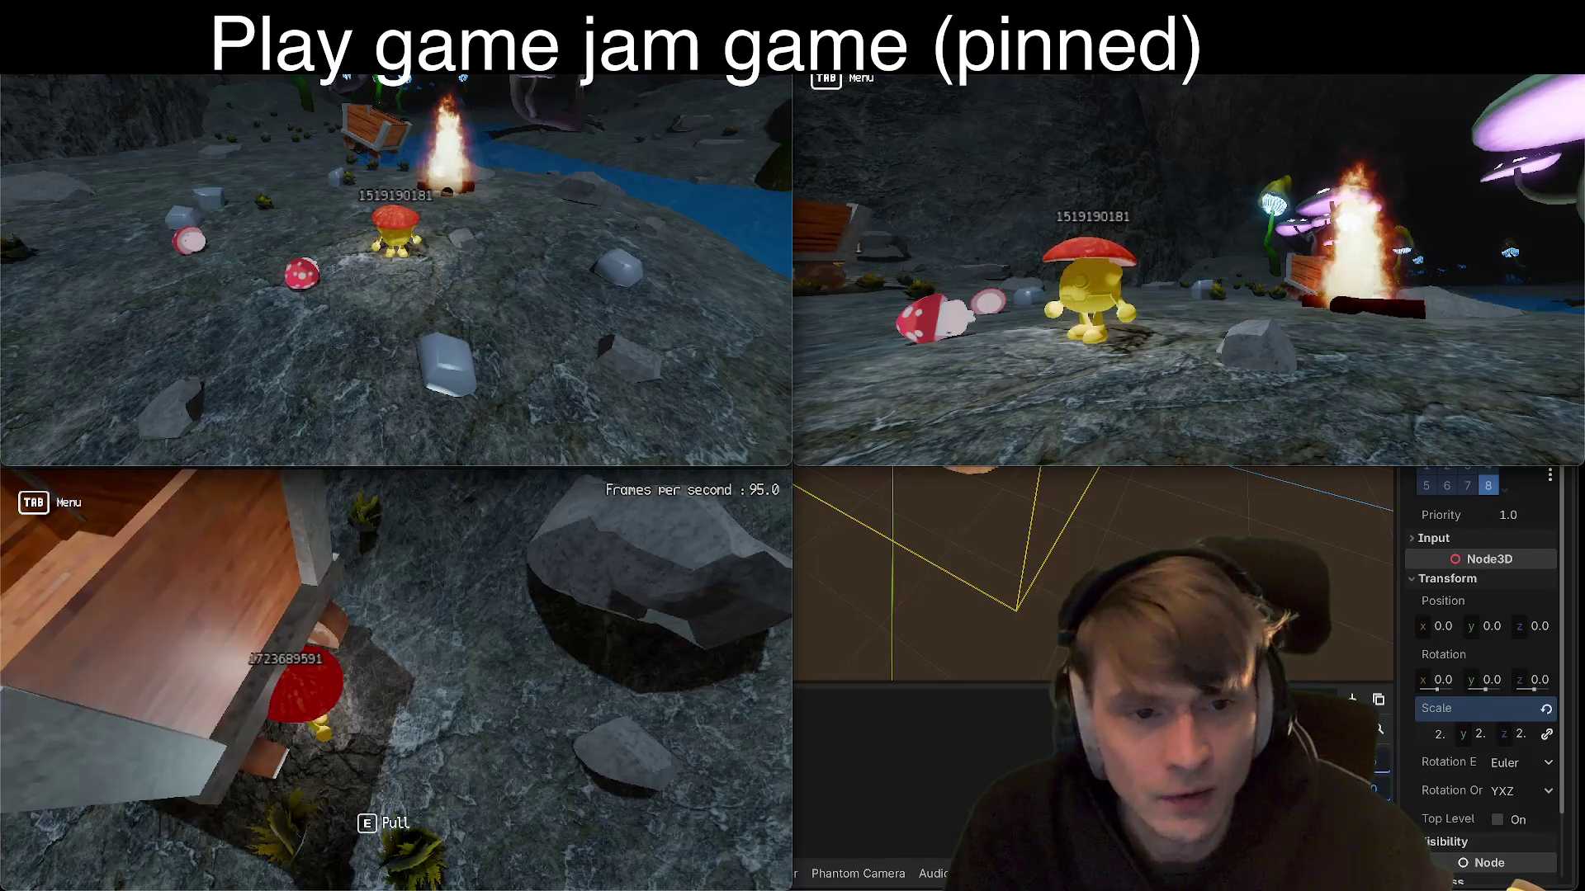
key("e")
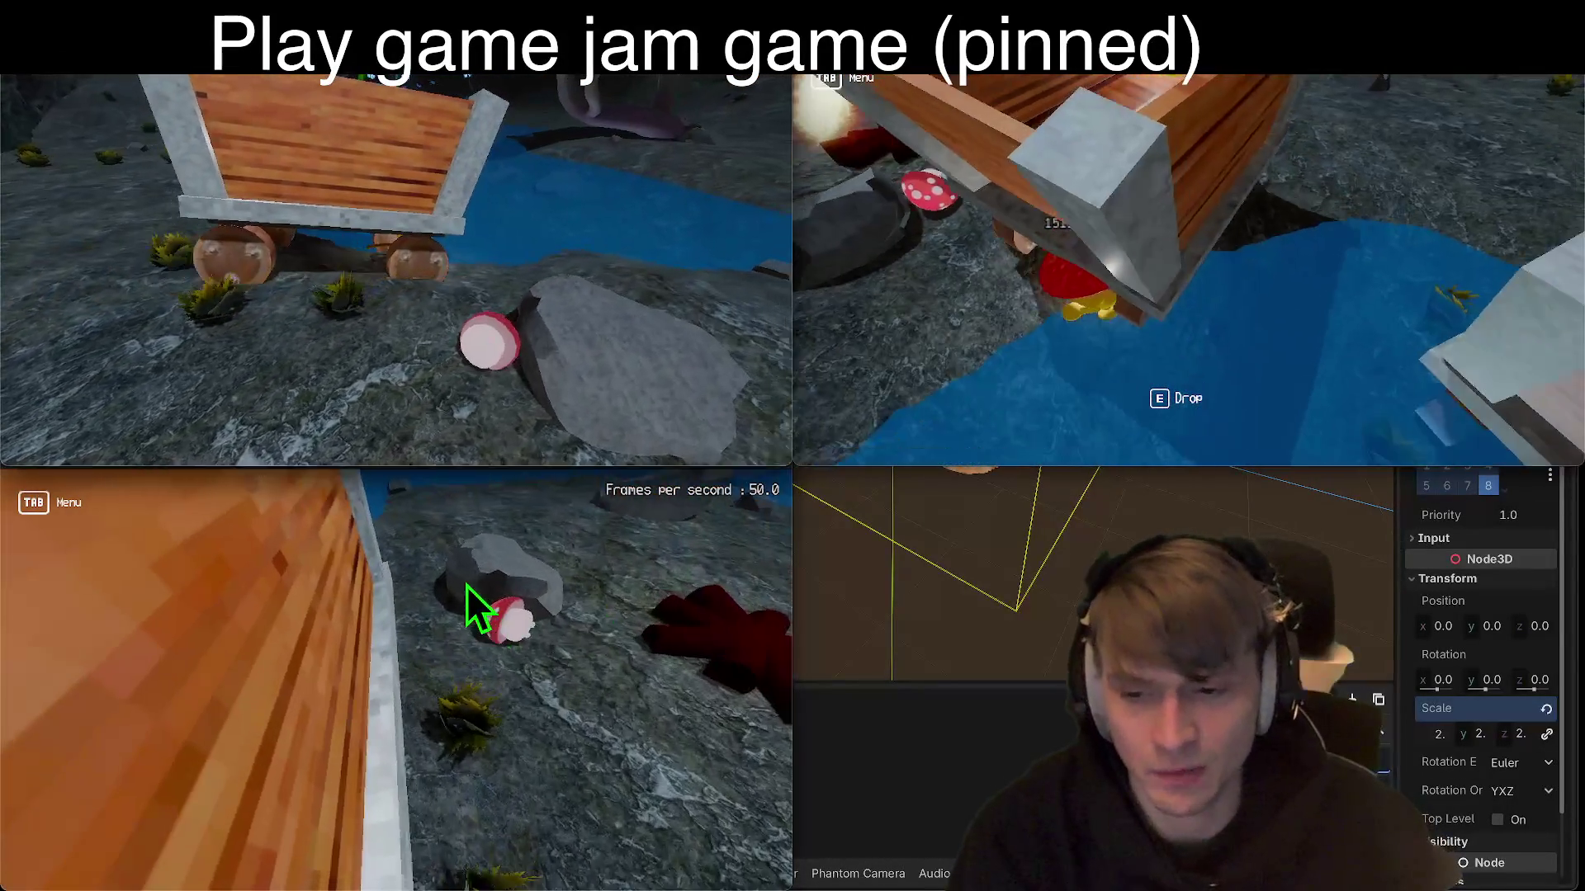
Step: Focus the debug game windows, push the cart until it tips into the stream, then stop with F8
left_click(478, 601)
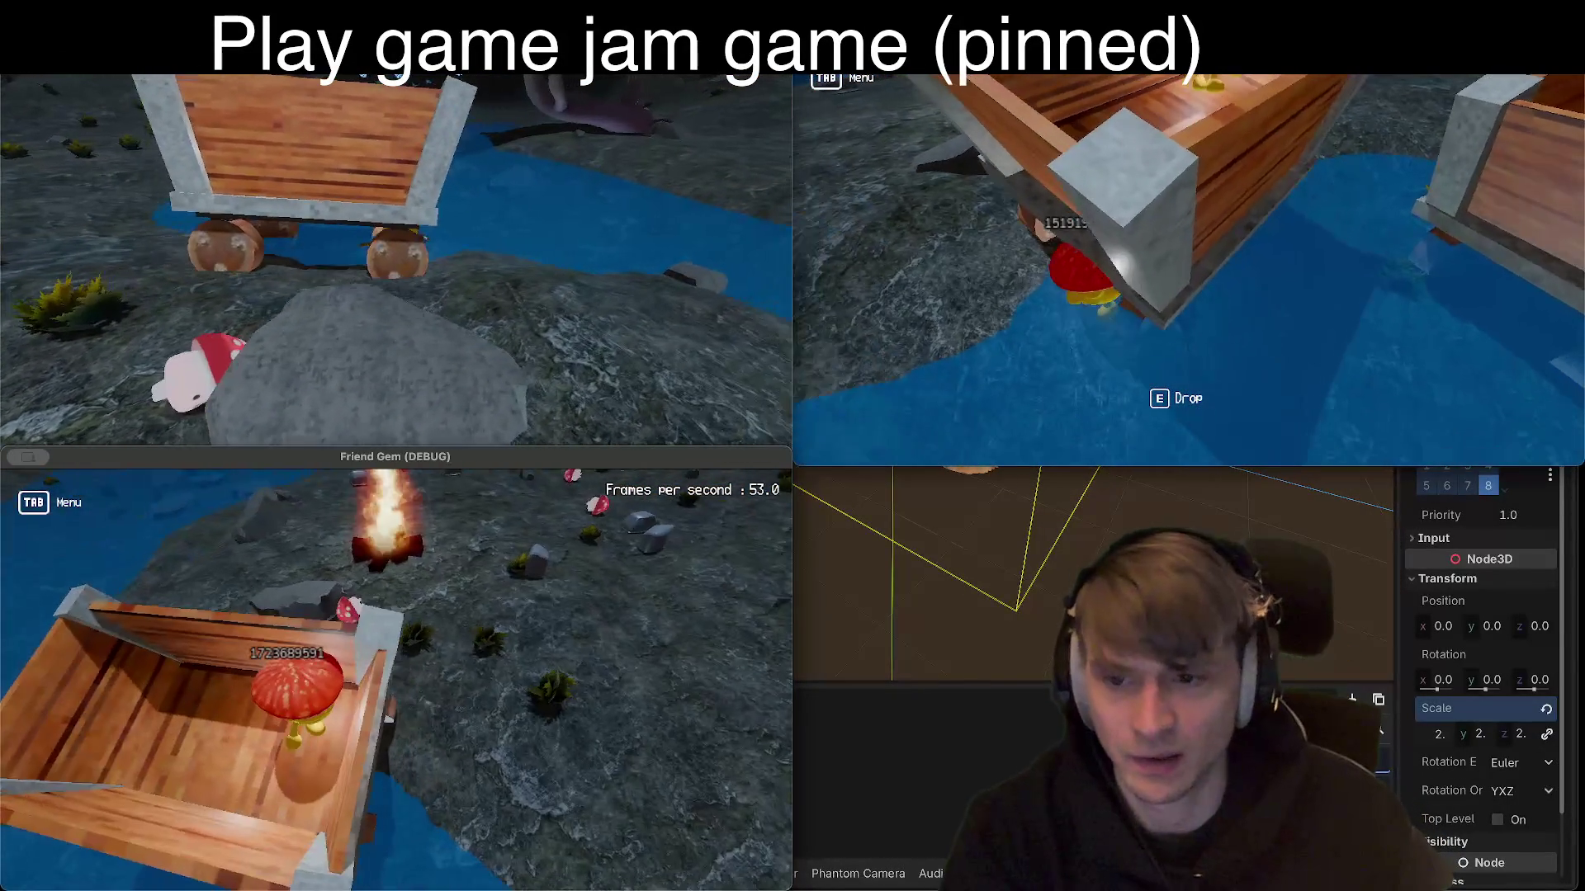
left_click(1026, 407)
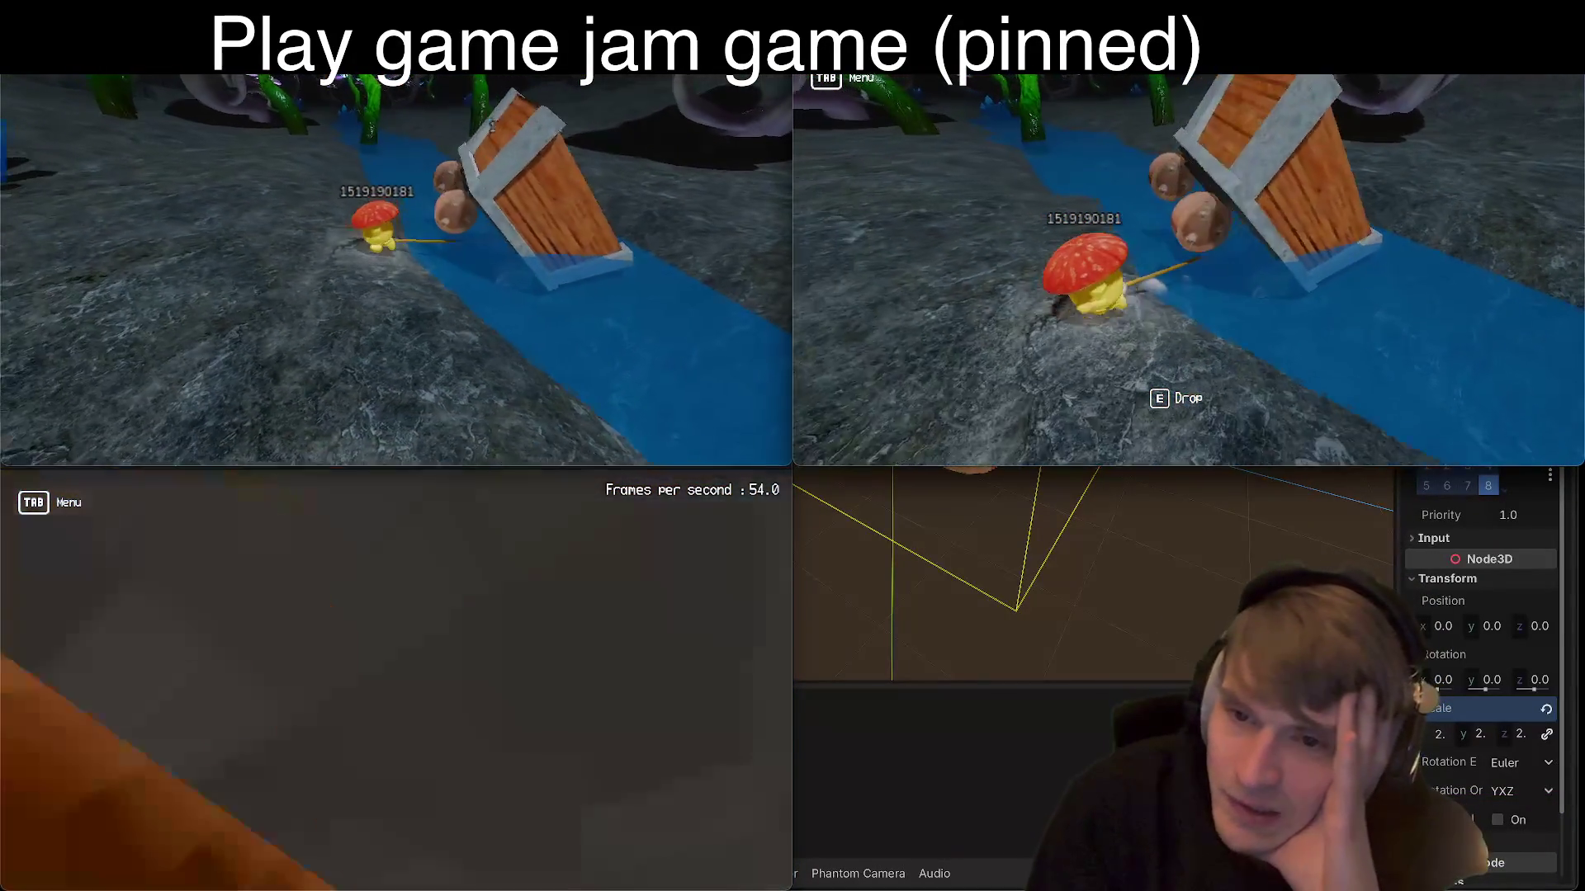
key("F8")
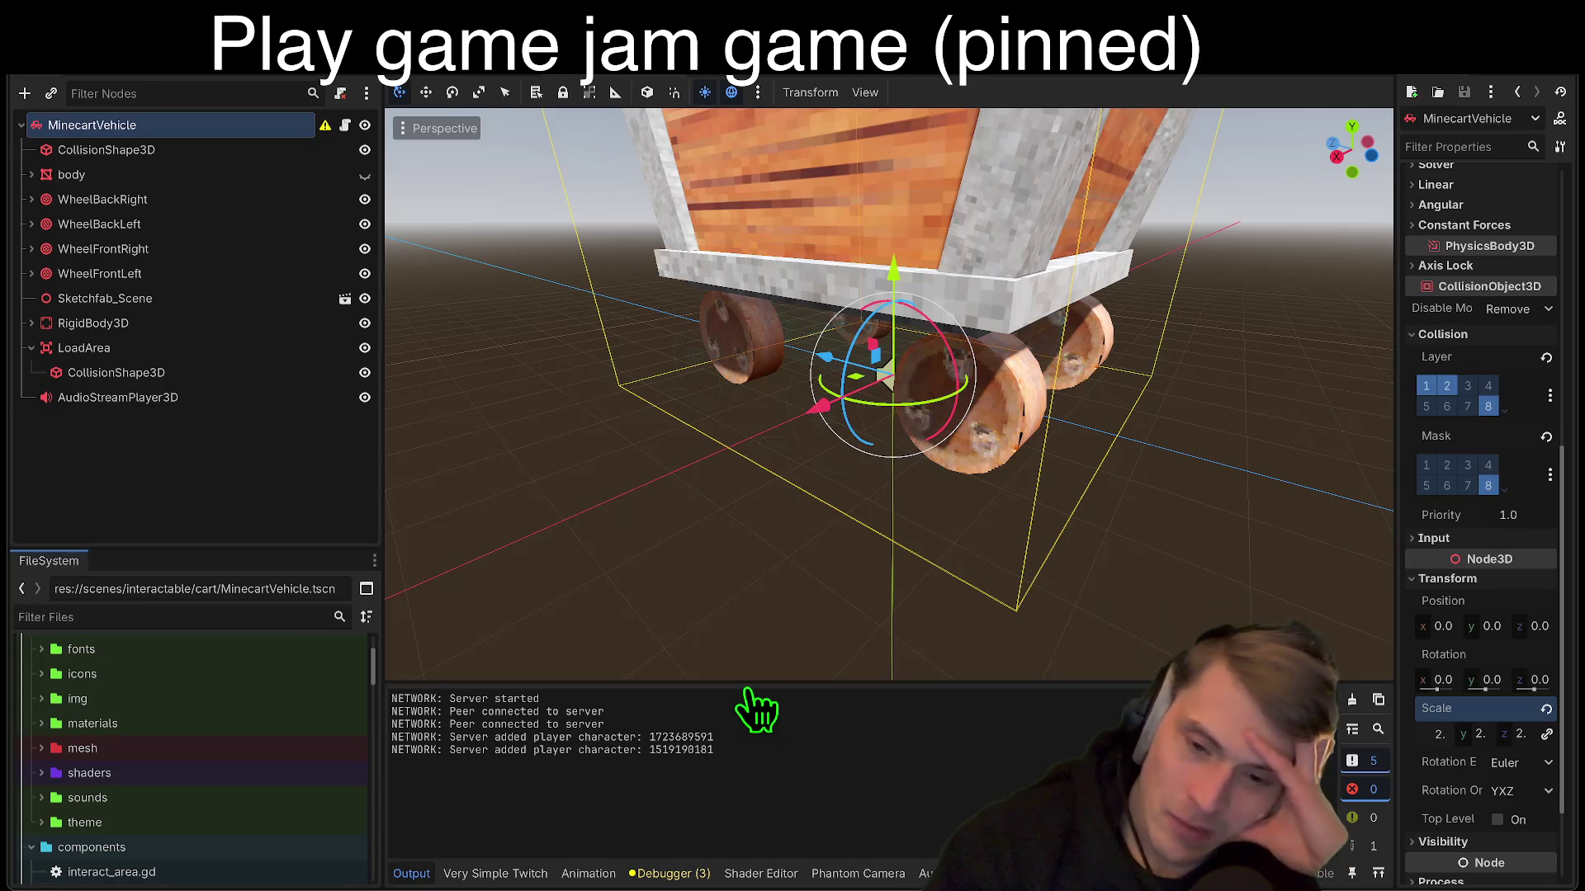
Step: Orbit and zoom the 3D view in close around the minecart's wheels
left_click_drag(757, 673, 891, 603)
scroll(1053, 387, "down", 5)
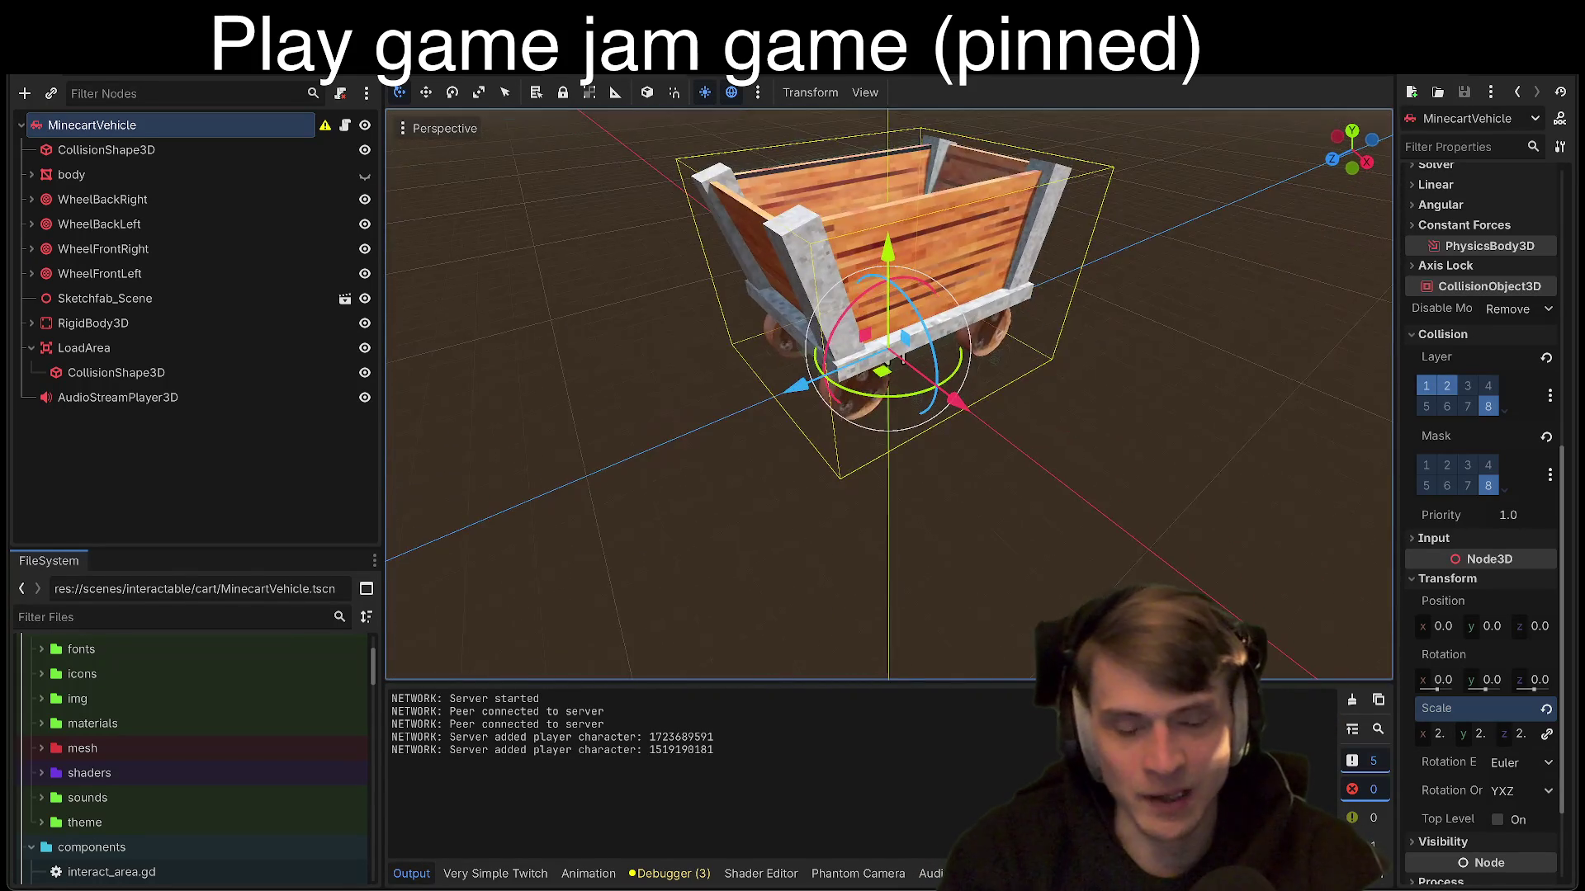
scroll(1053, 387, "up", 5)
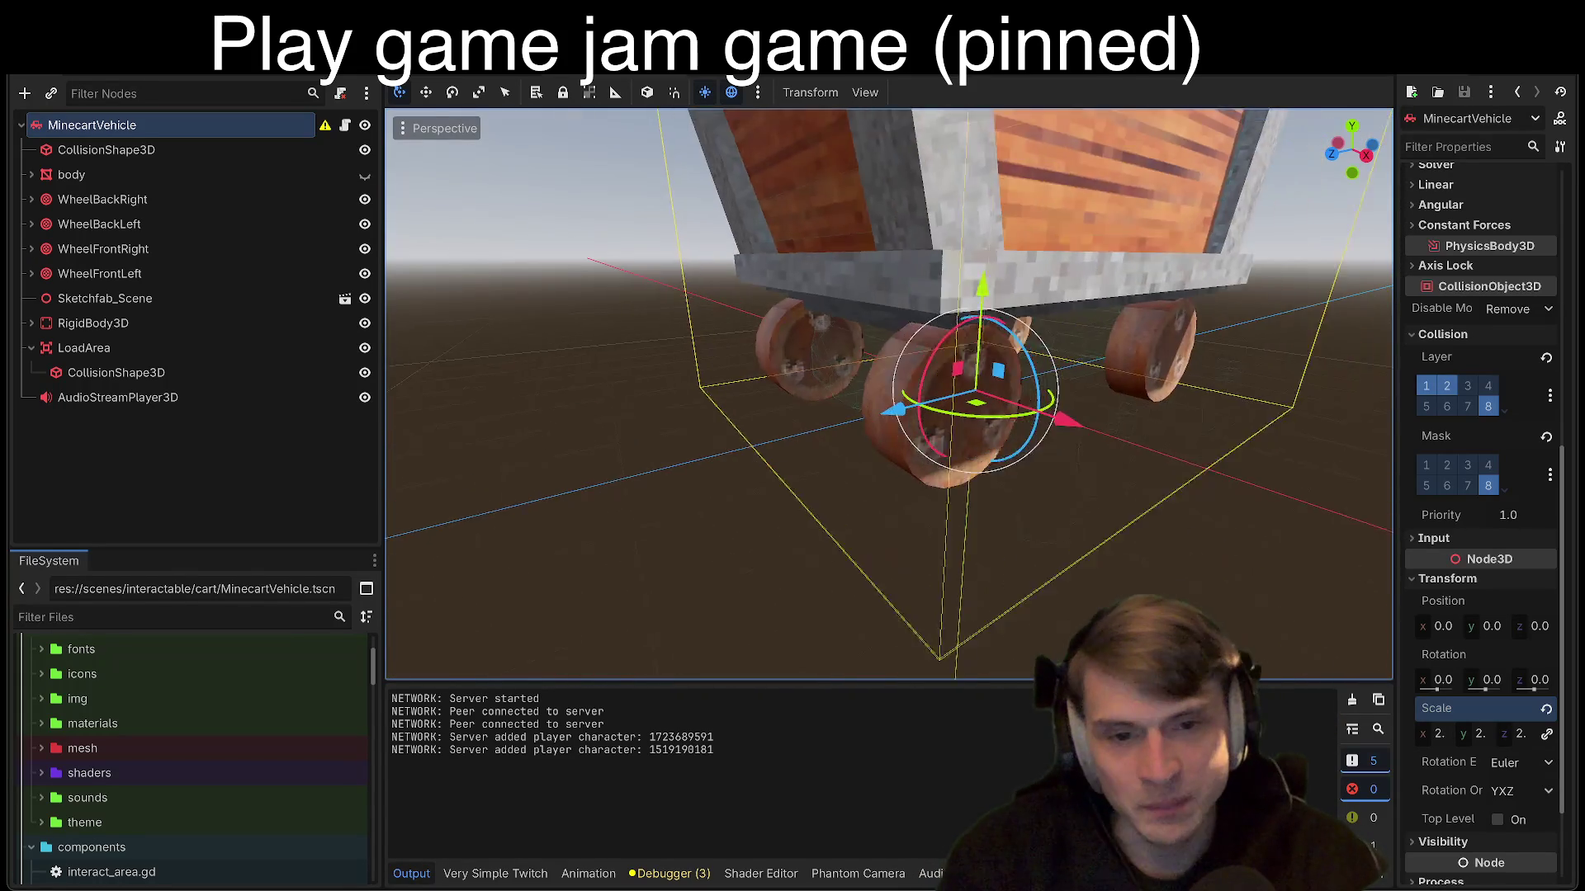
scroll(974, 393, "down", 2)
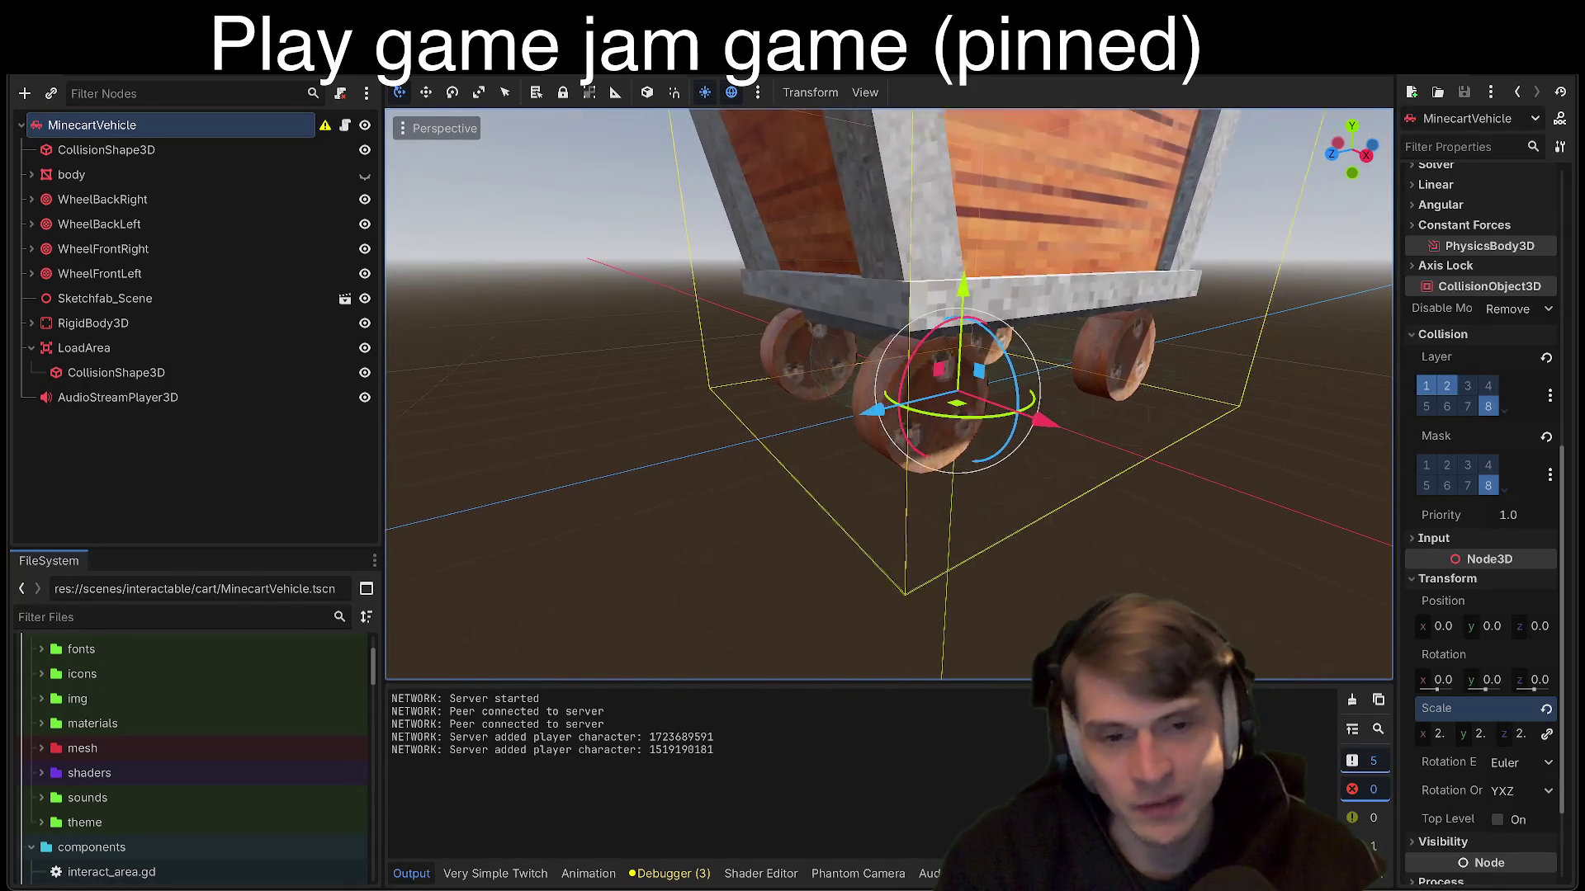
scroll(974, 393, "up", 2)
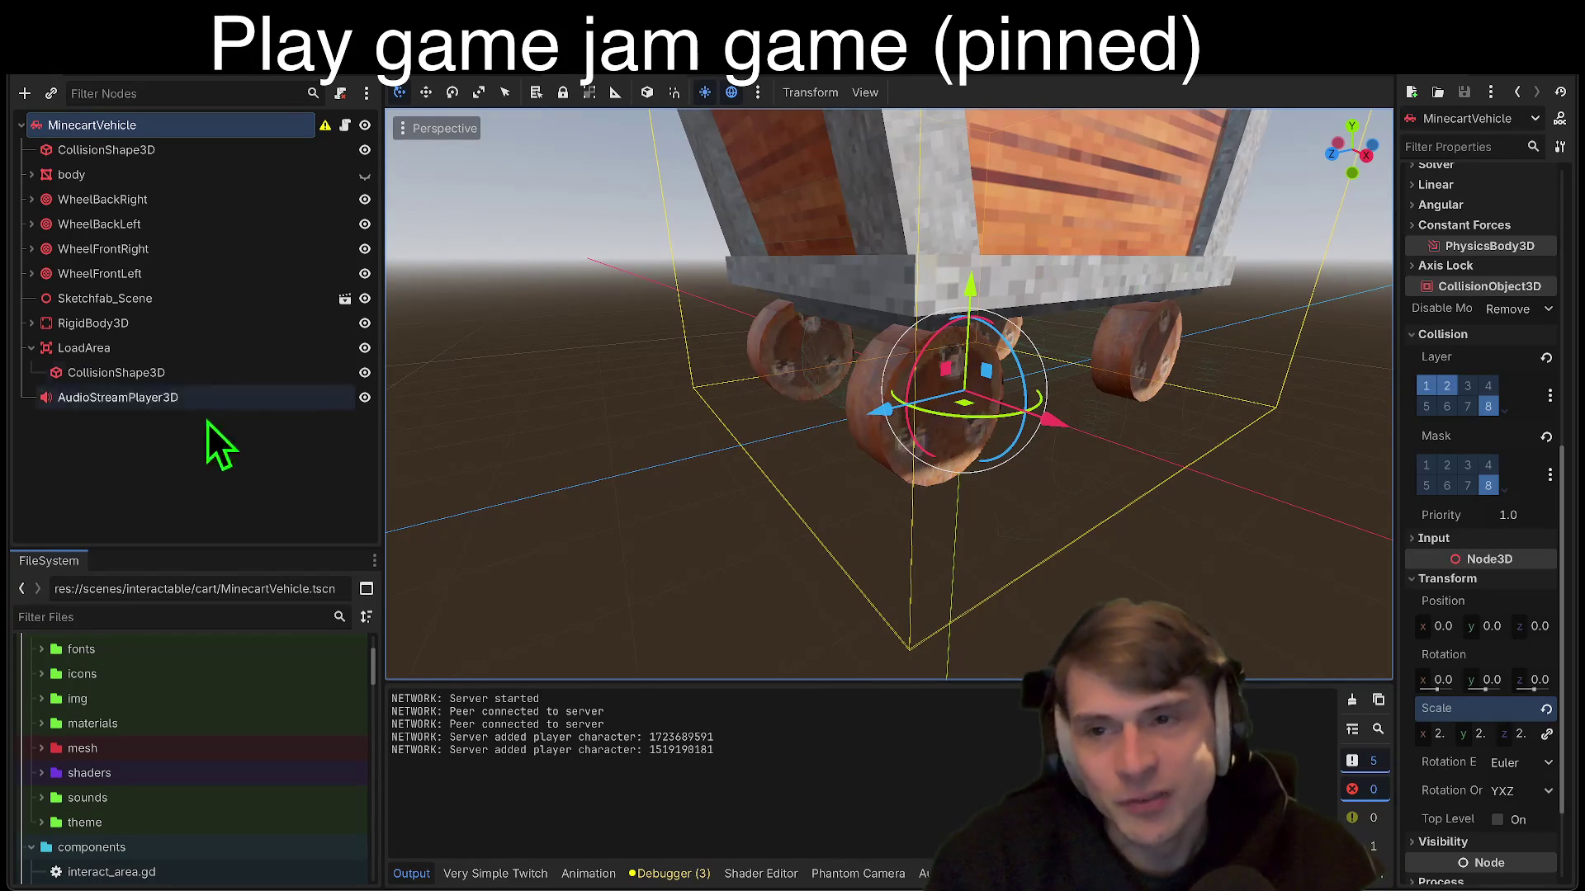
Step: Dismiss a scene node's context menu, nudge the FileSystem panel edge, and clear the node selection
right_click(305, 545)
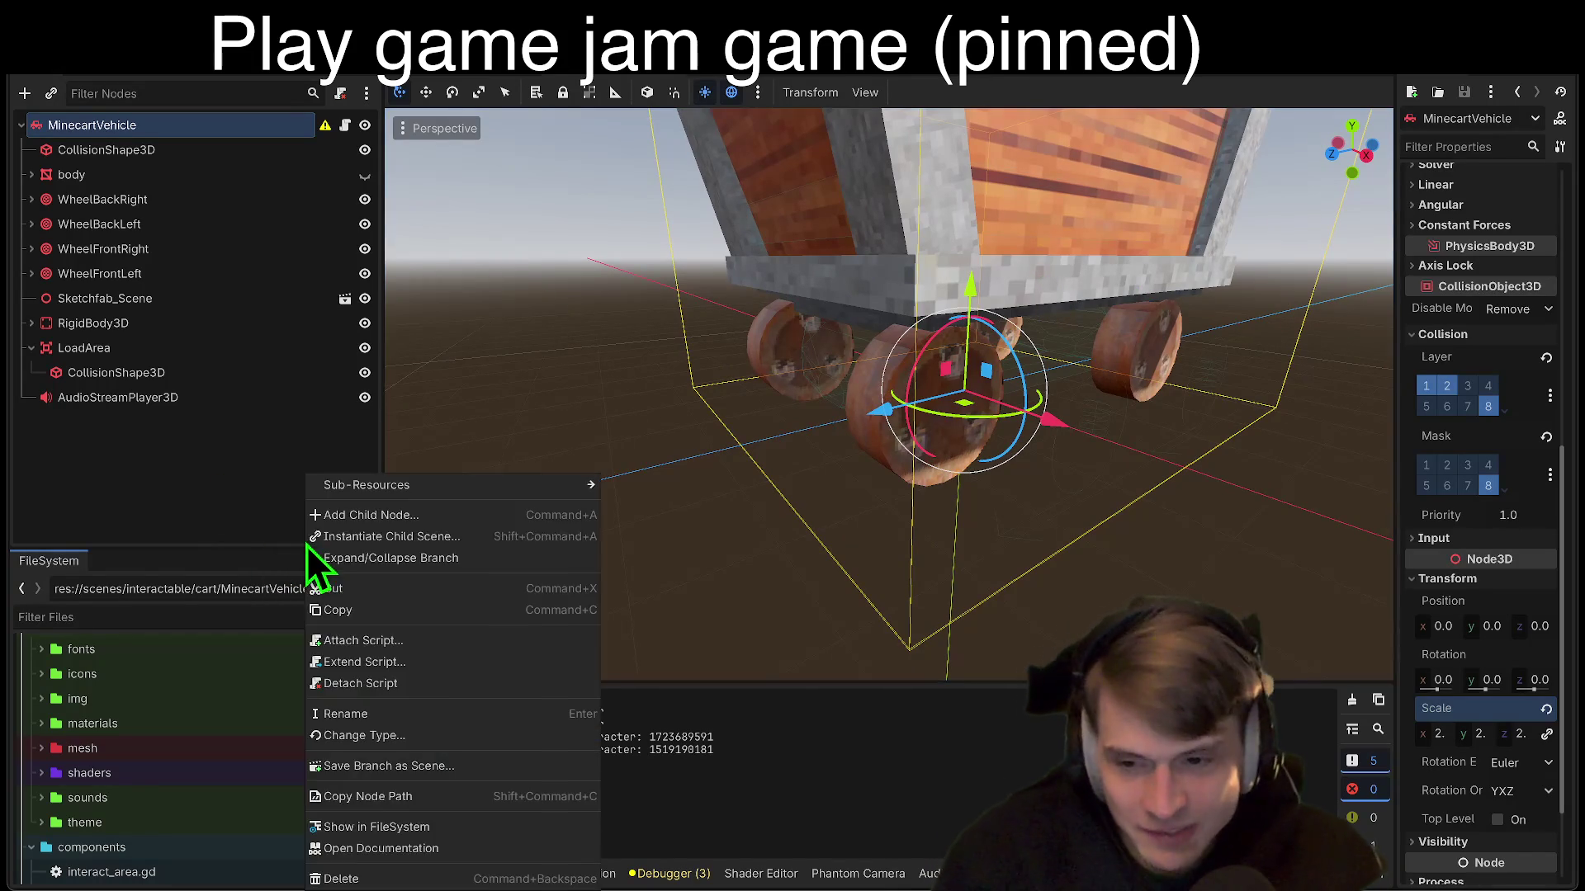
left_click(206, 532)
mouse_move(213, 548)
left_mouse_down()
mouse_move(208, 575)
mouse_move(230, 541)
left_mouse_up()
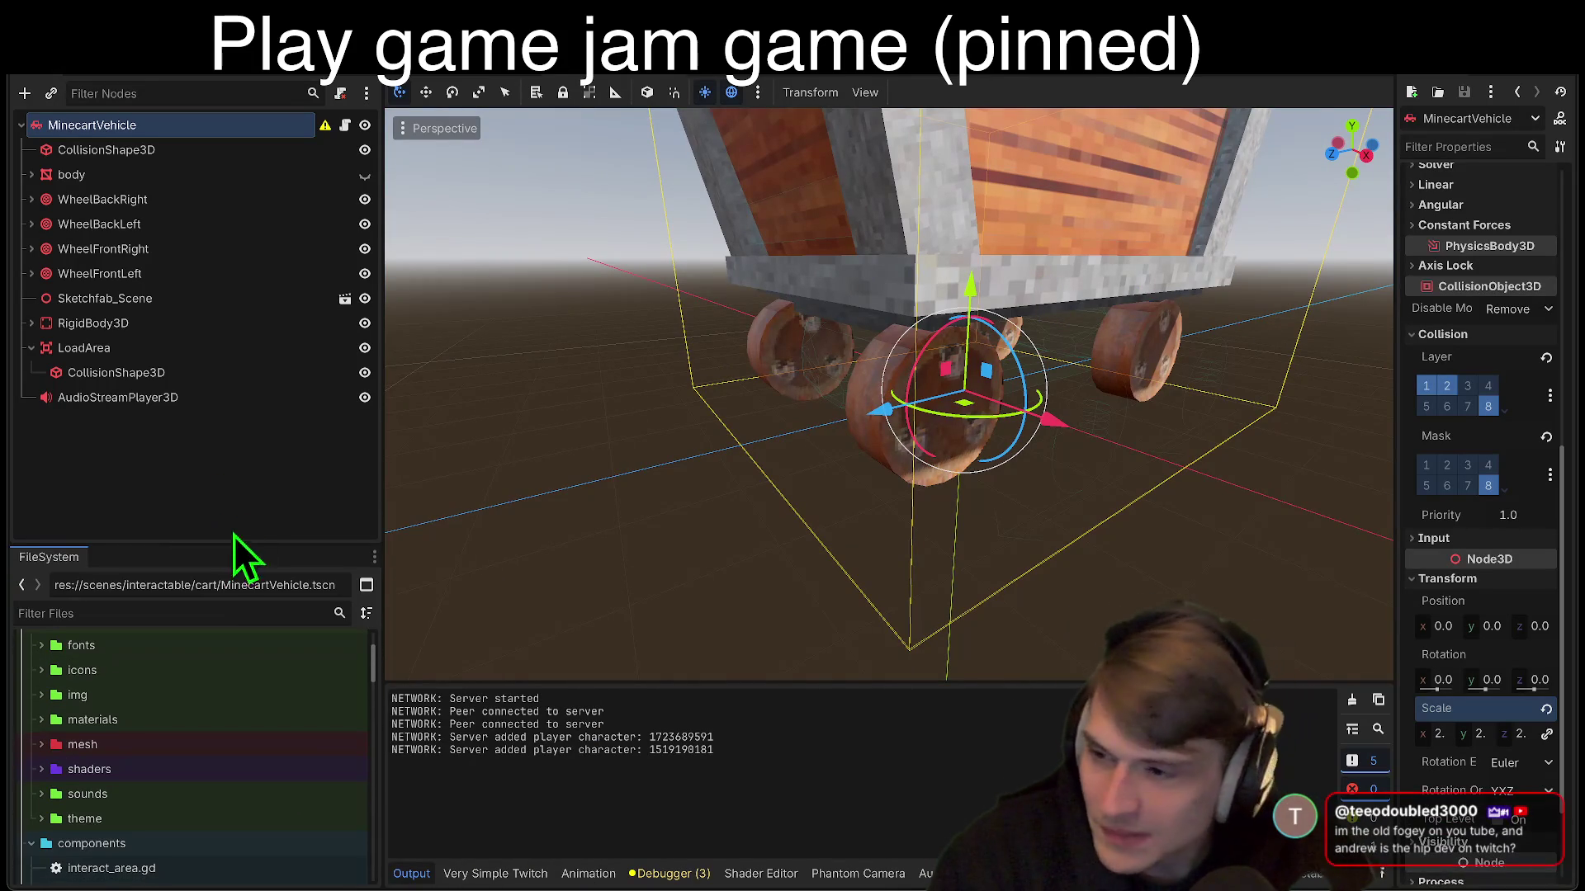
left_click(259, 497)
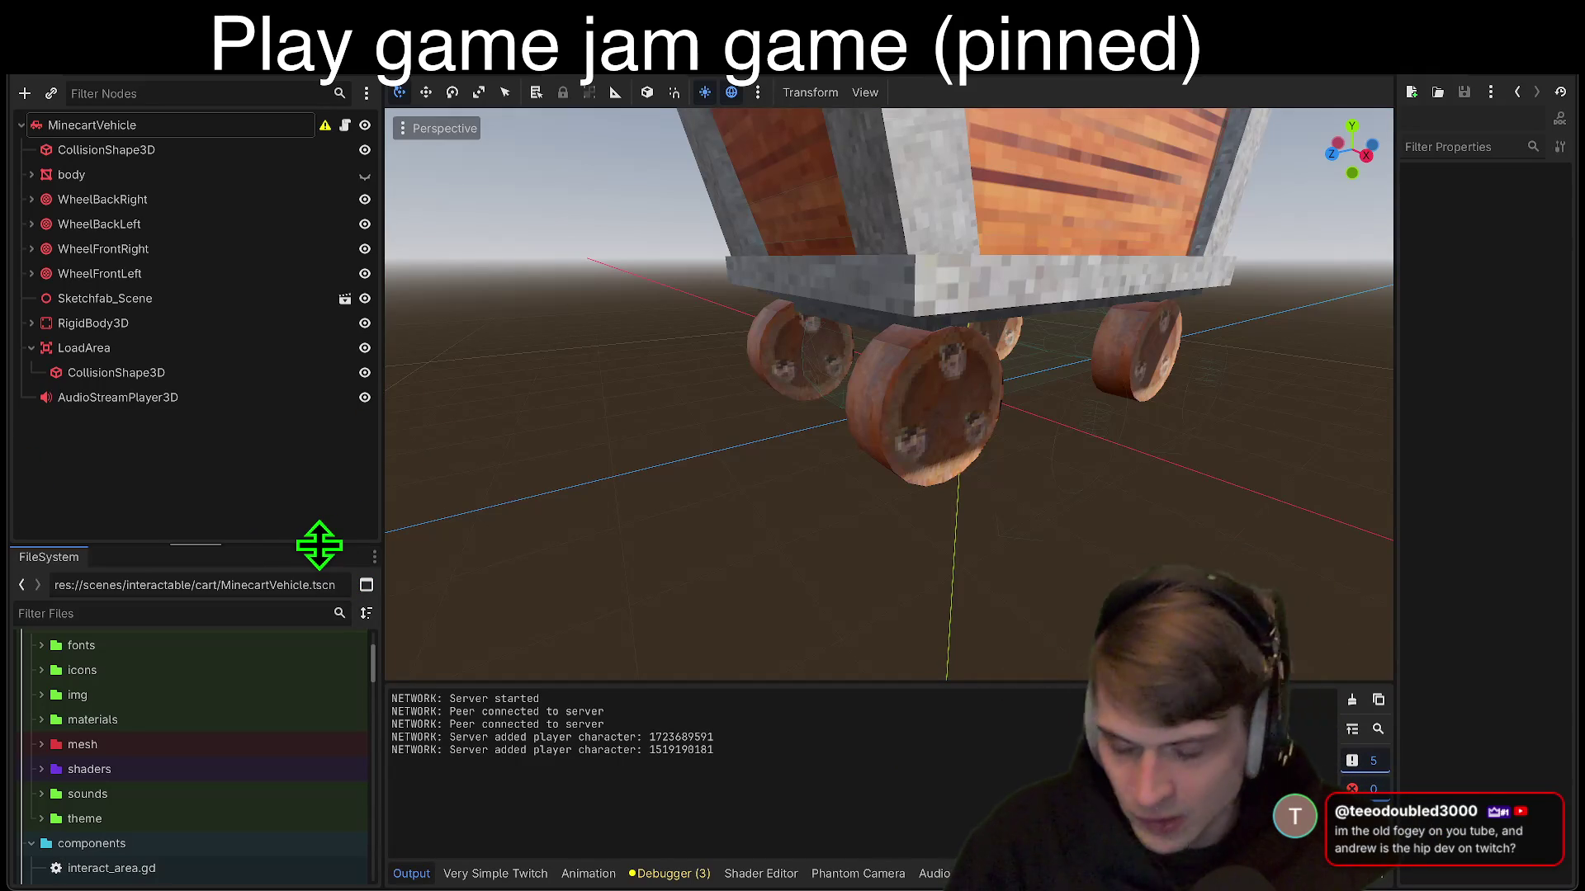
Step: Narrow the Scene and FileSystem docks slightly, orbit beneath the minecart, then go to the YouTube page
left_click_drag(319, 545, 319, 546)
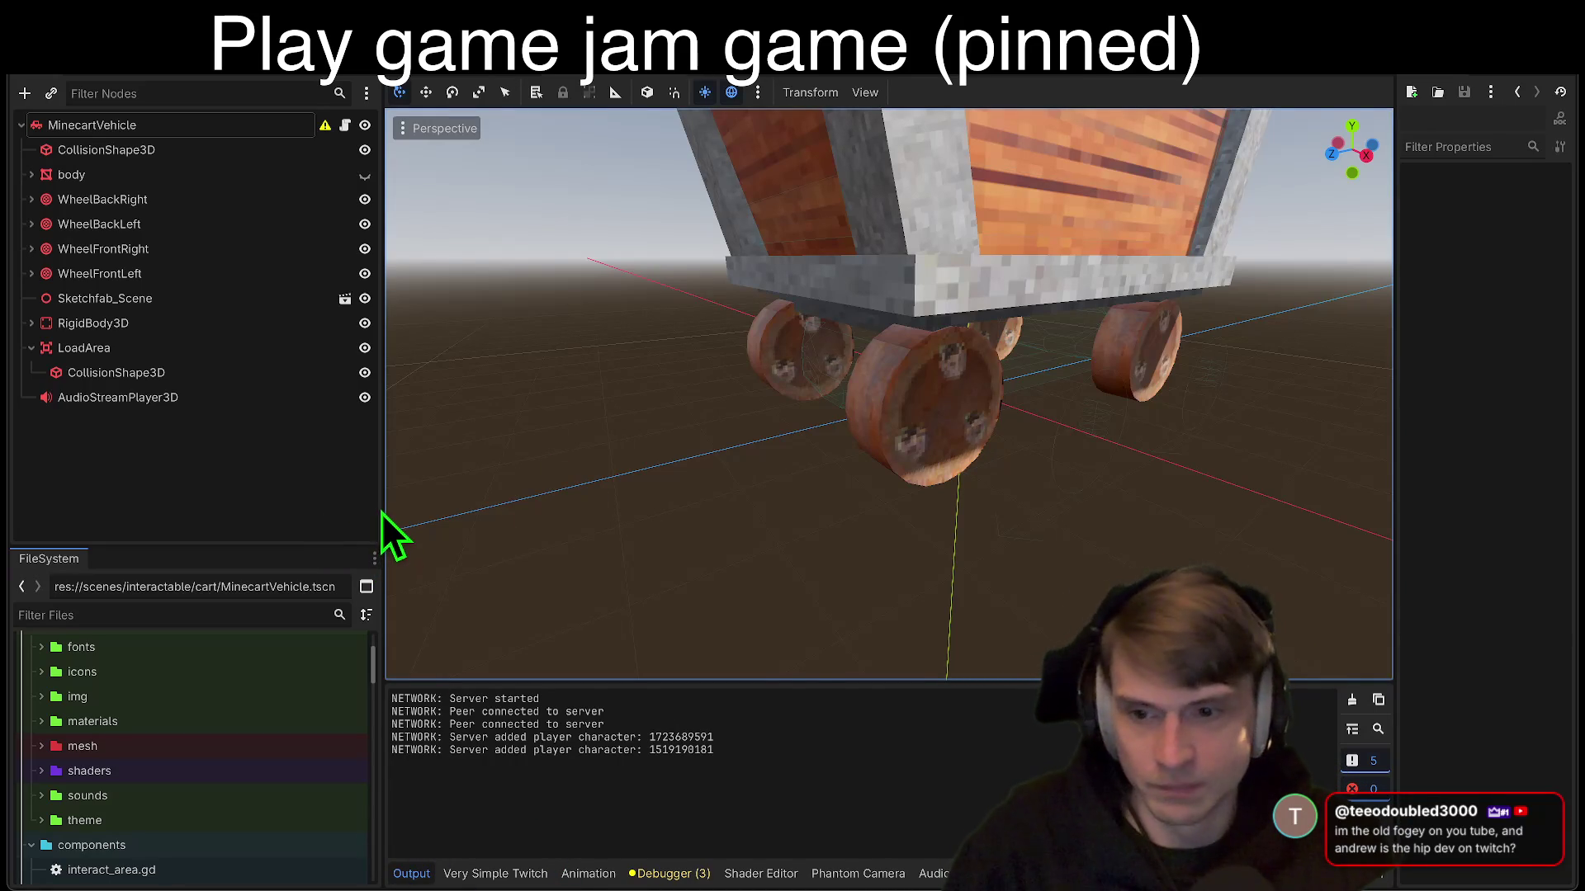
left_click_drag(383, 499, 370, 502)
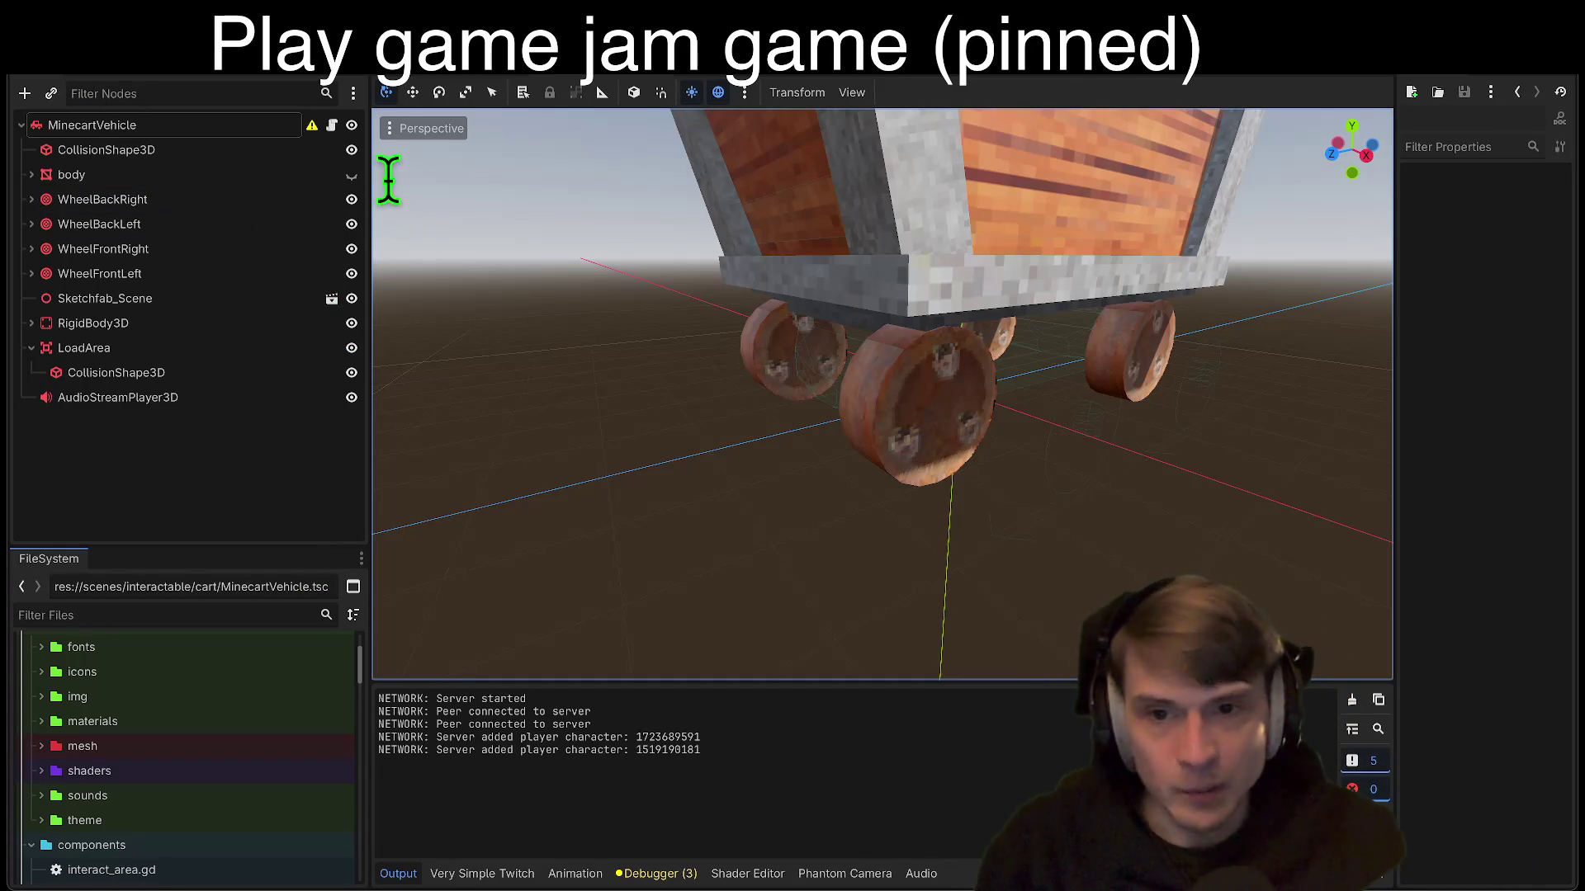
left_click_drag(523, 388, 532, 382)
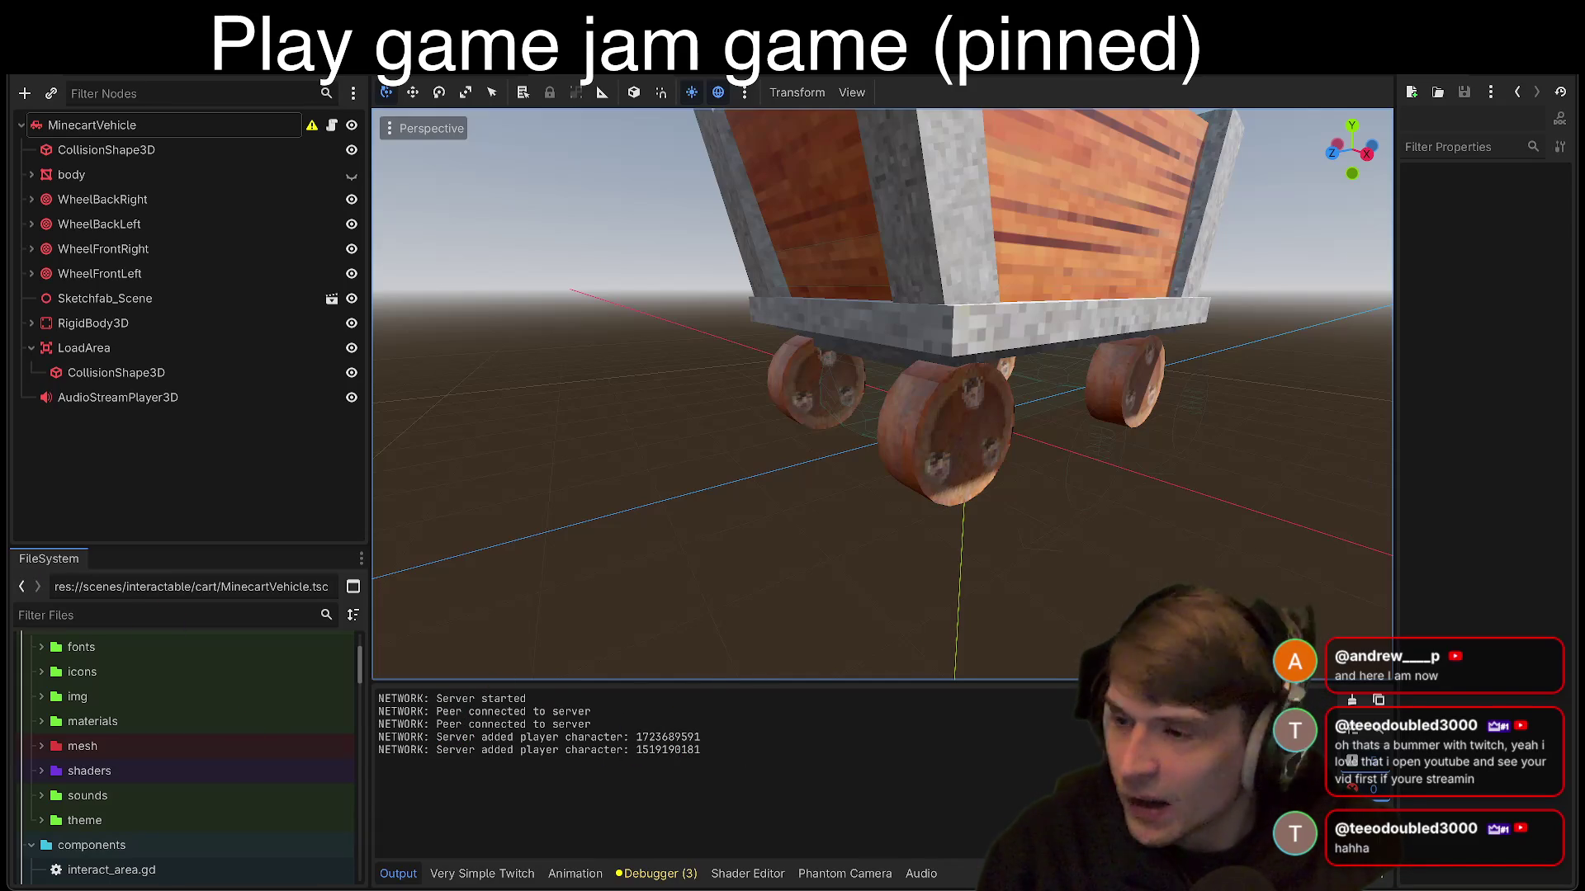
key("alt+Tab")
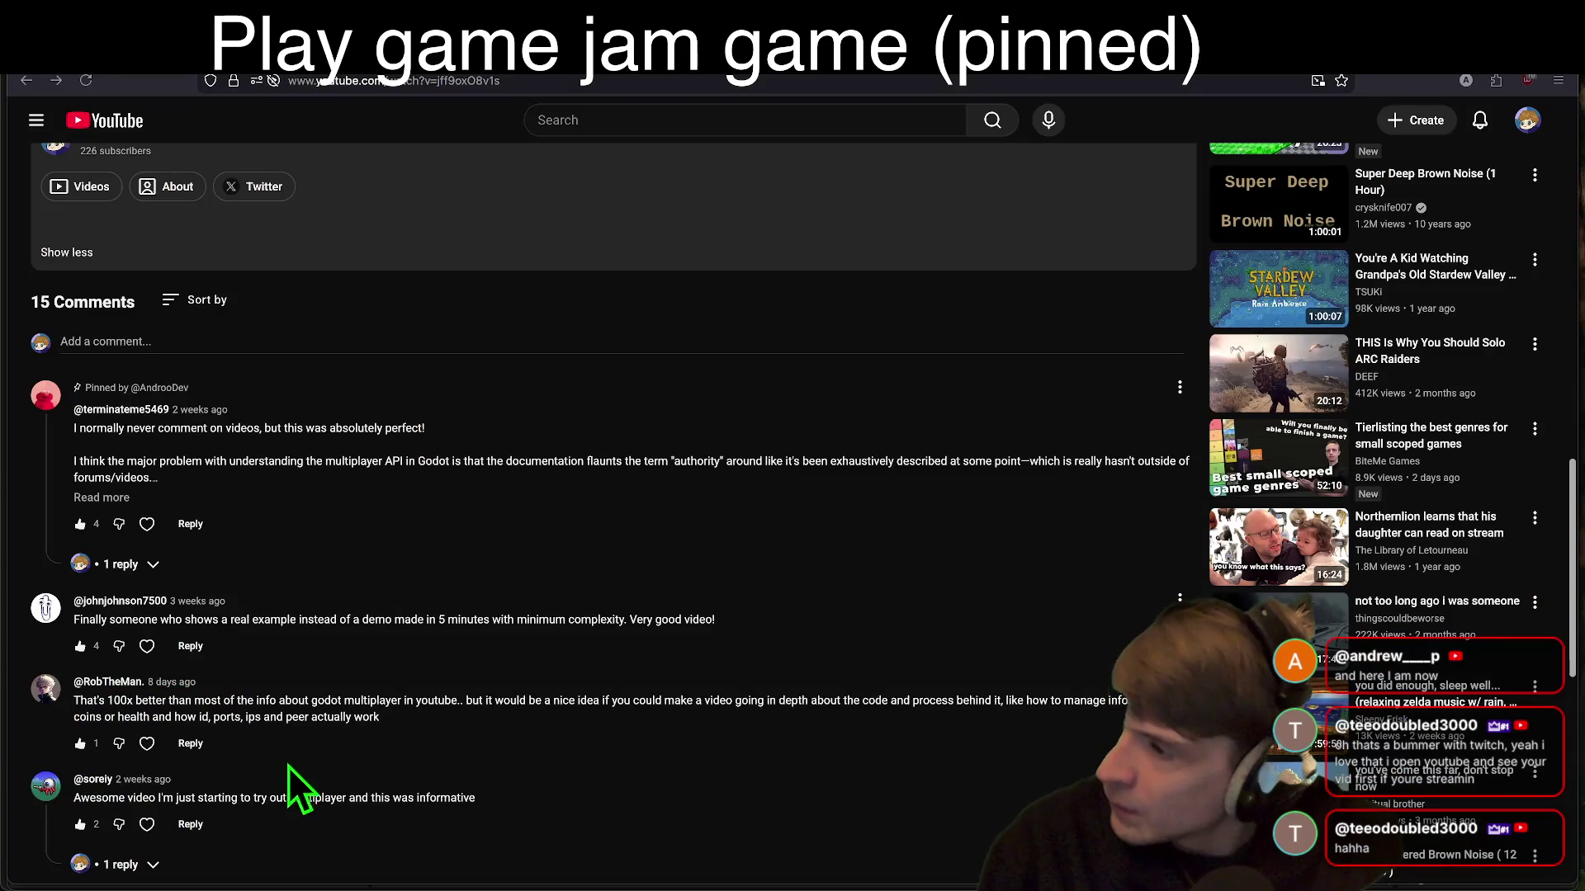
Step: Expand the pinned comment and read it through, highlighting its lines about the multiplayer API
scroll(418, 760, "up", 10)
scroll(411, 343, "up", 1)
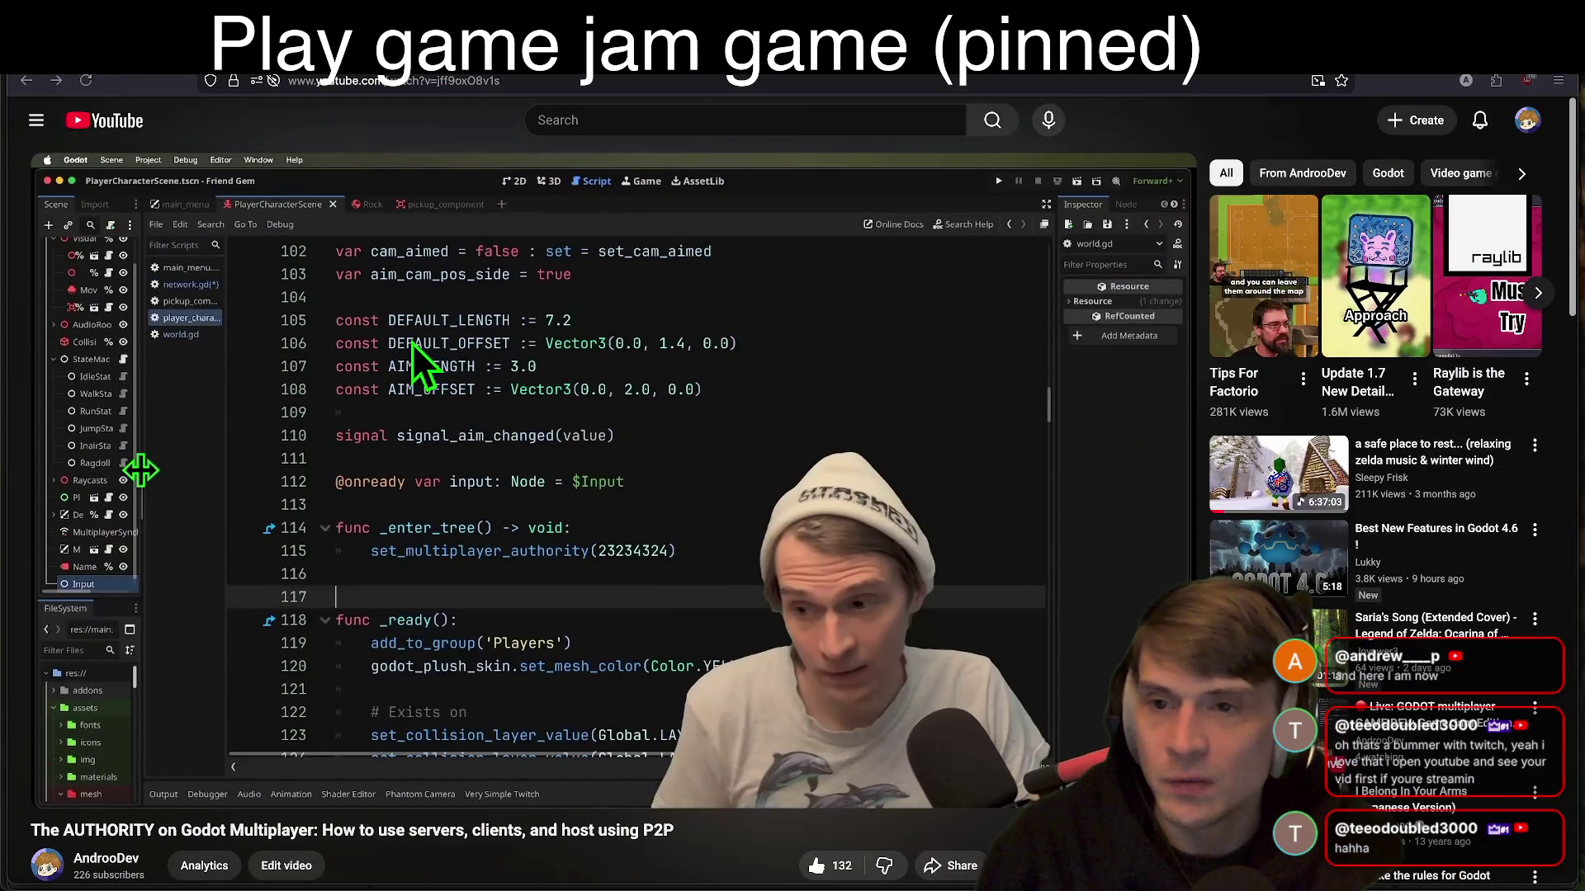
scroll(362, 596, "down", 5)
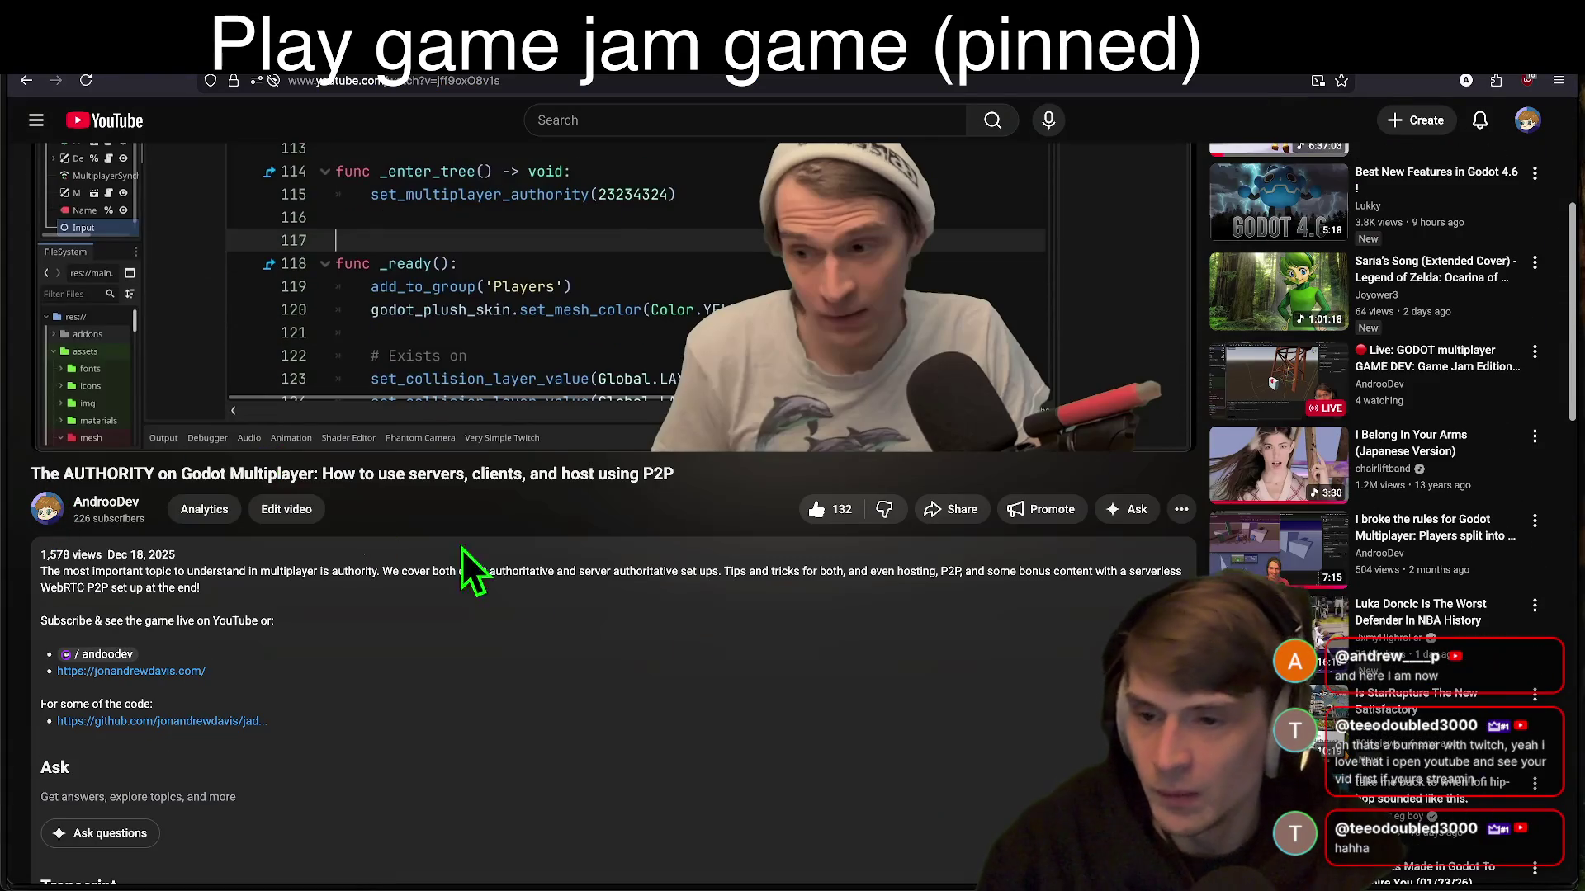
scroll(686, 634, "down", 3)
scroll(822, 582, "down", 8)
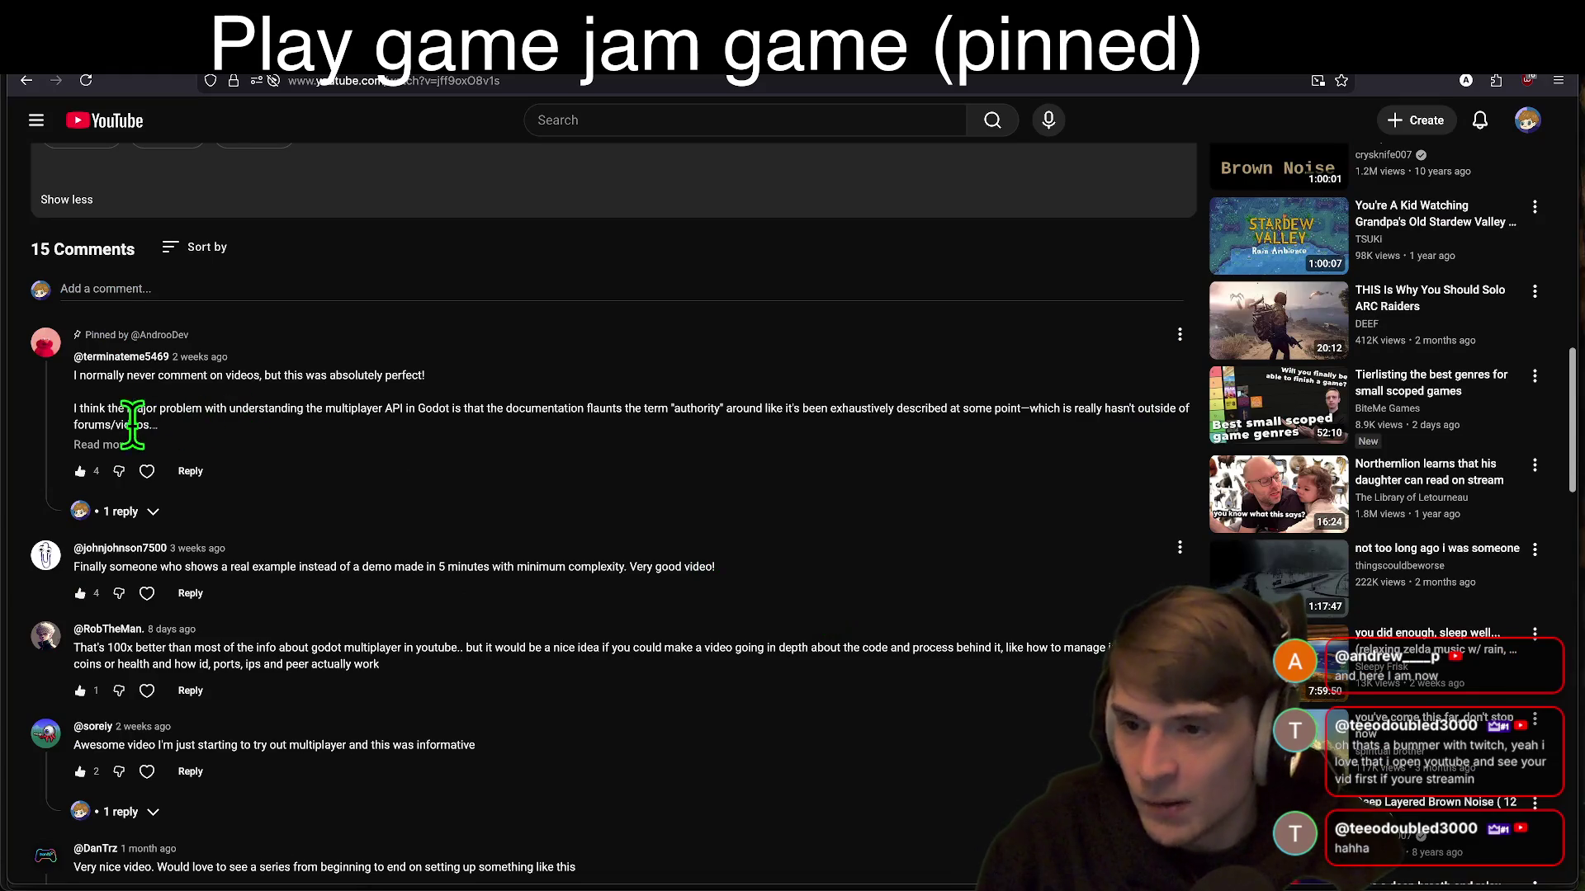
left_click(99, 444)
left_click_drag(76, 378, 347, 395)
scroll(476, 391, "down", 1)
mouse_move(99, 328)
left_mouse_down()
mouse_move(373, 345)
mouse_move(559, 325)
left_mouse_up()
left_click_drag(762, 328, 74, 329)
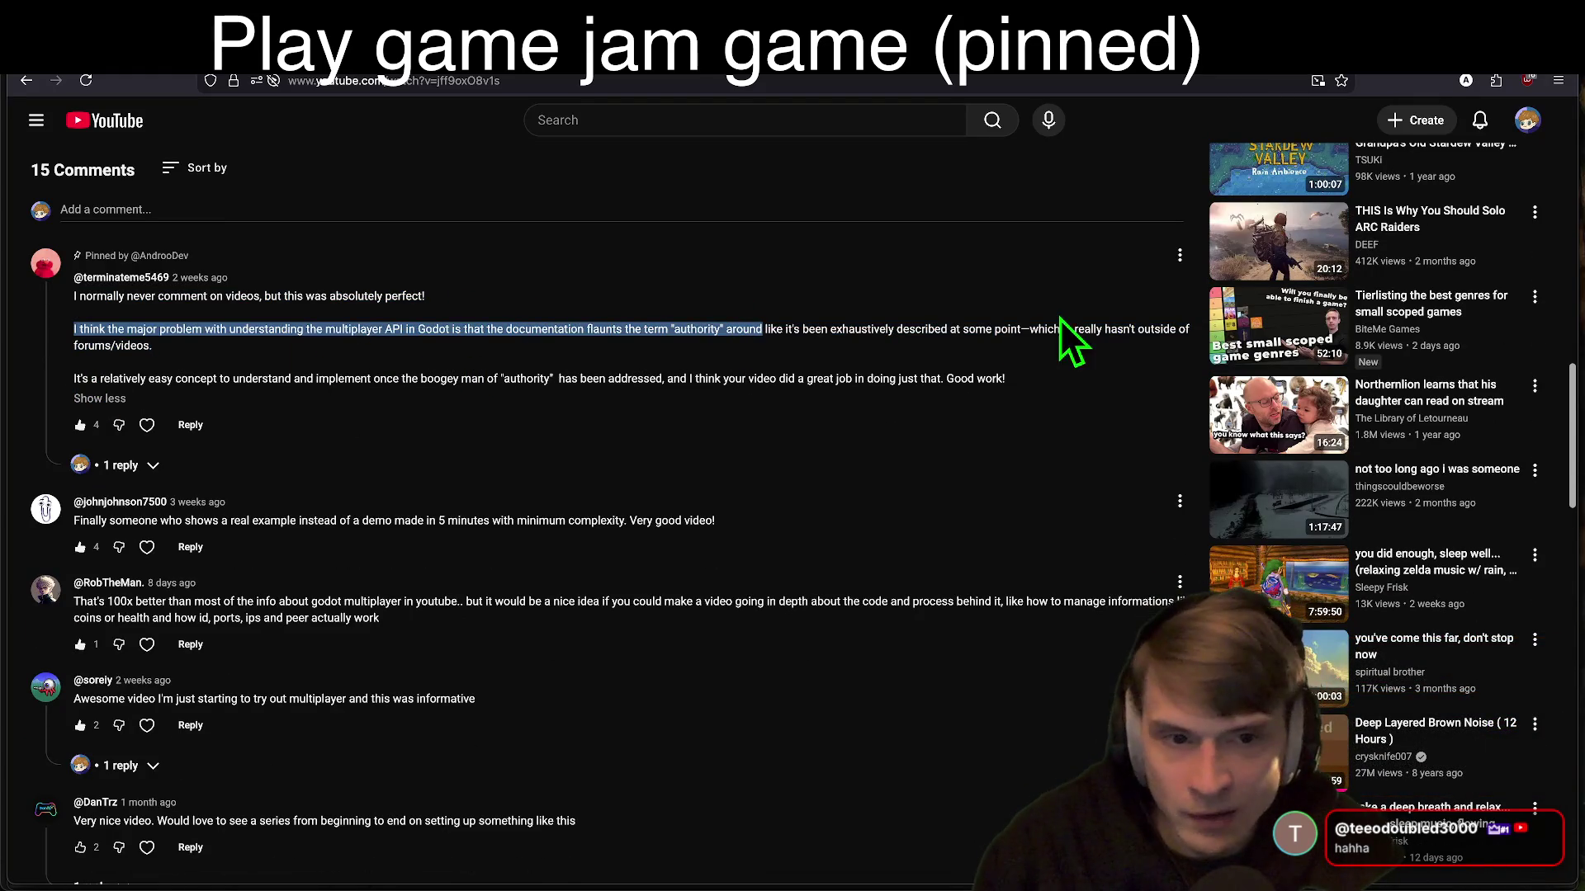
left_click_drag(1065, 334, 1107, 326)
mouse_move(153, 378)
left_mouse_down()
mouse_move(672, 368)
mouse_move(820, 396)
left_mouse_up()
left_click_drag(1043, 400, 623, 381)
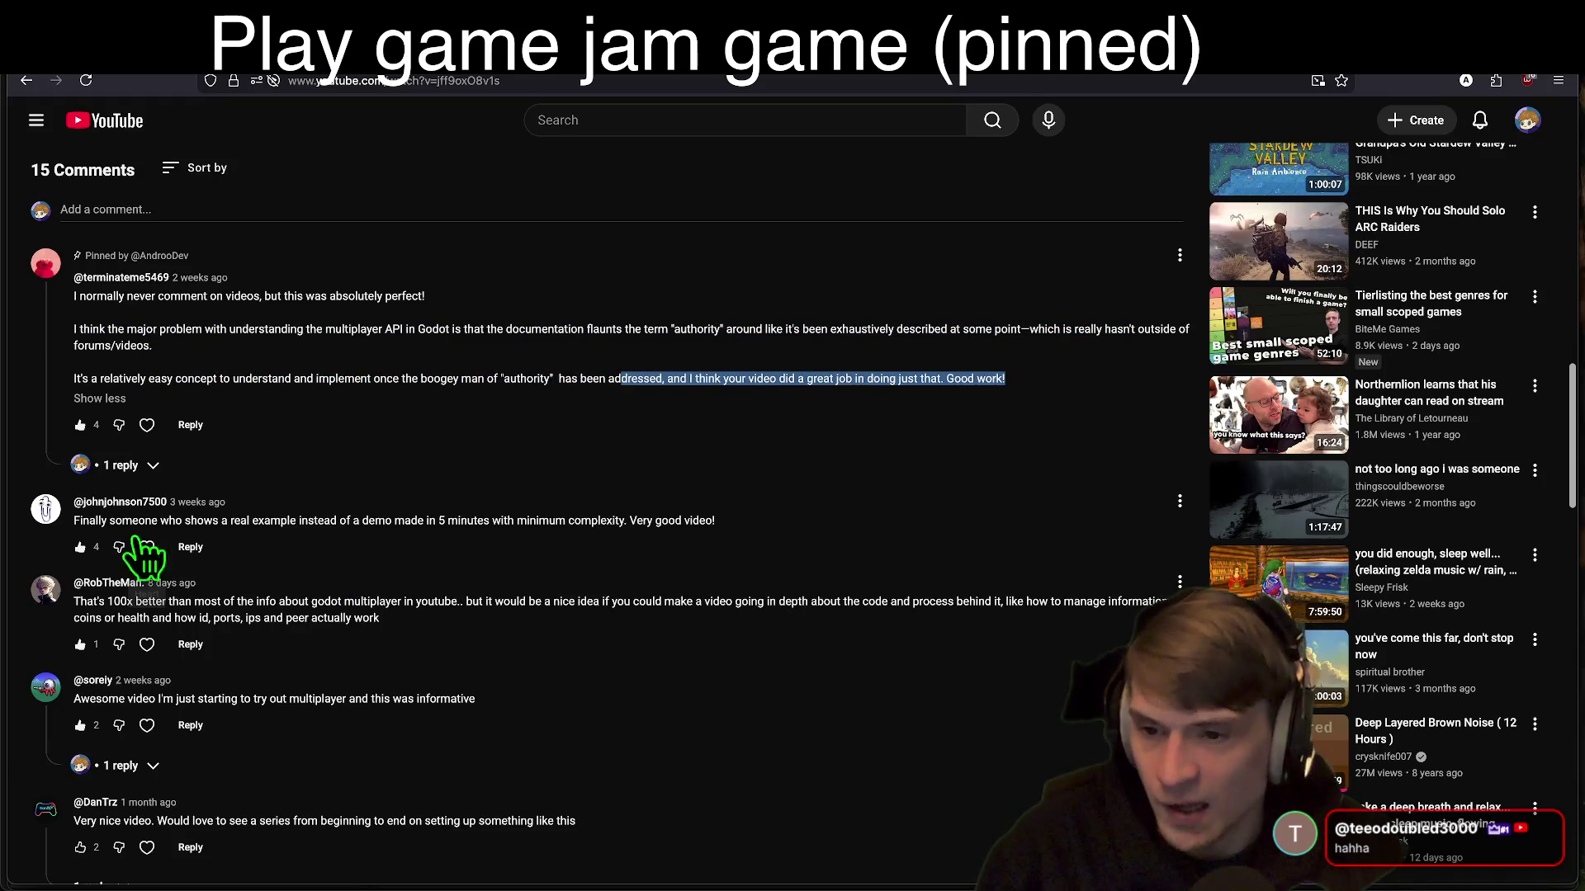
left_click(632, 499)
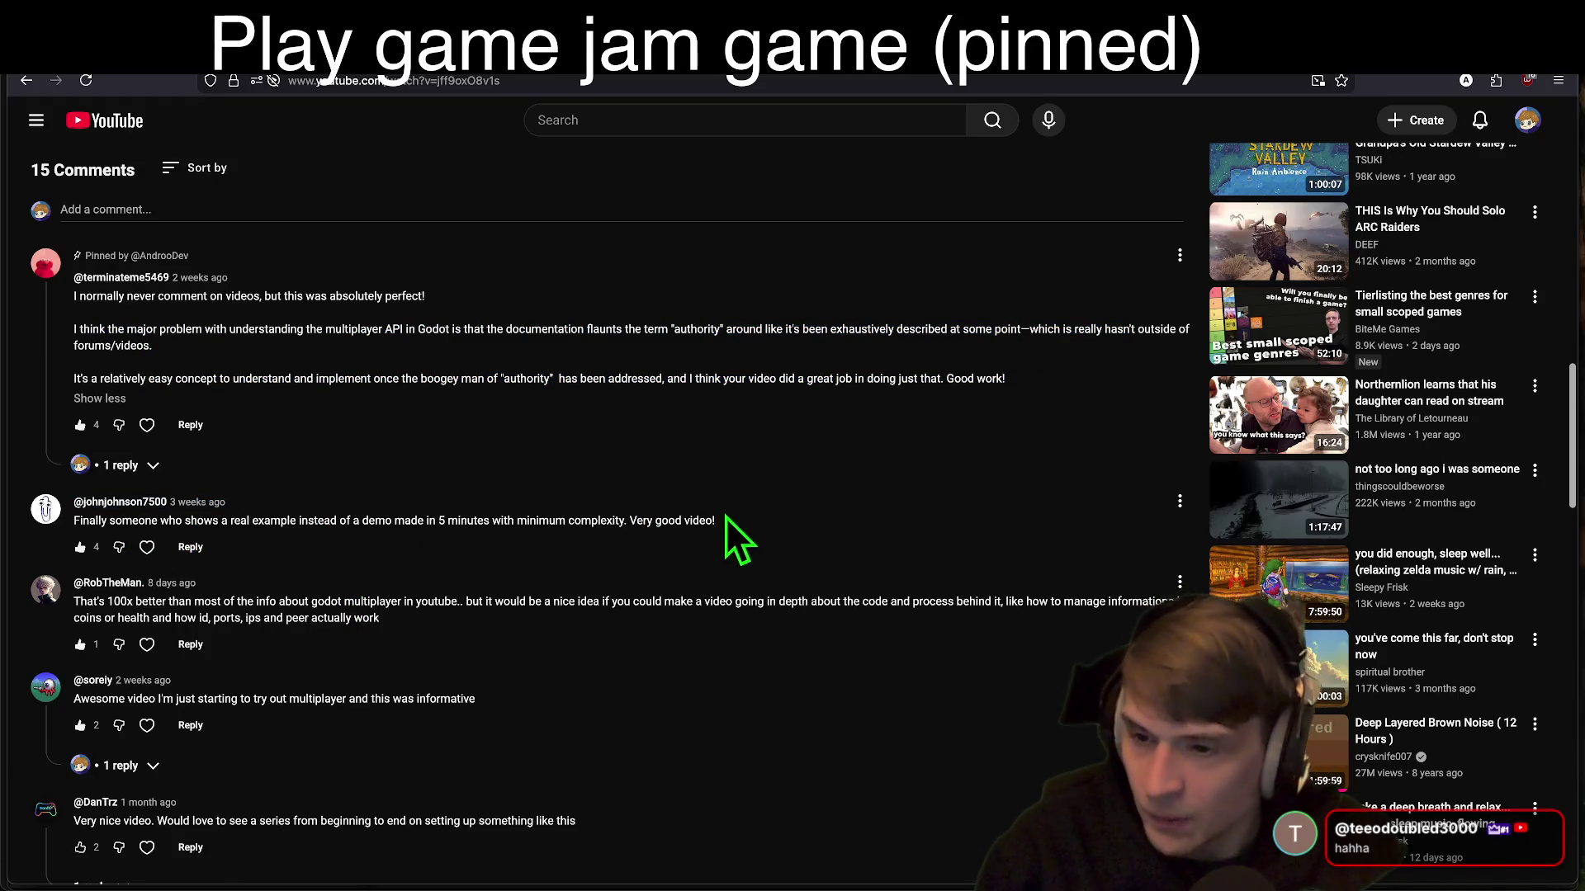
Step: Read down through comments requesting an in-depth video and a beginning-to-end series
scroll(743, 520, "down", 1)
mouse_move(73, 549)
left_mouse_down()
mouse_move(908, 552)
mouse_move(899, 569)
left_mouse_up()
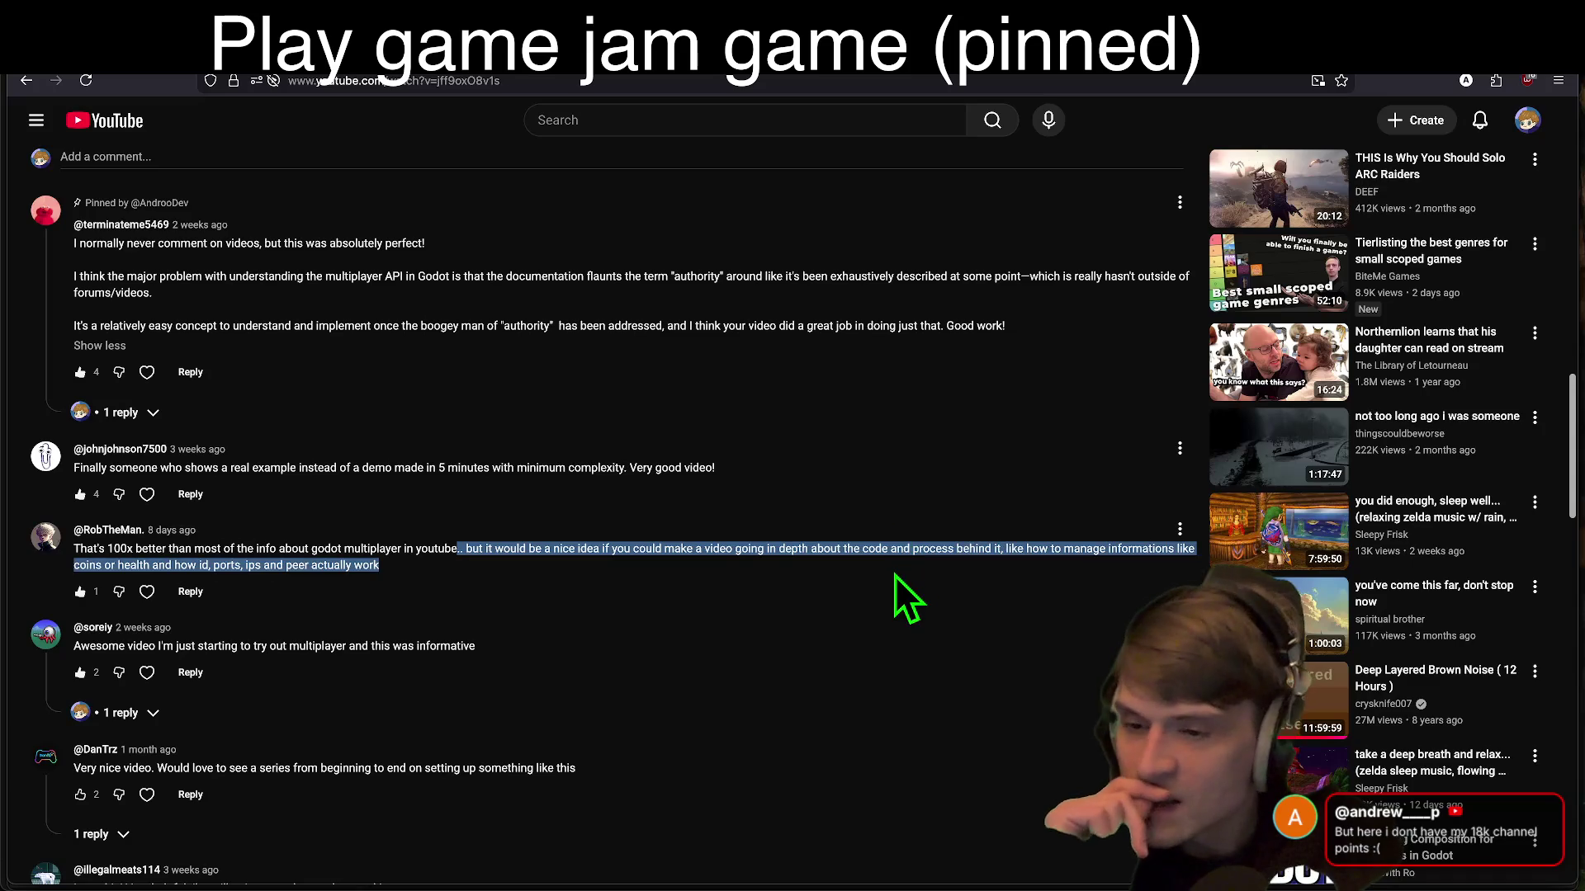
left_click(896, 576)
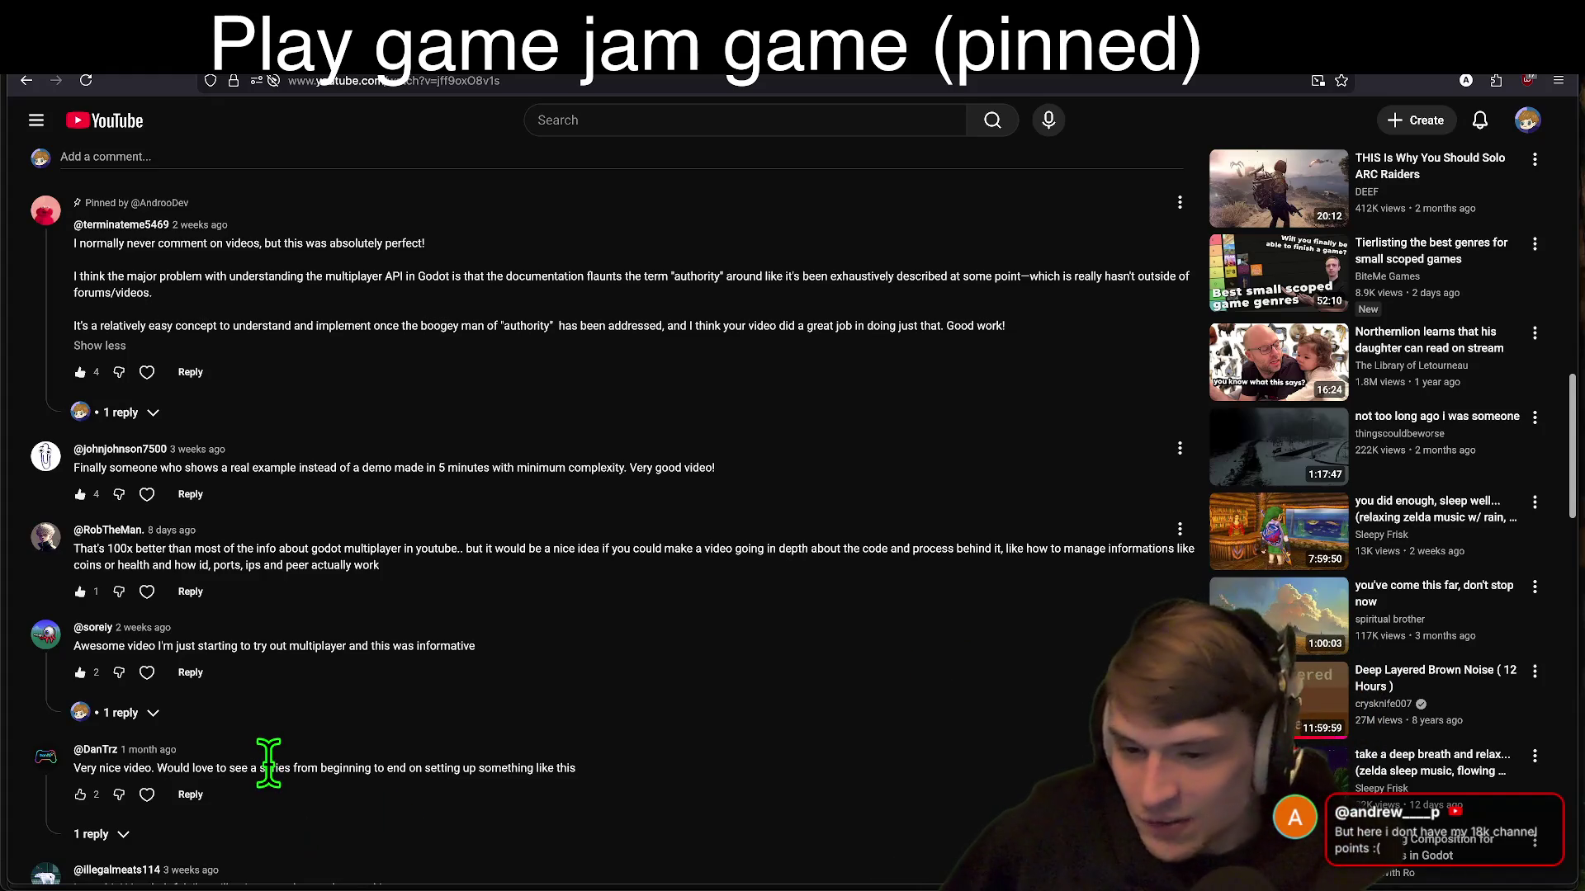
left_click_drag(261, 769, 693, 807)
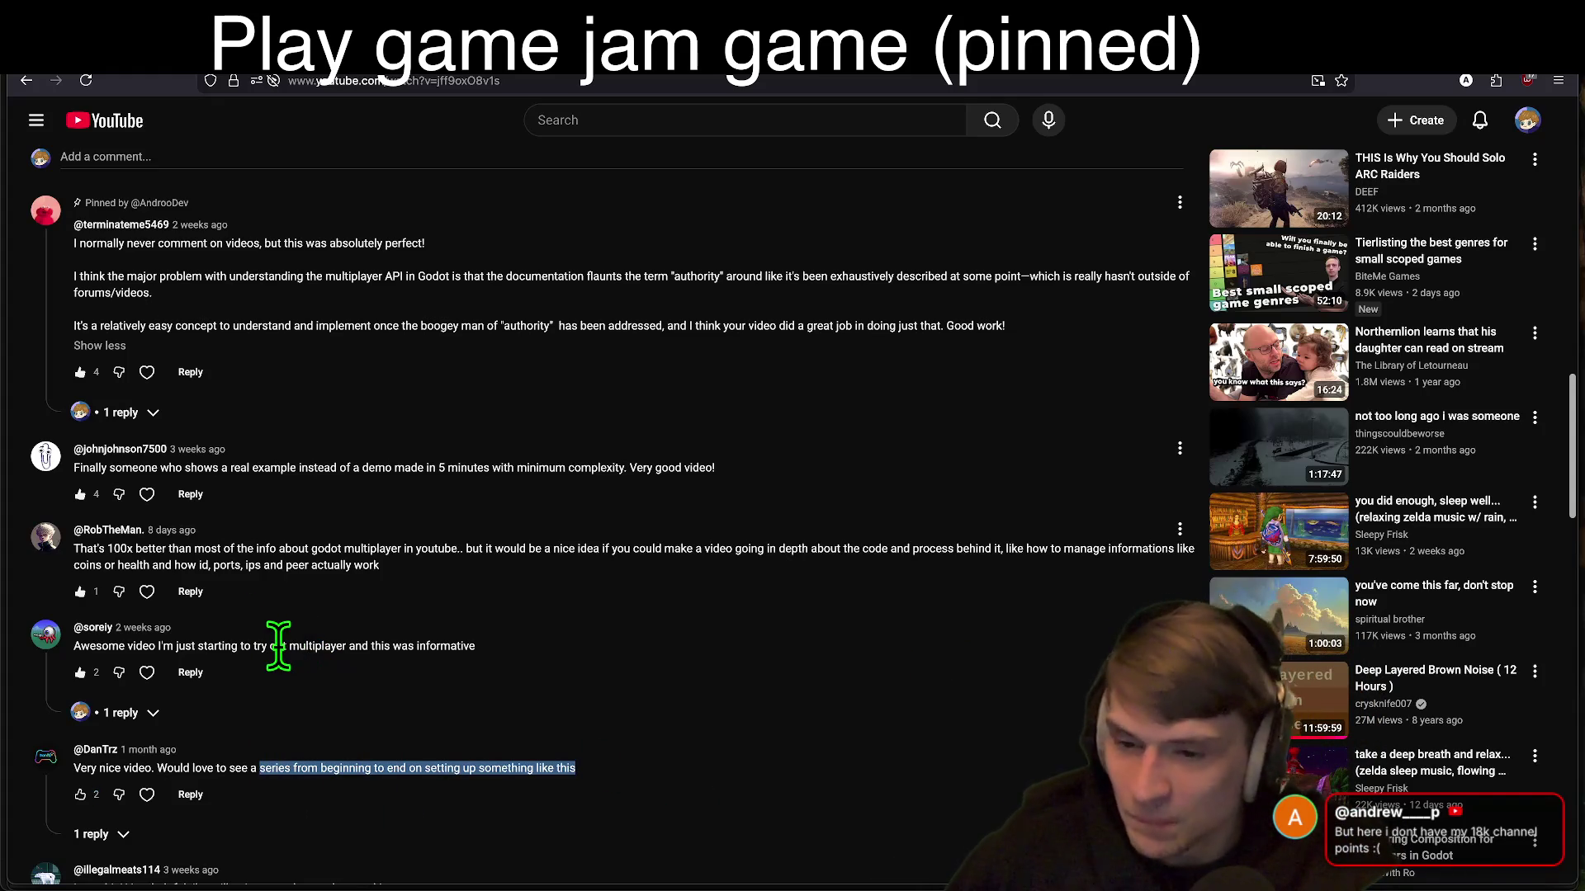
left_click_drag(271, 646, 498, 666)
scroll(496, 673, "down", 1)
scroll(482, 668, "down", 1)
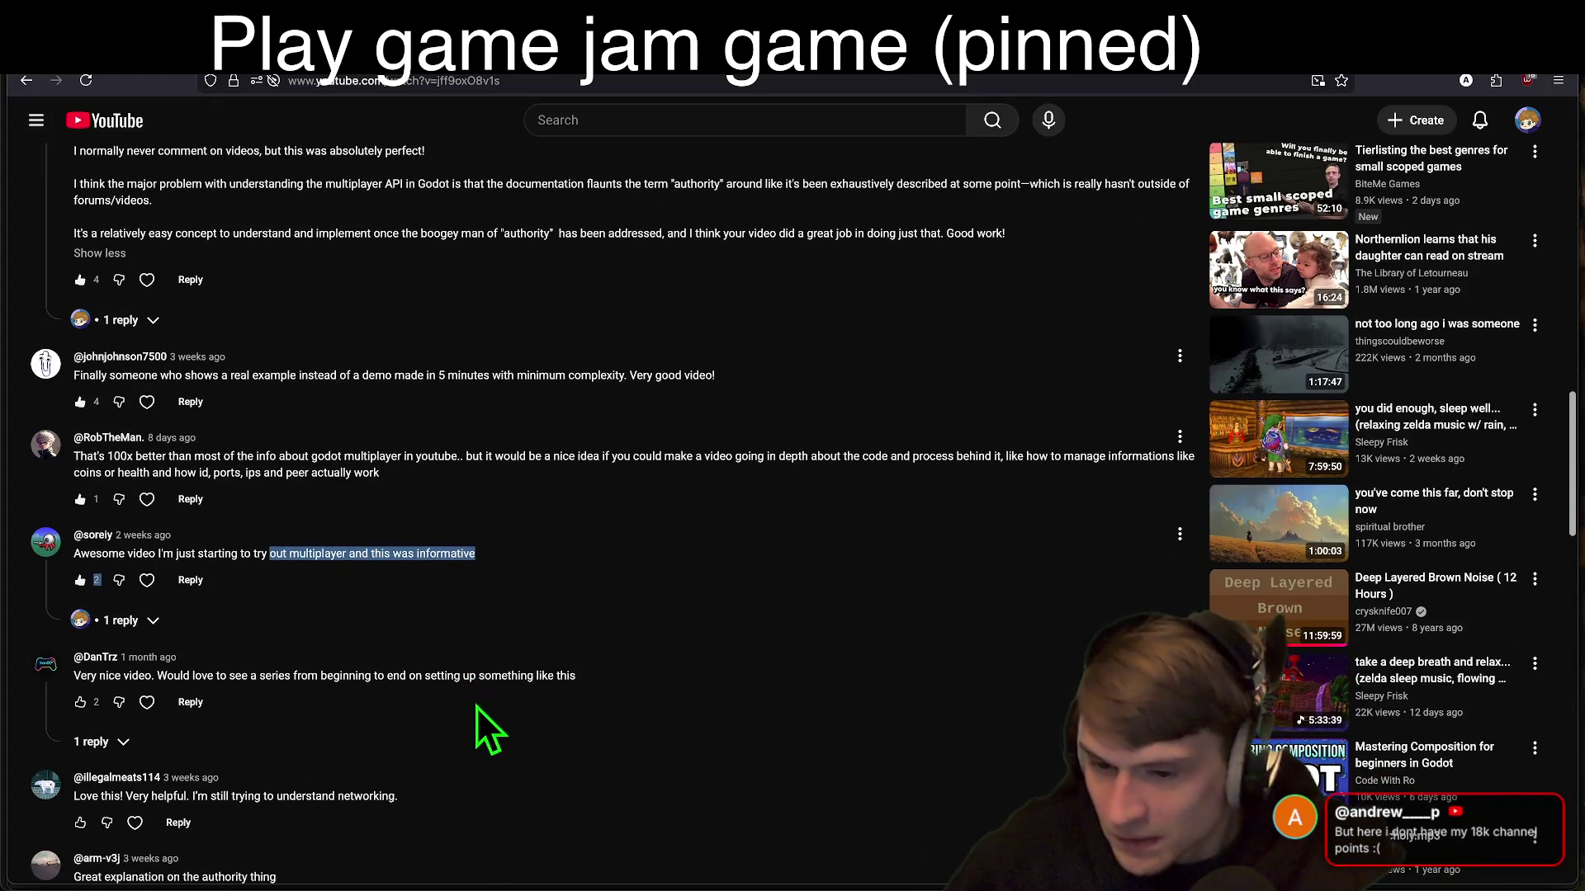
scroll(483, 708, "down", 3)
scroll(520, 755, "up", 7)
scroll(525, 753, "down", 8)
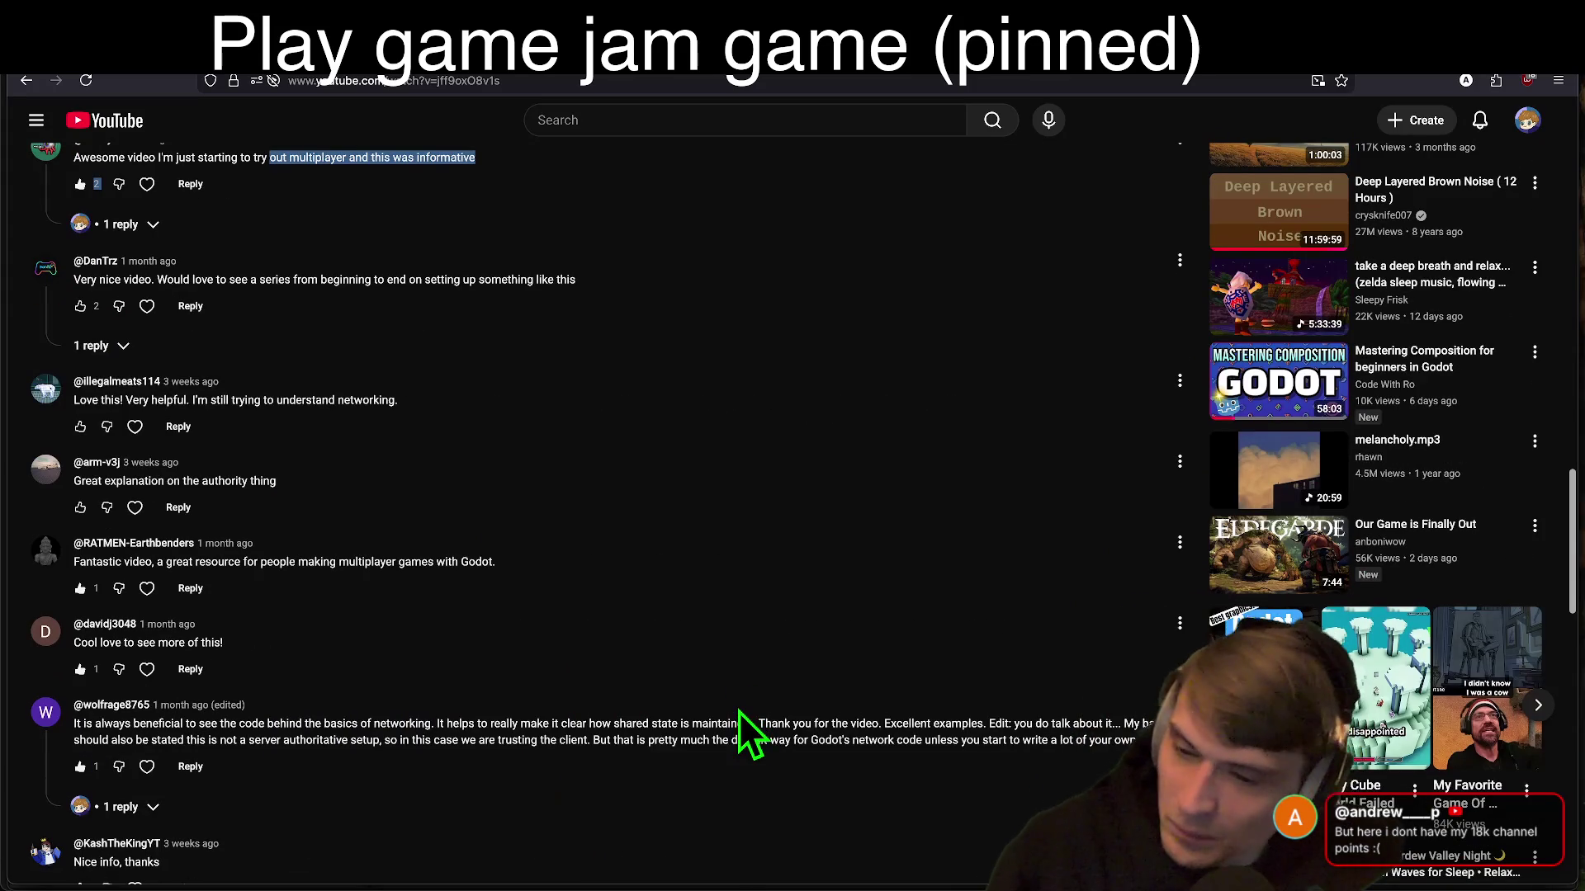
scroll(739, 712, "down", 2)
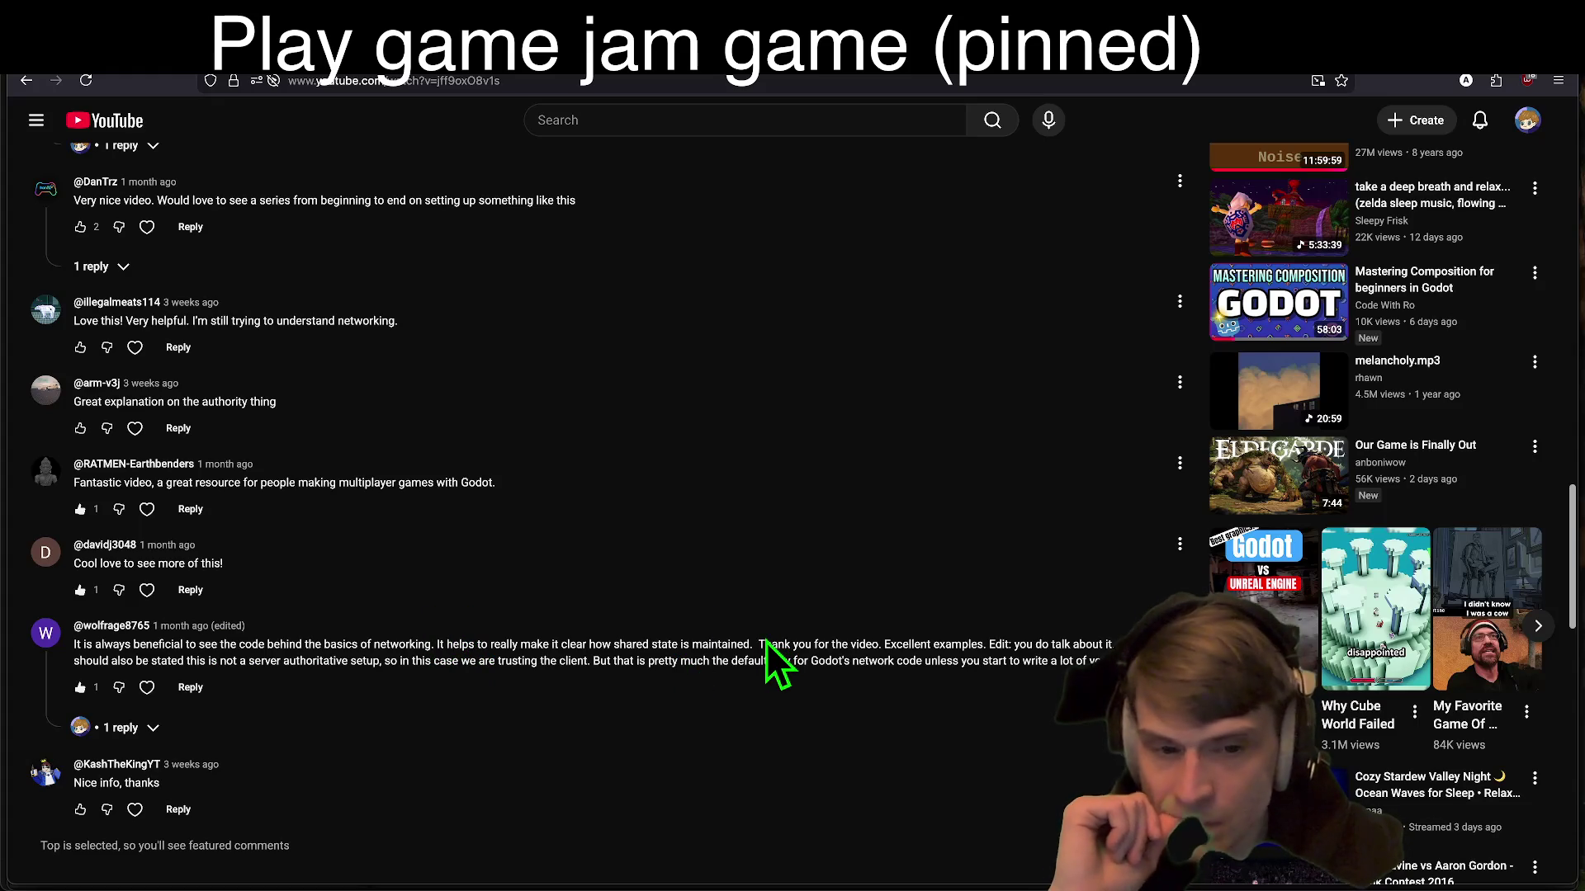
Step: Open the '1 reply' thread under the trusting-the-client comment and read the creator's response
left_click_drag(938, 660, 436, 661)
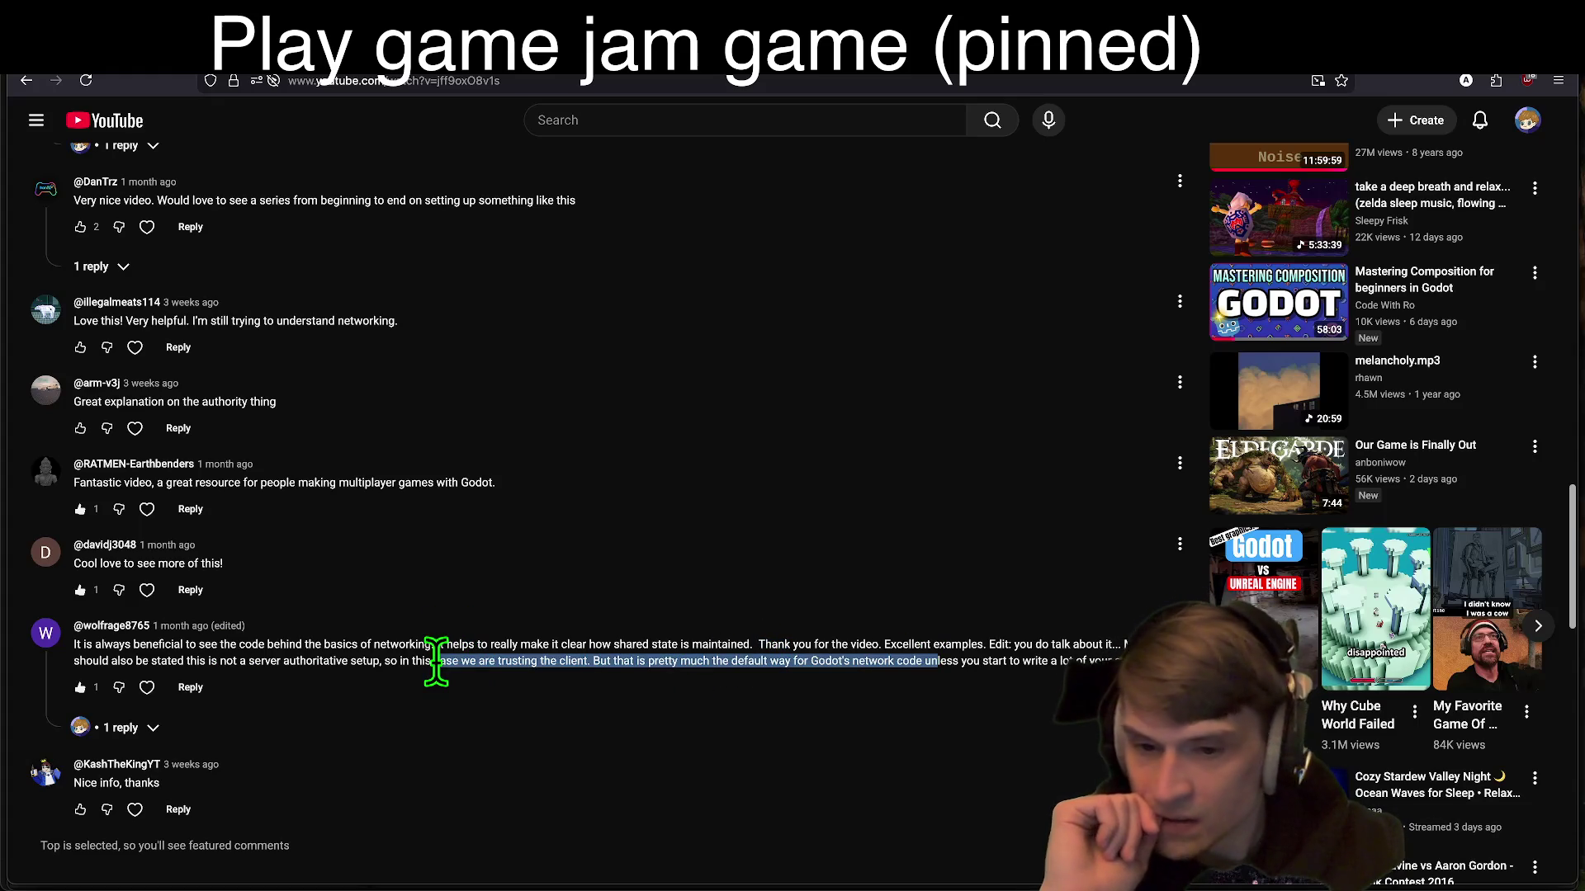
left_click(435, 660)
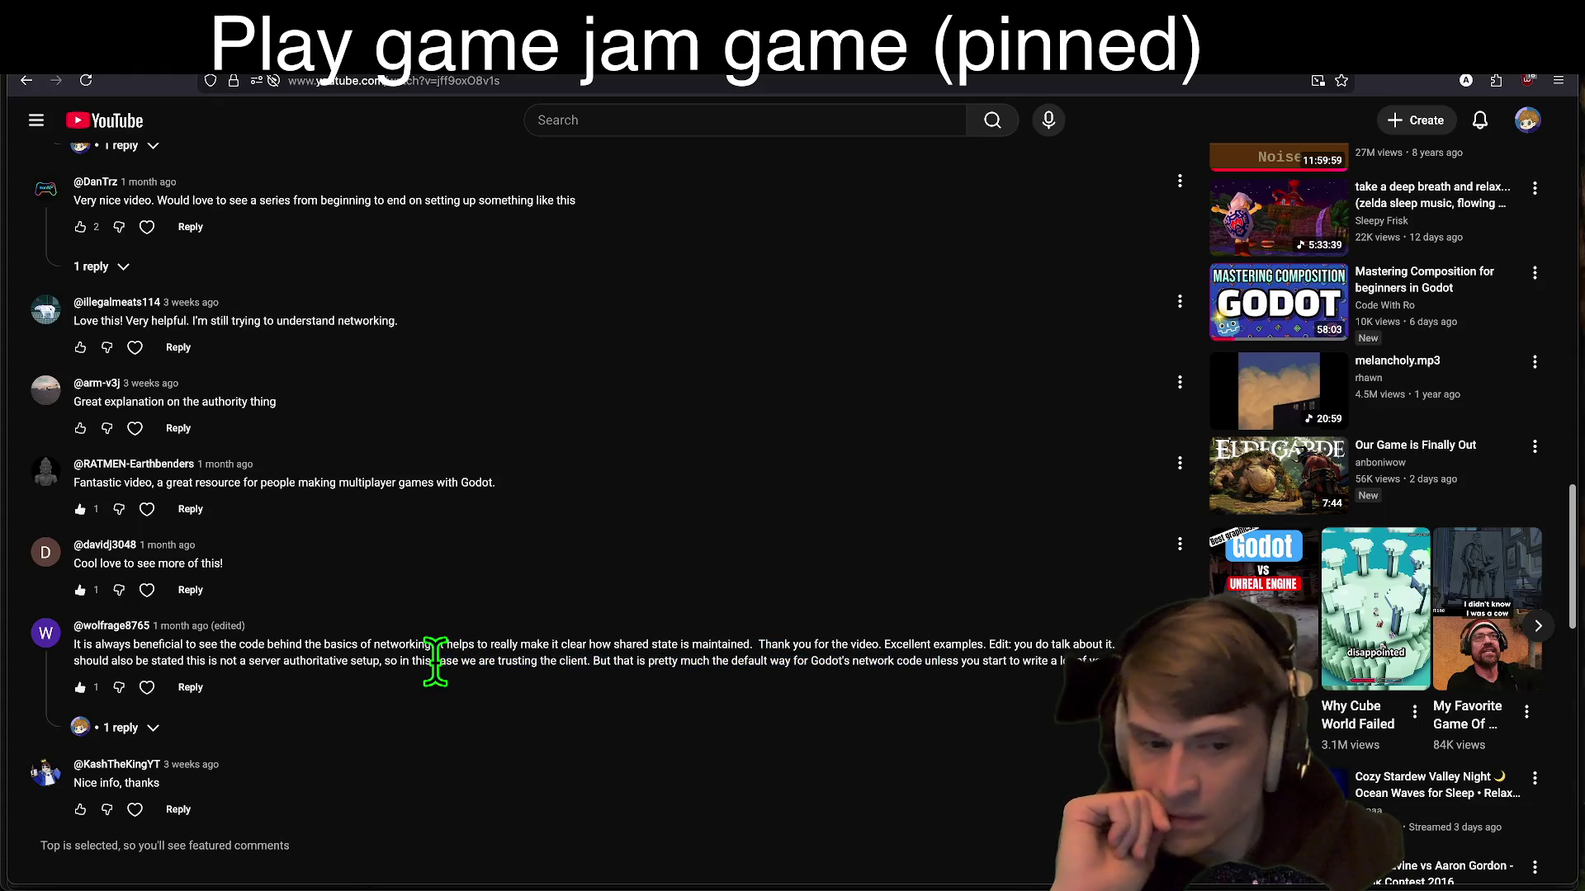
left_click(132, 728)
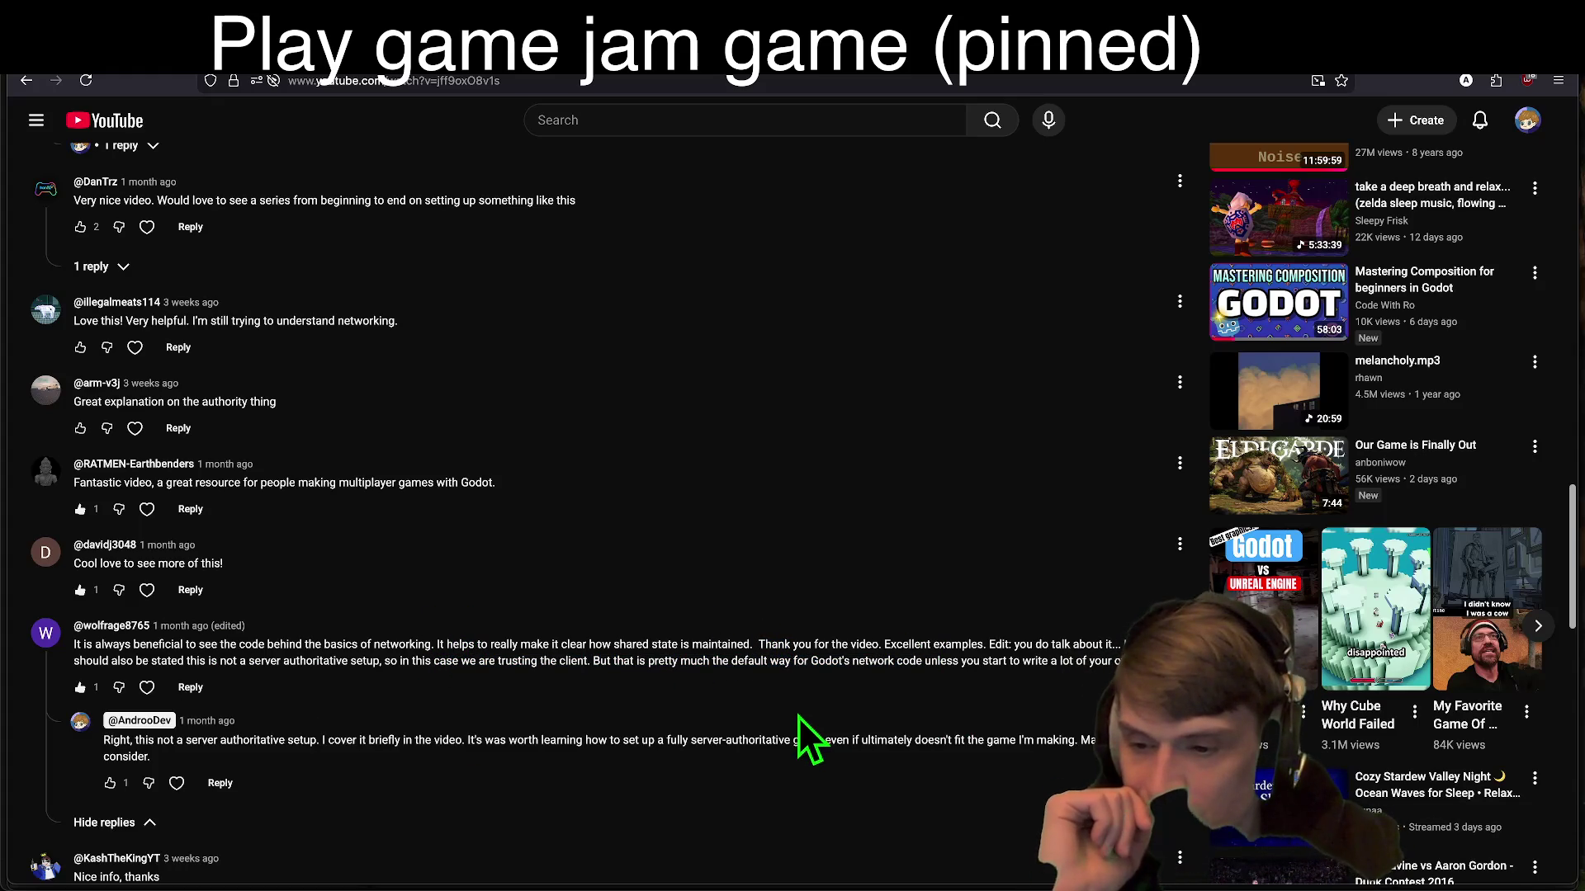
mouse_move(103, 739)
left_mouse_down()
mouse_move(310, 739)
mouse_move(311, 771)
left_mouse_up()
scroll(433, 725, "up", 20)
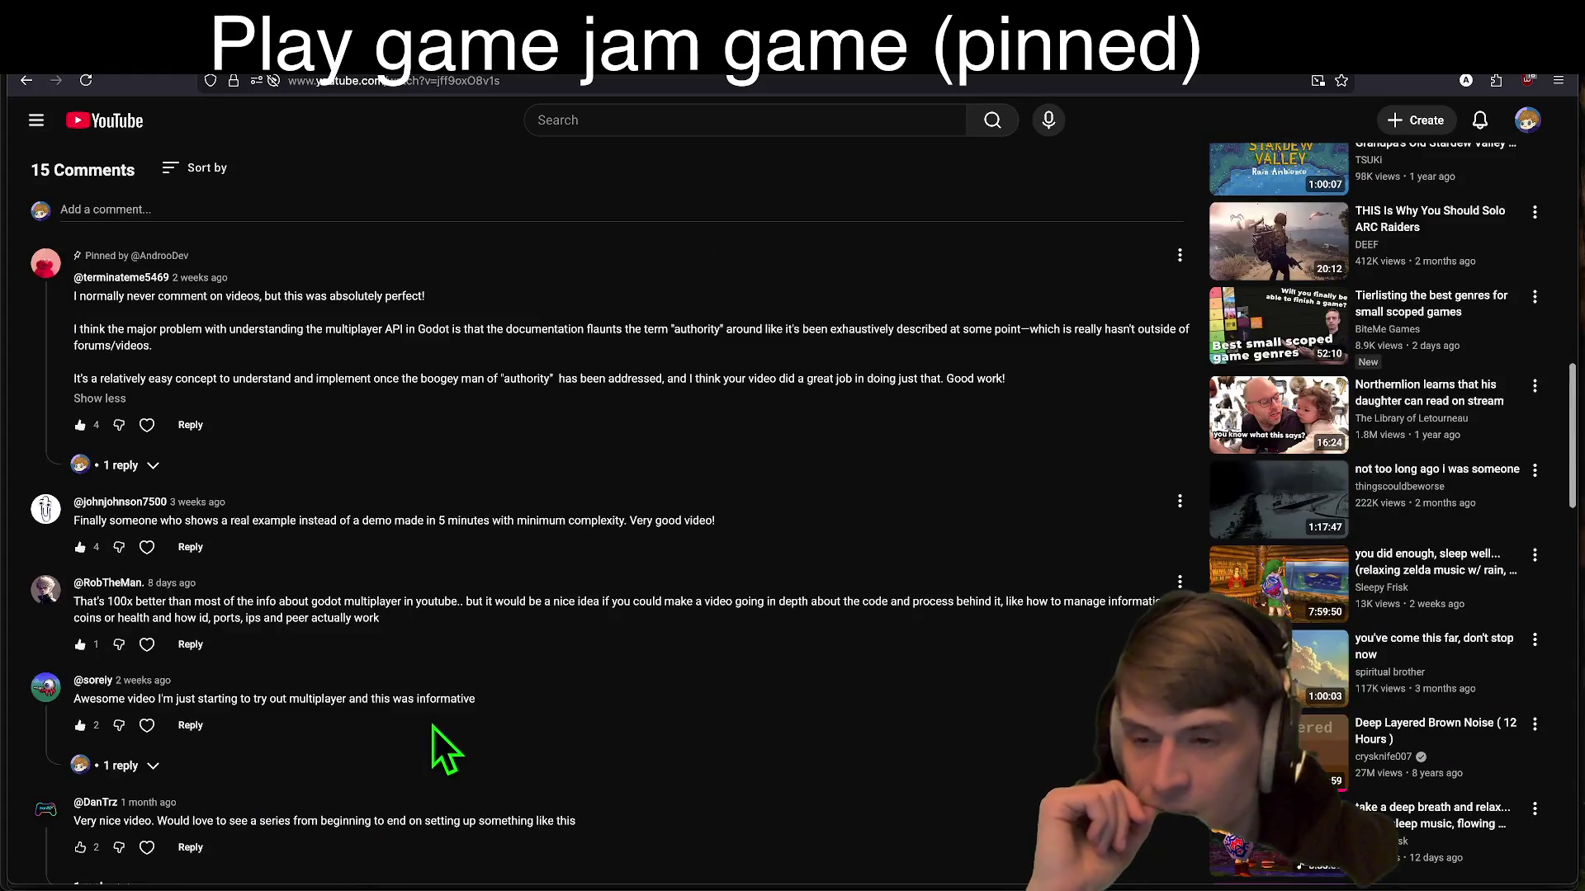
scroll(656, 751, "down", 5)
key("ctrl+Tab")
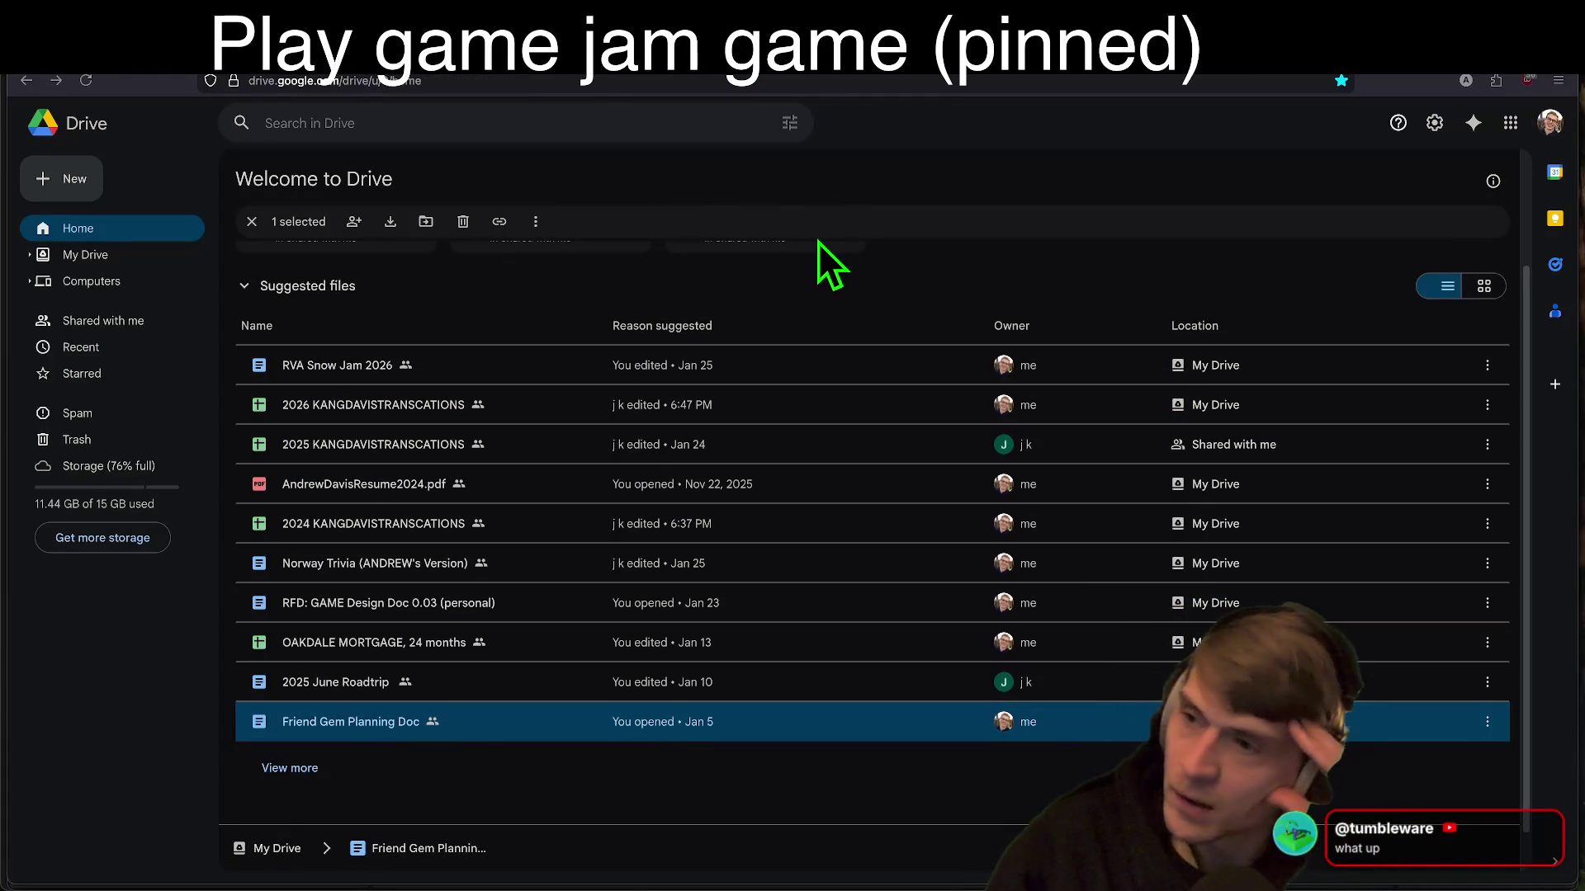
Step: Switch from the Google Drive page back to the Godot editor
key("super+Tab")
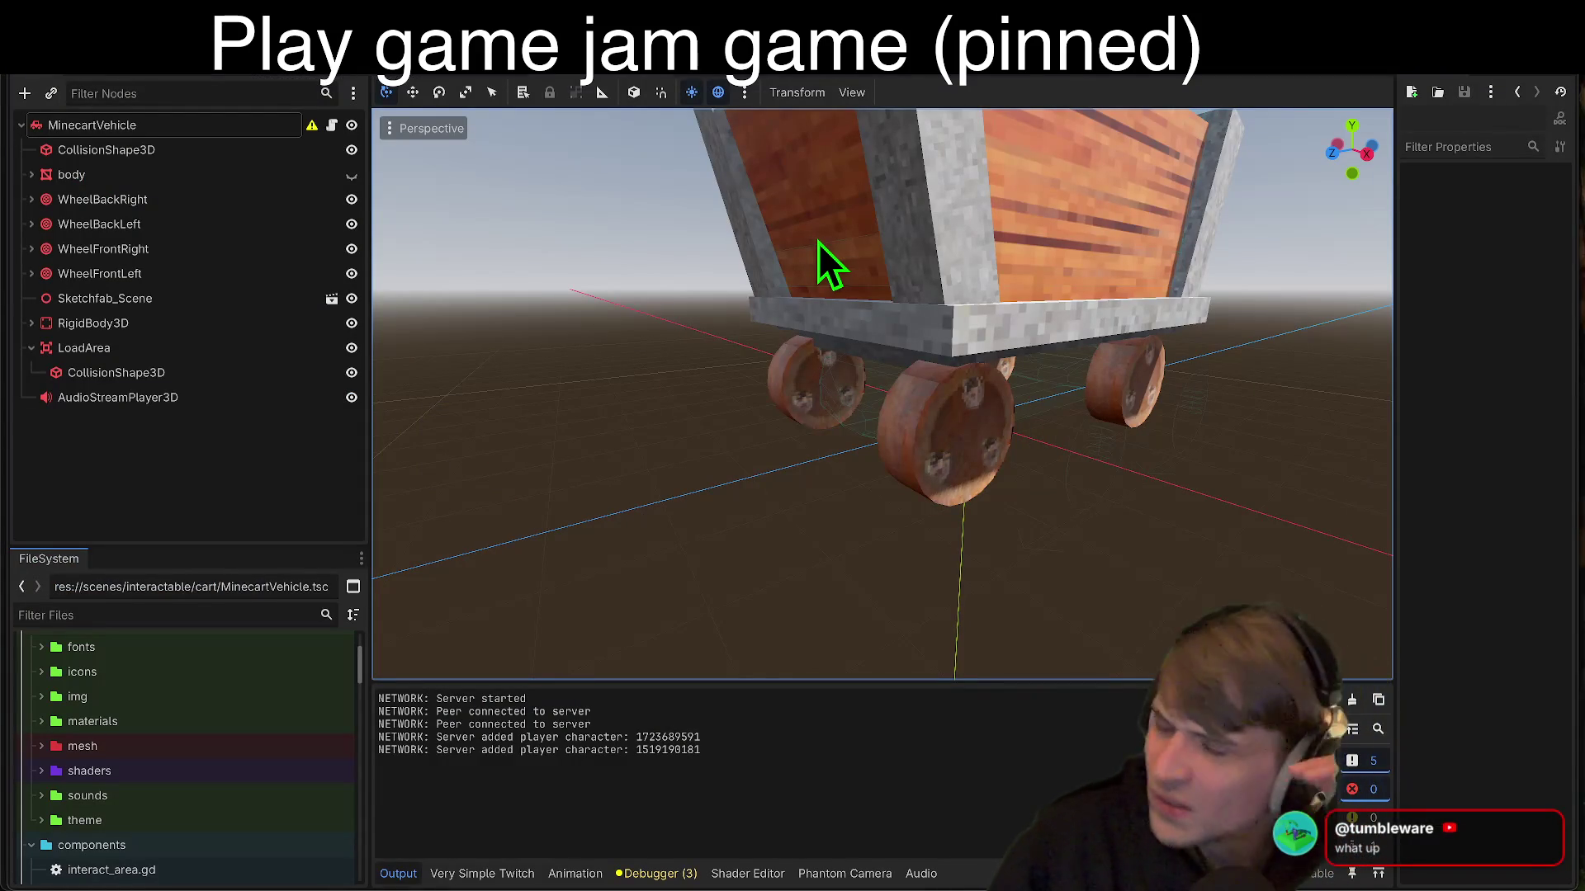
Step: Run the project with F5 to open the Friend Gem game windows, then cycle back to the editor
key("F5")
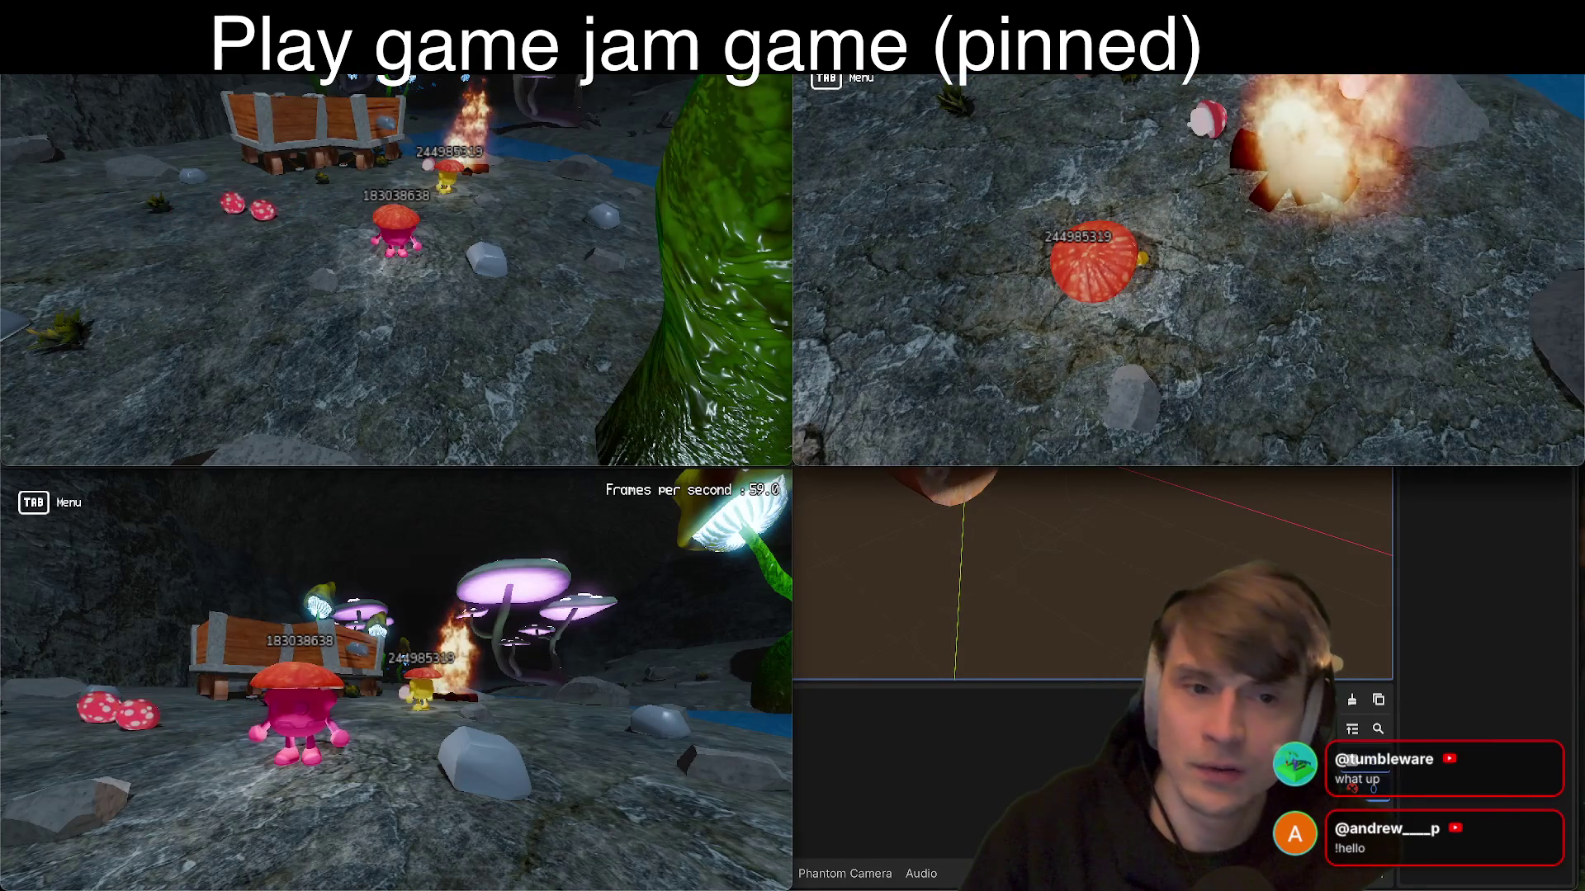
key("super+Tab")
key("super+Tab")
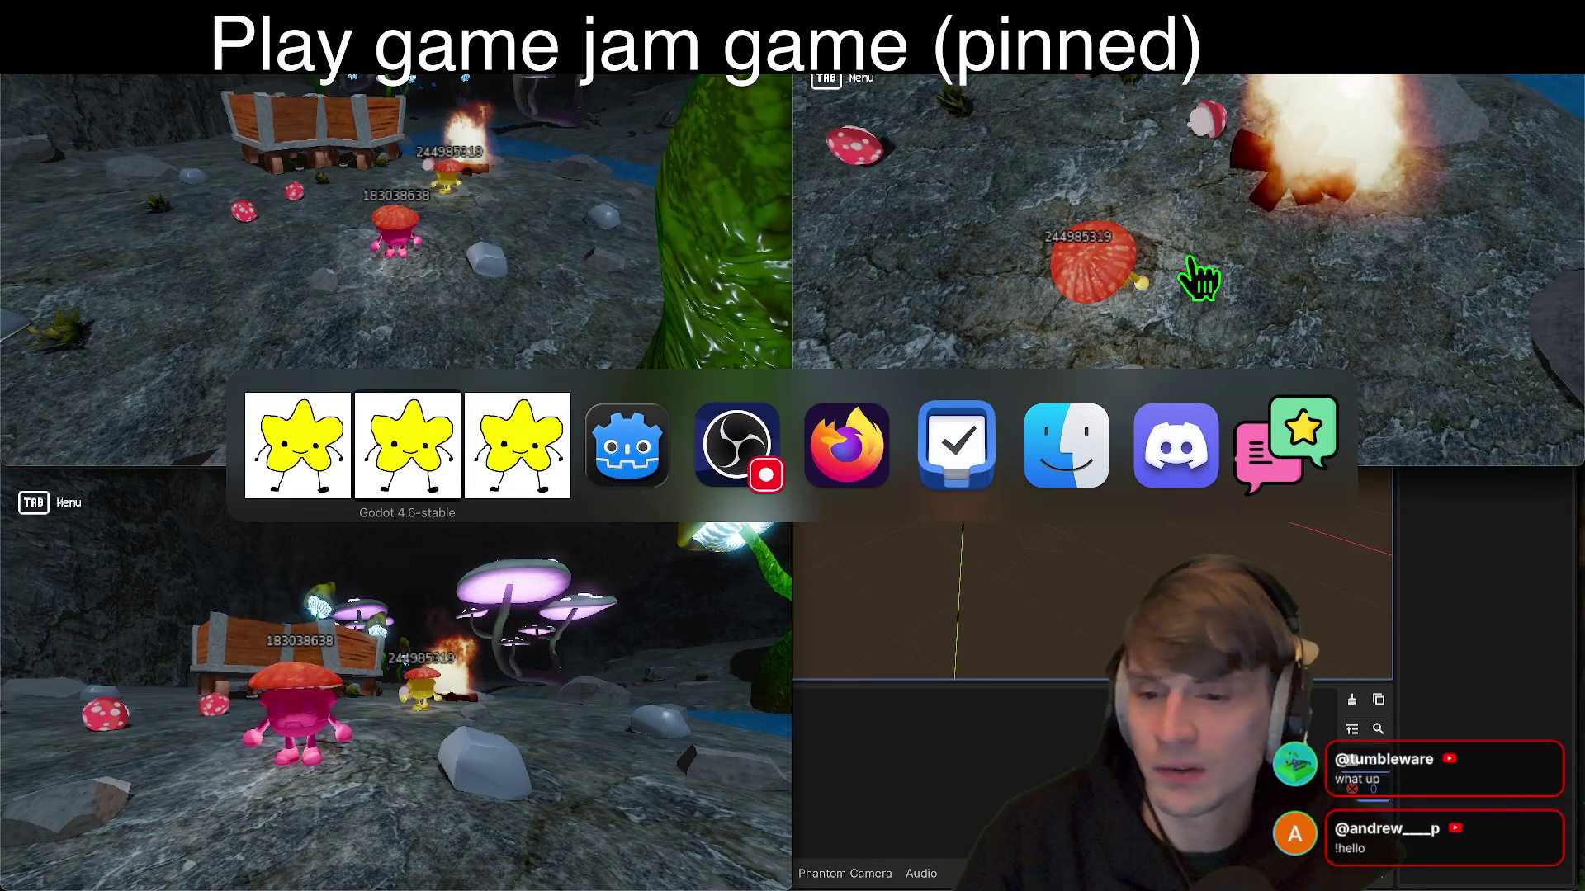
key("super+Tab")
key("super+Tab")
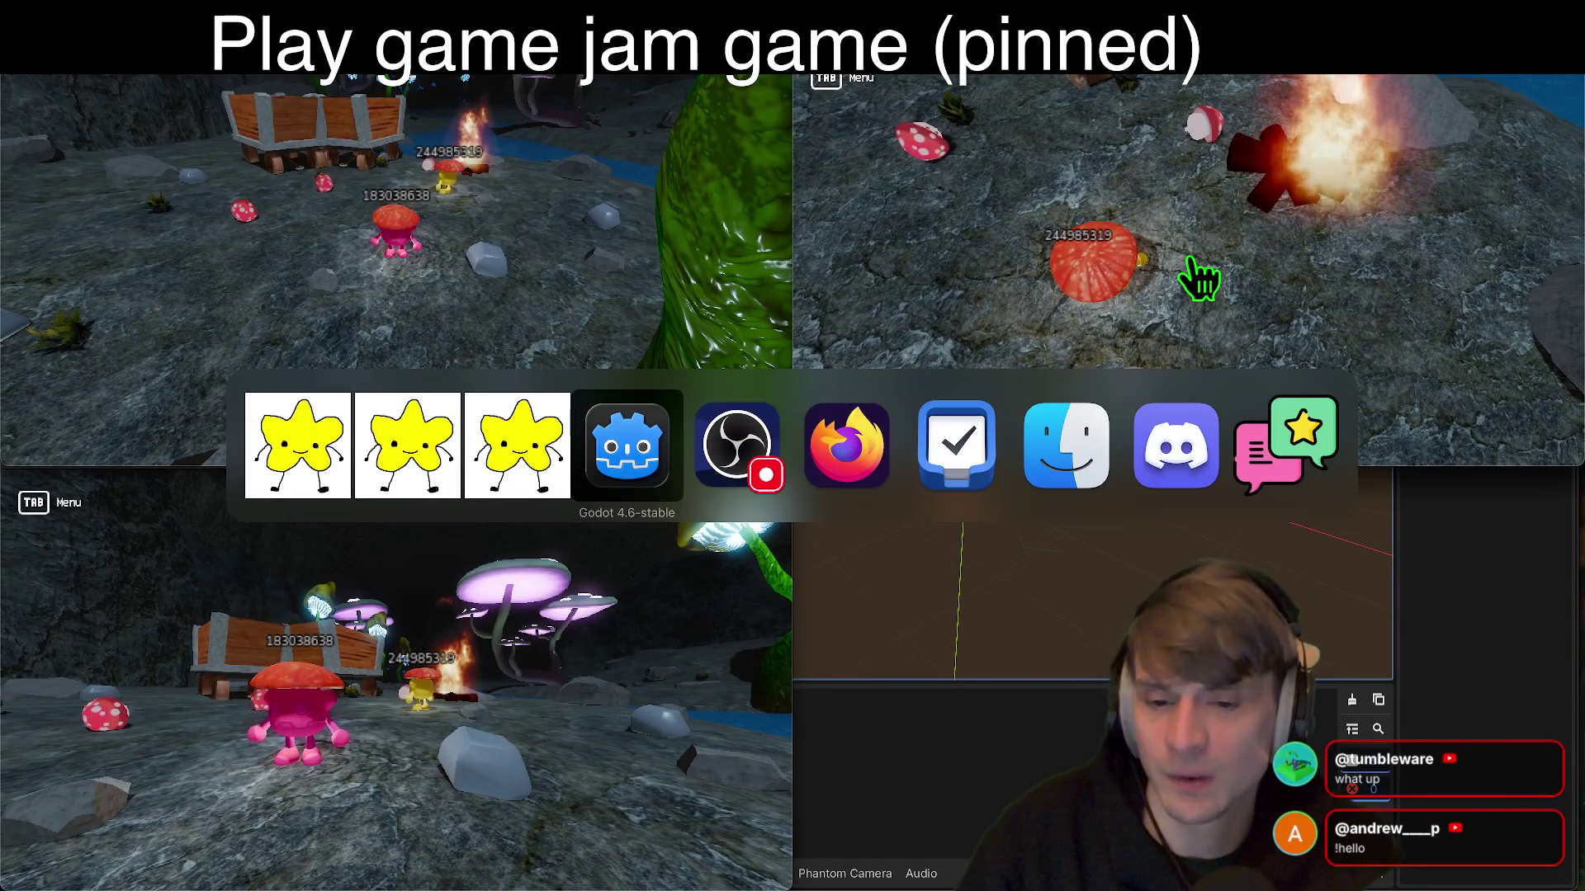
key("super+Tab")
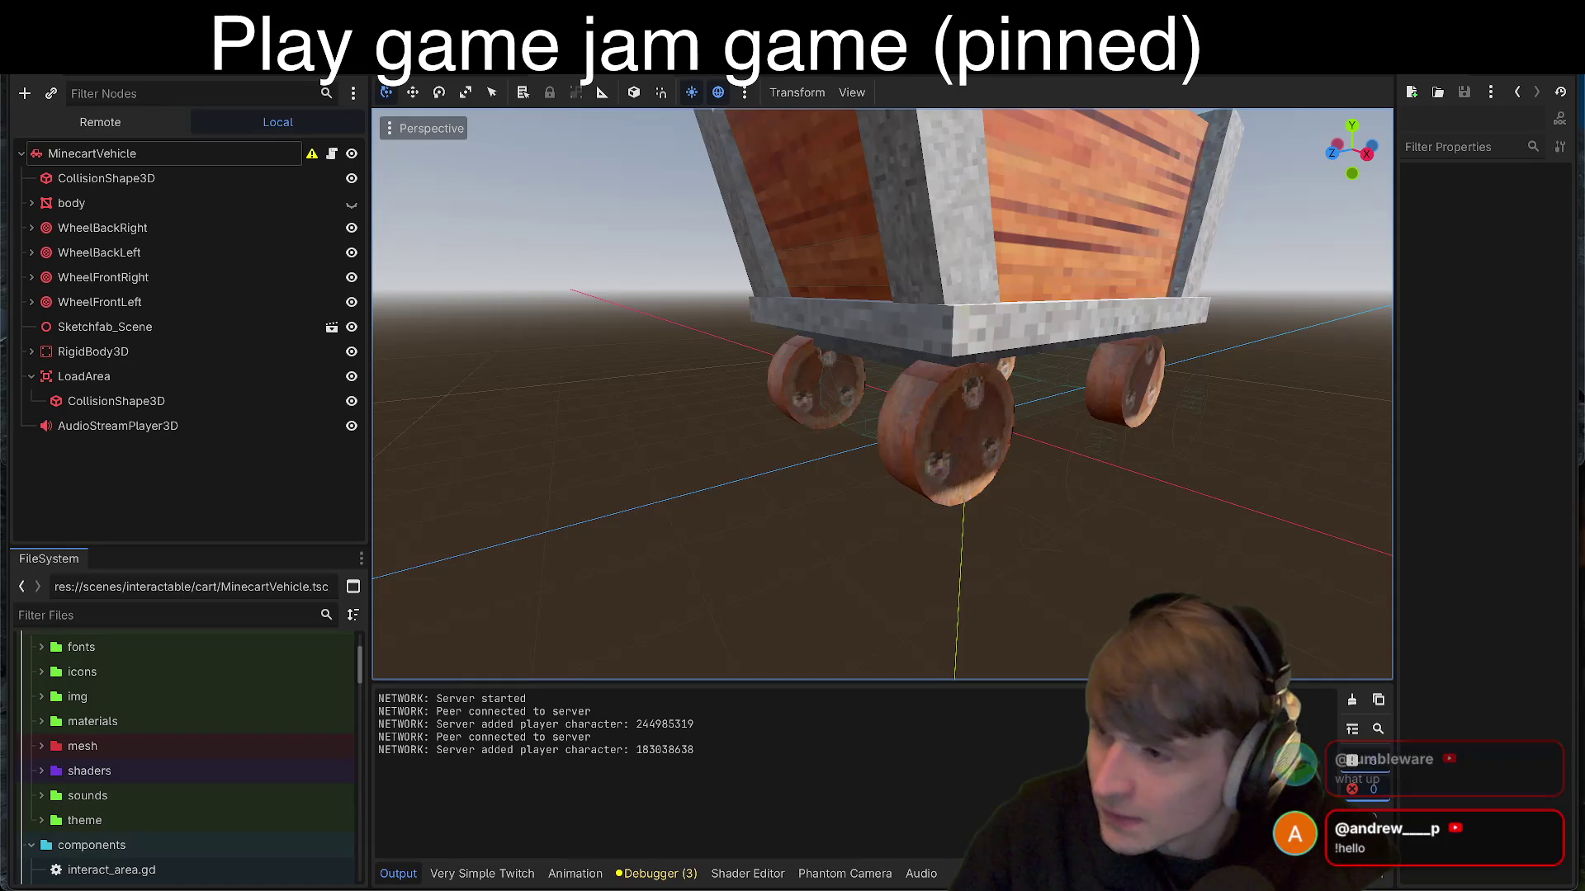
mouse_move(165, 890)
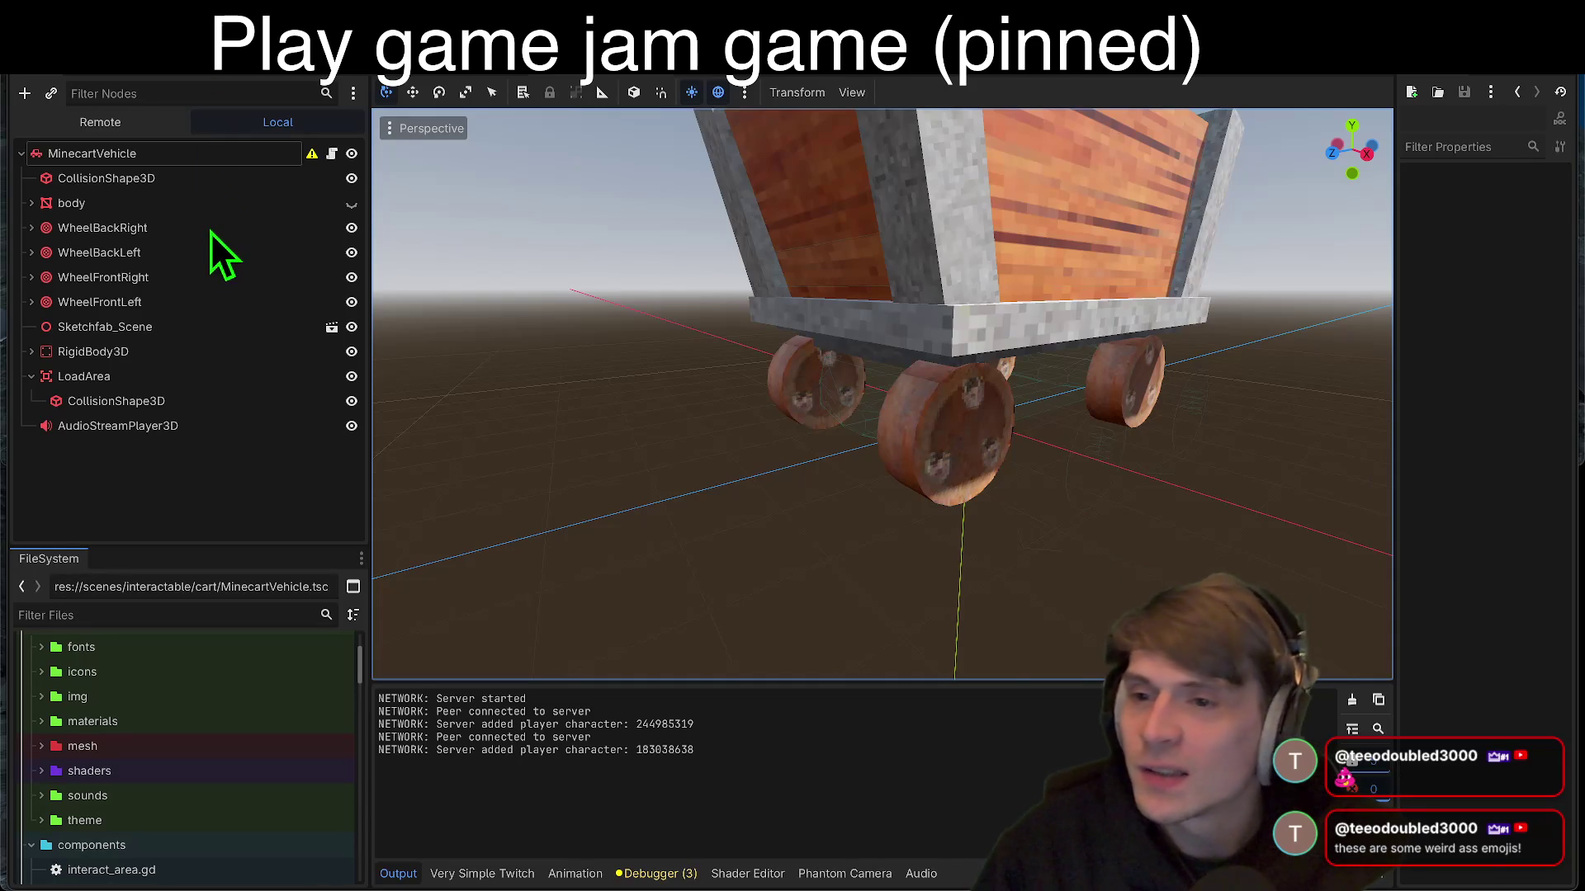
key("super+q")
Step: Stop and quit the game, open the 'hook' project with its Godot 4.6 upgrade, and run it
key("Return")
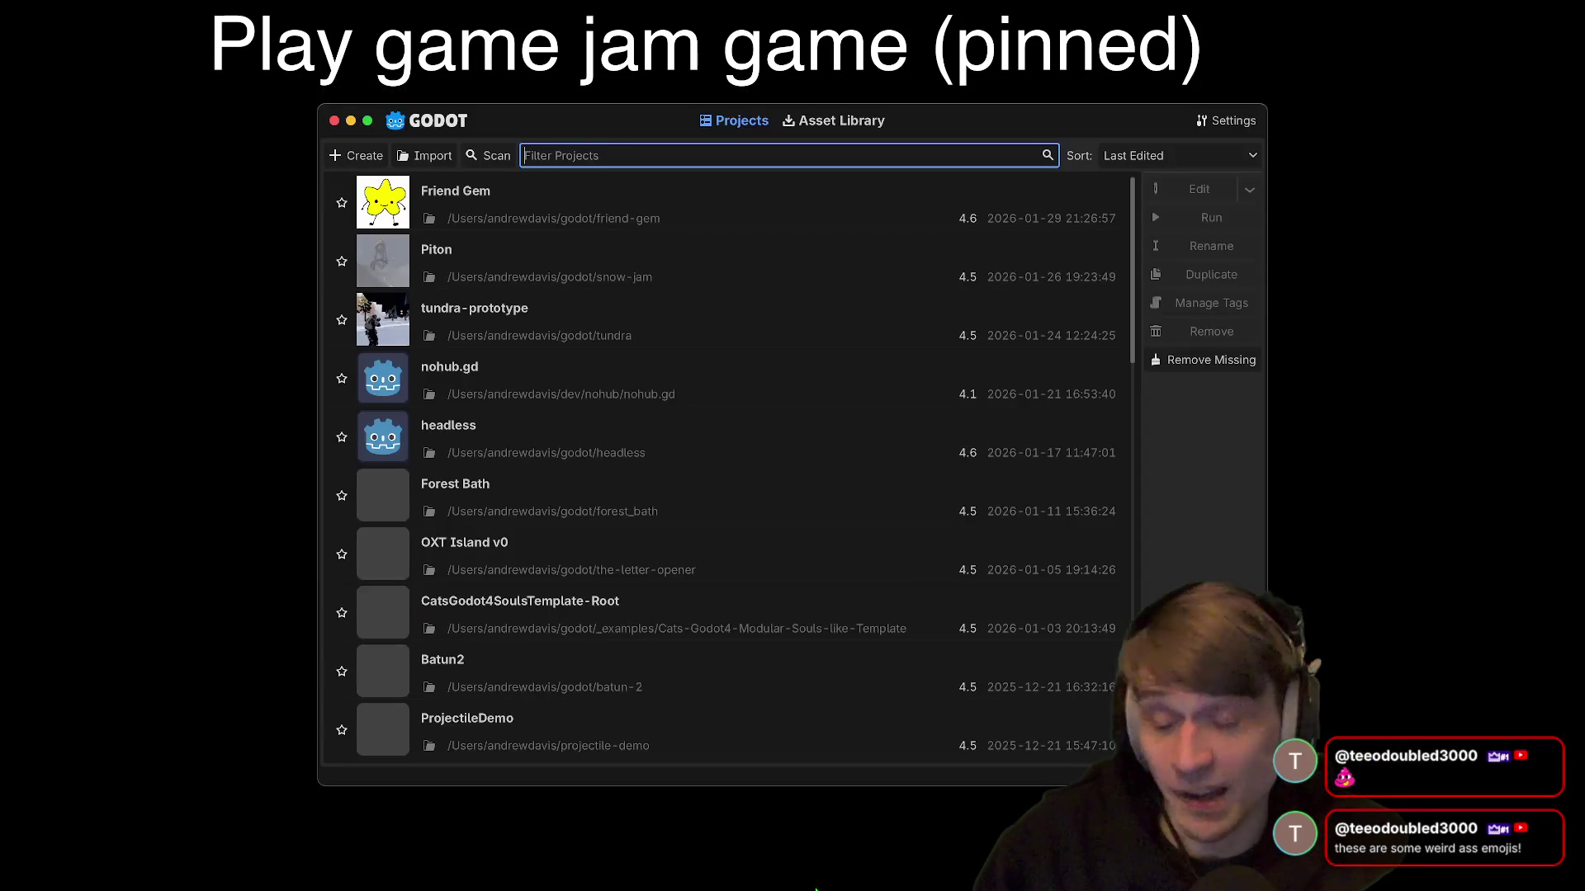
scroll(660, 496, "down", 3)
scroll(615, 555, "down", 10)
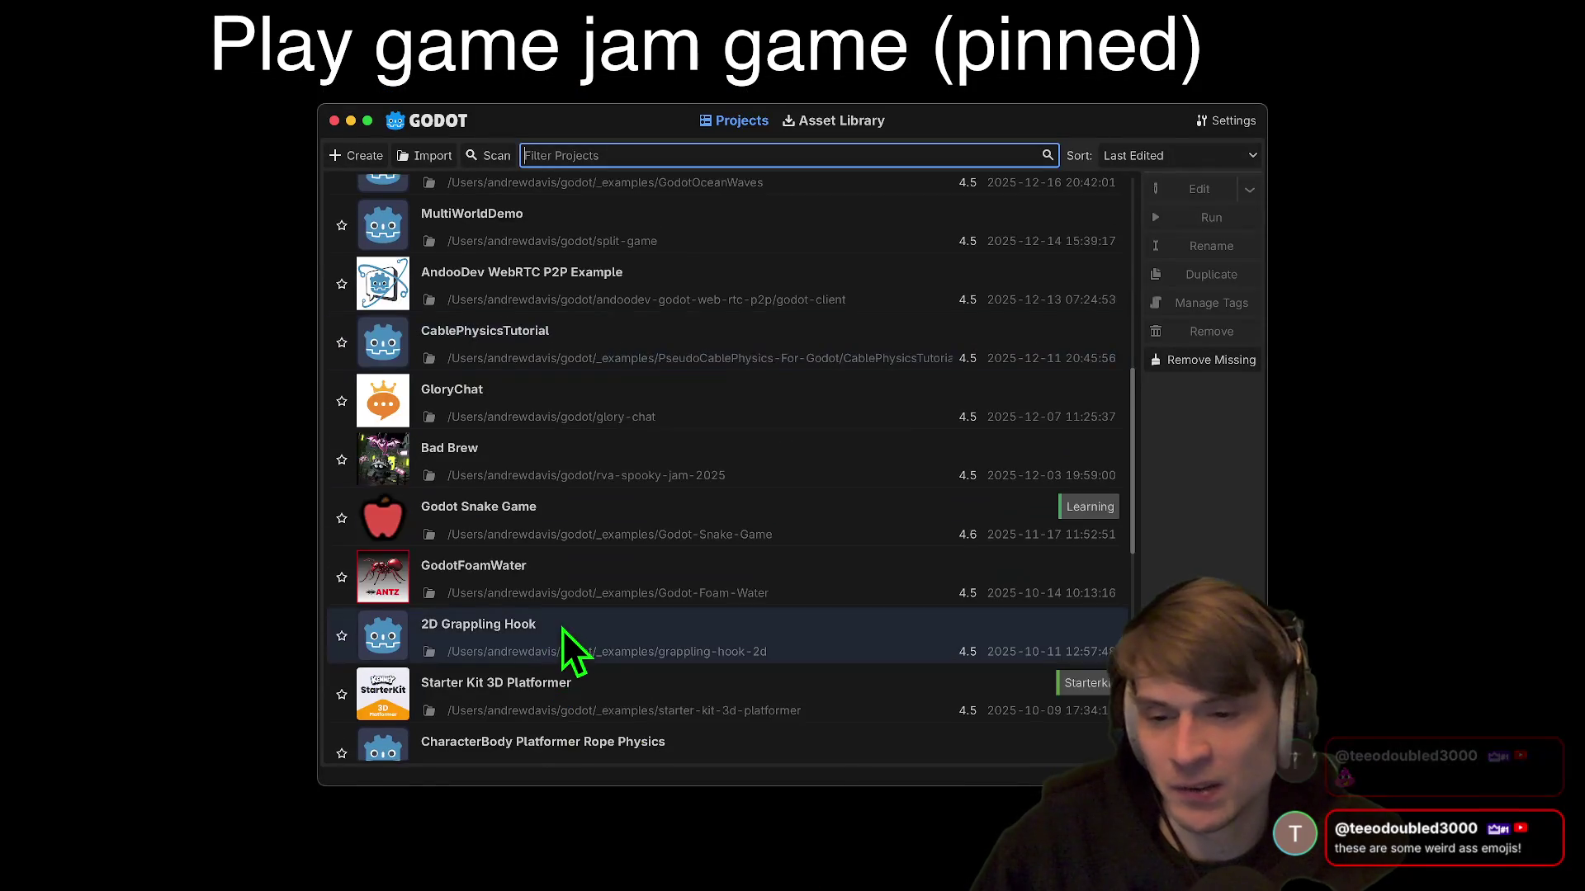
scroll(553, 621, "down", 3)
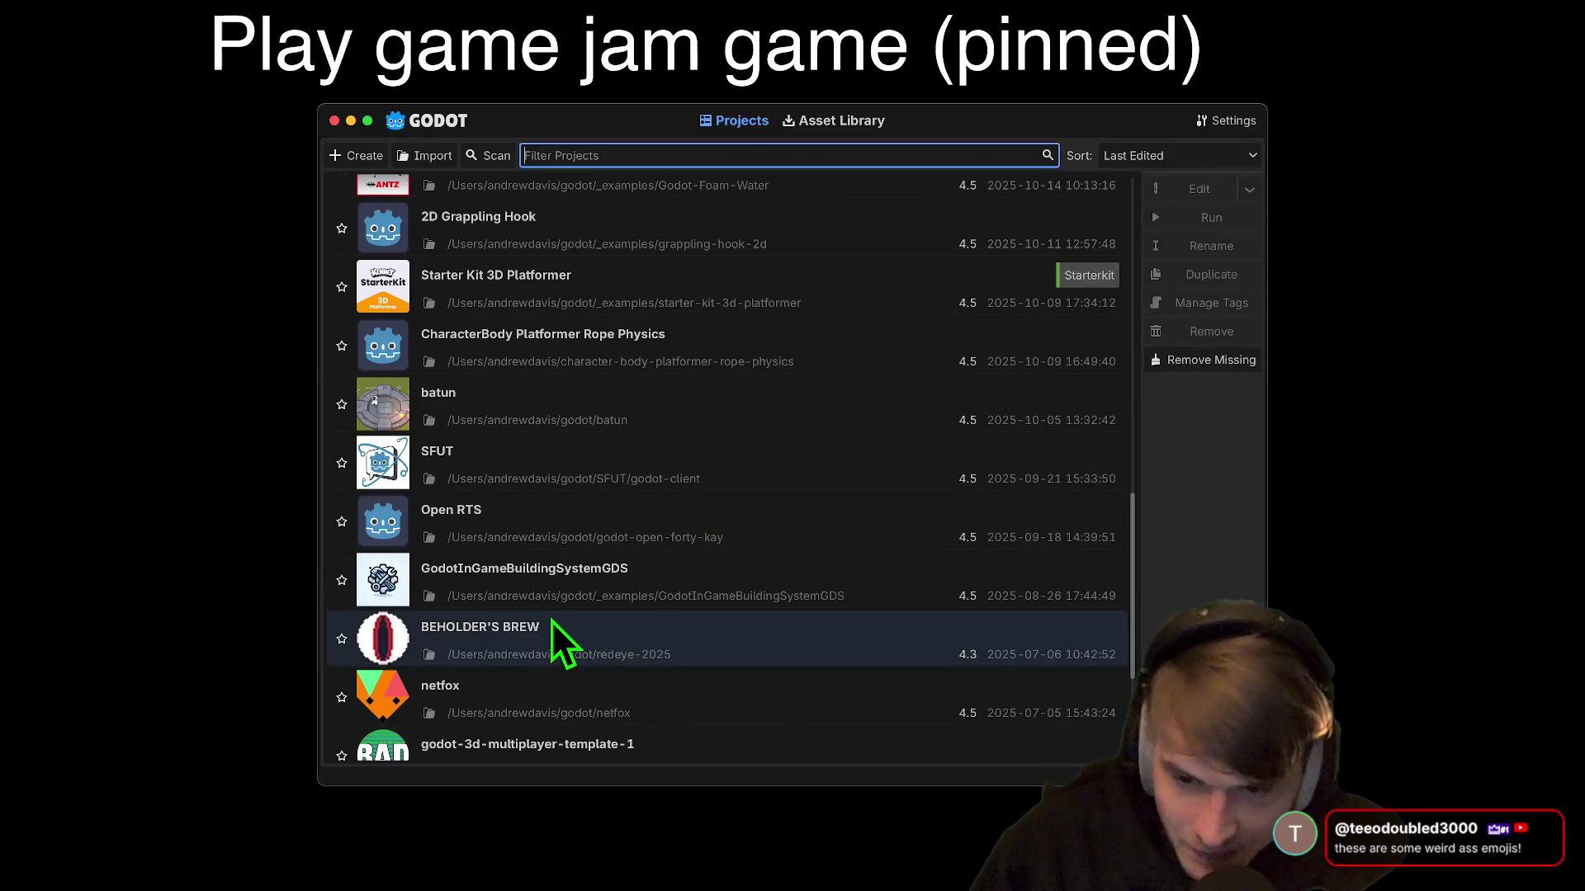
scroll(553, 624, "down", 3)
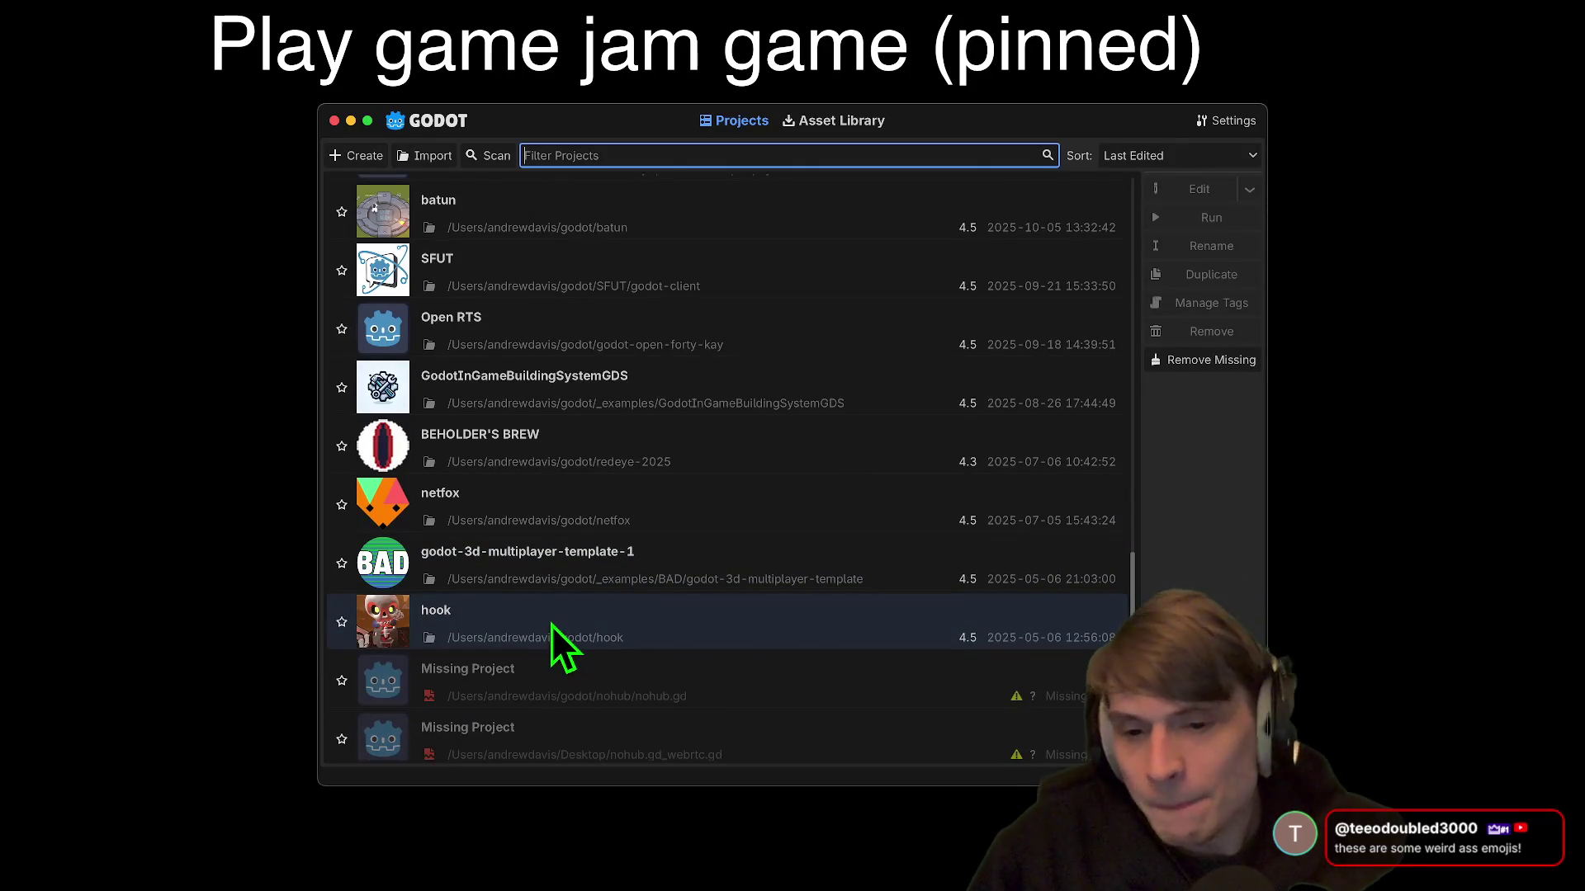
double_click(683, 621)
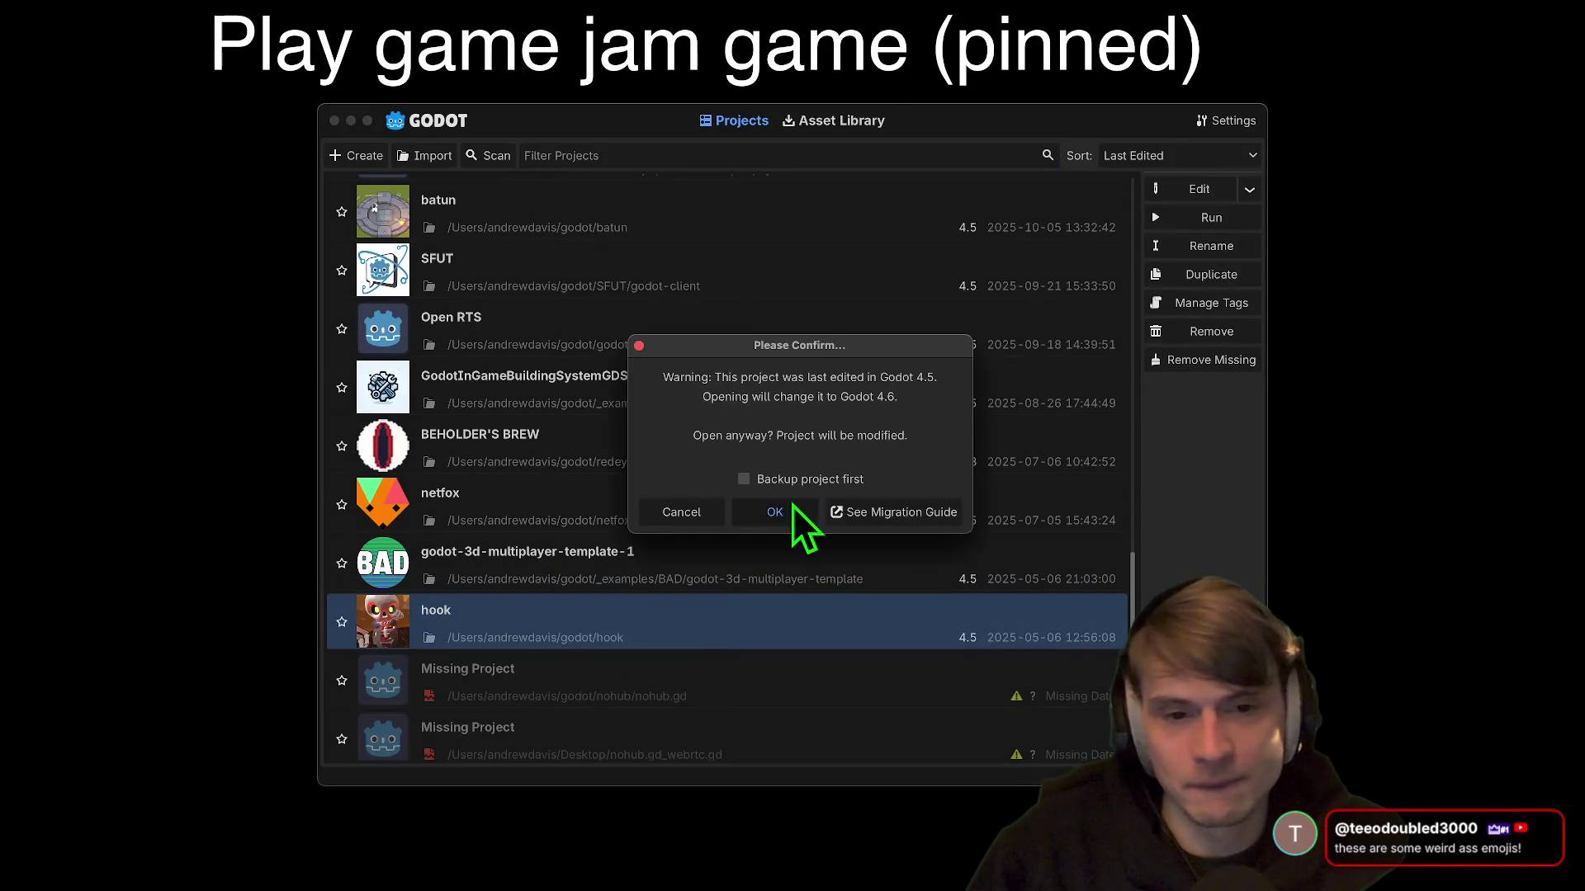
left_click(792, 507)
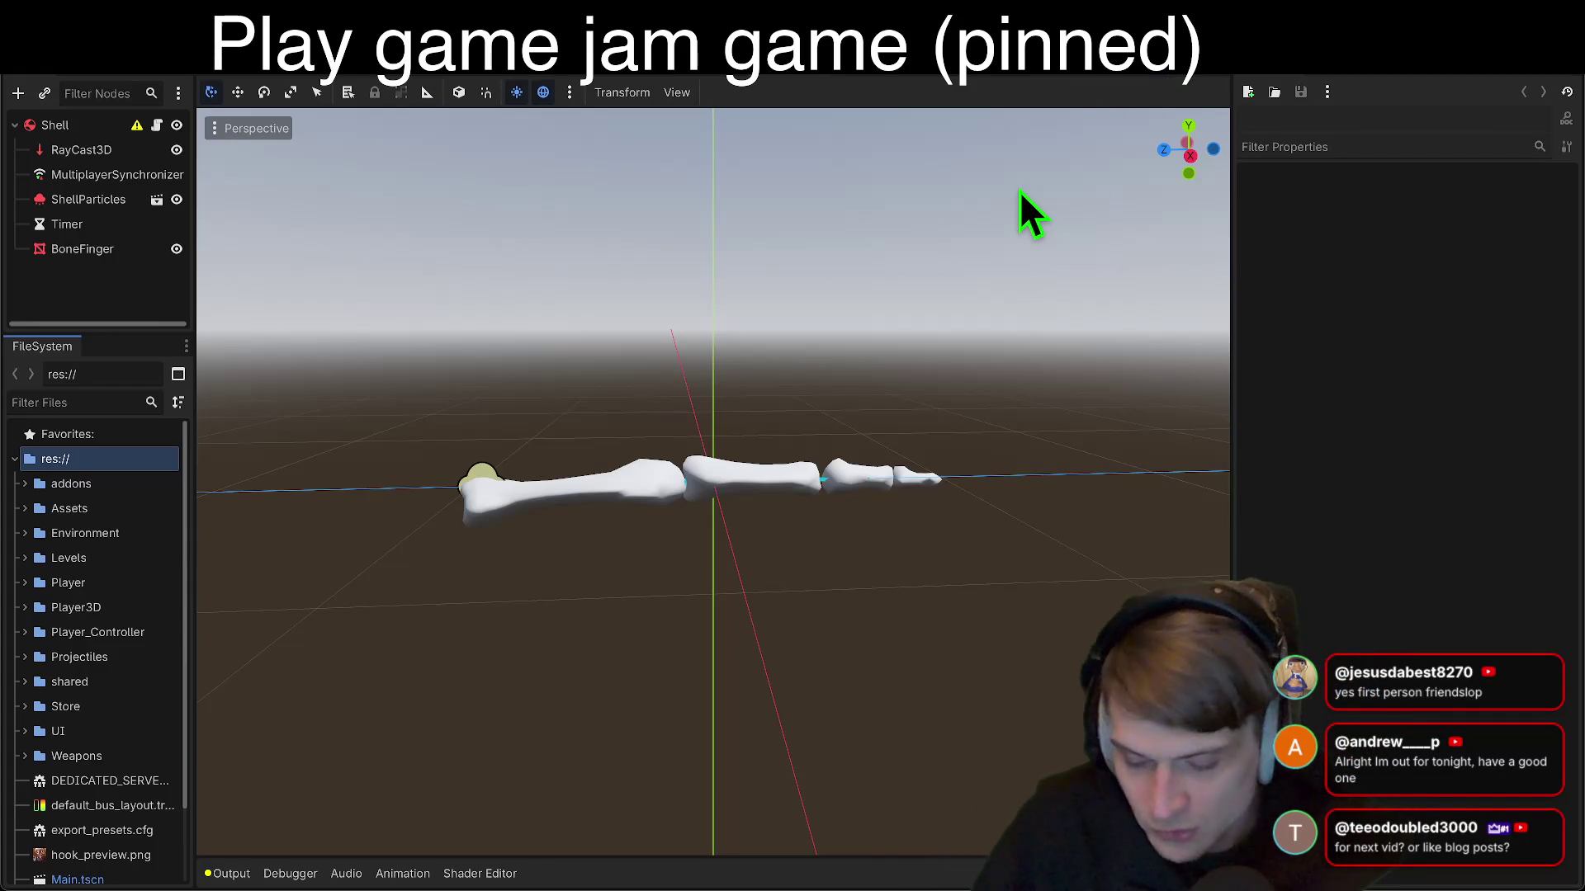
key("F5")
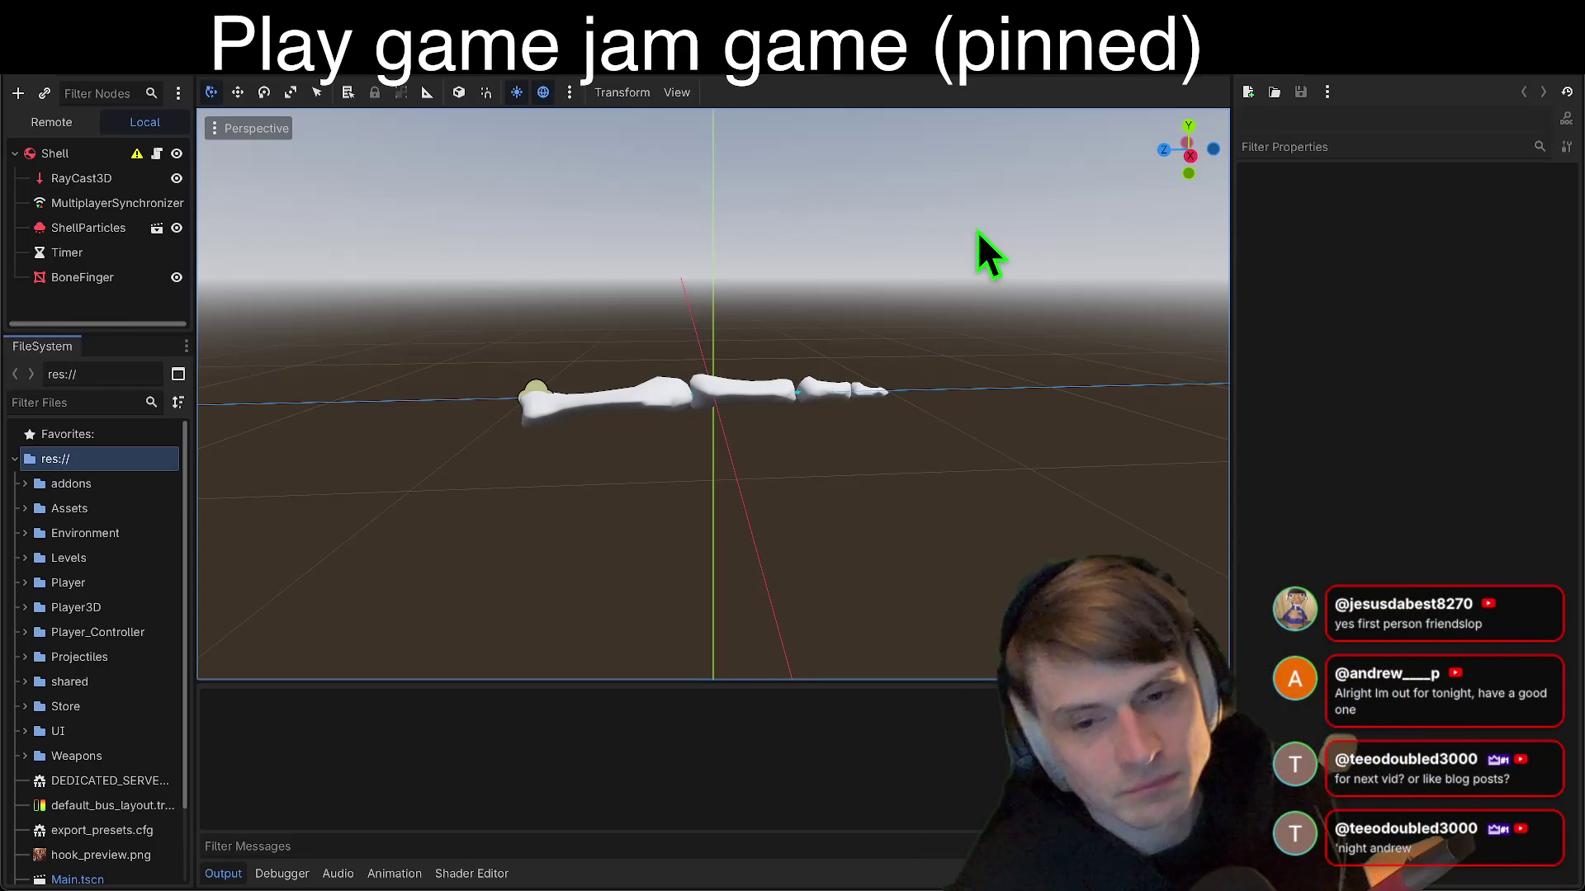
Step: Run the hook game with F5 and arrange its two debug windows side by side
key("F5")
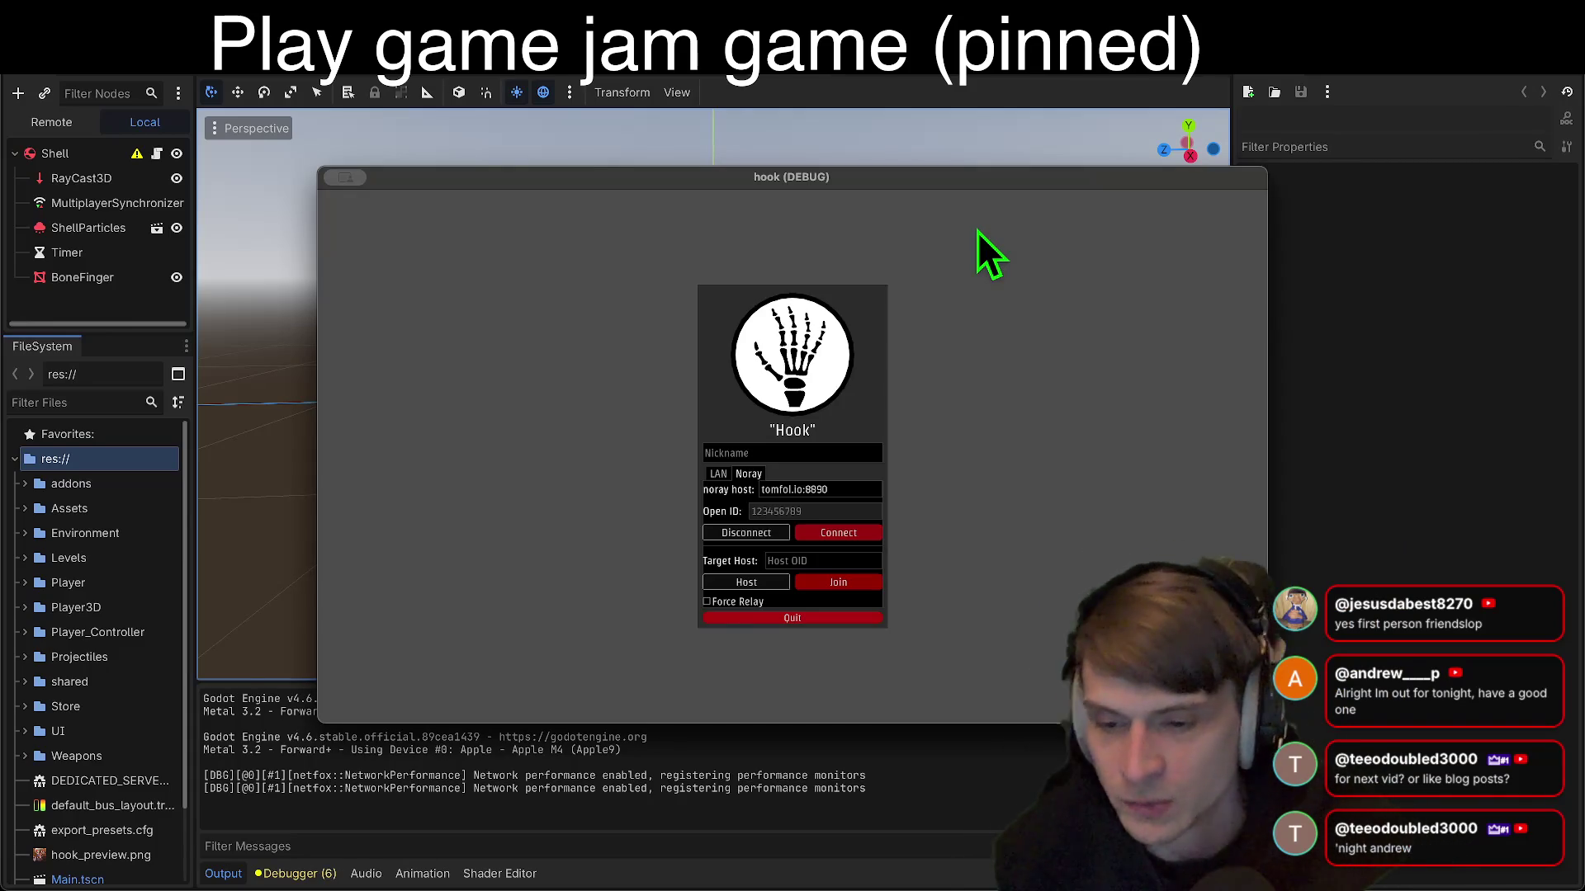
left_click_drag(951, 185, 787, 103)
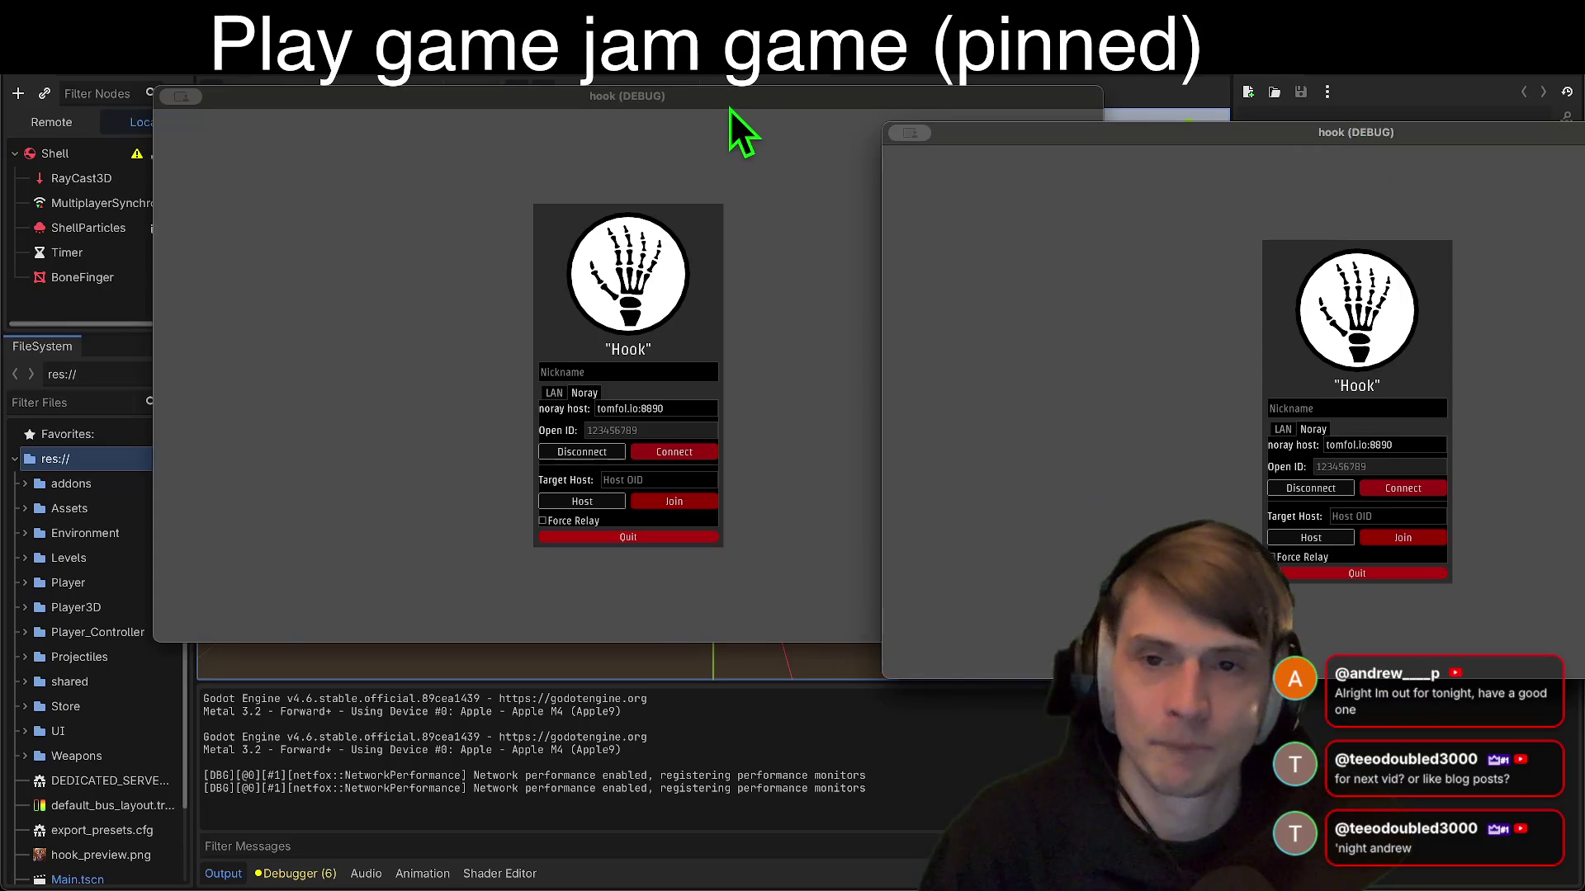
left_click_drag(730, 105, 572, 99)
left_click_drag(1345, 130, 1271, 102)
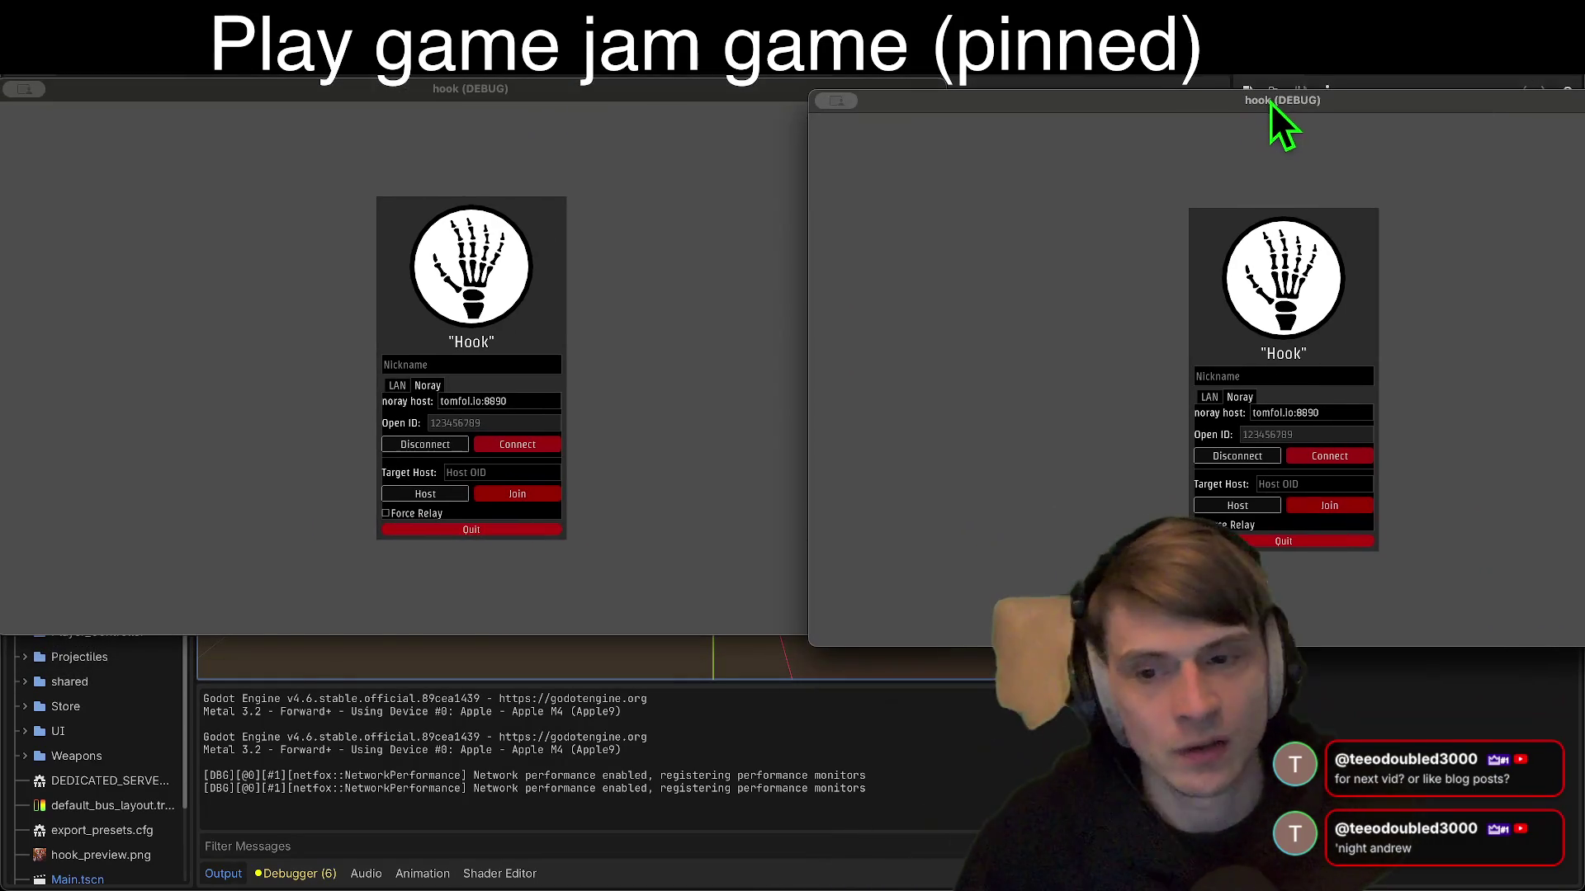
Step: Switch both game windows to LAN and host a server on port 16384 in the left one
left_click(380, 405)
left_click(397, 385)
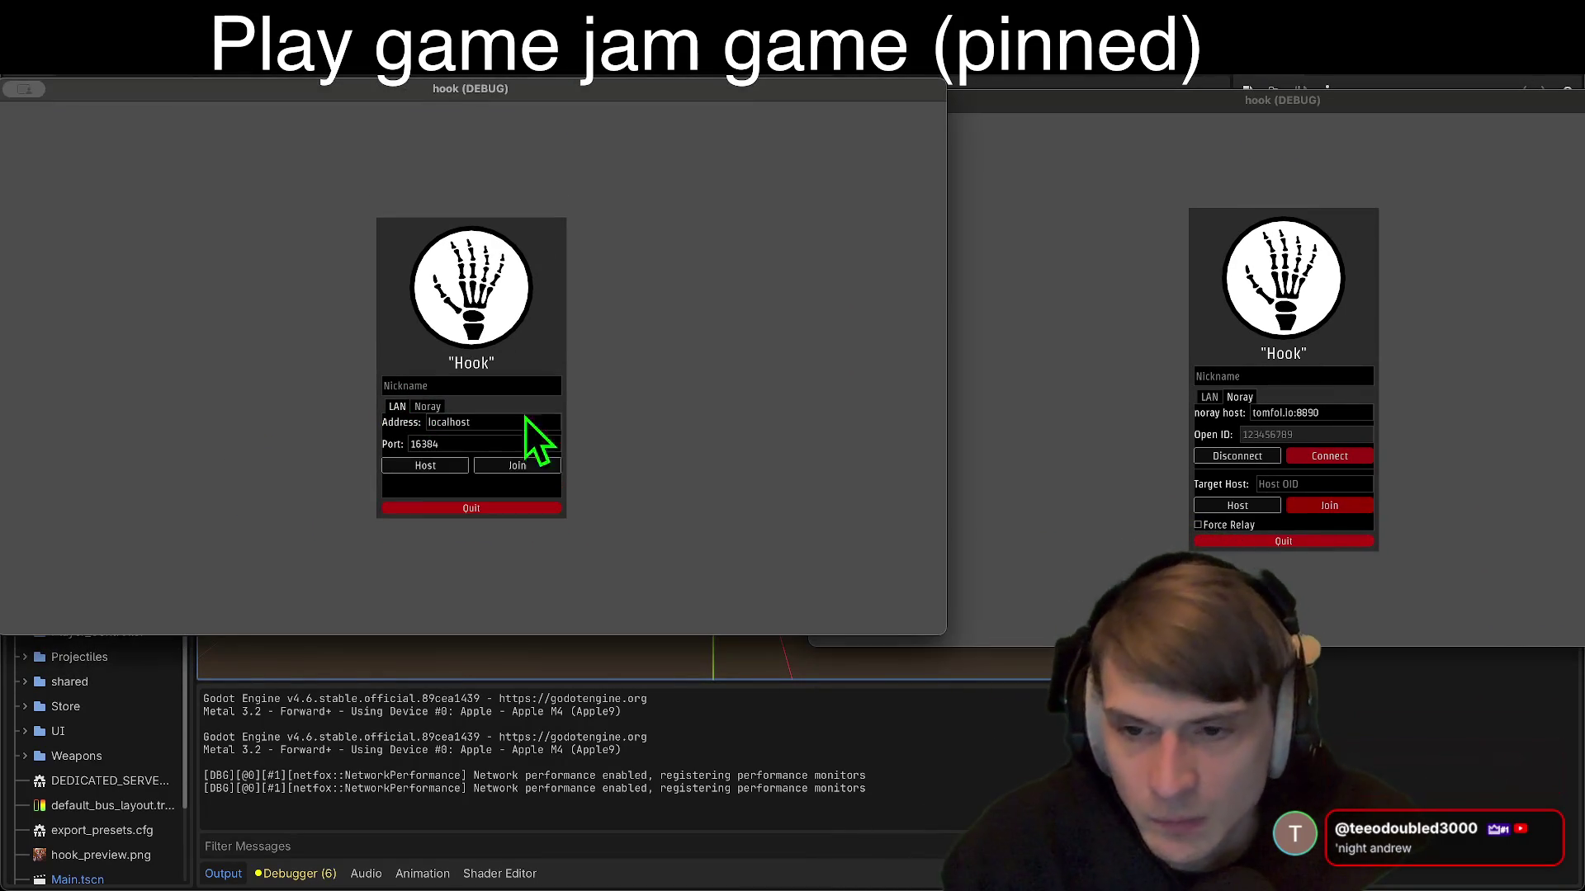
left_click(396, 468)
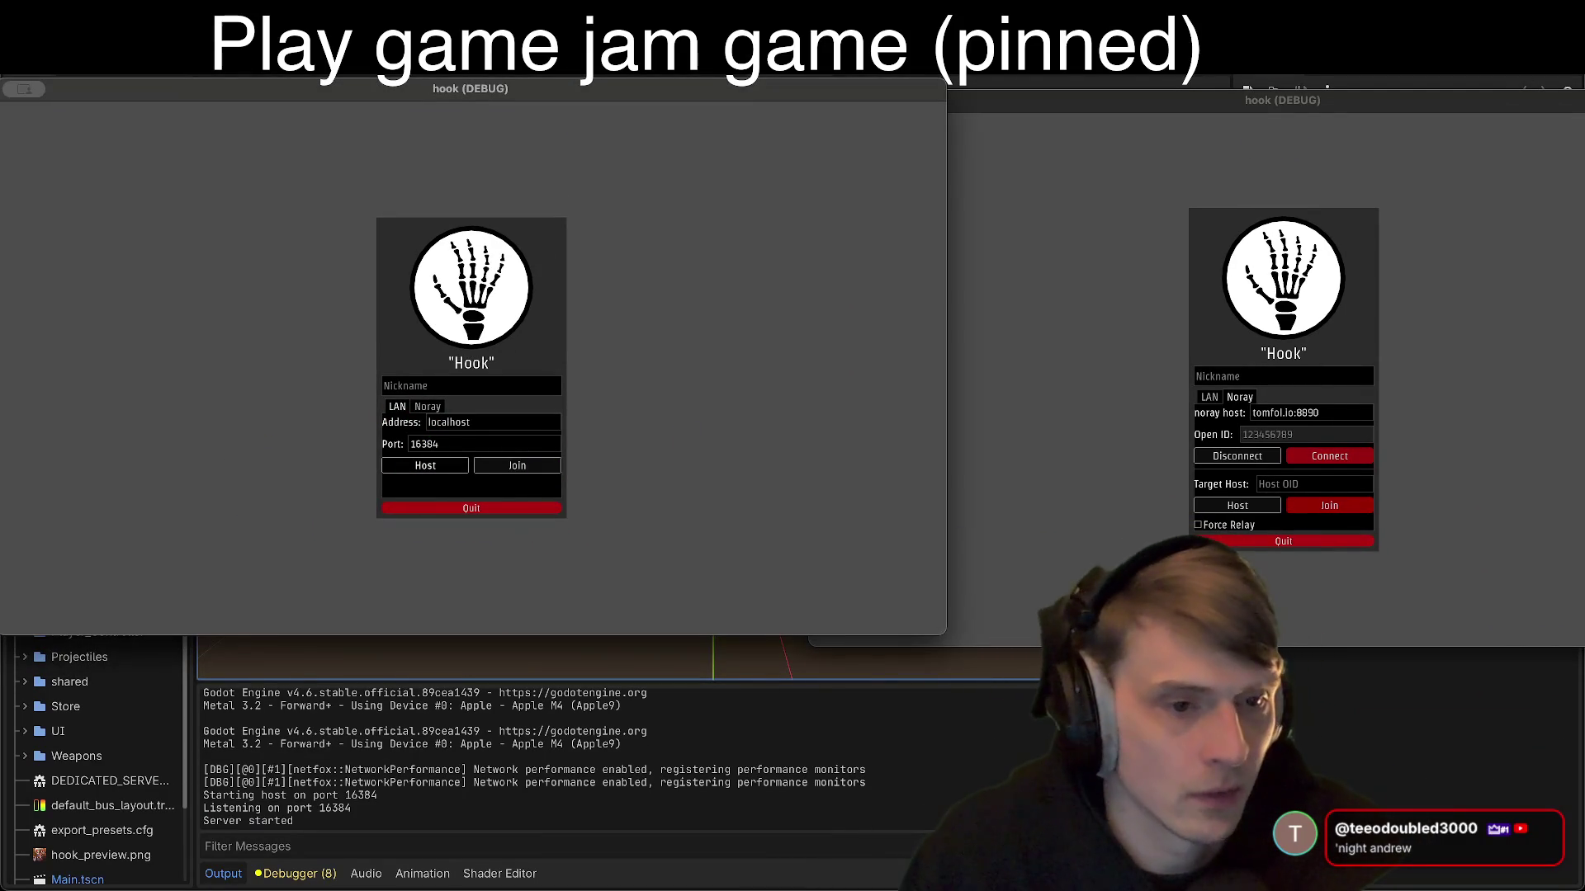
left_click(898, 350)
left_click(1210, 397)
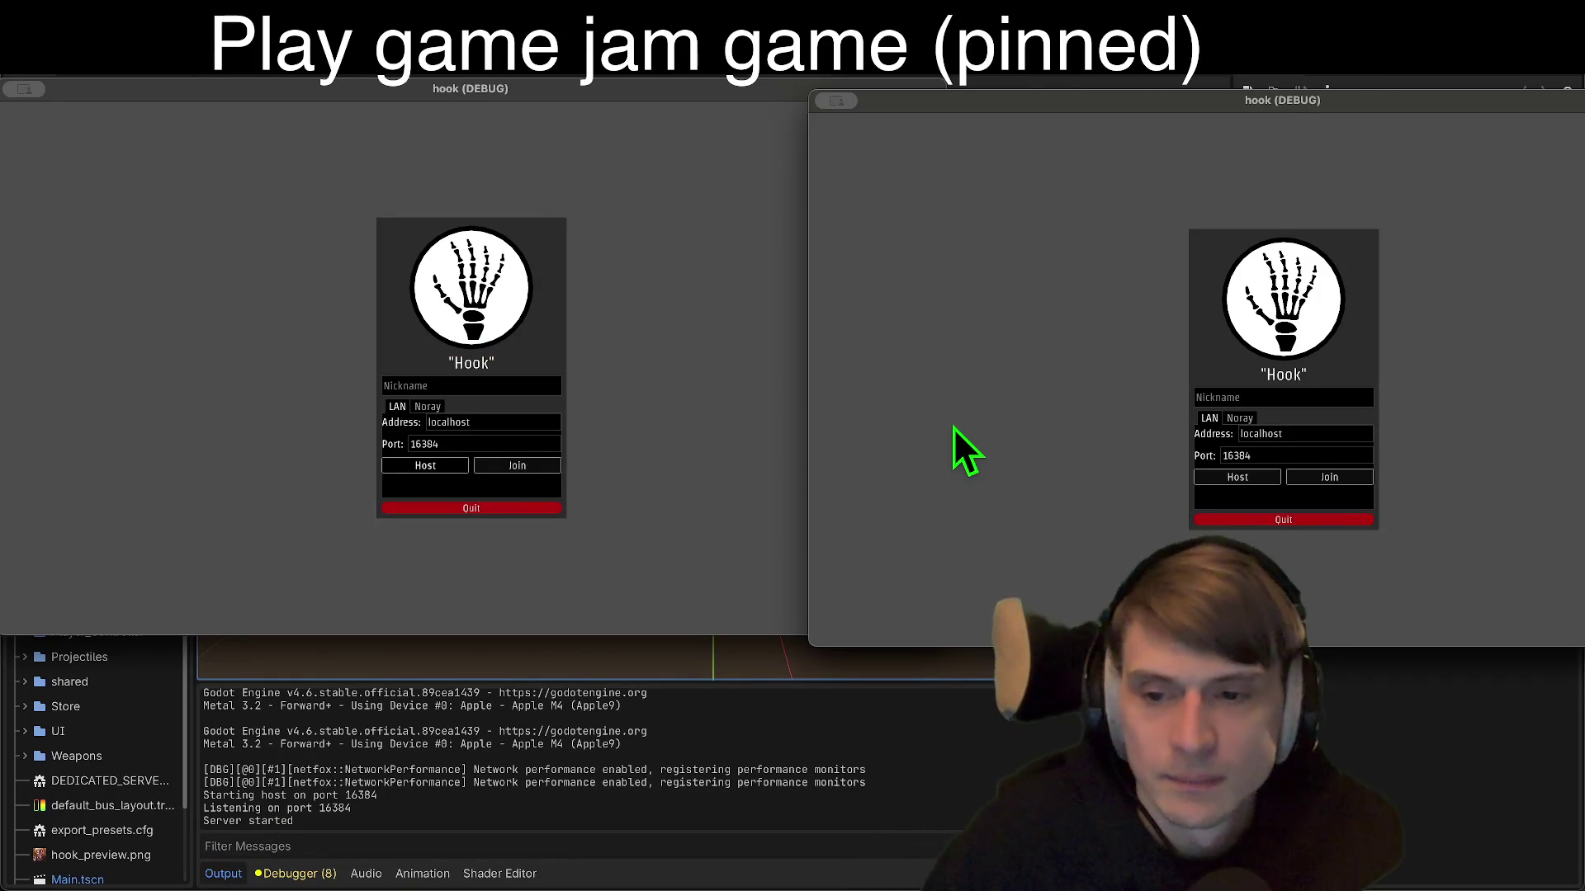
Step: Join localhost:16384 from the right game window, then return to the editor
left_click(520, 454)
left_click(1206, 449)
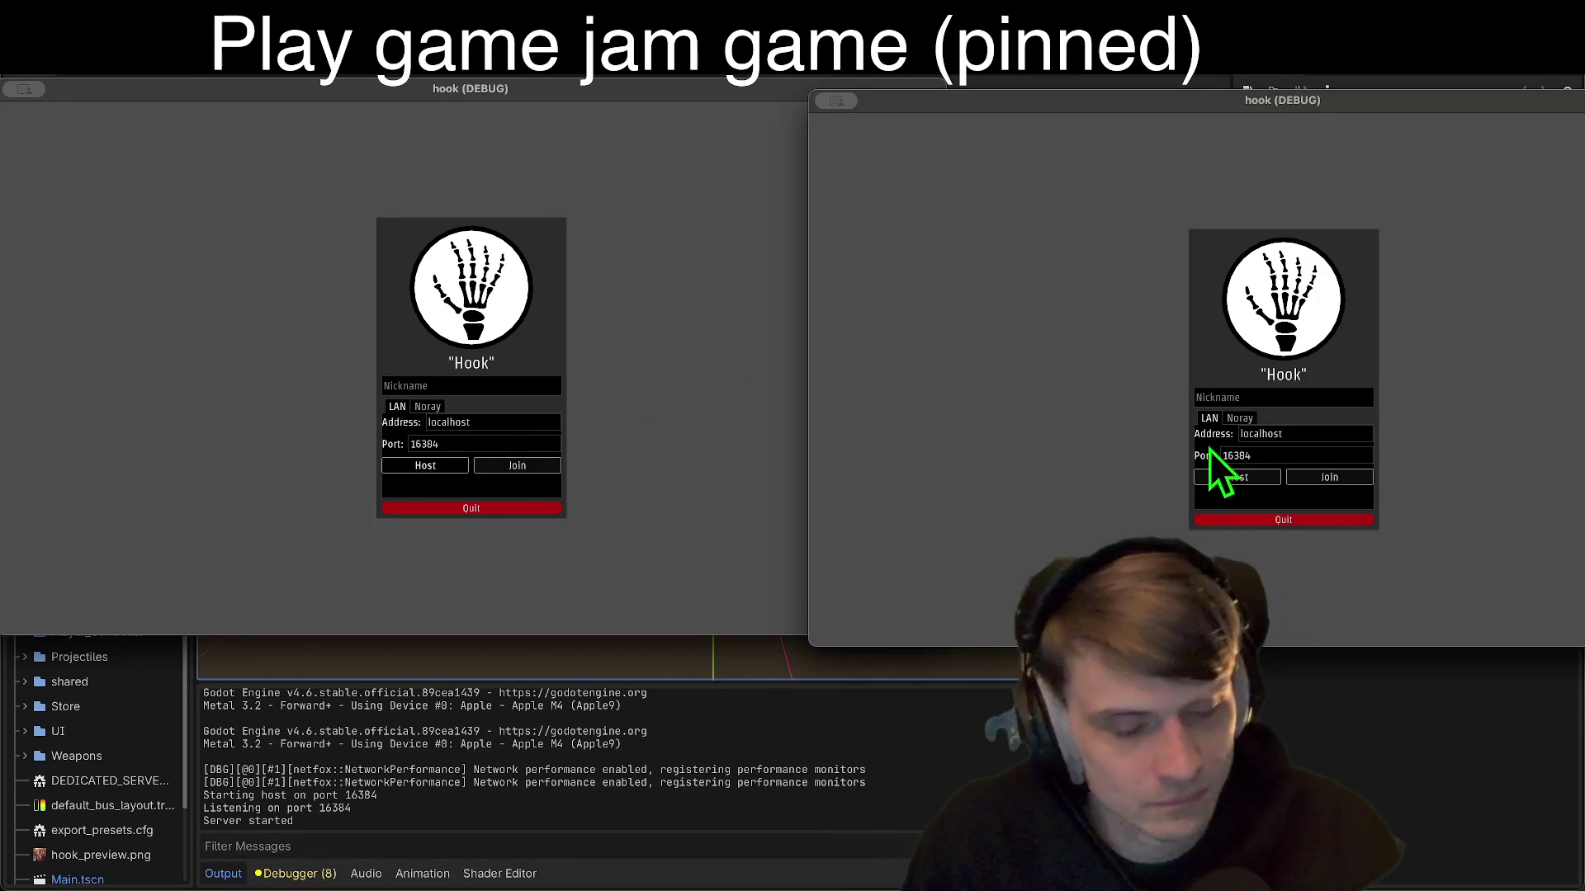
left_click(1314, 479)
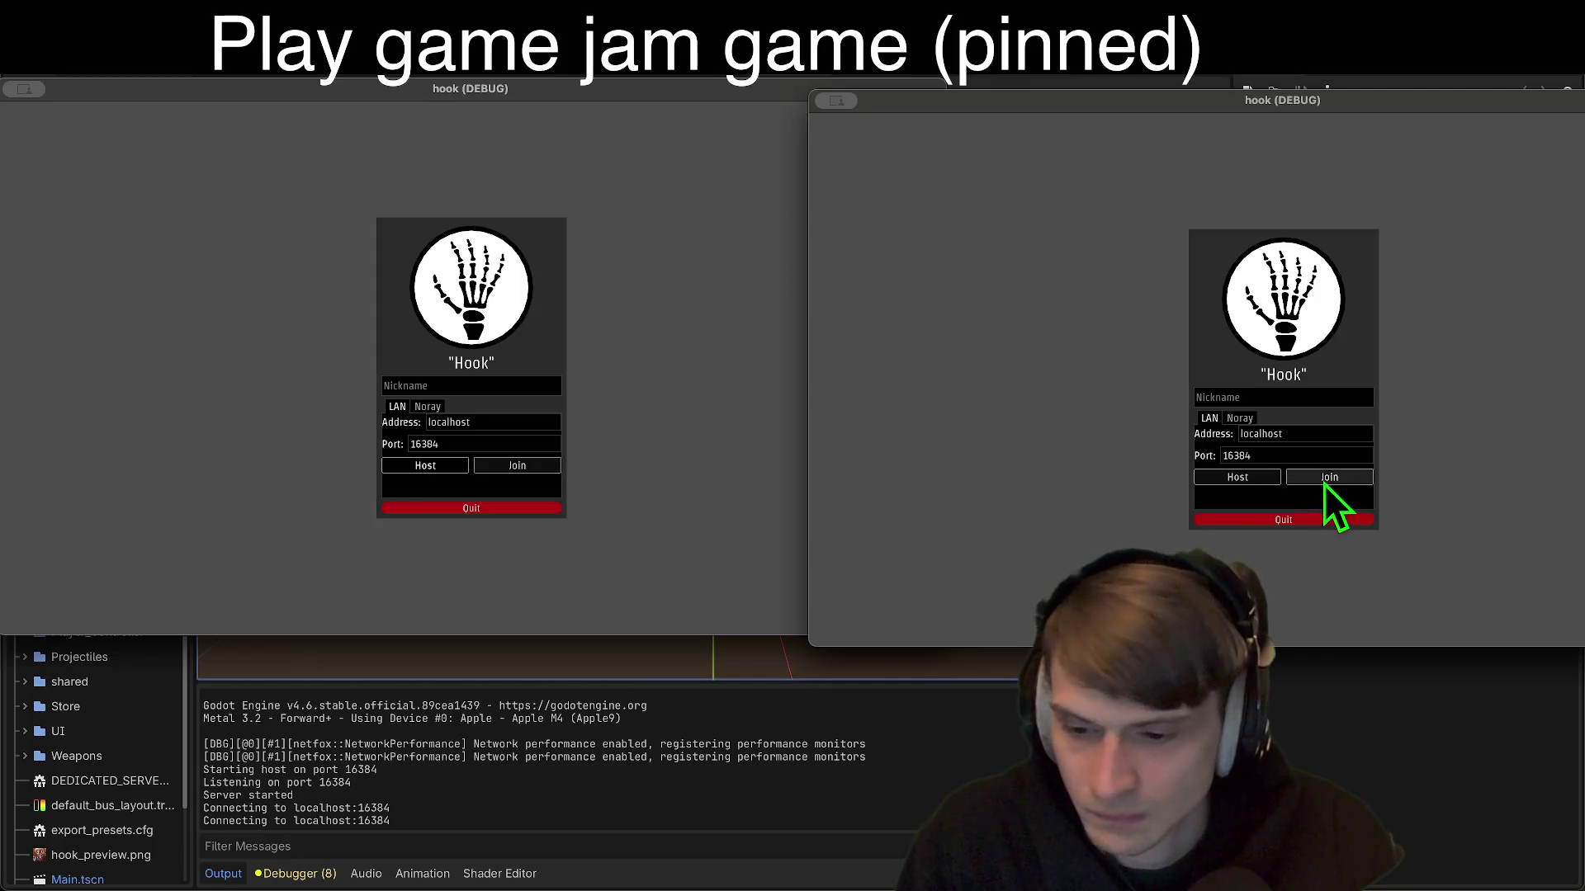
left_click(1345, 479)
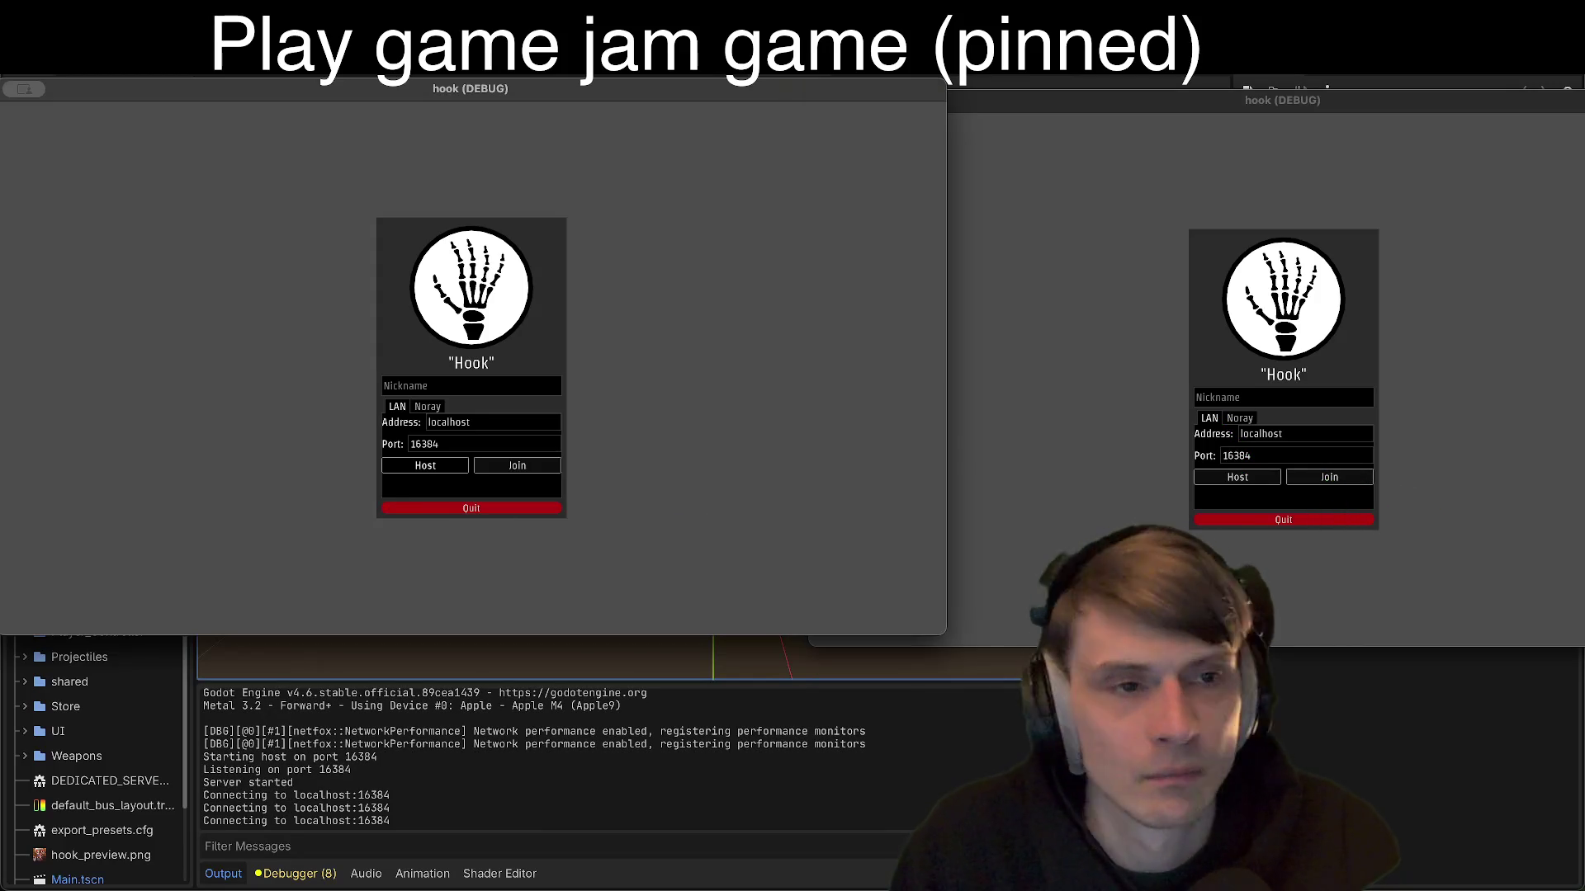
key("super+Tab")
key("super+Tab")
key("super+Tab")
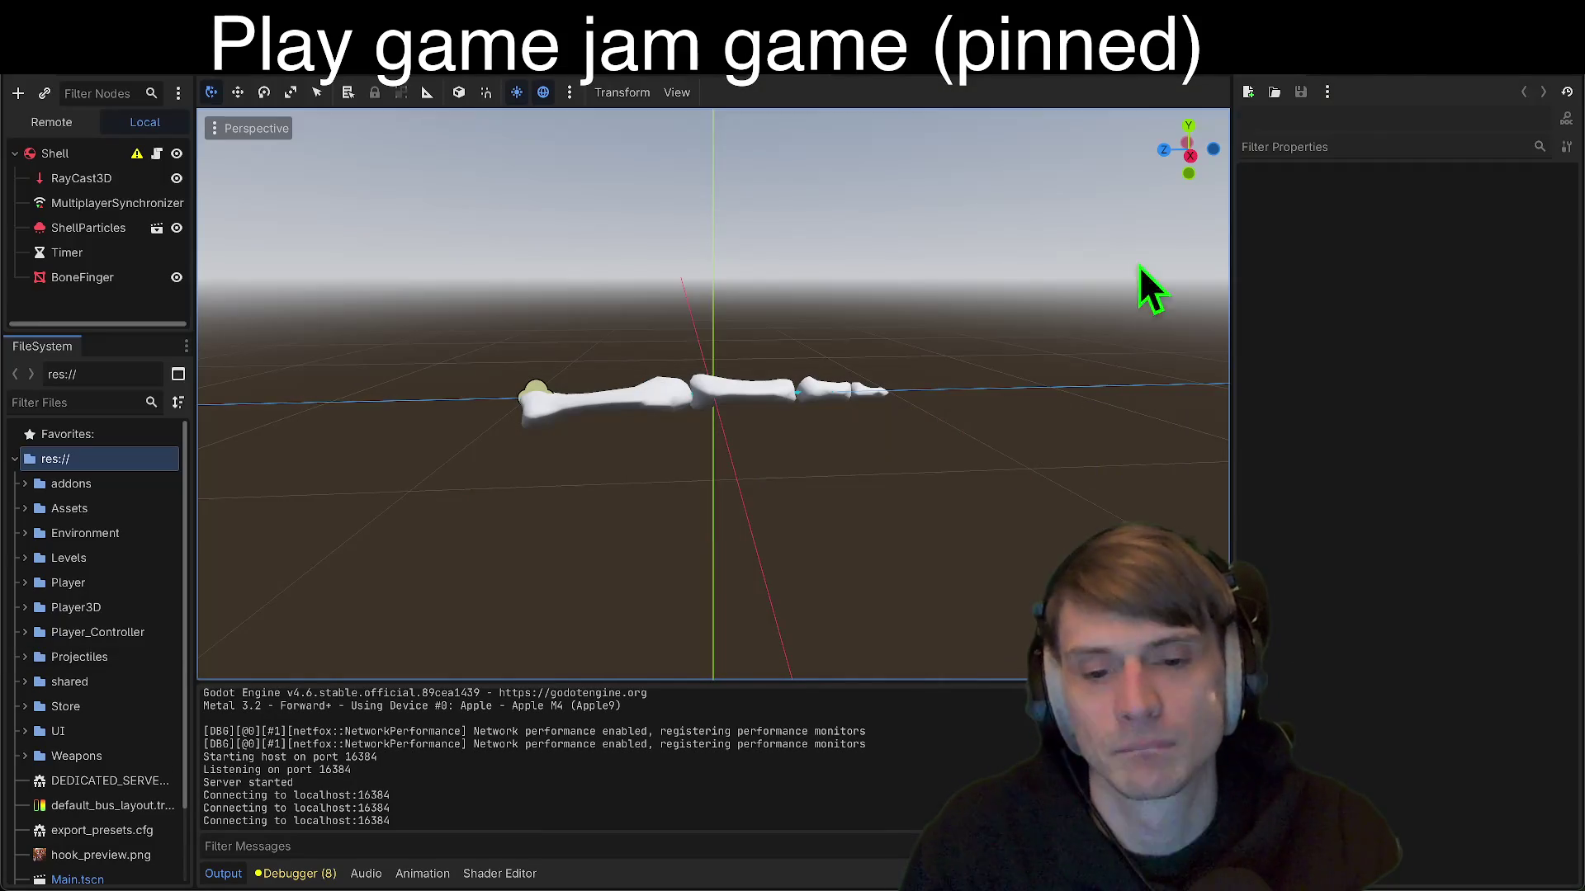
Step: Stop the running game, open Main.tscn and select its World node
key("super+period")
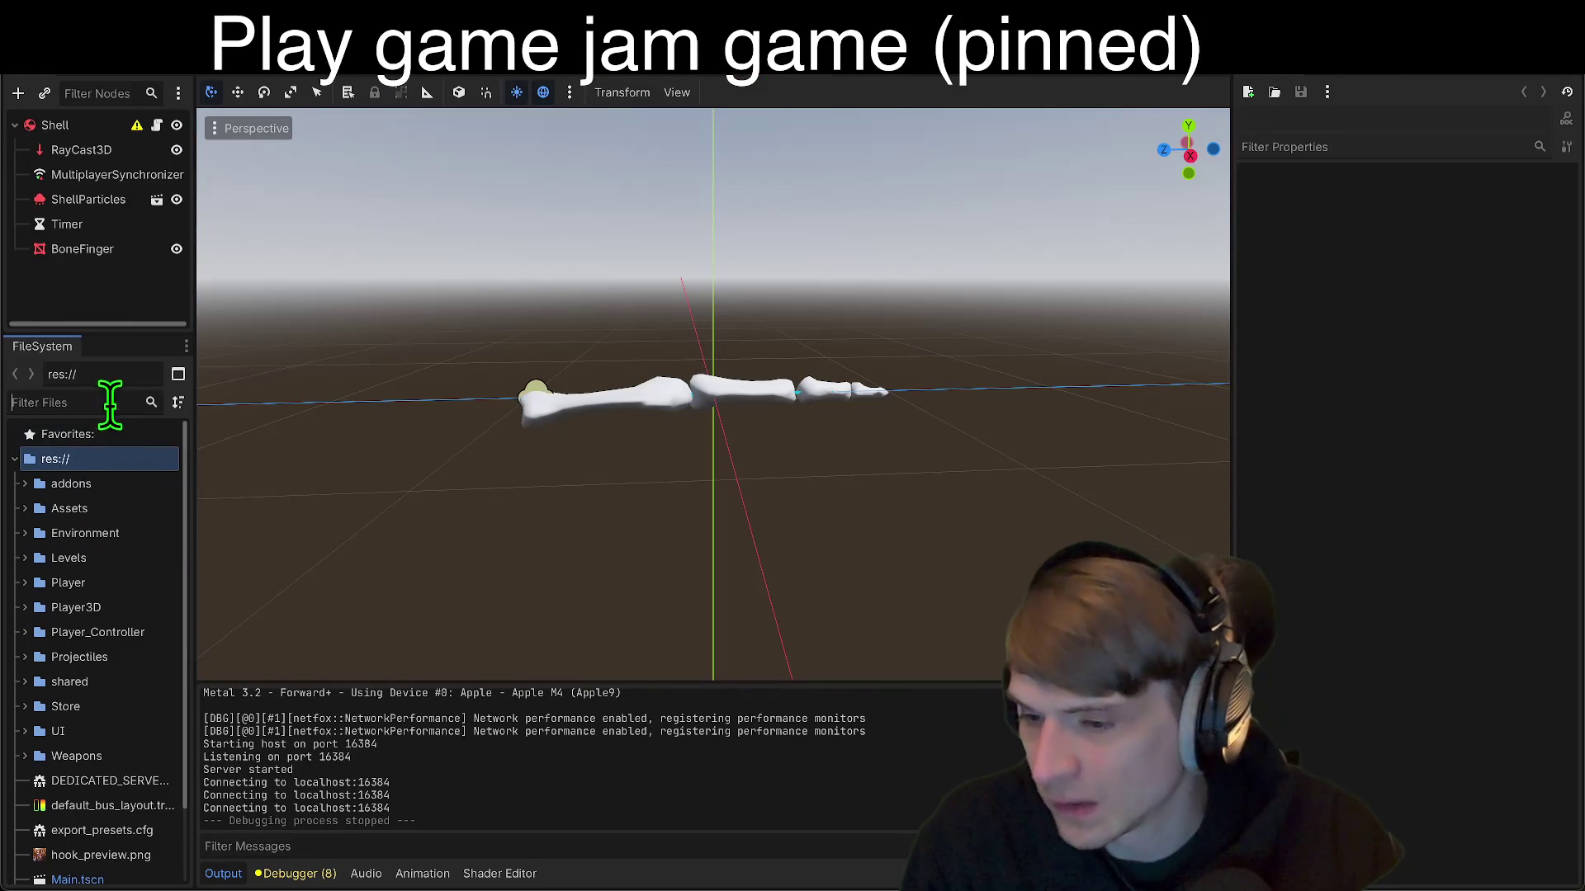
scroll(140, 682, "down", 3)
double_click(113, 786)
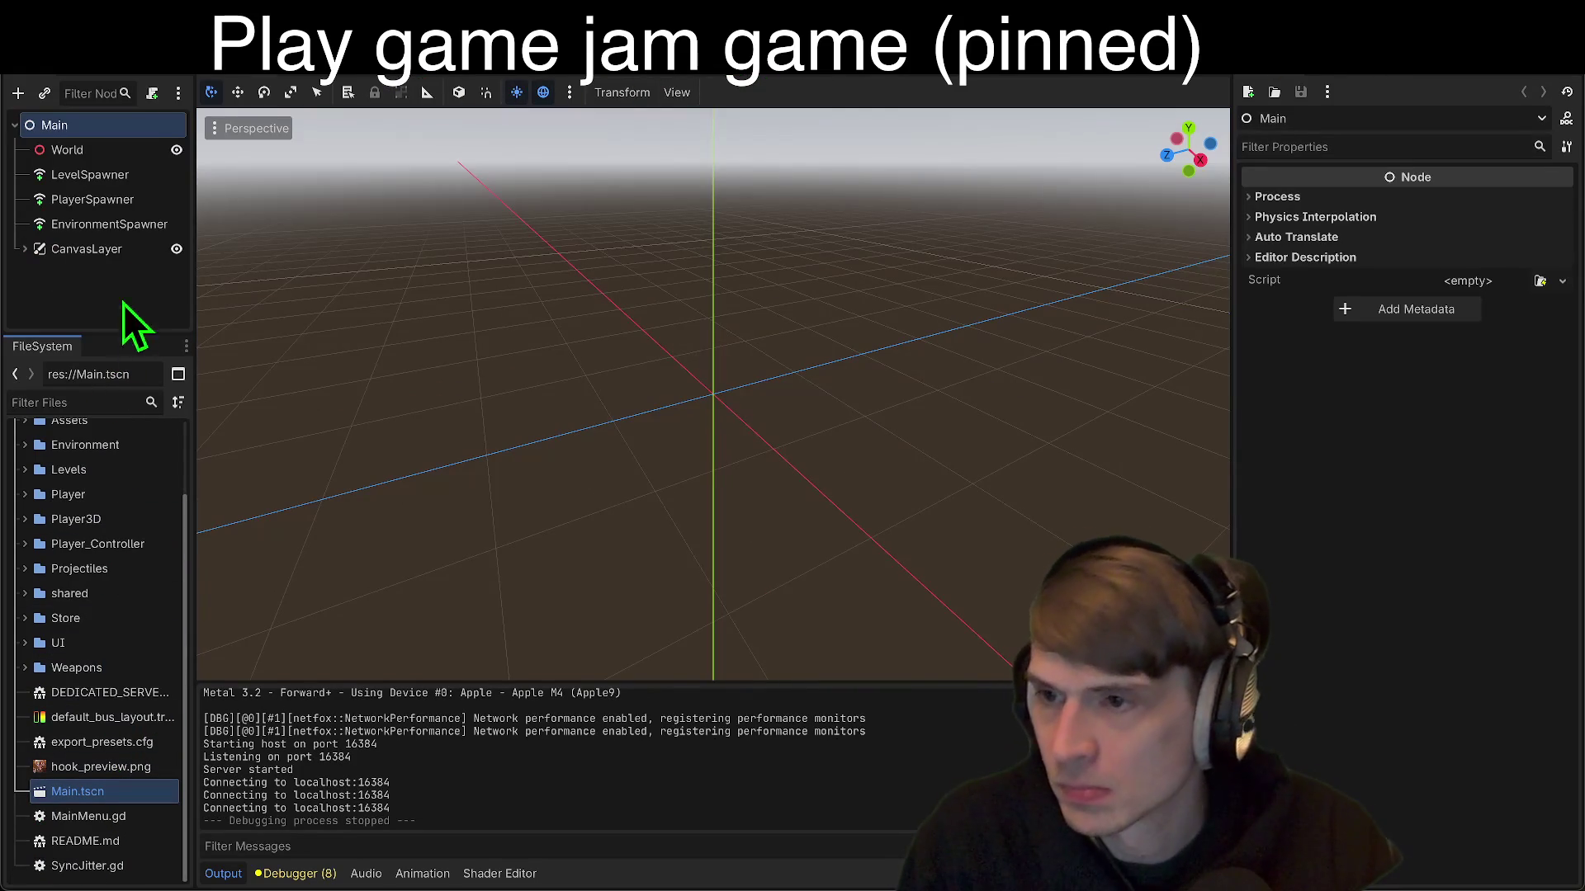
left_click(91, 151)
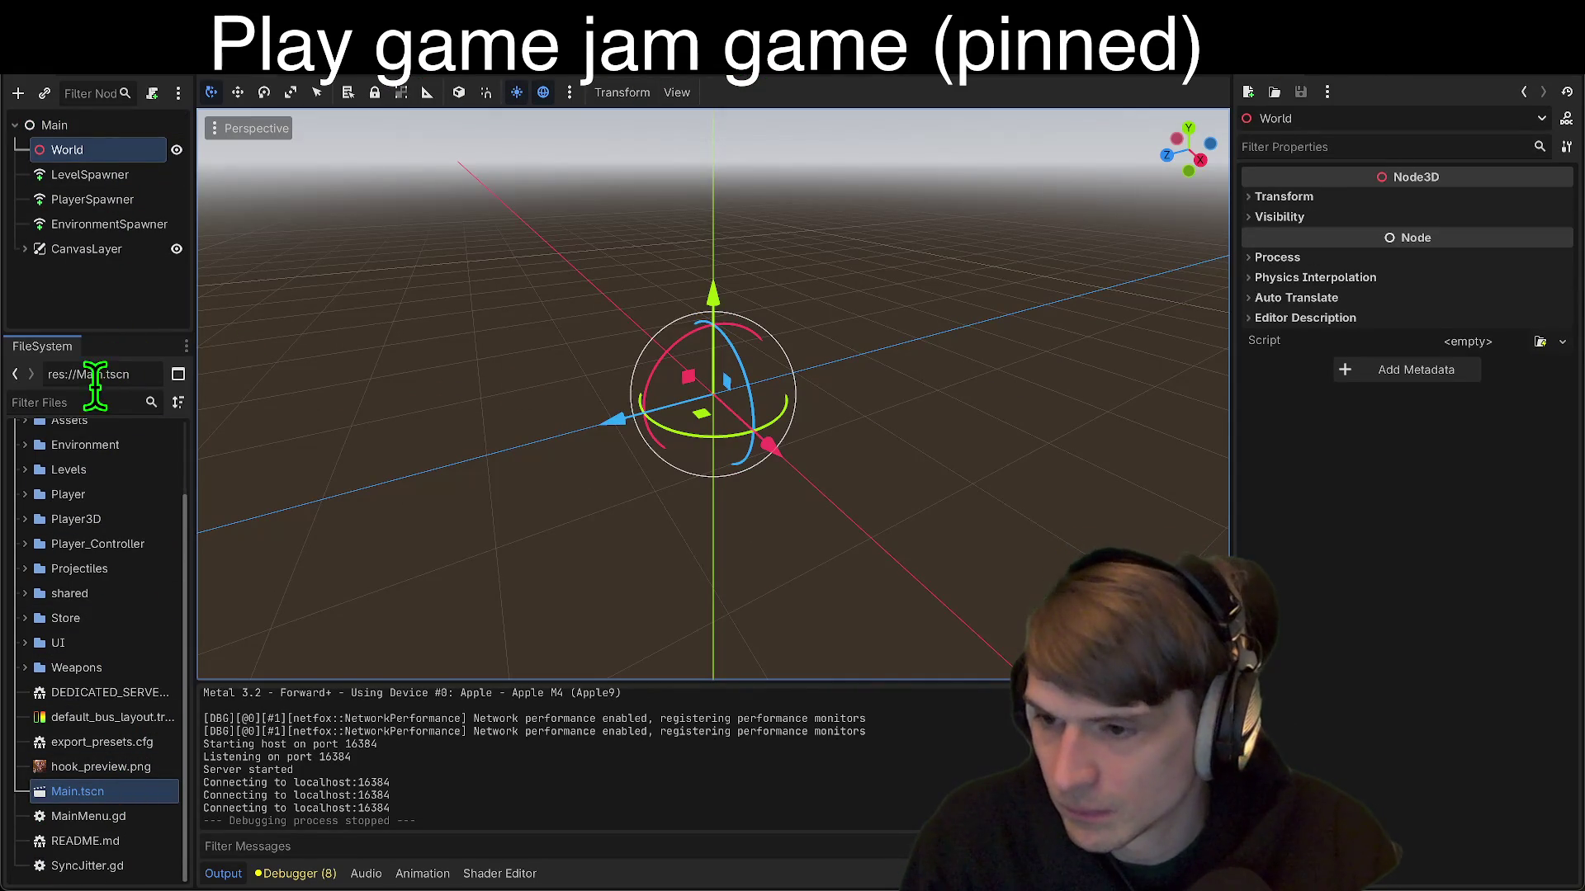
Step: Open level_001.tscn from the Levels folder and fly the editor camera over it
double_click(81, 469)
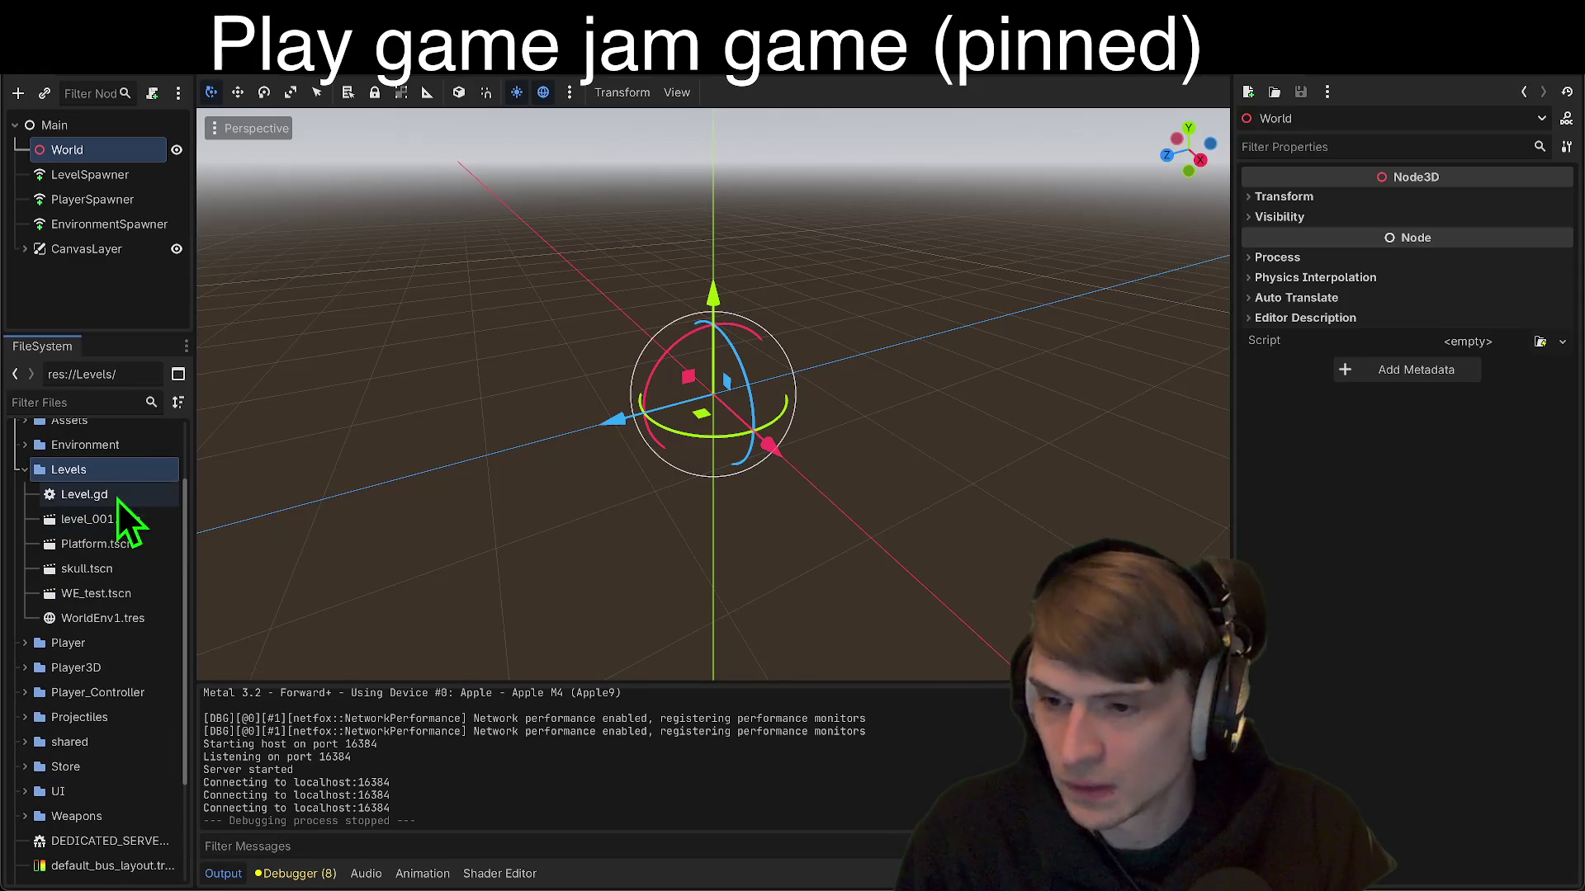
left_click(135, 519)
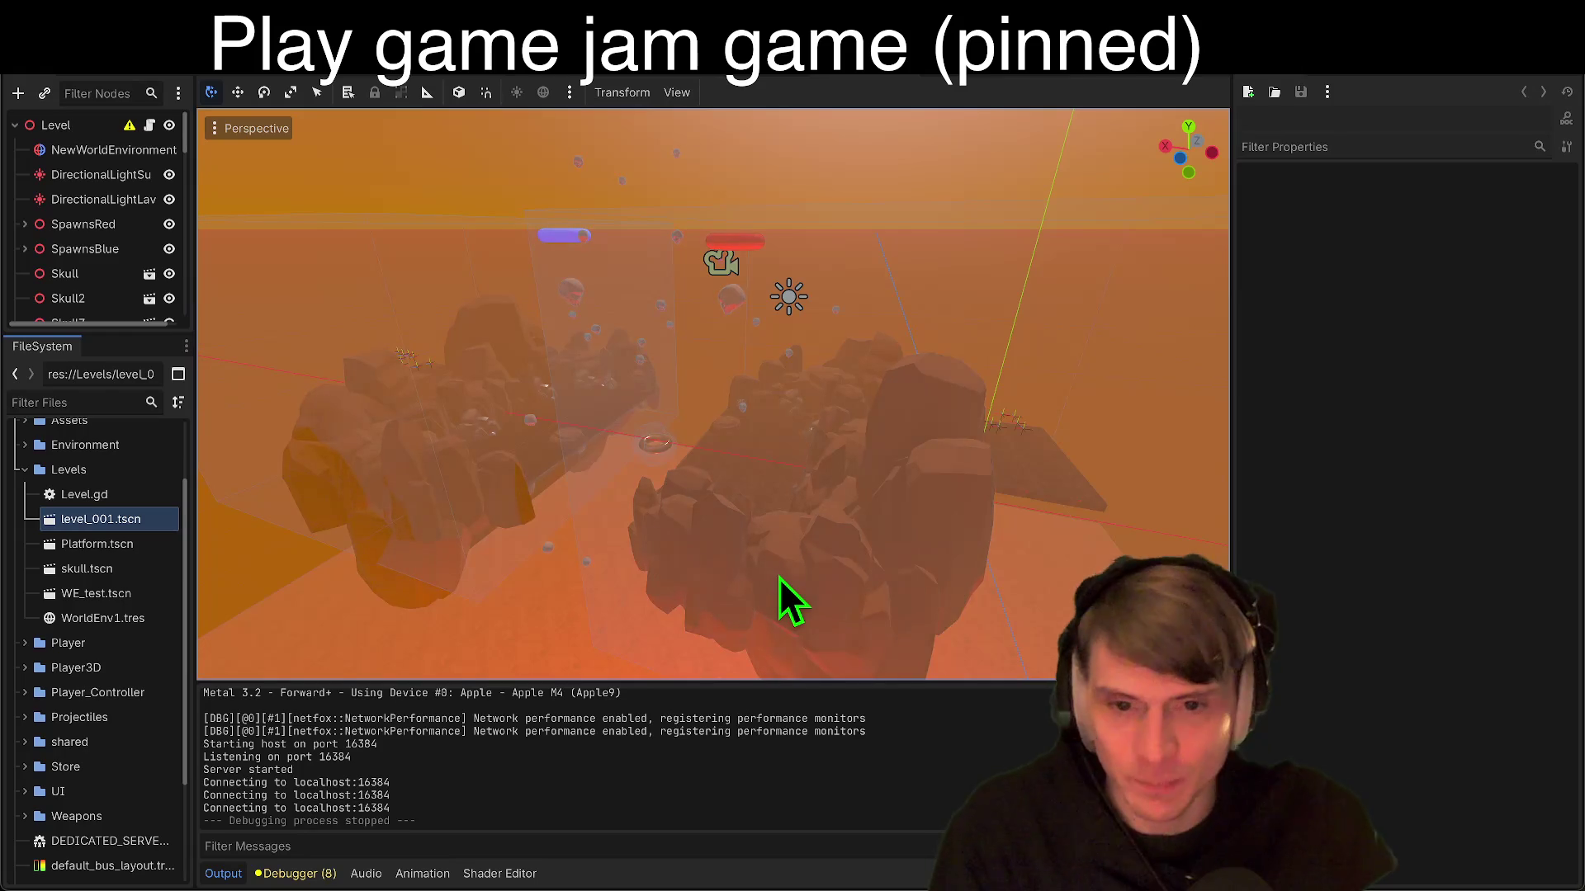
scroll(713, 394, "up", 2)
key("w")
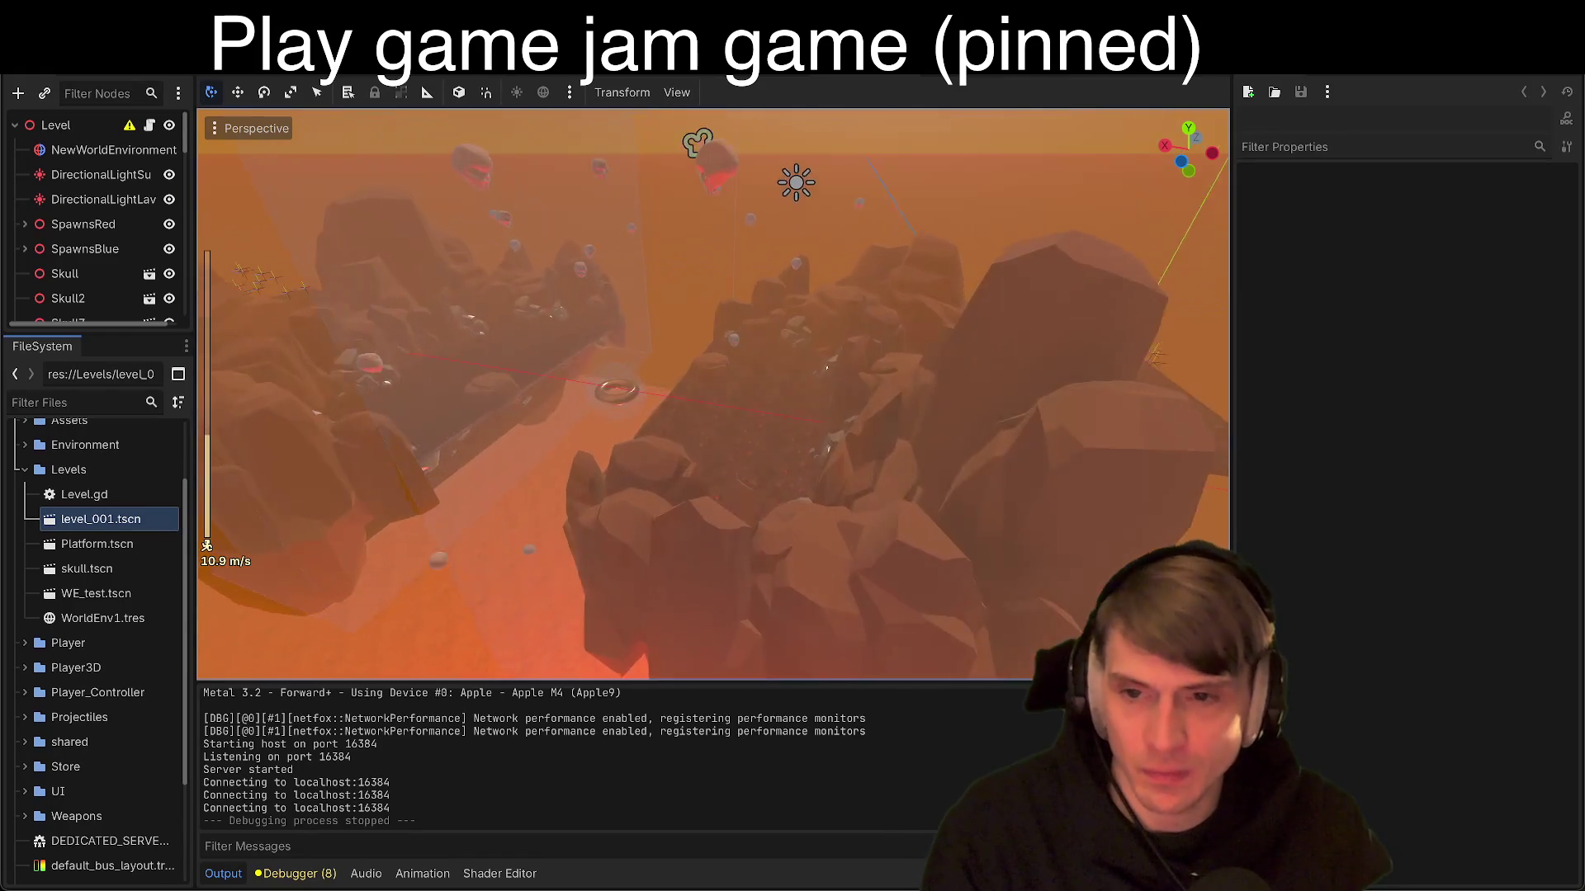
key("s")
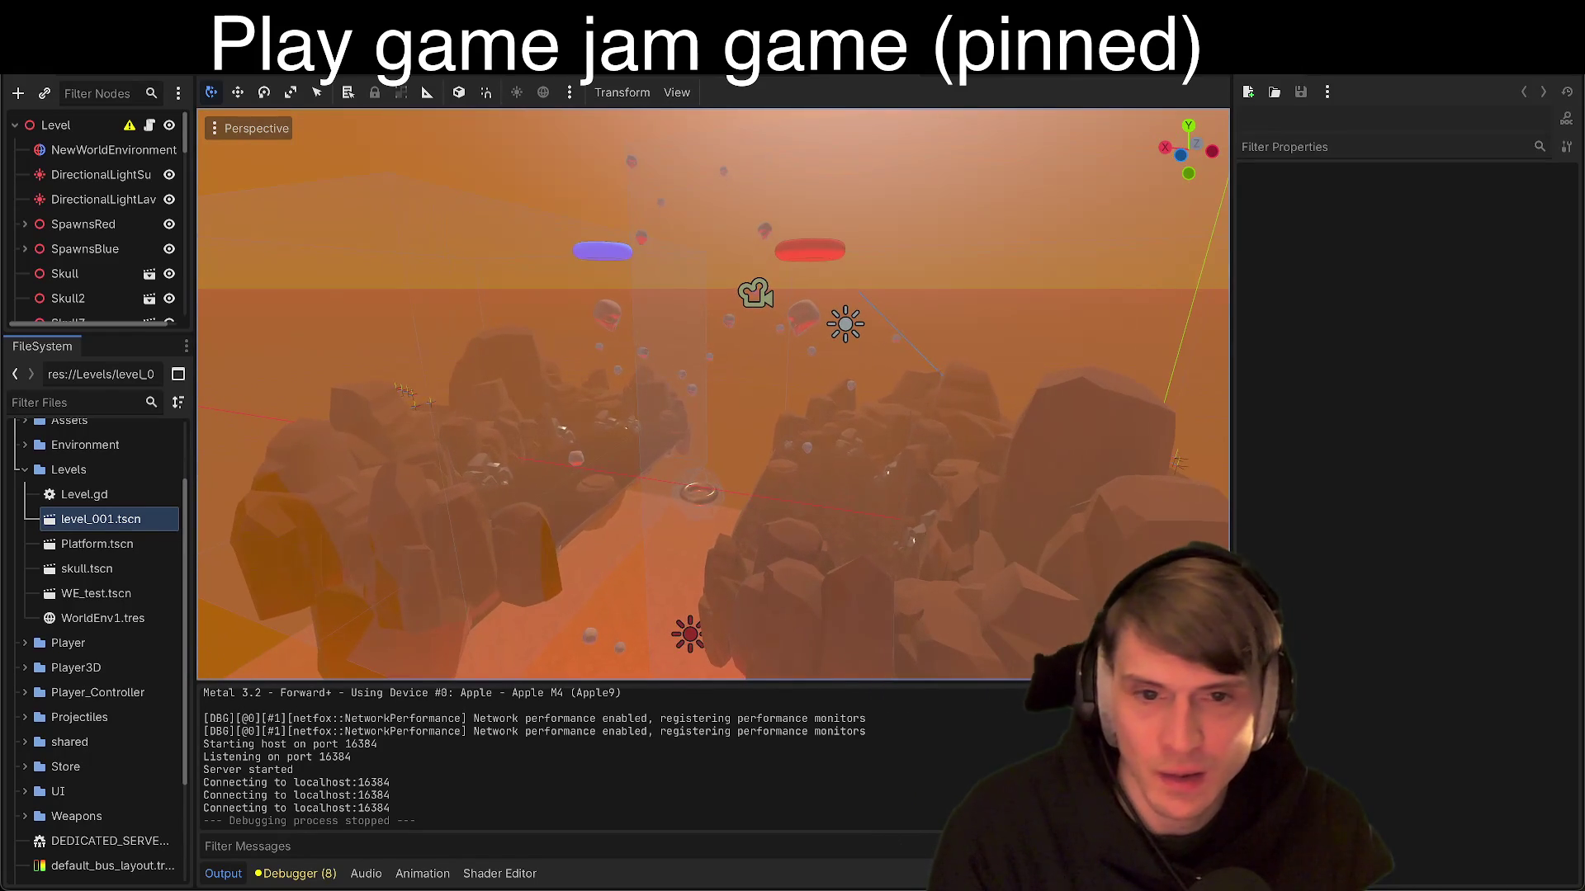
Step: Launch the game again, move its window aside, and pick LAN play
key("super+b")
mouse_move(745, 165)
left_mouse_down()
mouse_move(563, 129)
mouse_move(496, 98)
left_mouse_up()
left_click(466, 397)
Step: Host a LAN game on port 16384 with nickname 'aaaa' in the first window
left_click(487, 394)
type("aaaa")
left_click(527, 472)
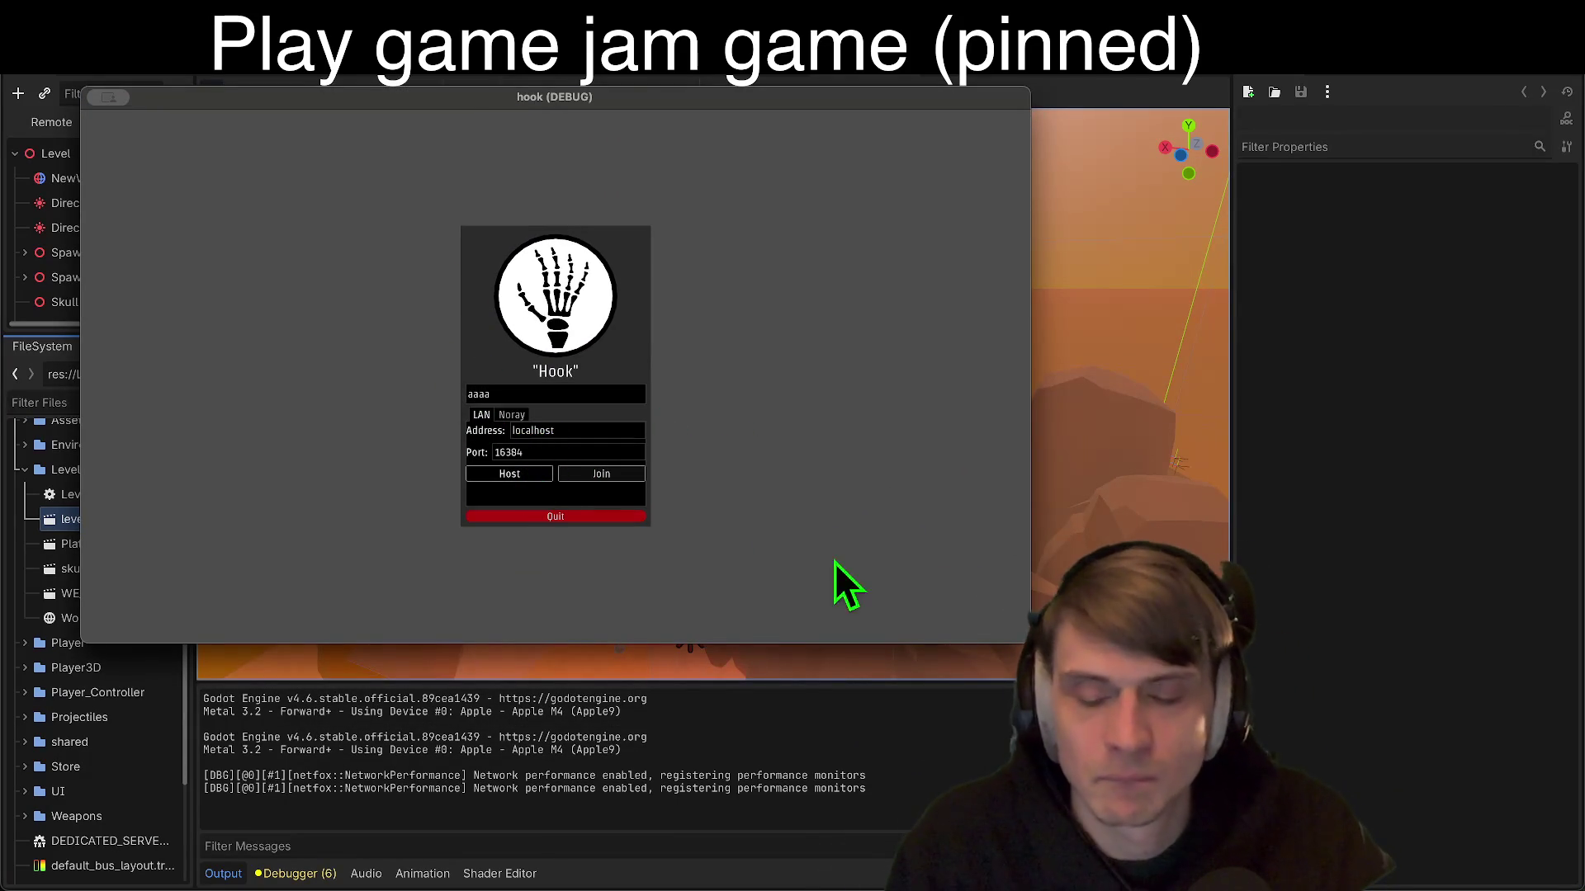
Step: Place the second window alongside and join the hosted game as 'efefef'
left_click_drag(717, 190, 994, 162)
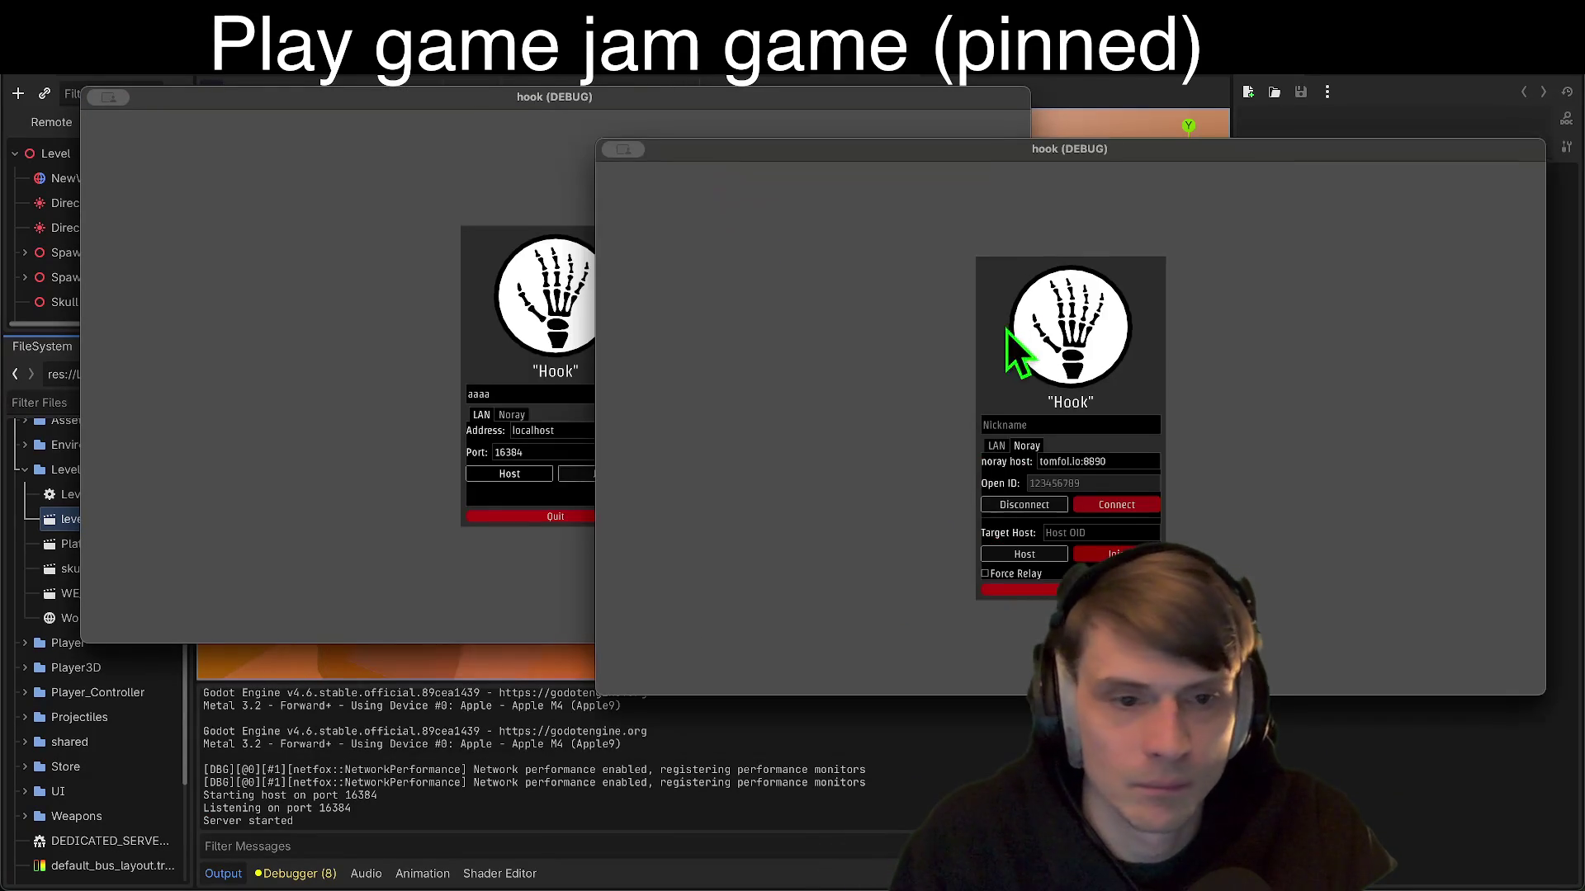
left_click(997, 445)
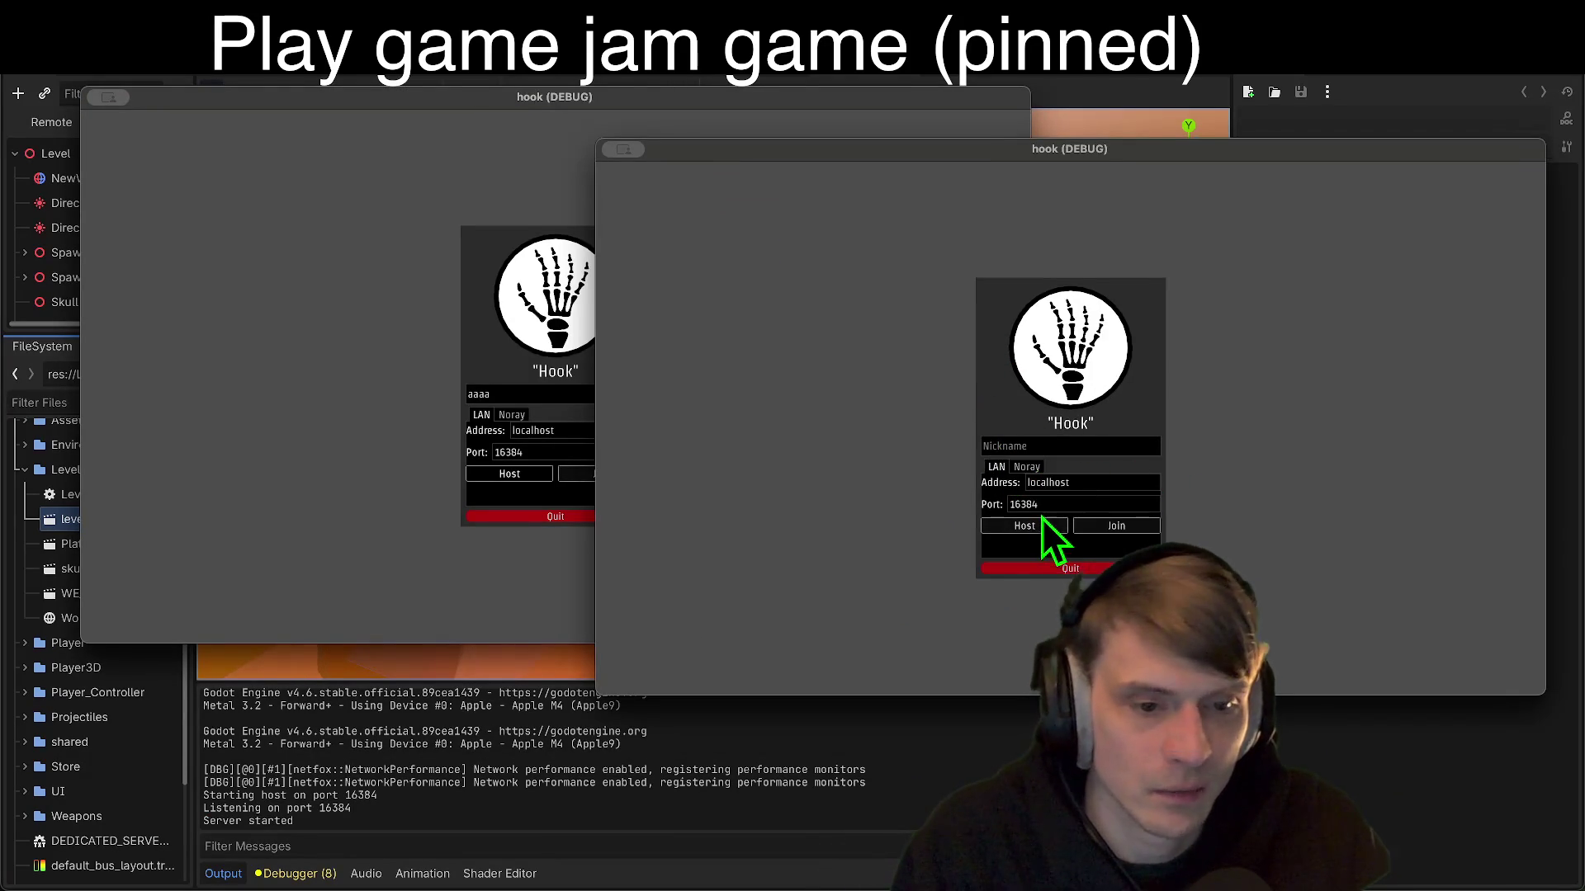
left_click(1061, 447)
type("efefef")
left_click(1117, 528)
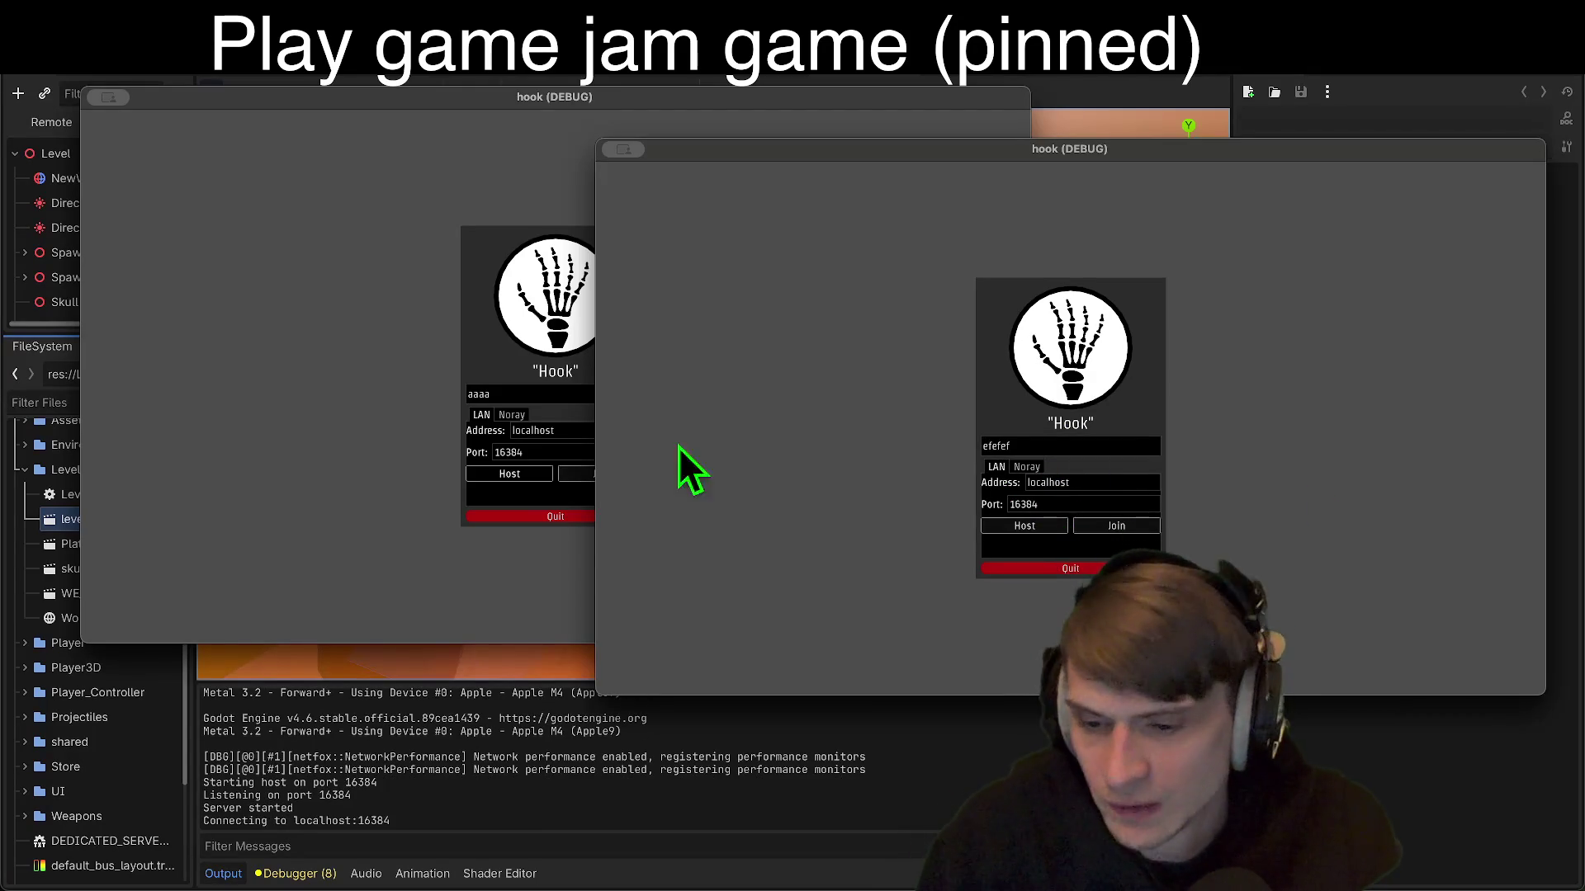
Step: Play the first instance, grappling toward rocks, rings and skulls over the lava
left_click(405, 374)
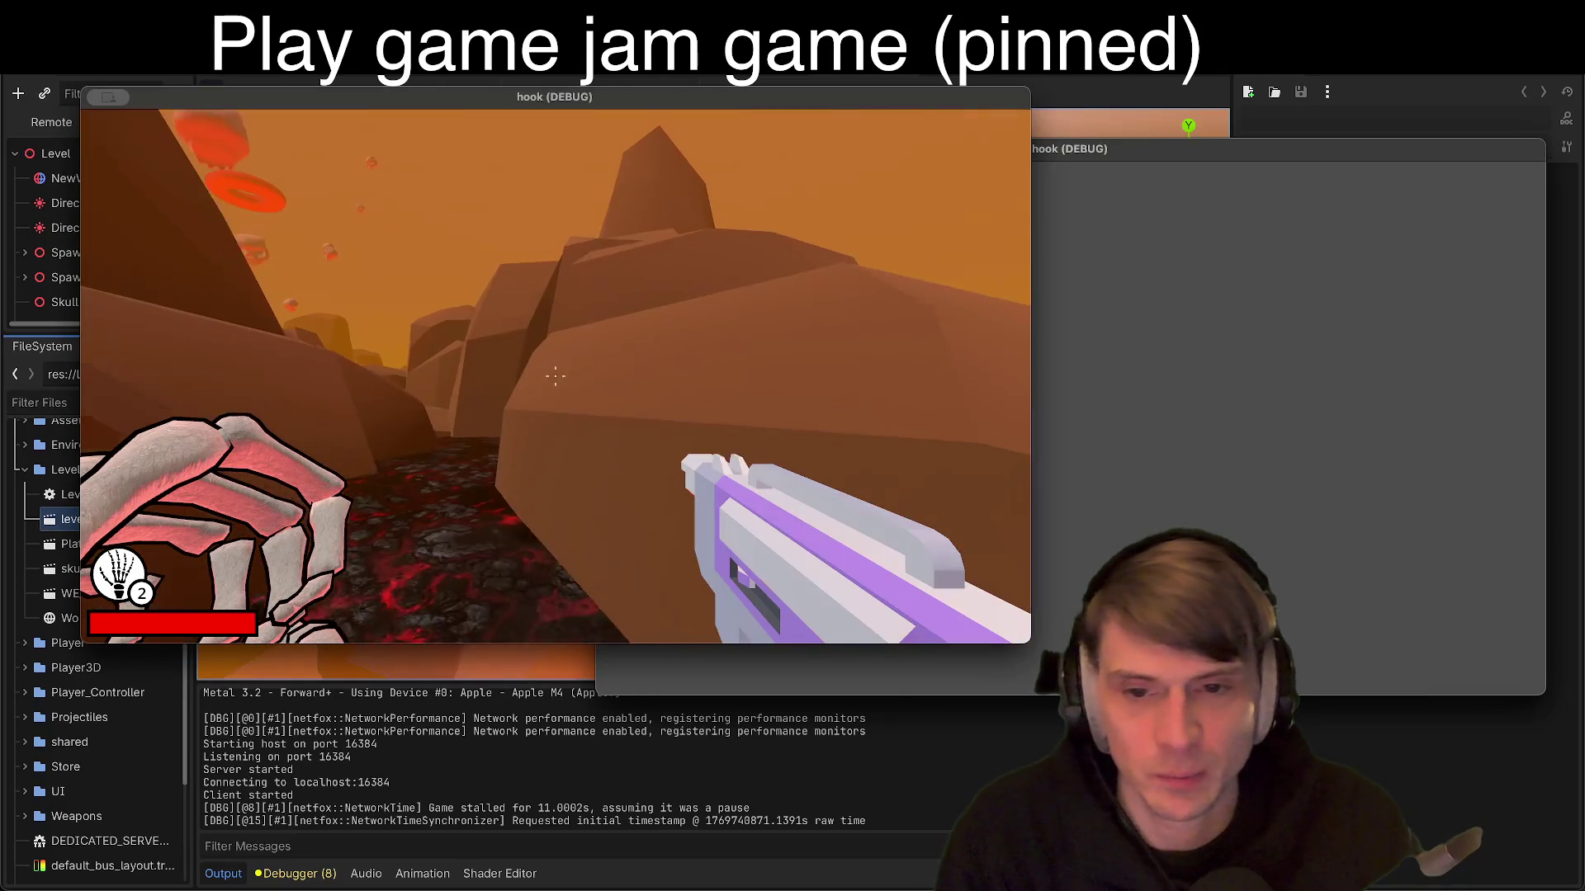
key("super+Tab")
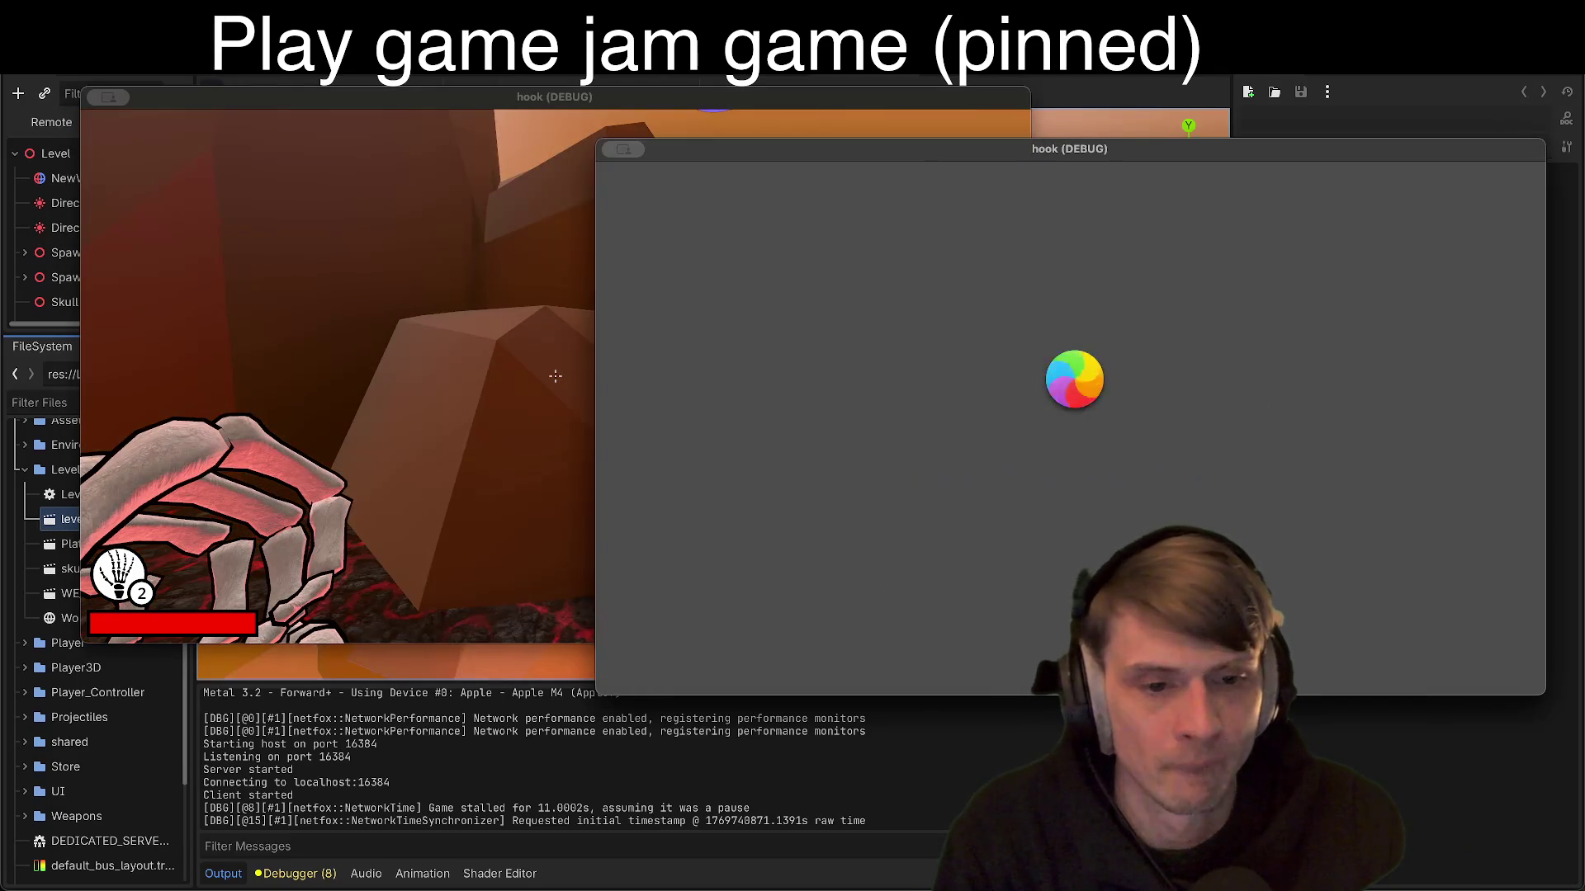
left_click(570, 373)
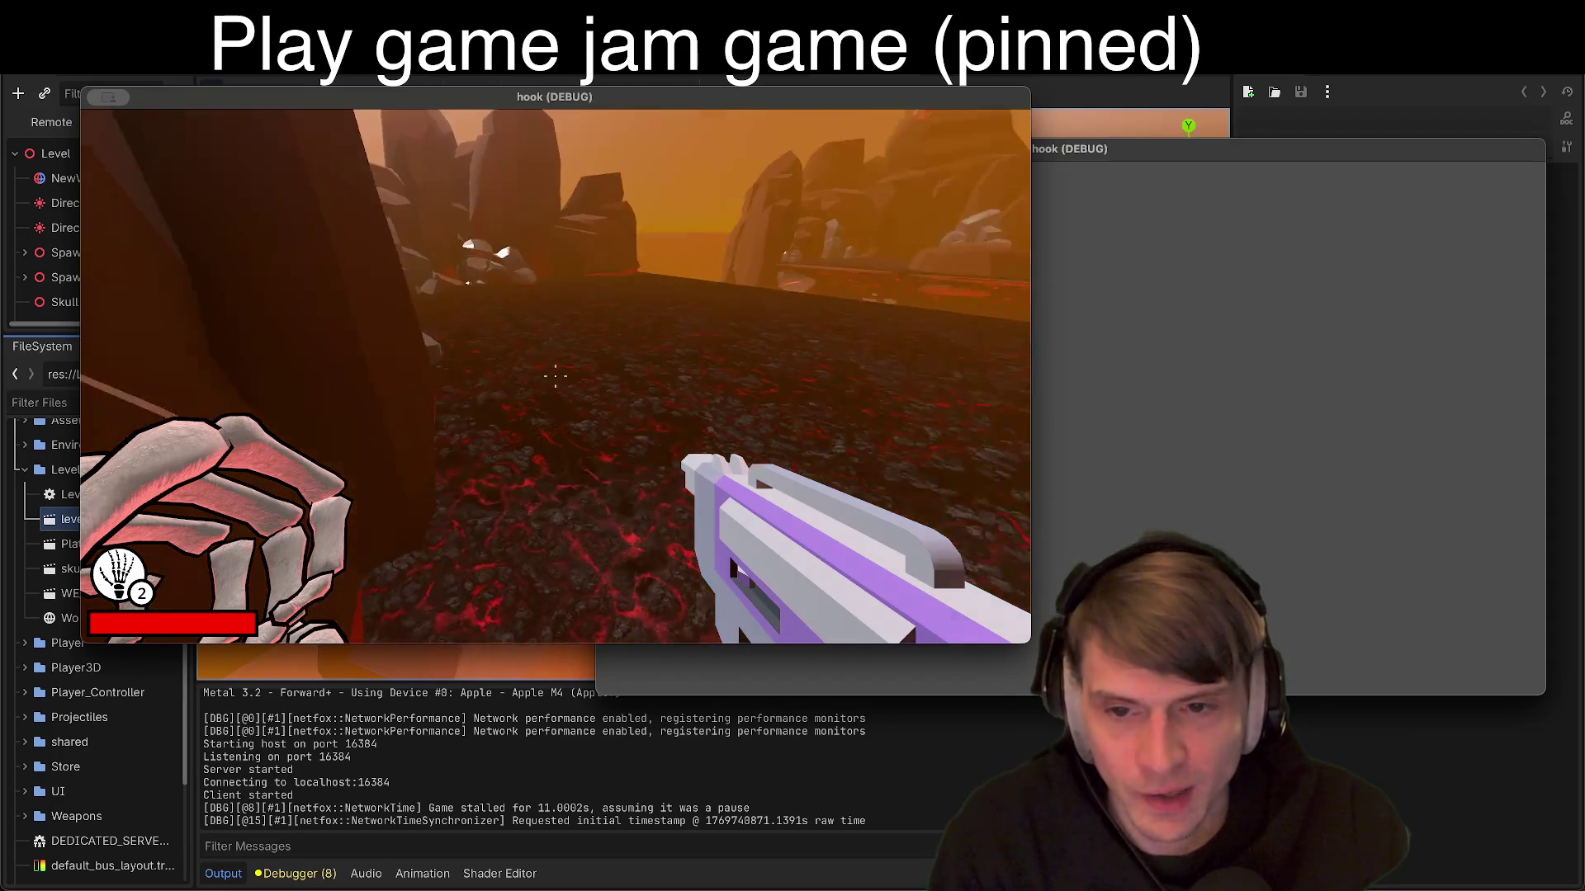
right_click(555, 376)
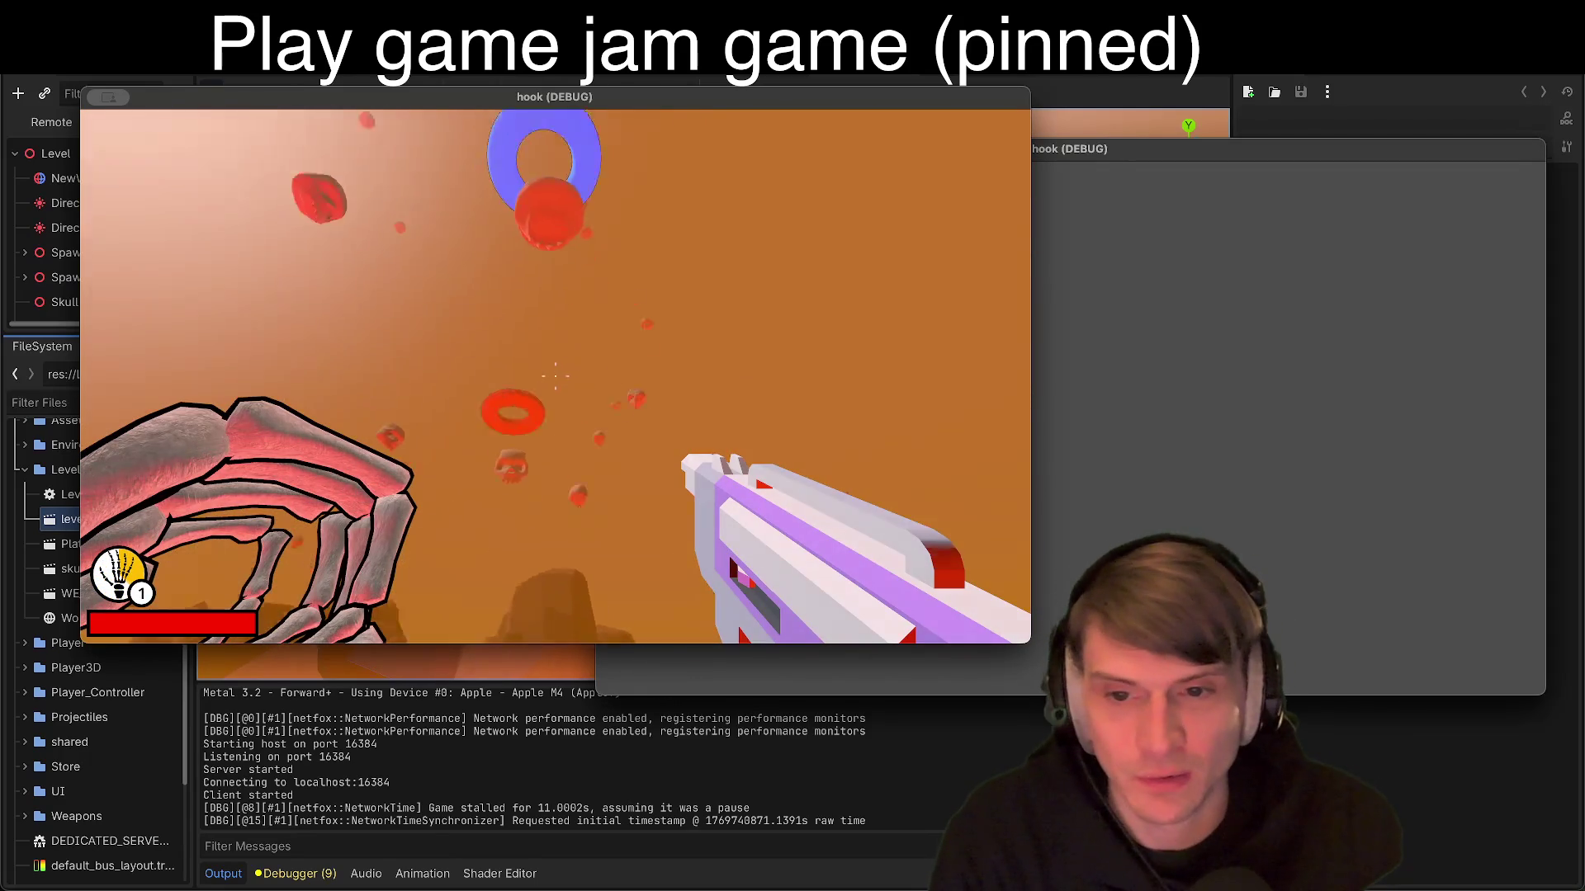
right_click(555, 375)
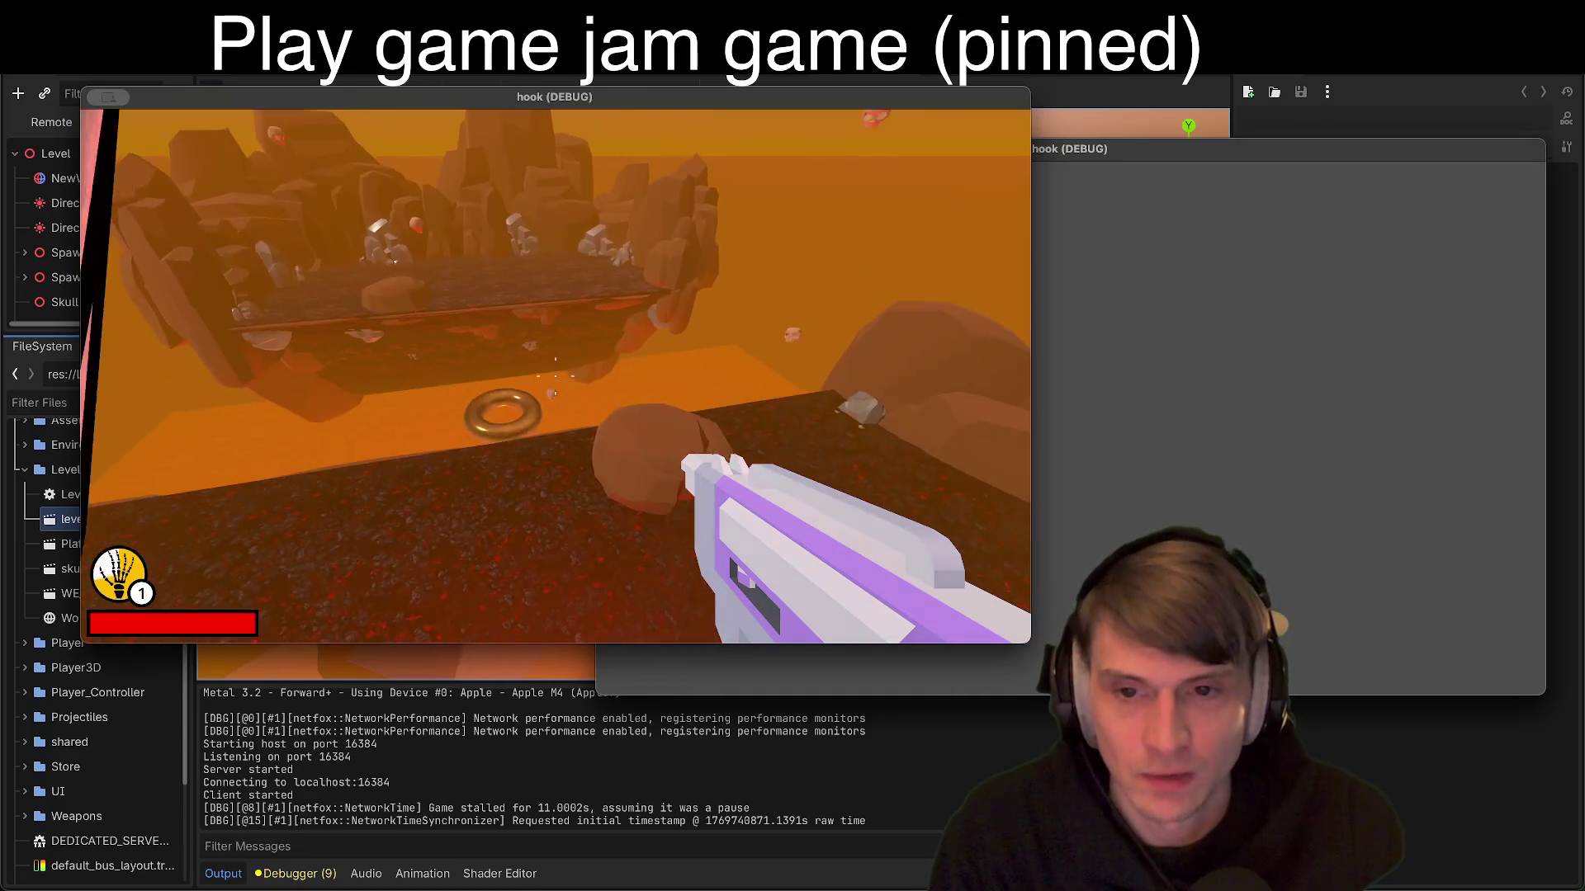
right_click(554, 376)
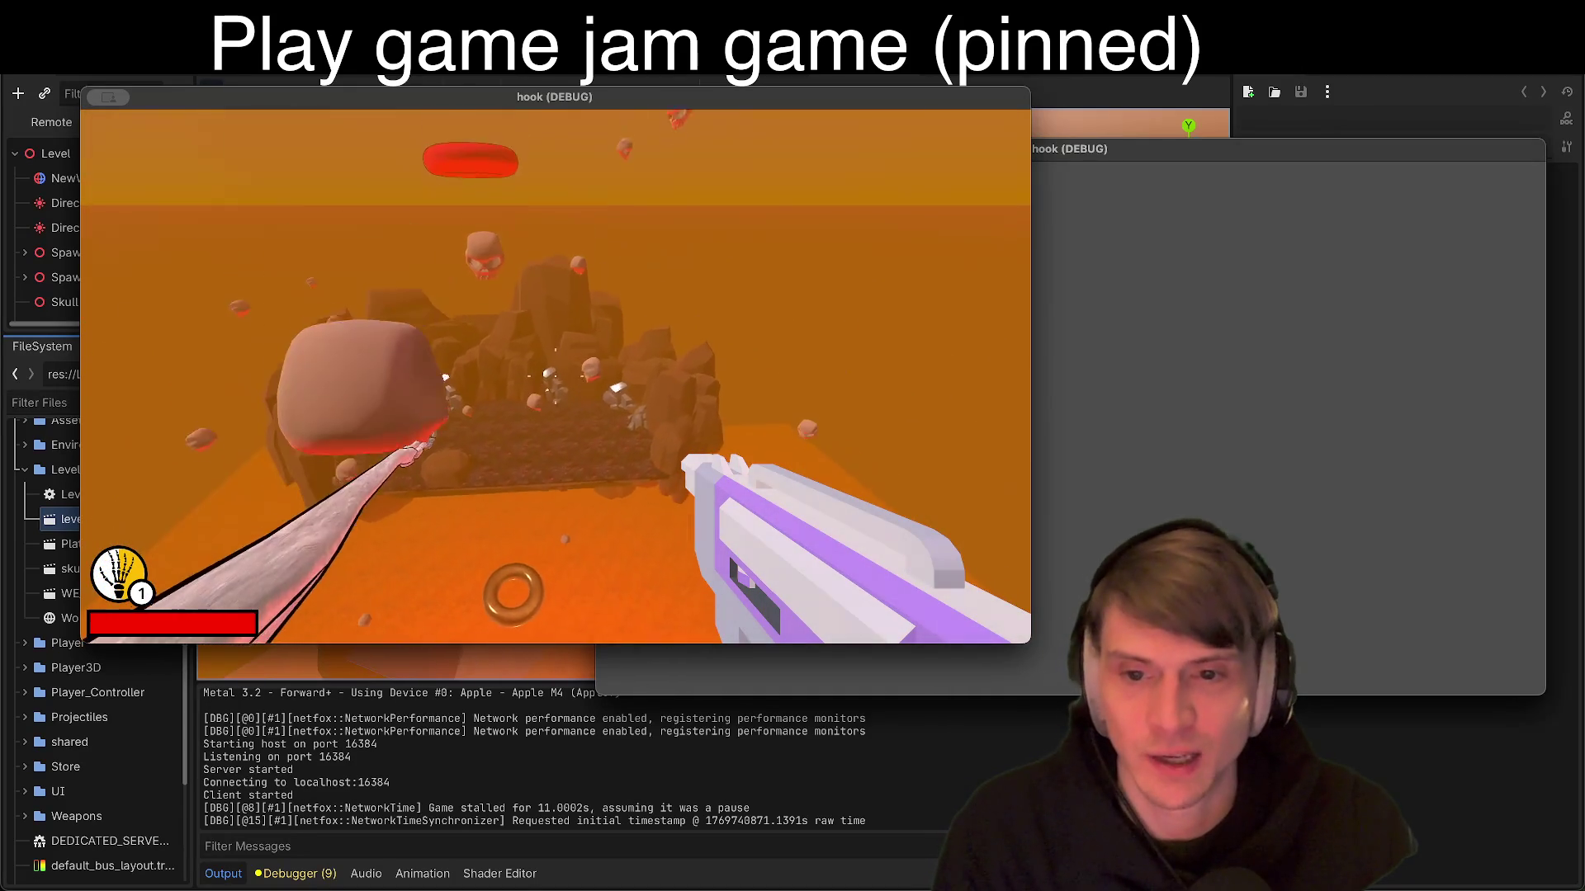
right_click(555, 375)
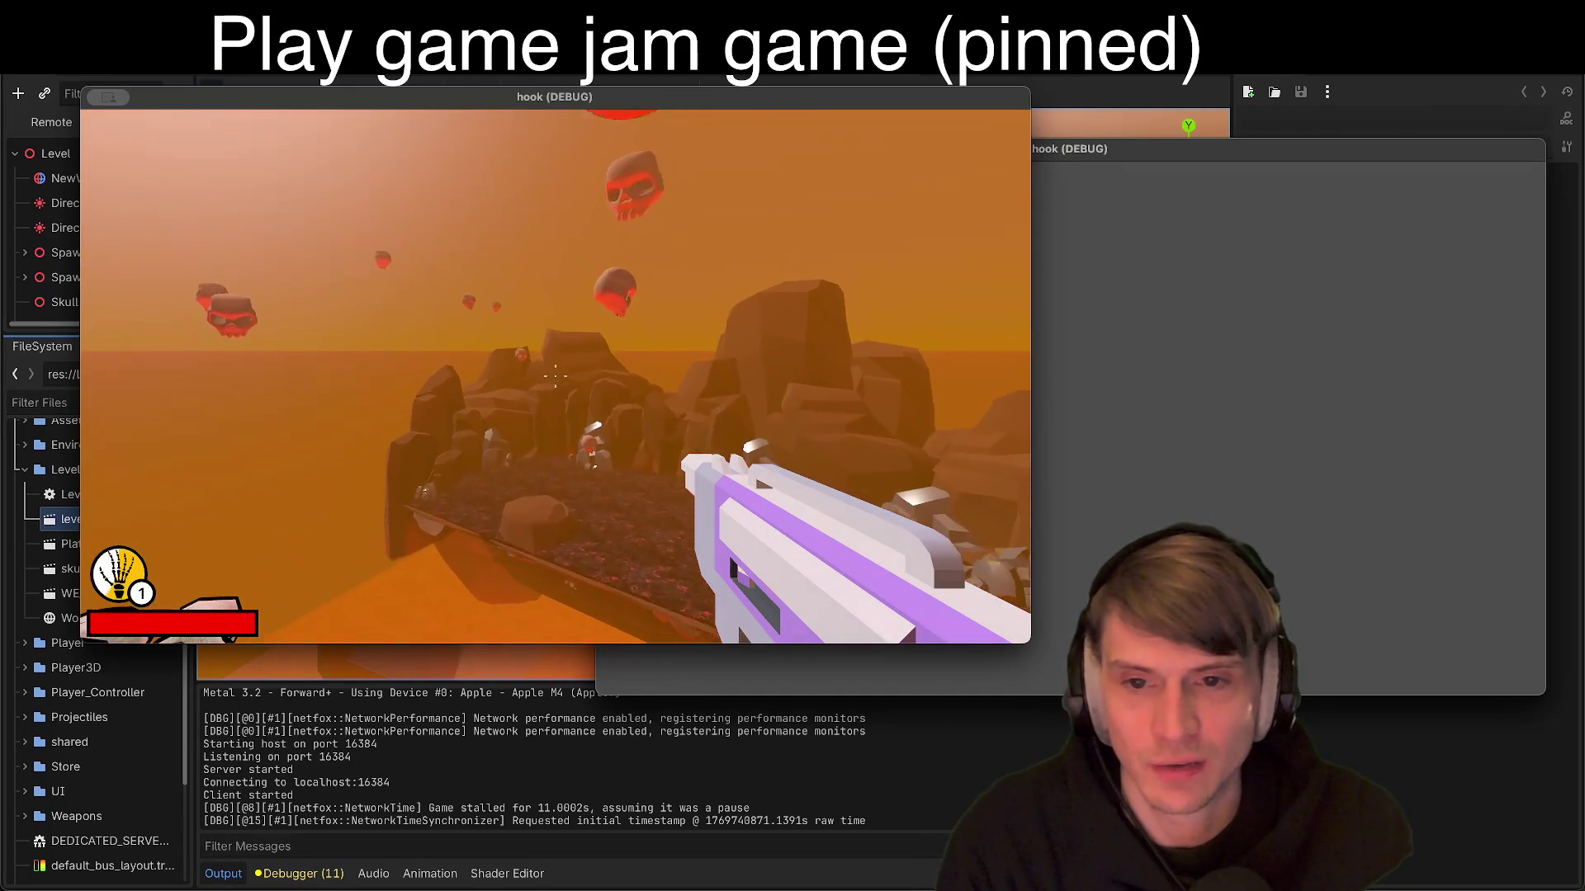
right_click(554, 376)
right_click(555, 376)
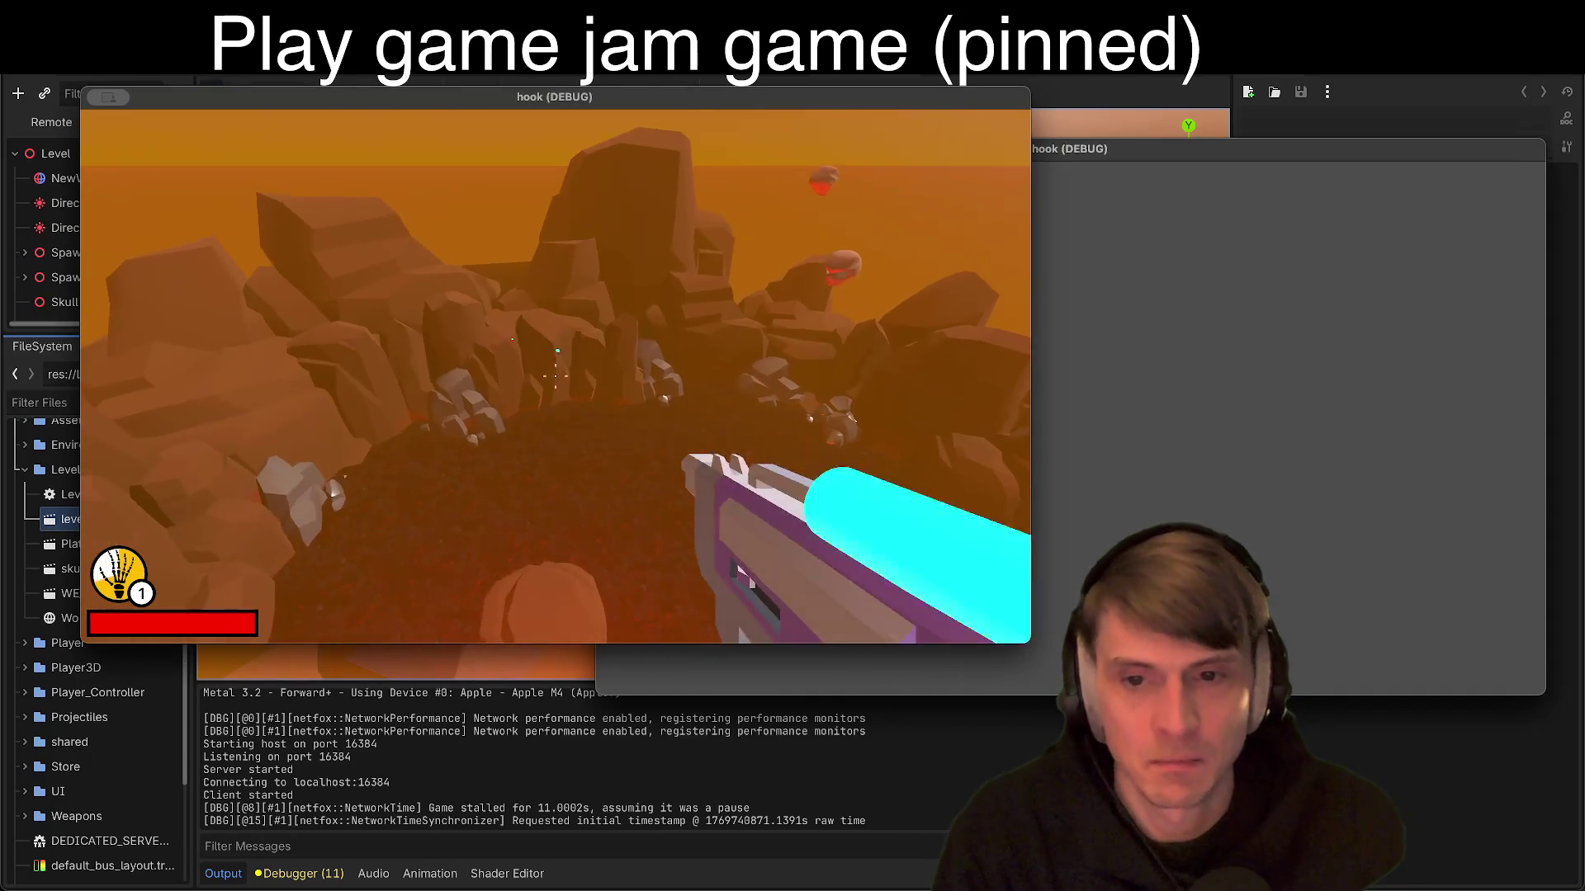
right_click(555, 375)
Step: Keep grappling onto a skull, the golden ring and the red wall, then fire the gun
key("Escape")
left_click(1042, 388)
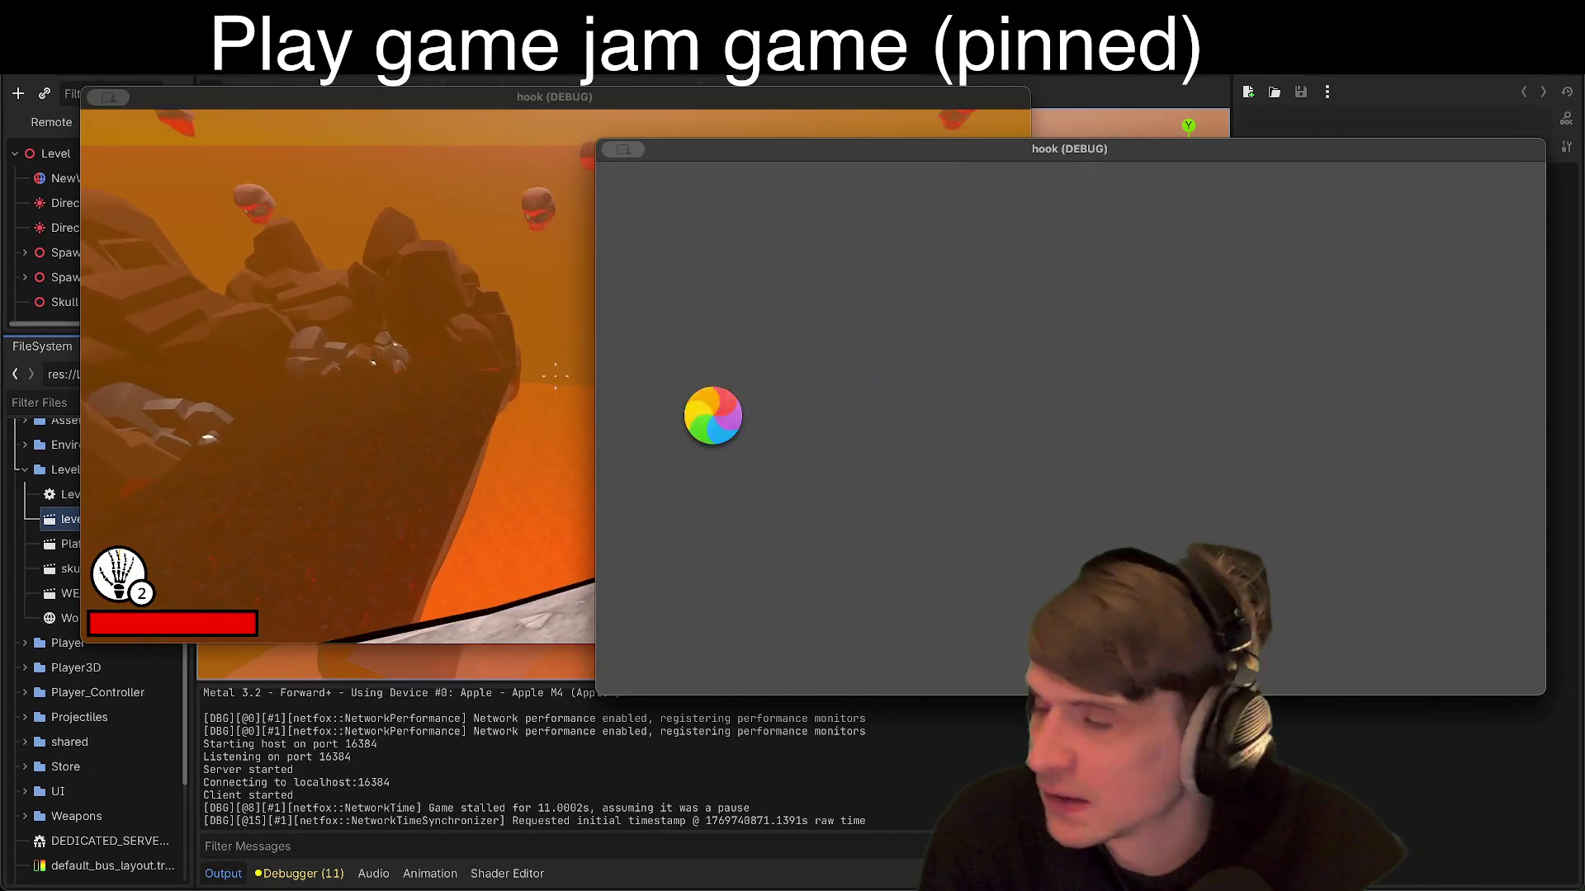
left_click(537, 396)
right_click(555, 375)
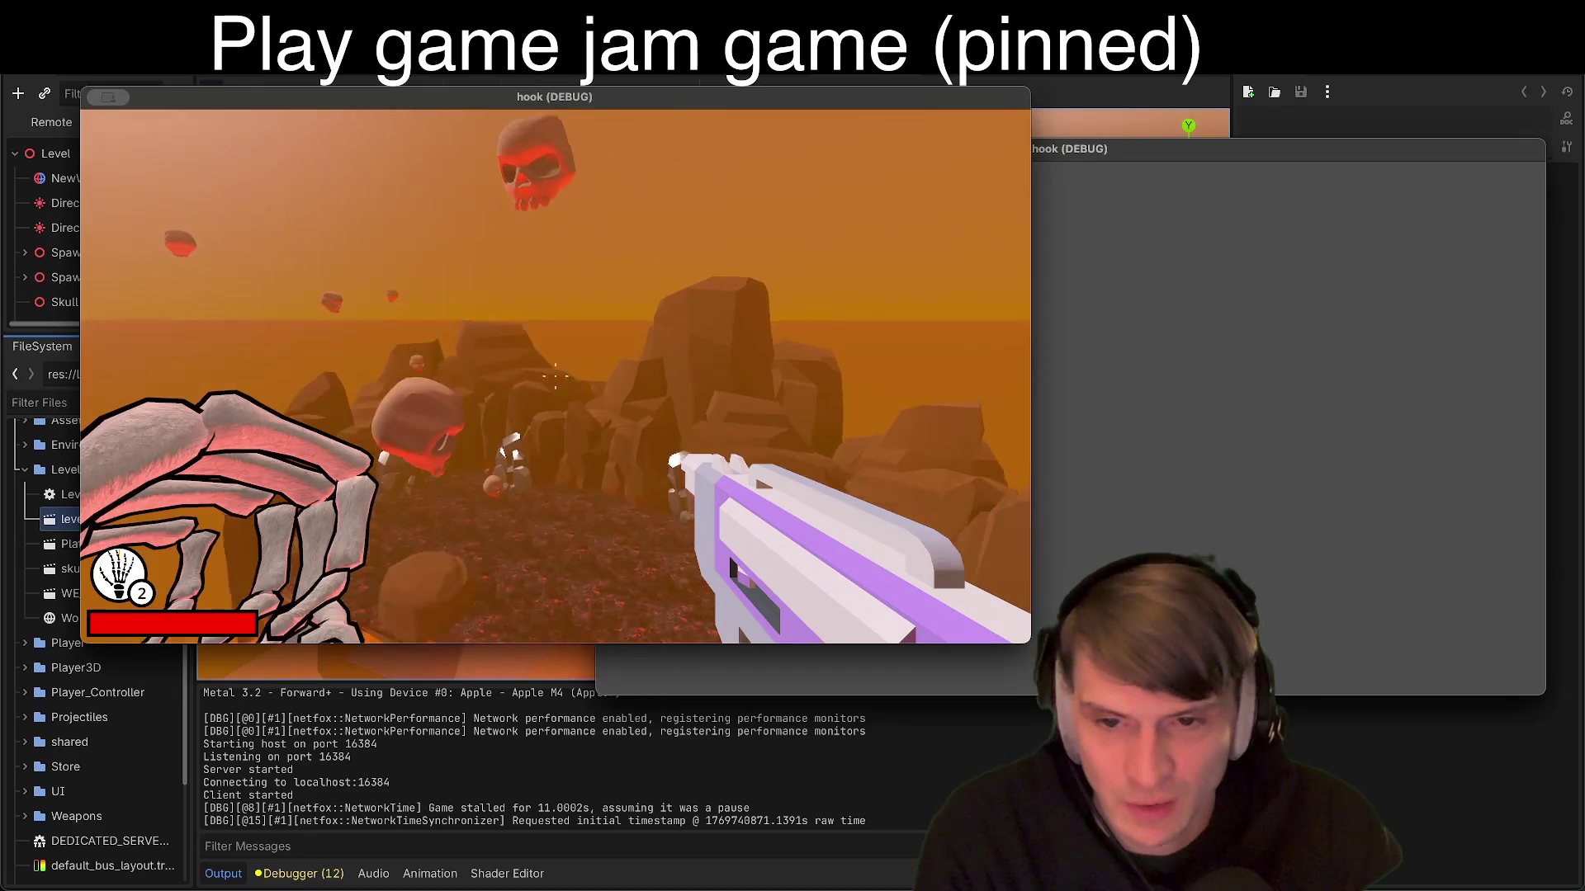
right_click(555, 376)
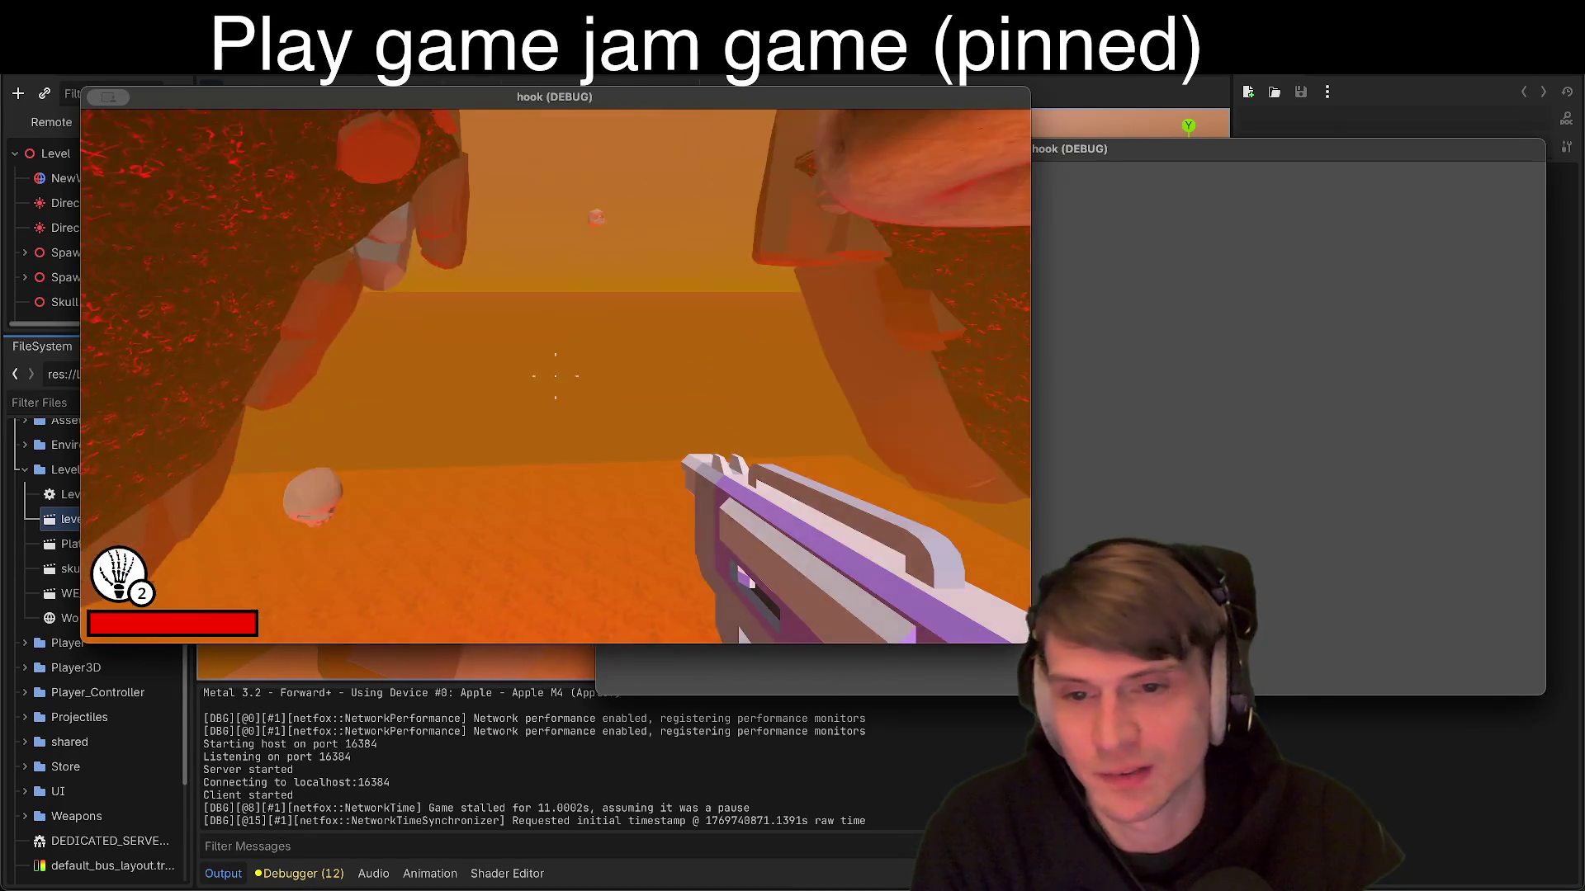
right_click(554, 377)
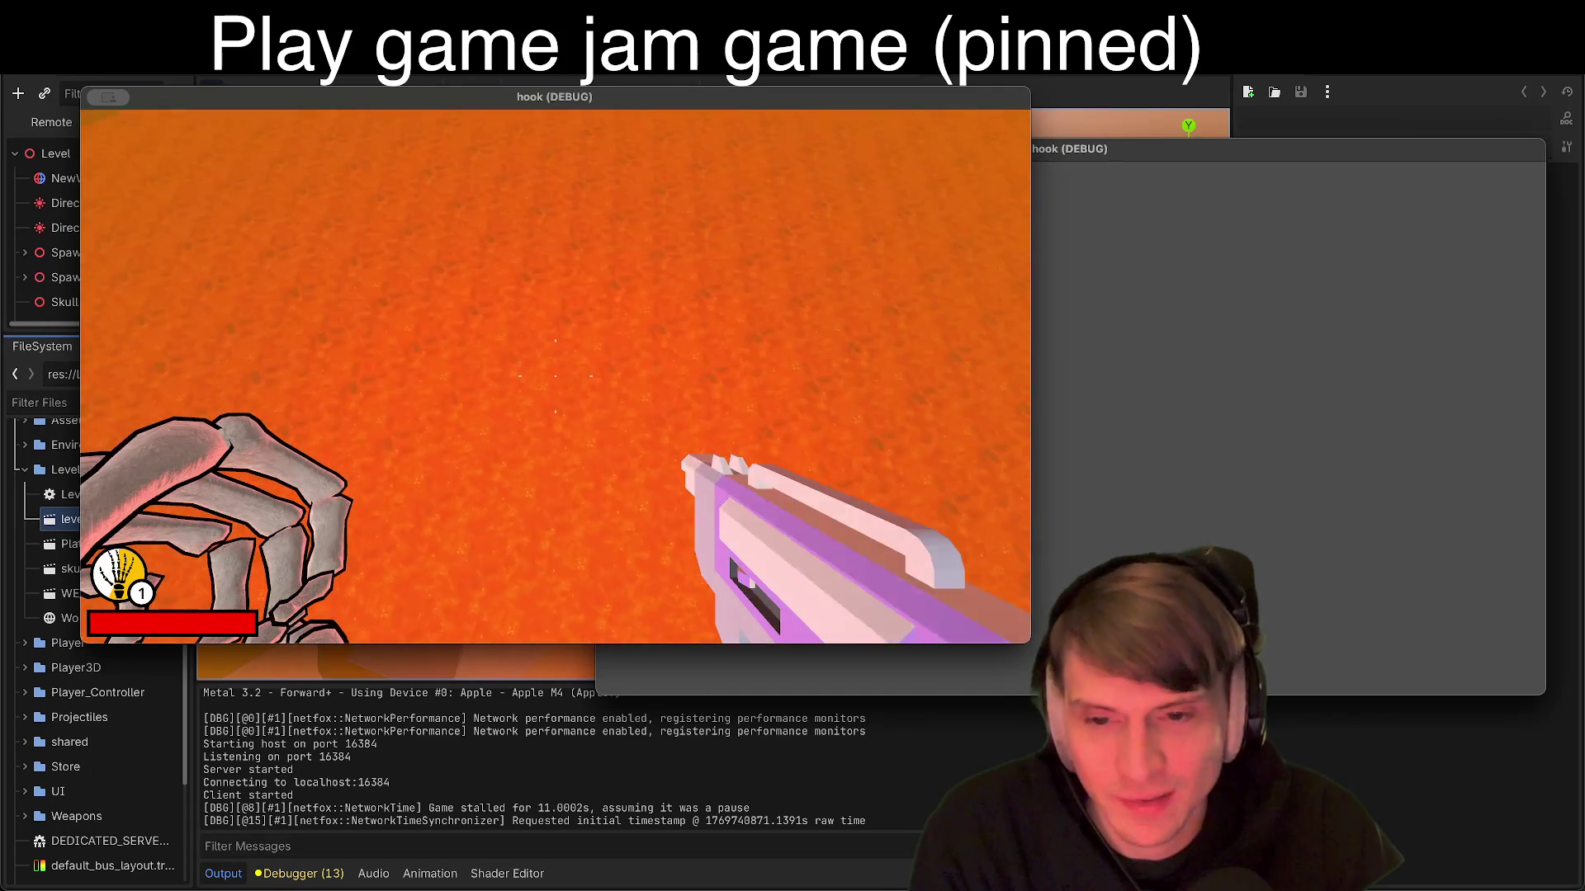
left_click(555, 375)
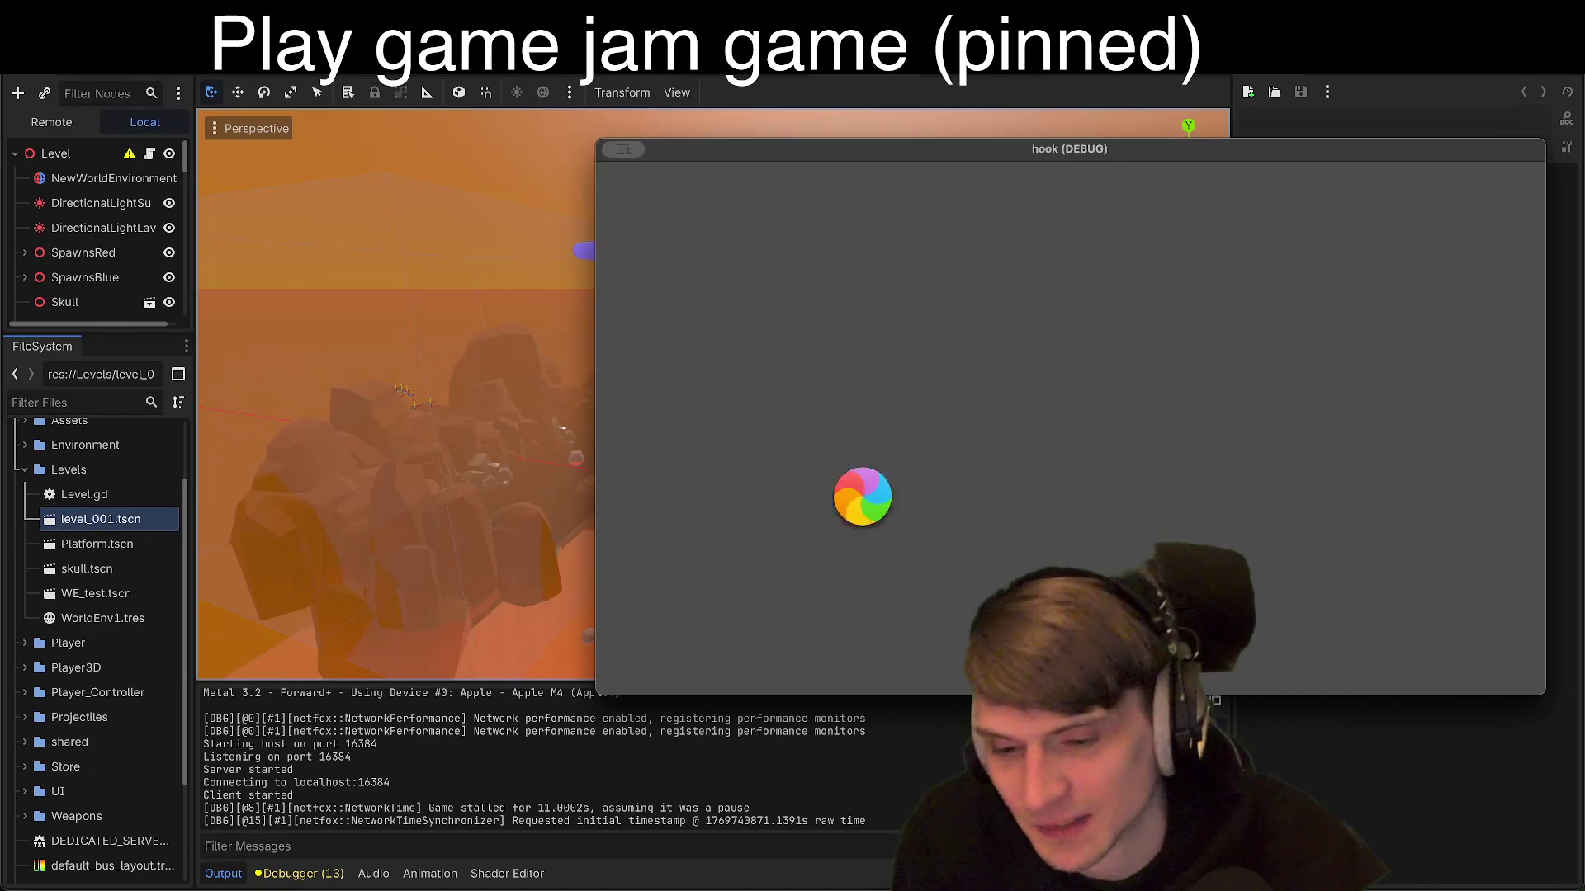
left_click_drag(949, 155, 711, 156)
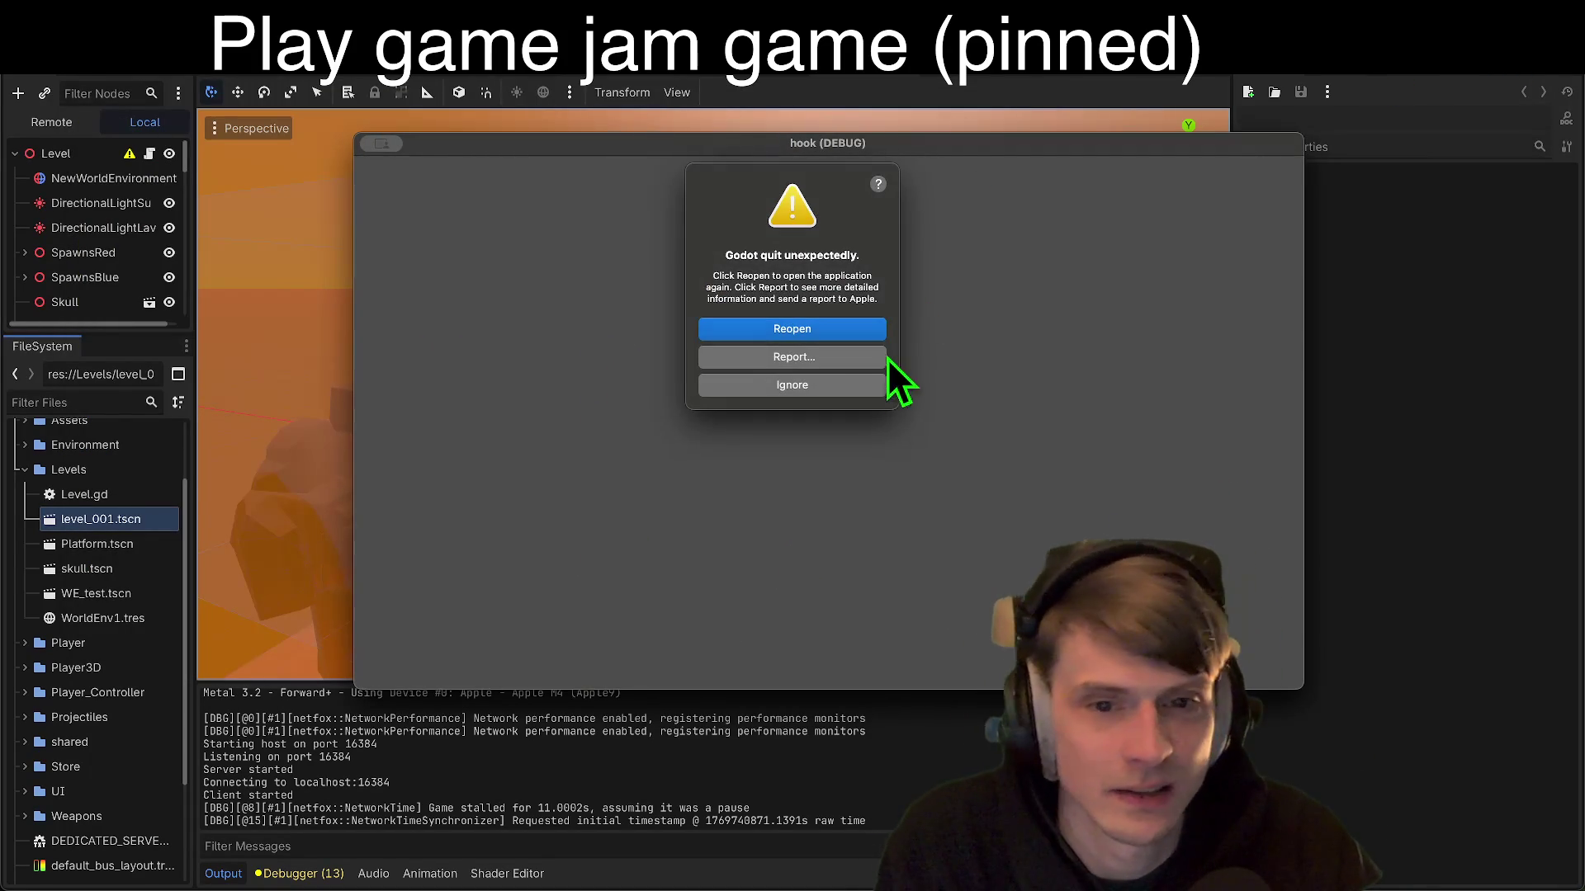
Step: Ignore the crash report and close the Project menu
left_click(836, 383)
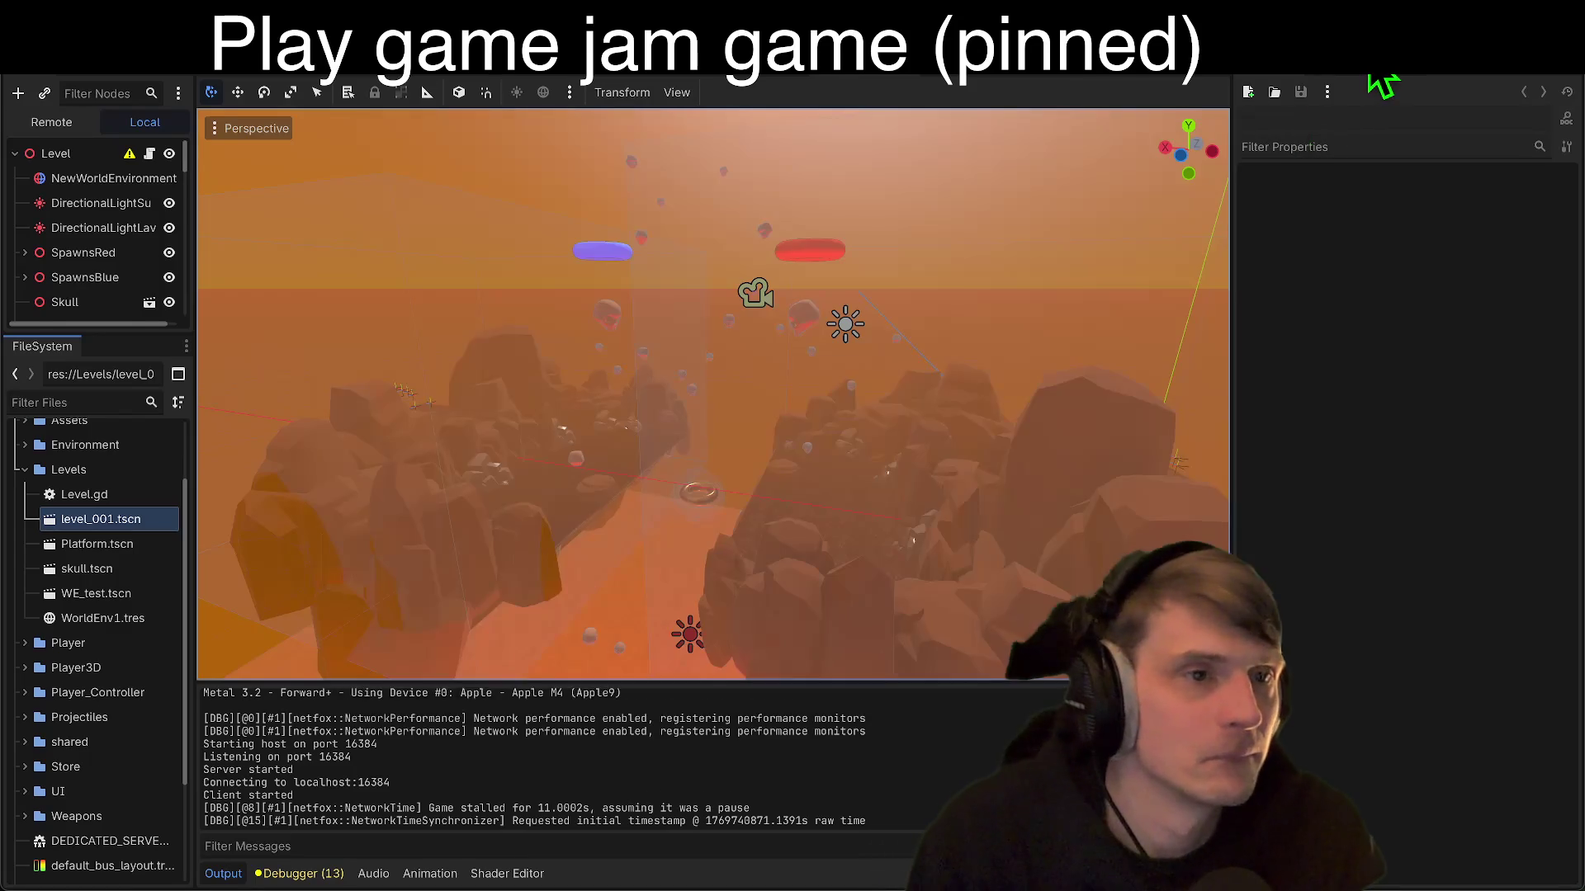
left_click(198, 10)
mouse_move(157, 10)
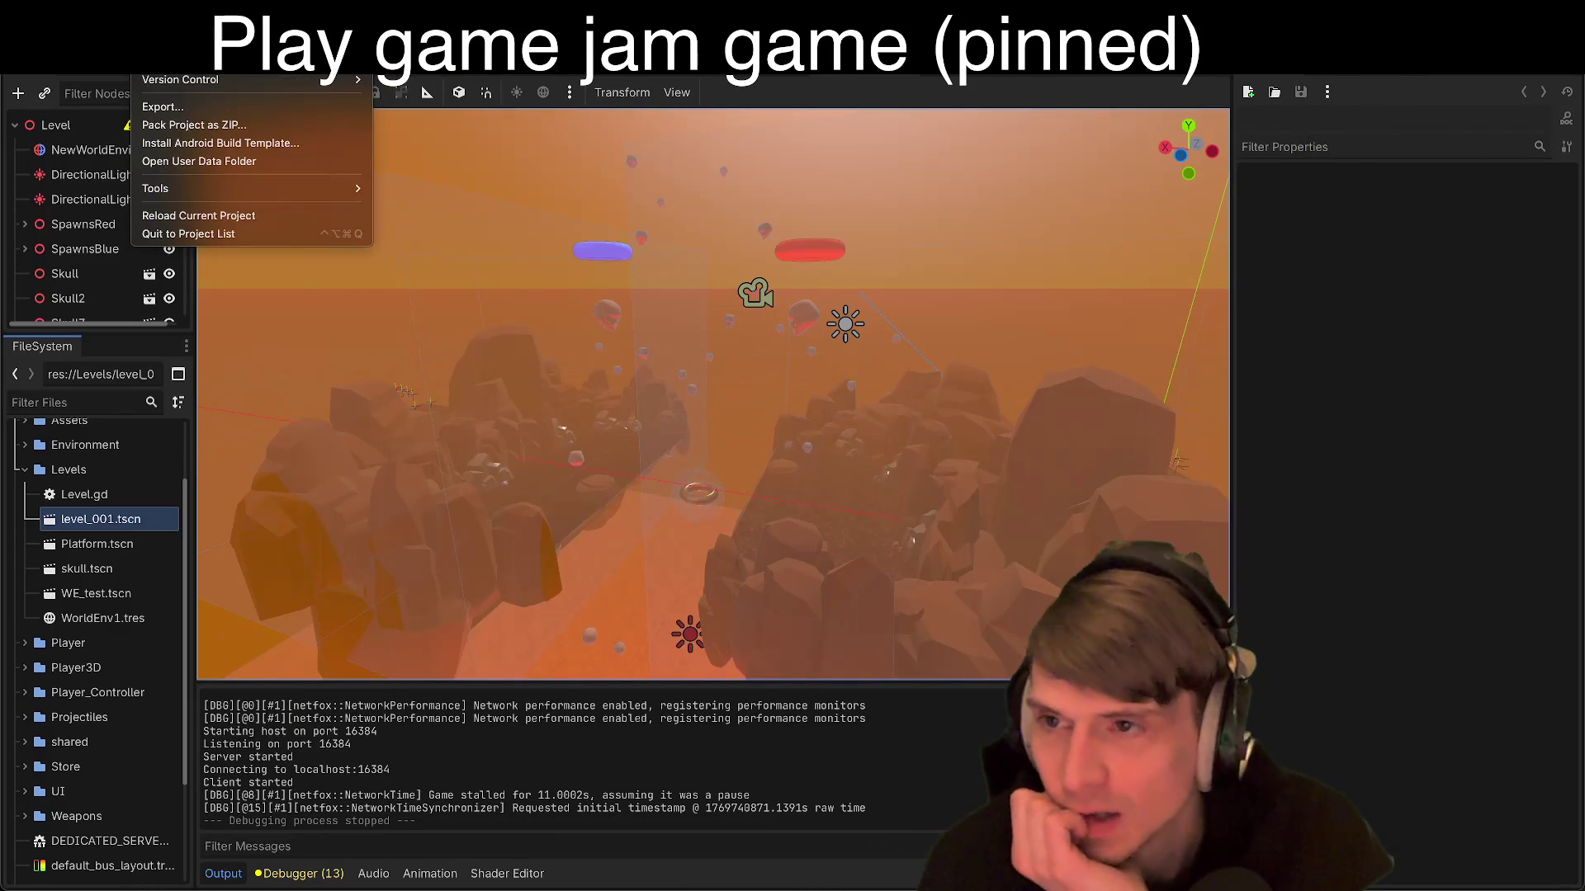
key("Escape")
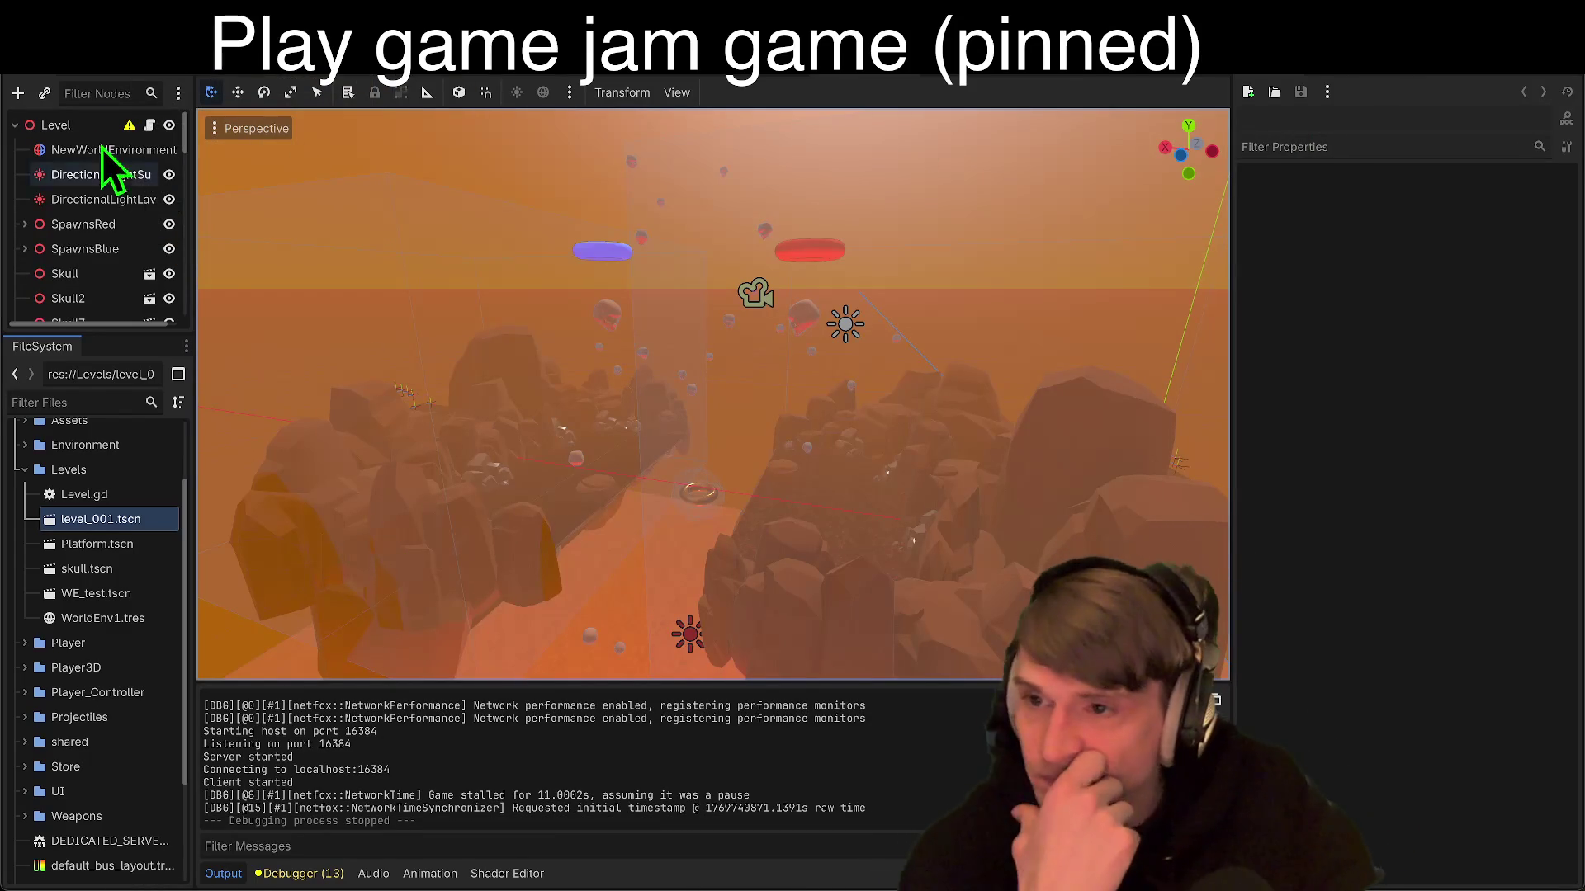
Step: Select the Level root node and expand its Transform properties in the Inspector
left_click(82, 125)
left_click(1400, 195)
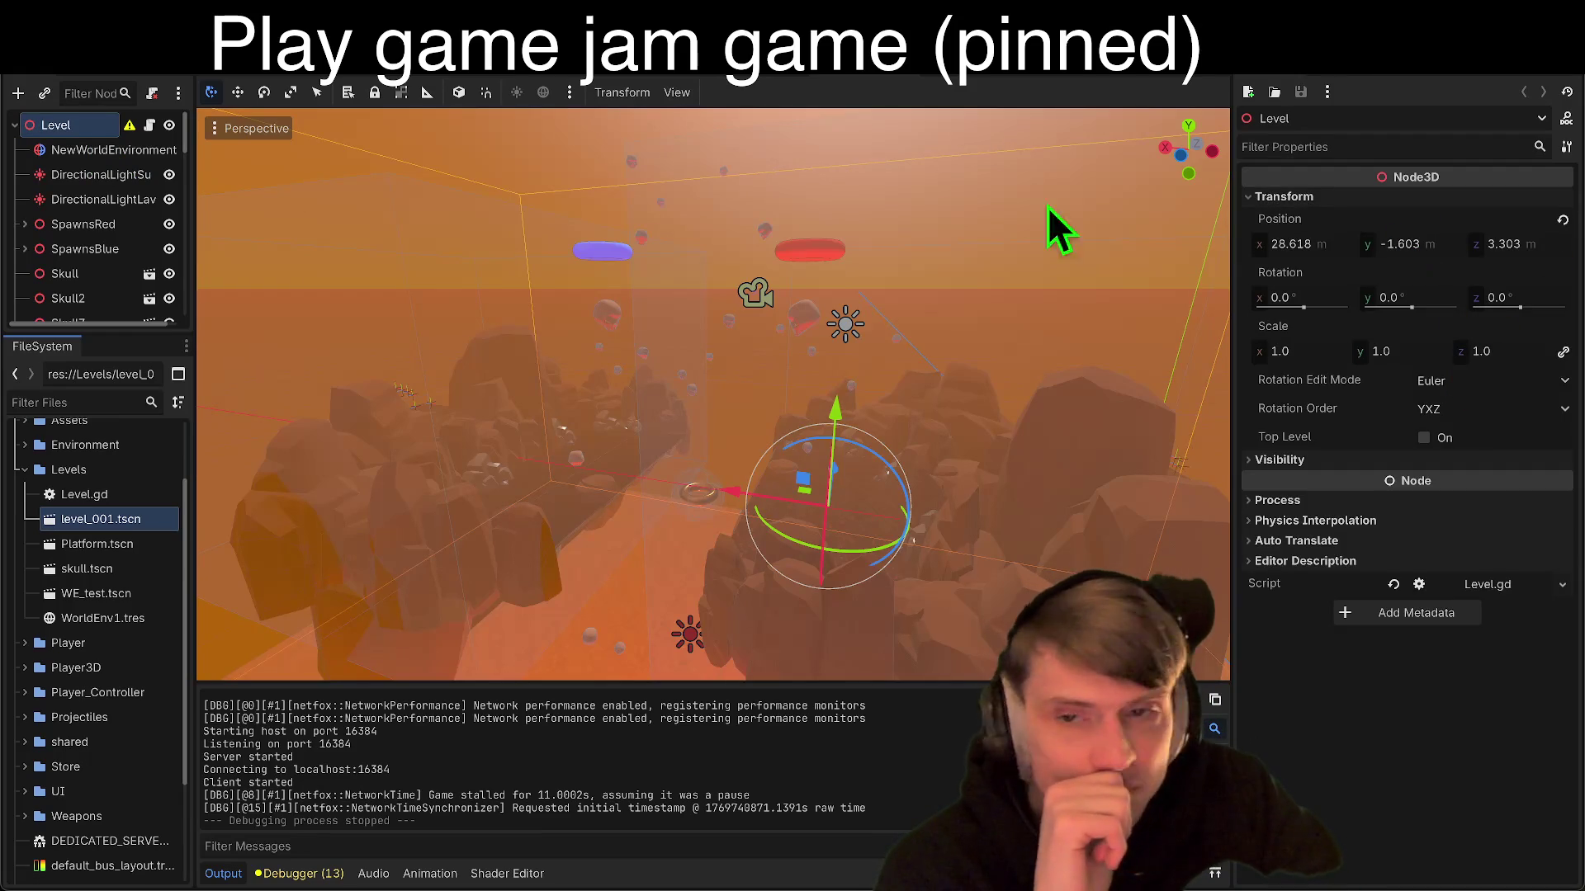
mouse_move(130, 126)
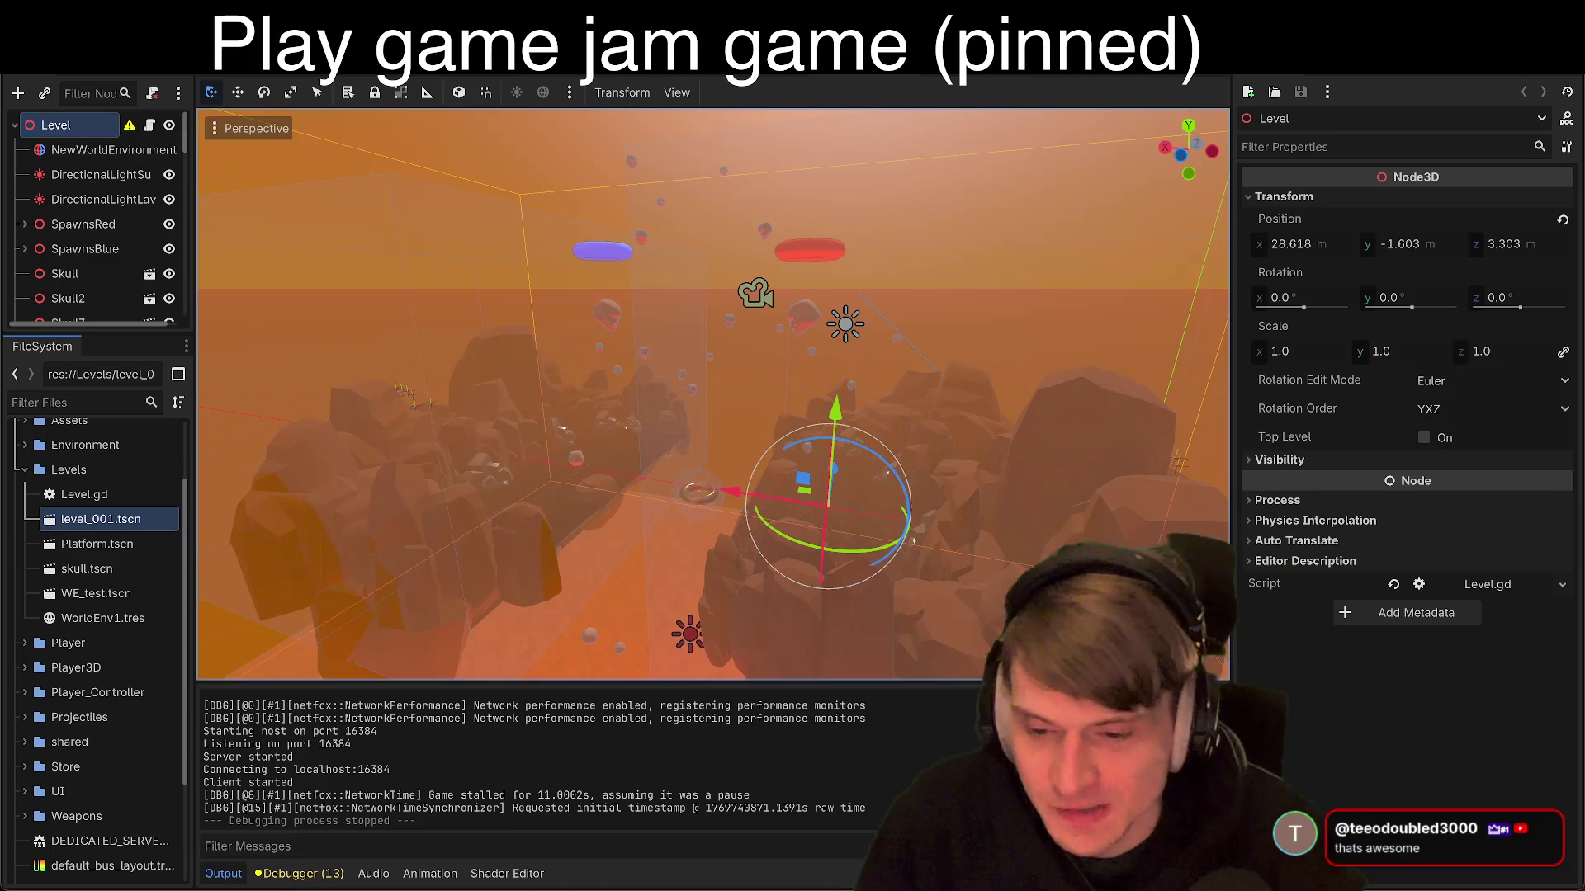
mouse_move(687, 859)
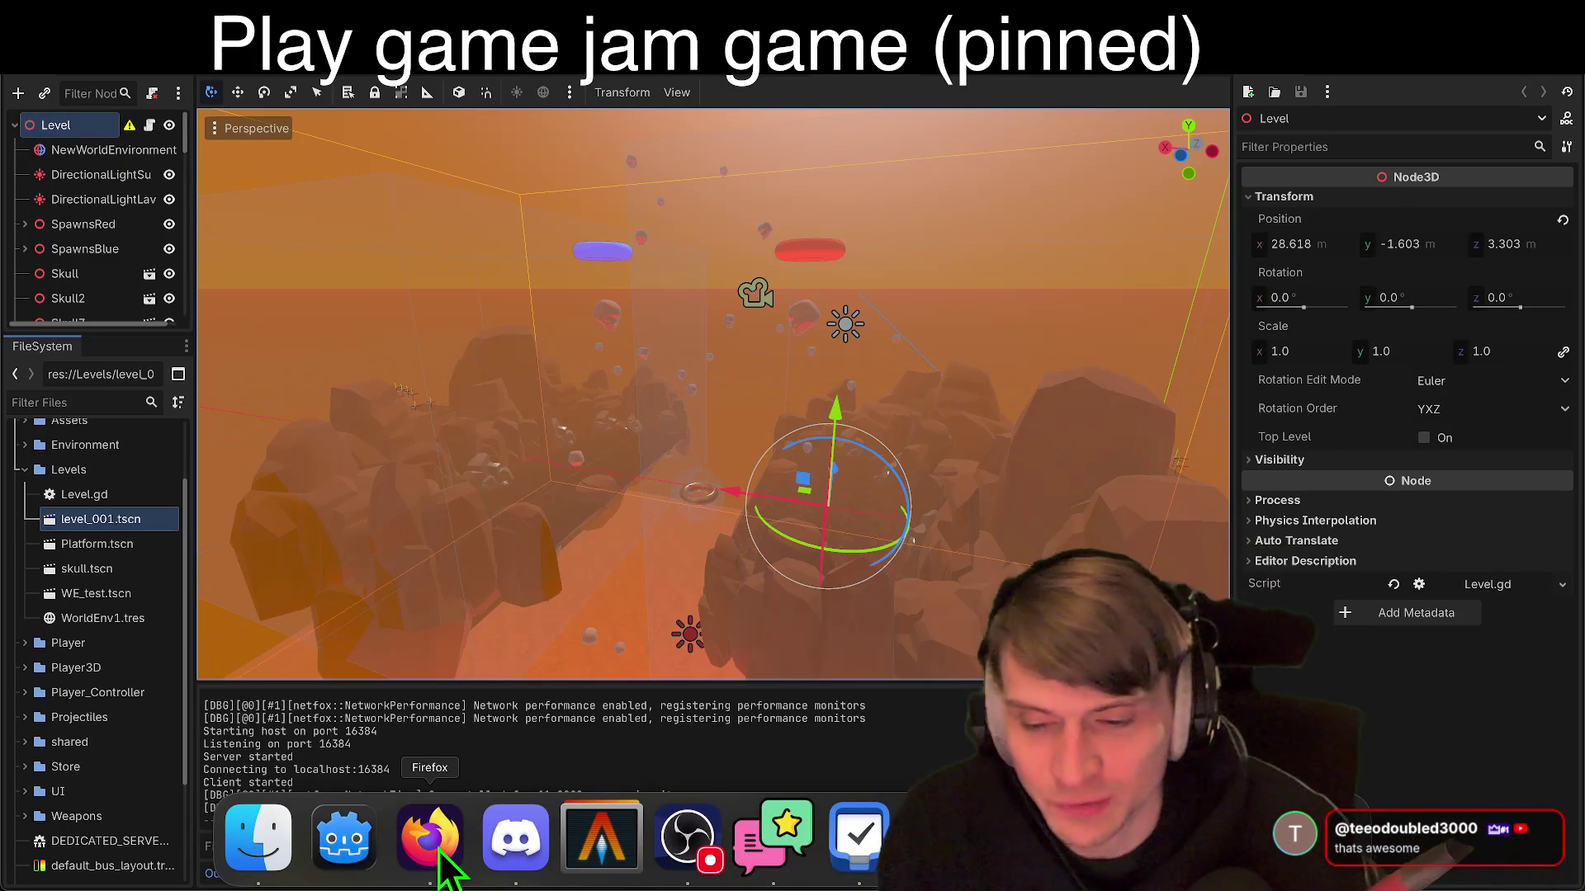
Step: Glance at the browser's pull request page, return to Godot, and open the Player scene
left_click(429, 838)
key("super+Tab")
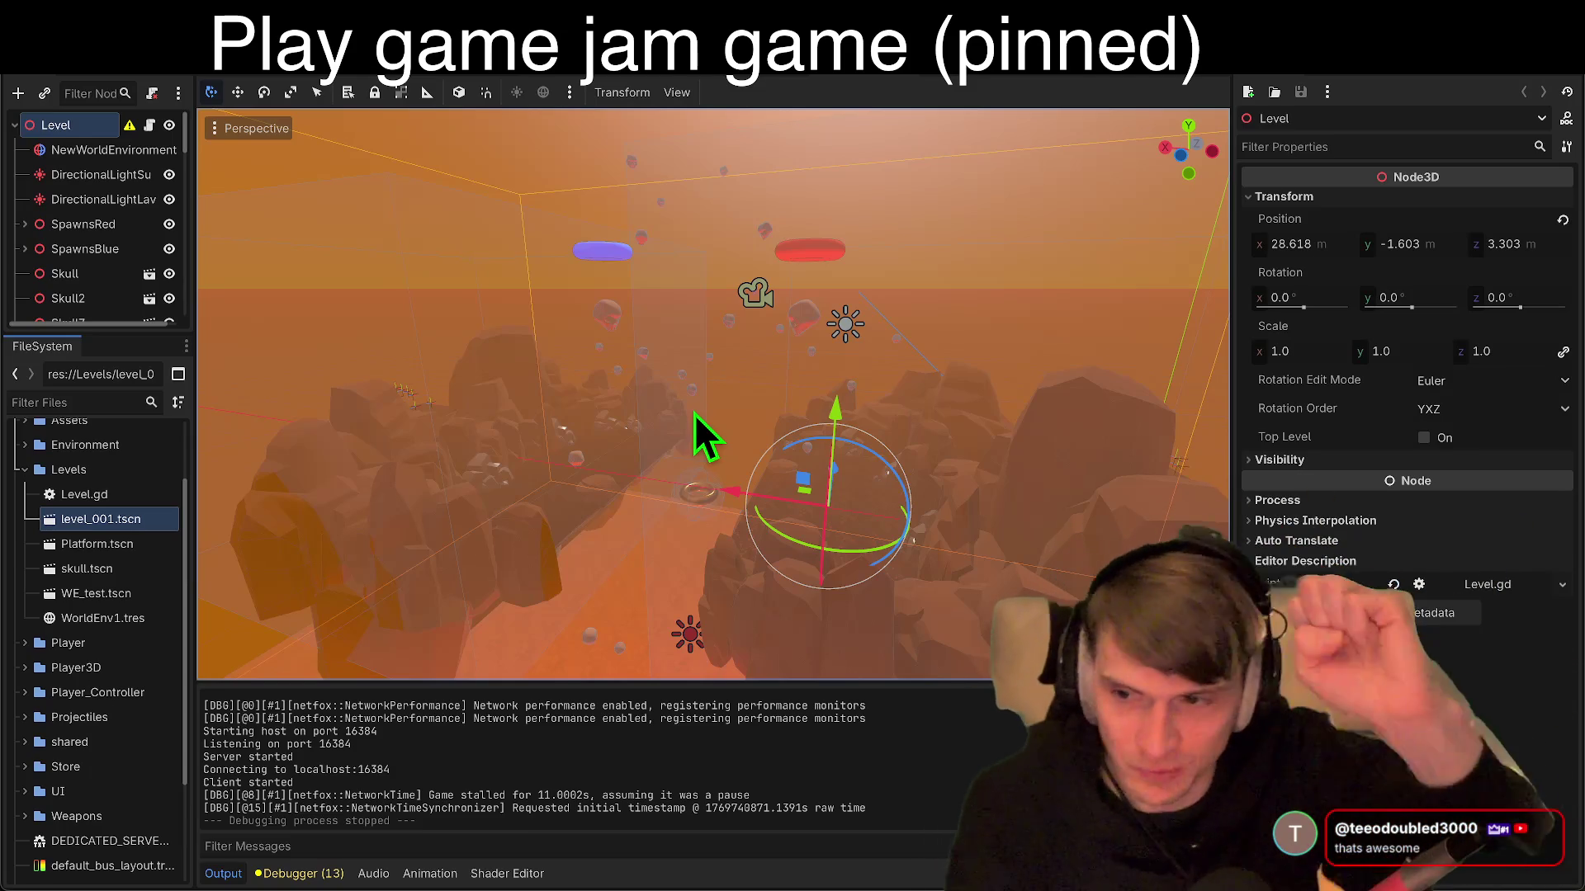
key("super+Tab")
left_click(695, 414)
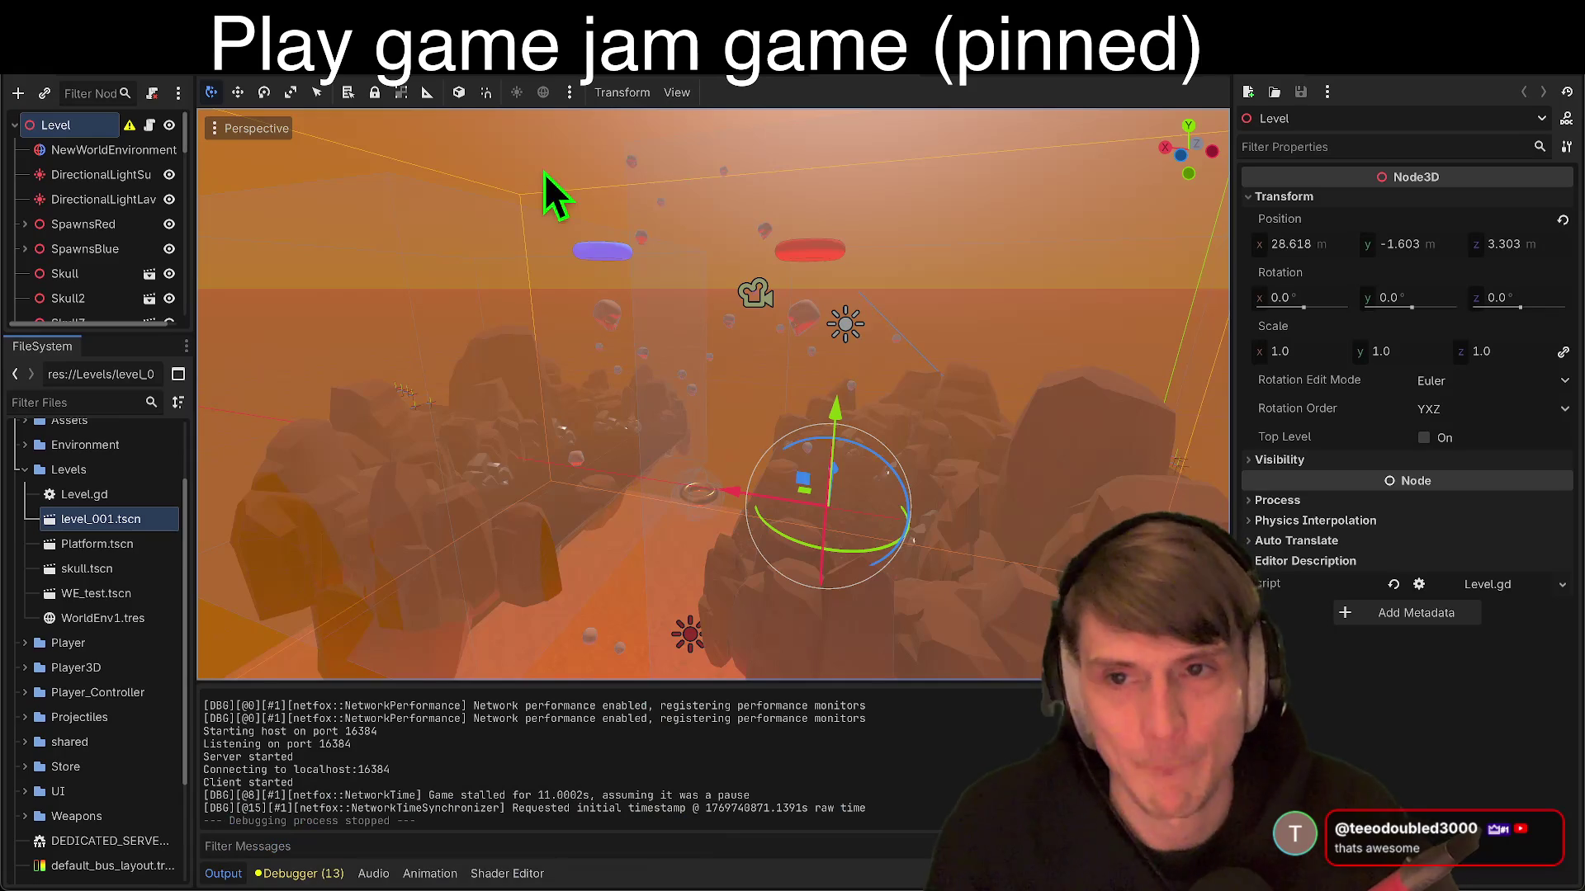
left_click(484, 64)
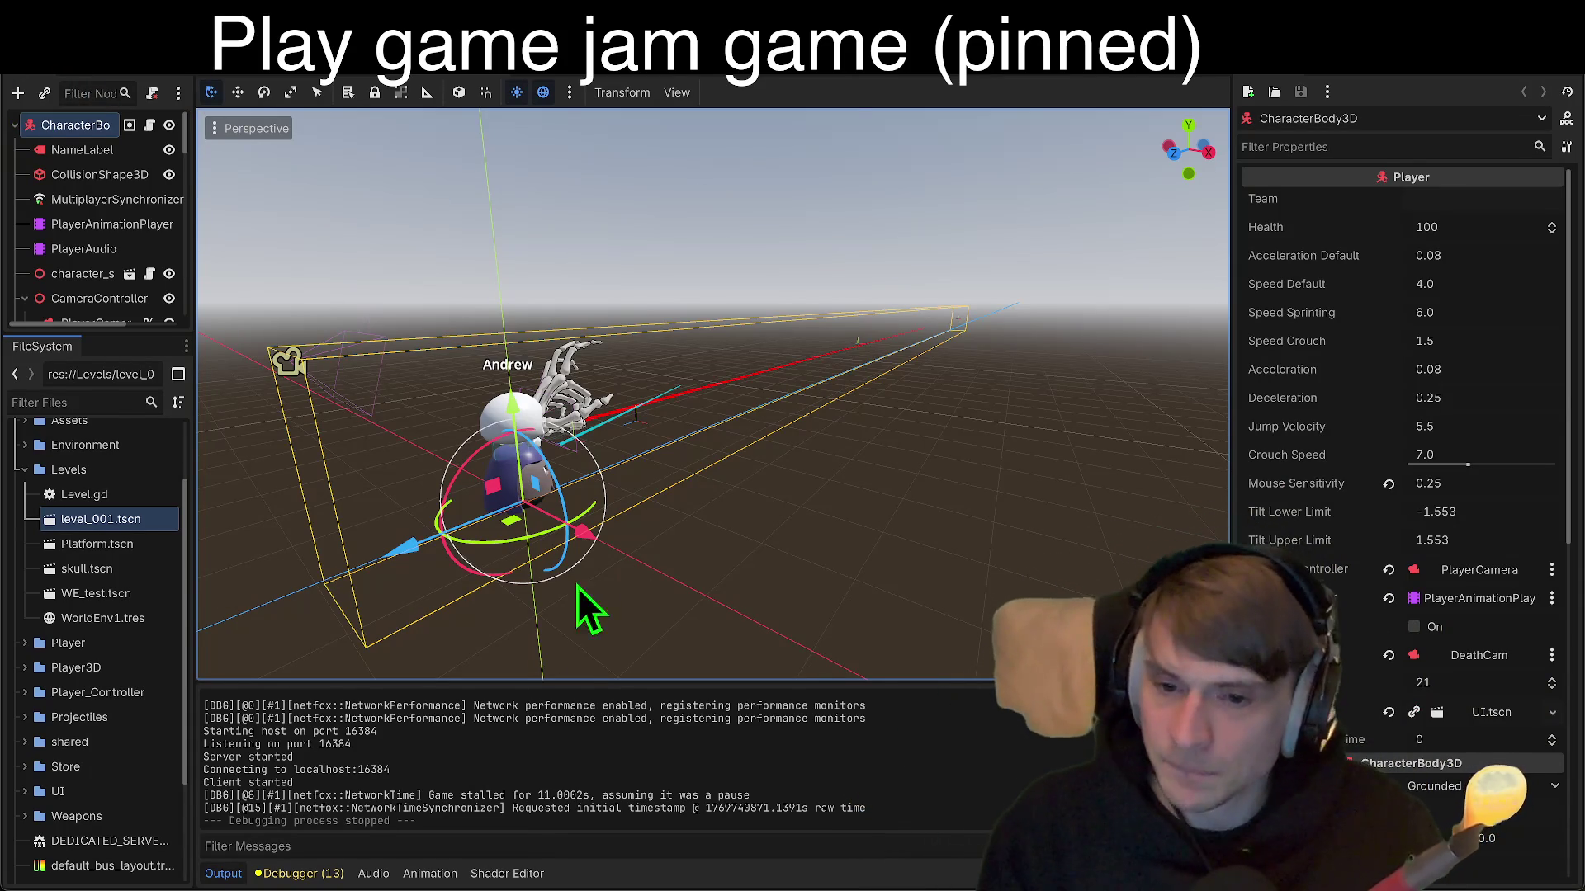
Step: Quit the current project to the Project List
mouse_move(533, 884)
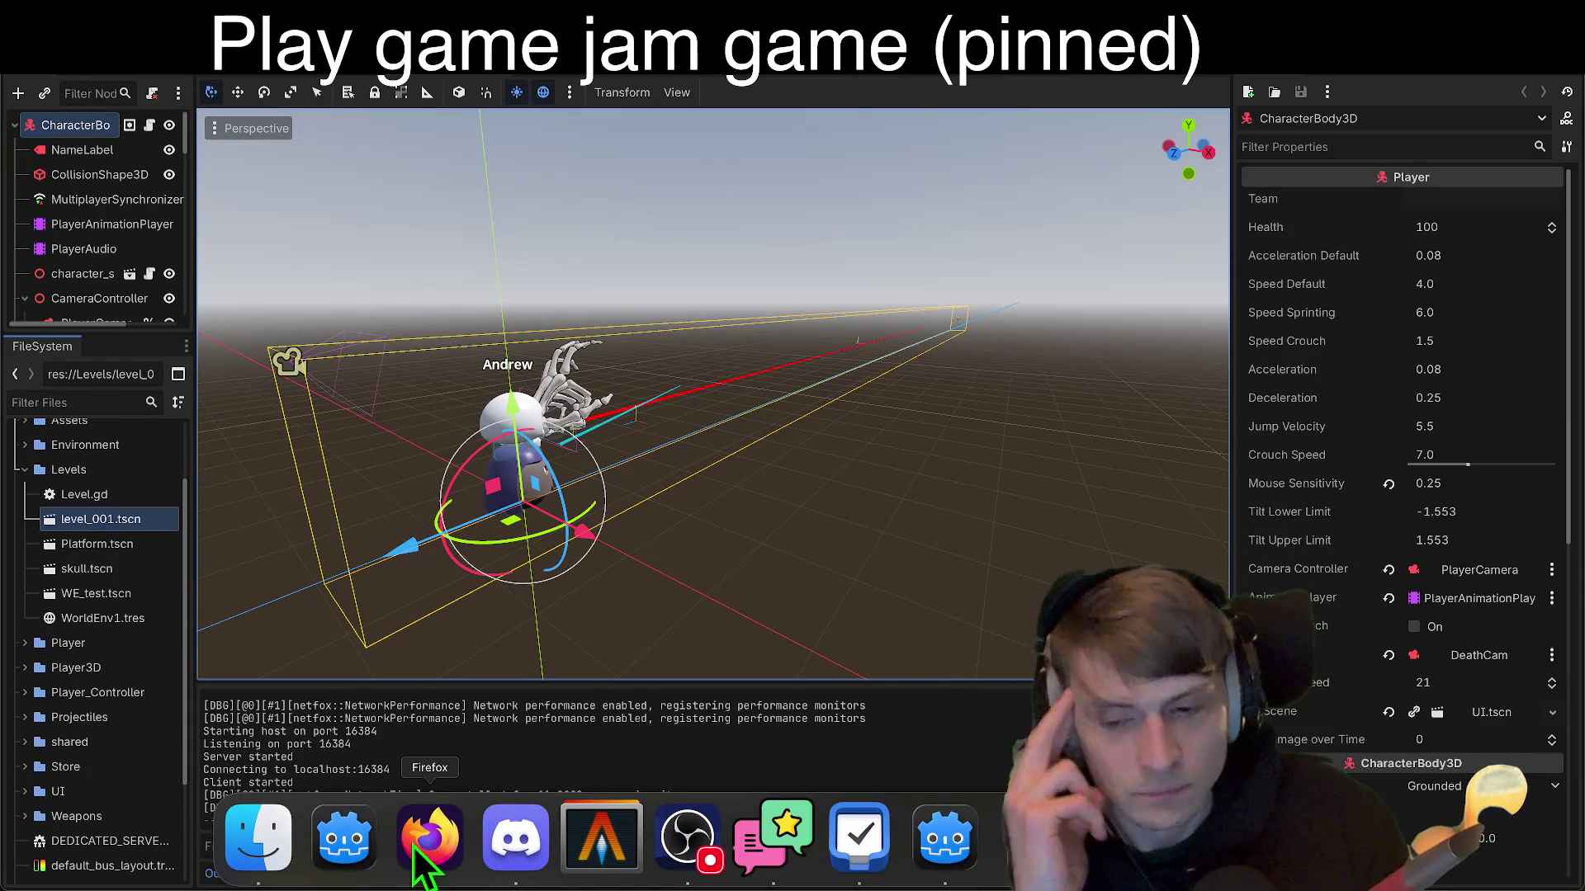
left_click(153, 24)
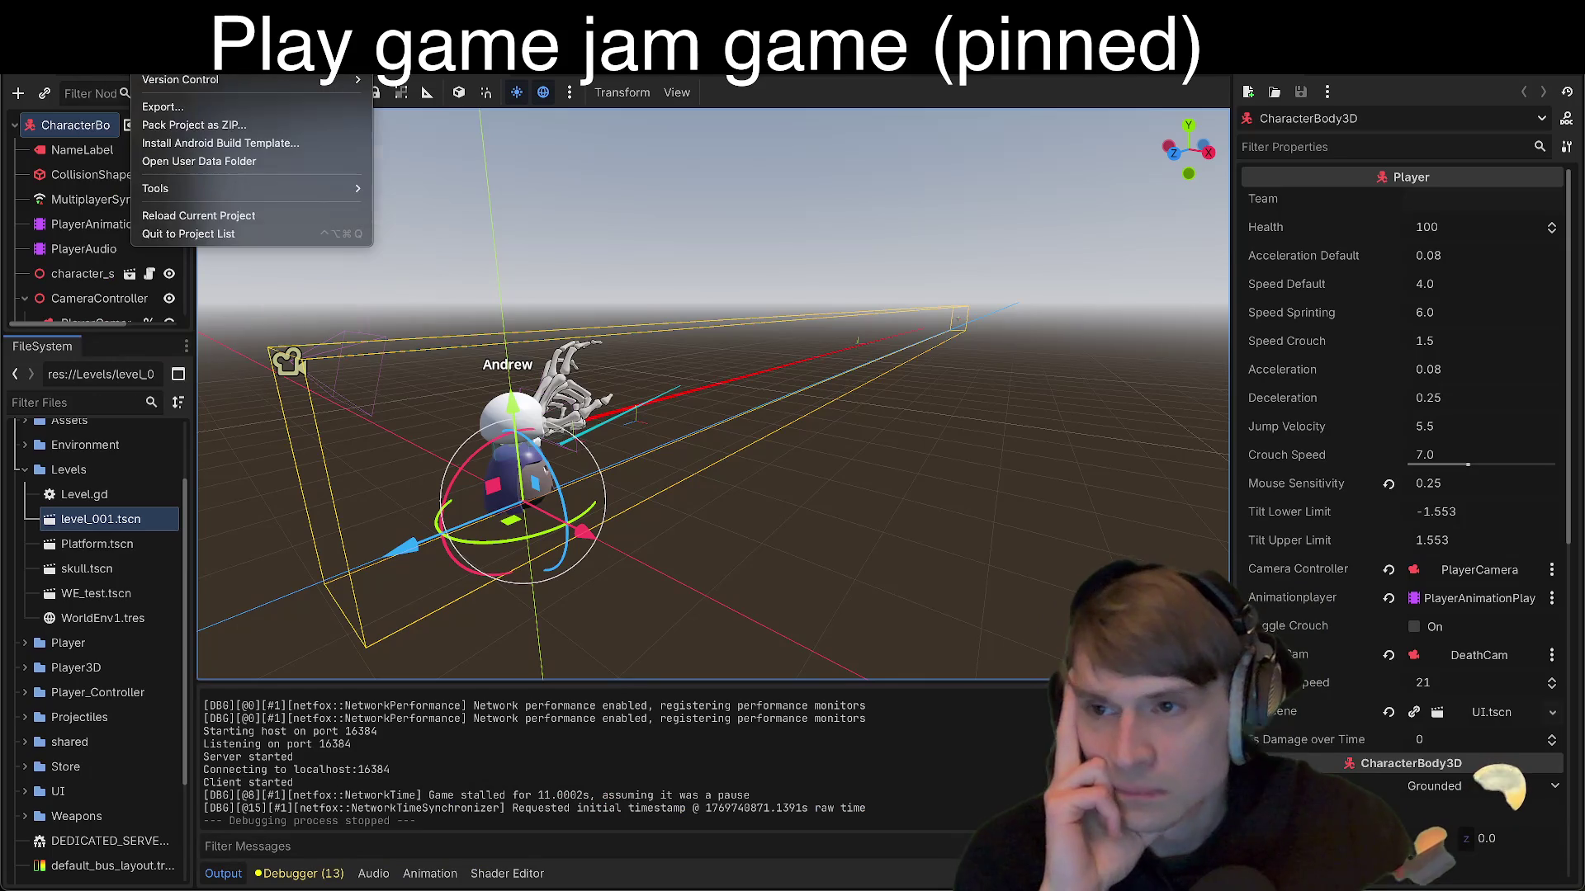
left_click(215, 235)
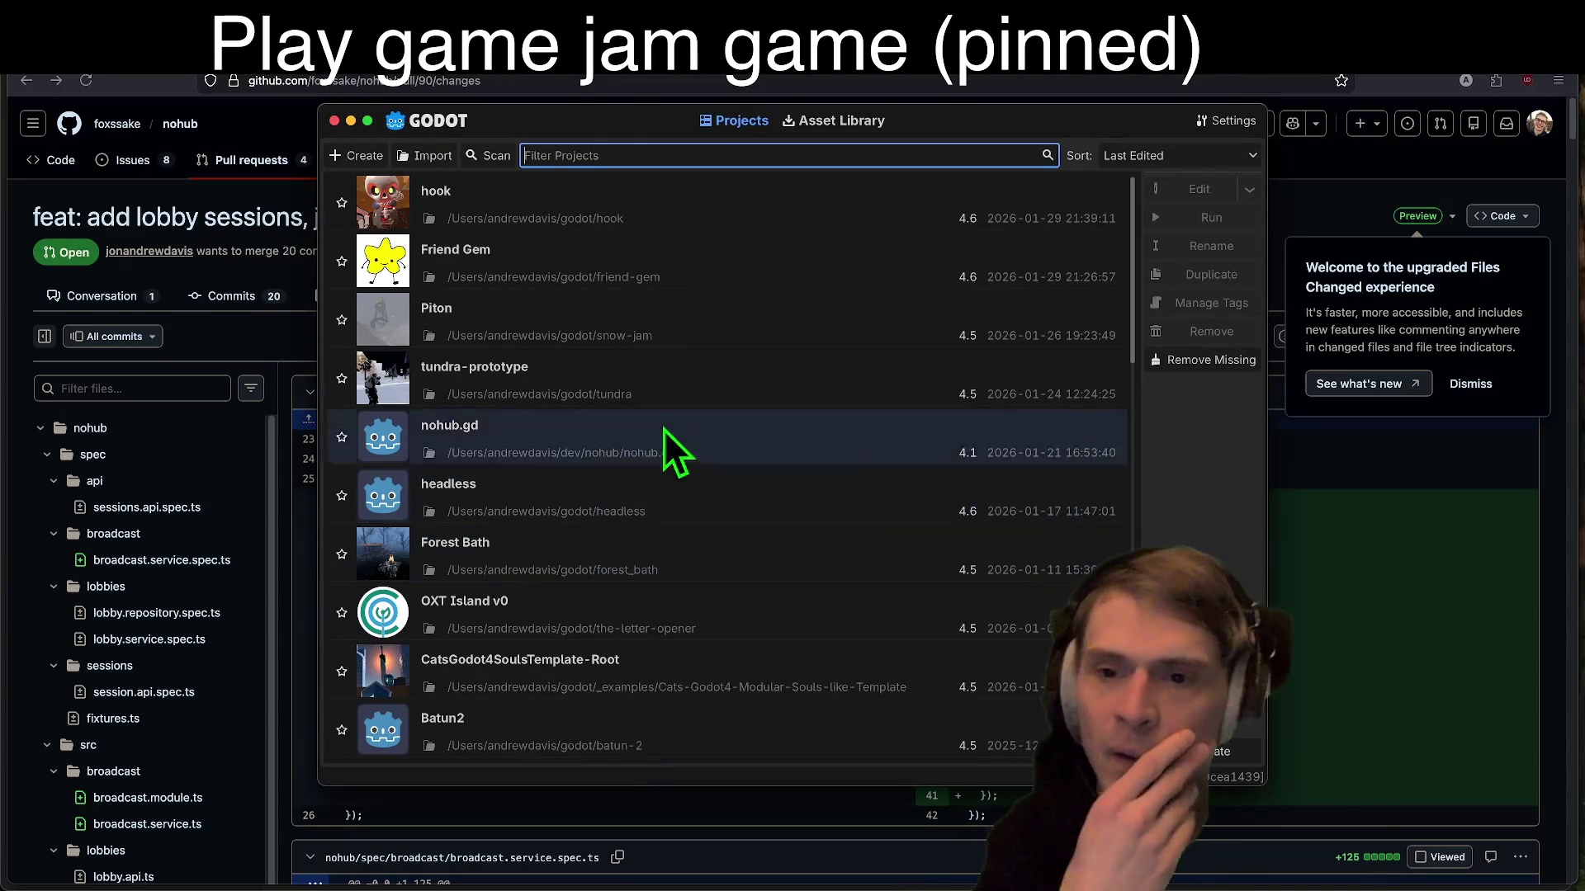
Step: Start a new project and choose the ~/godot folder as its location
left_click(355, 156)
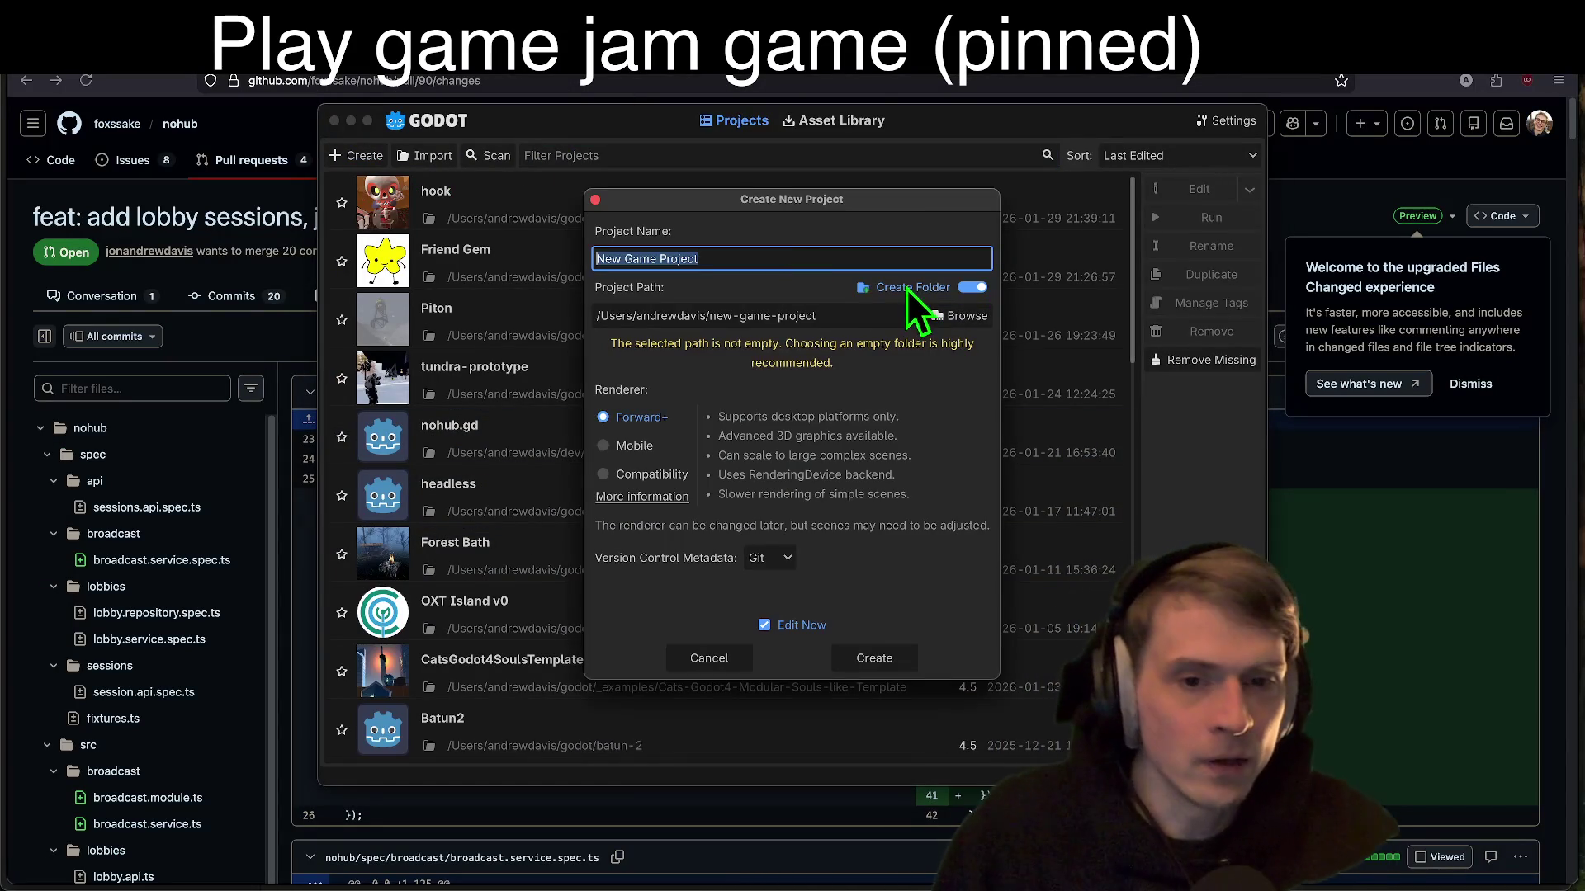
left_click_drag(710, 316, 865, 322)
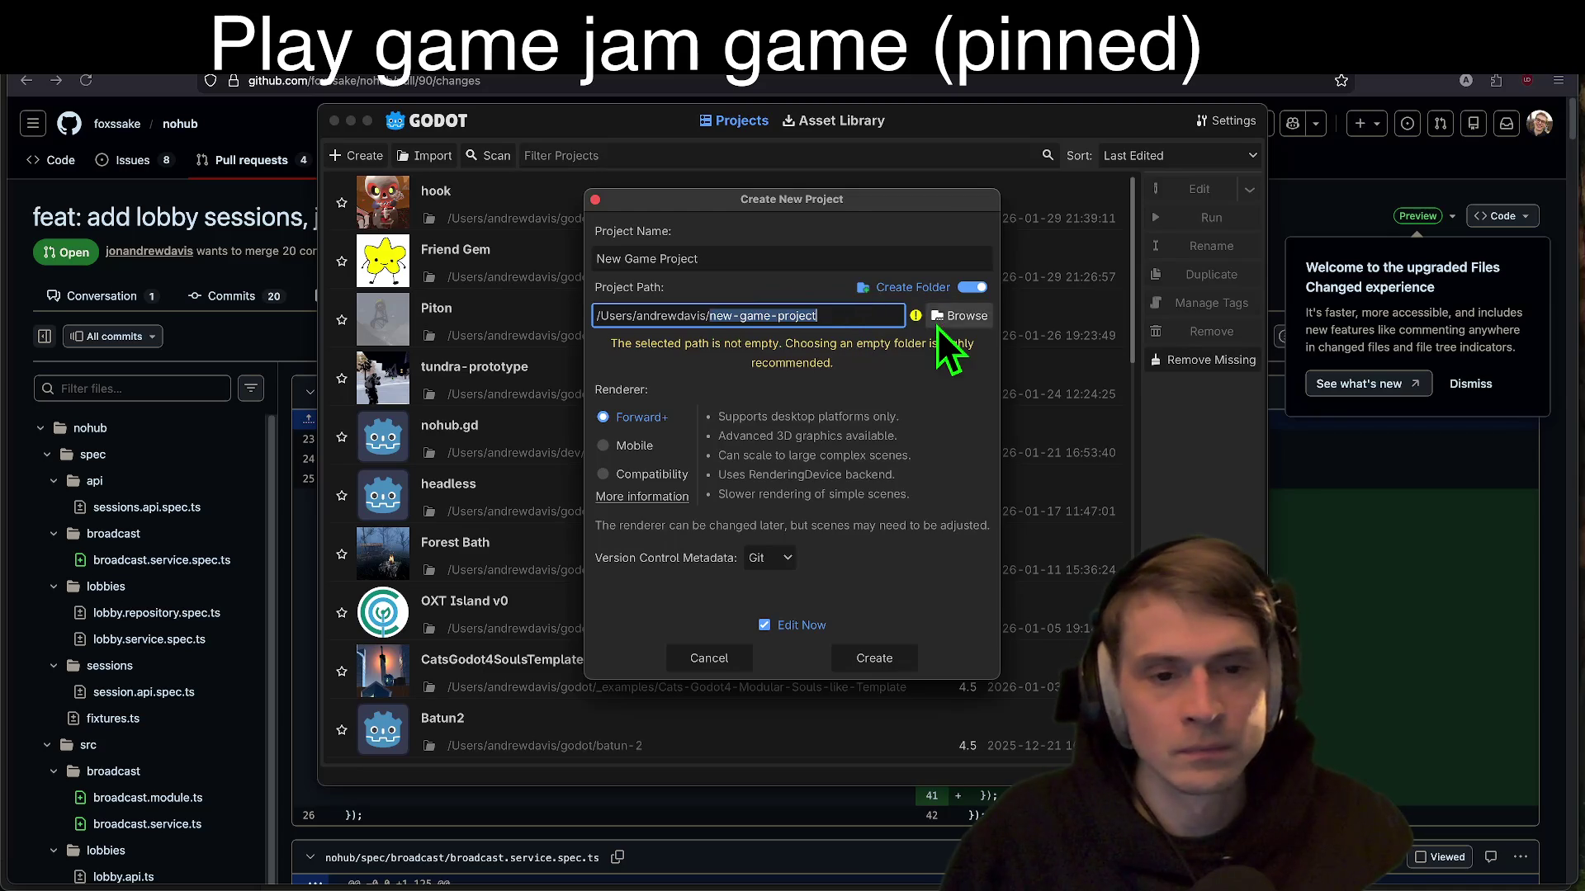
left_click(957, 317)
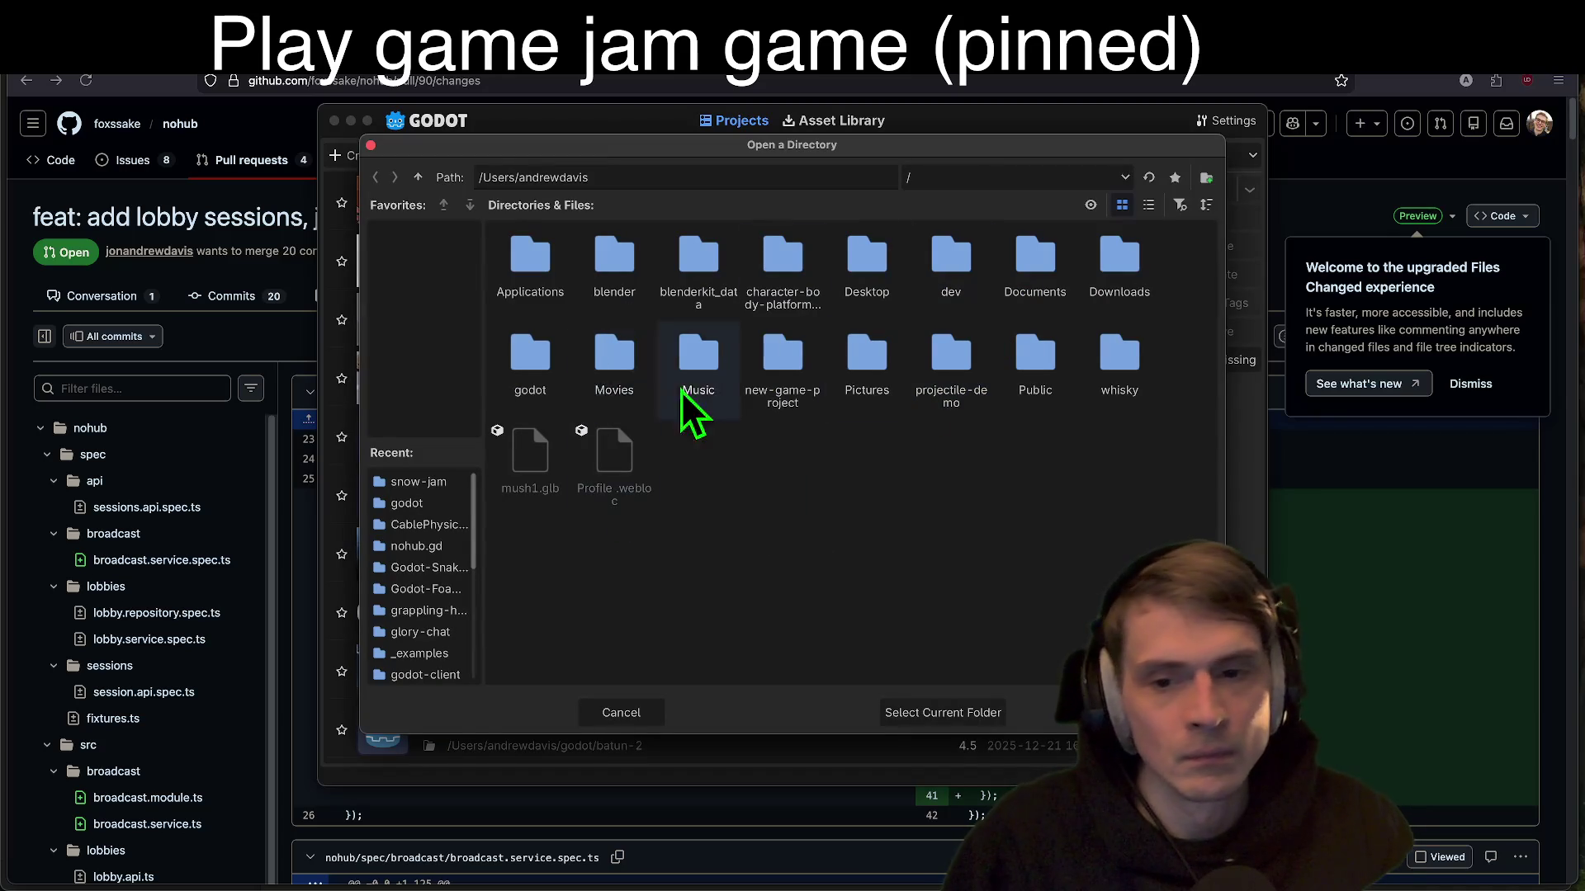
double_click(531, 353)
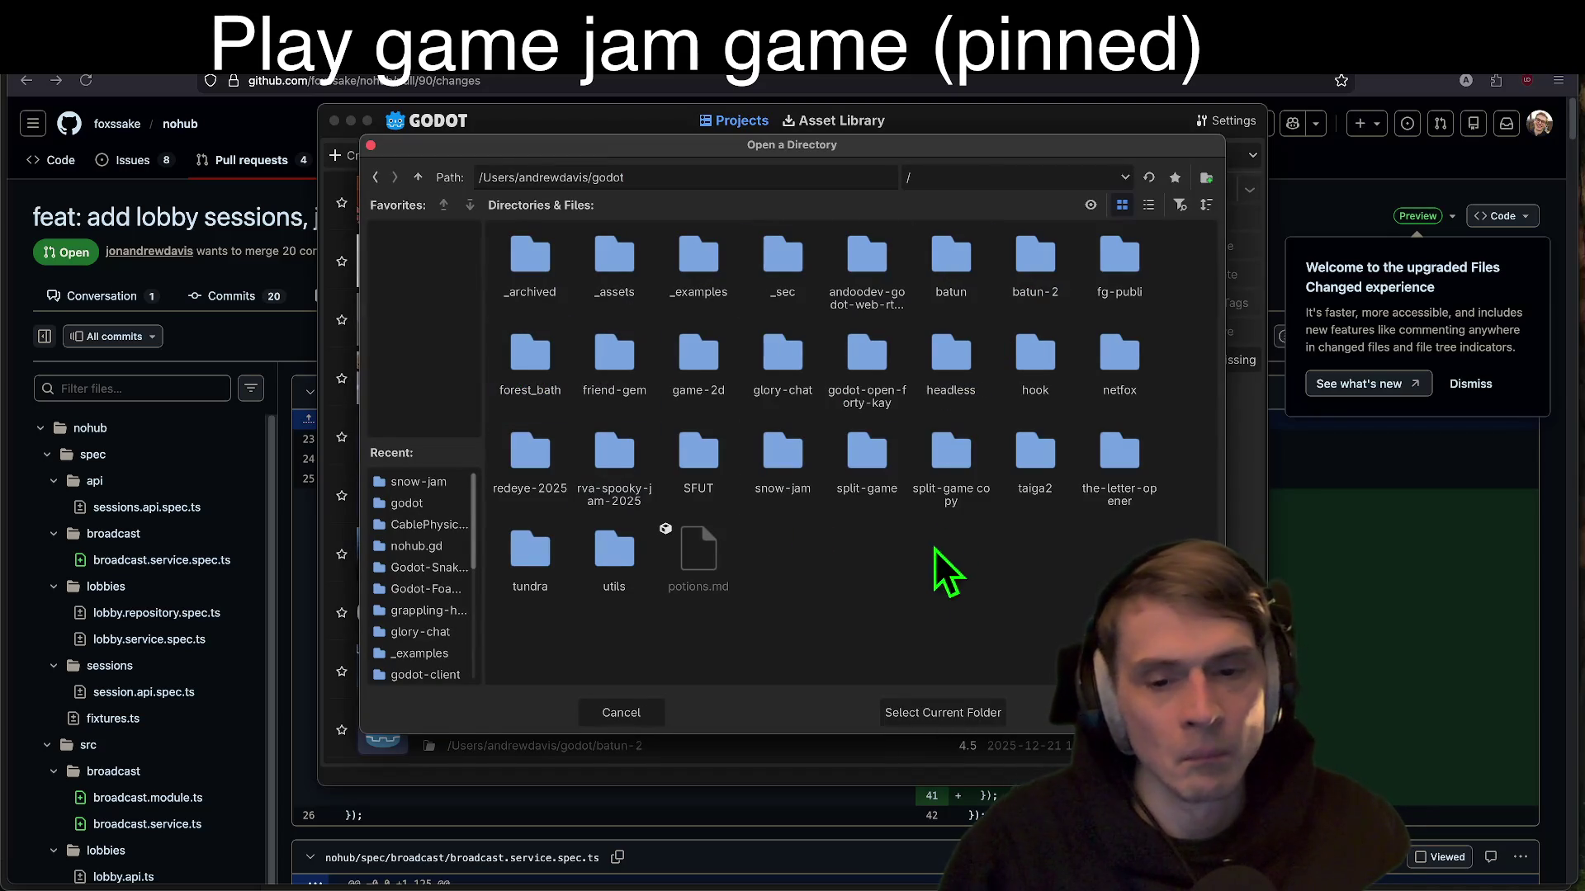
left_click(935, 715)
Step: Retype the project name toward 'Godot First Person Friendslop'
left_click(849, 333)
left_click(751, 278)
type("F")
key("BackSpace")
type("go")
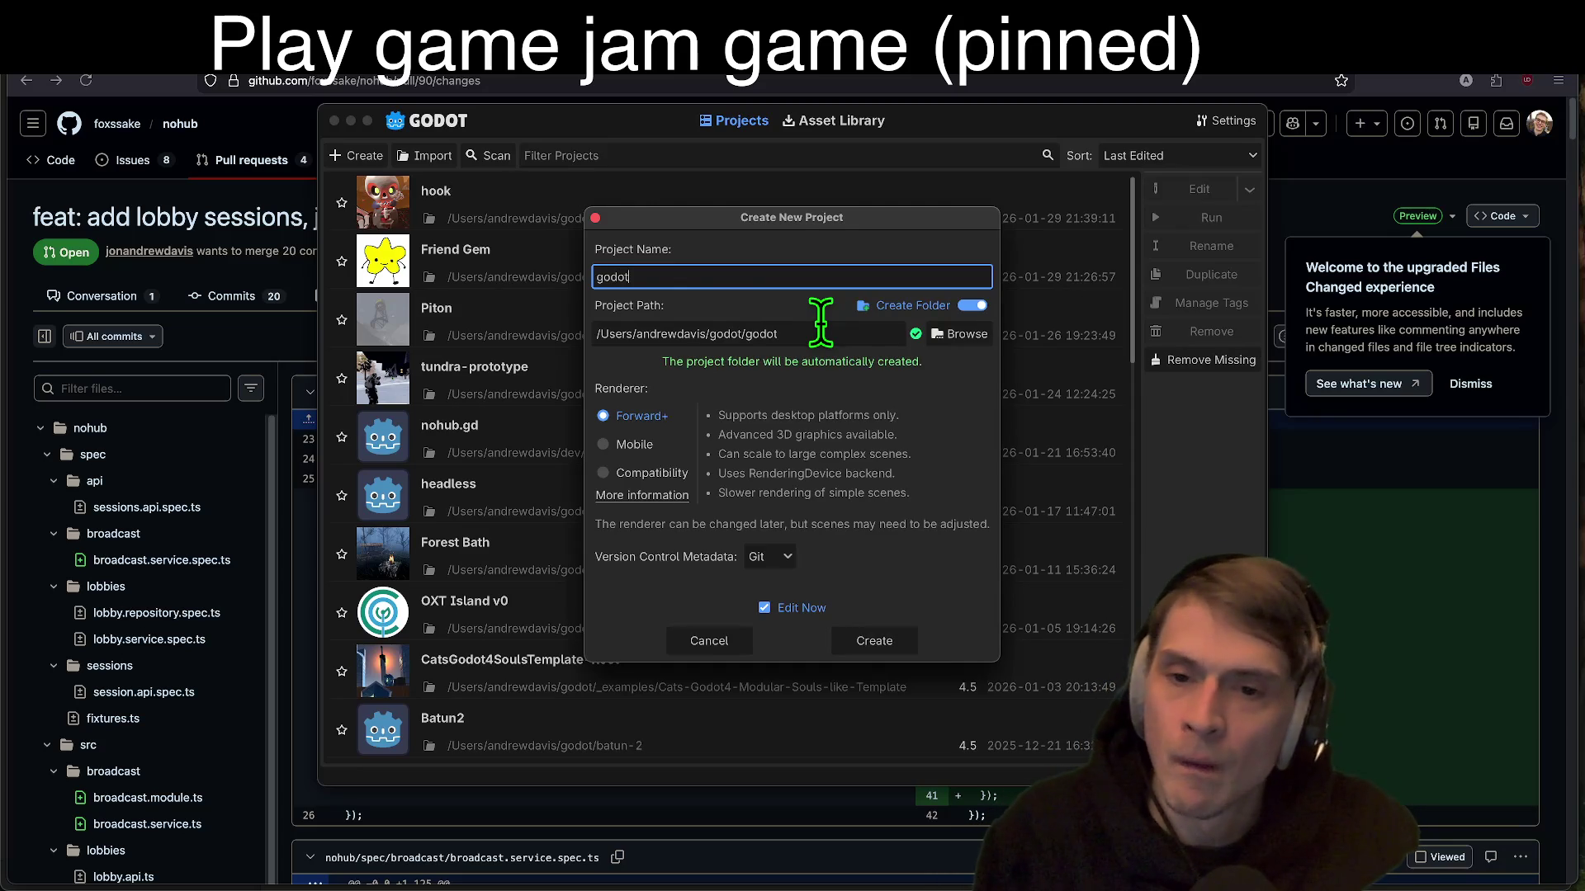
type("do")
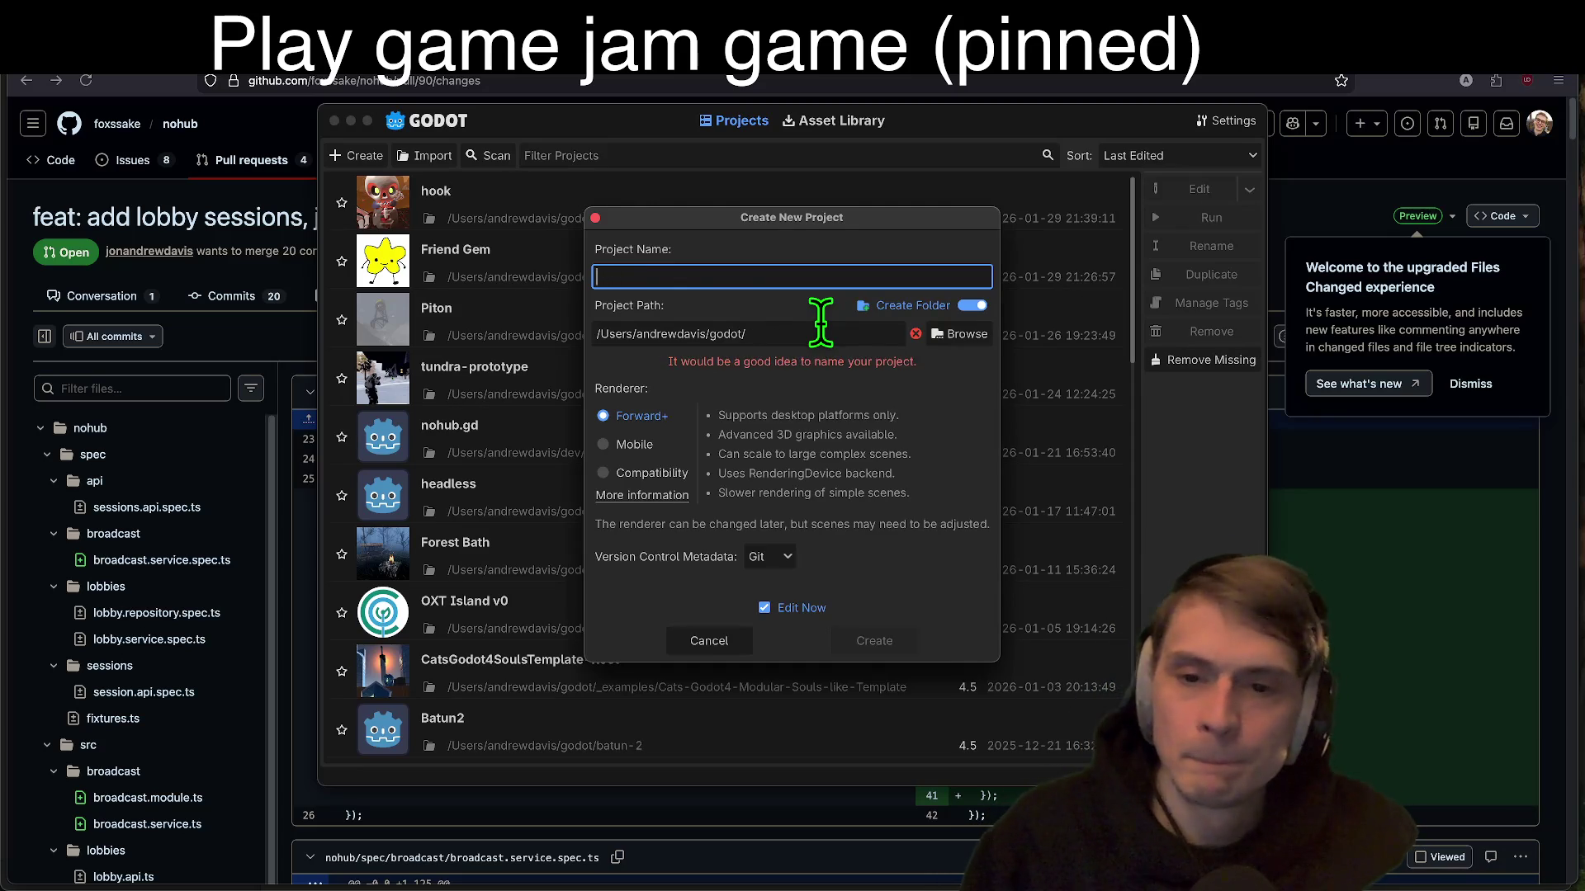
key("BackSpace")
key("BackSpace")
key("BackSpace")
type("Godot First Person Friendslop")
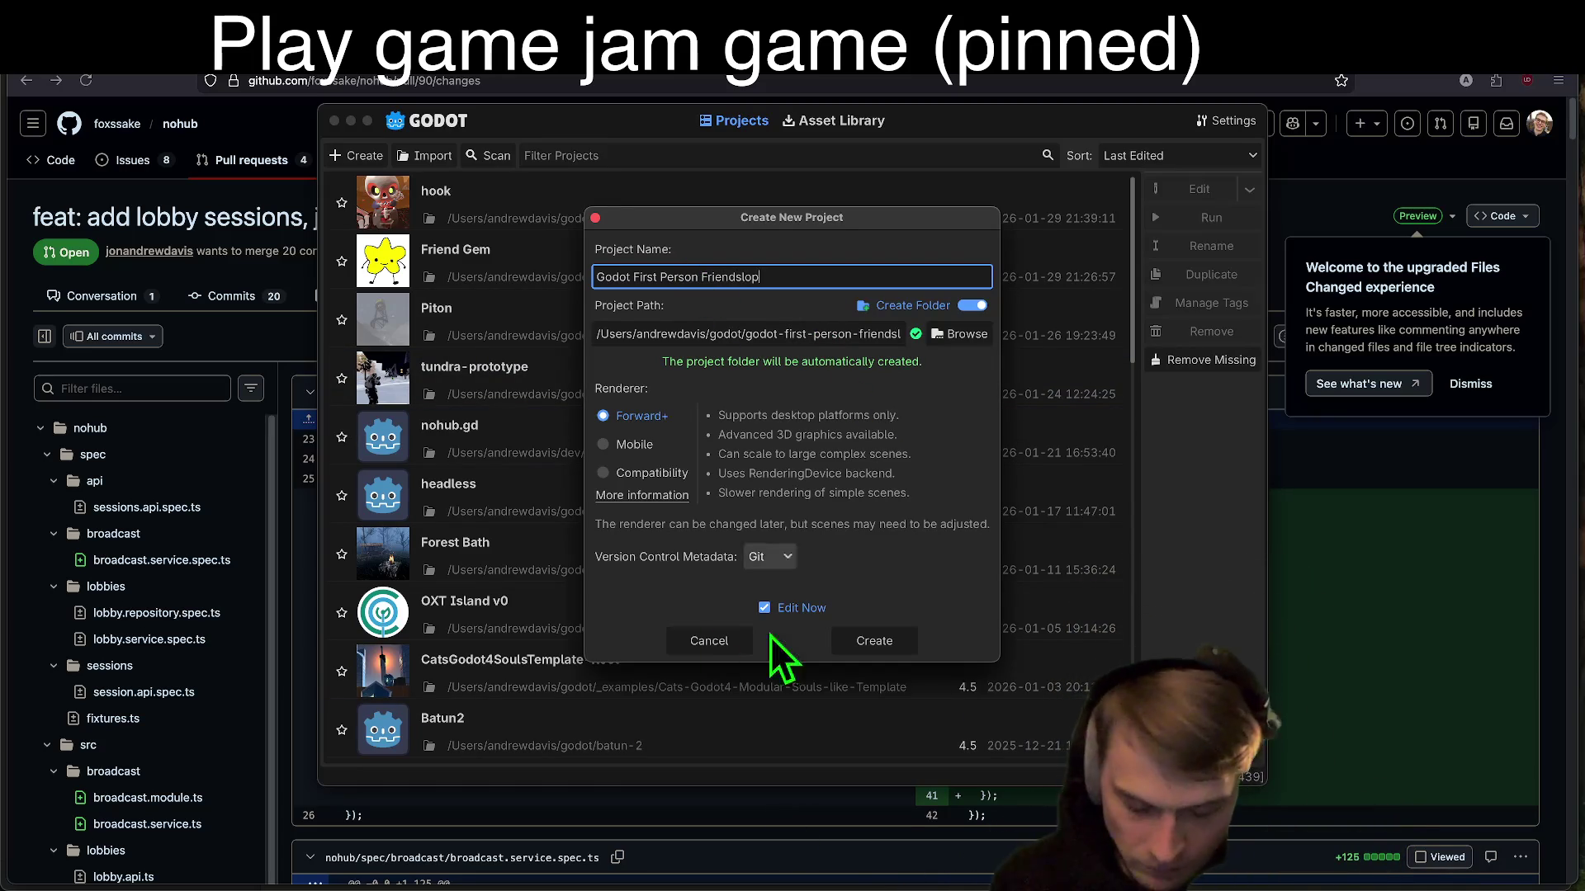
Step: In the browser, search the web for 'kenny' in a new tab
left_click(454, 863)
key("super+t")
type("kenny")
key("Return")
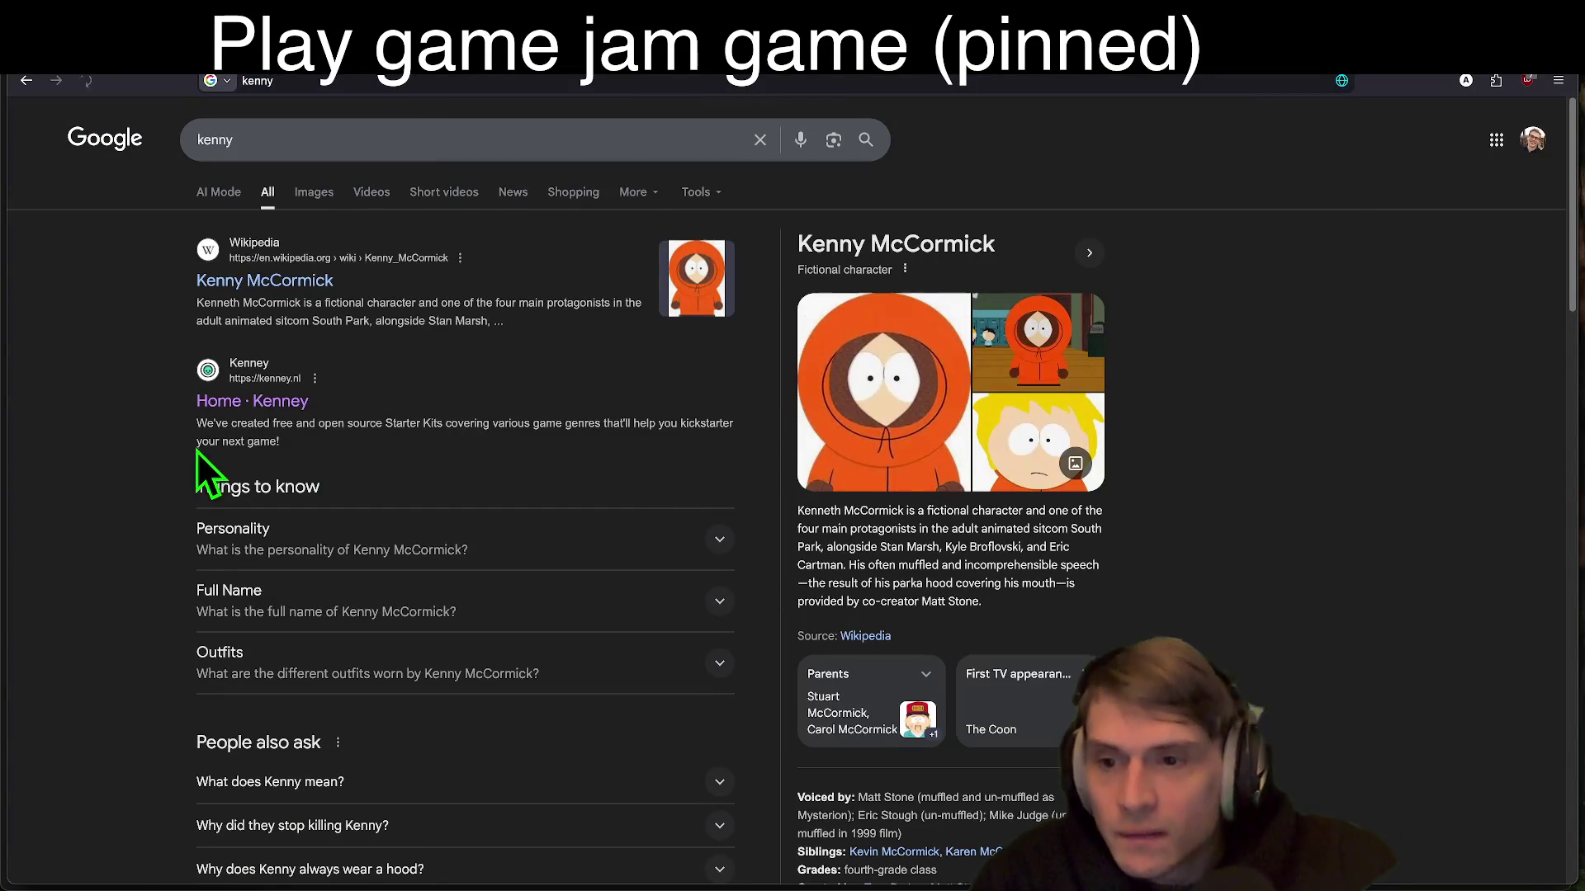
Step: Open the Kenney homepage from the search results
left_click(252, 402)
scroll(1320, 264, "down", 4)
scroll(1304, 265, "up", 4)
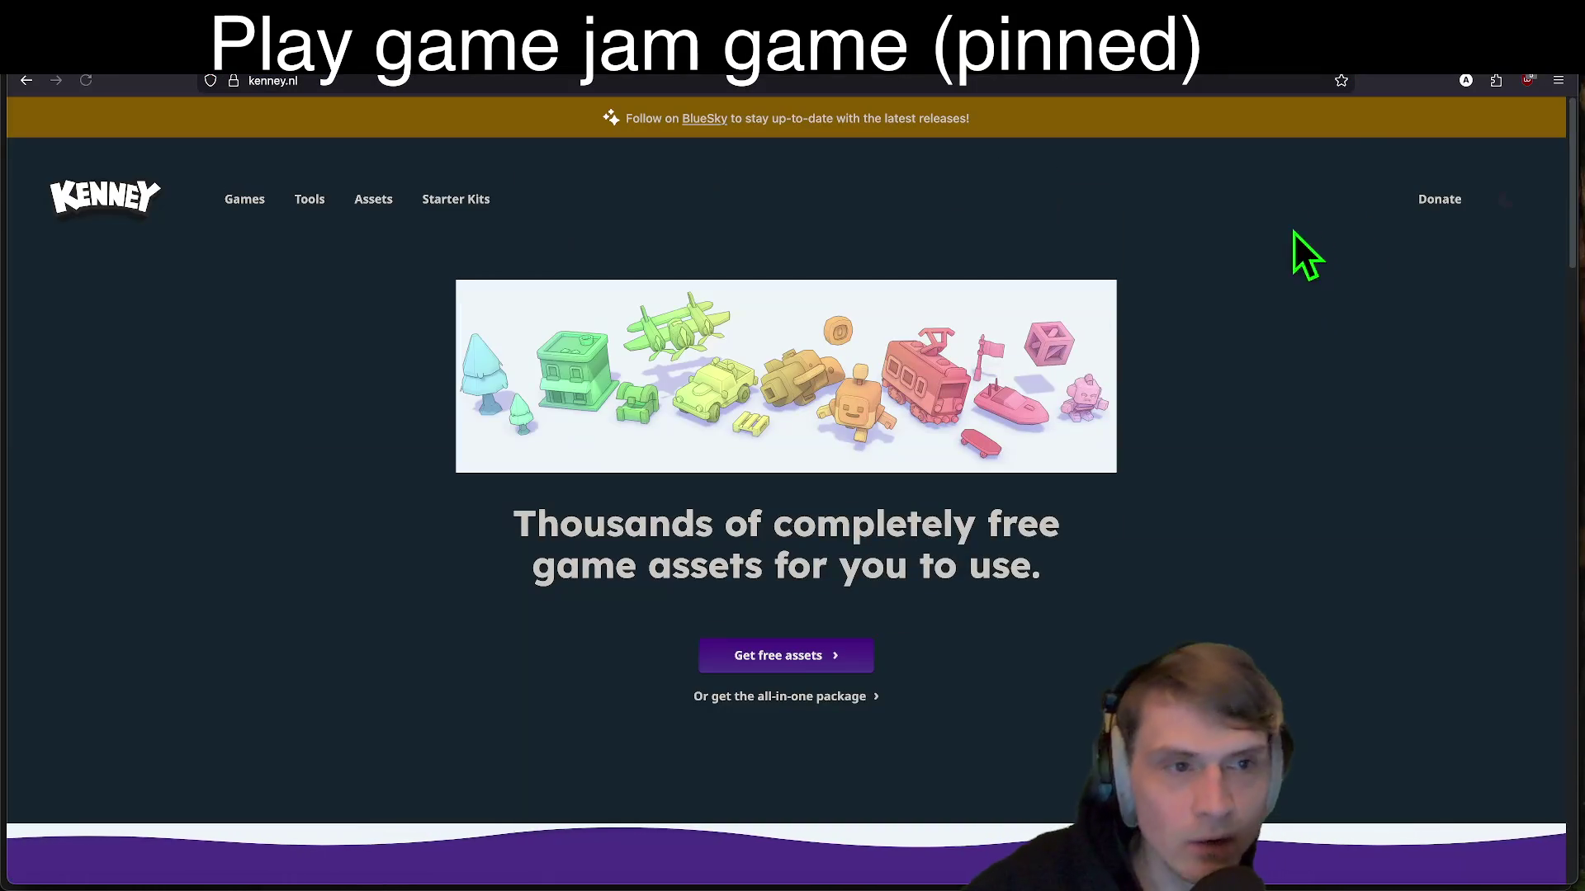
Step: Browse the game tiles on Kenney's Games page
left_click(246, 202)
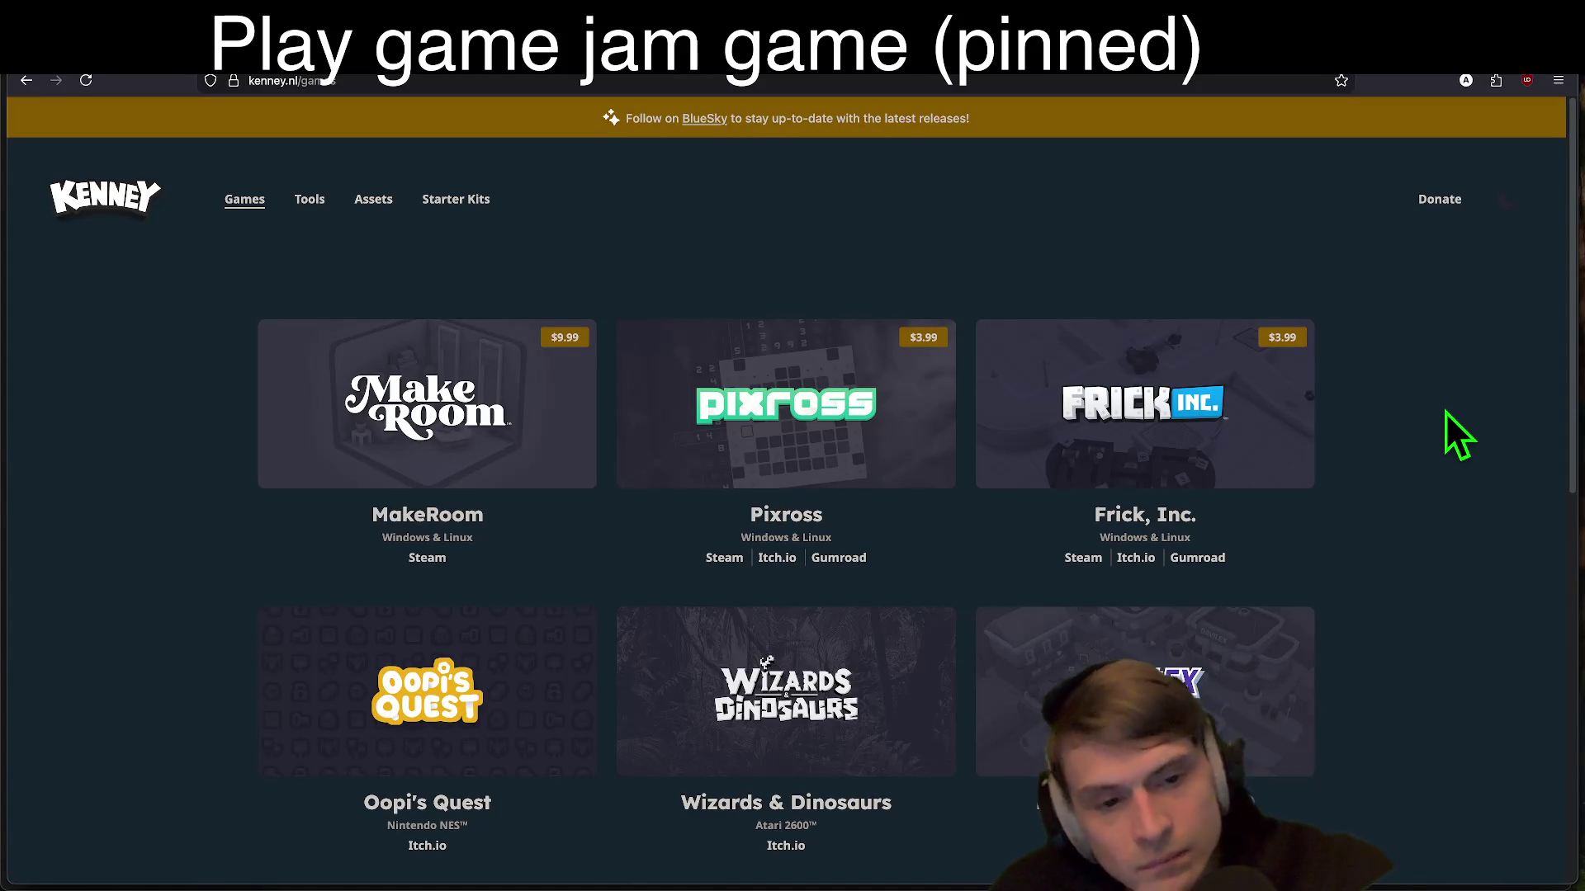
scroll(1445, 413, "down", 2)
scroll(1446, 412, "down", 4)
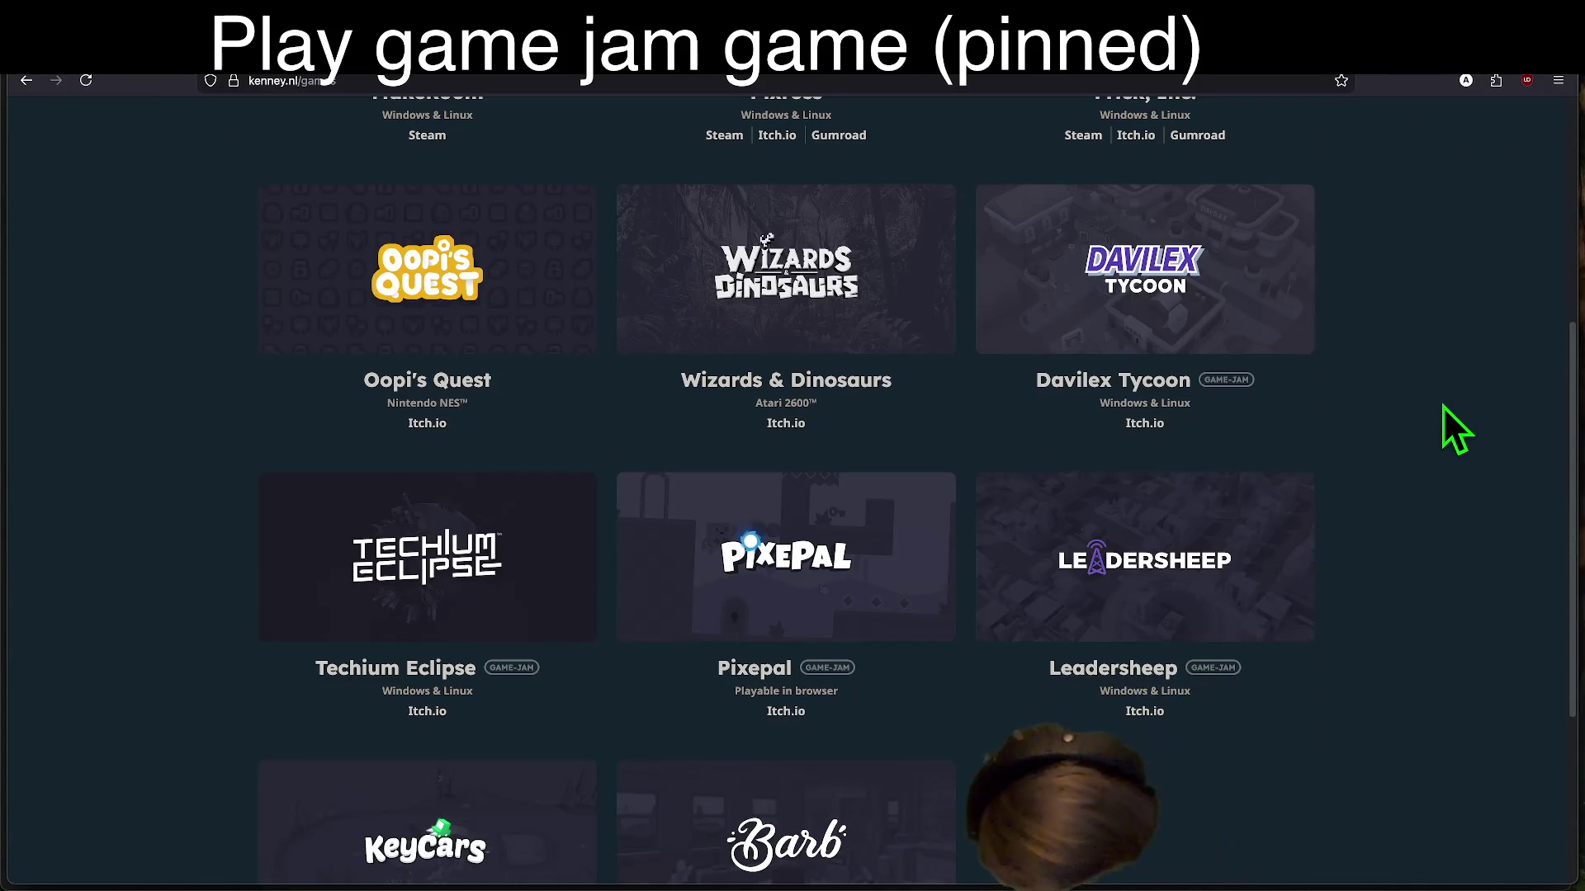
scroll(1446, 412, "down", 1)
scroll(1536, 545, "up", 6)
scroll(1486, 542, "down", 1)
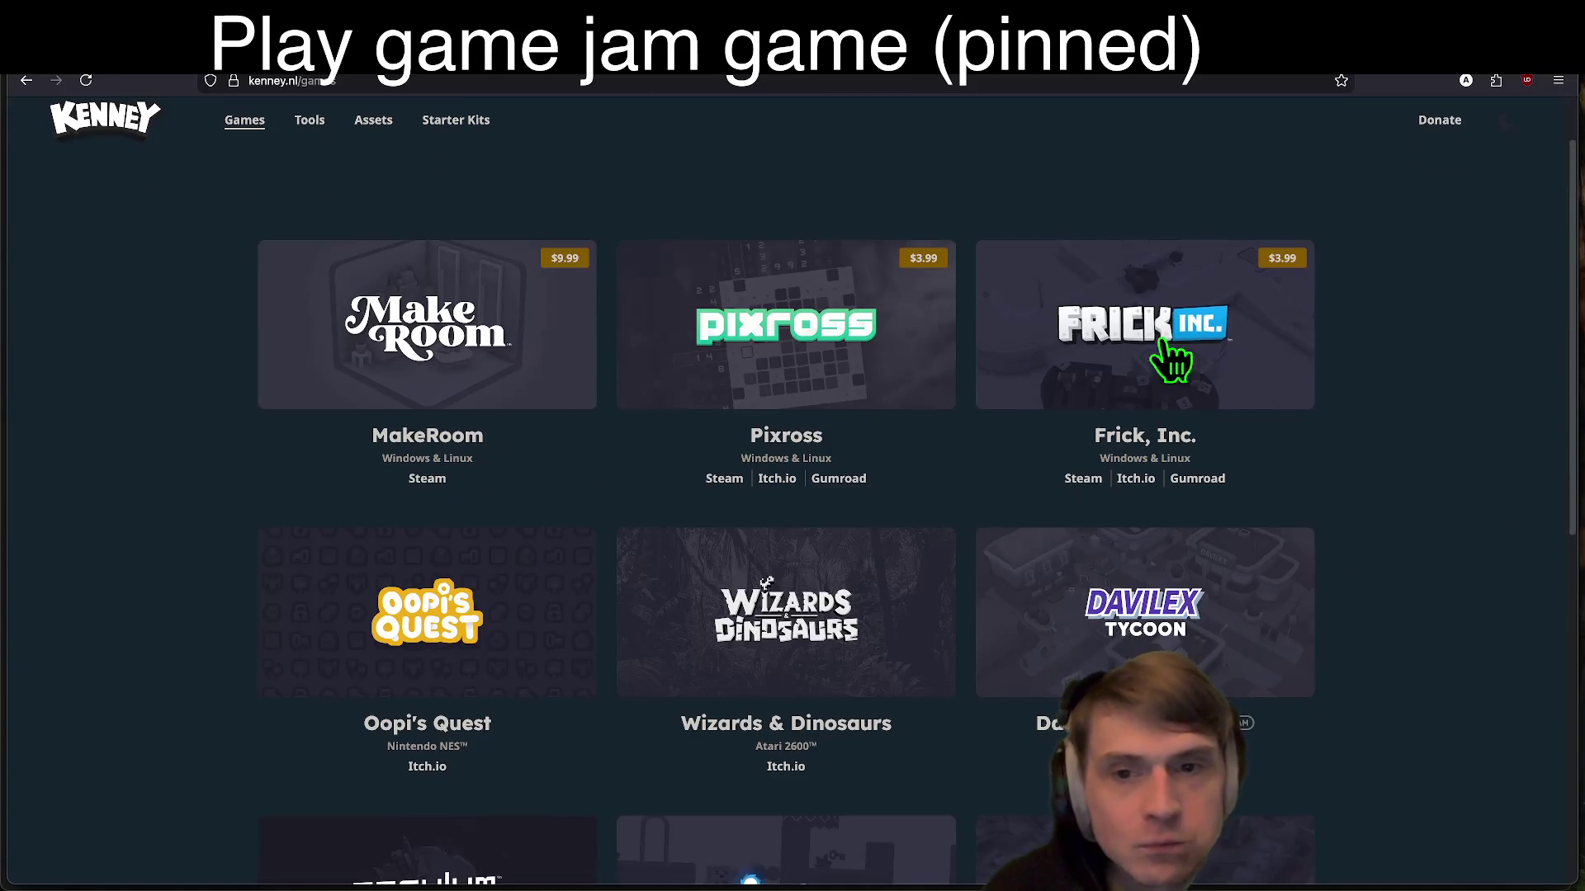
Step: Go back to the homepage and scroll down to the Get started quickly section
key("alt+Left")
scroll(1027, 454, "down", 10)
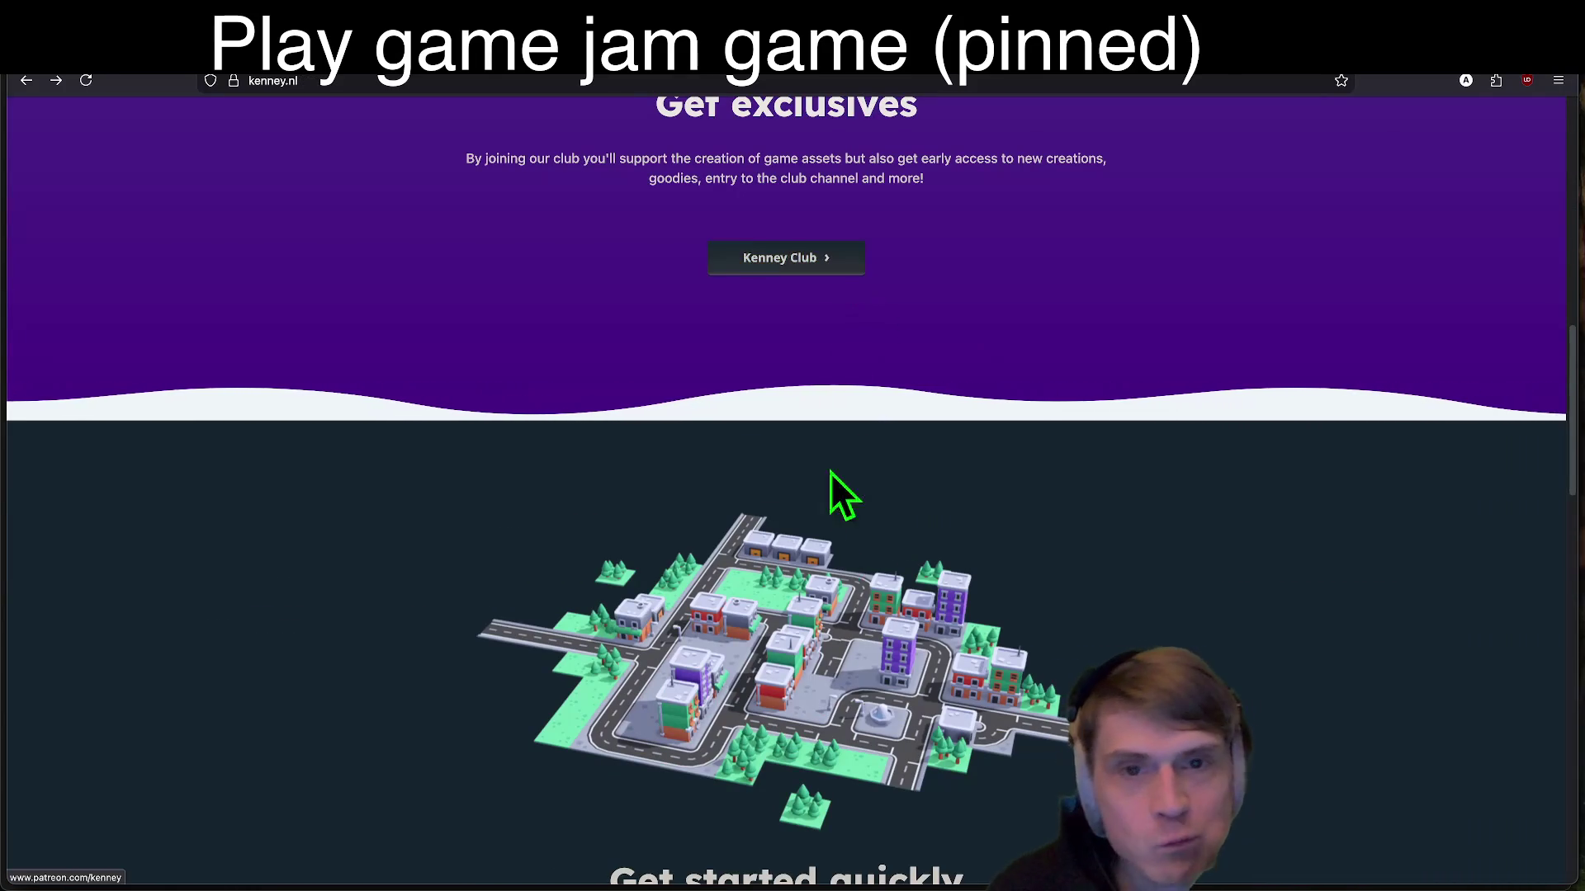
scroll(1007, 520, "up", 4)
scroll(1287, 553, "down", 2)
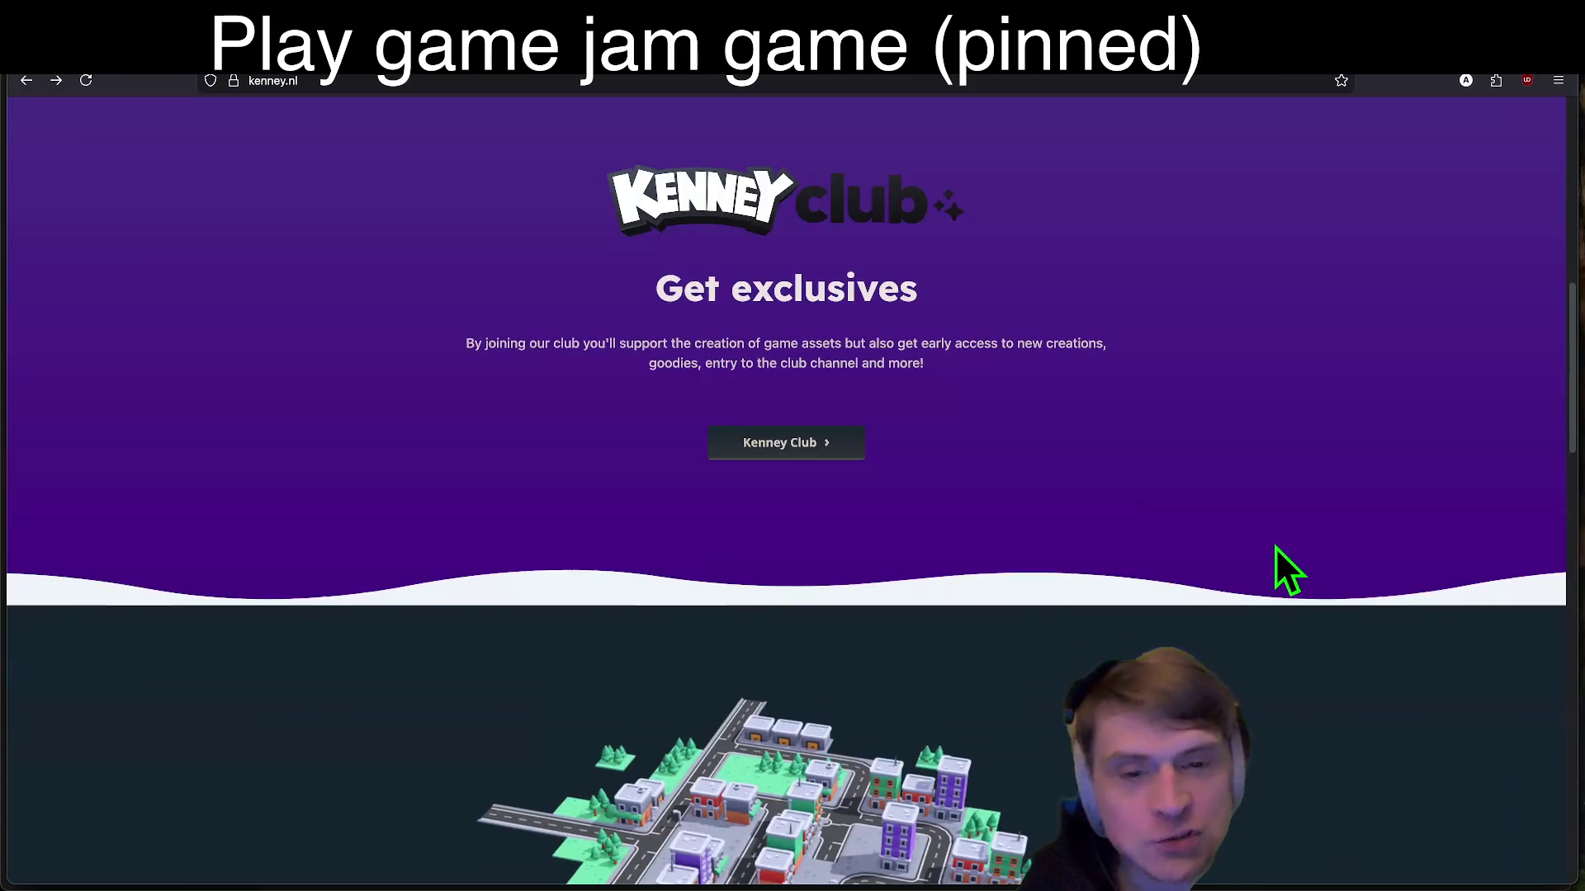
scroll(1276, 547, "down", 7)
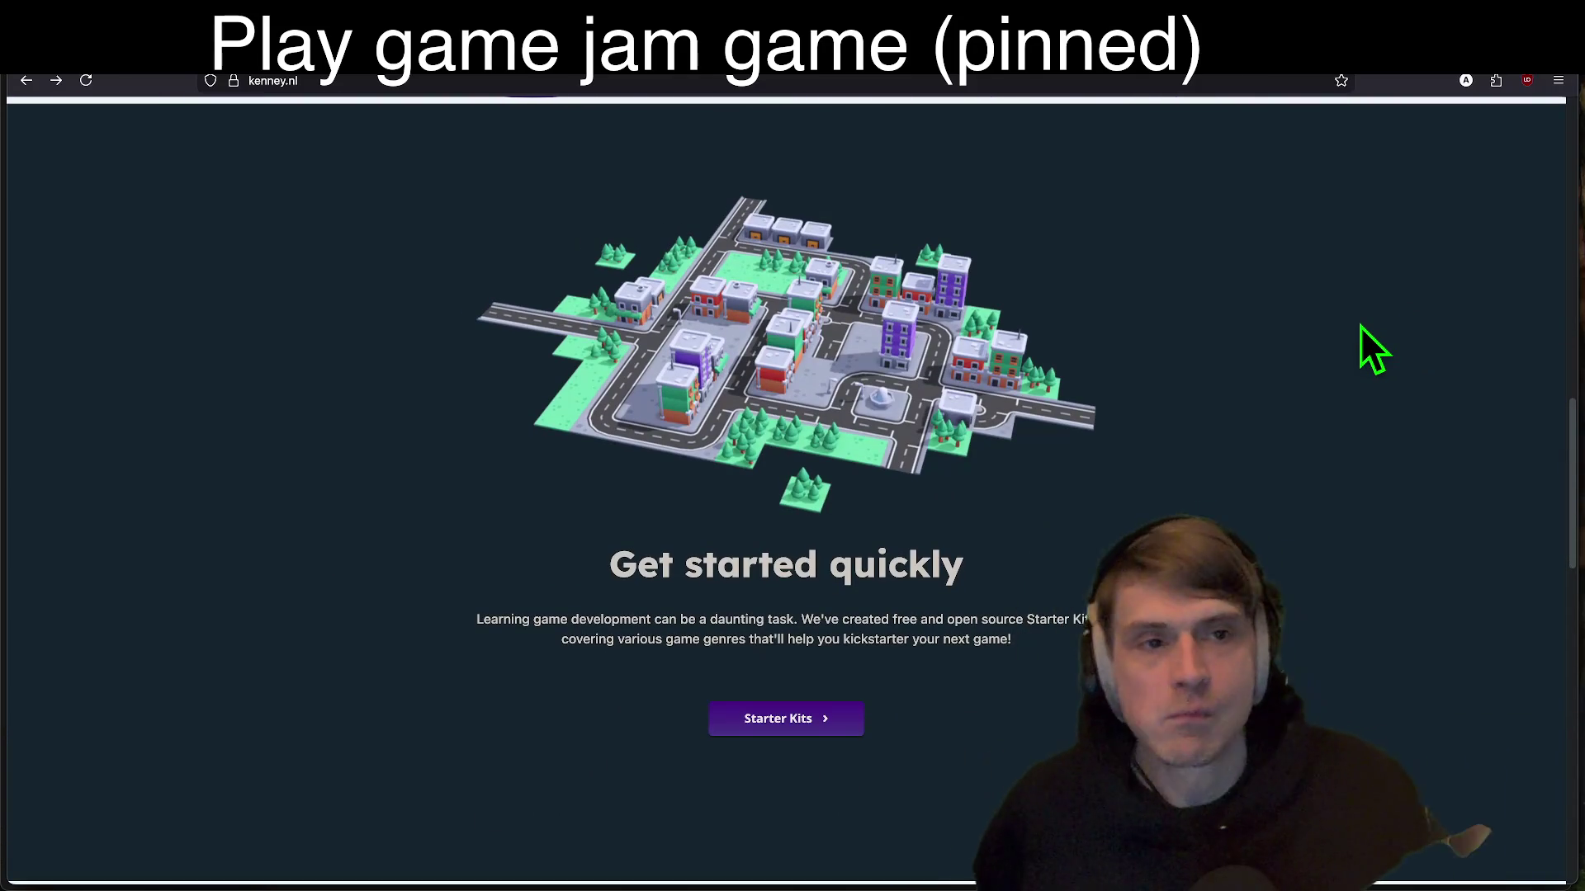
Step: Check the Twitch chat and YouTube Studio livestream tabs, then cycle back to kenney.nl
key("ctrl+Tab")
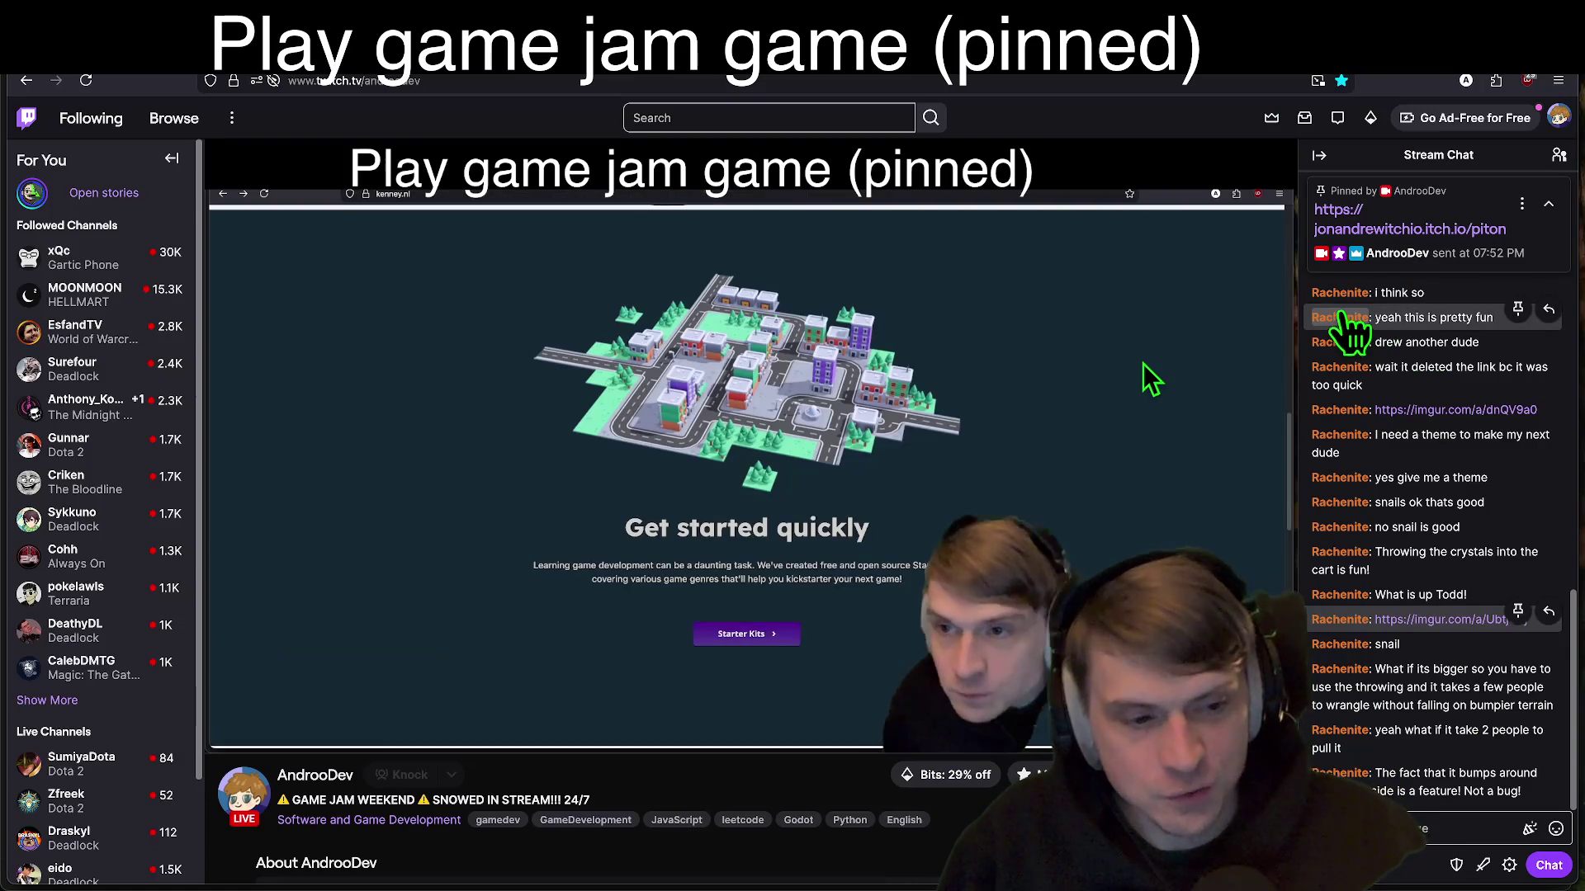
key("ctrl+Tab")
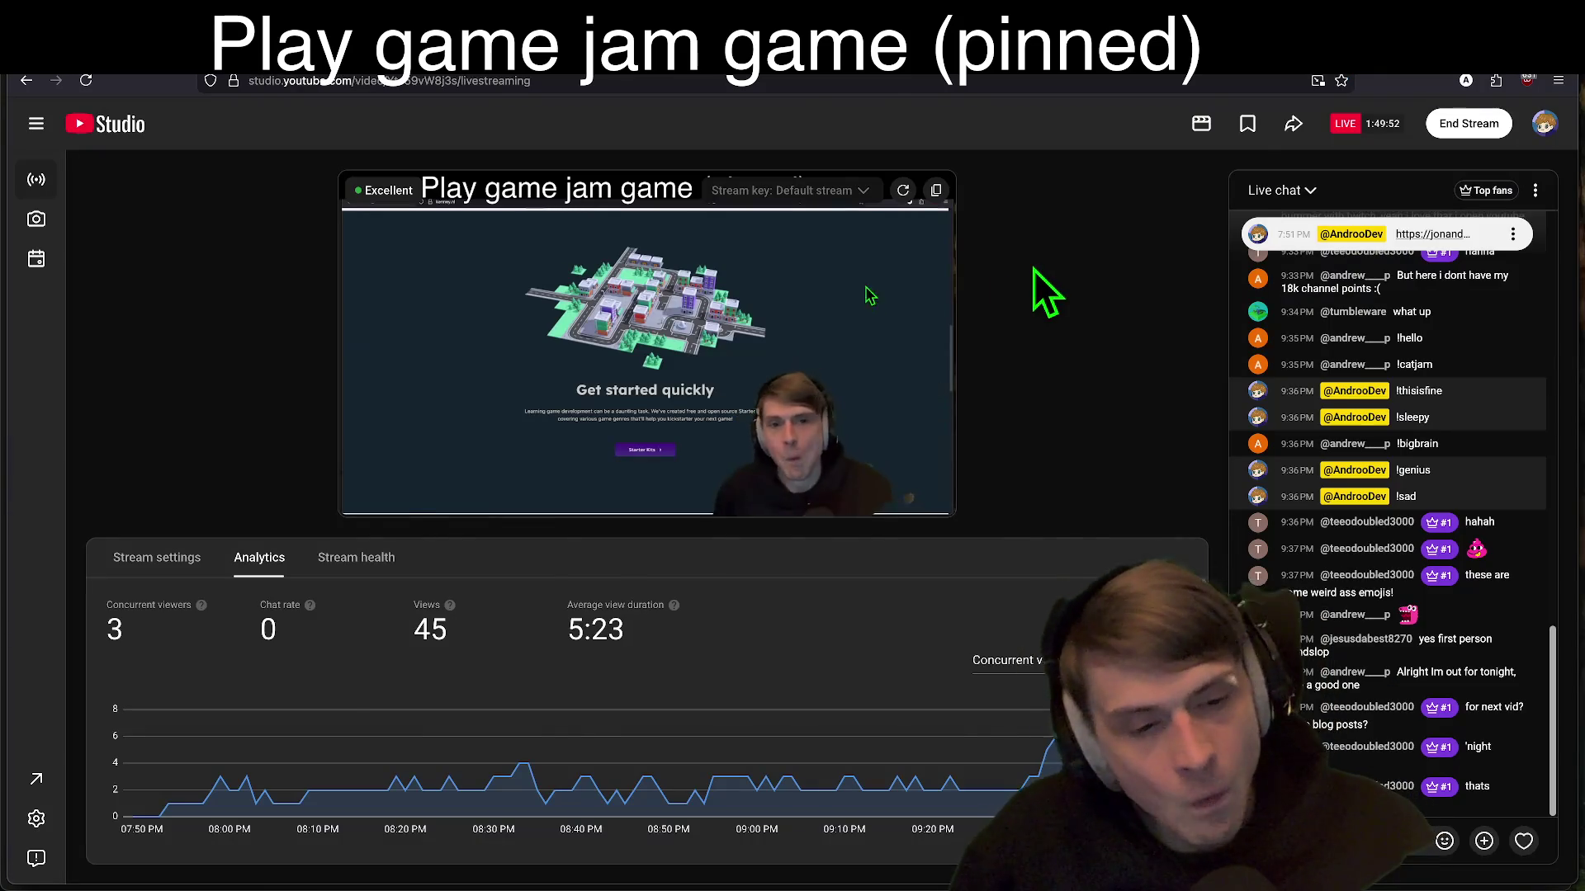
key("super+Tab")
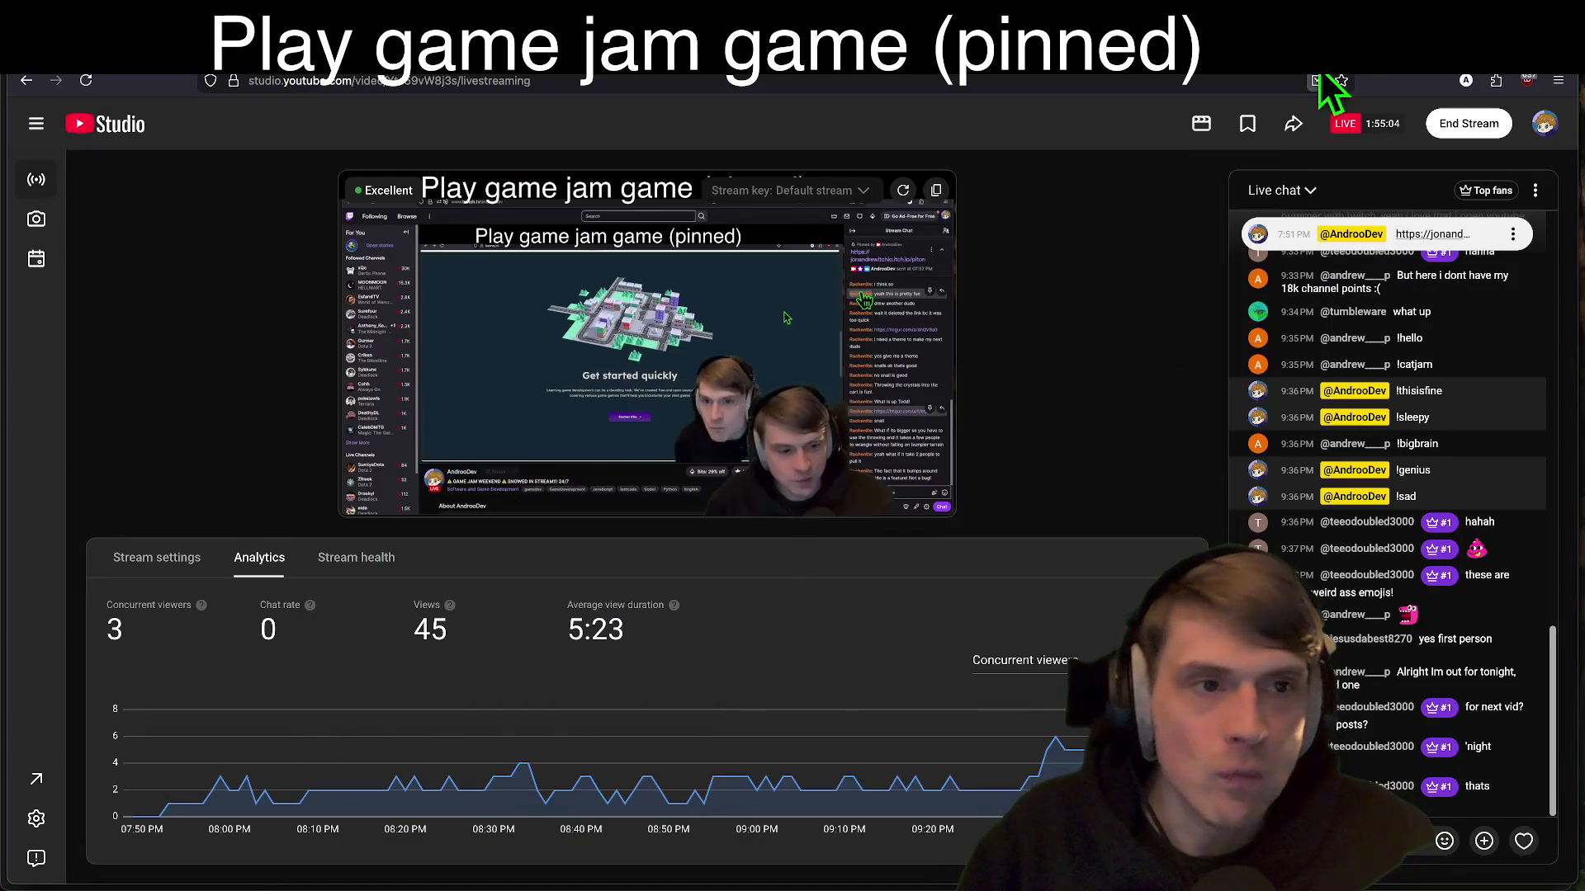
key("ctrl+Tab")
key("ctrl+Tab")
key("ctrl+Tab")
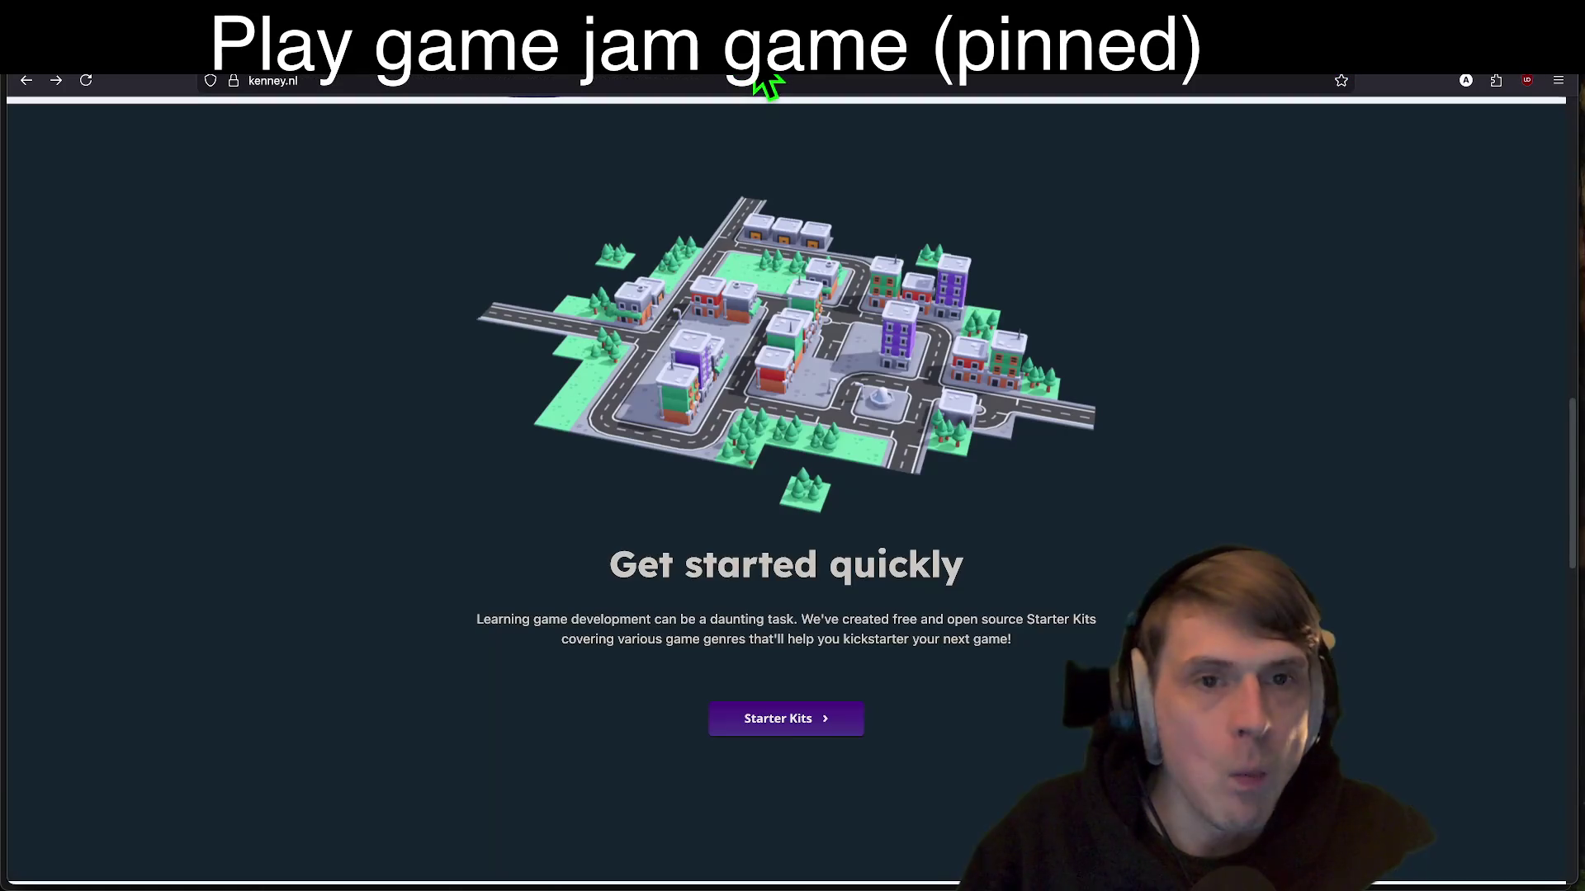
Step: Scroll kenney.nl, jump back to the top, and open a new tab
scroll(1115, 639, "down", 8)
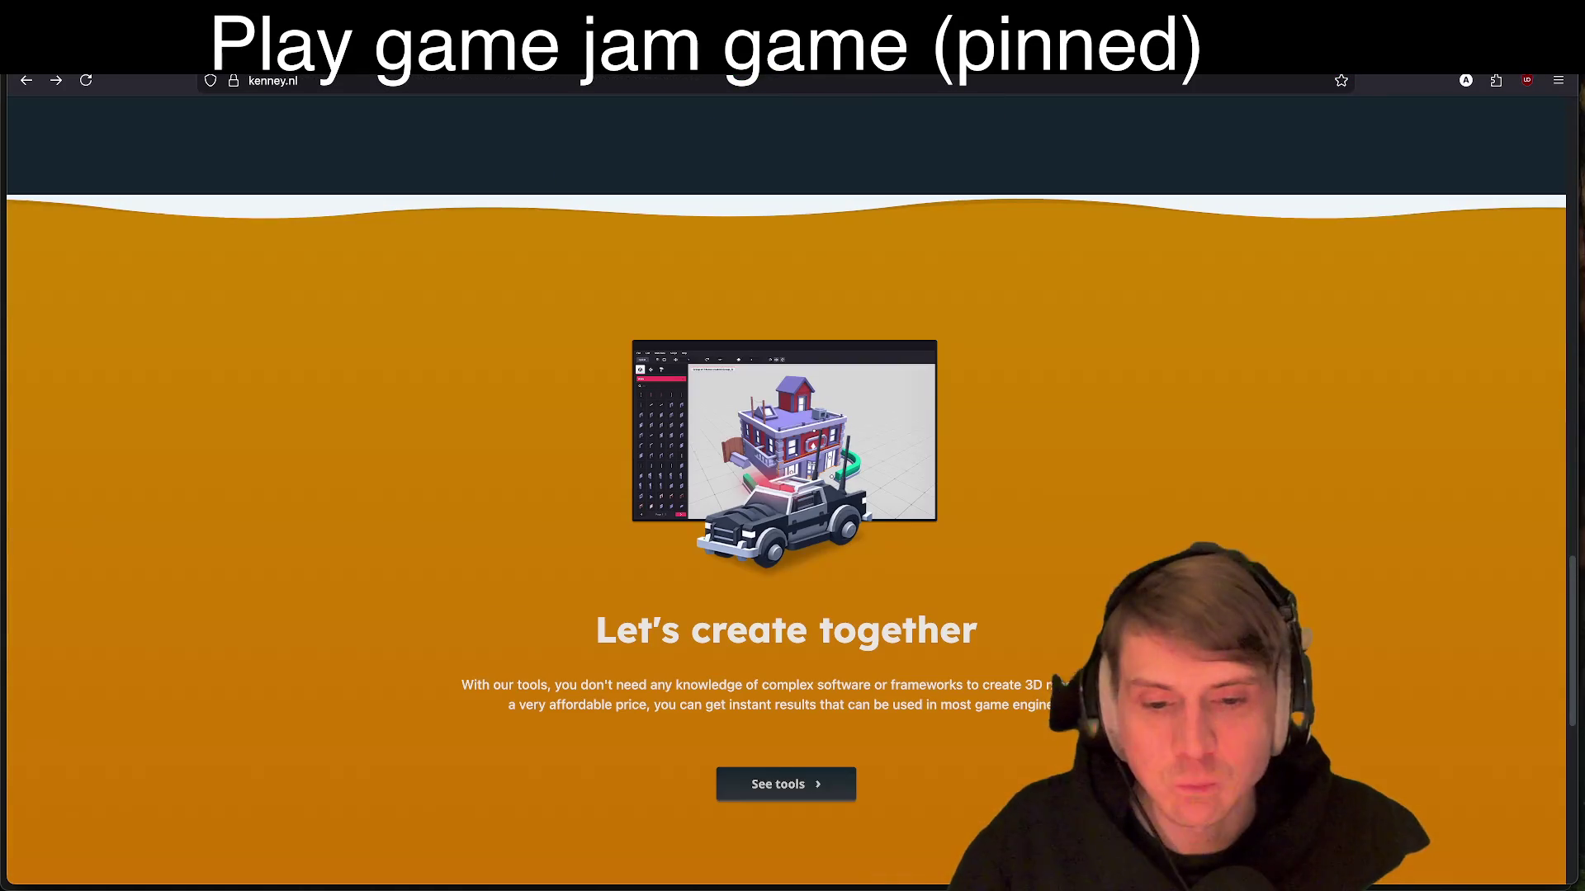
scroll(1103, 596, "down", 5)
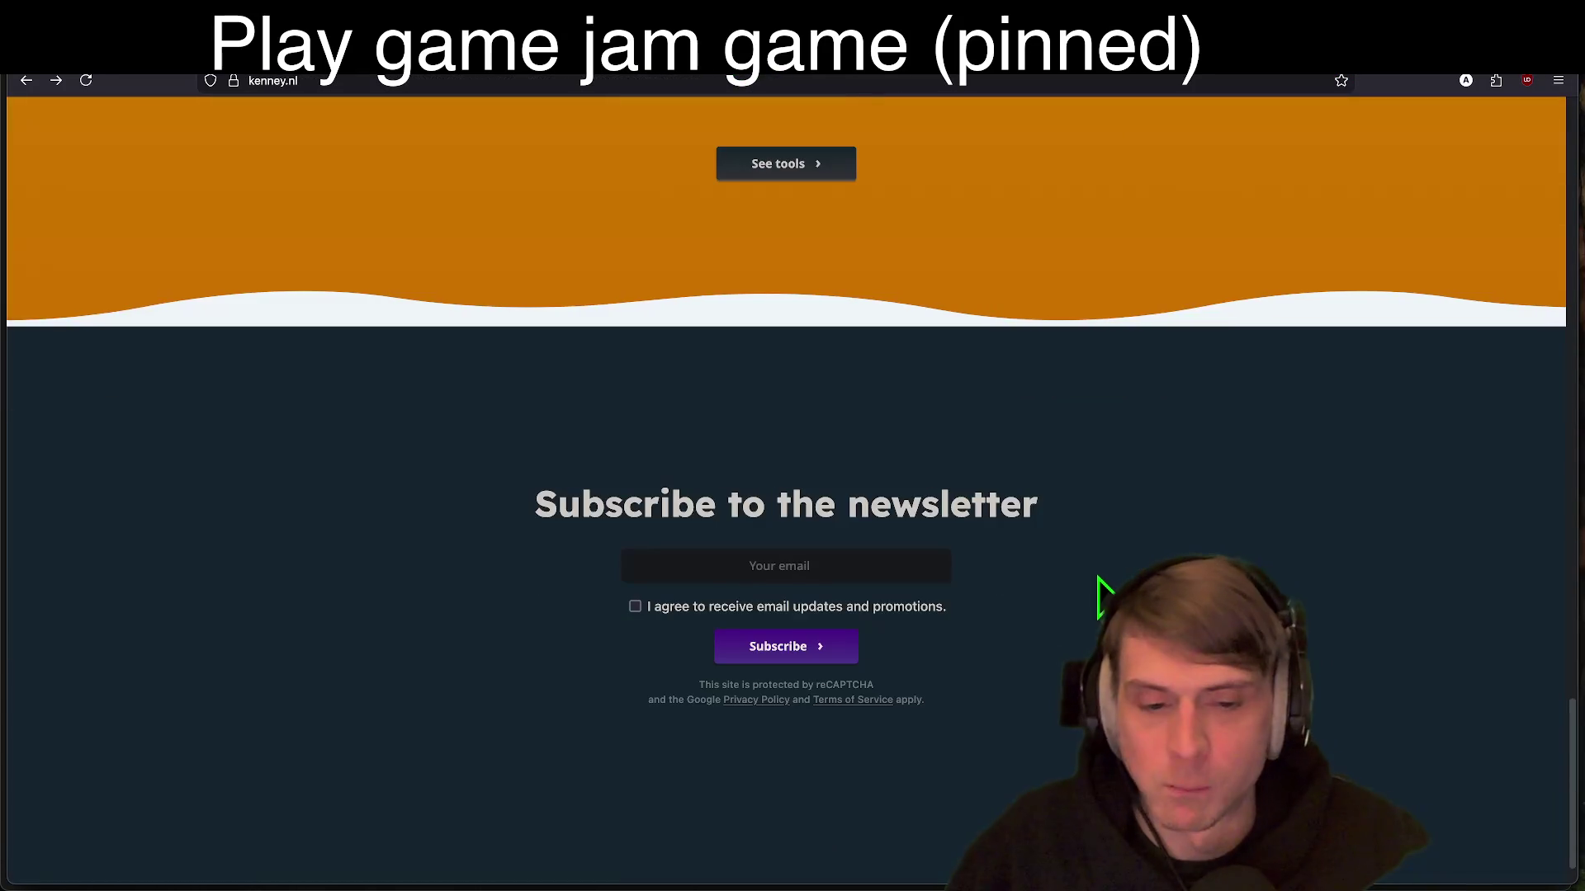
key("Home")
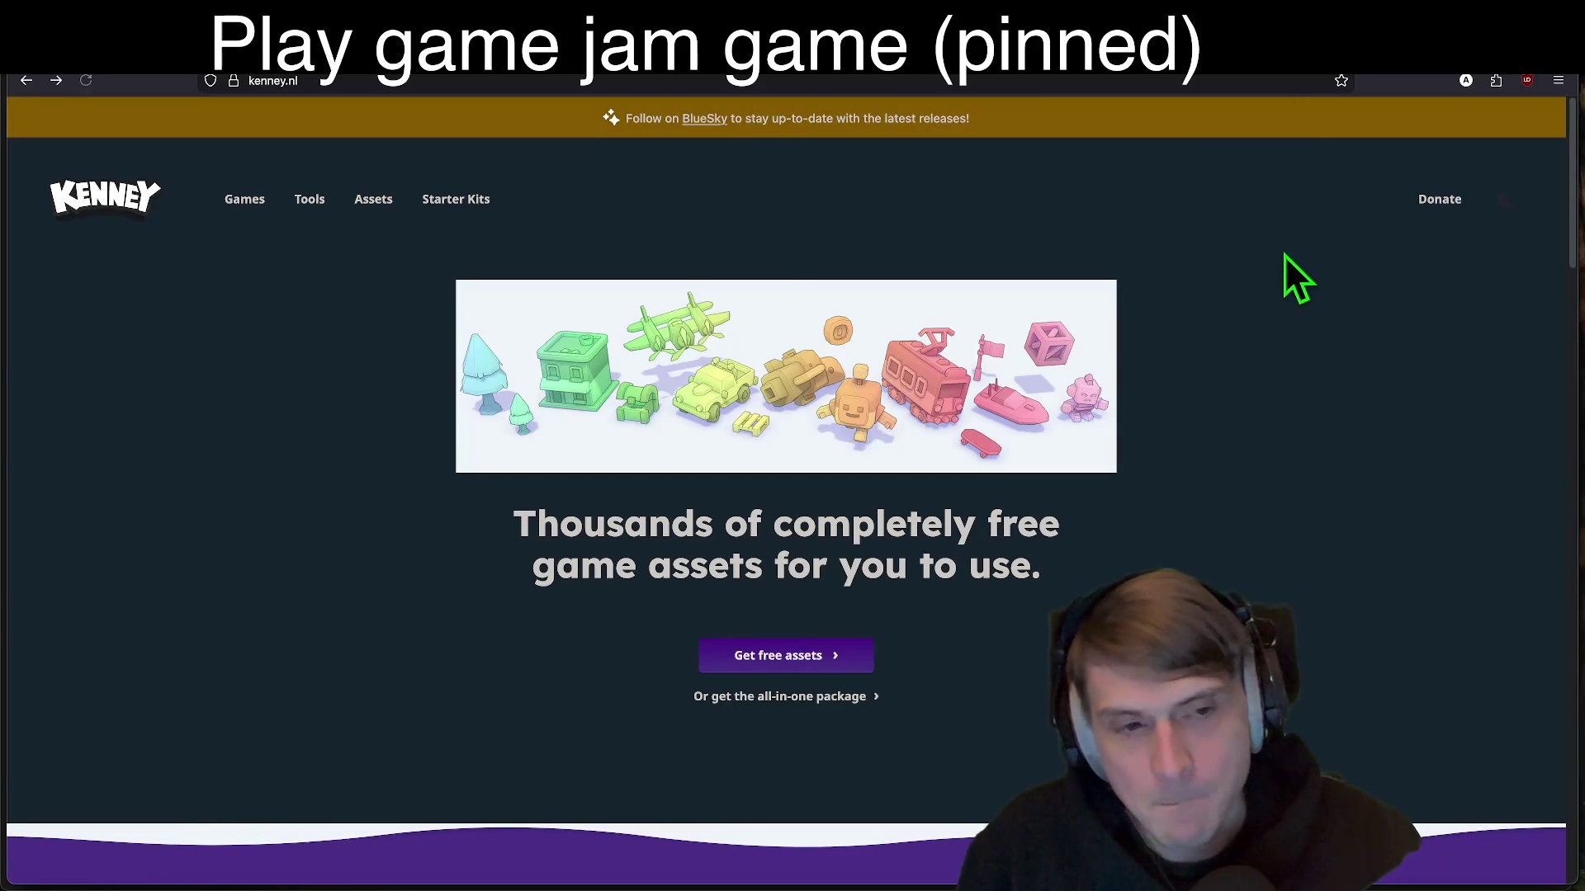
key("ctrl+t")
Step: Load GitHub, peek at the starred repositories via the account menu, and return to the dashboard
type("git")
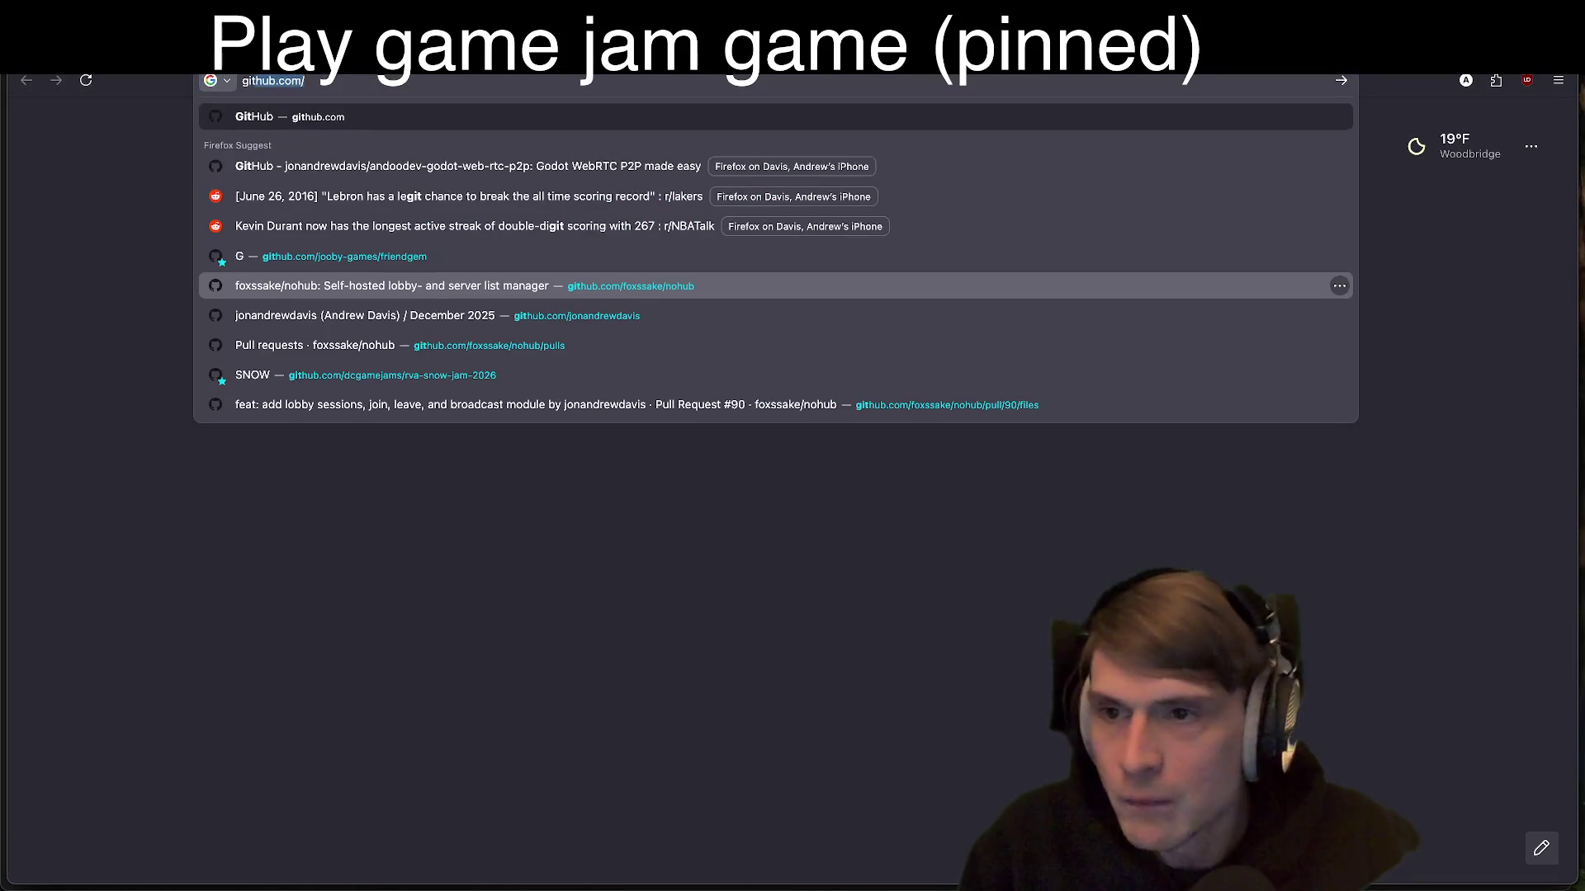
key("Return")
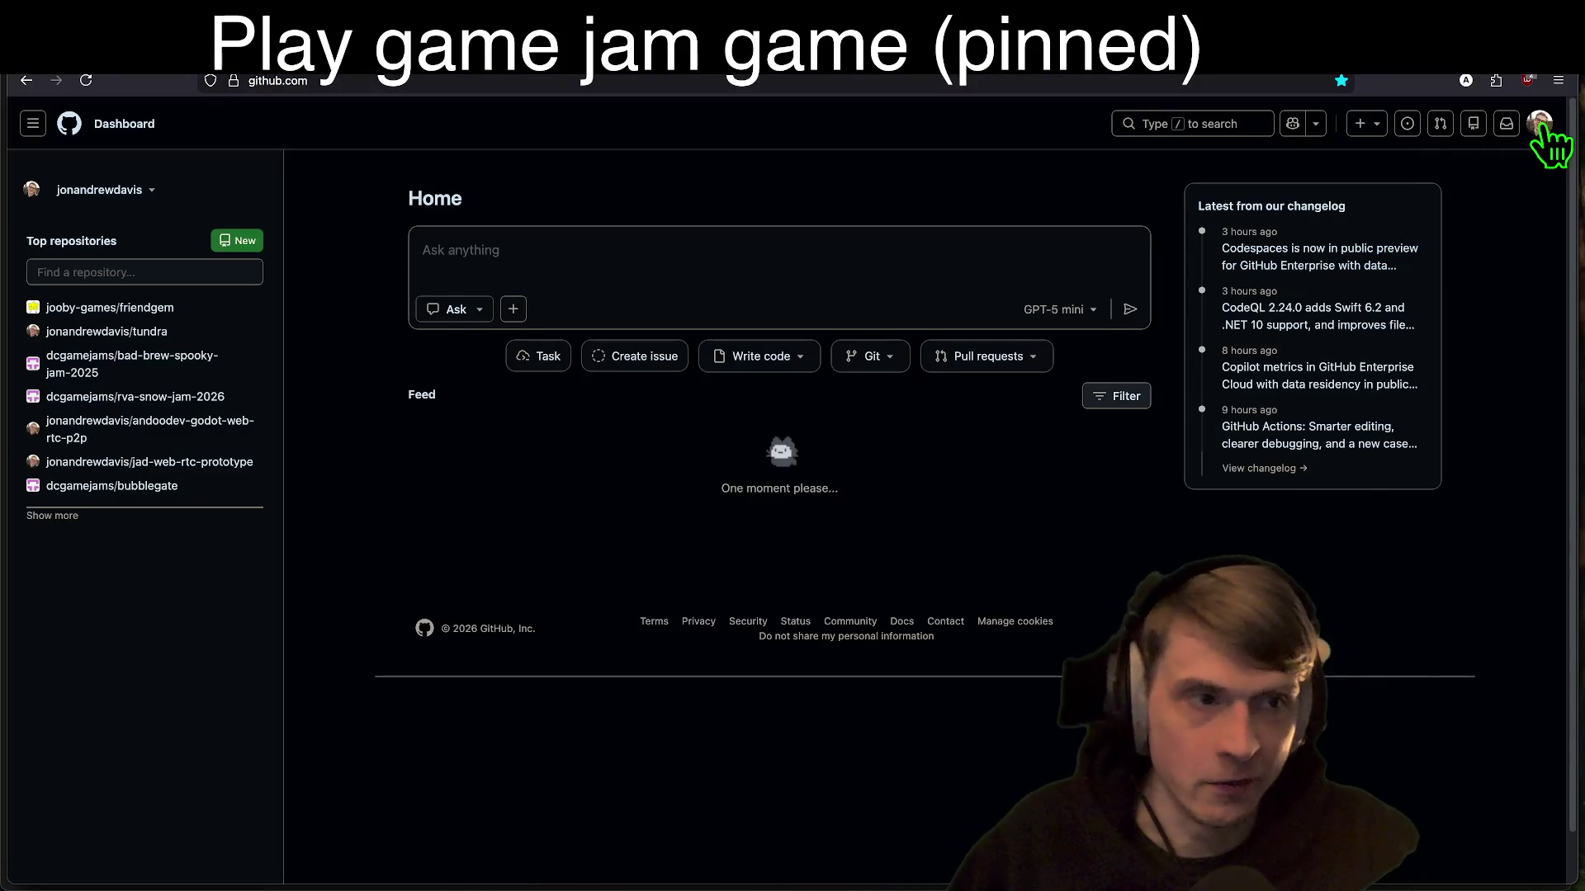
left_click(1540, 124)
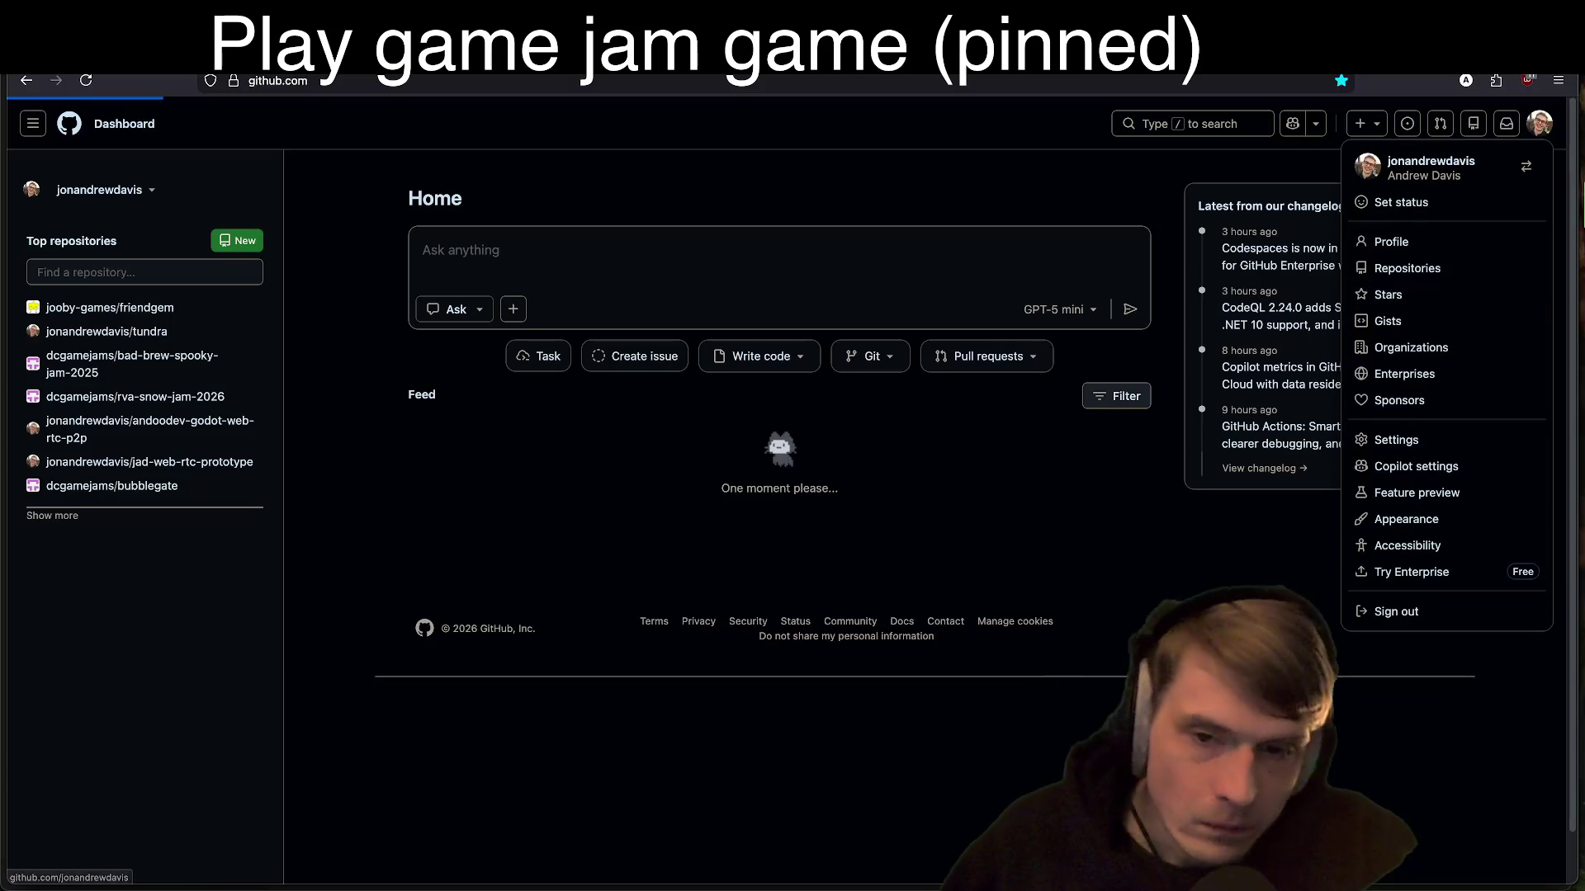
left_click(1403, 241)
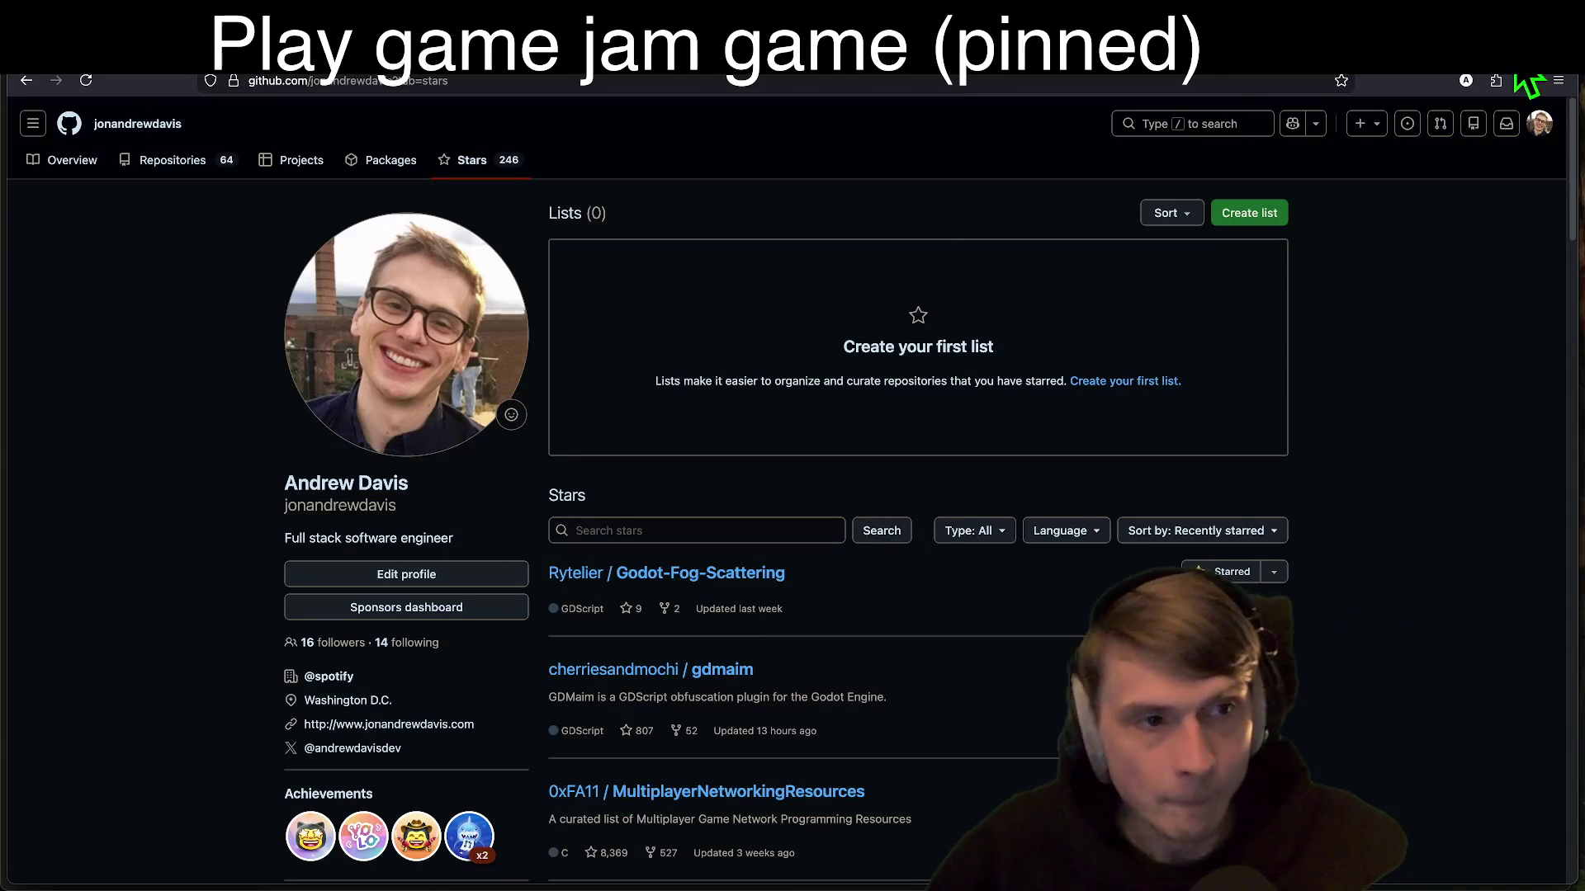
left_click(1540, 124)
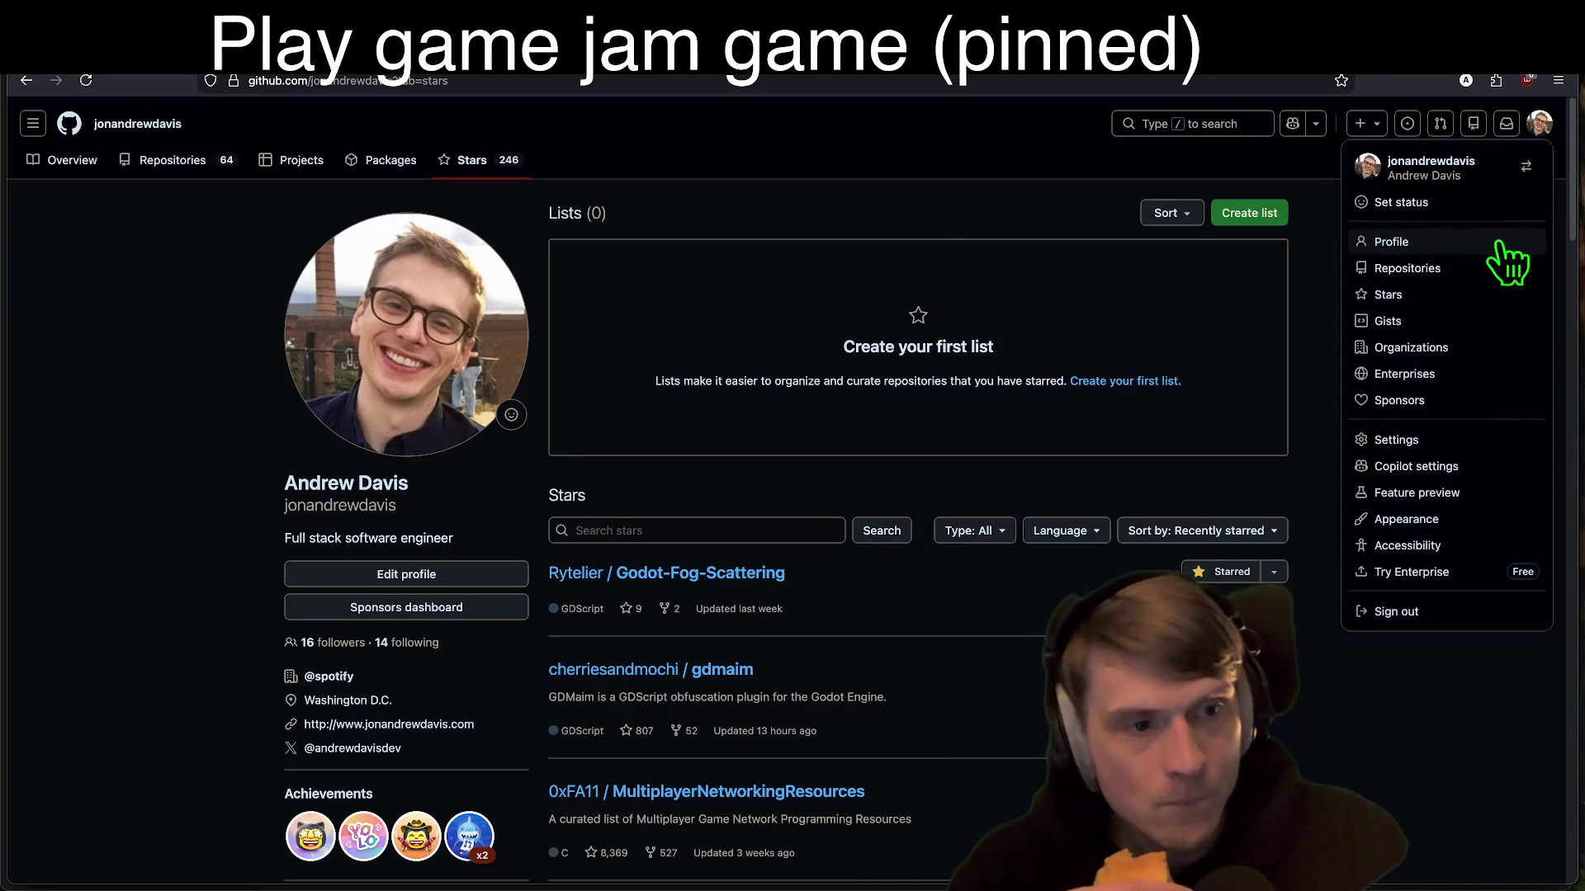
left_click(1458, 321)
key("Escape")
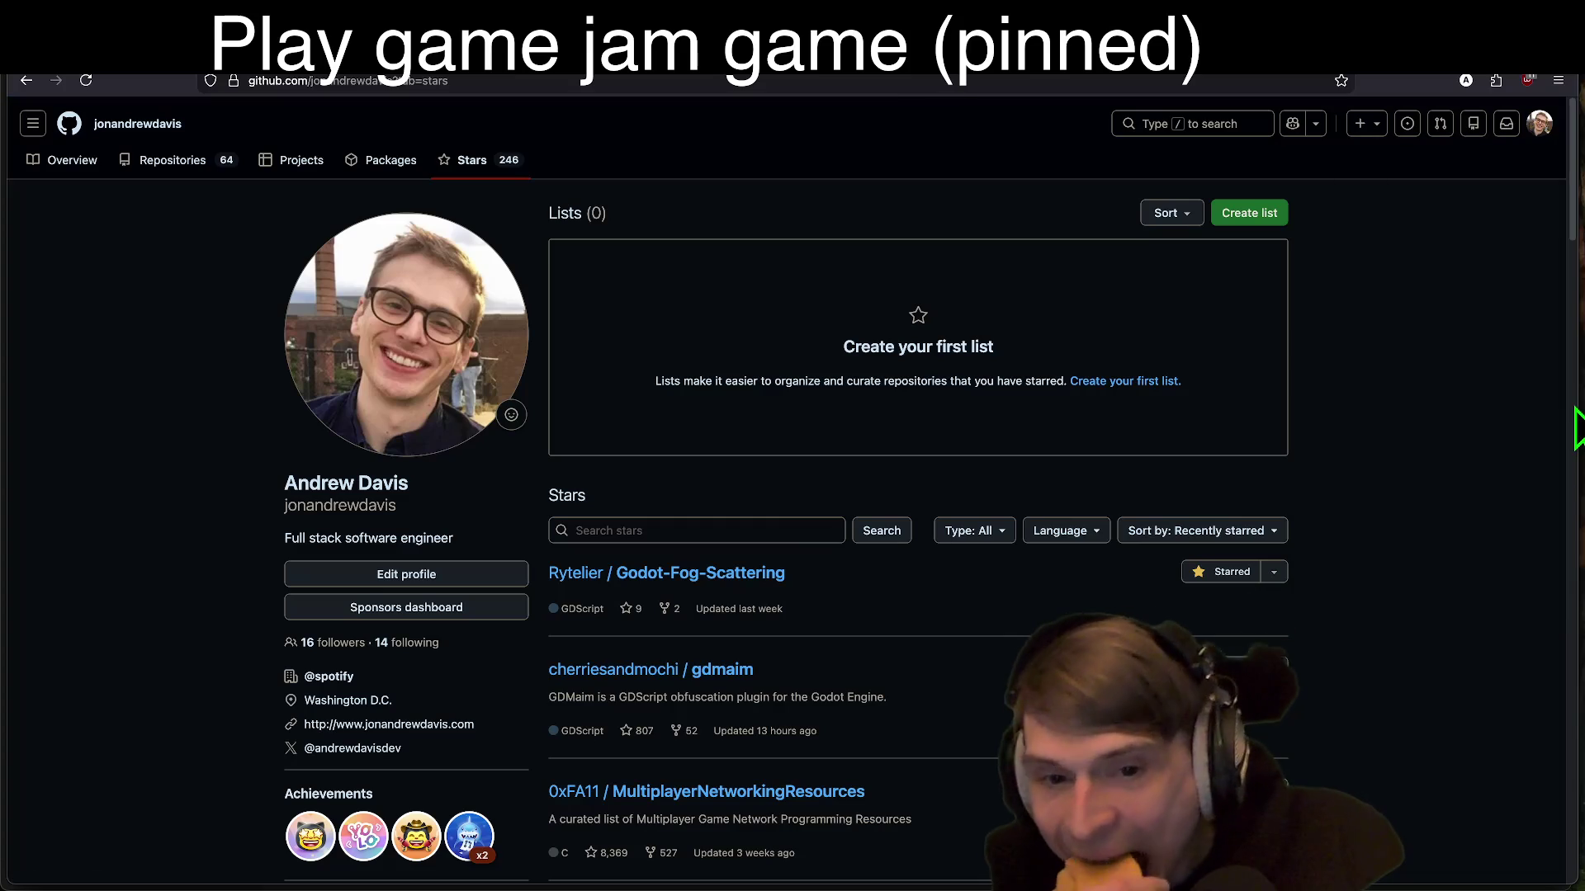
key("alt+Left")
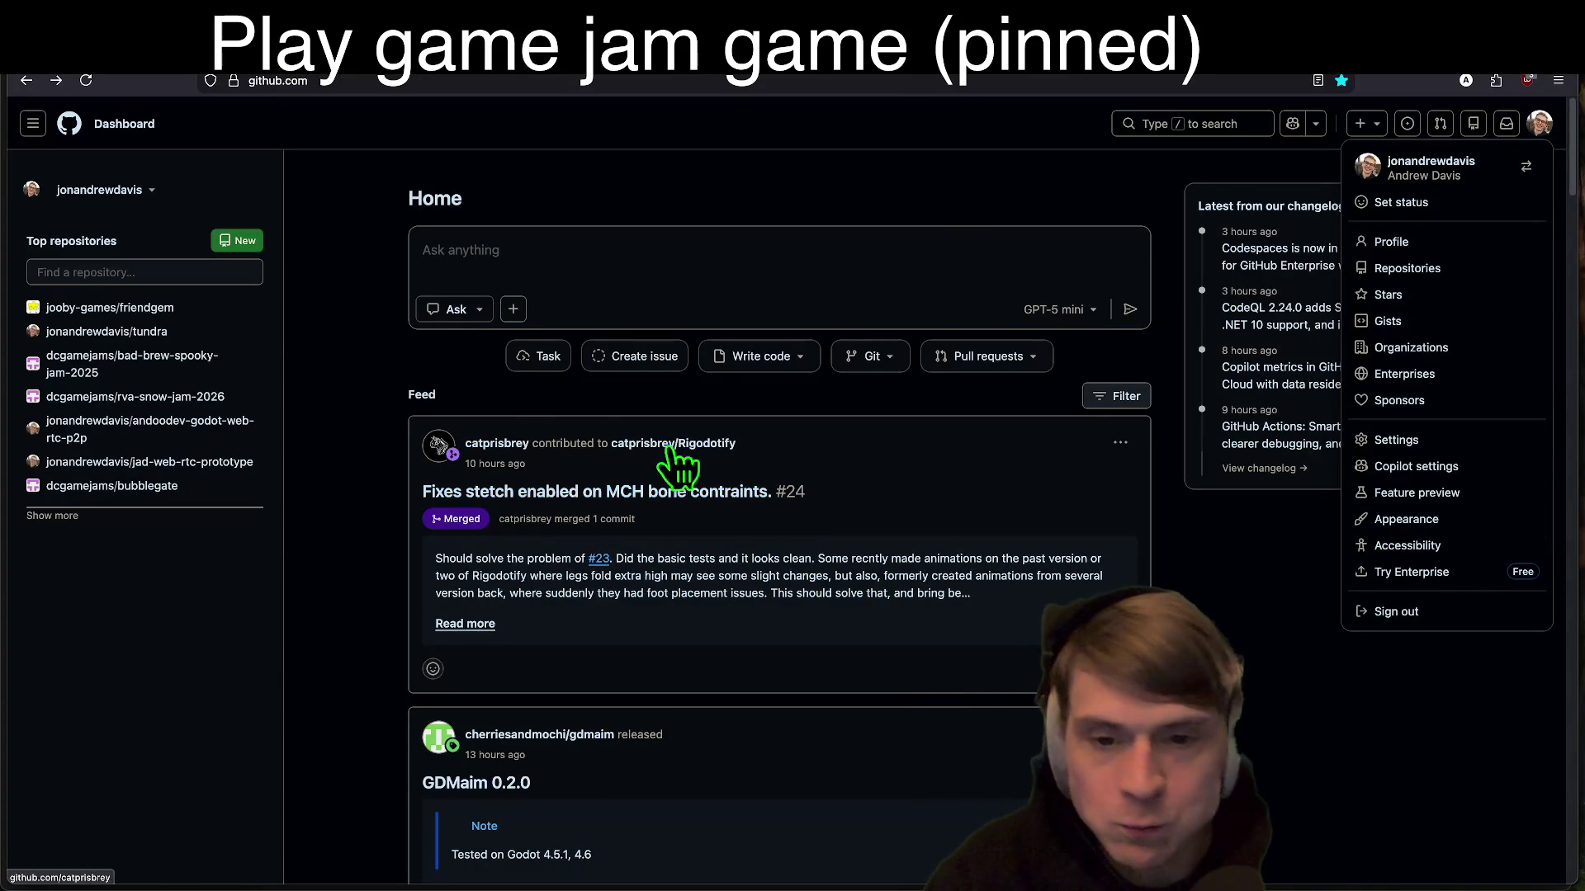
Step: Open catprisbrey/Rigodotify from the feed, review its README and fork source, then go back
left_click(708, 446)
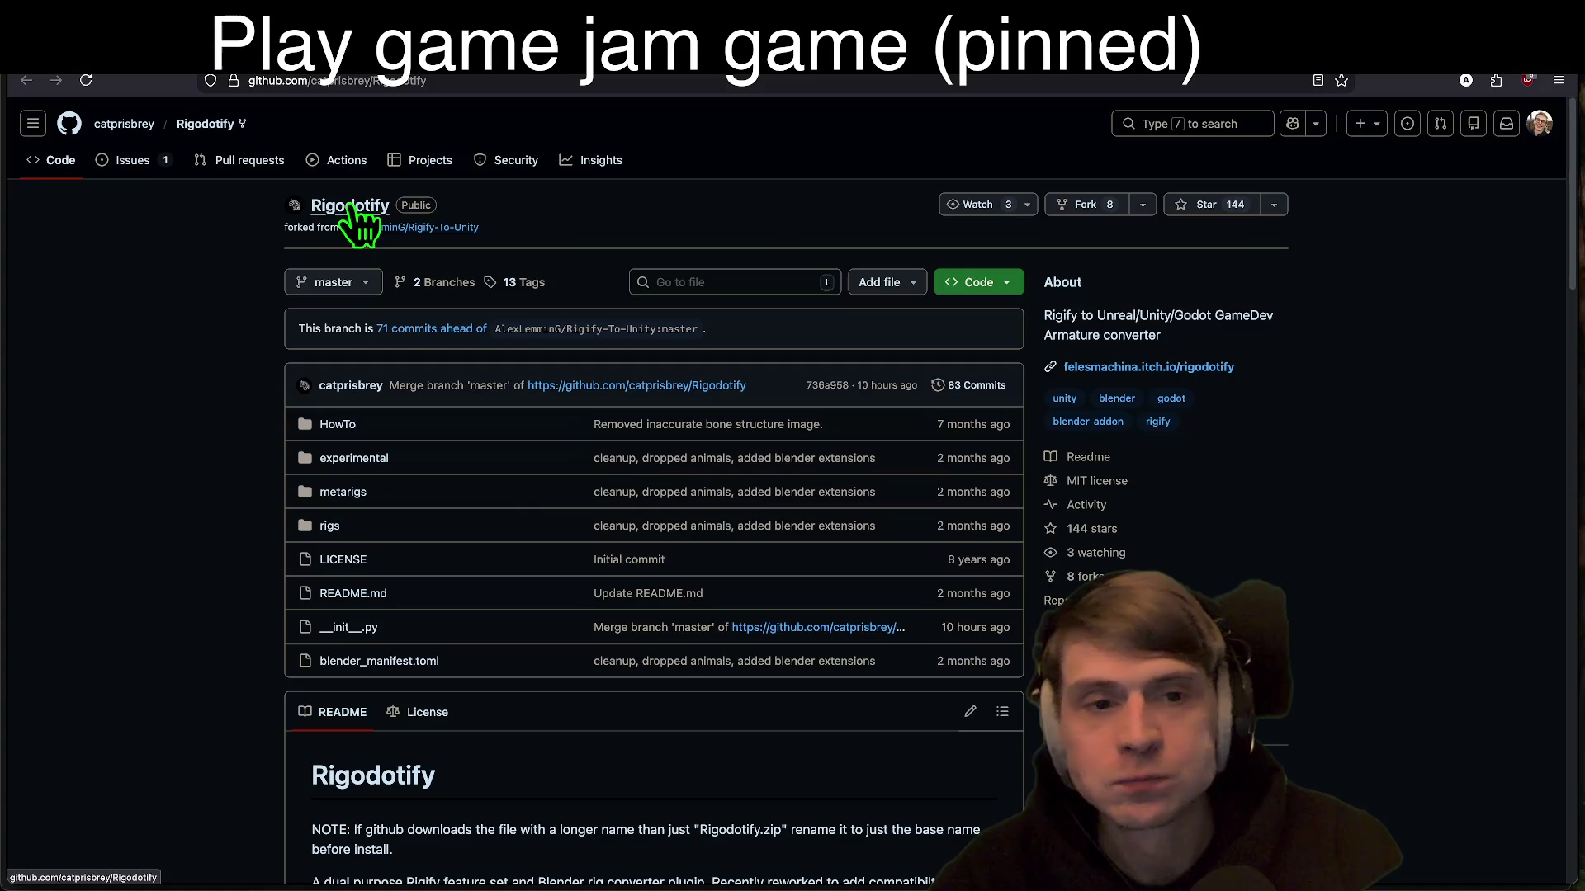
scroll(1407, 483, "down", 5)
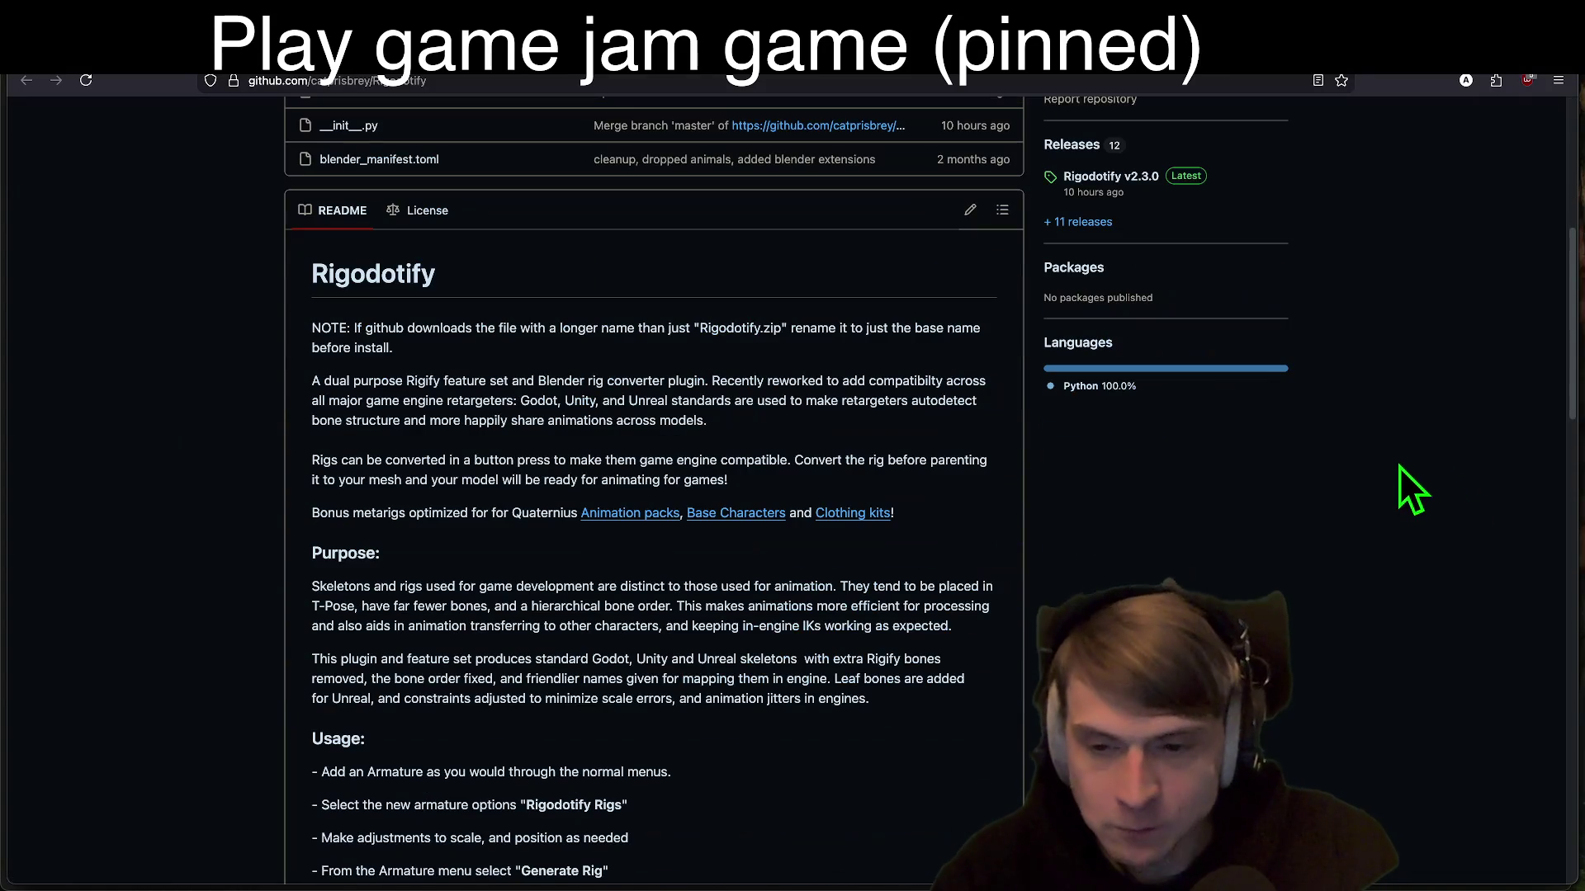
scroll(1443, 646, "up", 2)
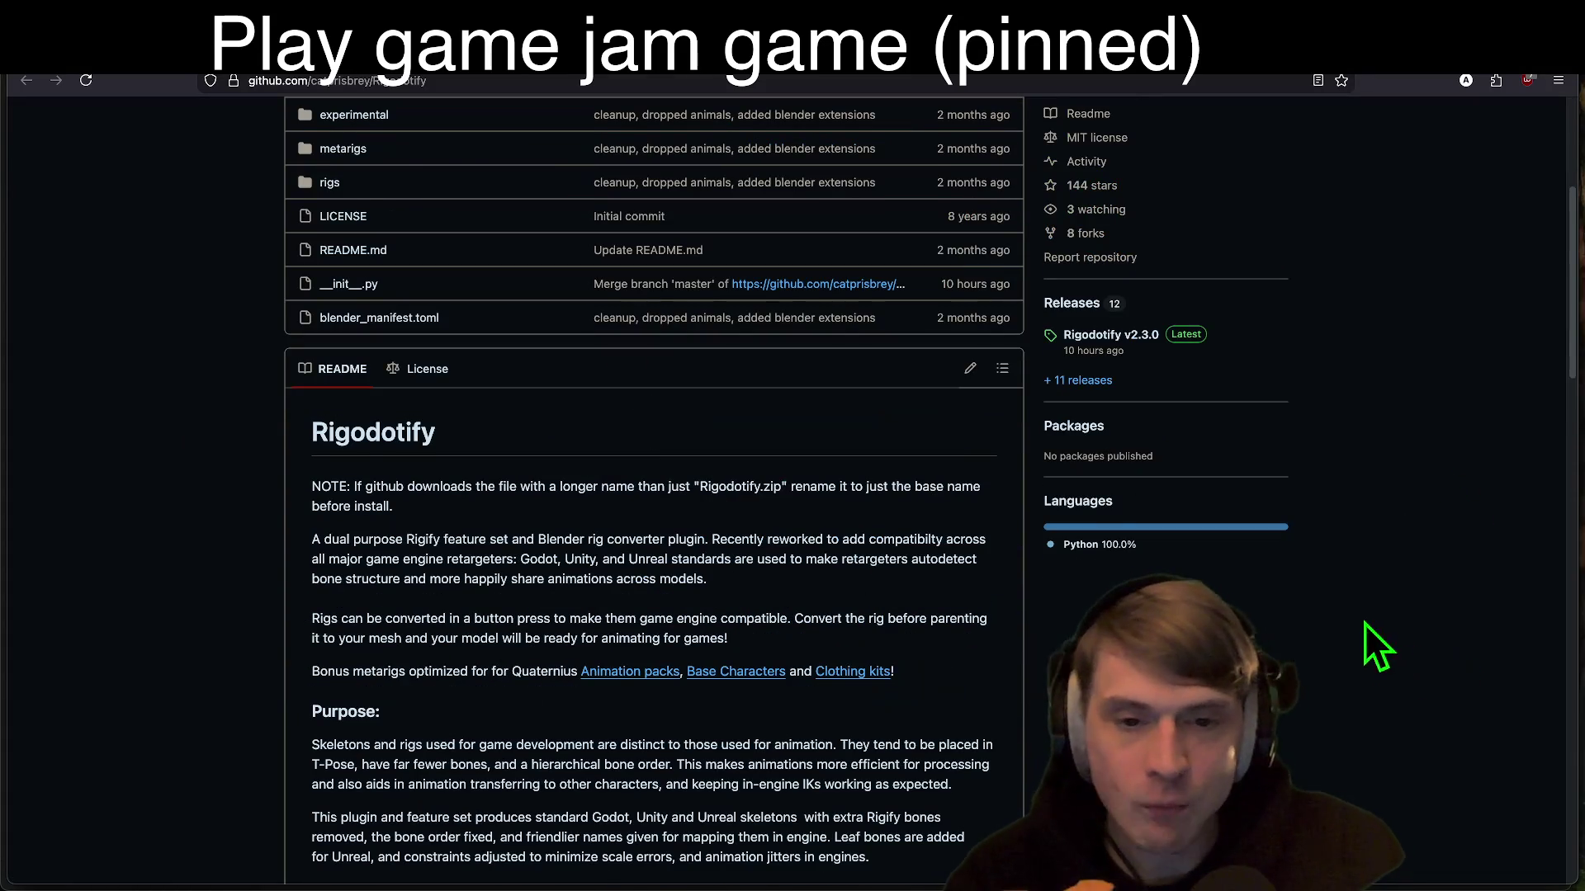
scroll(1420, 714, "up", 5)
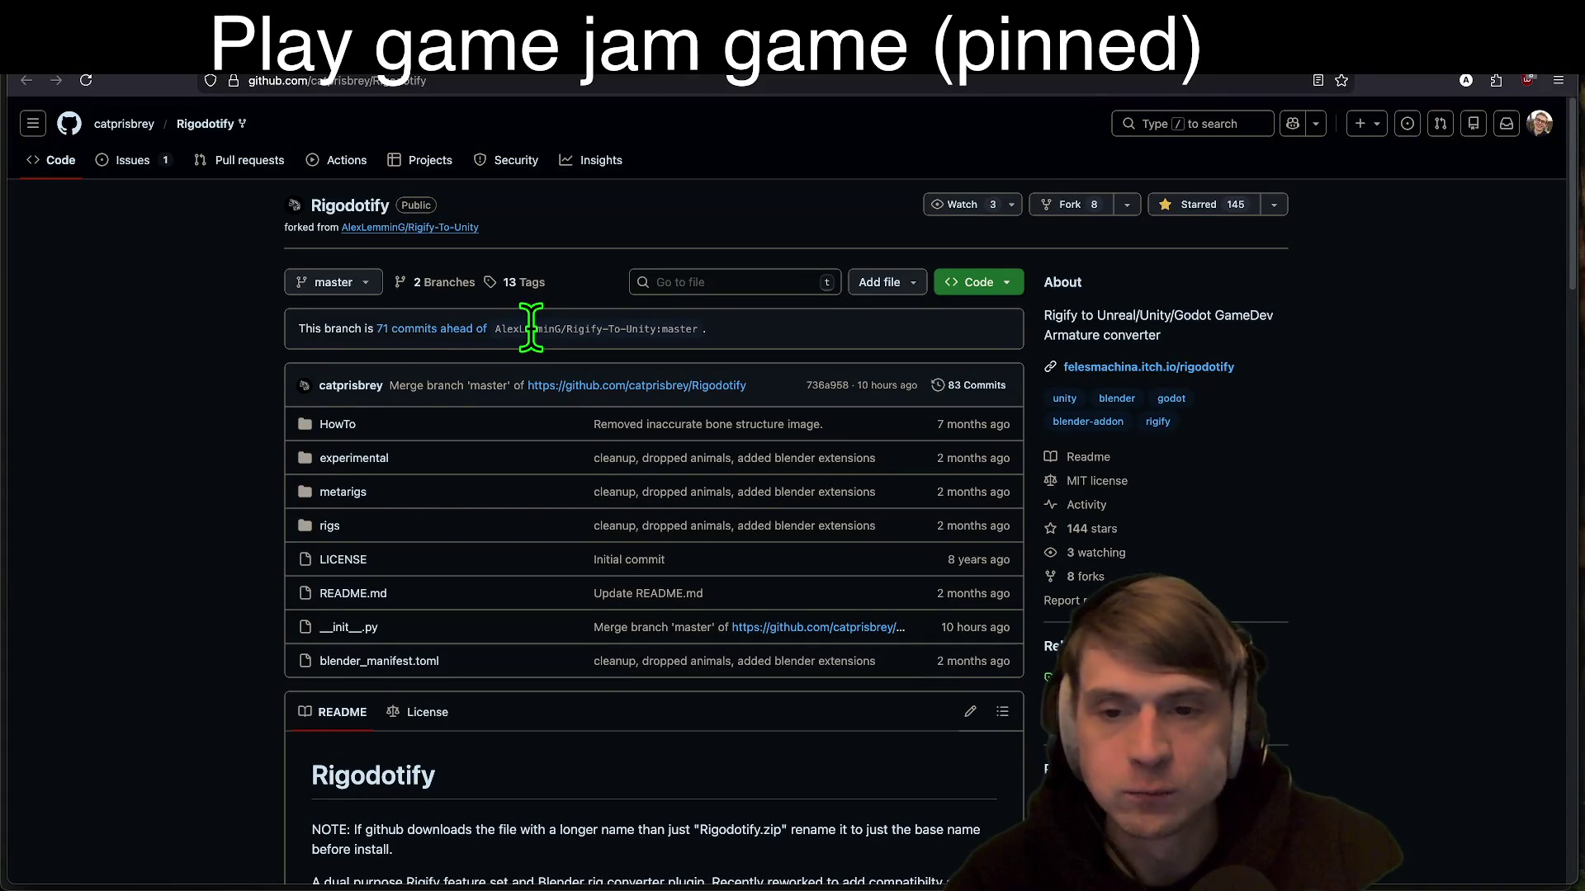
left_click_drag(524, 328, 653, 323)
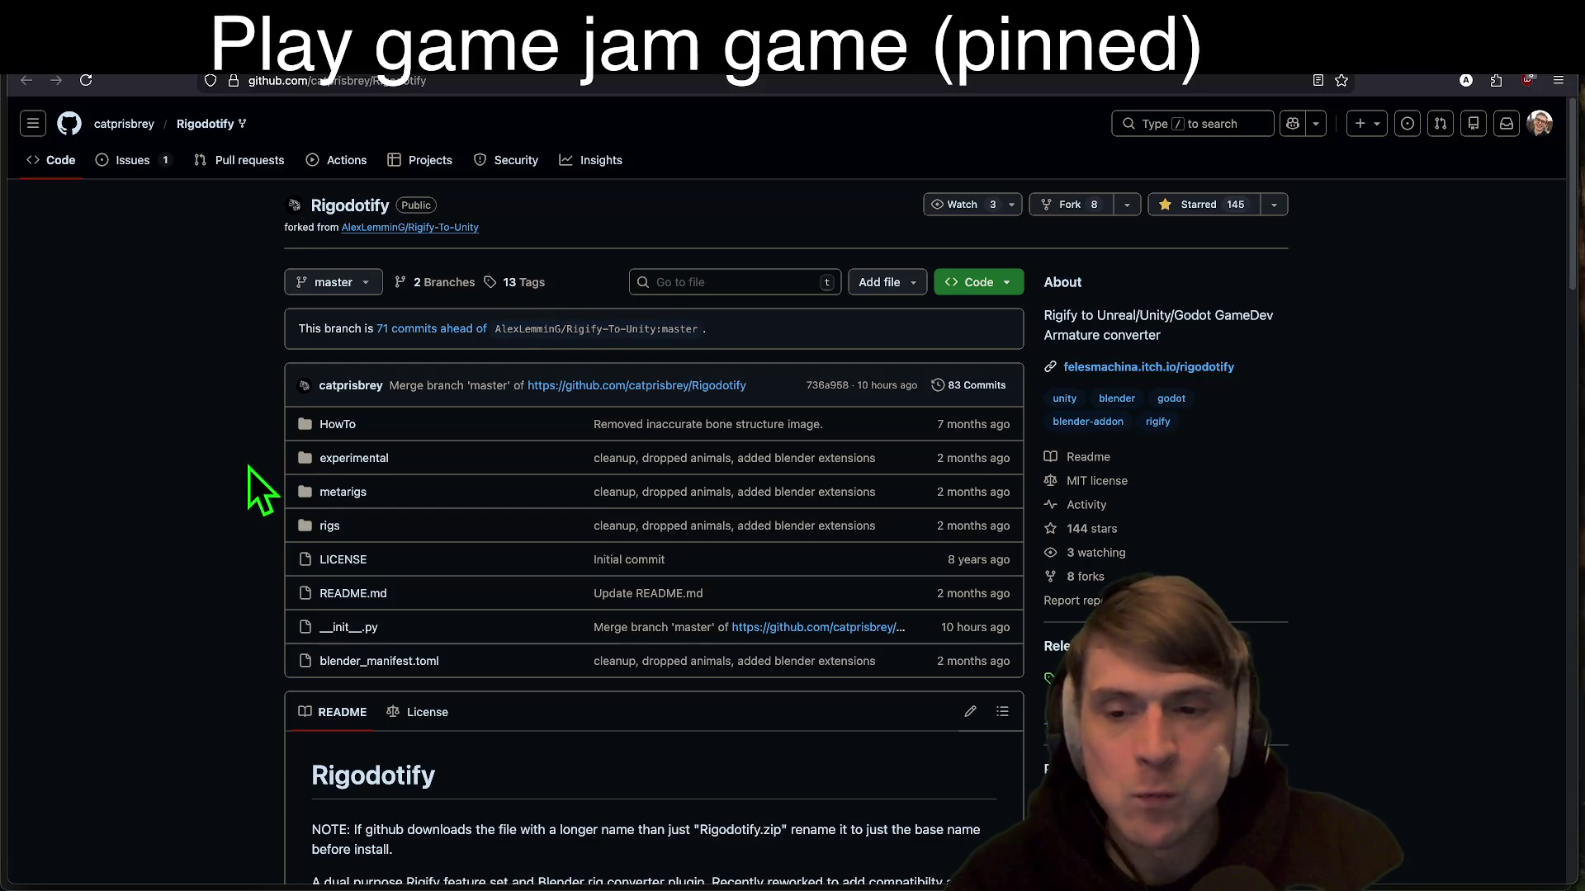
left_click(1288, 85)
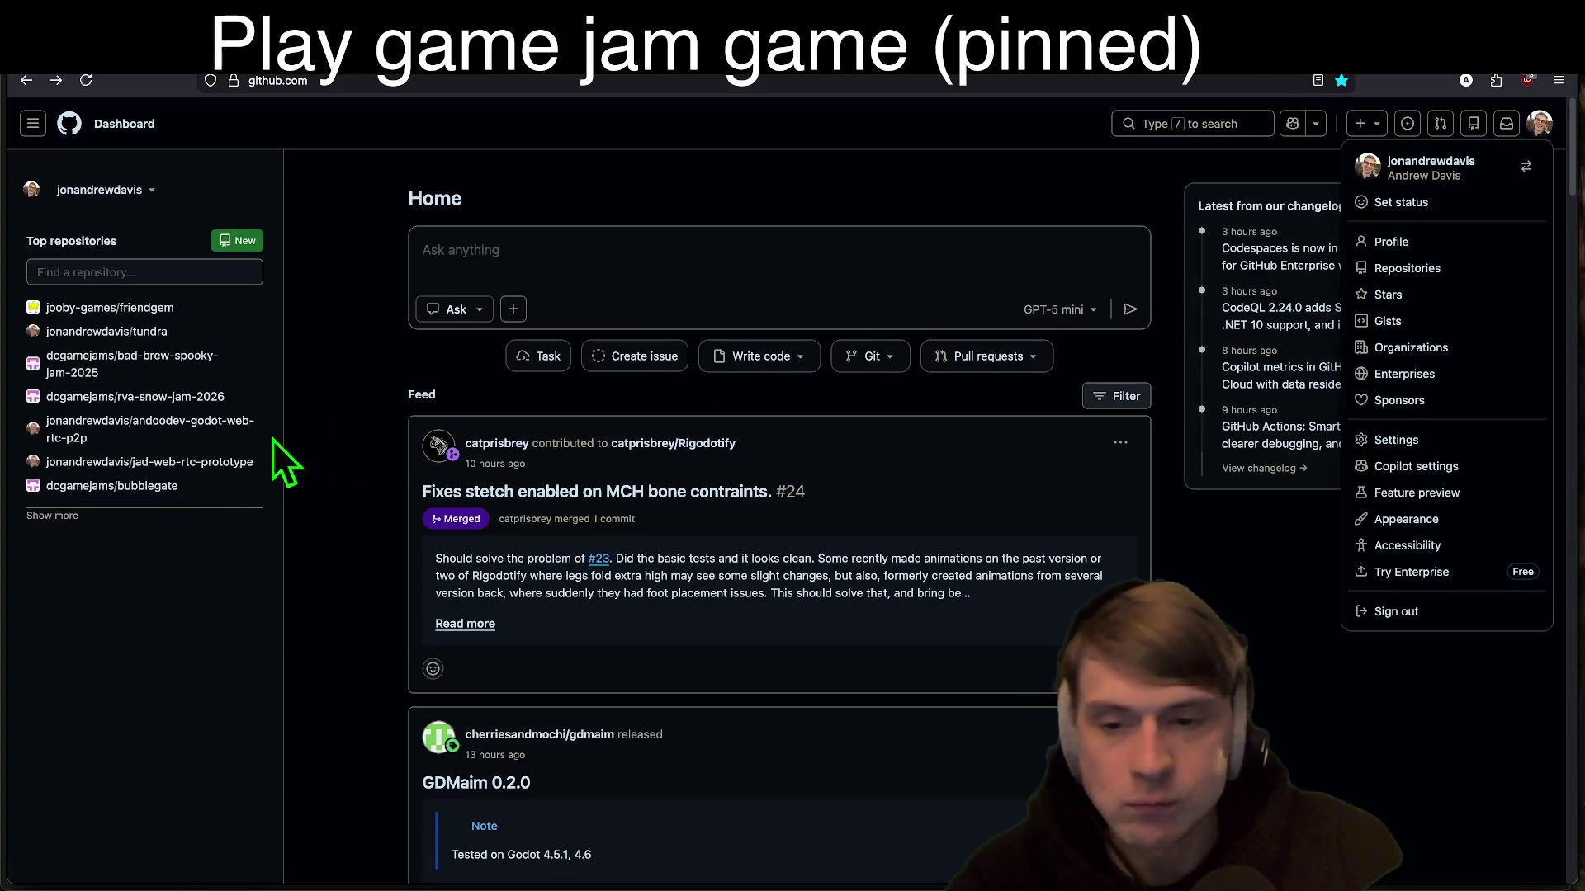
Step: Scroll through the Godot-related starred repositories, then return to Godot's Create New Project dialog
scroll(340, 418, "down", 7)
scroll(370, 425, "up", 1)
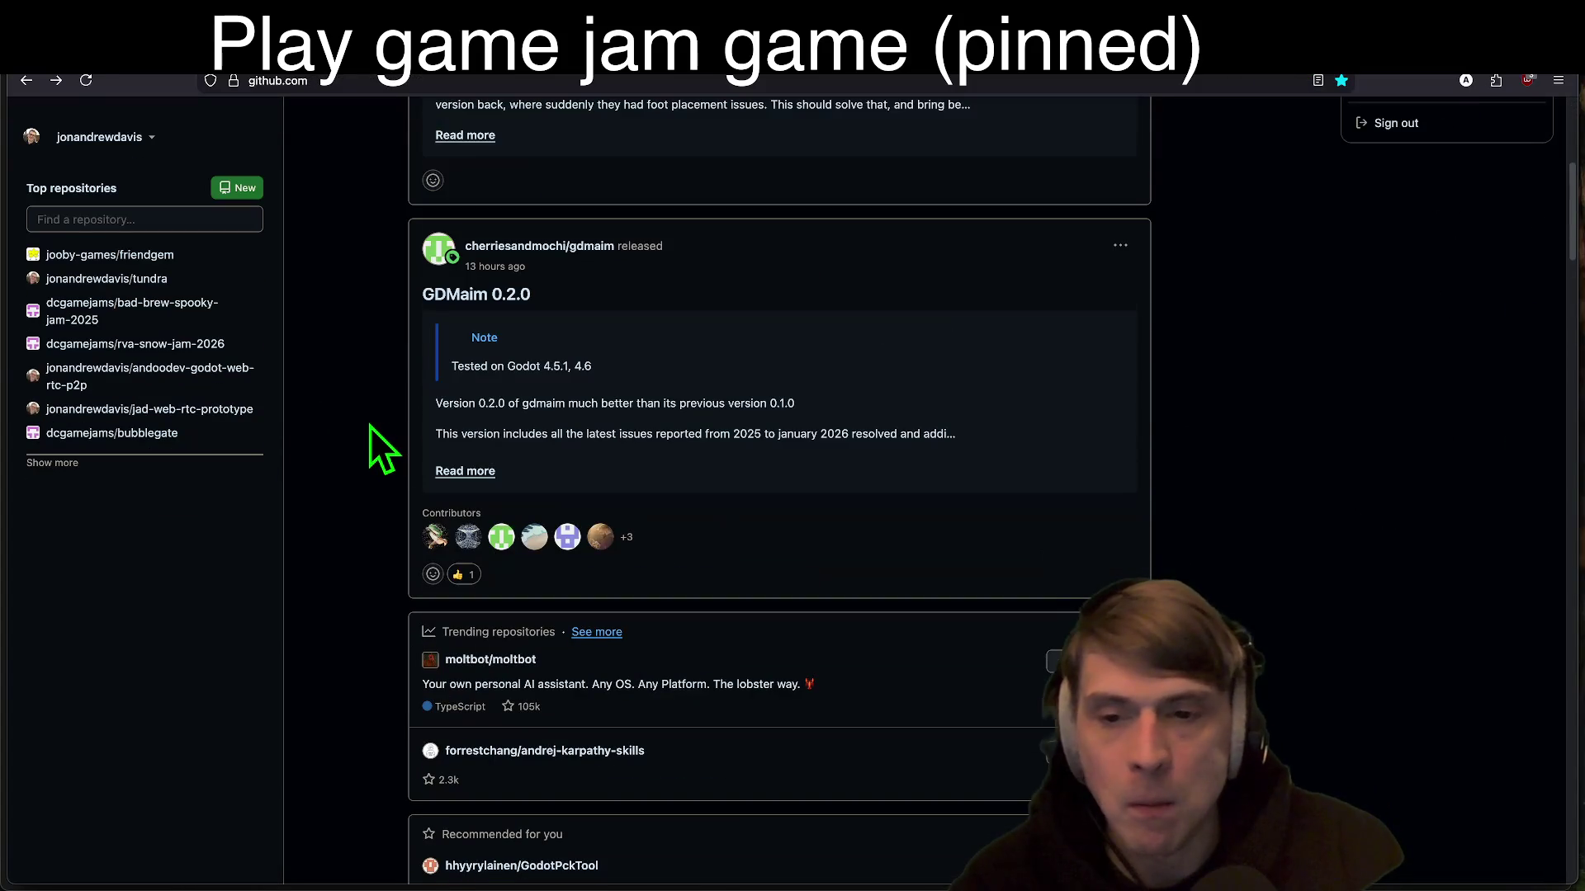
scroll(363, 407, "down", 1)
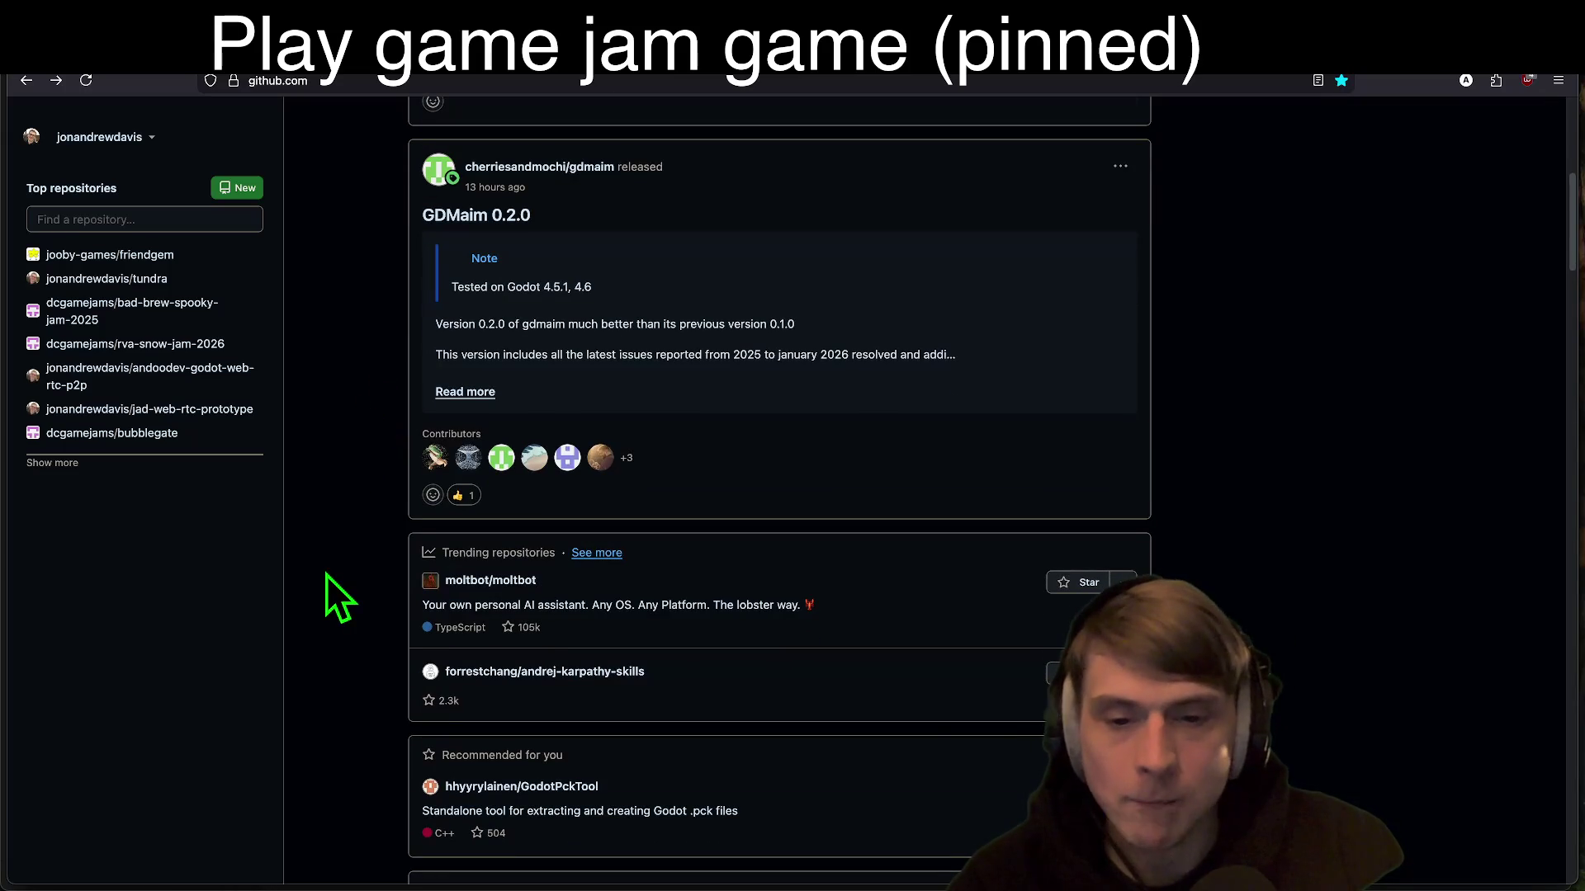
scroll(325, 574, "down", 1)
scroll(342, 566, "down", 7)
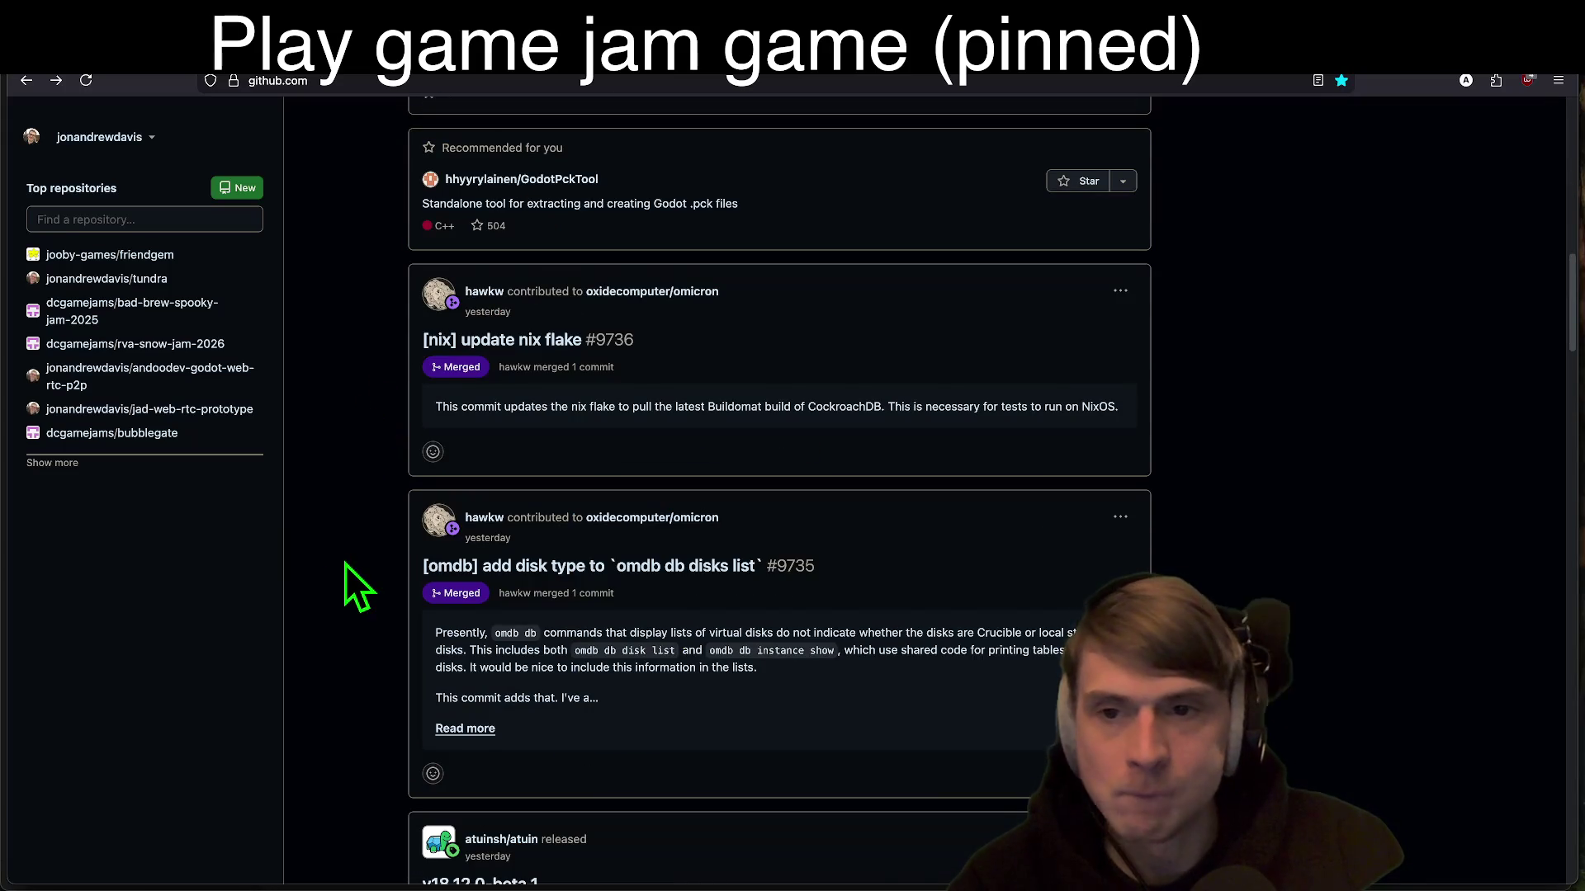
scroll(345, 564, "up", 2)
scroll(345, 562, "up", 7)
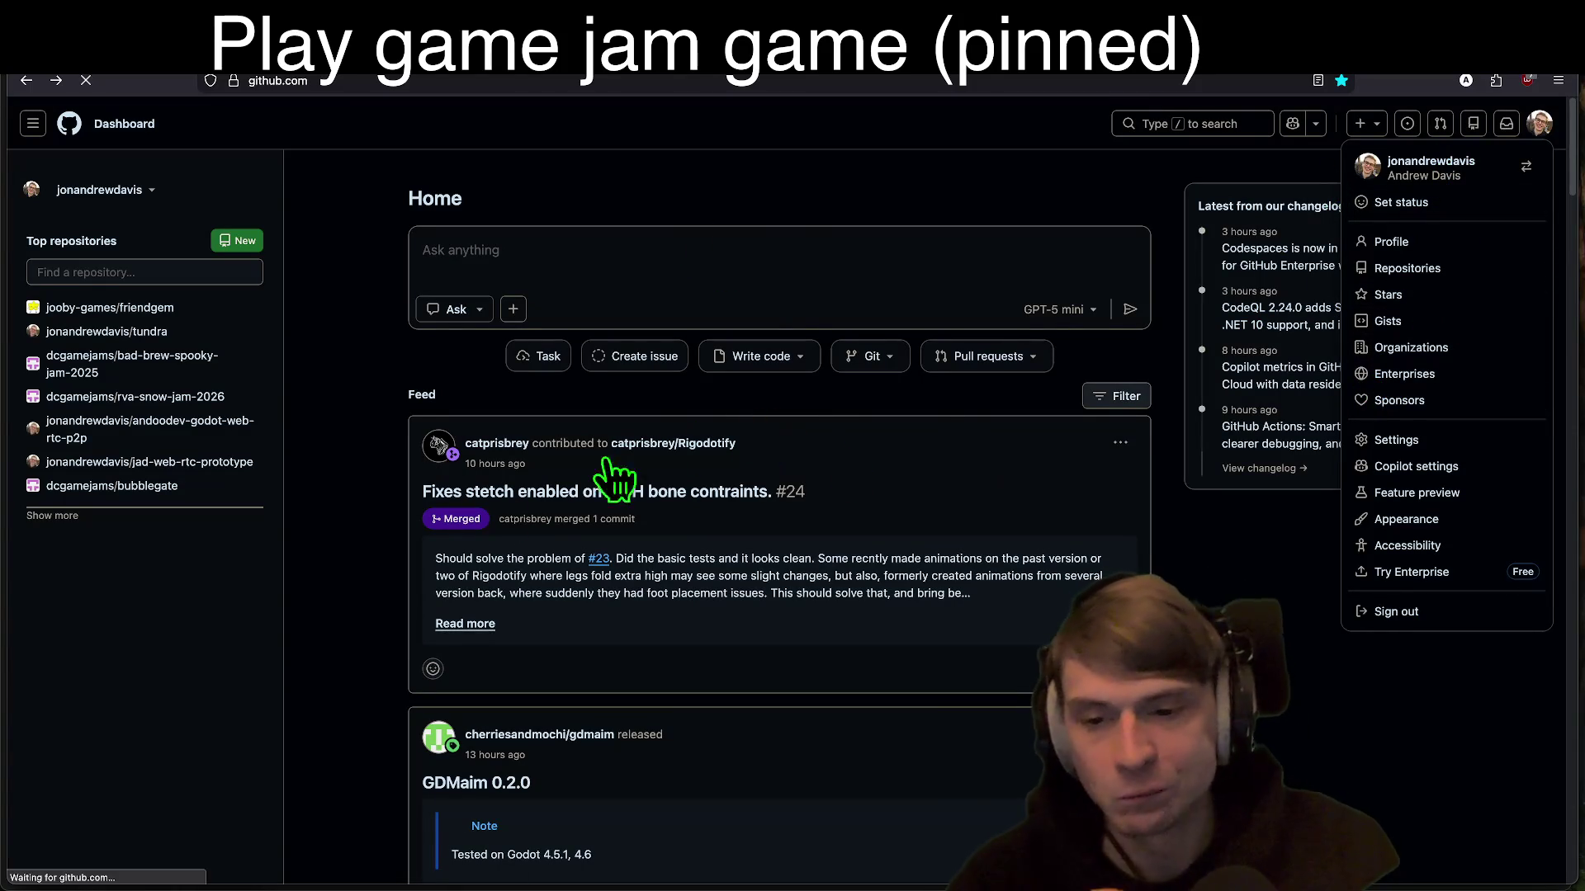
scroll(1420, 489, "down", 1)
scroll(1420, 490, "down", 2)
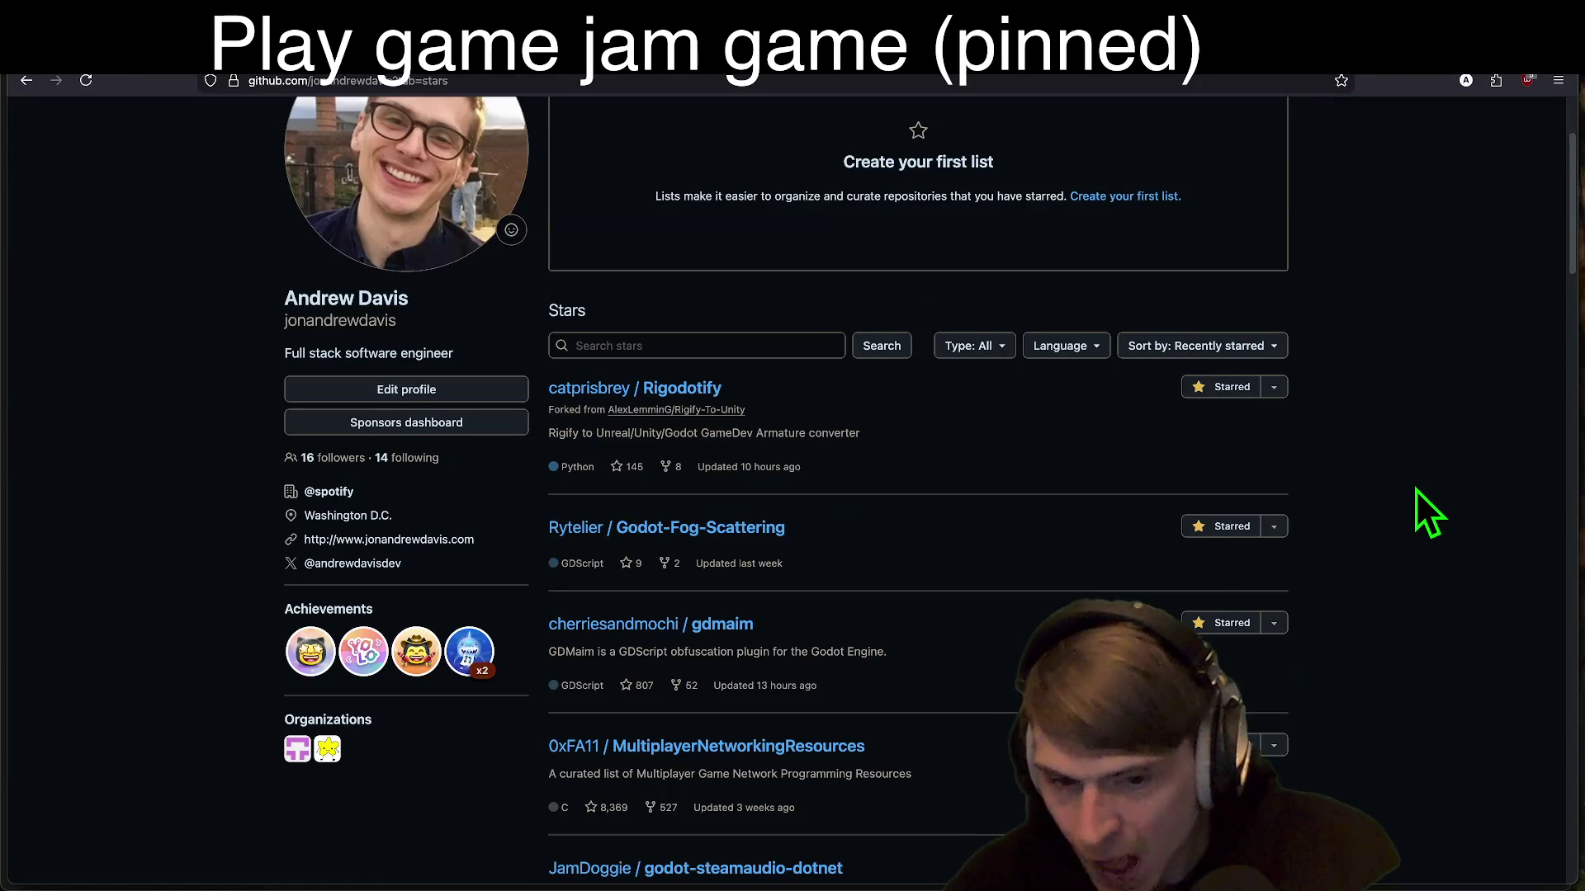
scroll(1414, 490, "down", 3)
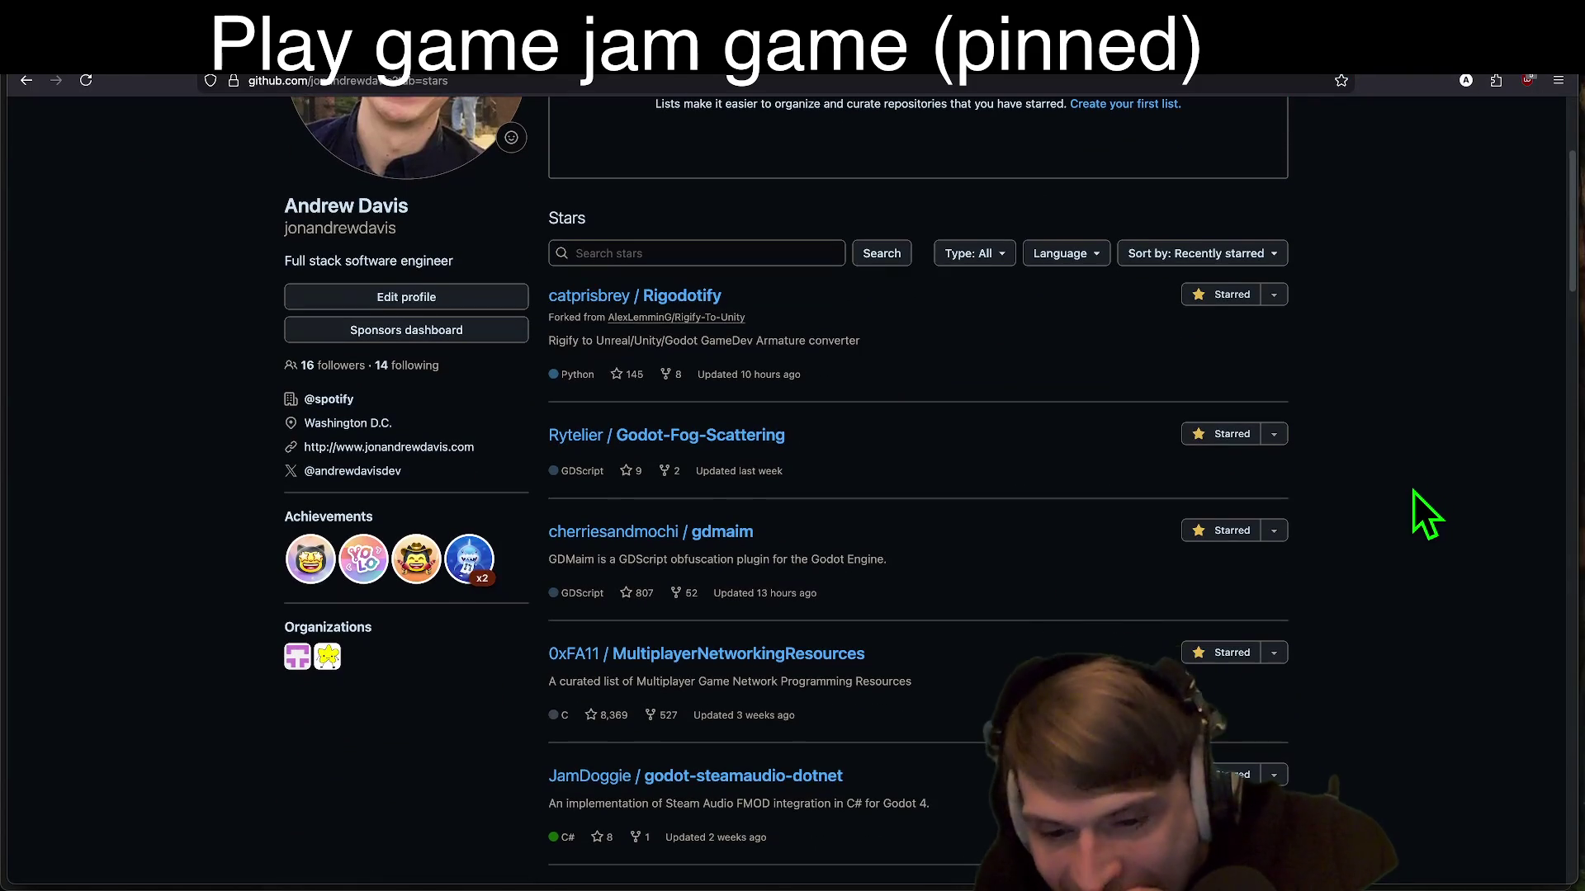
scroll(1413, 495, "down", 3)
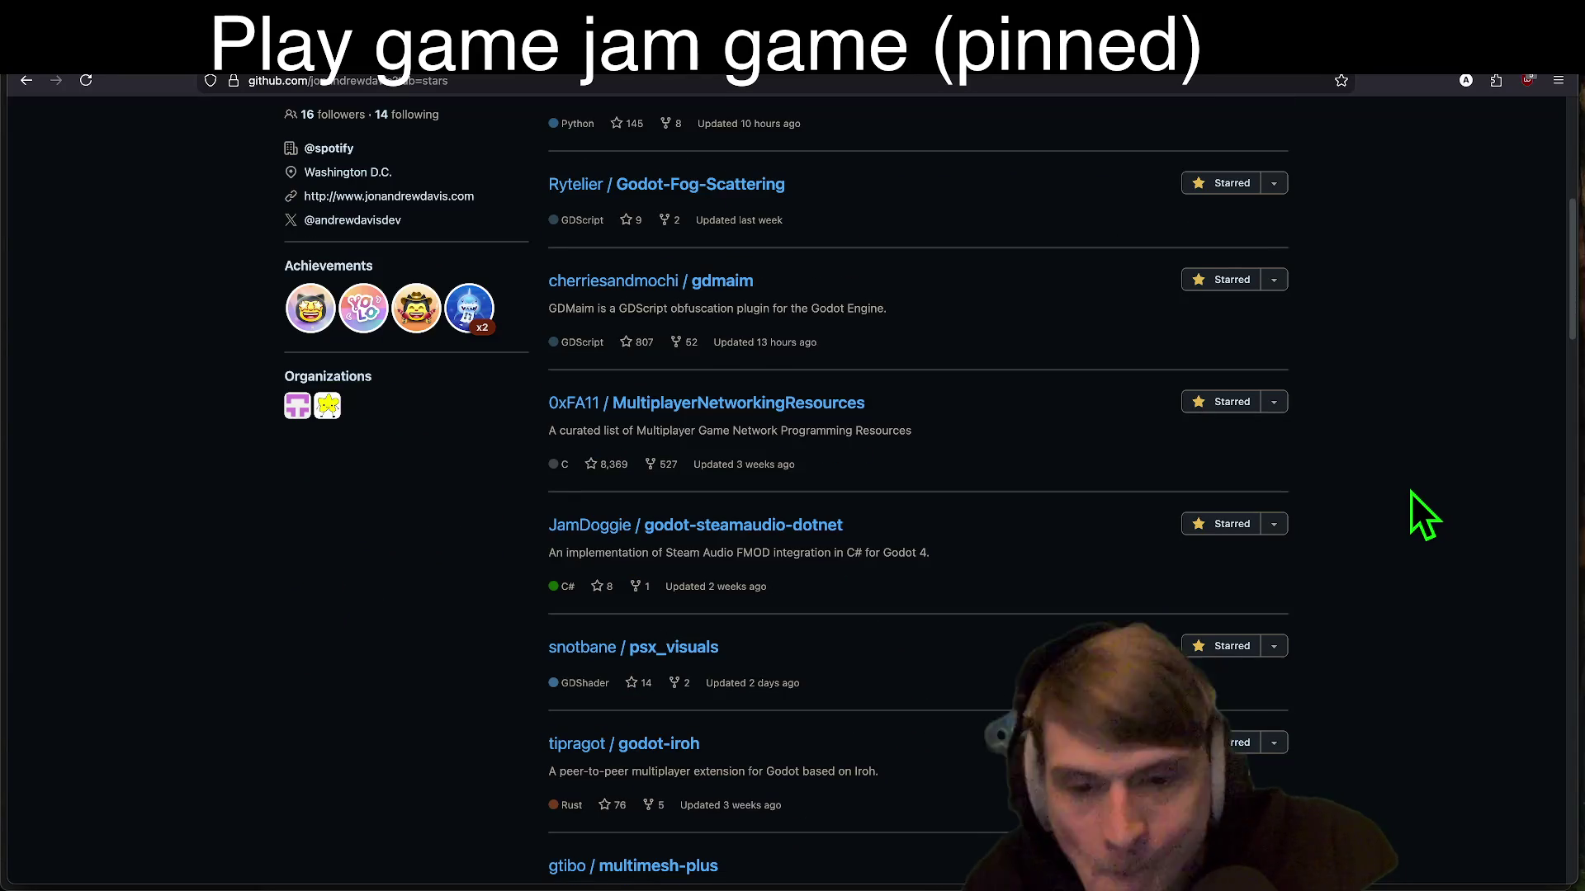
scroll(1413, 495, "down", 5)
scroll(1412, 502, "down", 5)
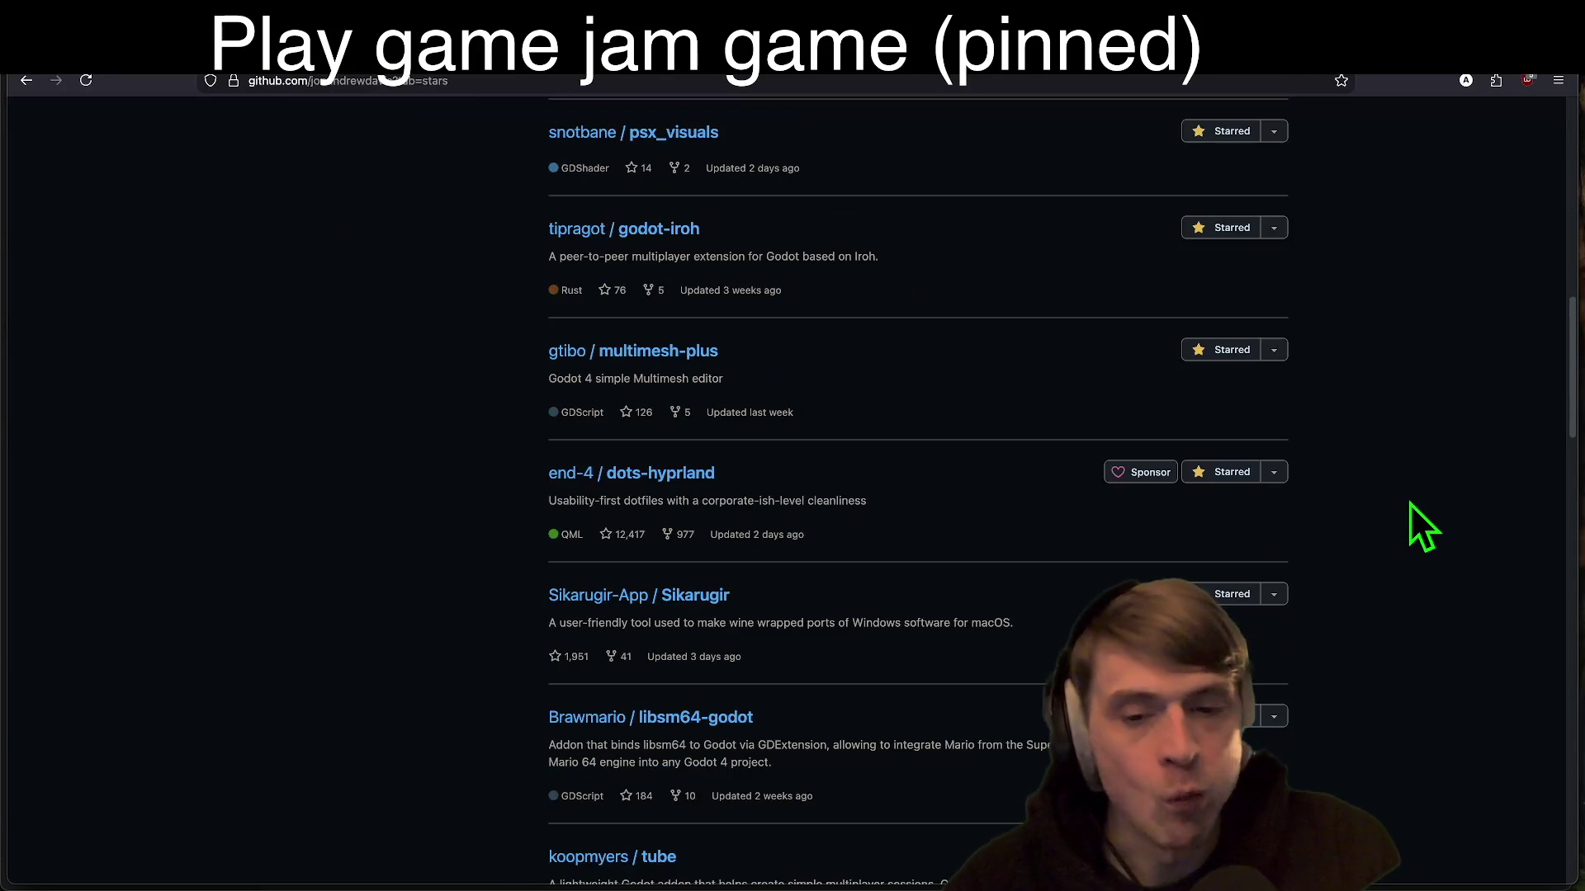
scroll(1408, 510, "down", 4)
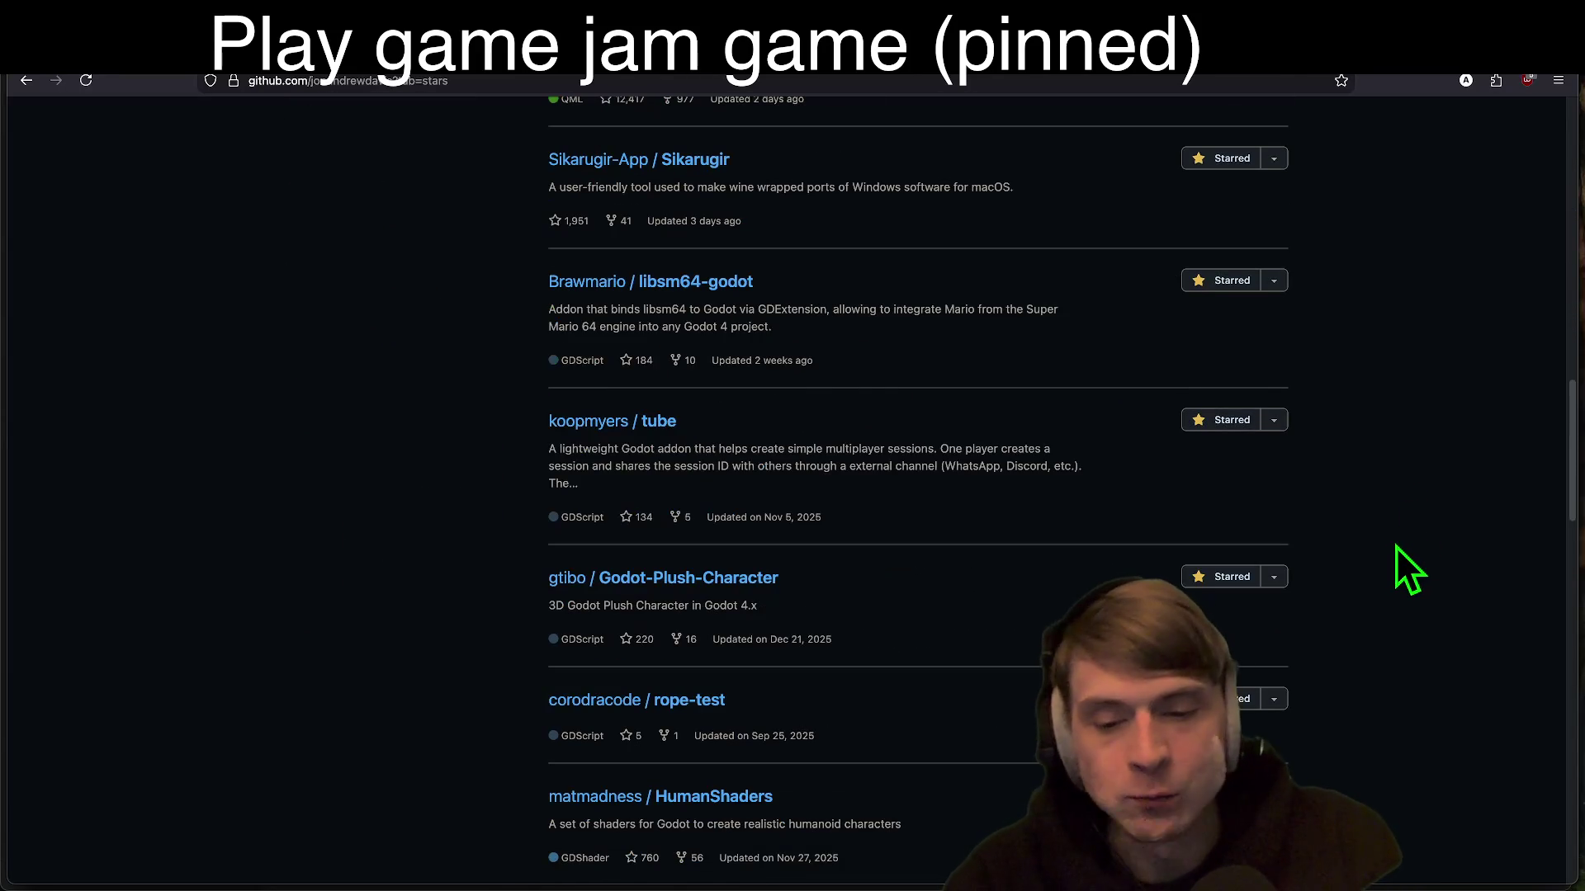
scroll(400, 612, "down", 5)
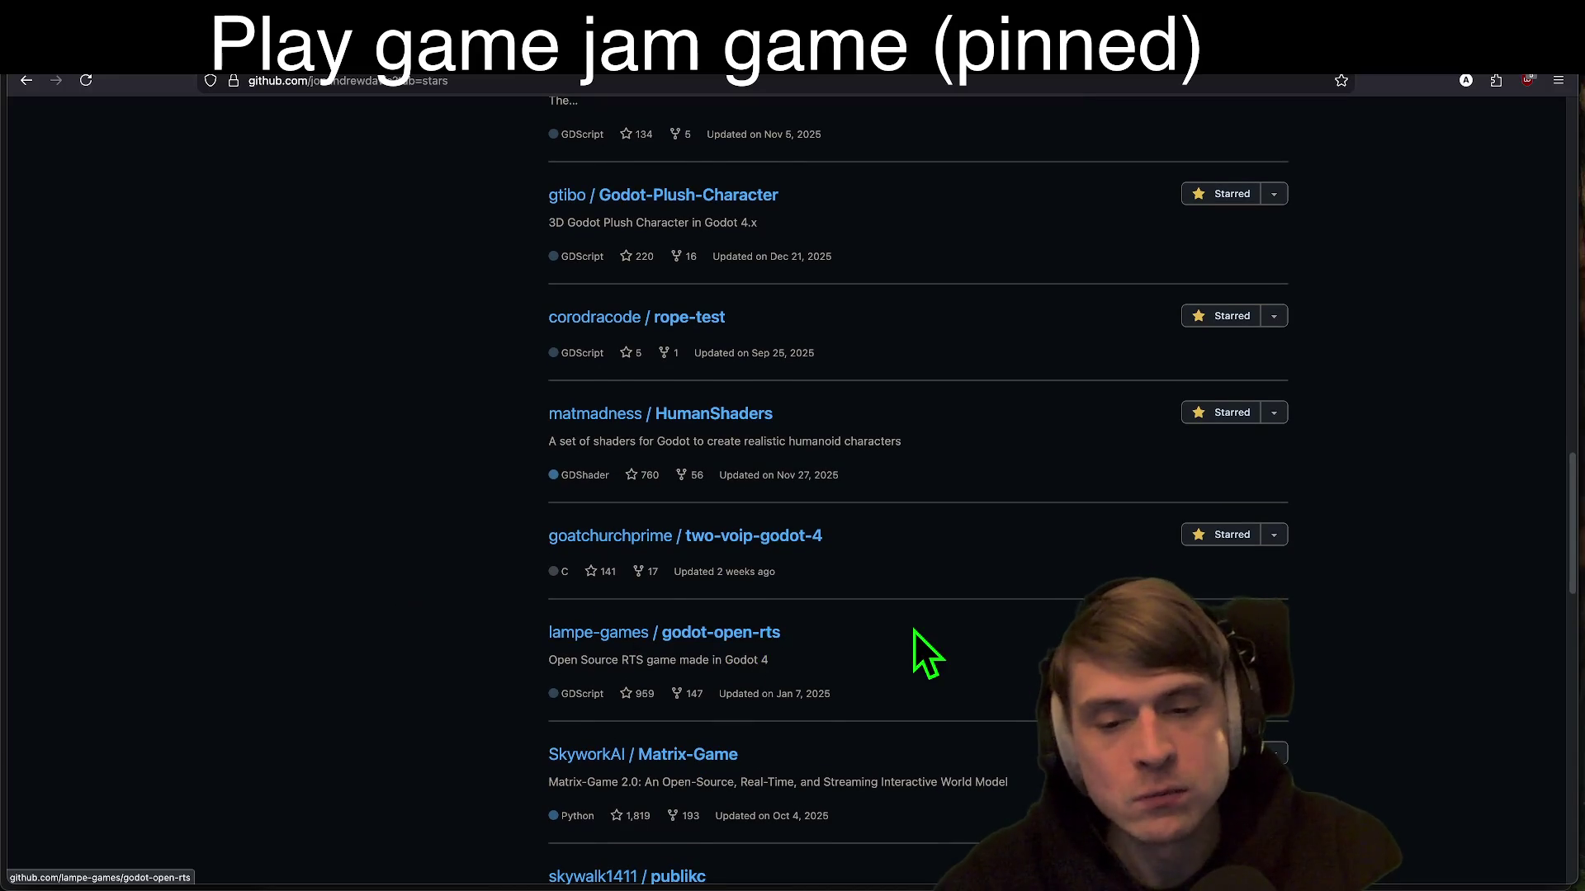
scroll(905, 620, "down", 1)
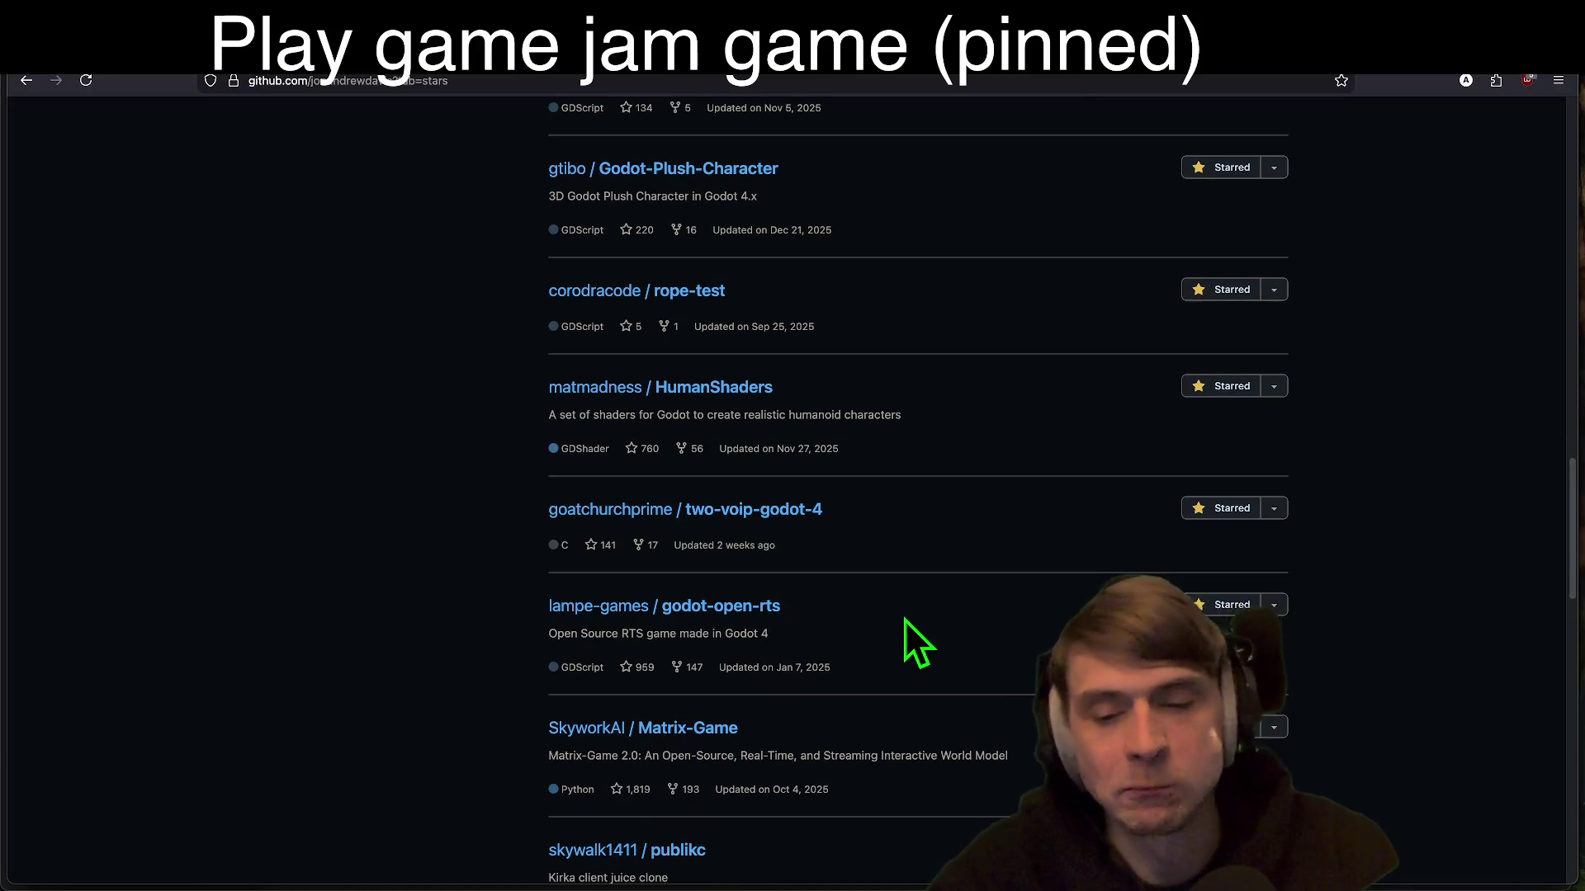
key("super+Tab")
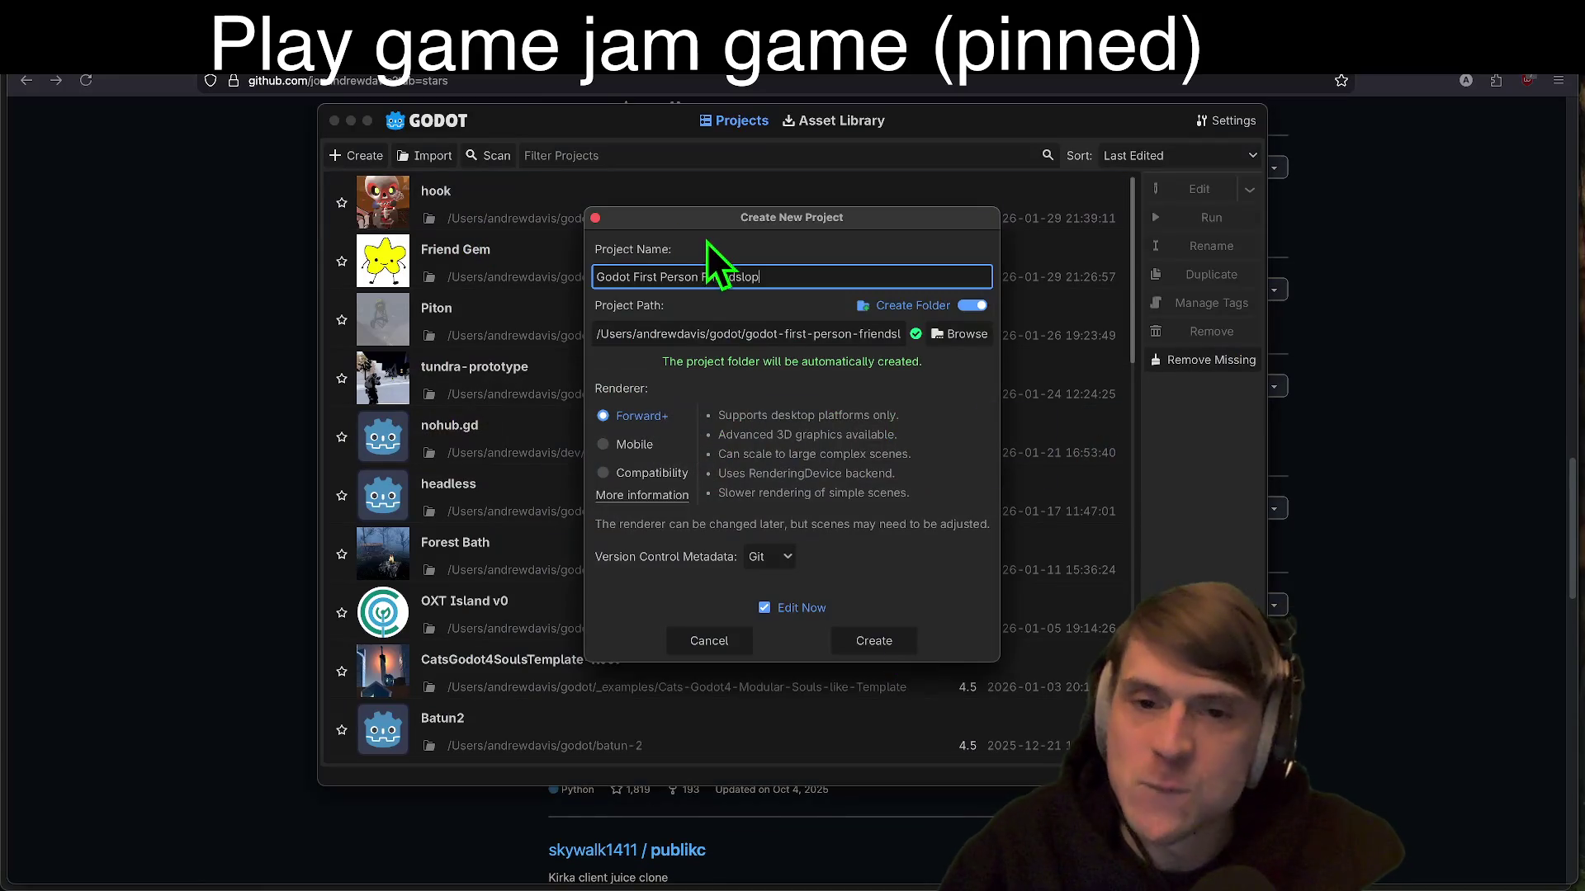
Step: Rename the project to 'Androodev Friendslop Template' and check the androodev-friendslop-template folder path
double_click(626, 279)
type("Androodev")
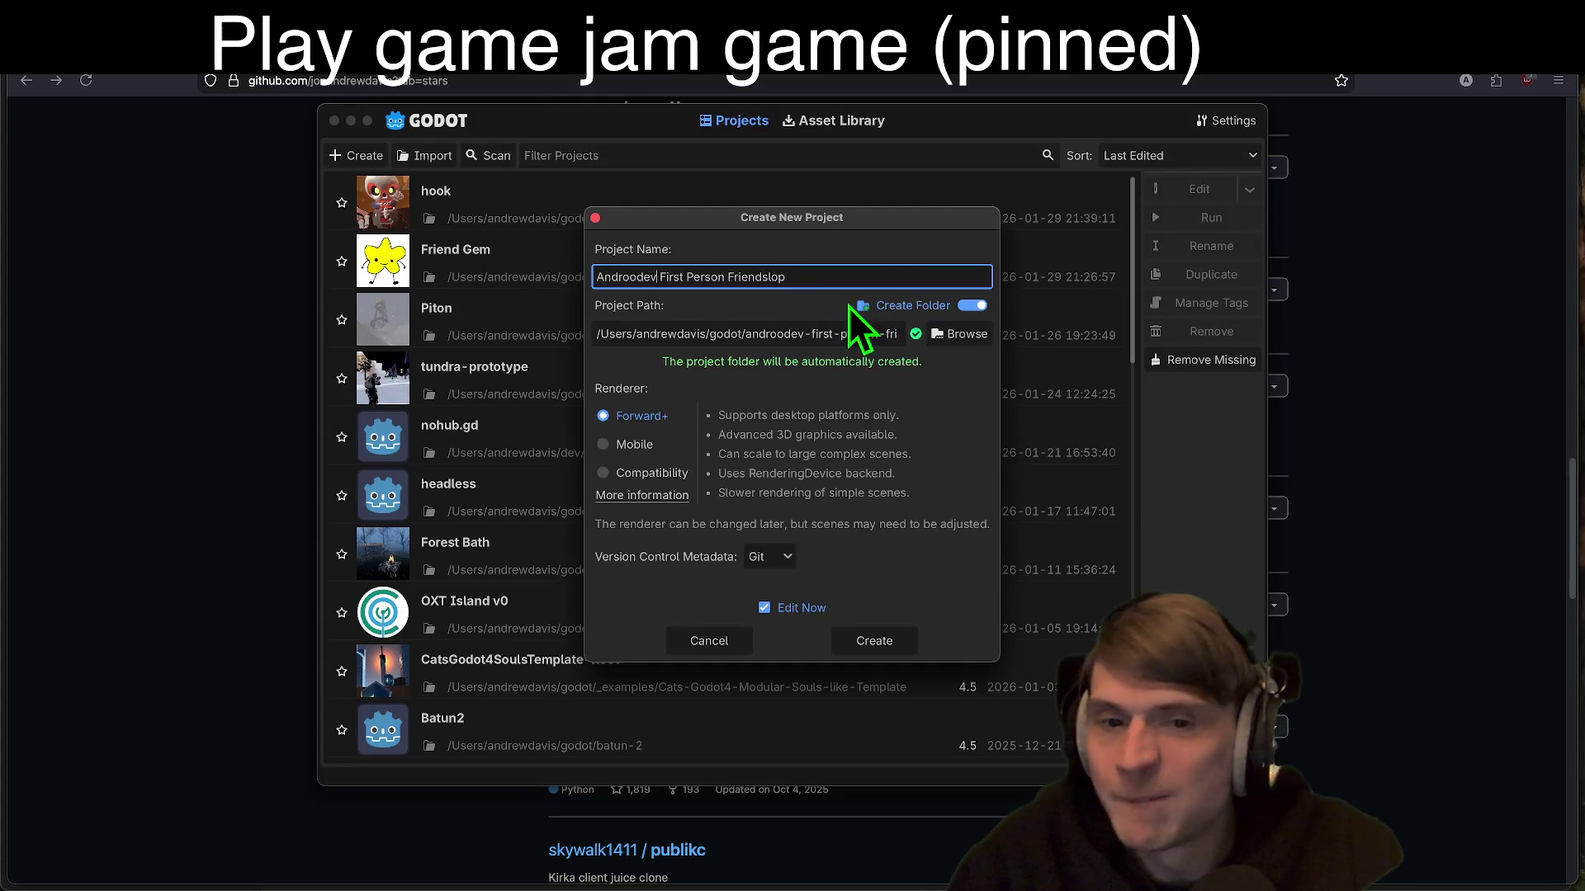
left_click_drag(751, 328, 1291, 376)
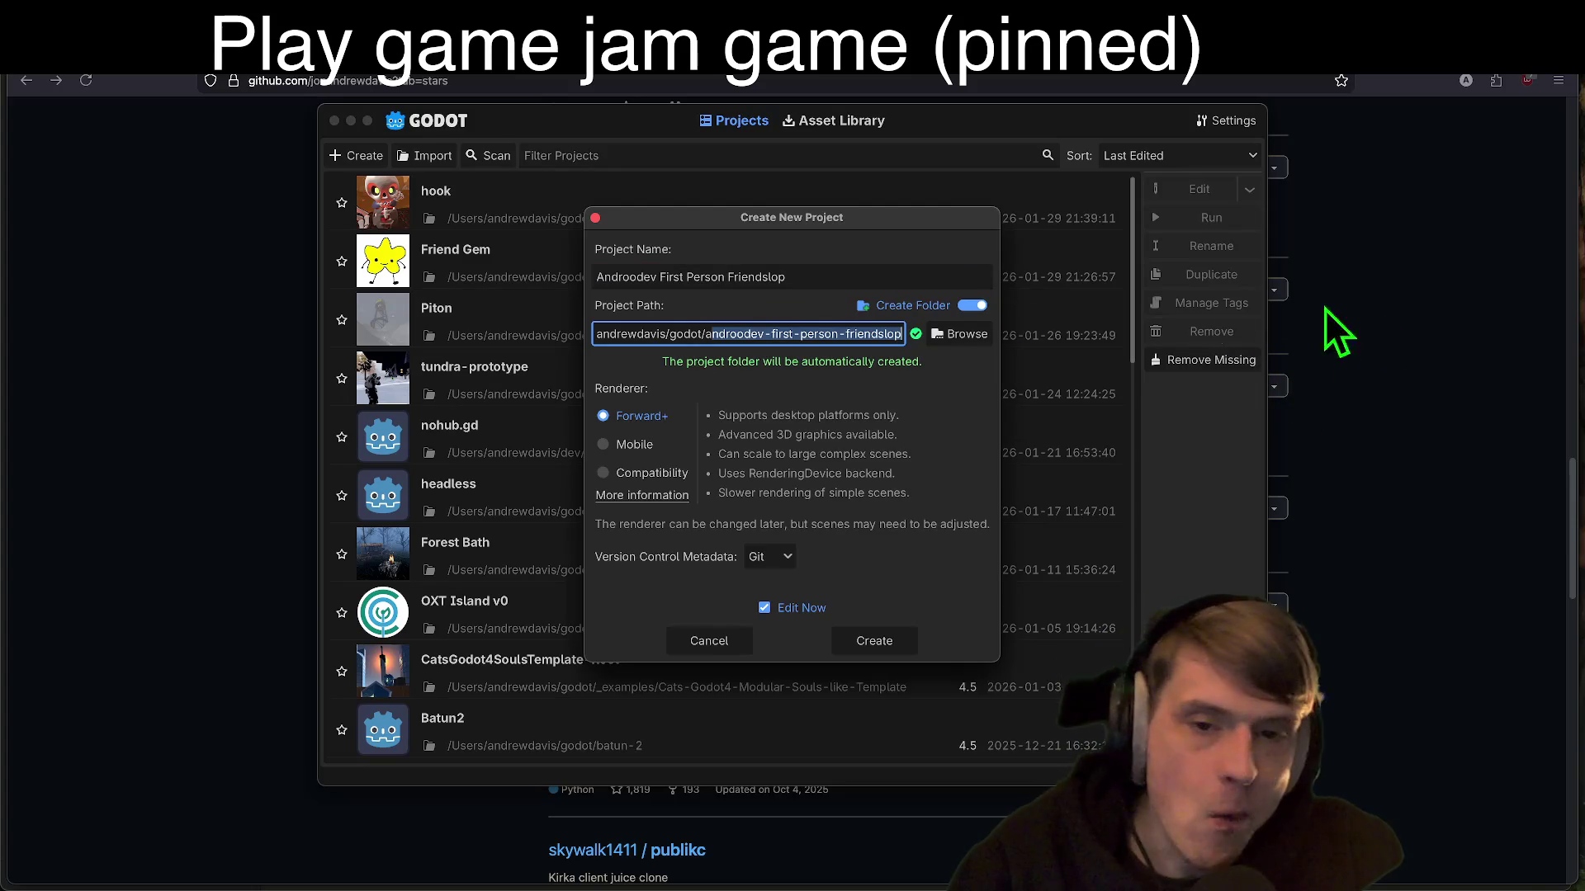
left_click(714, 275)
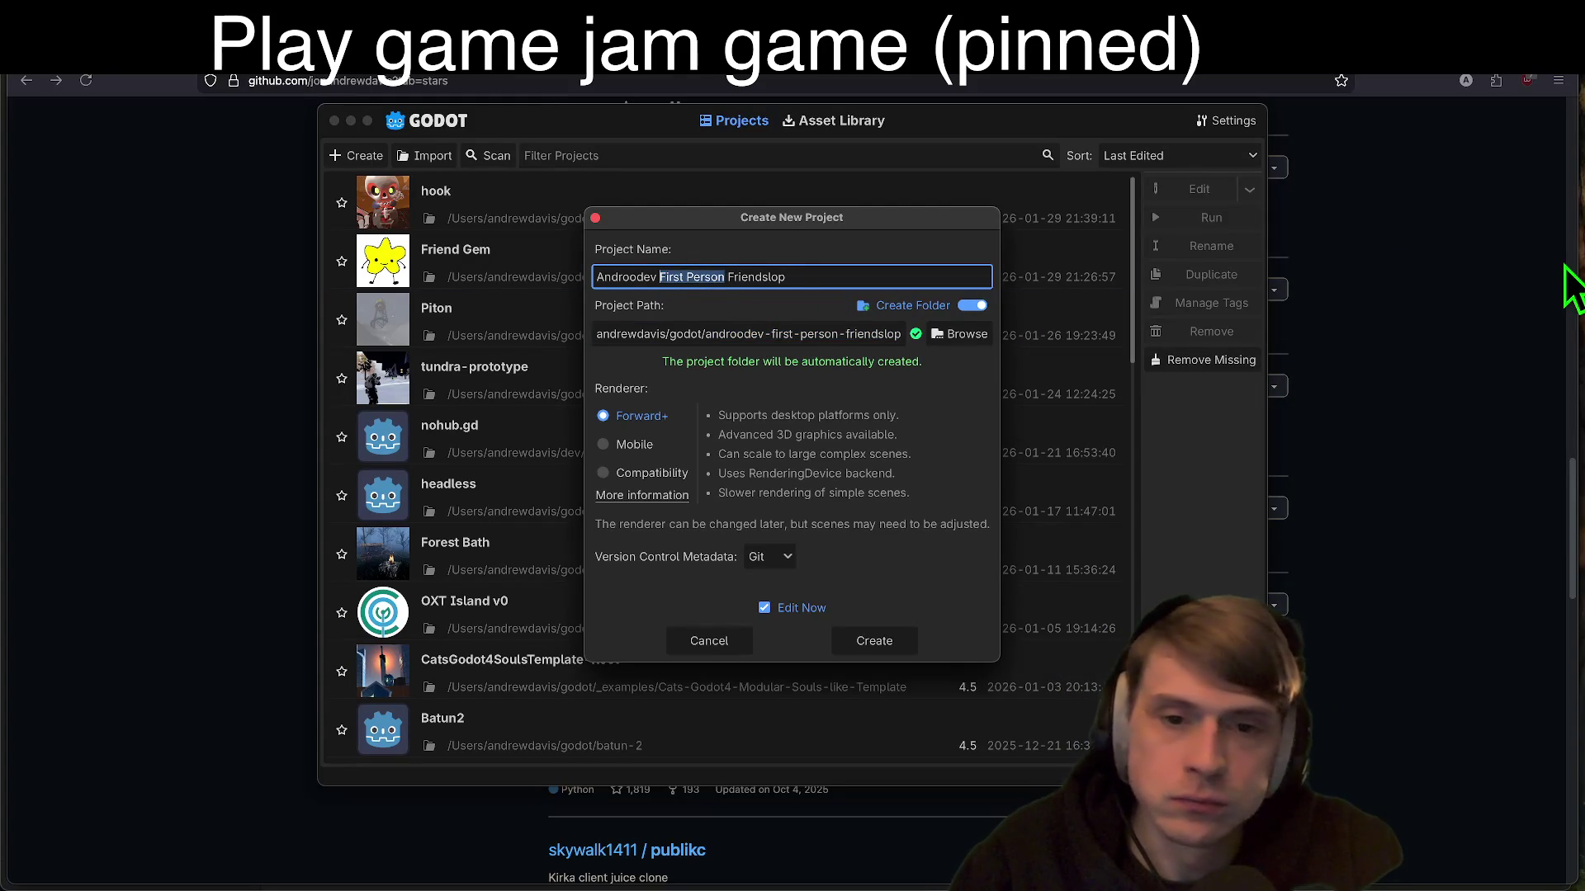
key("BackSpace")
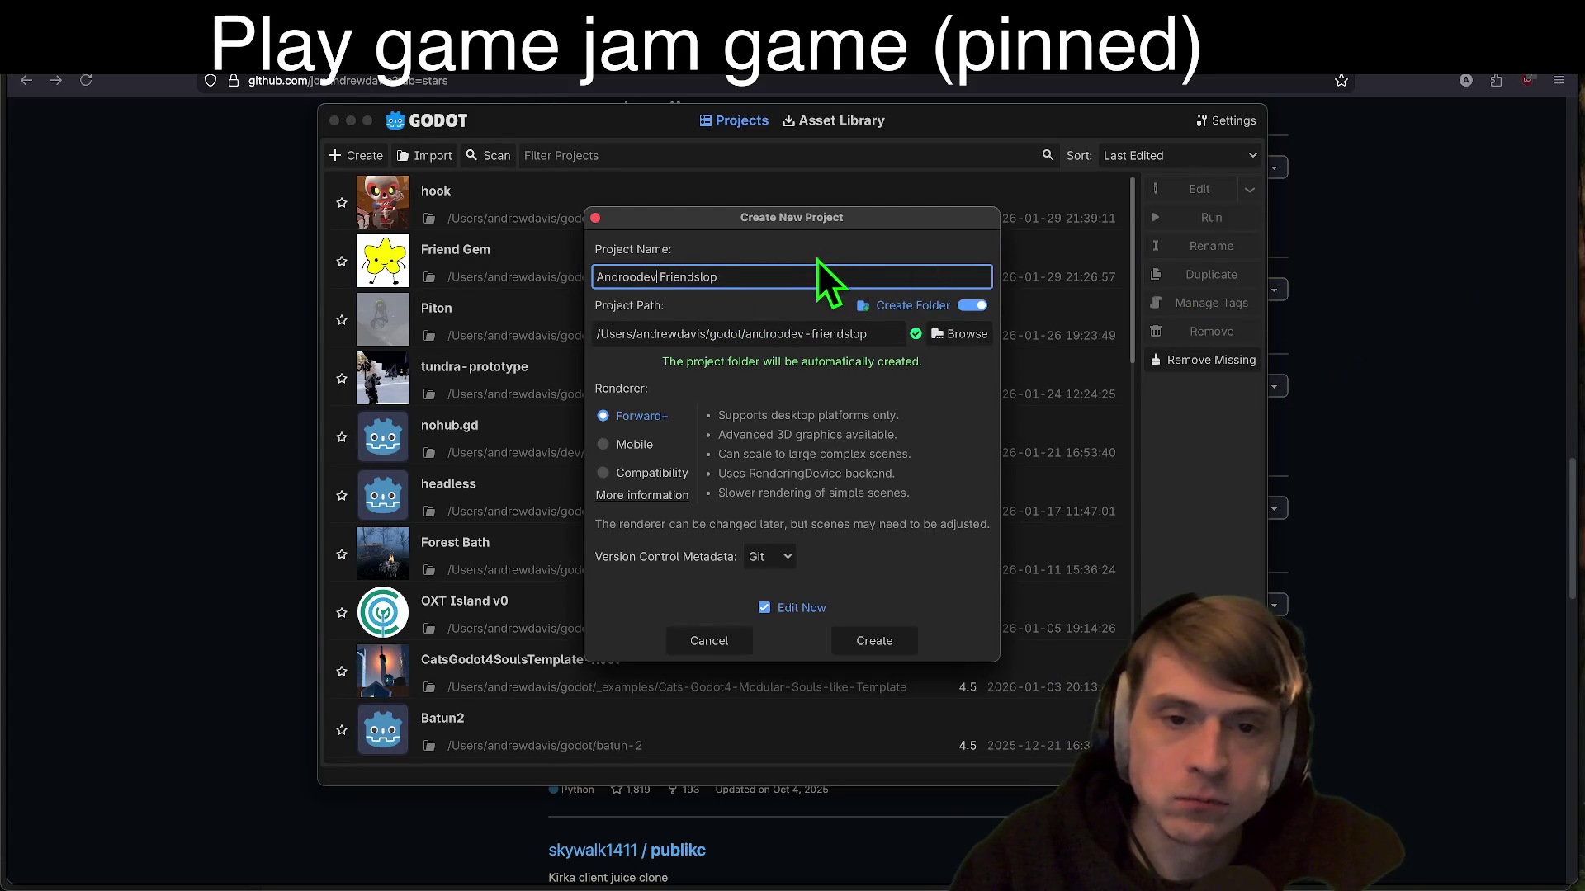
type("-template")
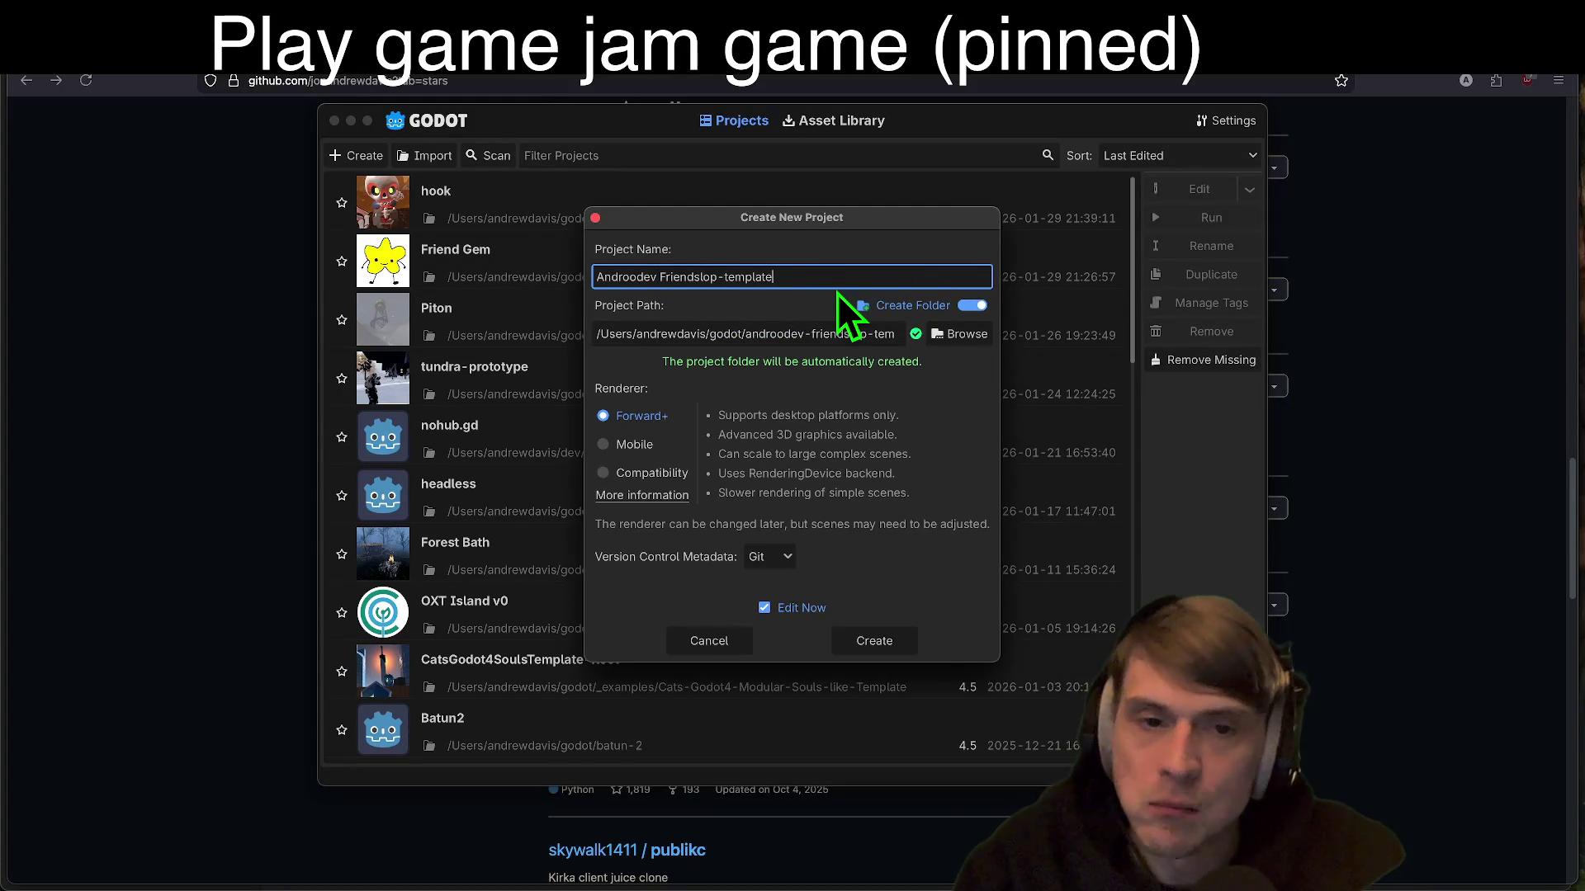
key("BackSpace")
key("BackSpace")
key("BackSpace")
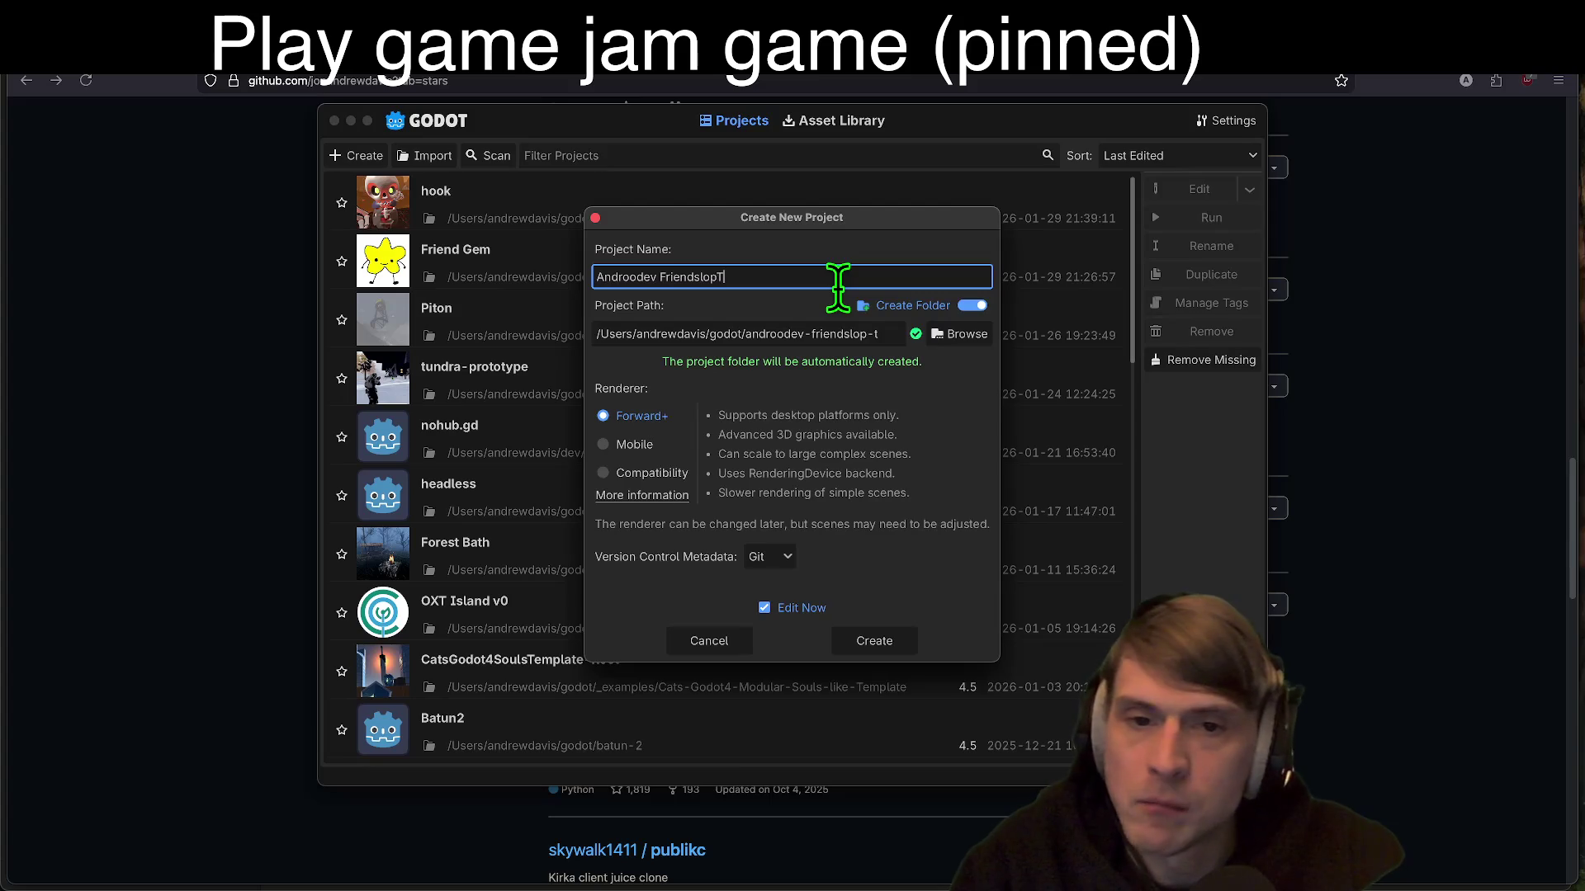
left_click_drag(753, 334, 1273, 347)
double_click(767, 333)
left_click_drag(778, 335, 932, 333)
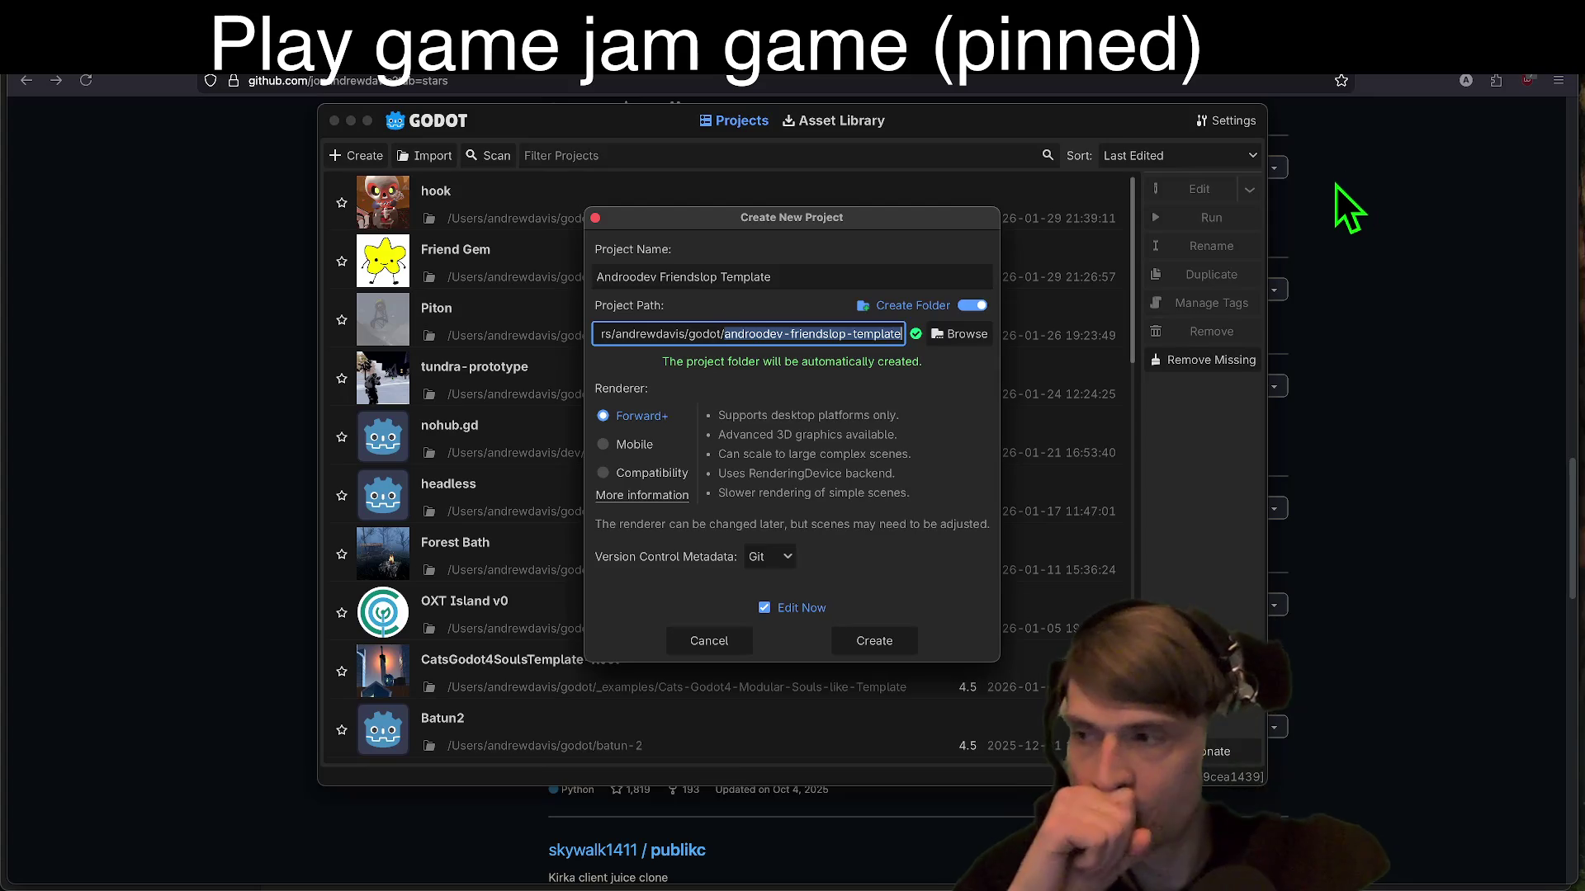
Step: Choose the Compatibility renderer and recheck the project folder name in the path
left_click(657, 484)
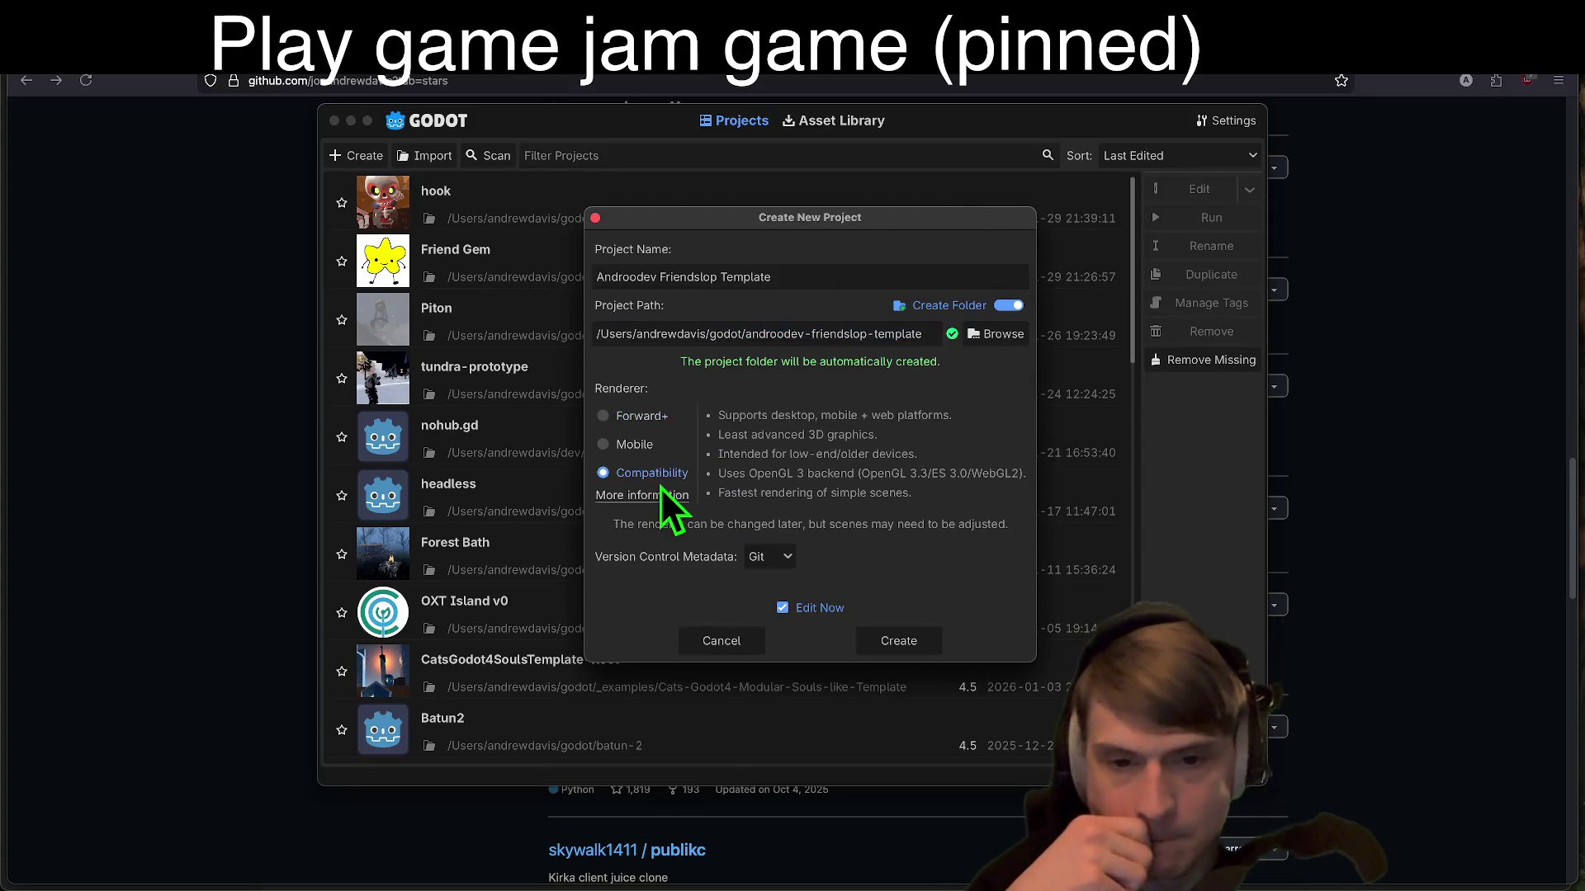
mouse_move(1021, 659)
left_mouse_down()
mouse_move(1106, 668)
mouse_move(771, 628)
mouse_move(829, 611)
mouse_move(1011, 690)
mouse_move(1207, 730)
left_mouse_up()
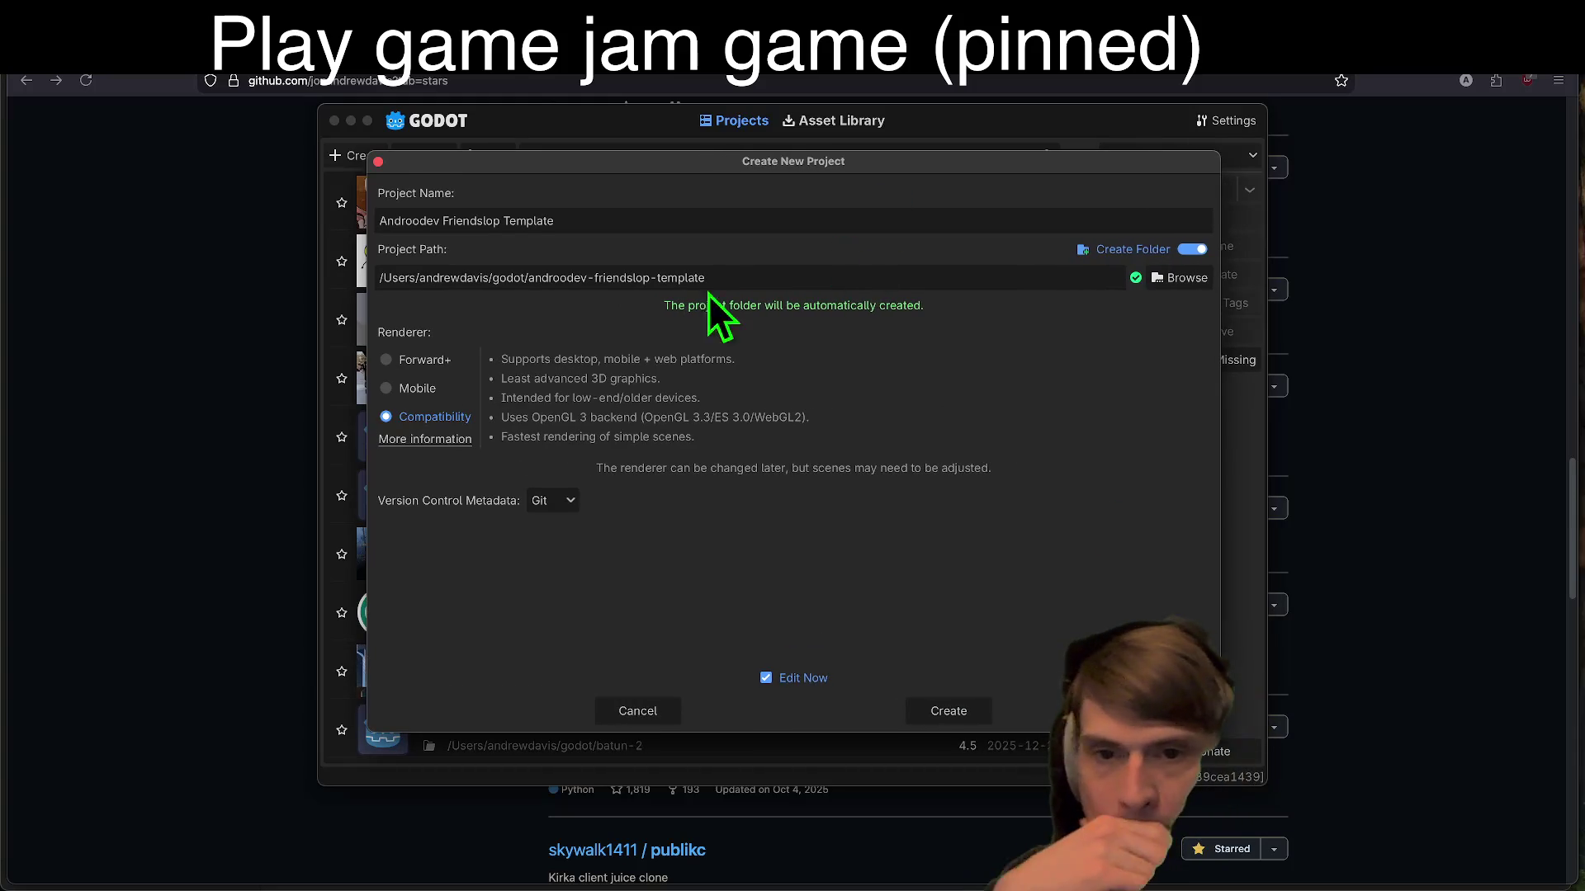
left_click_drag(529, 277, 1107, 329)
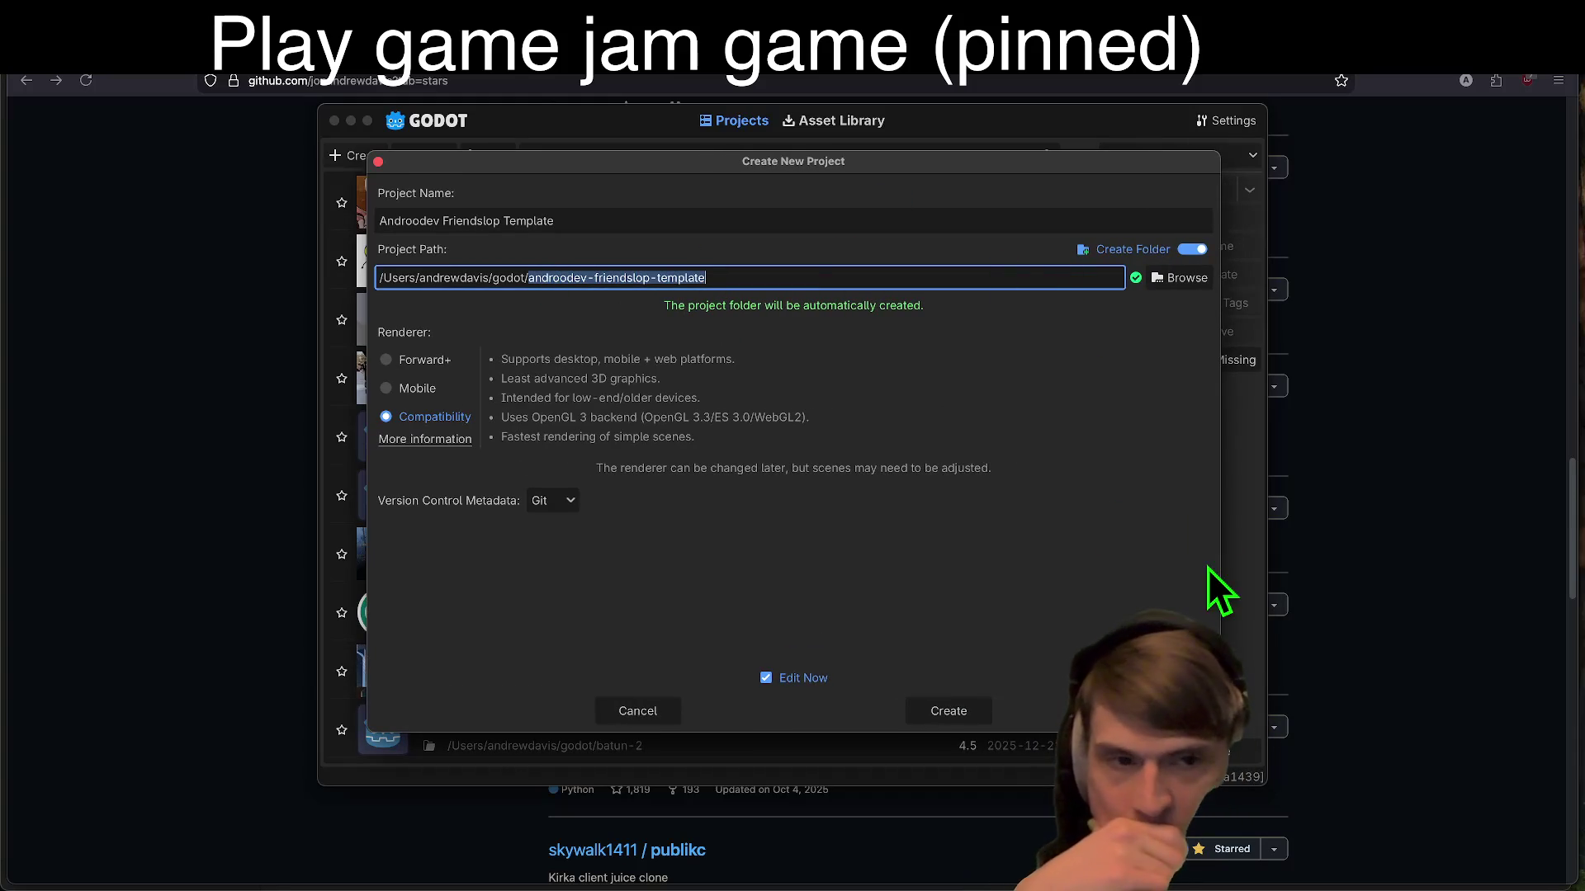
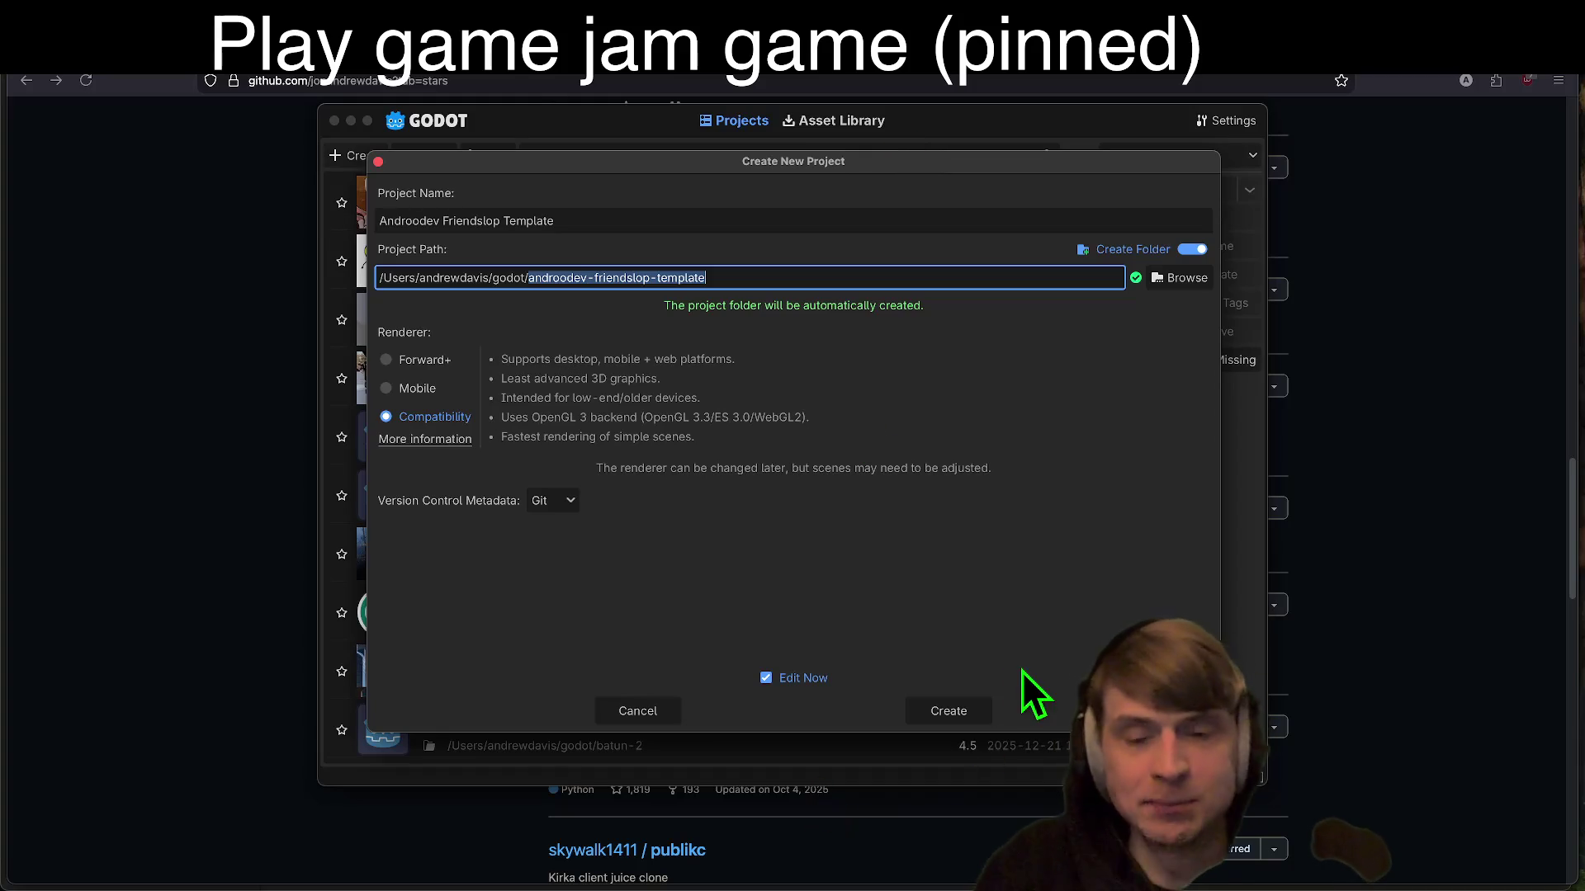
Step: Create the Friendslop Template project with the Compatibility renderer and switch to its editor
left_click(971, 707)
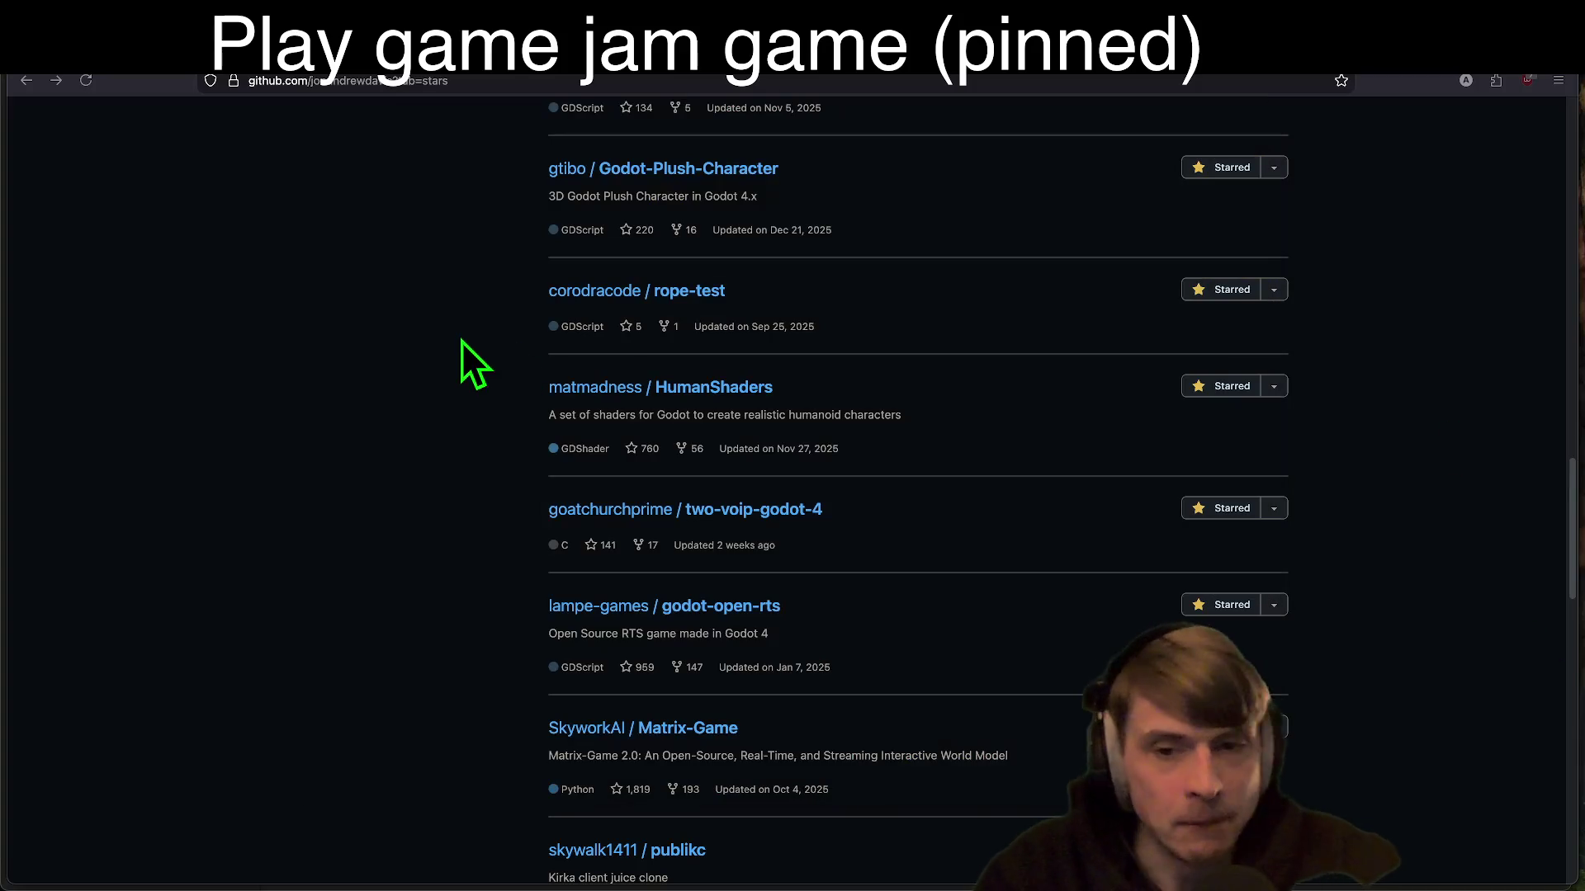
key("super+Tab")
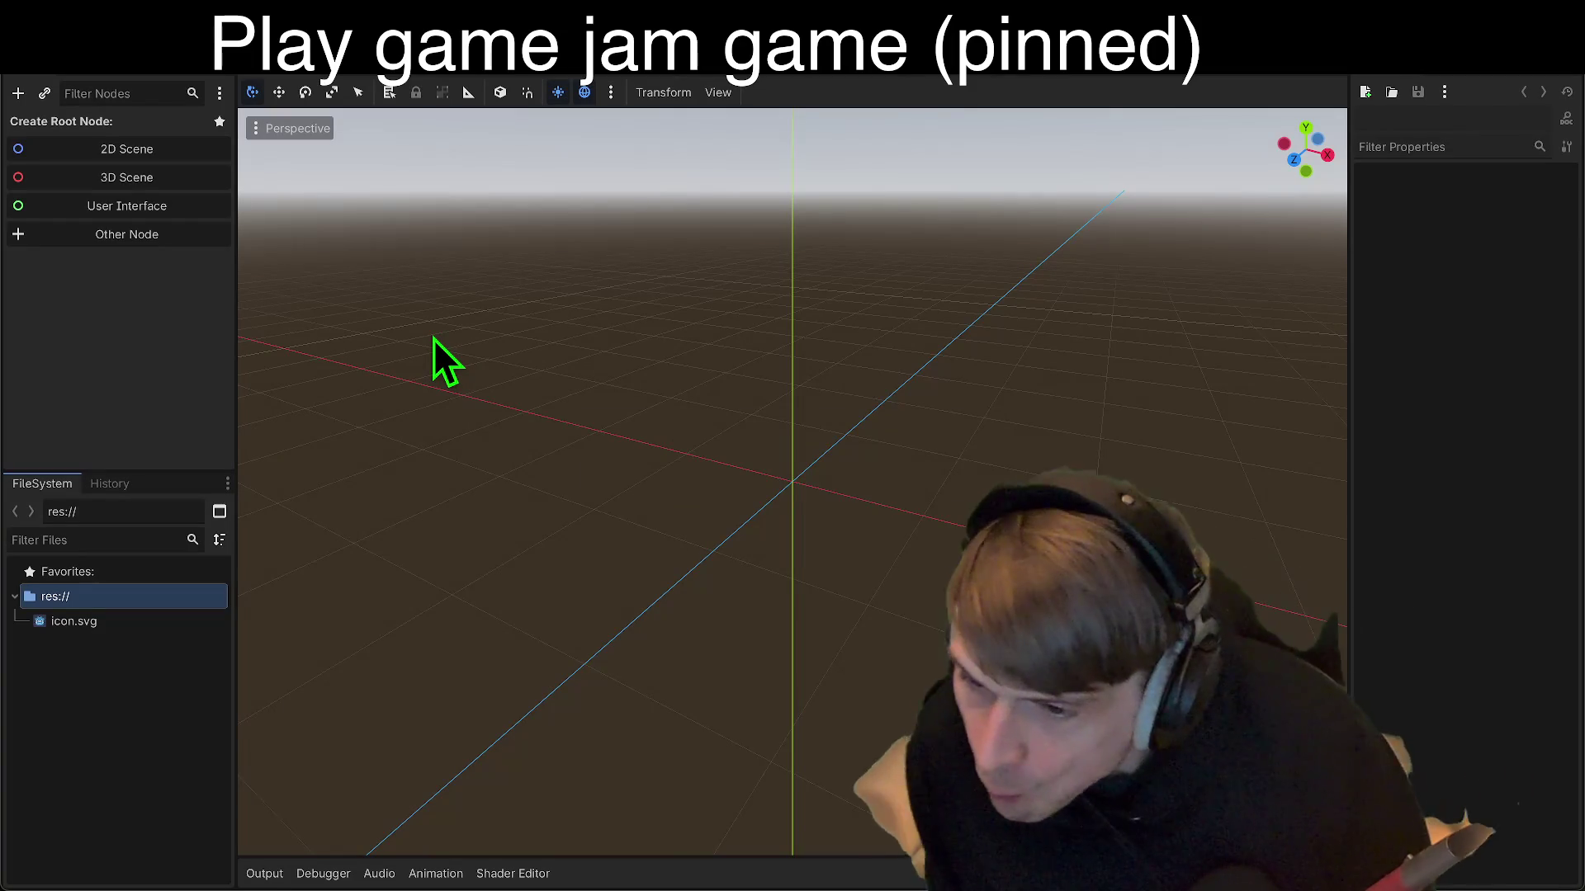
left_click(433, 338)
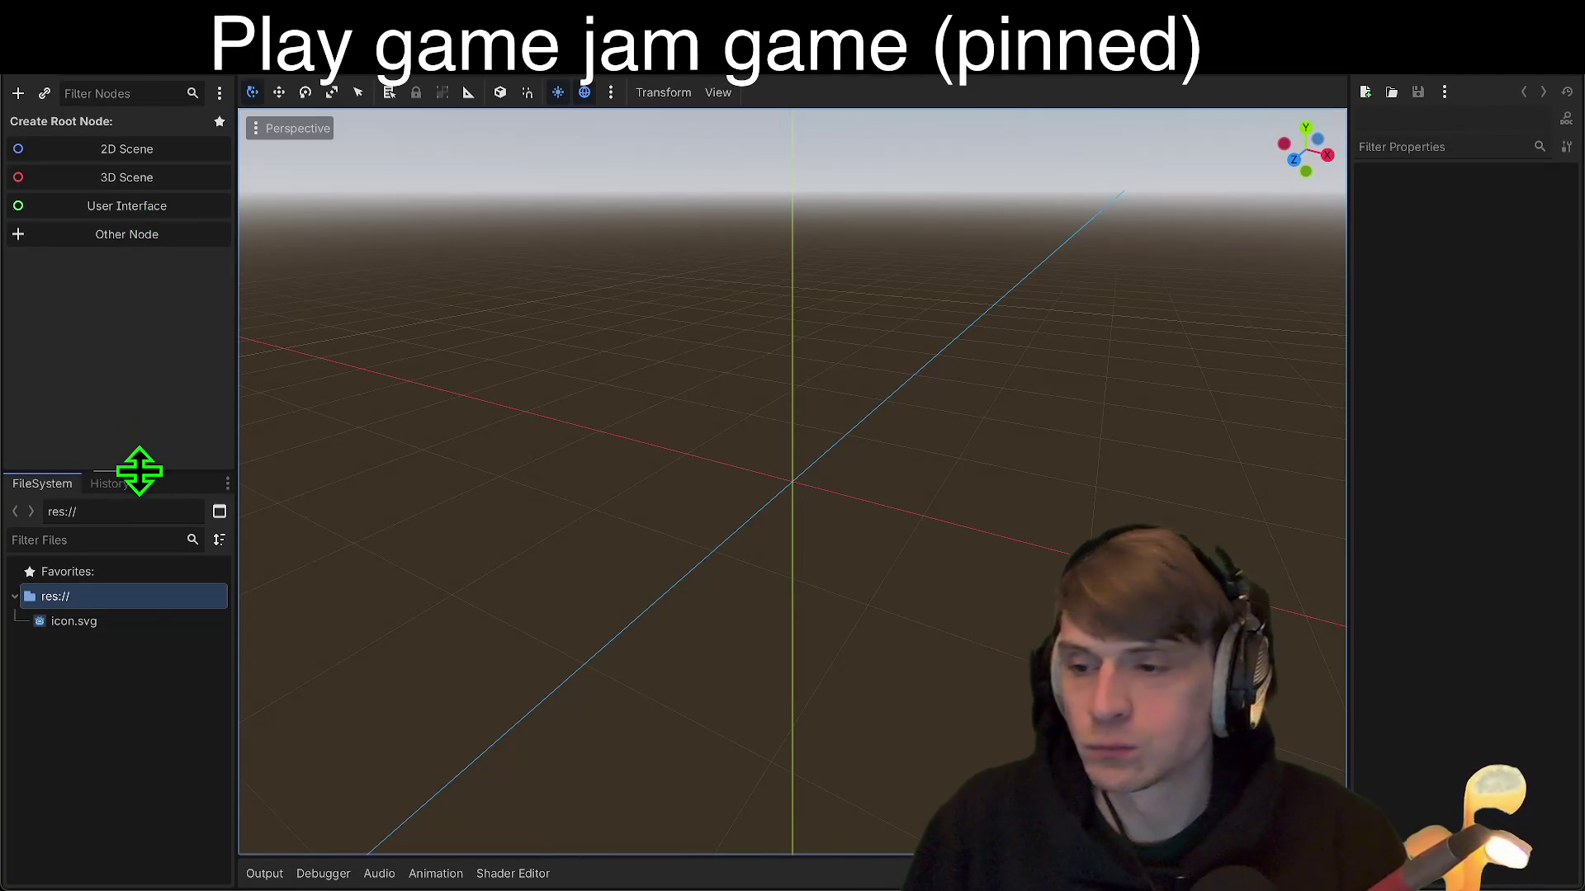
Step: Make the FileSystem panel slightly taller and bring up the full root node type list
left_click_drag(140, 471, 141, 455)
mouse_move(726, 884)
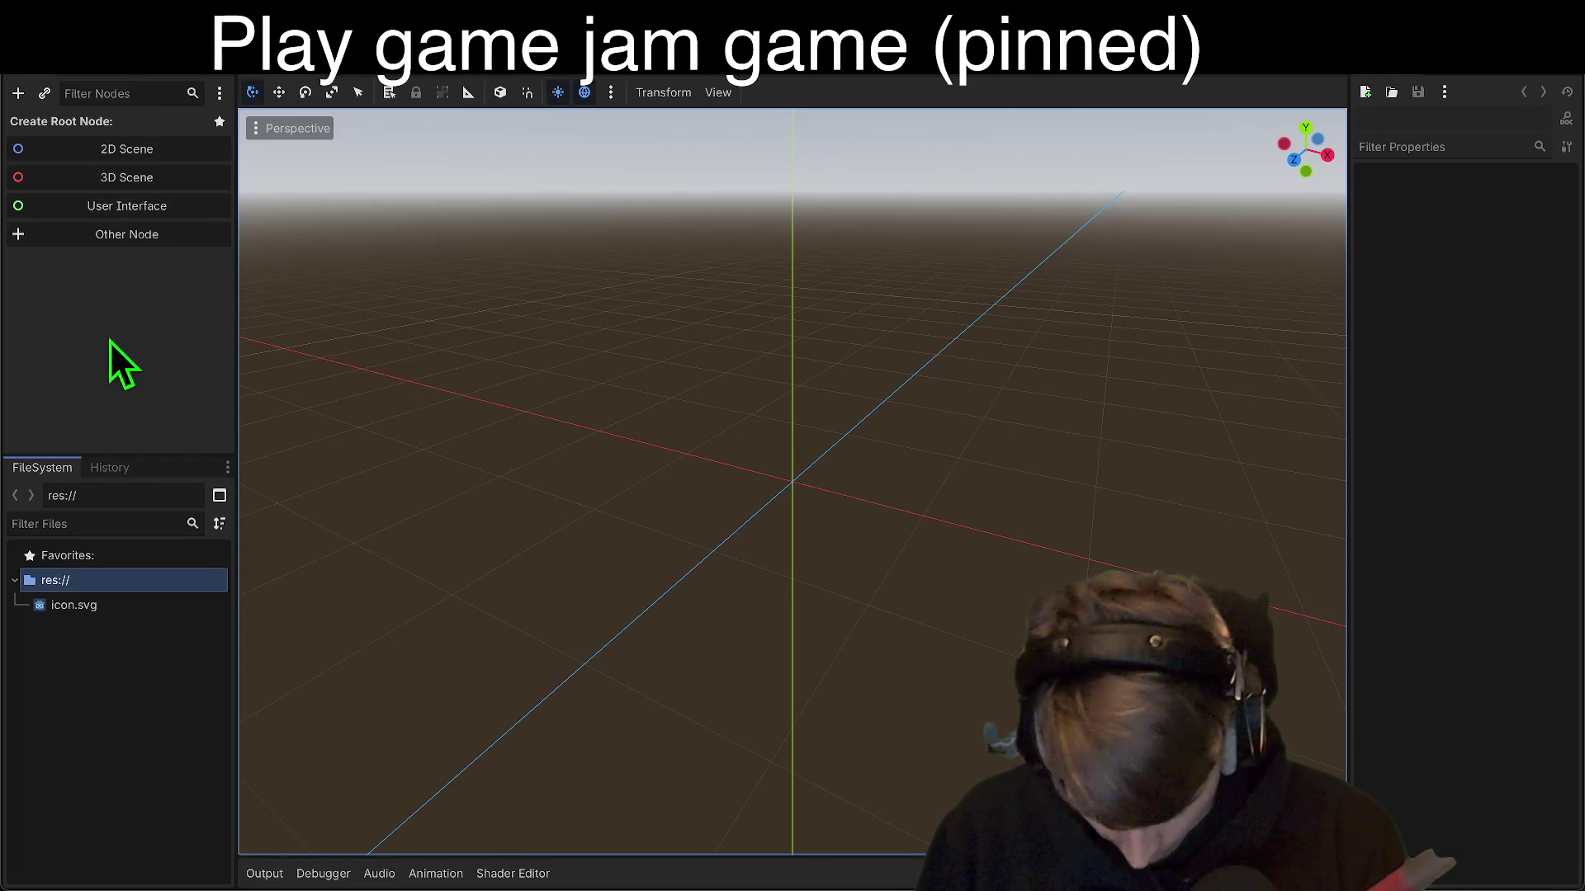
left_click(120, 206)
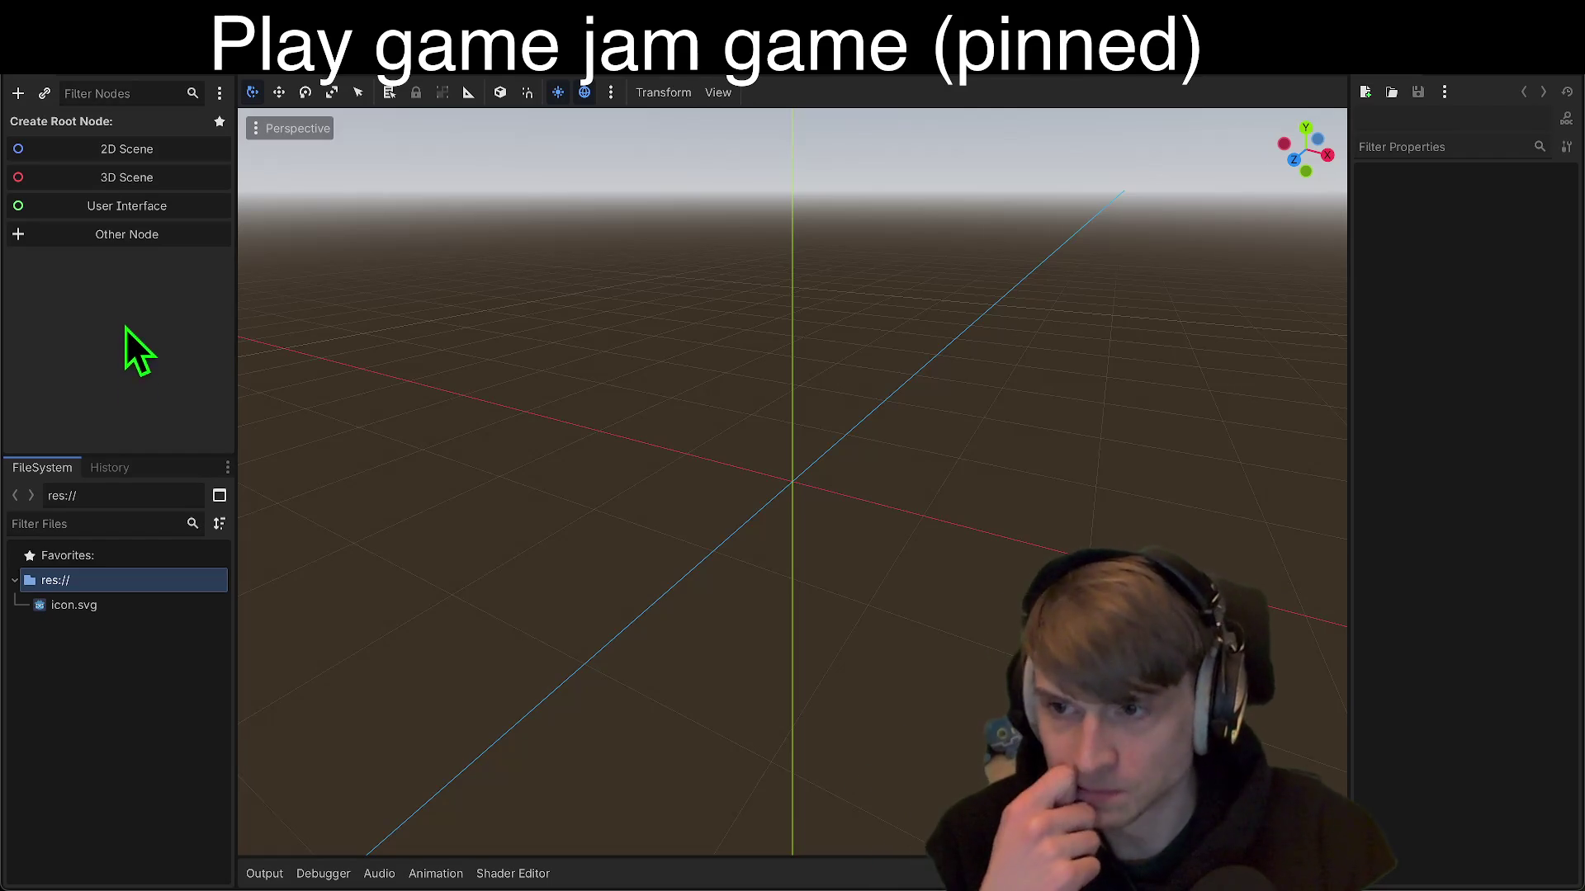
left_click(120, 239)
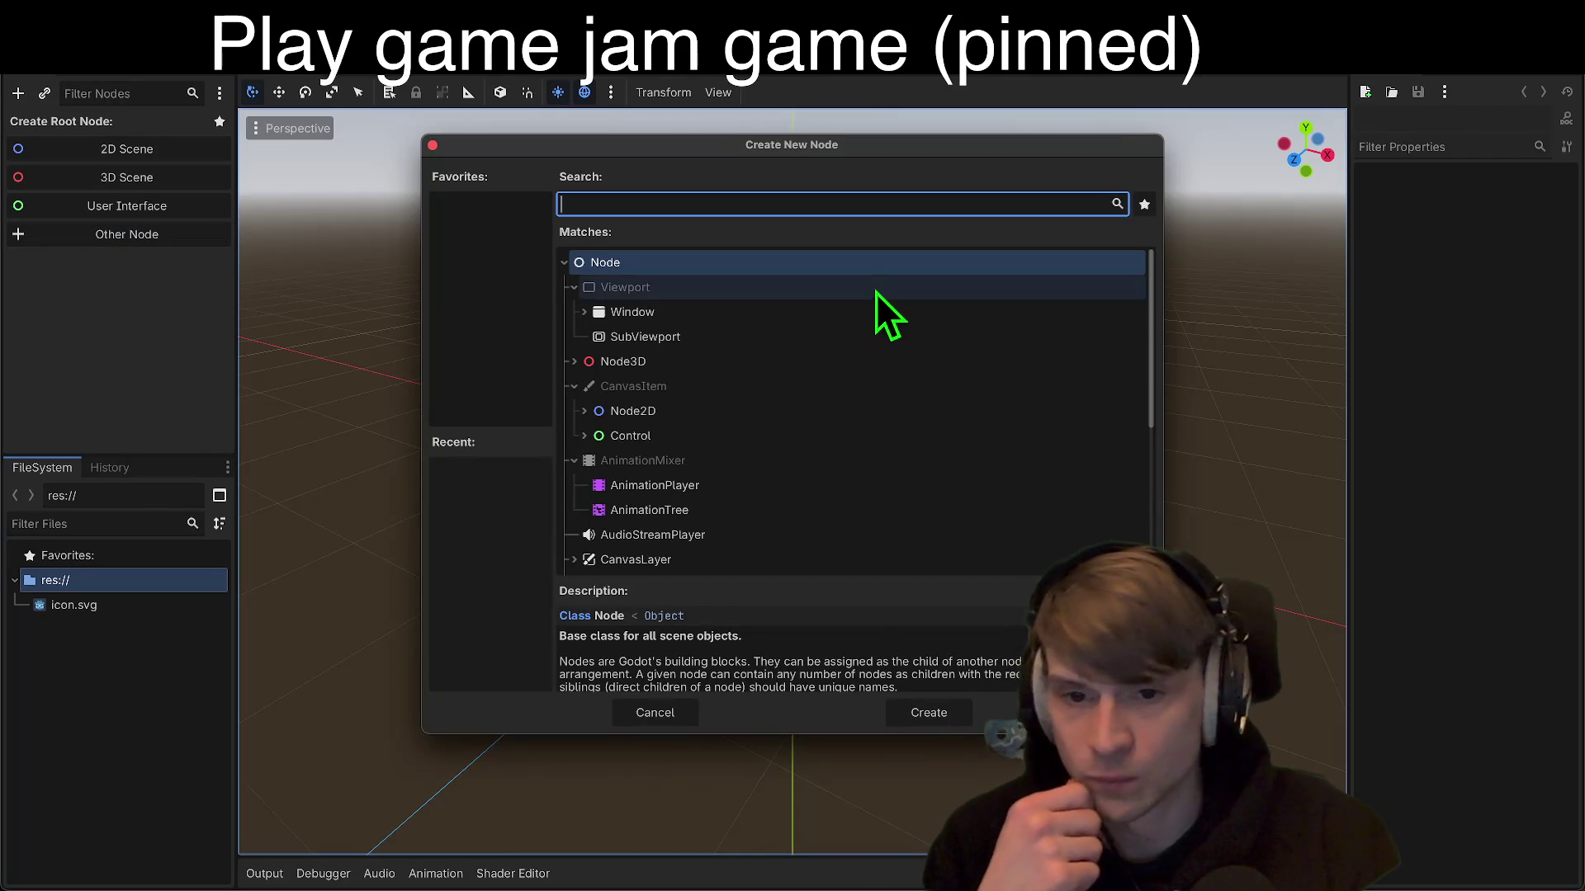
Step: Create a Control root node, rename it MainMenu, and begin saving the scene
left_click(733, 437)
left_click(914, 711)
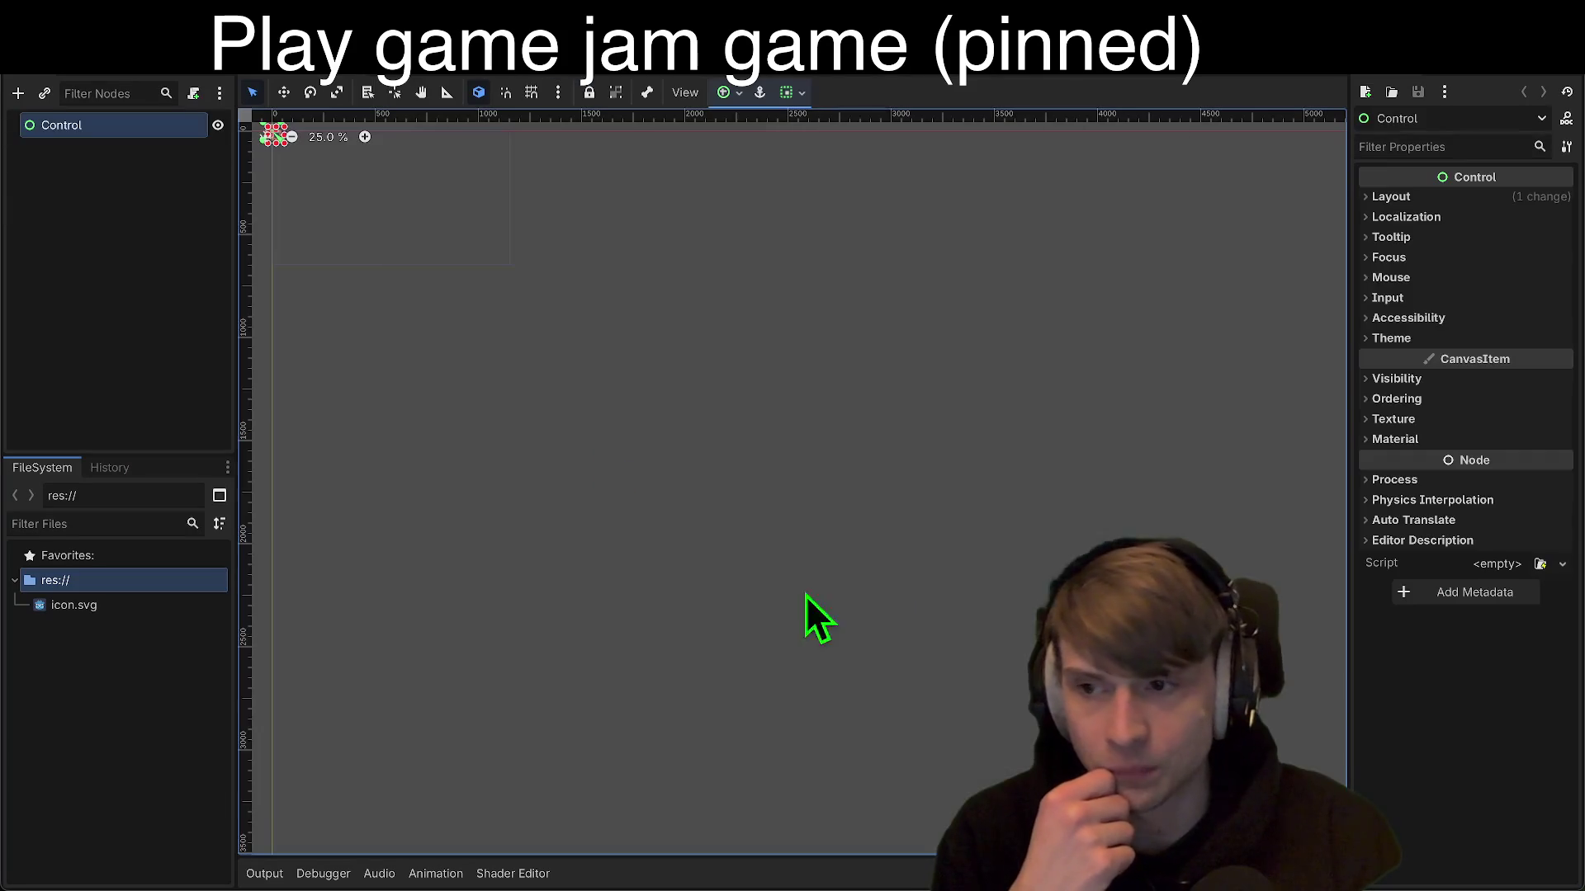
double_click(91, 122)
type("MainMenu")
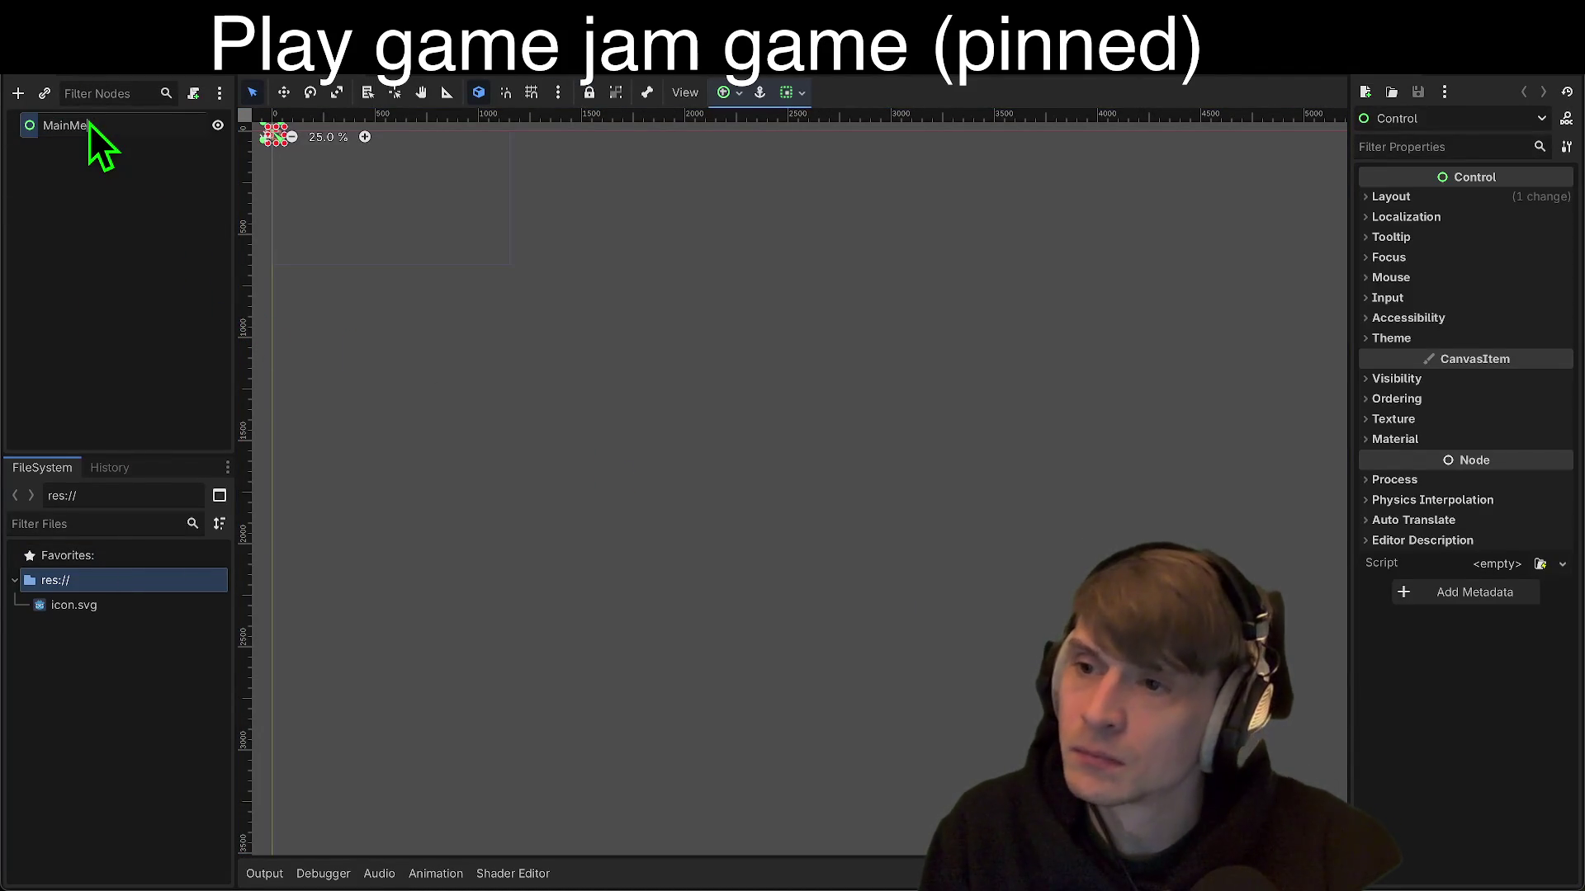
key("Return")
left_click(124, 231)
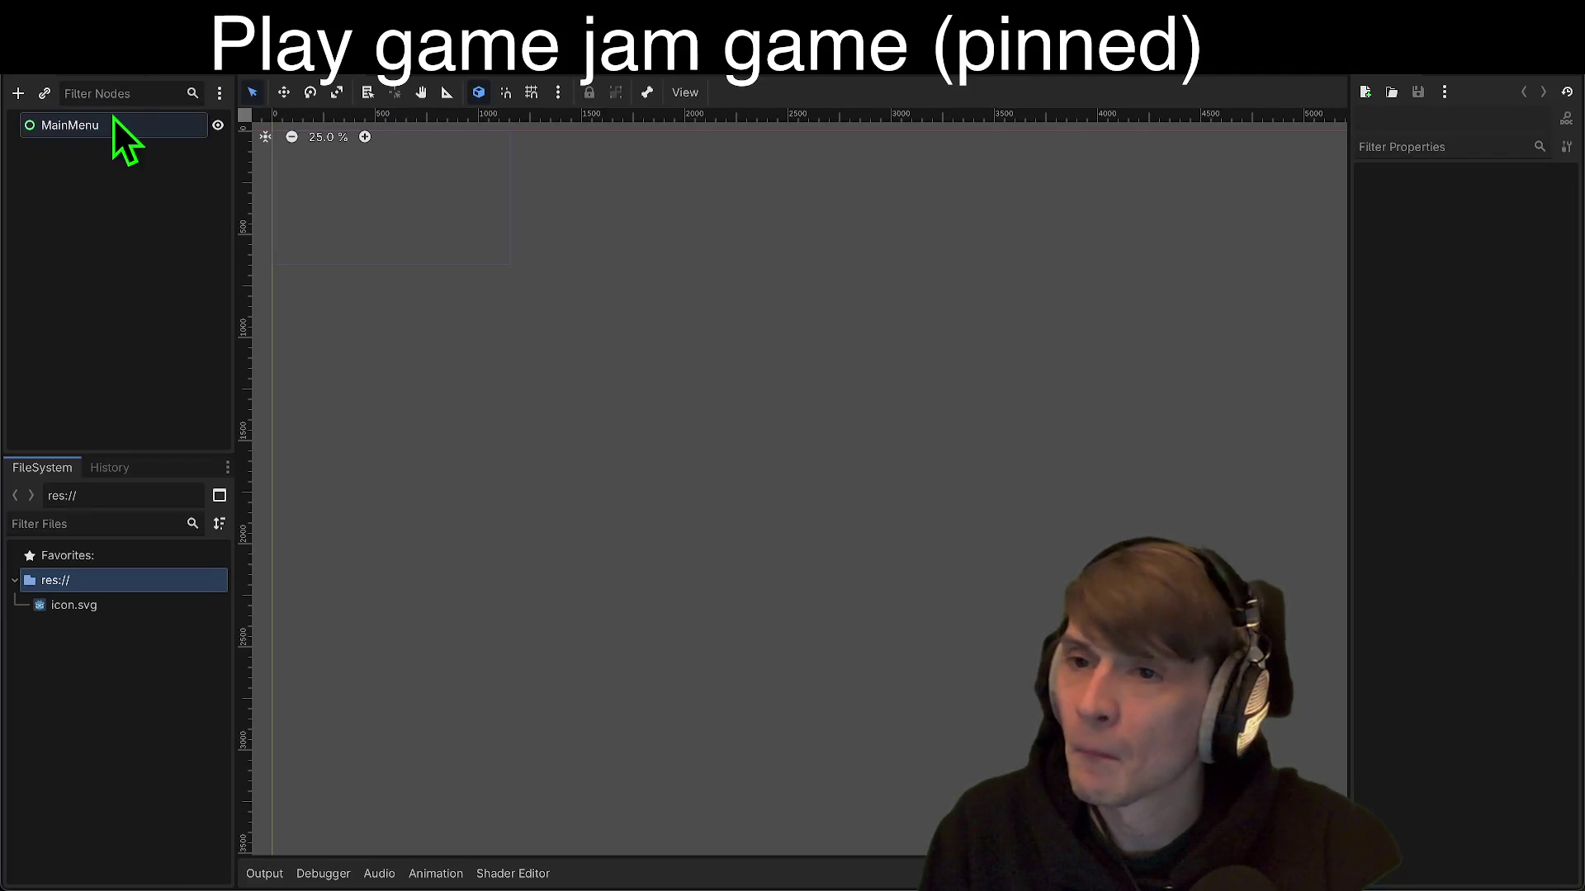
key("ctrl+s")
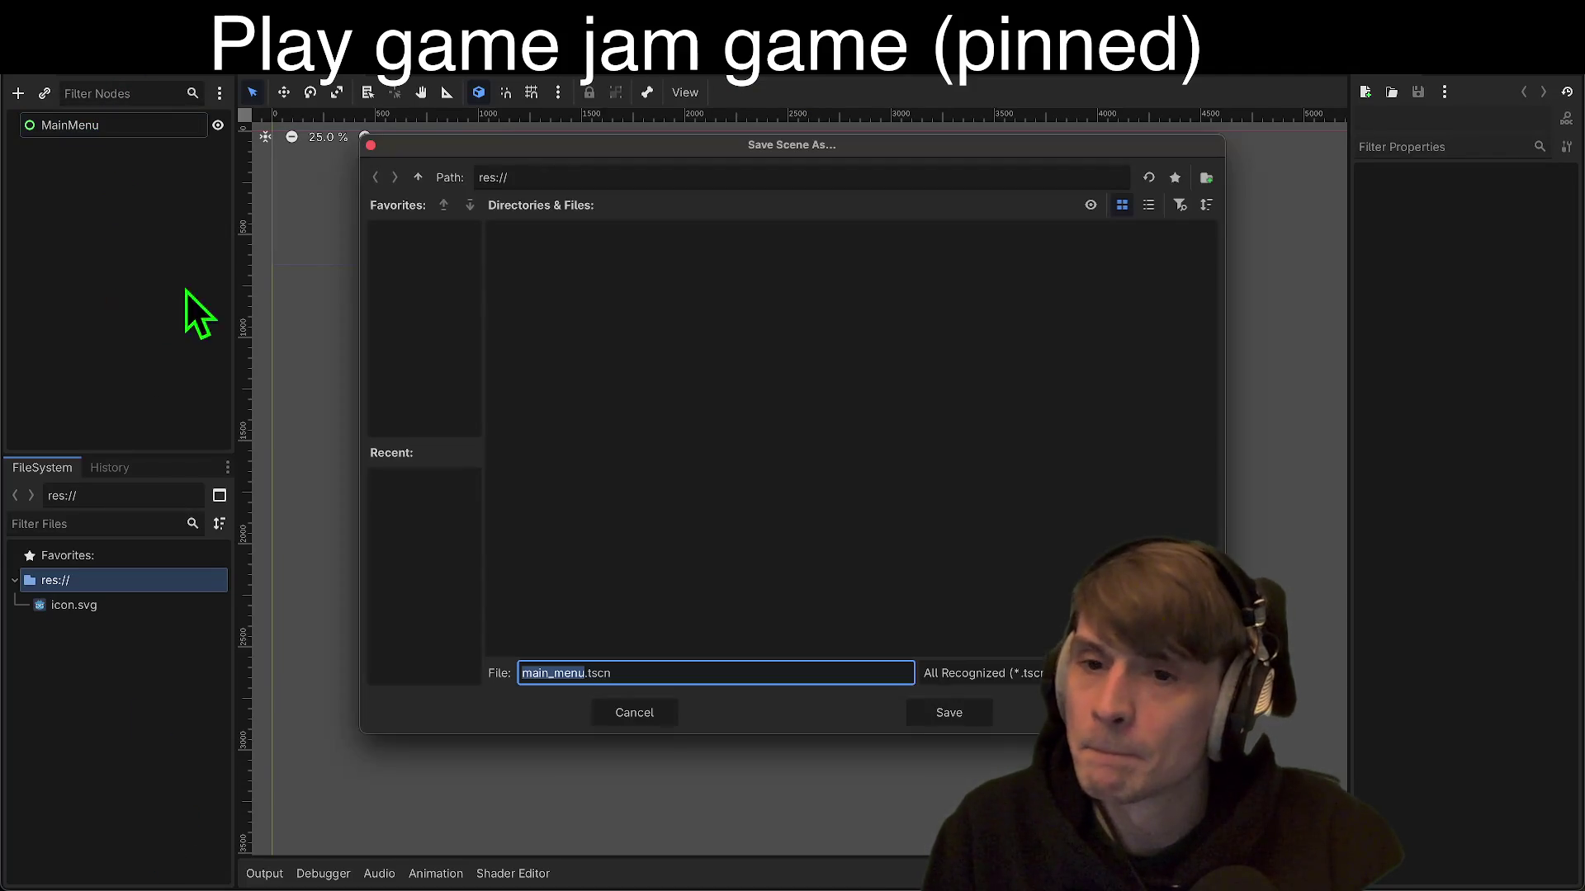
Step: Create a scenes folder with a menu subfolder inside it in the save dialog
key("ctrl+n")
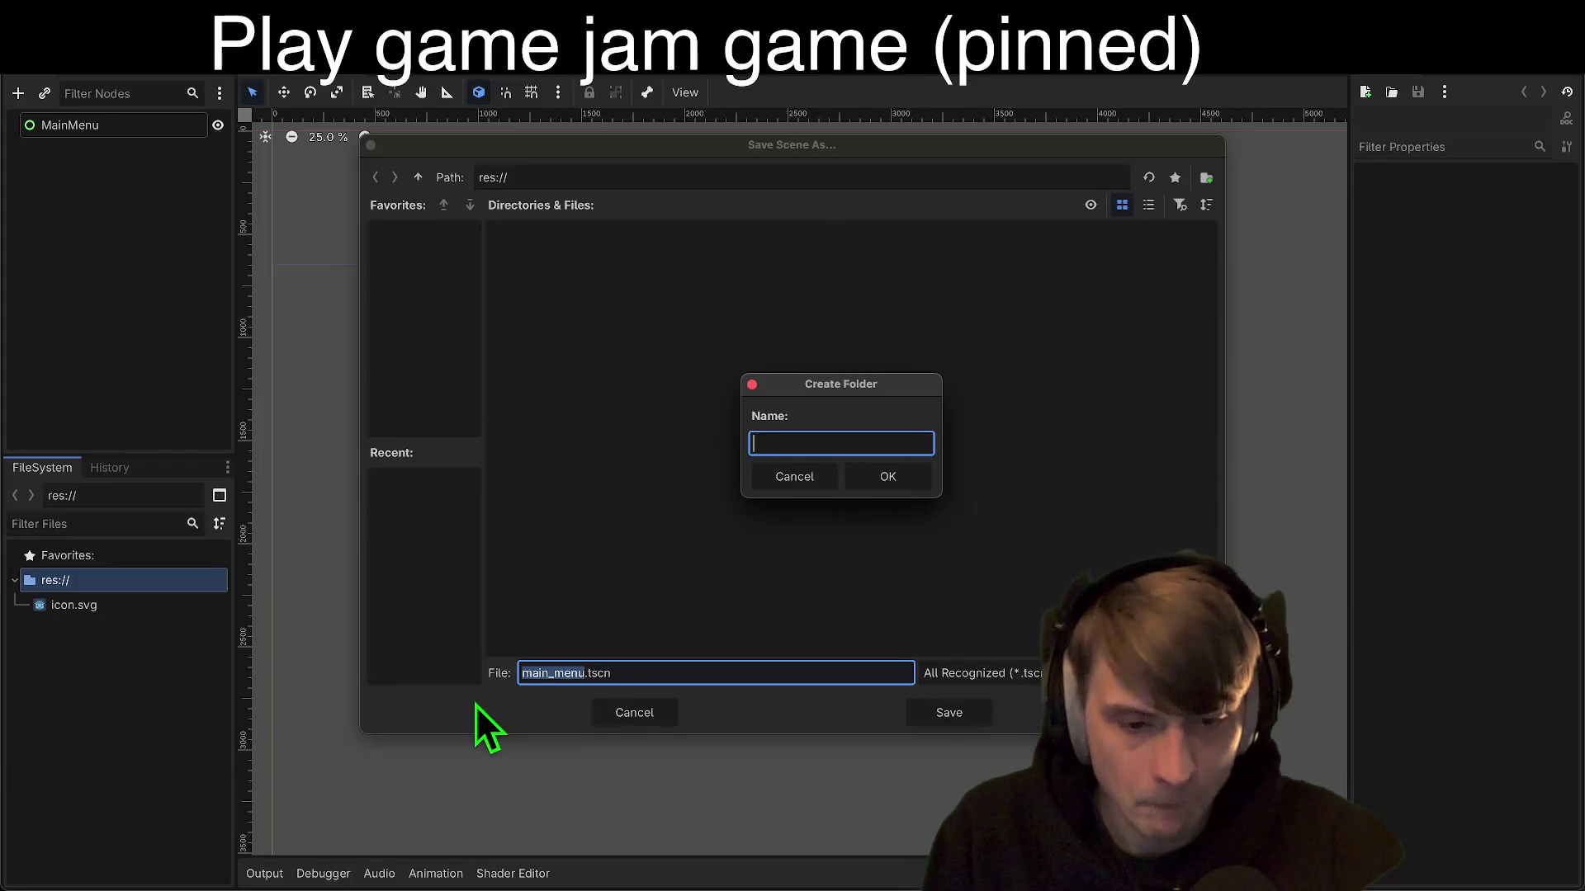
type("scene")
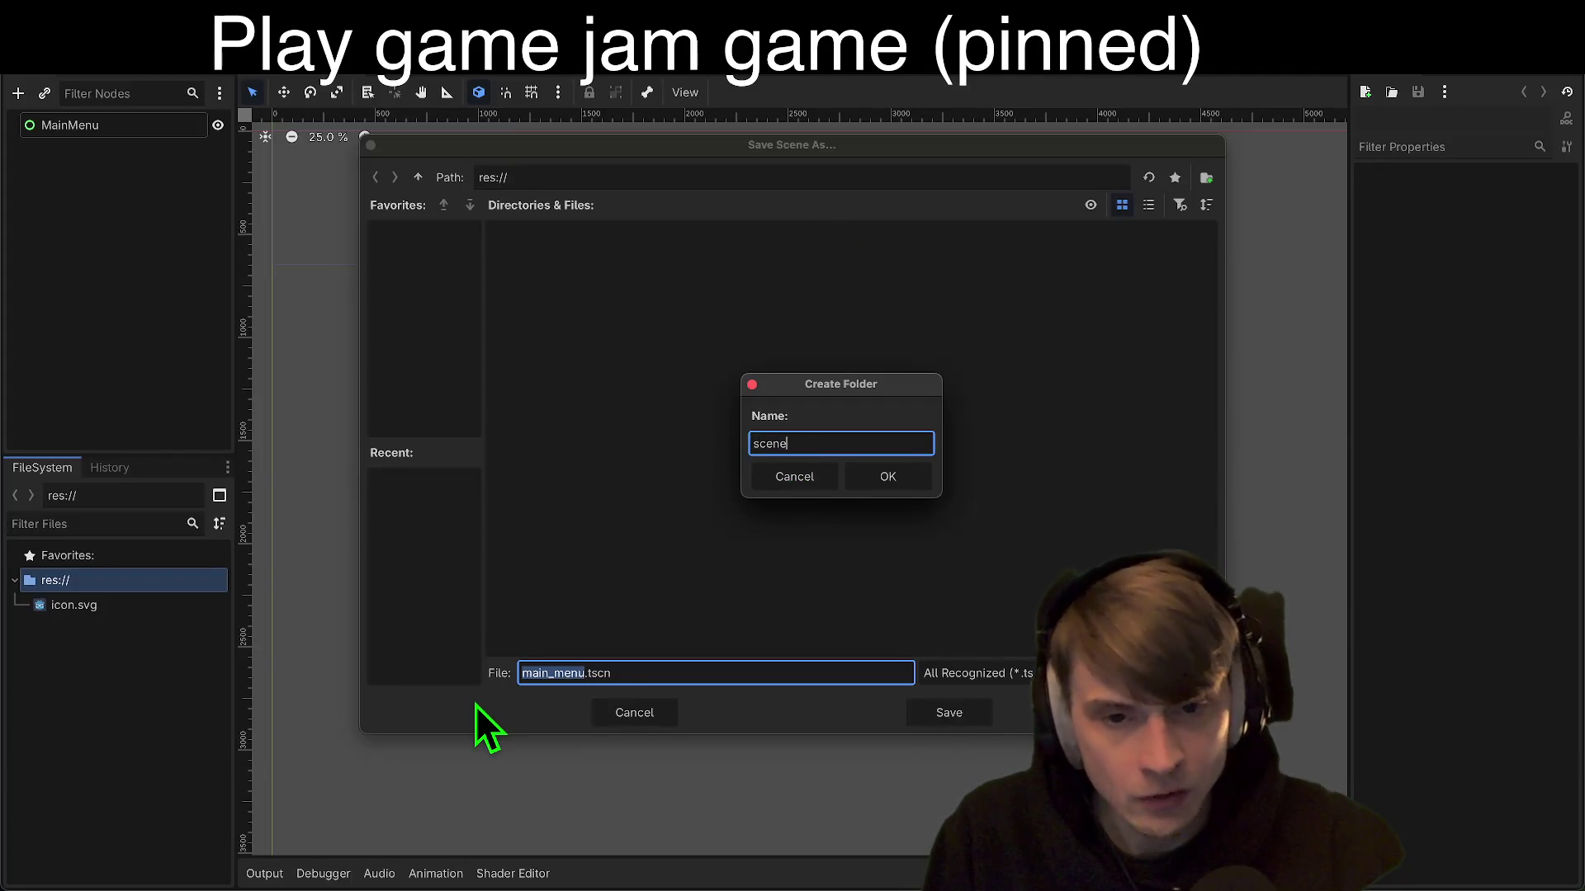
type("s")
key("Return")
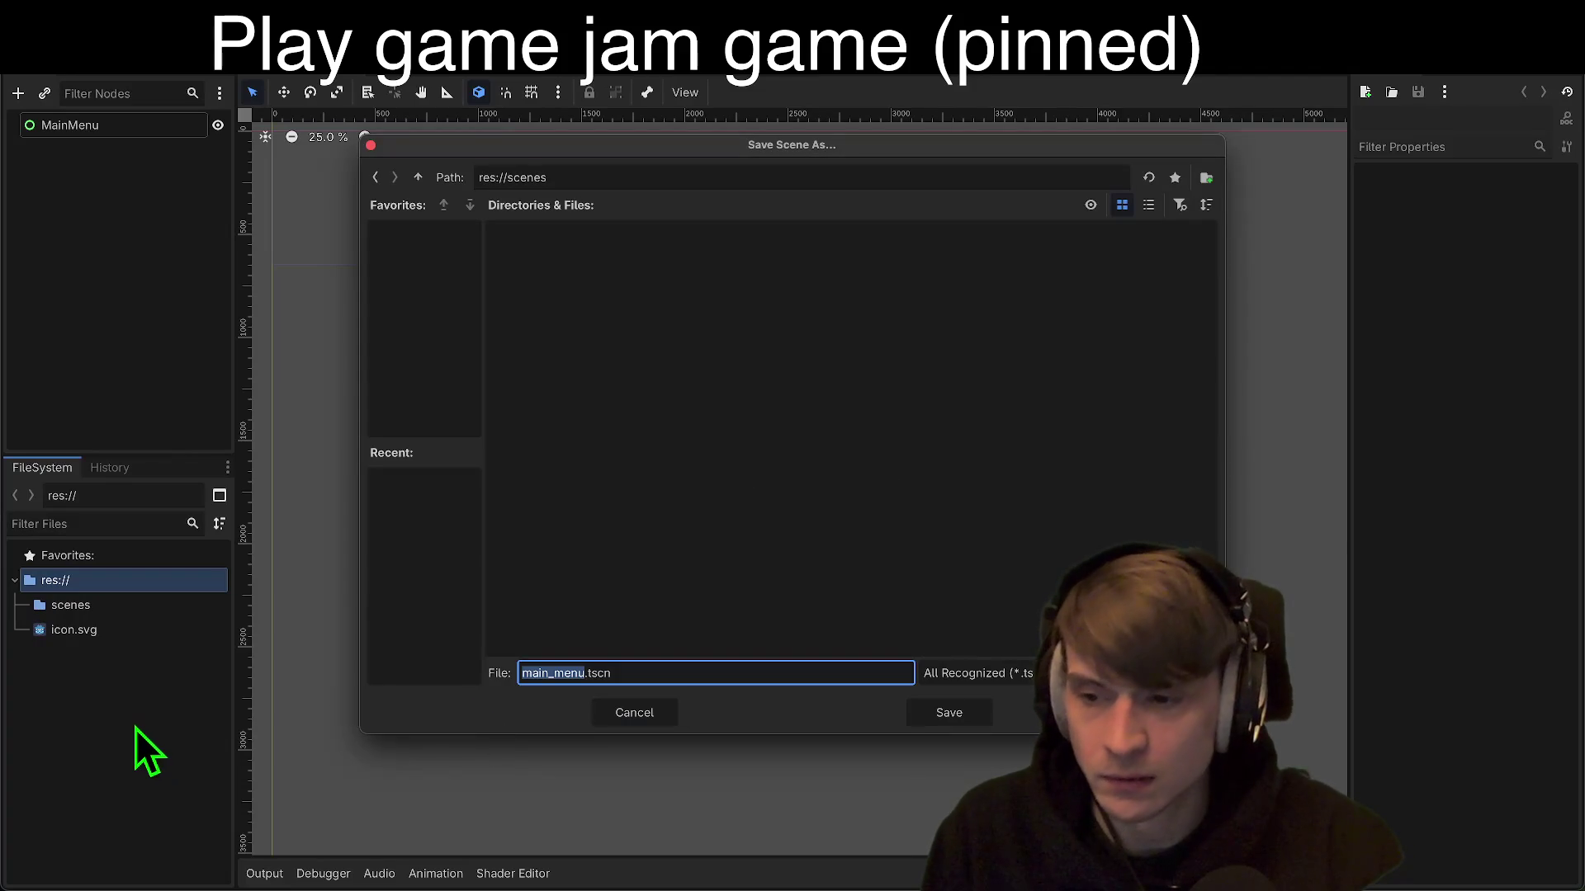
right_click(600, 528)
left_click(608, 534)
type("menu")
key("Return")
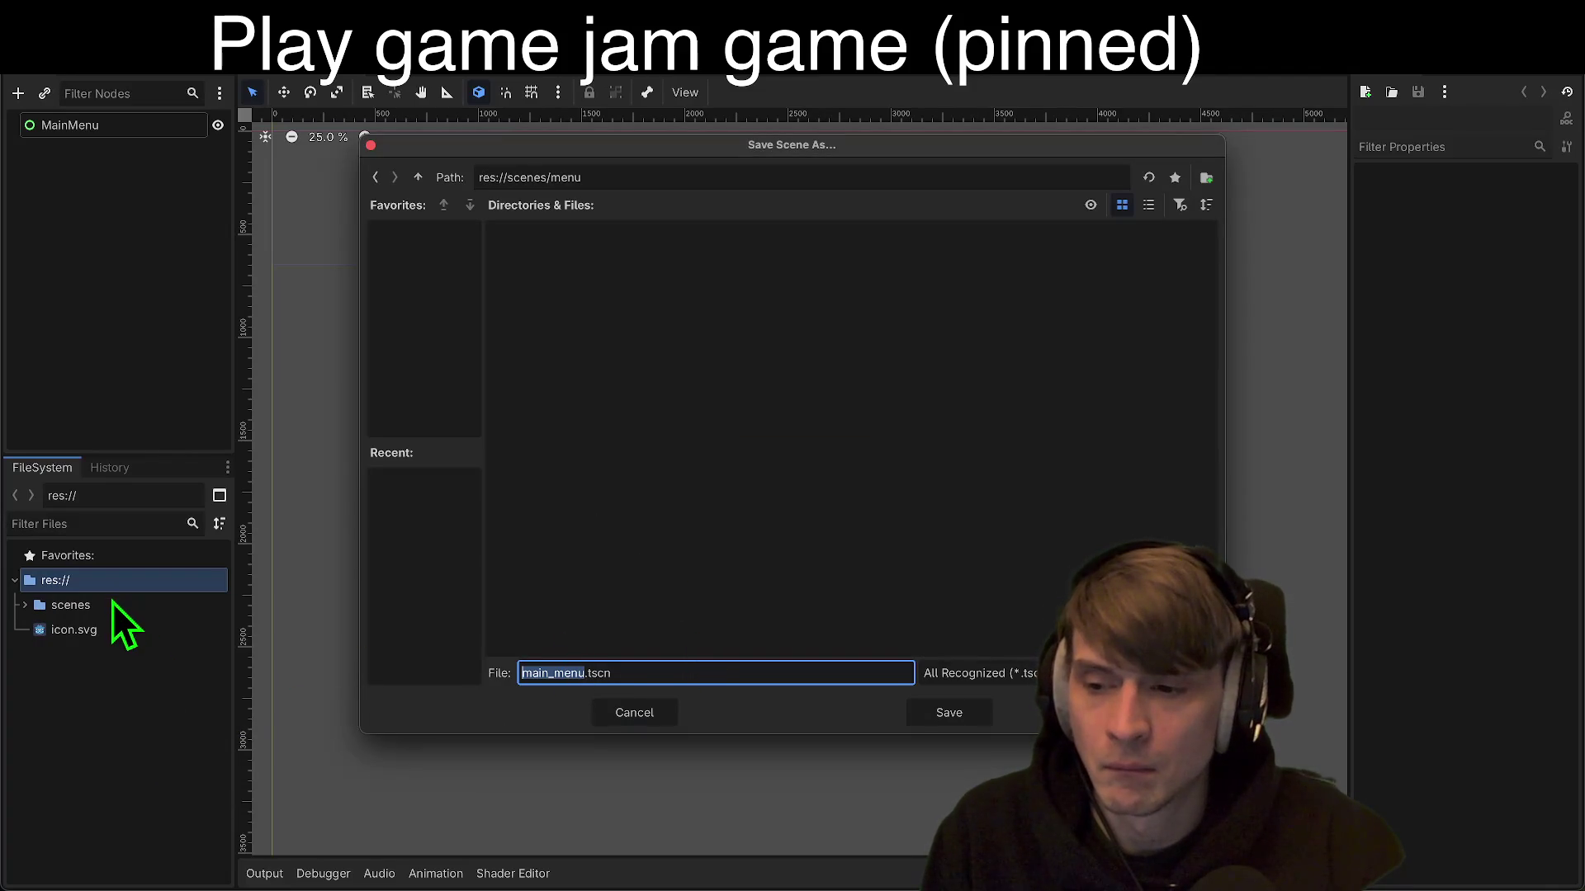
Step: Save the scene as main_menu.tscn in scenes/menu and select the menu folder
left_click(661, 230)
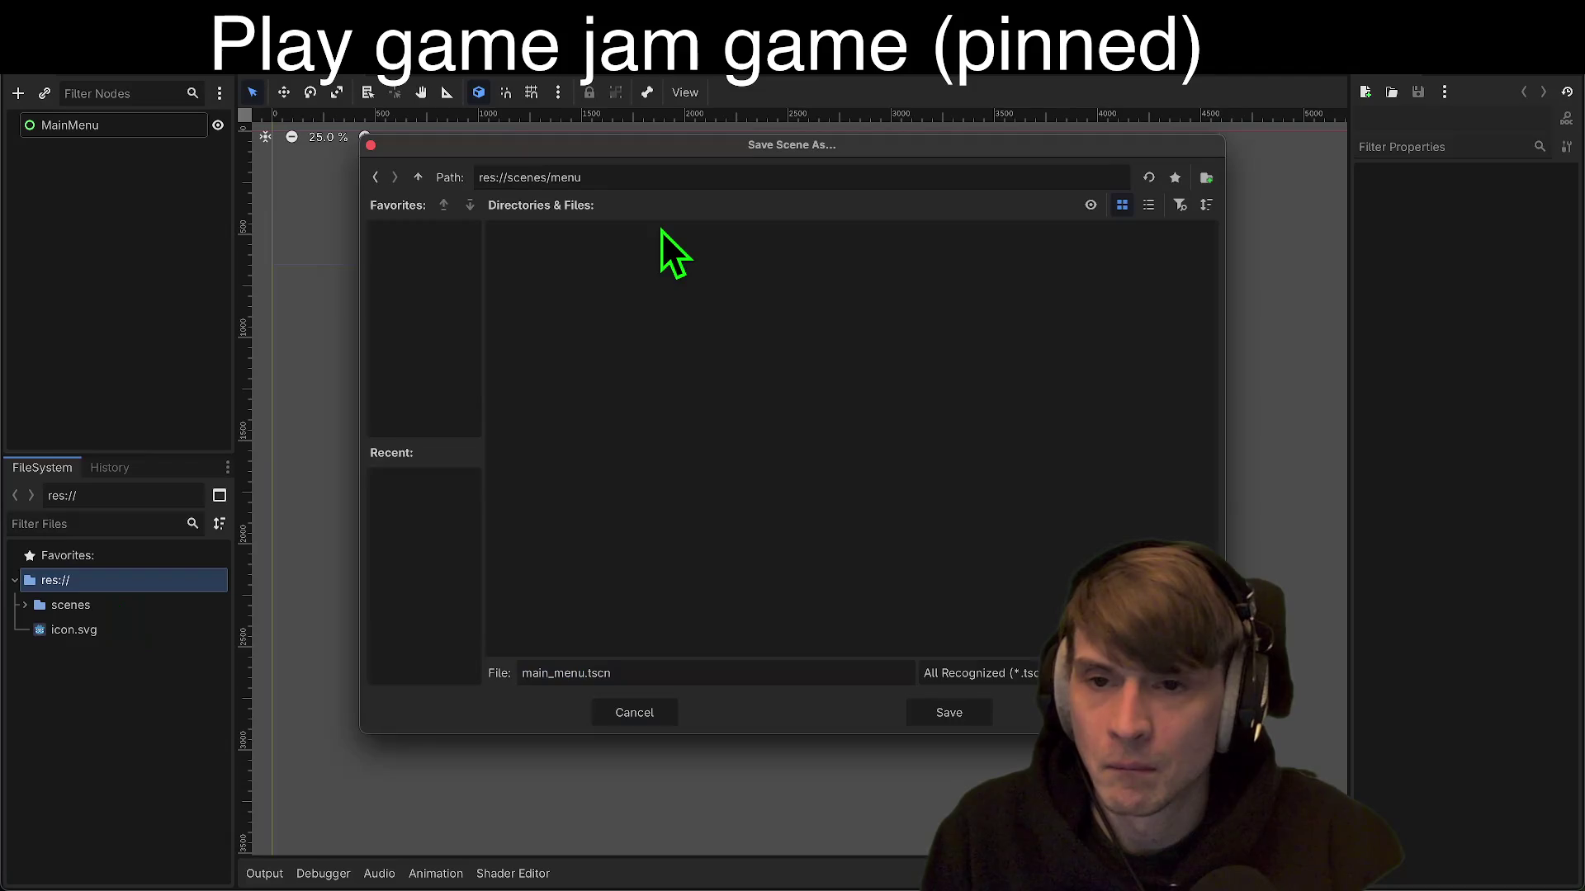
left_click(941, 713)
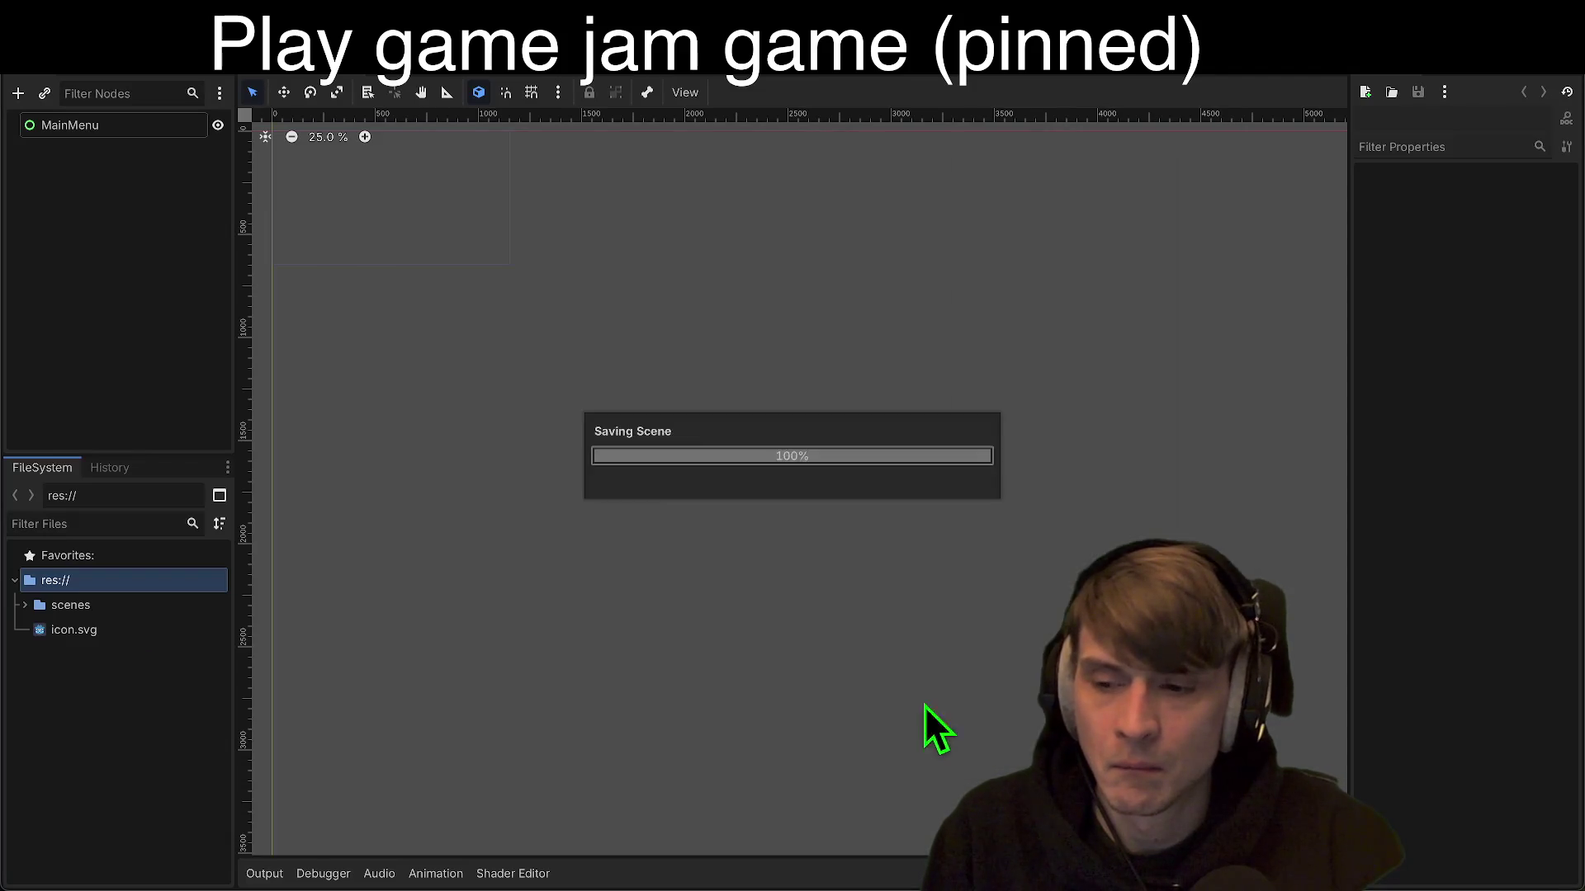
left_click(136, 603)
left_click(121, 629)
Step: Rename the menu folder to menus and confirm main_menu.tscn is inside
right_click(121, 629)
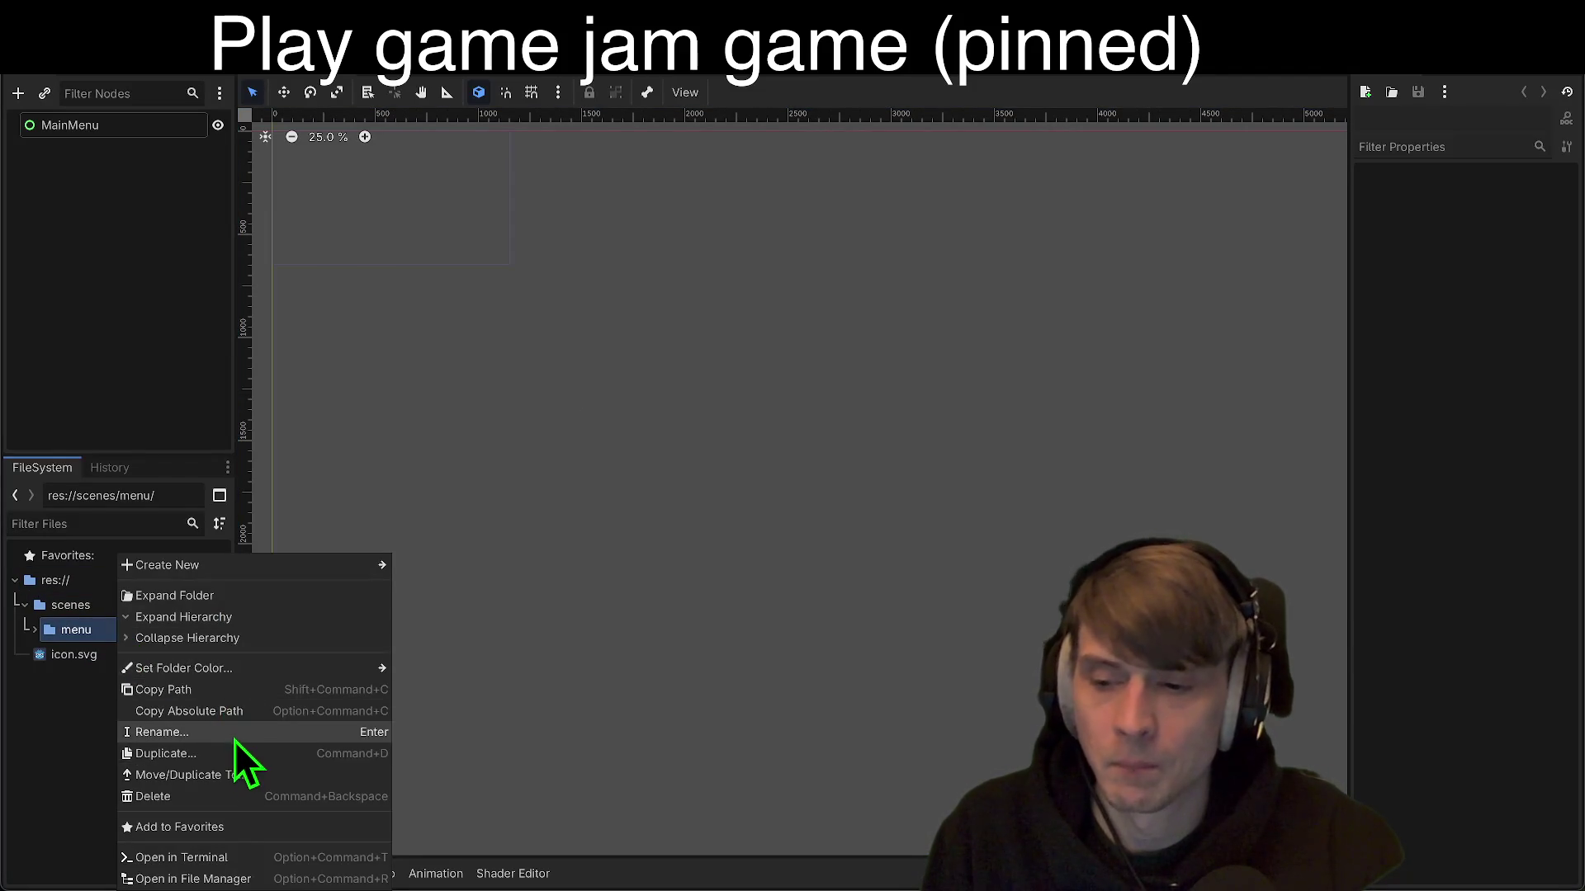
left_click(235, 740)
type("s")
key("Return")
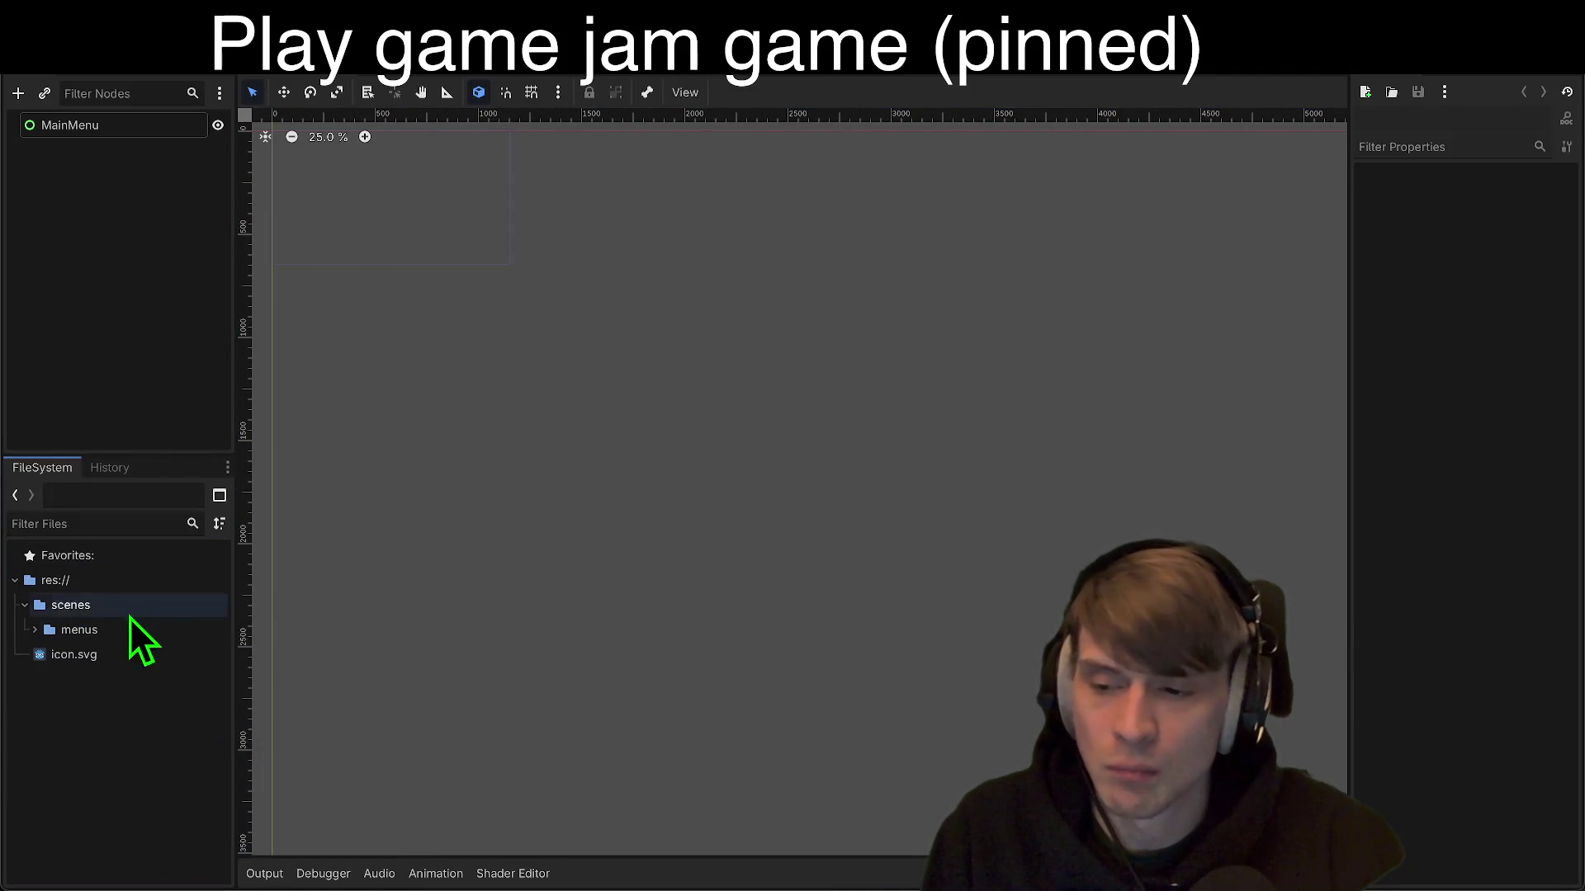
double_click(177, 631)
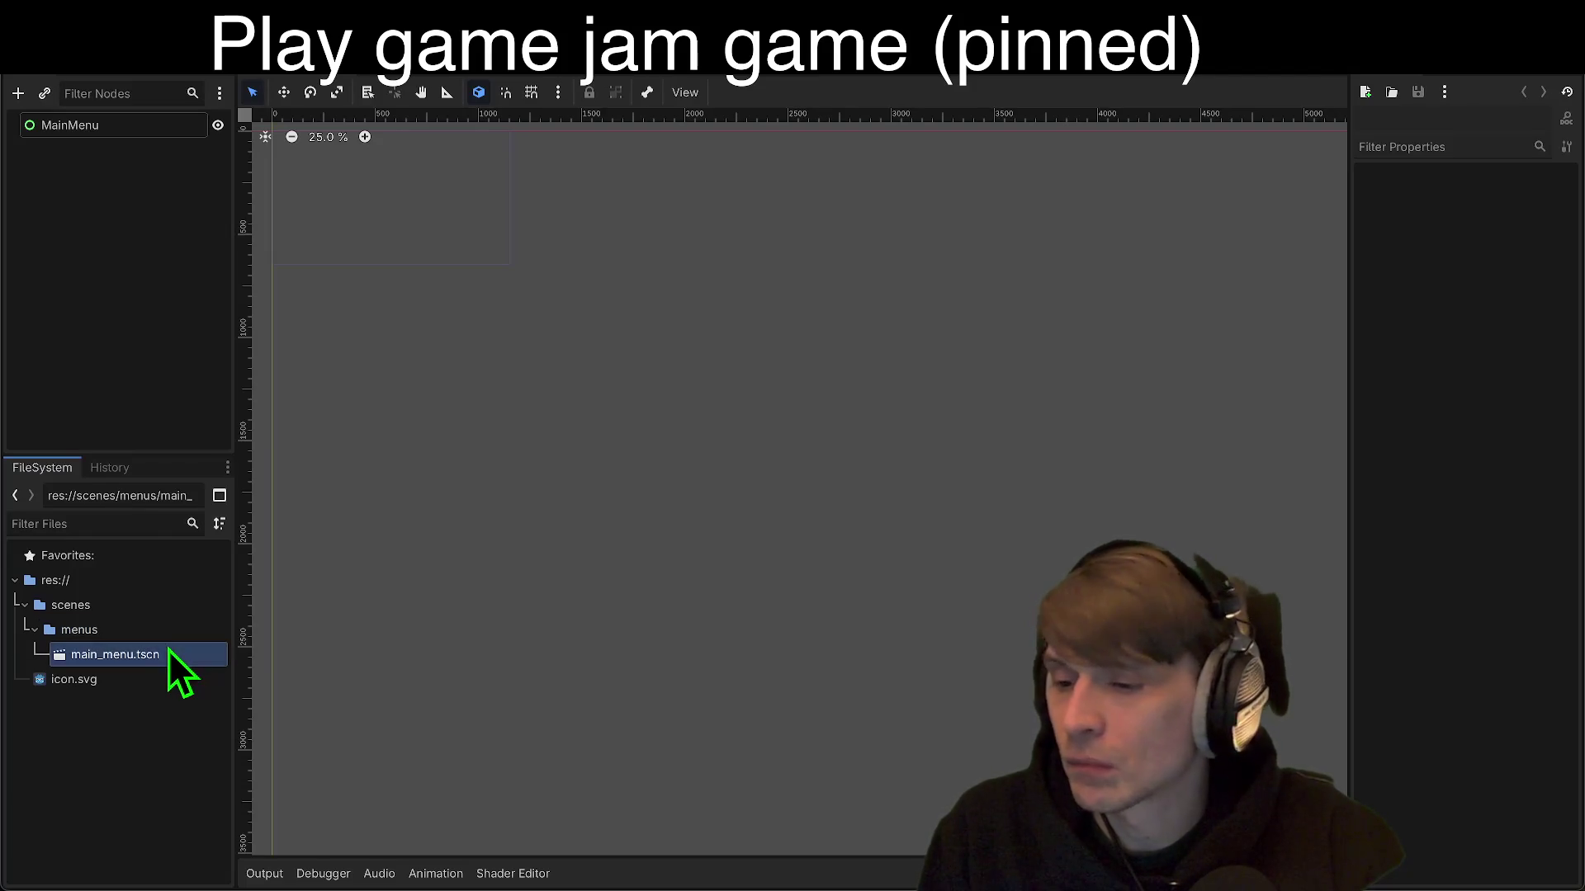
left_click(168, 652)
double_click(170, 630)
double_click(174, 606)
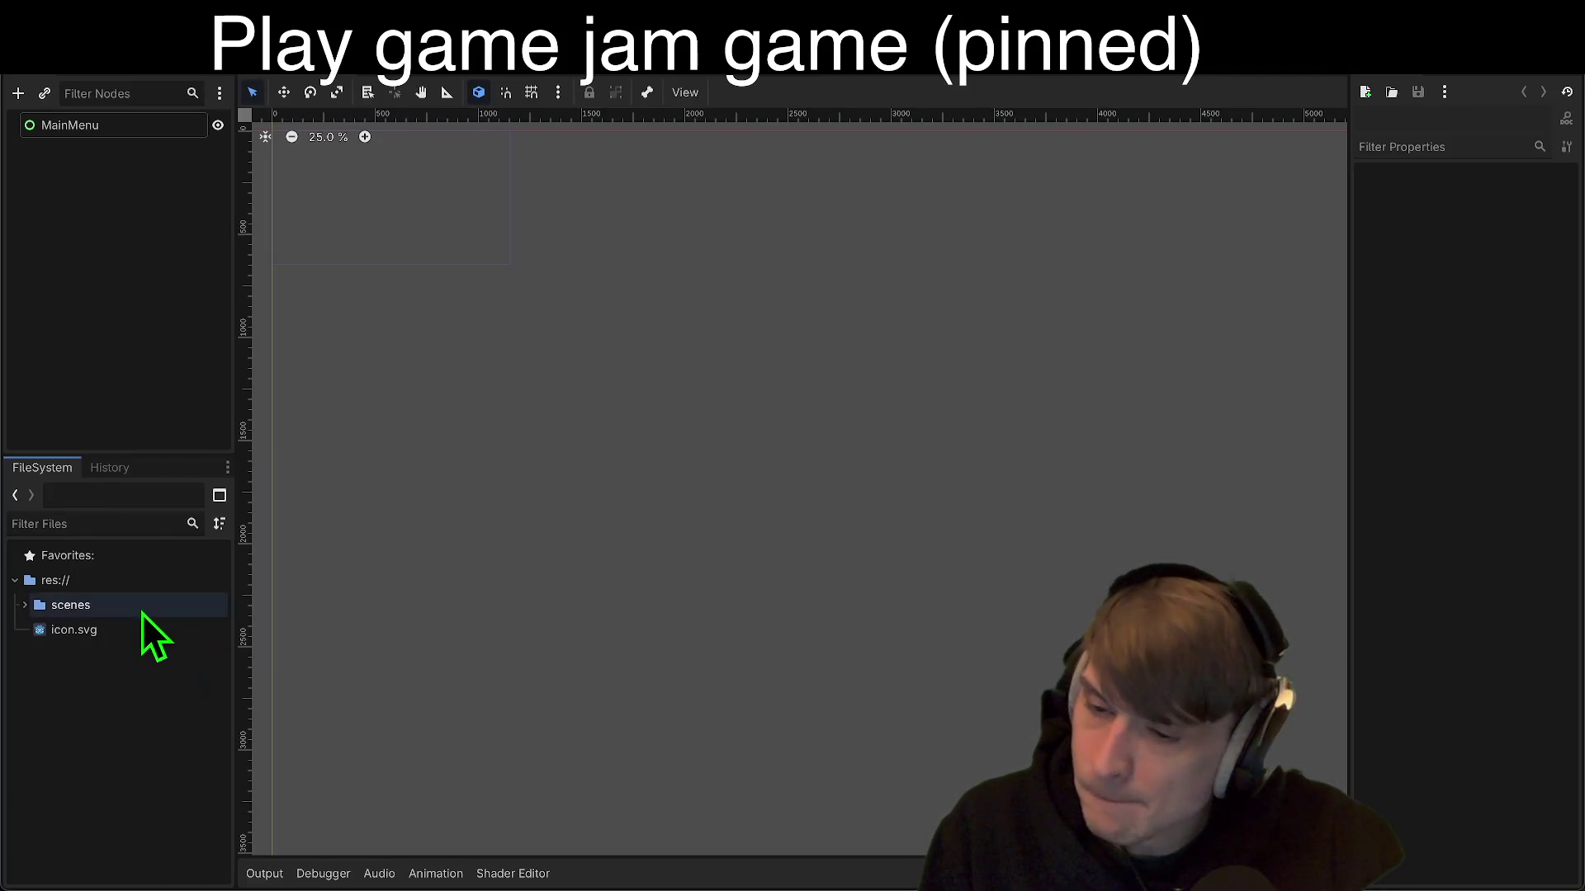
Step: Create scripts and assets folders in the project root
right_click(144, 581)
mouse_move(249, 601)
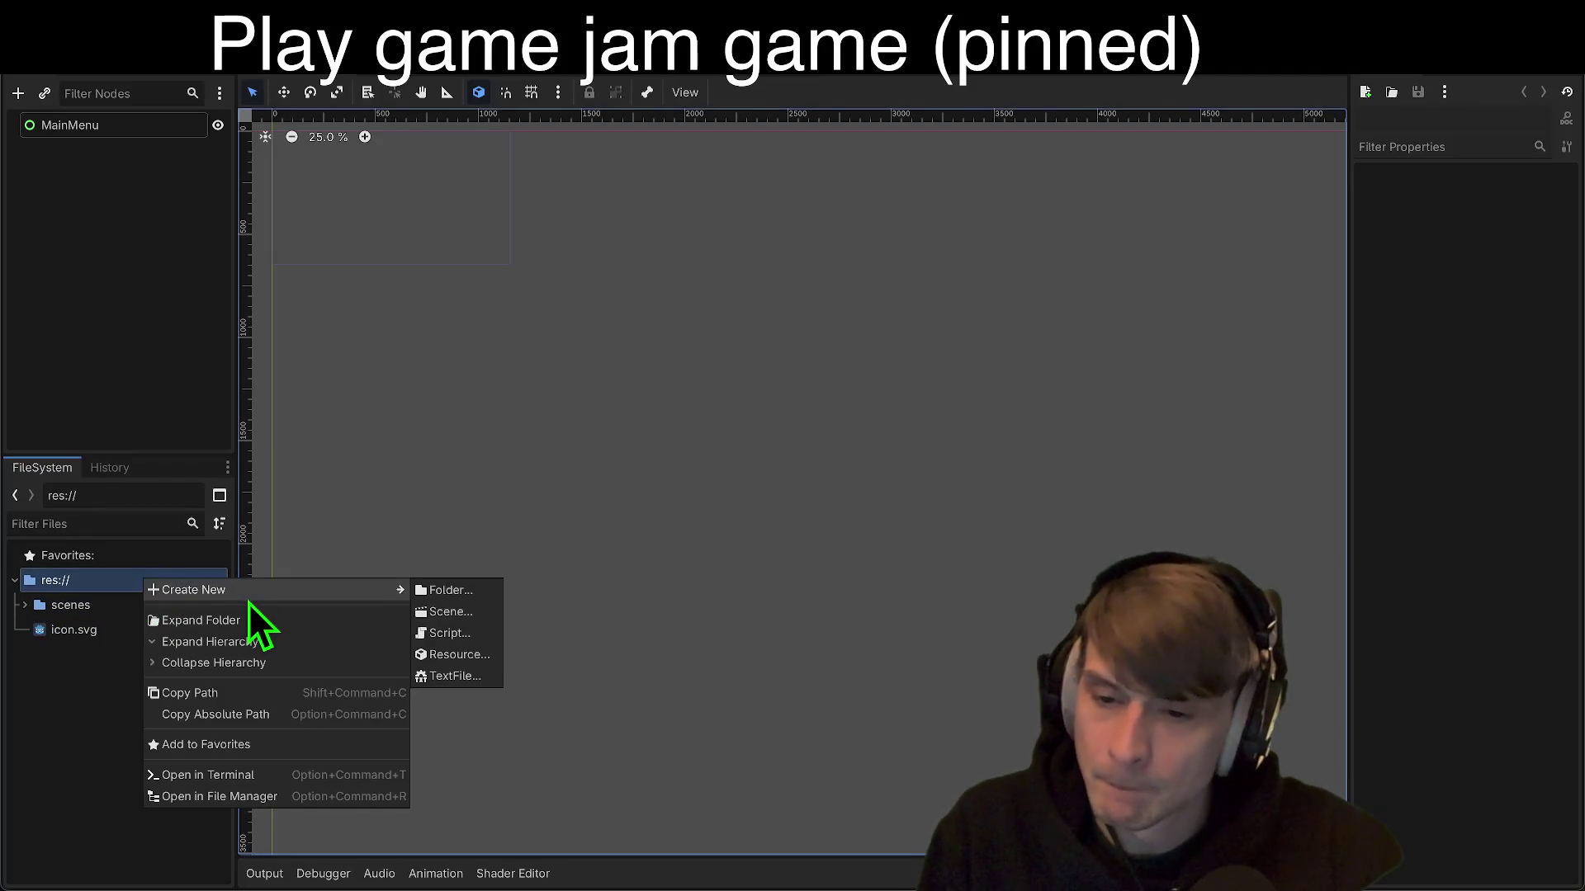
left_click(466, 588)
type("scripts")
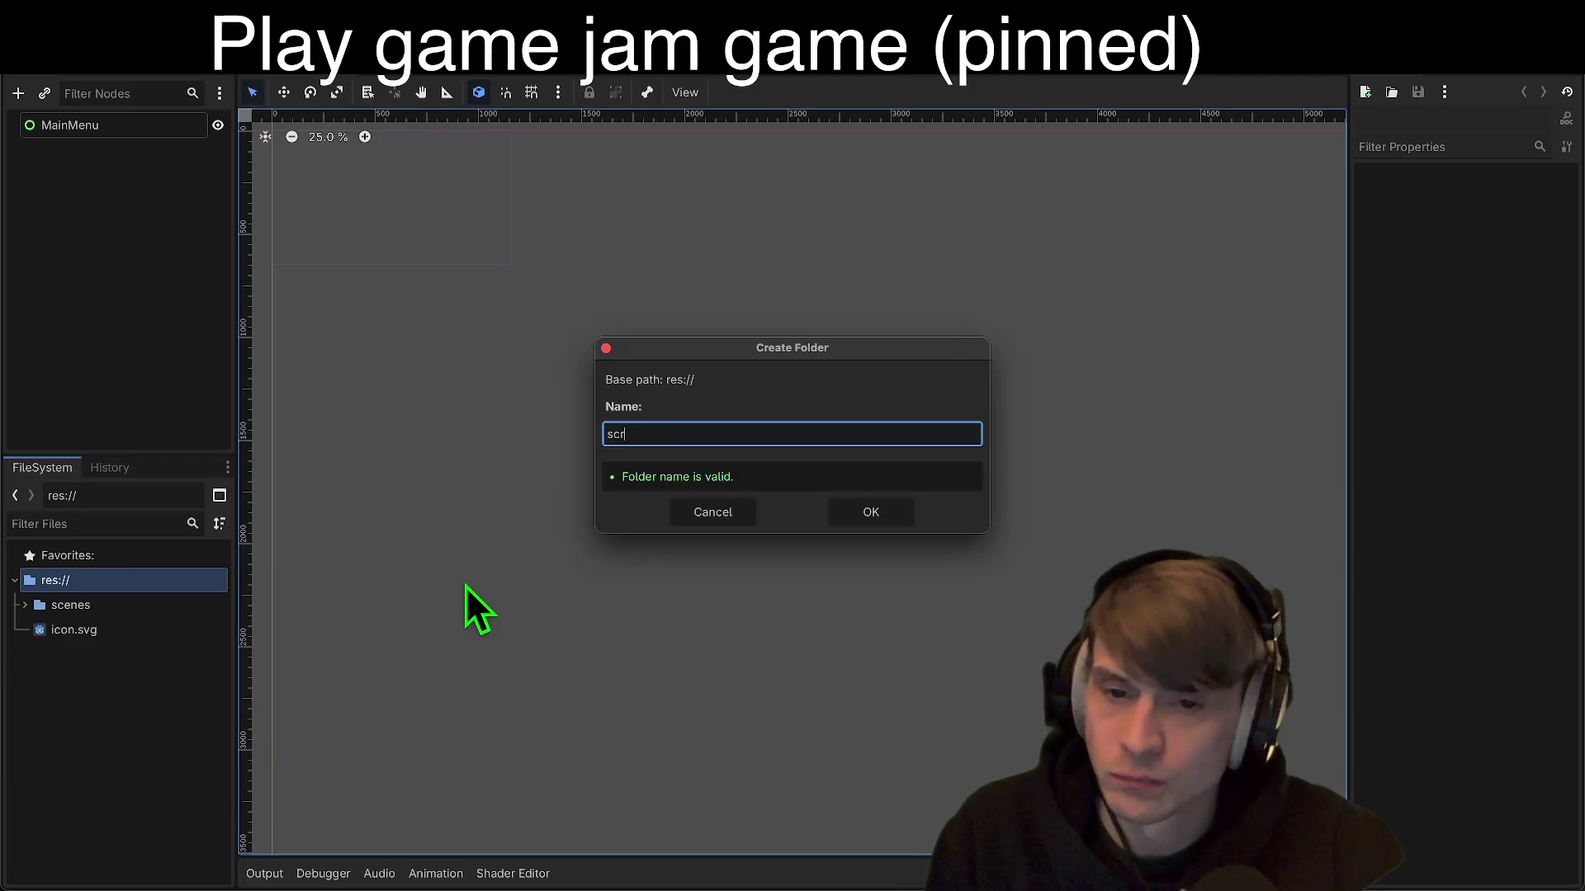
key("Return")
right_click(129, 579)
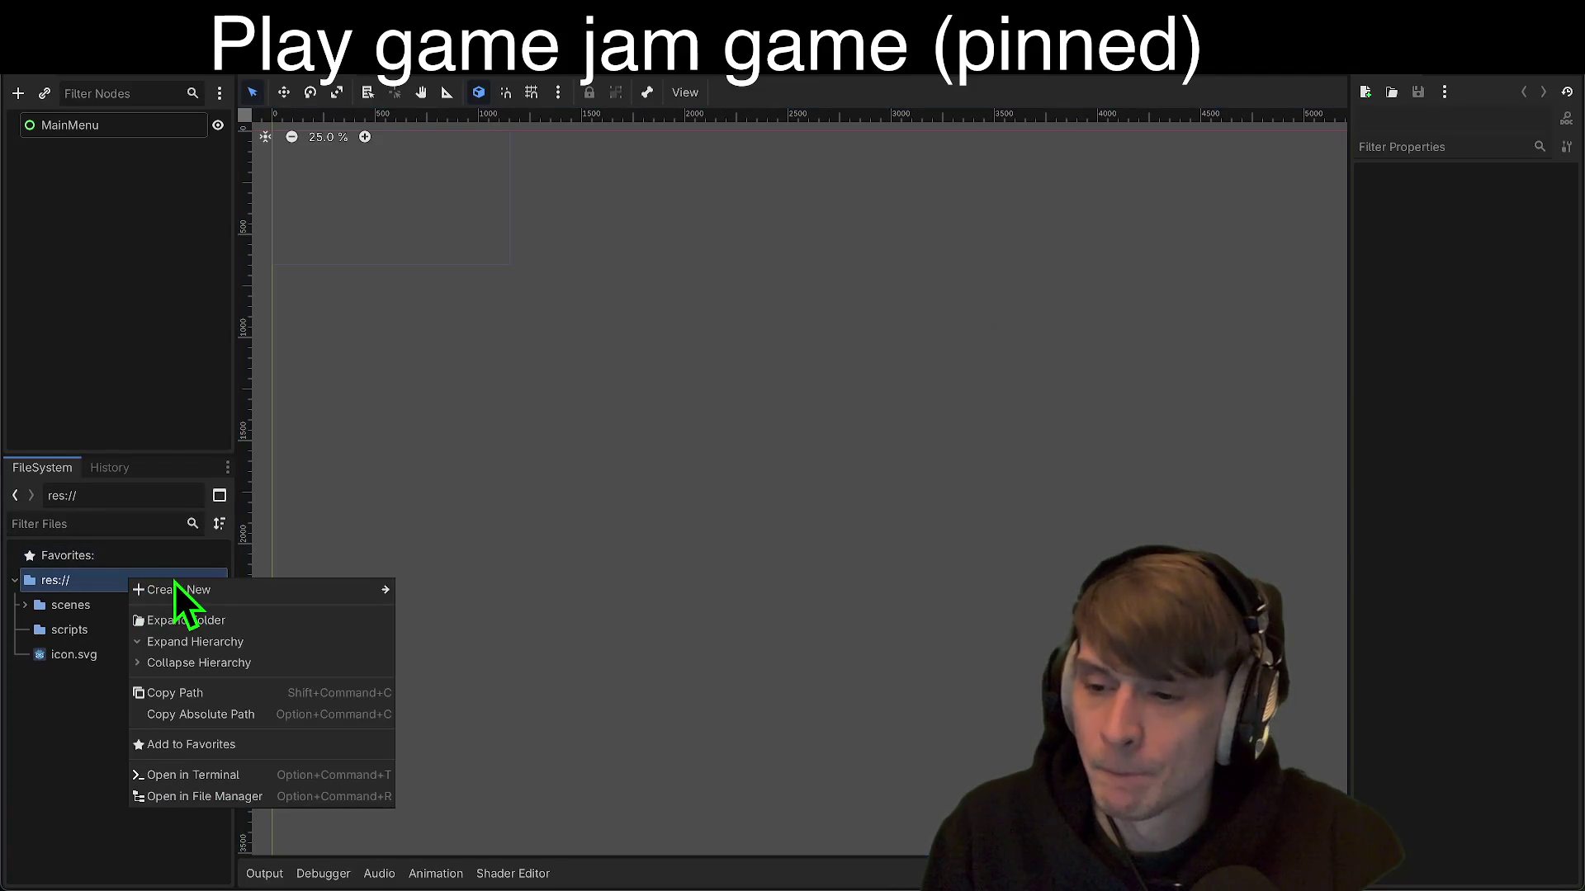
mouse_move(176, 587)
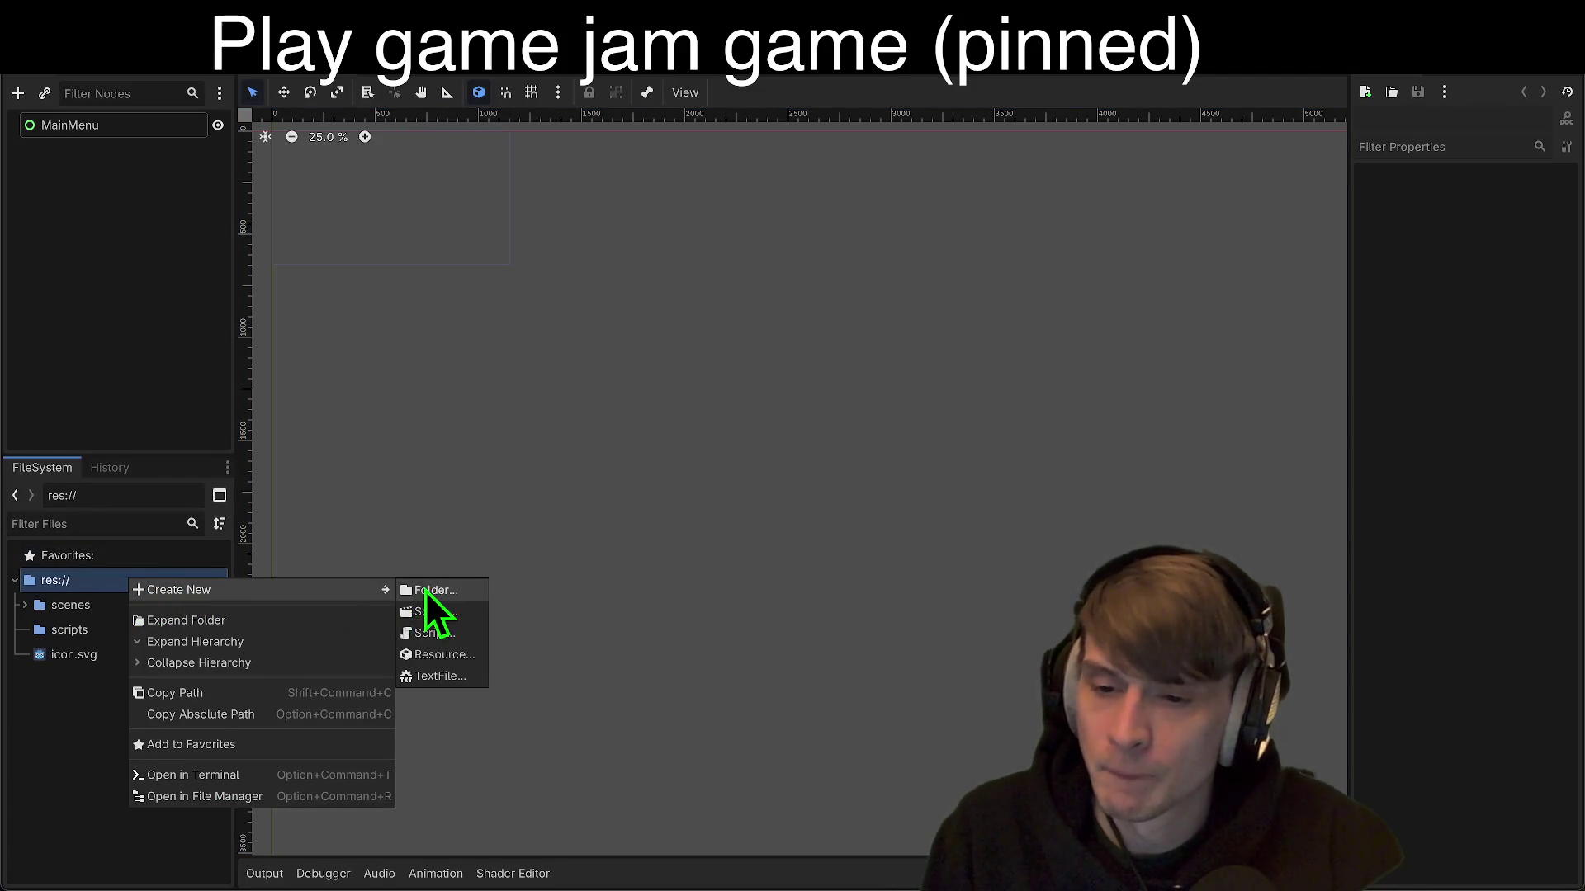
left_click(424, 591)
type("assets")
key("Return")
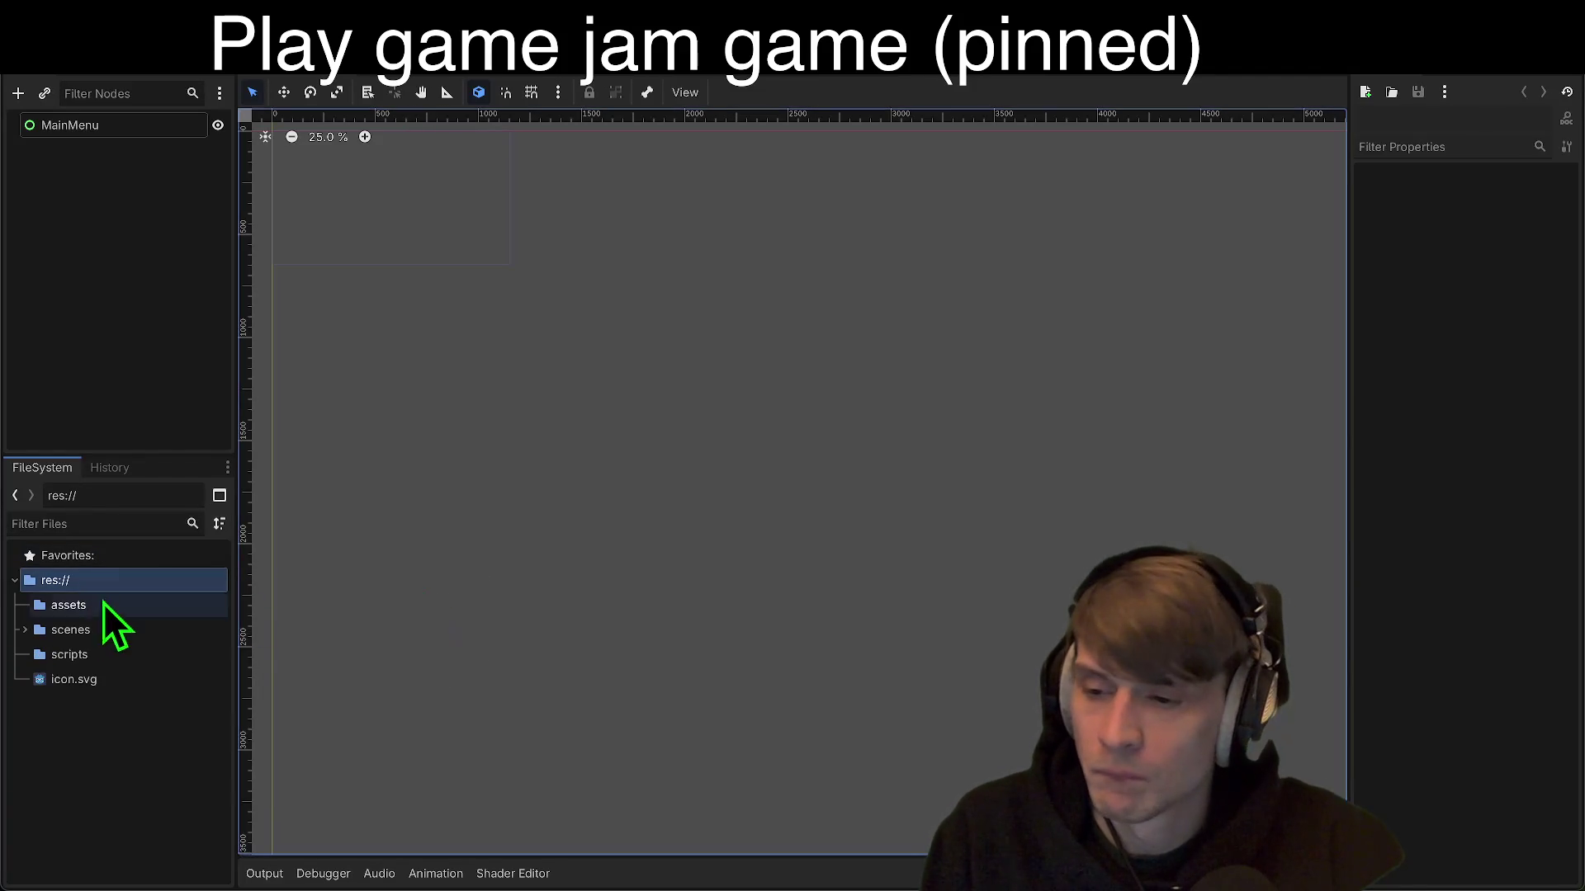
Step: Colour the assets folder green, scenes red, and scripts yellow
right_click(88, 606)
mouse_move(153, 669)
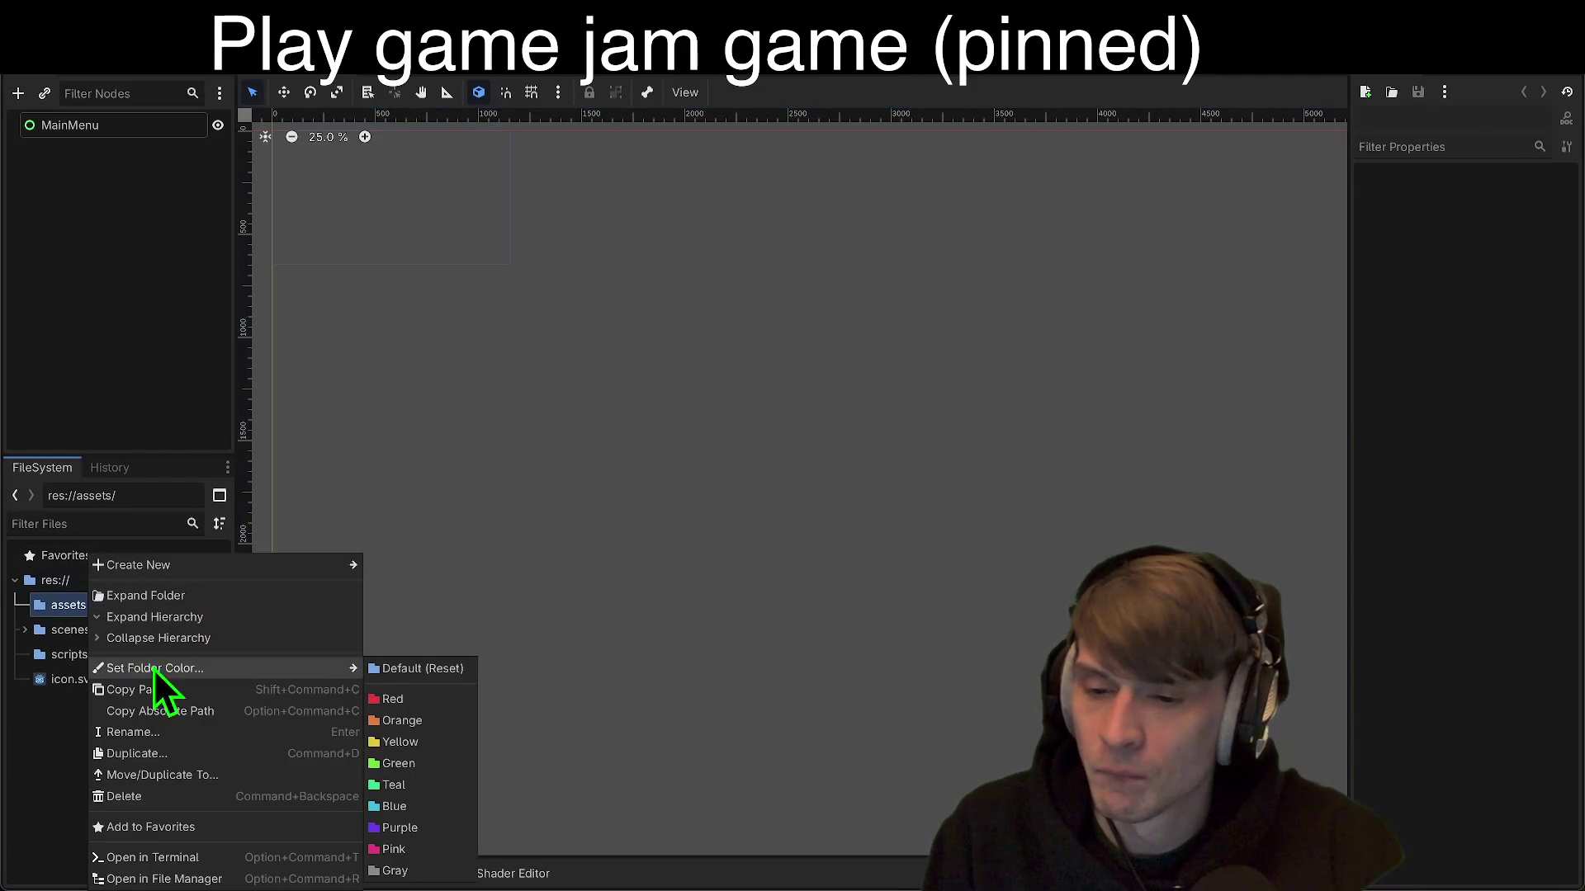
left_click(417, 758)
right_click(169, 629)
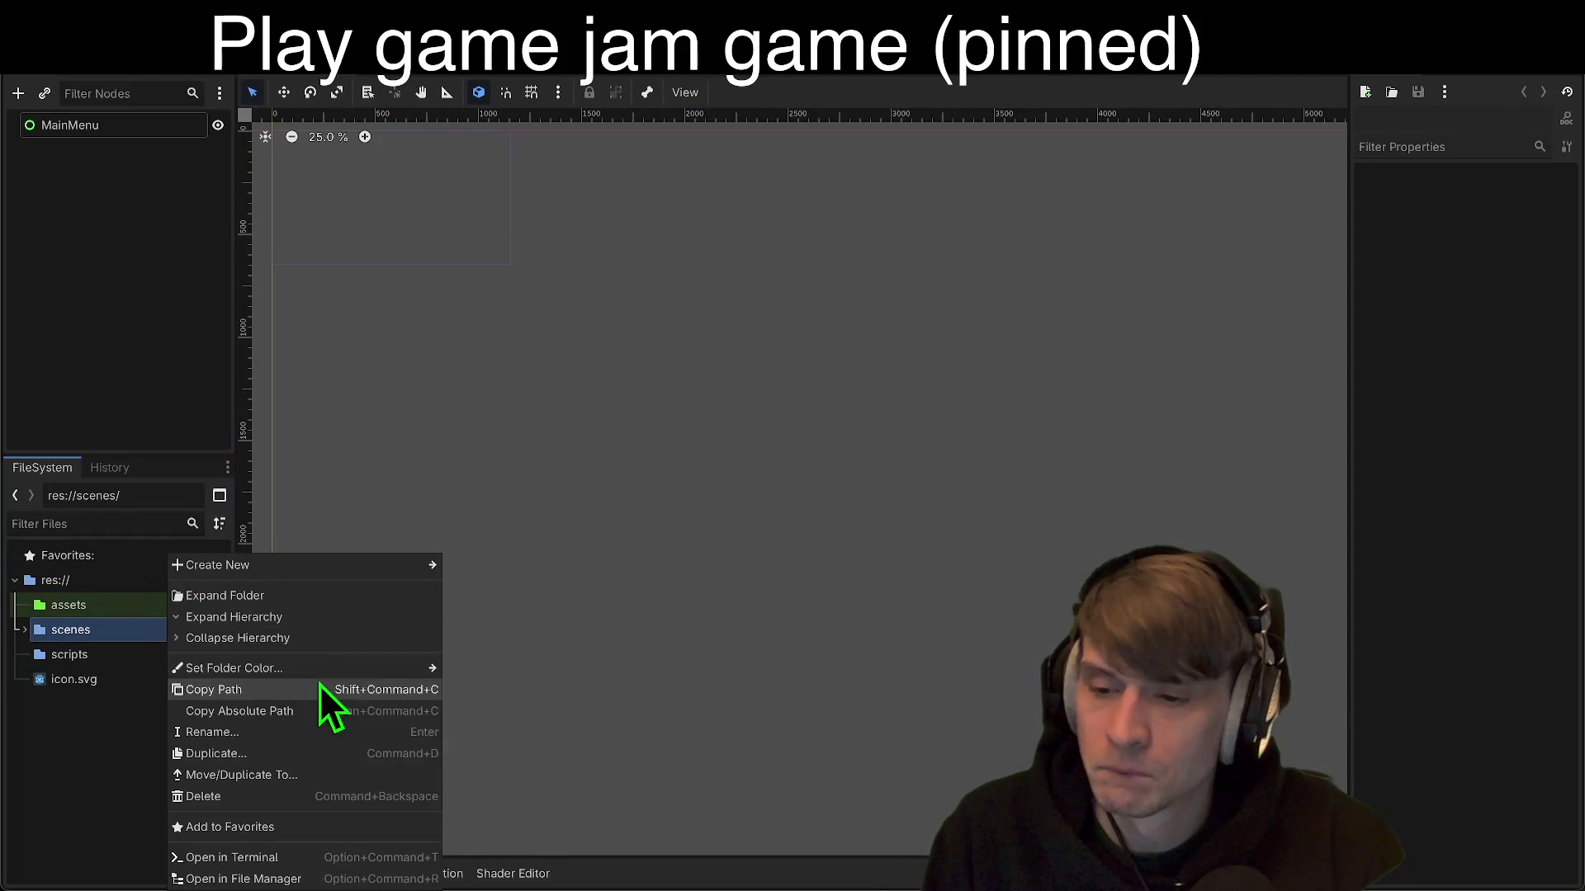
mouse_move(339, 671)
left_click(495, 702)
right_click(104, 655)
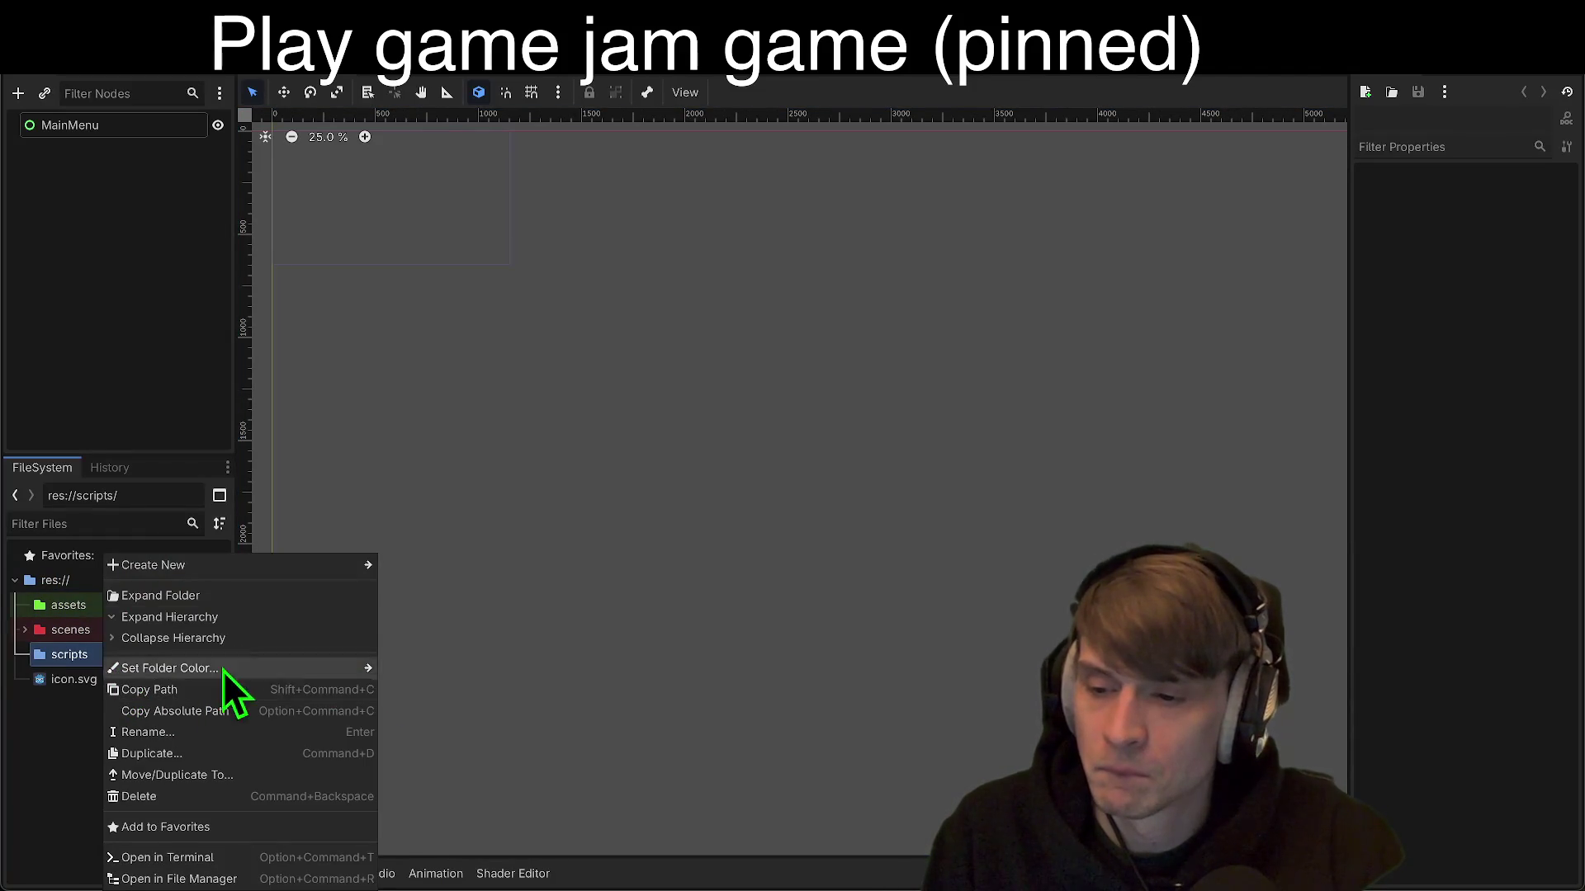
mouse_move(263, 672)
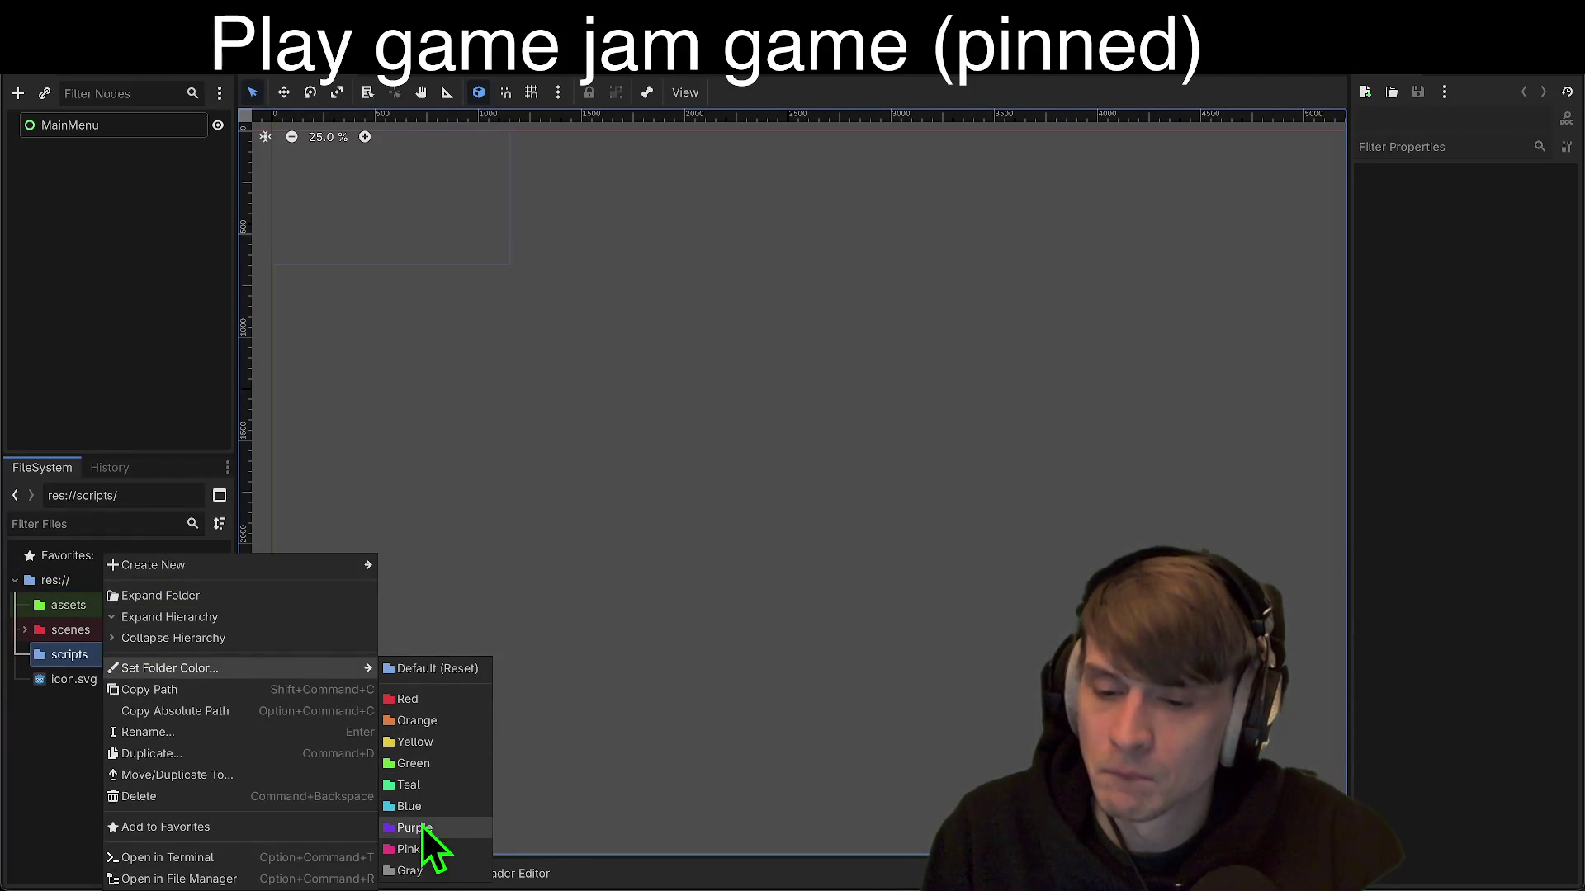
left_click(444, 741)
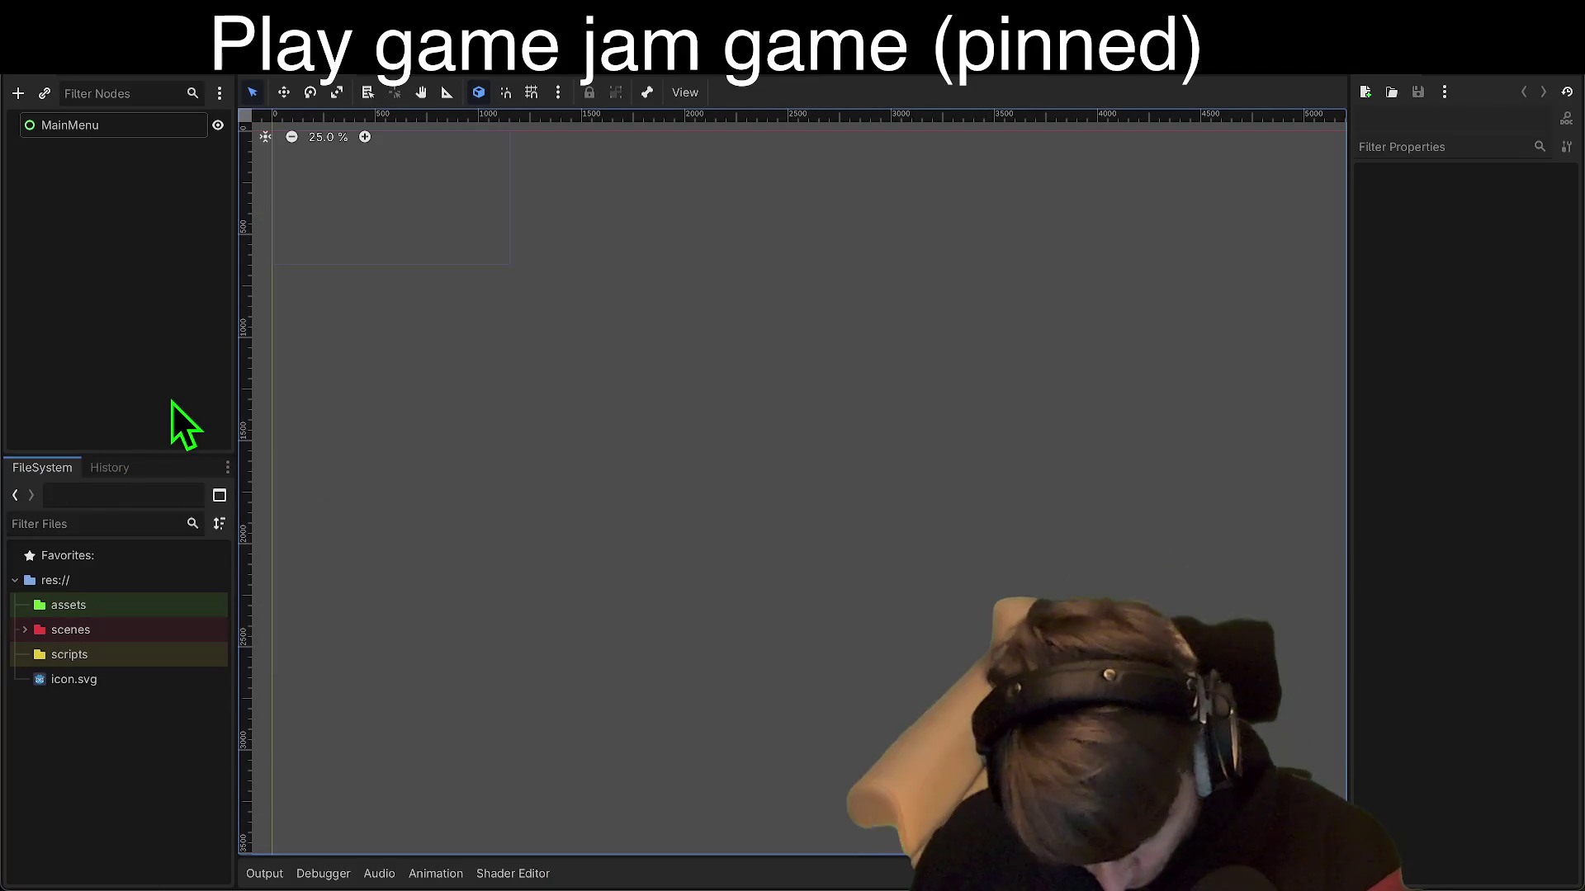
left_click(442, 854)
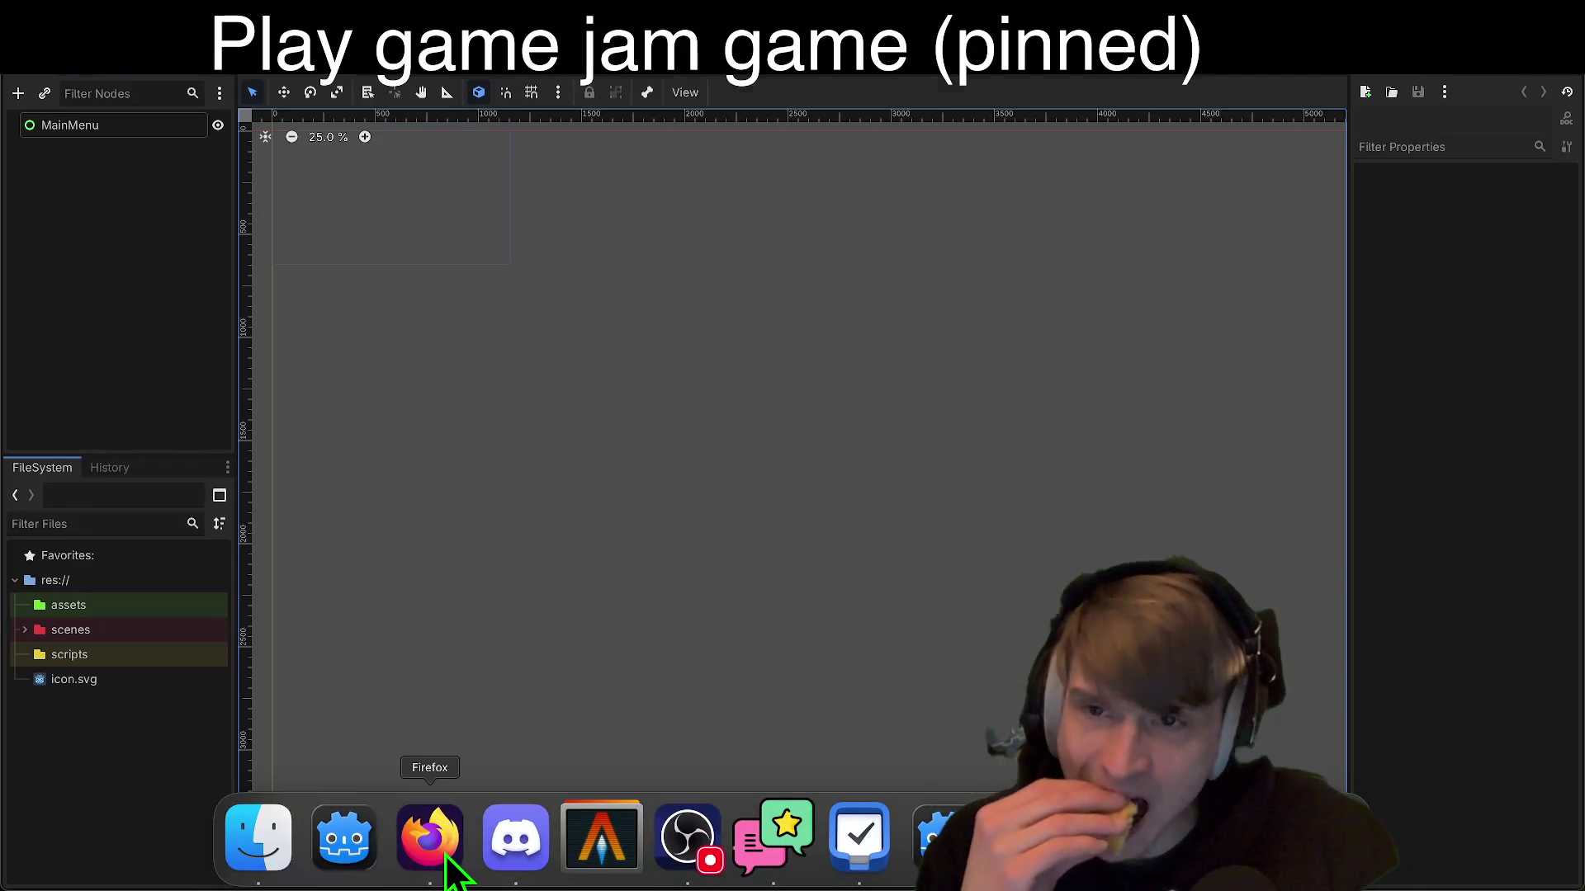
Step: Open Google Drive in a new tab and create a blank Google Docs document
key("super+t")
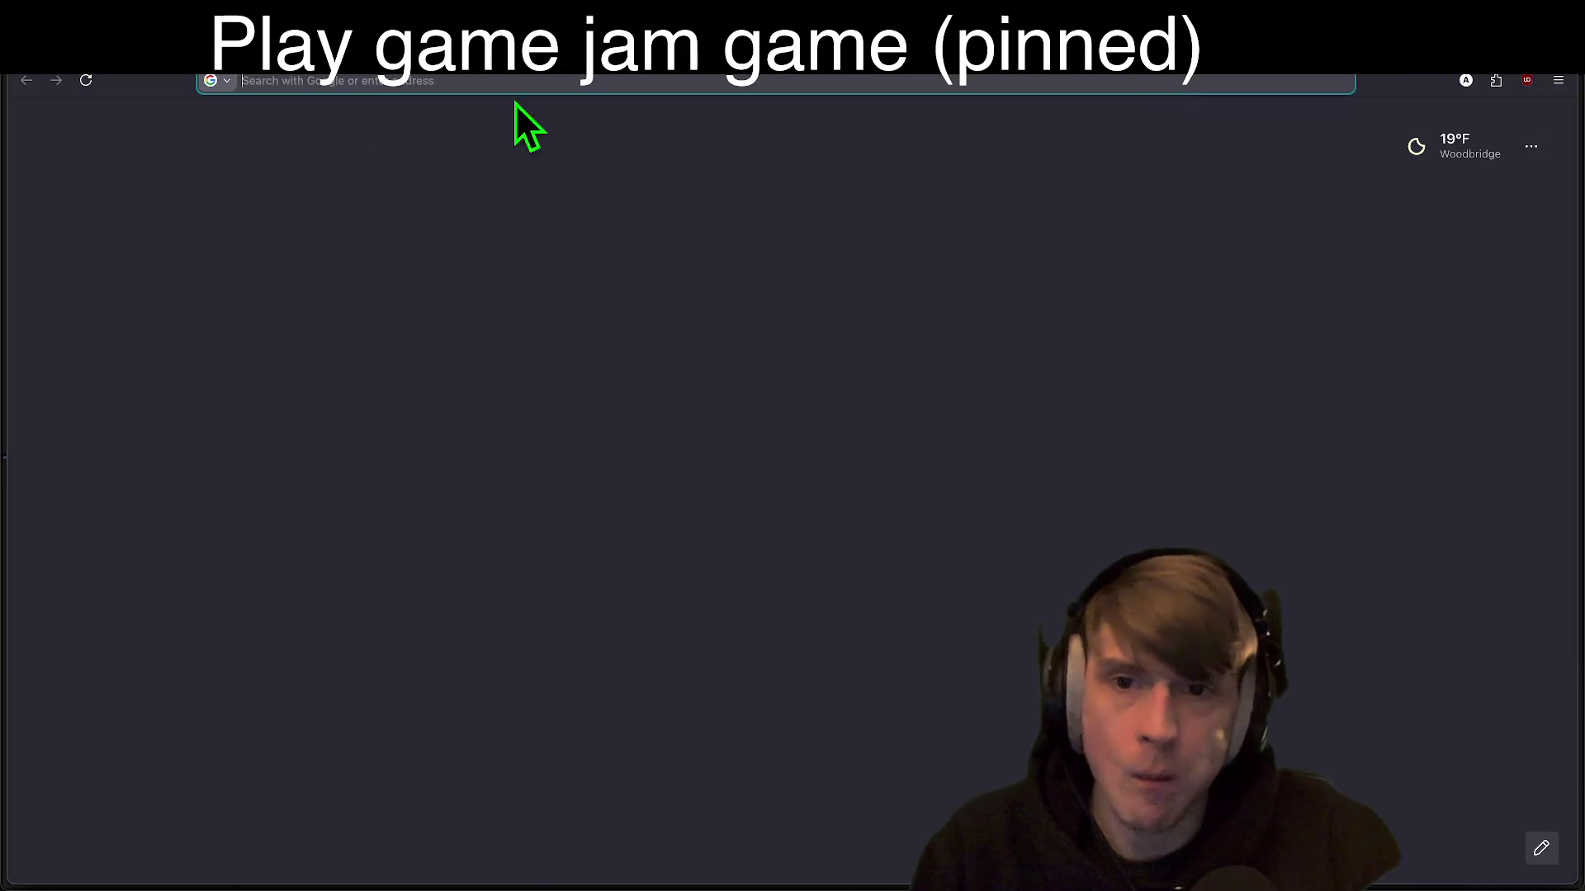
left_click(368, 80)
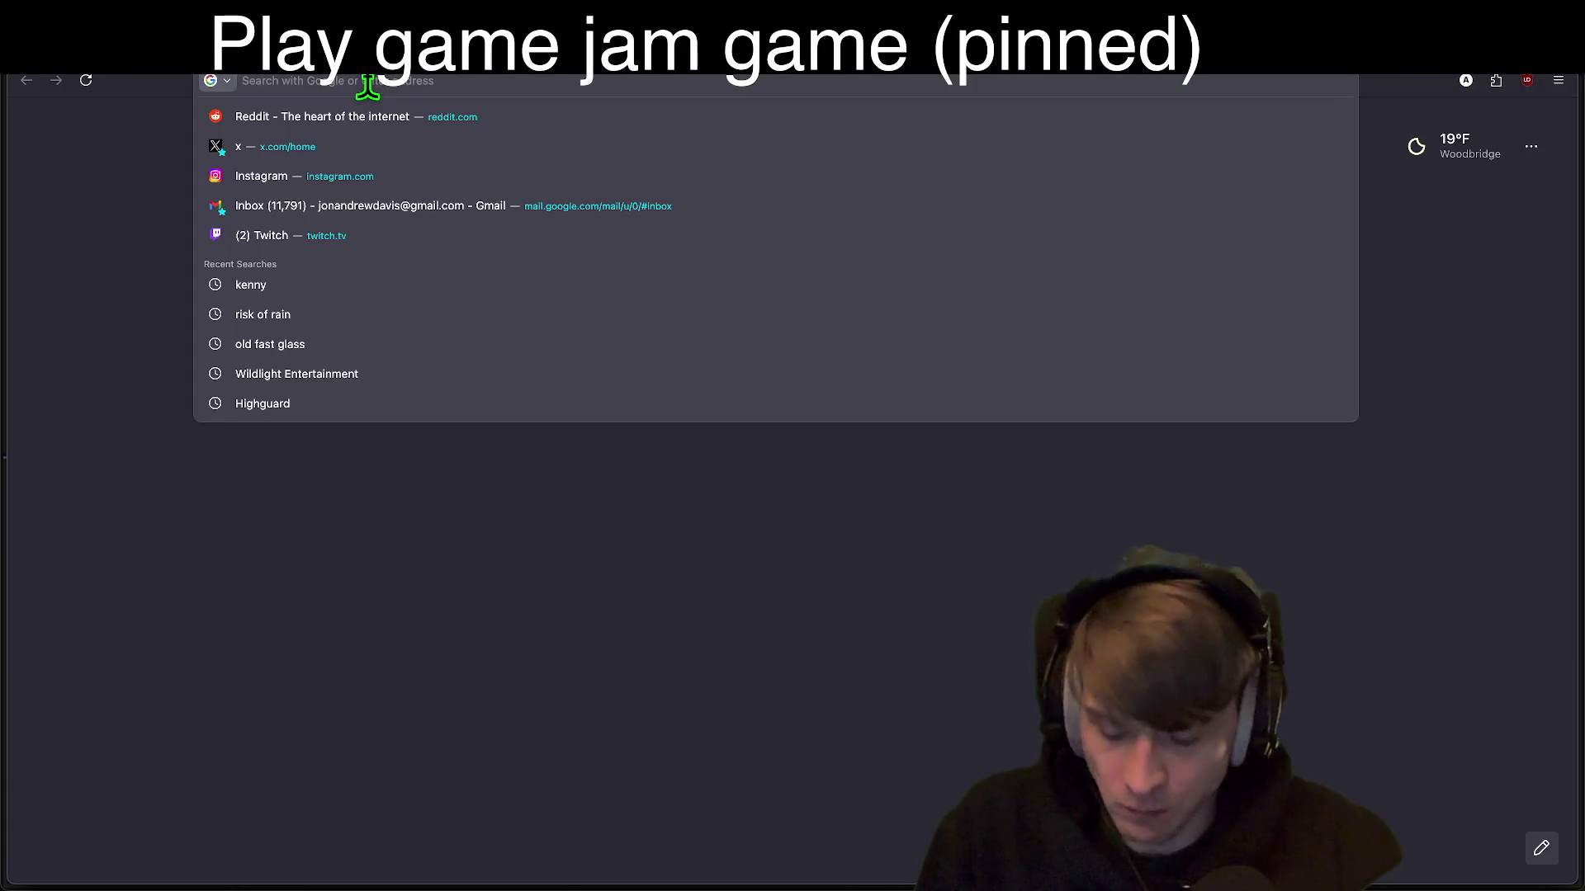
type("drive.google.com/")
key("Return")
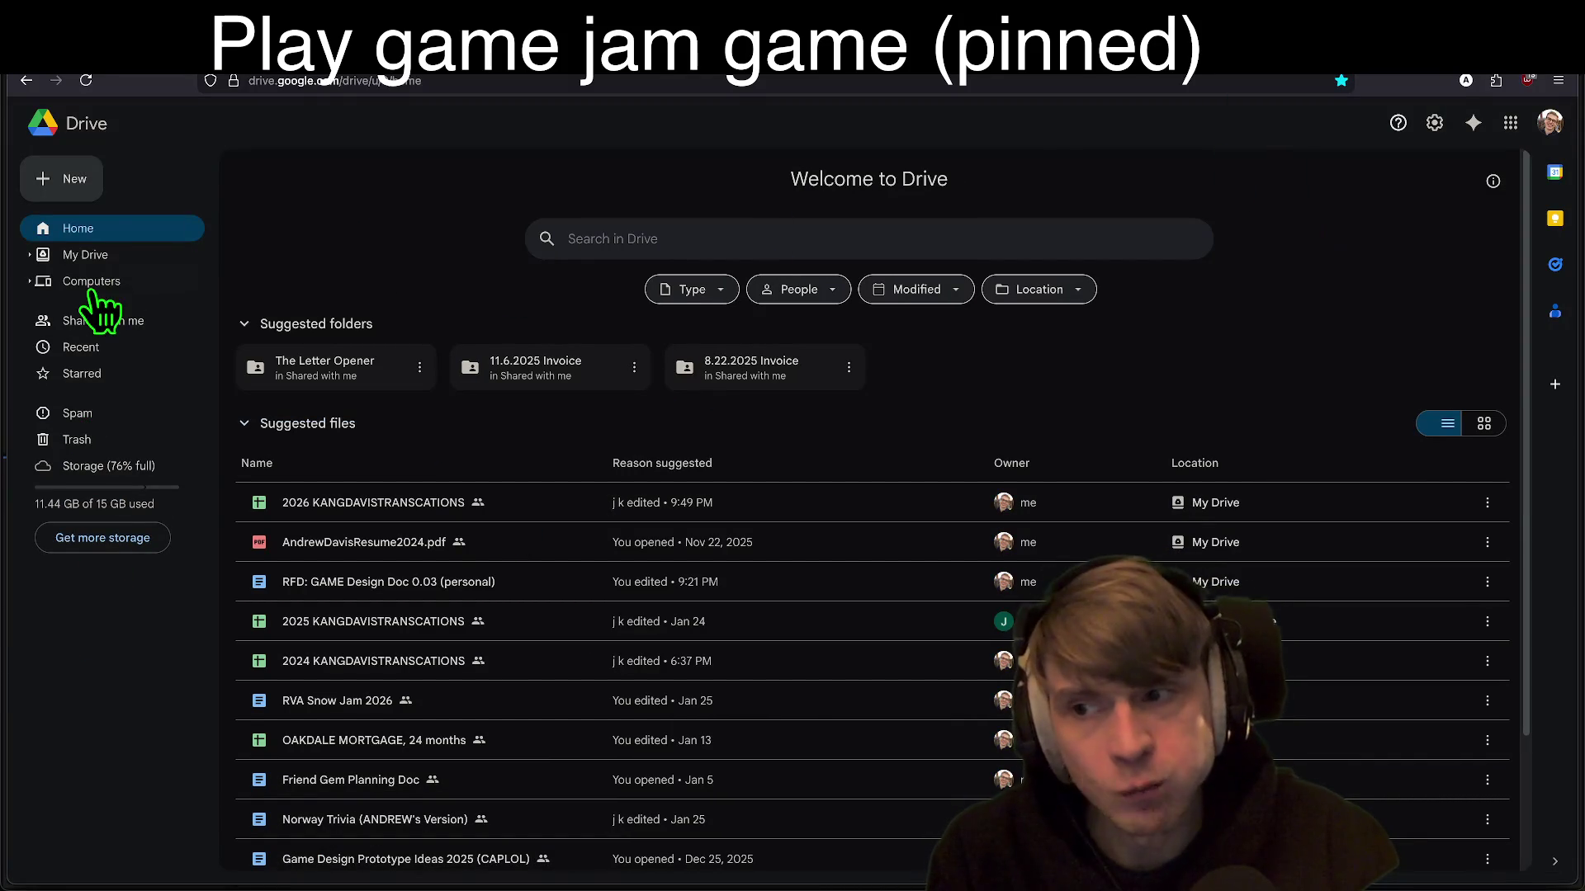
left_click(68, 178)
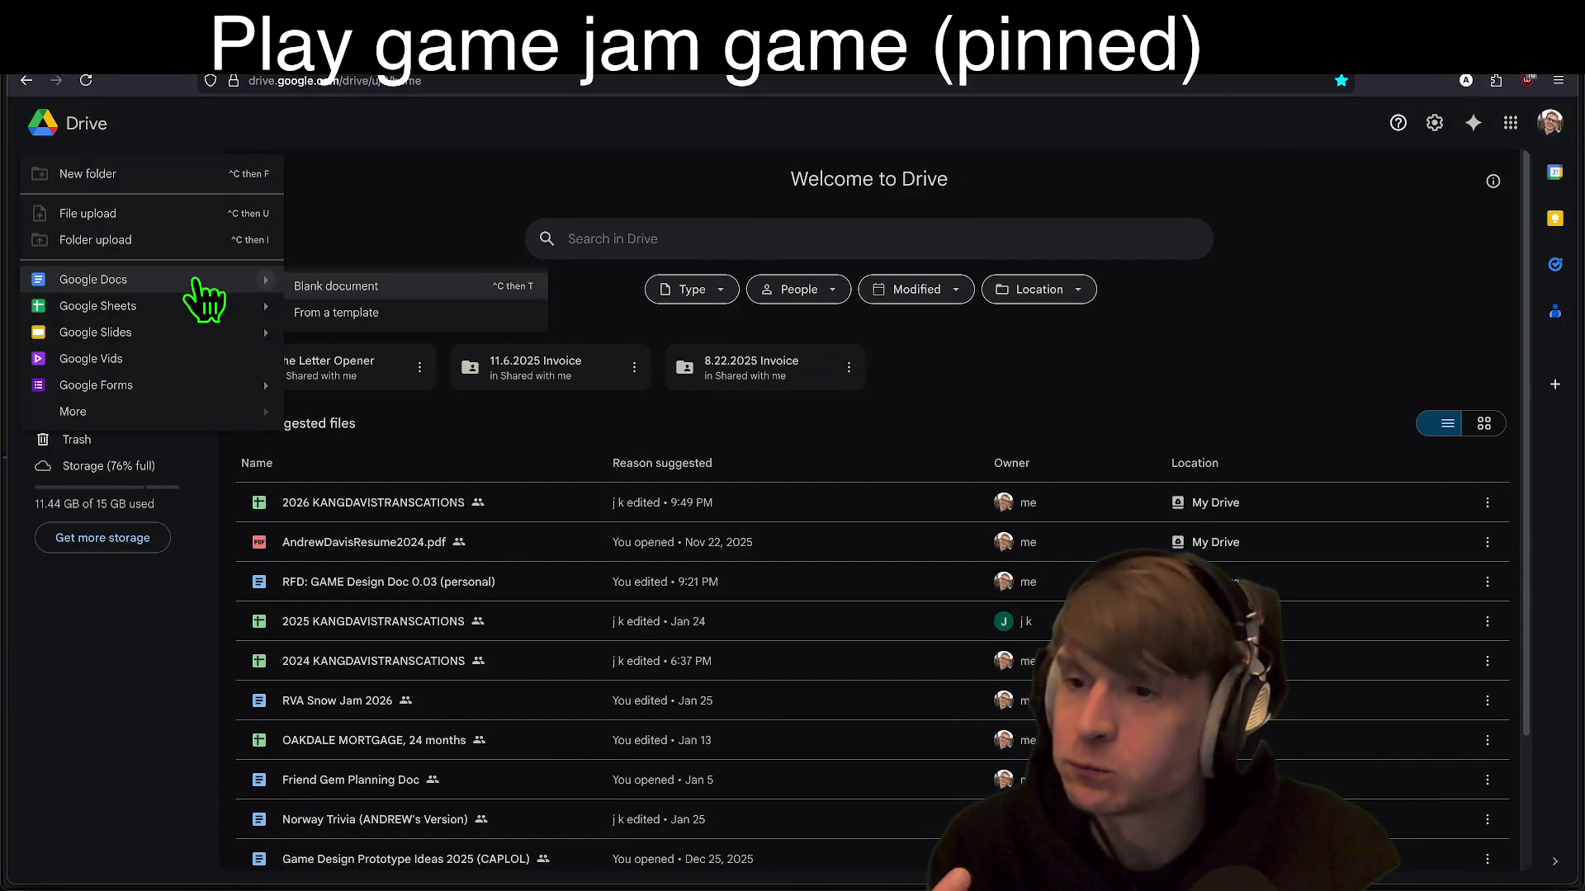
left_click(196, 281)
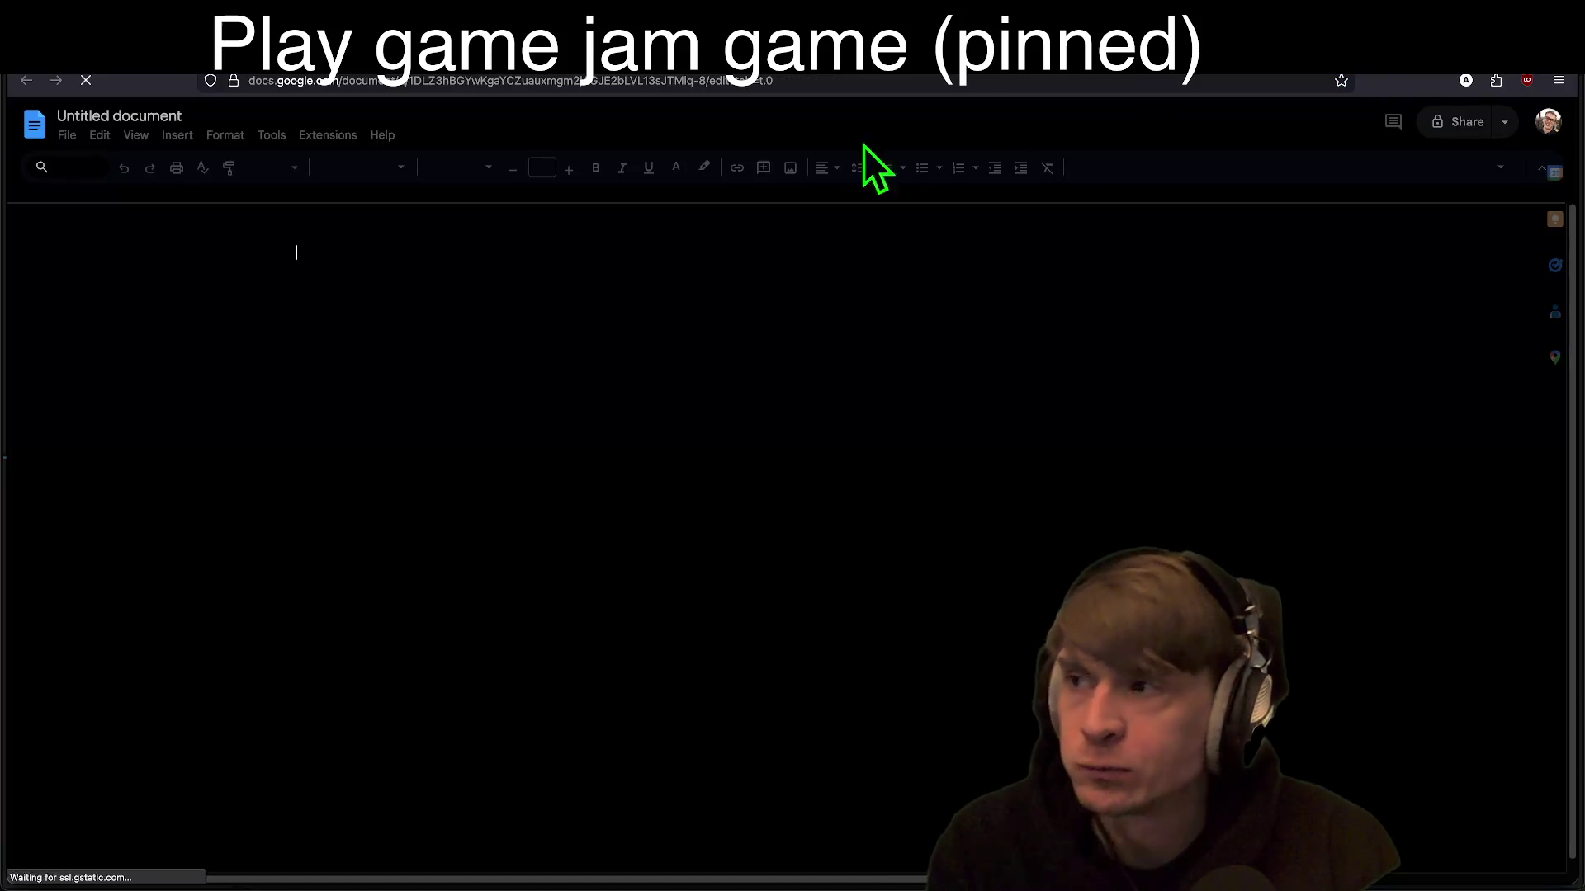
Step: Name the document AndrooDev FriendSlop Template Script and paste that name as a Title line
left_click(129, 115)
type("FriendSlop Template")
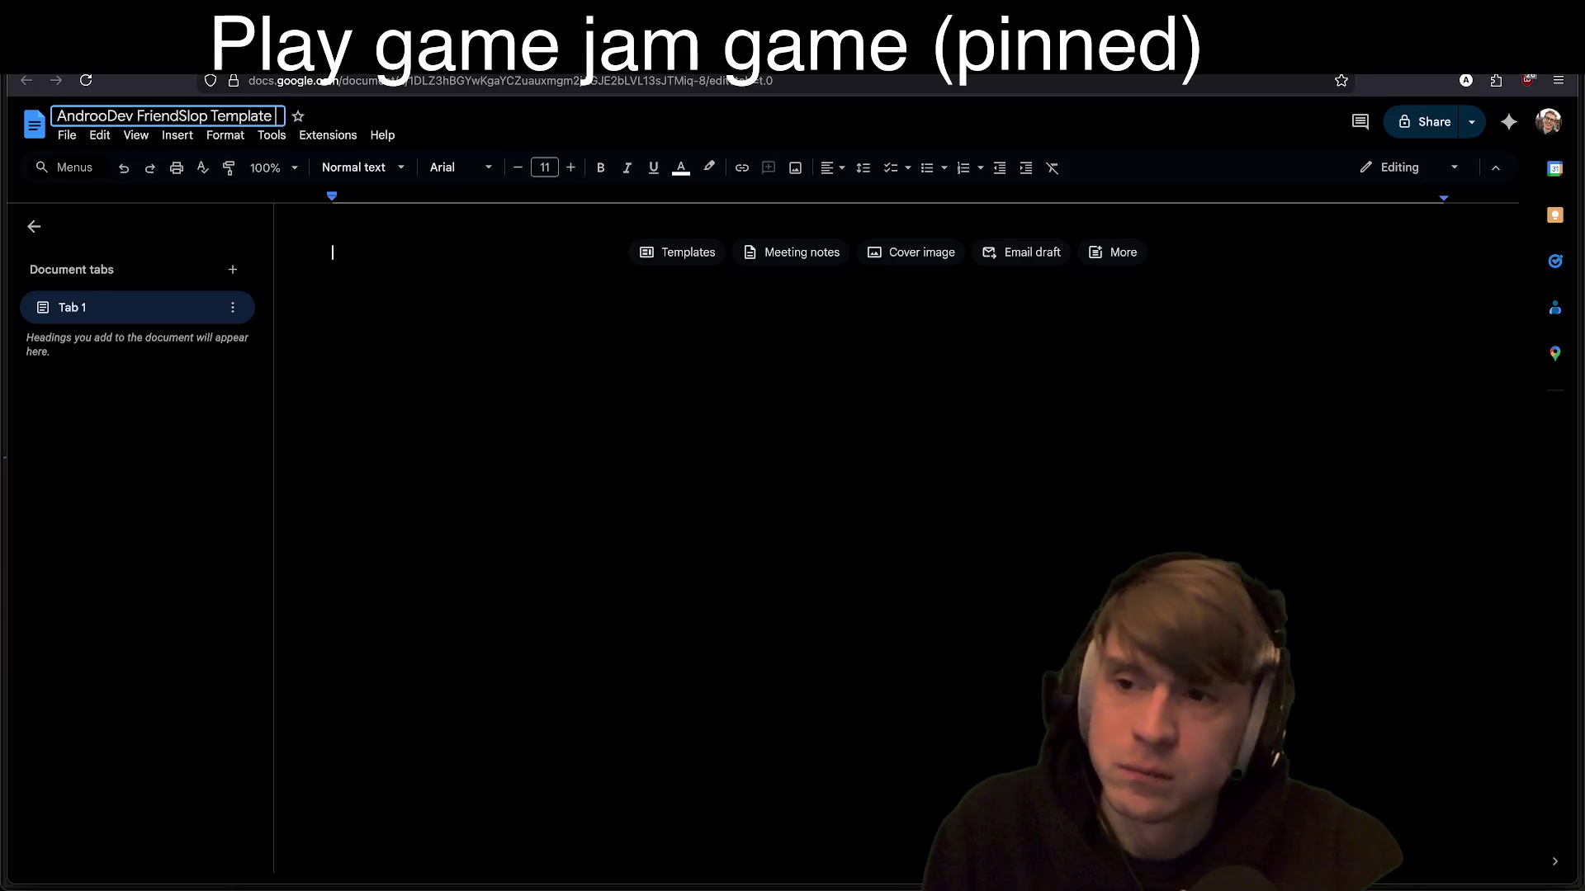
type(" Script")
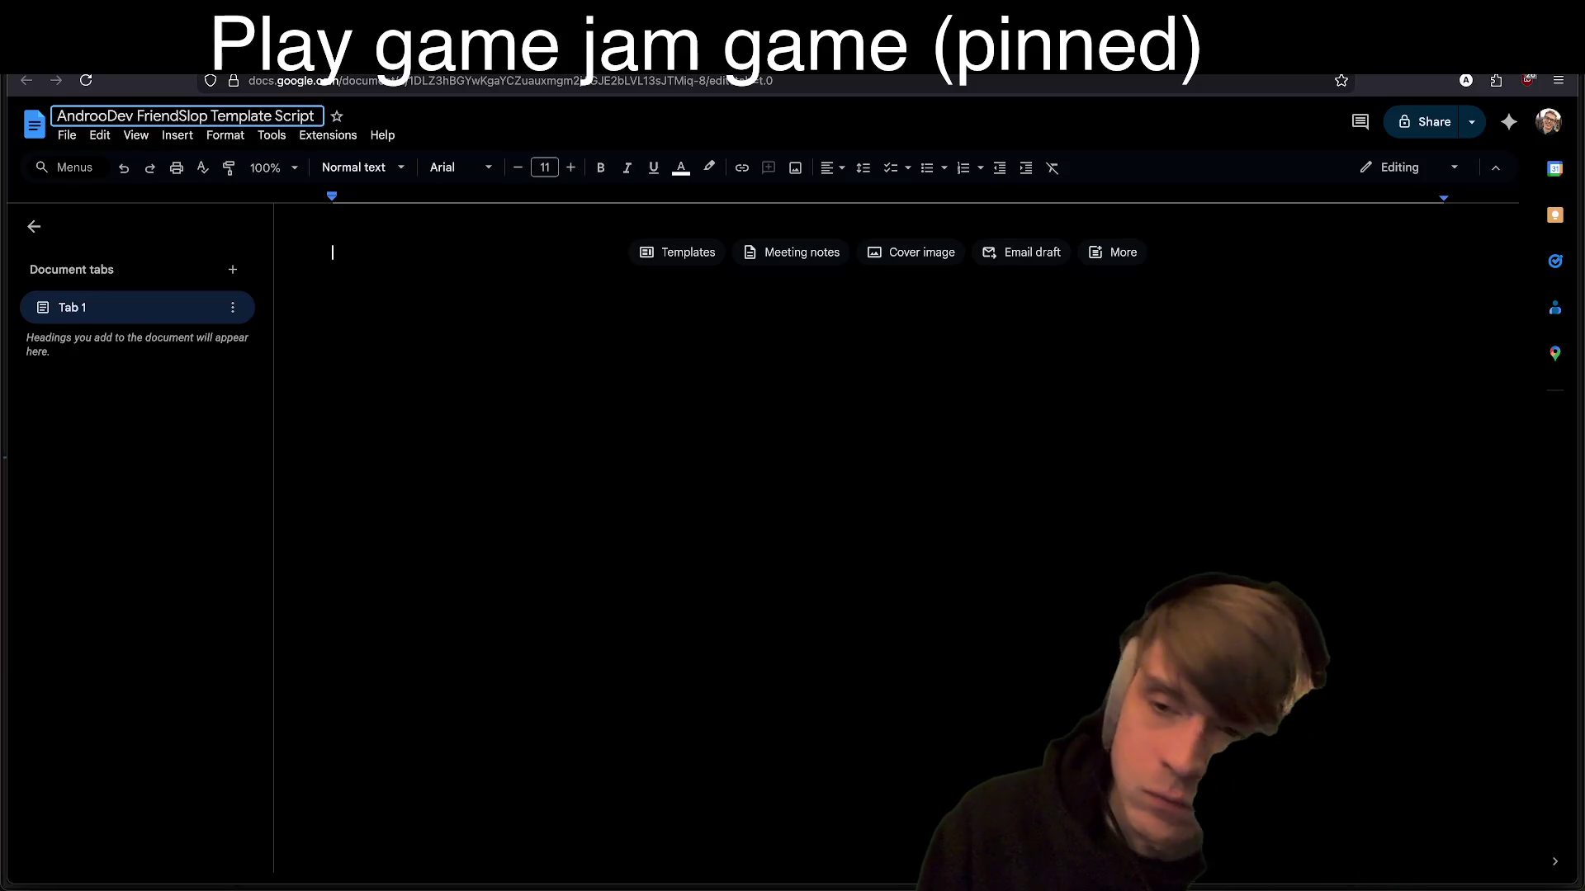
key("Return")
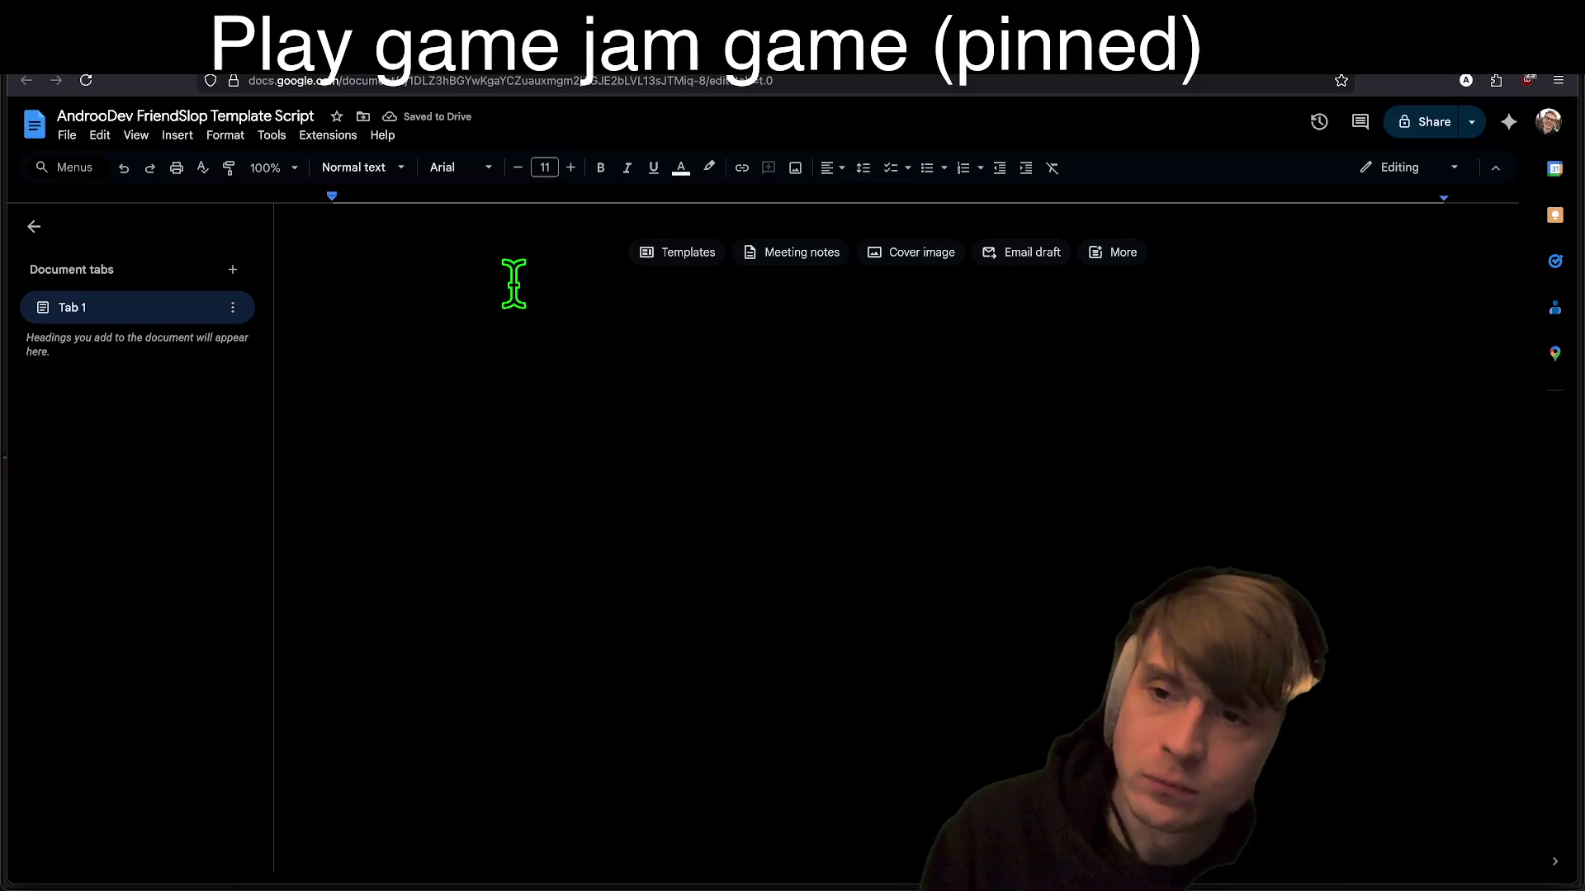
left_click(384, 168)
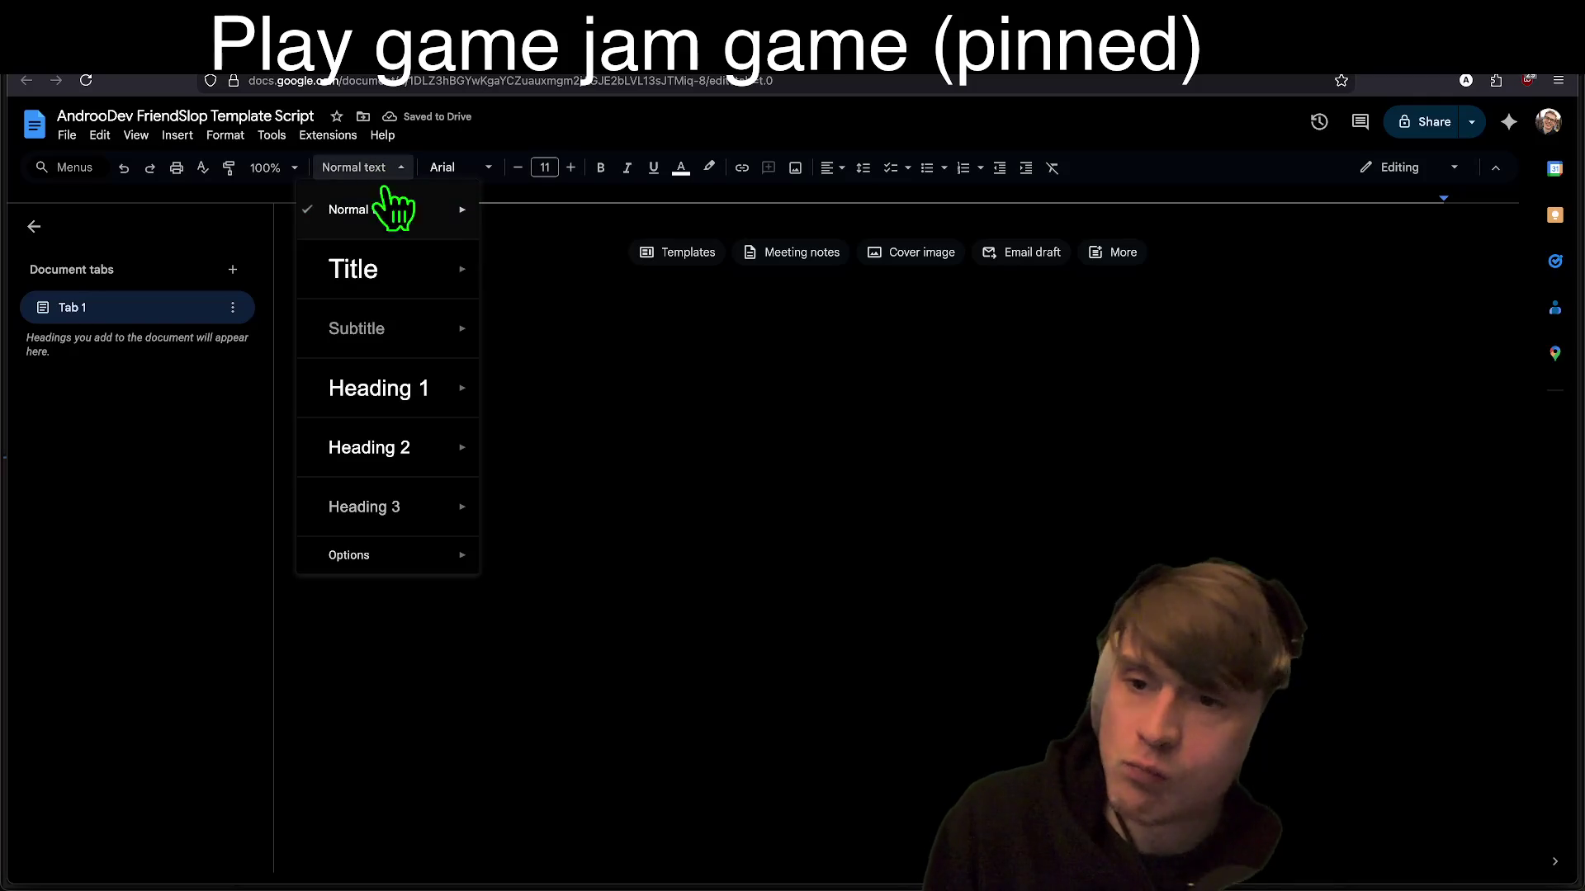
left_click(419, 271)
left_click(418, 275)
type("AndrooDev FriendSlop Template Script")
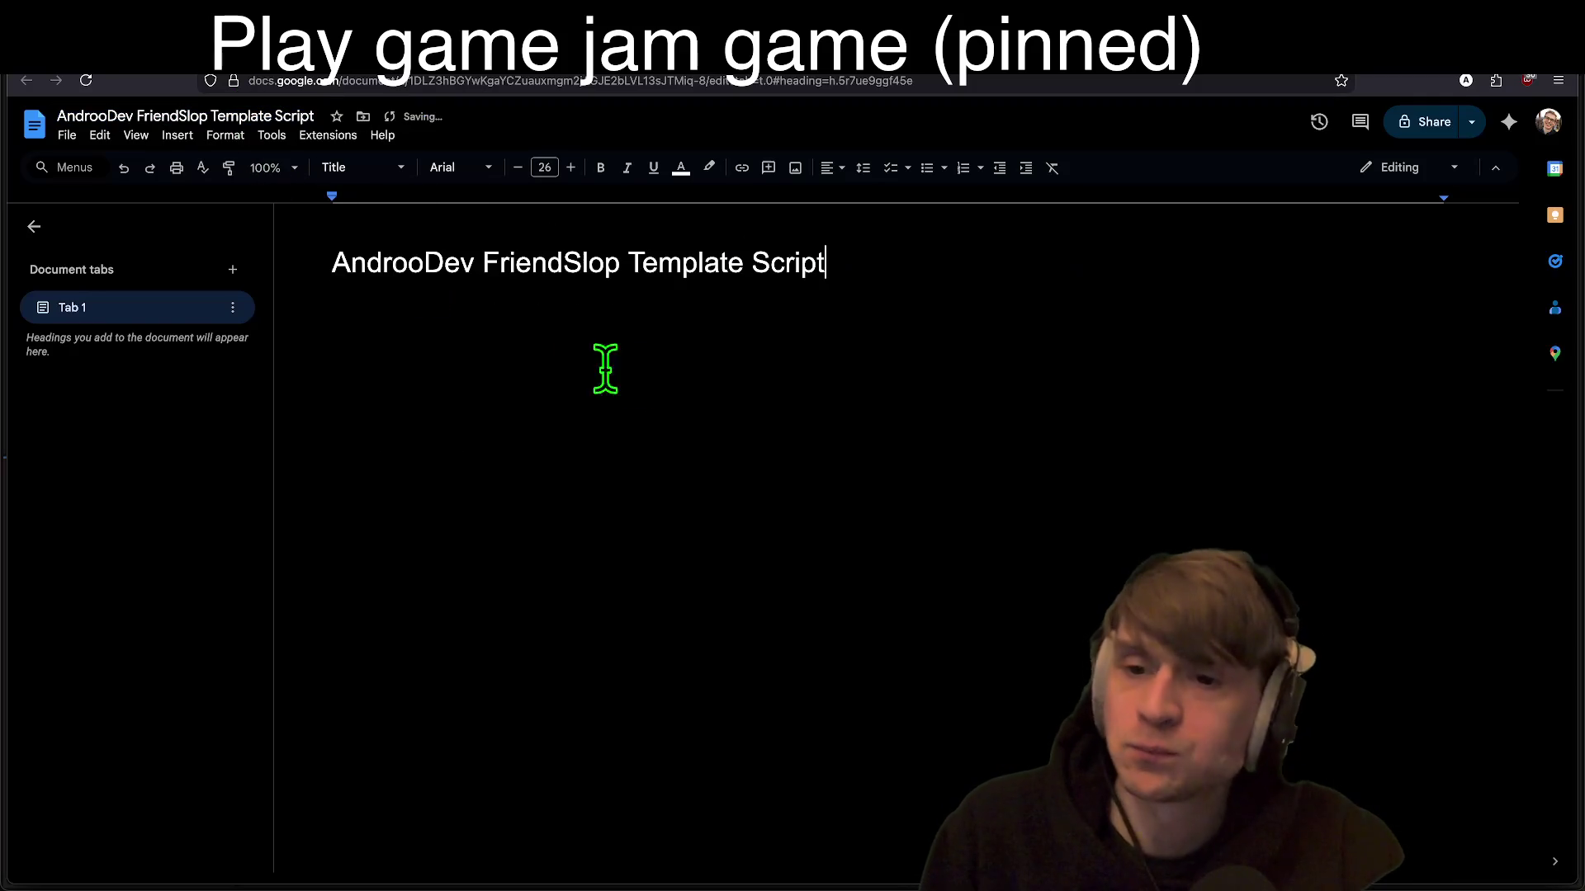
key("Return")
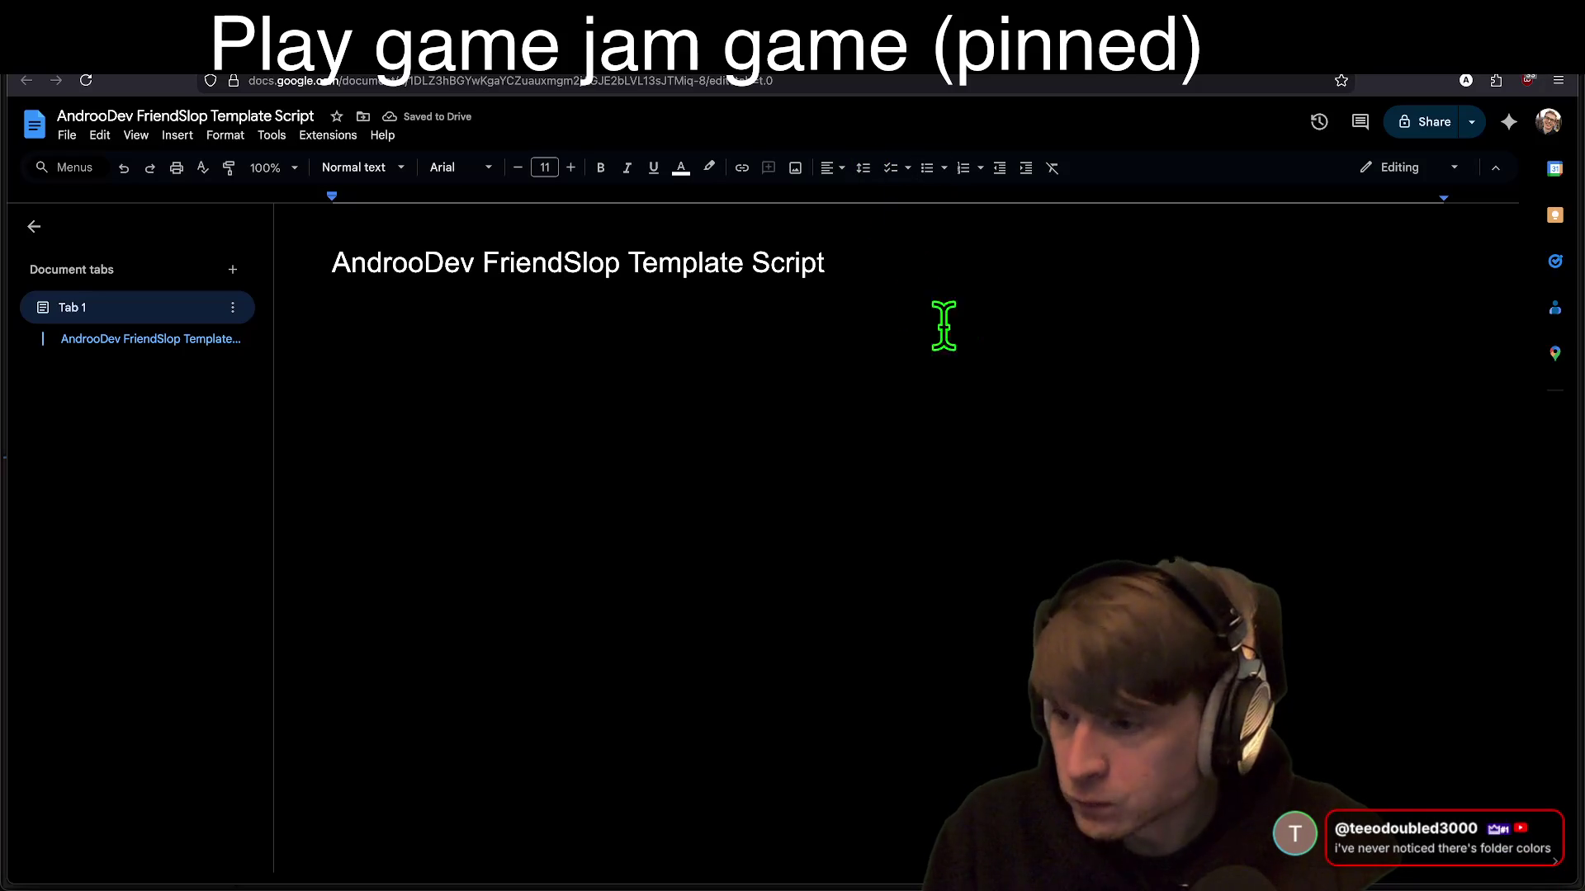
Step: Start a Create Project checklist with Create project and Set up folders items
key("alt+Tab")
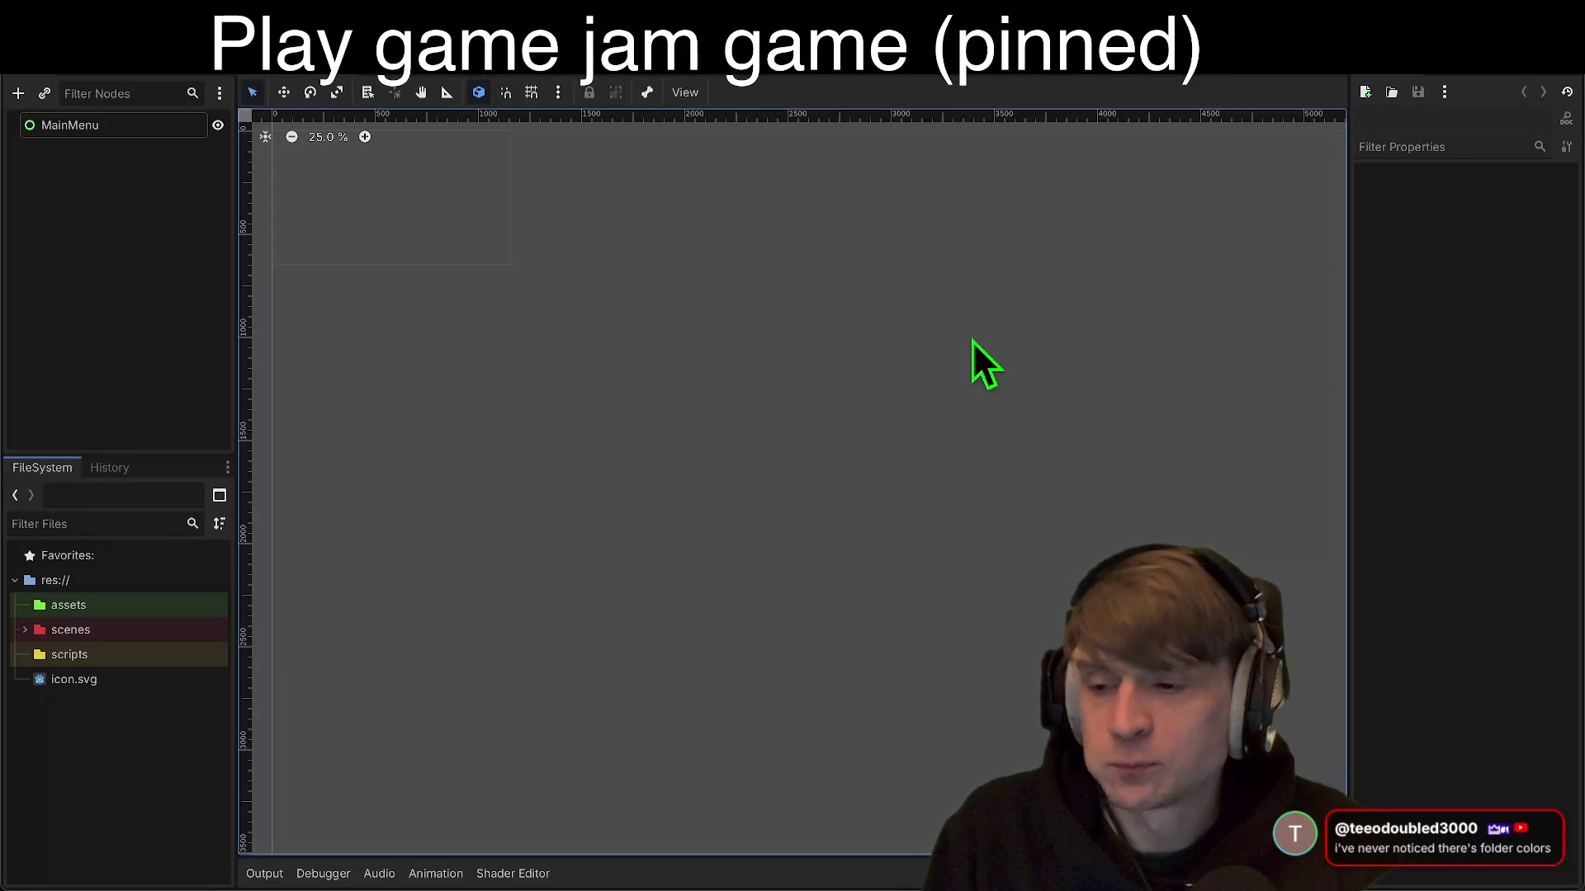
key("alt+Tab")
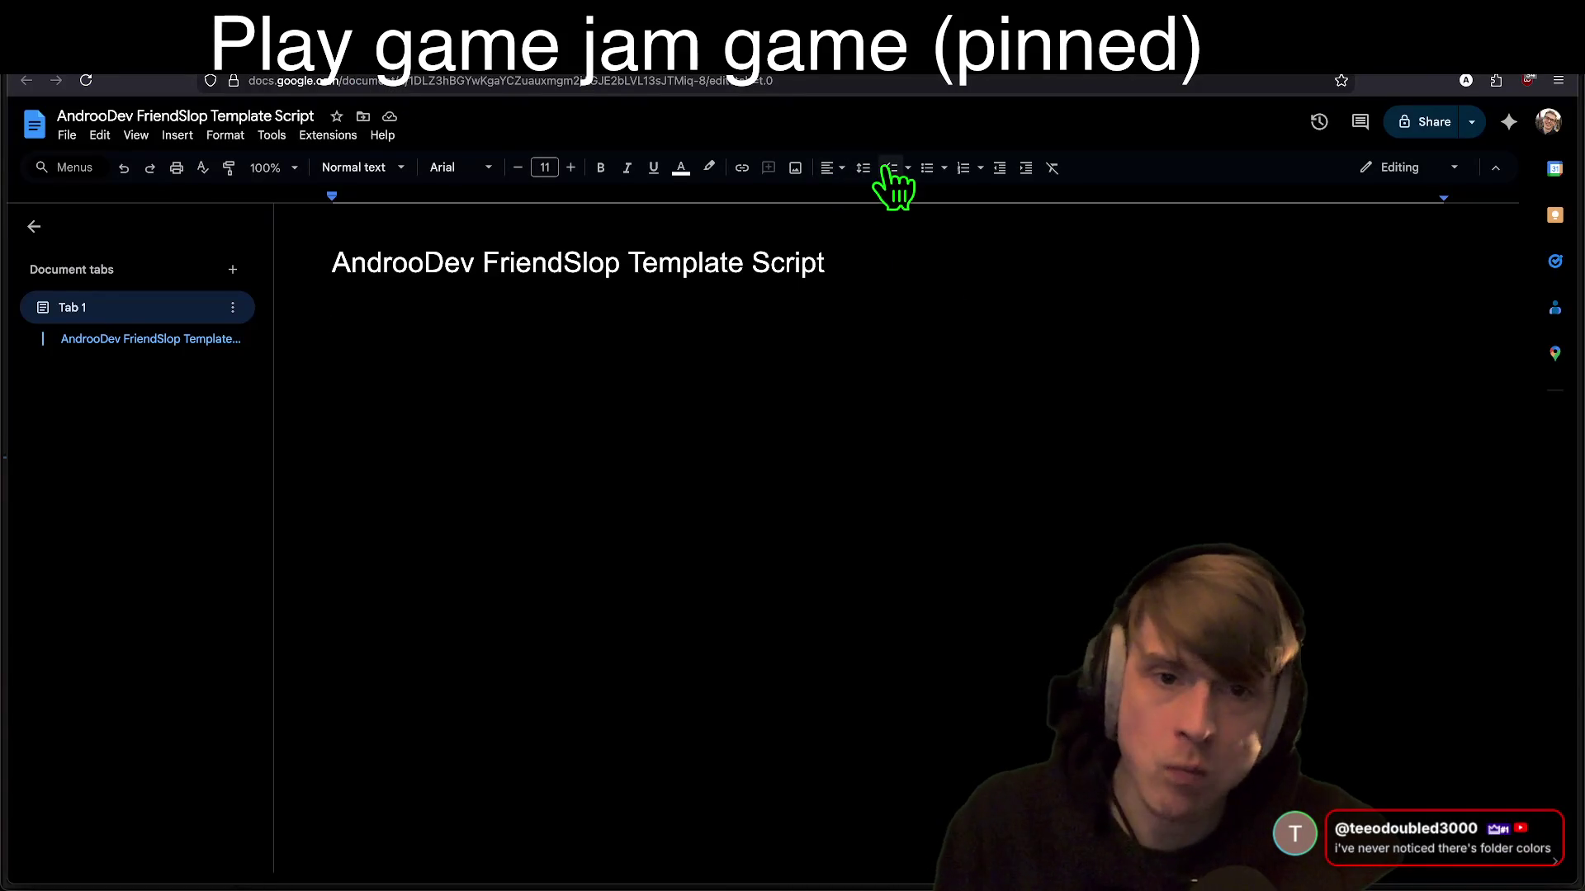
left_click(892, 169)
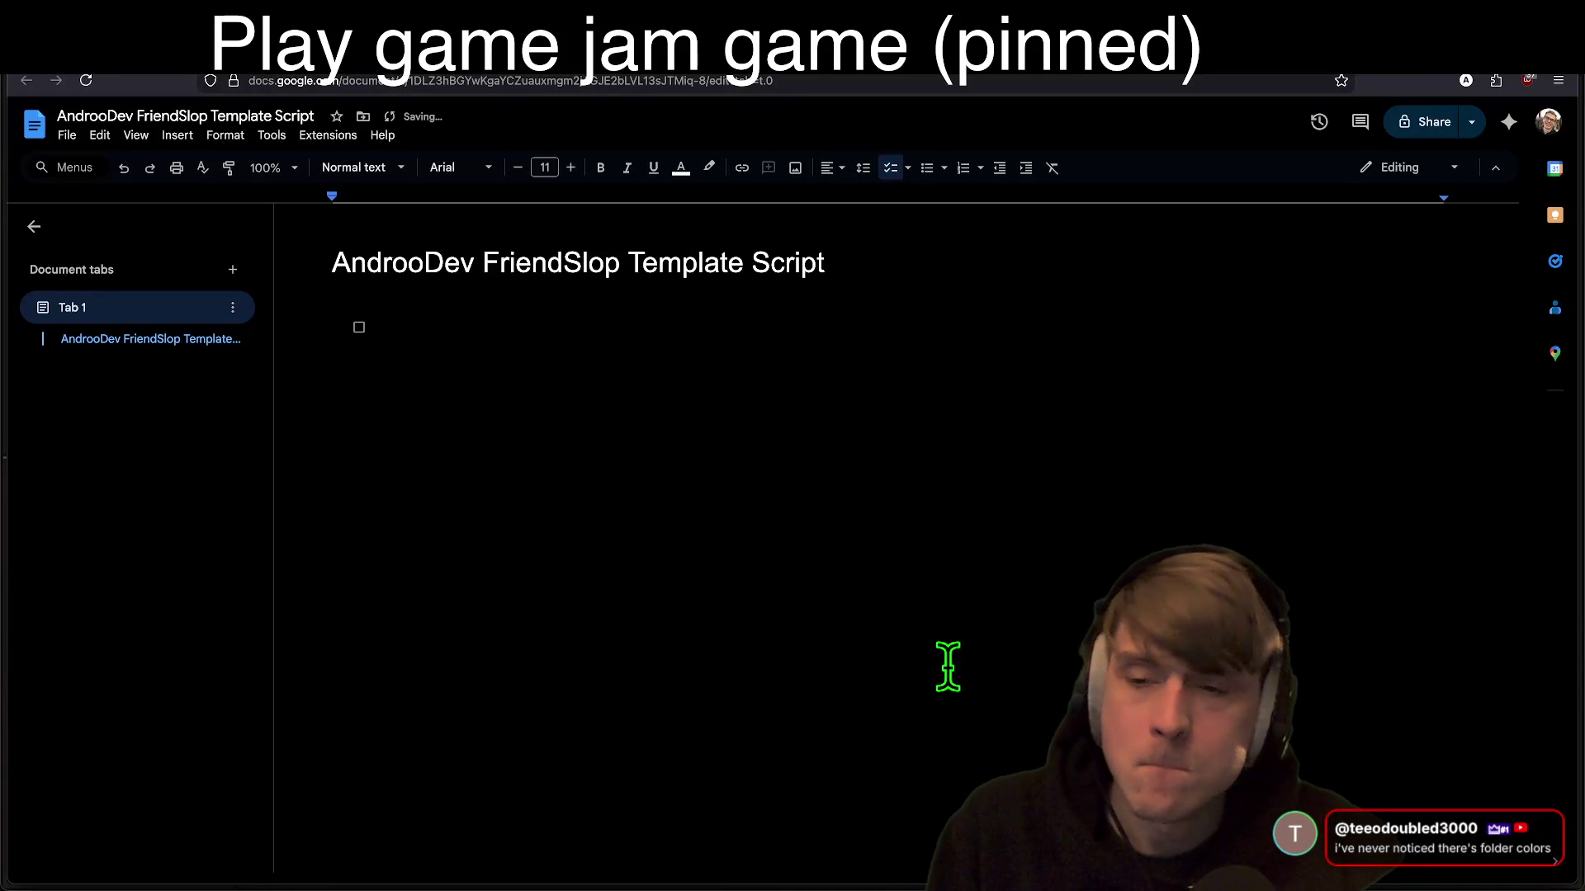
type("C")
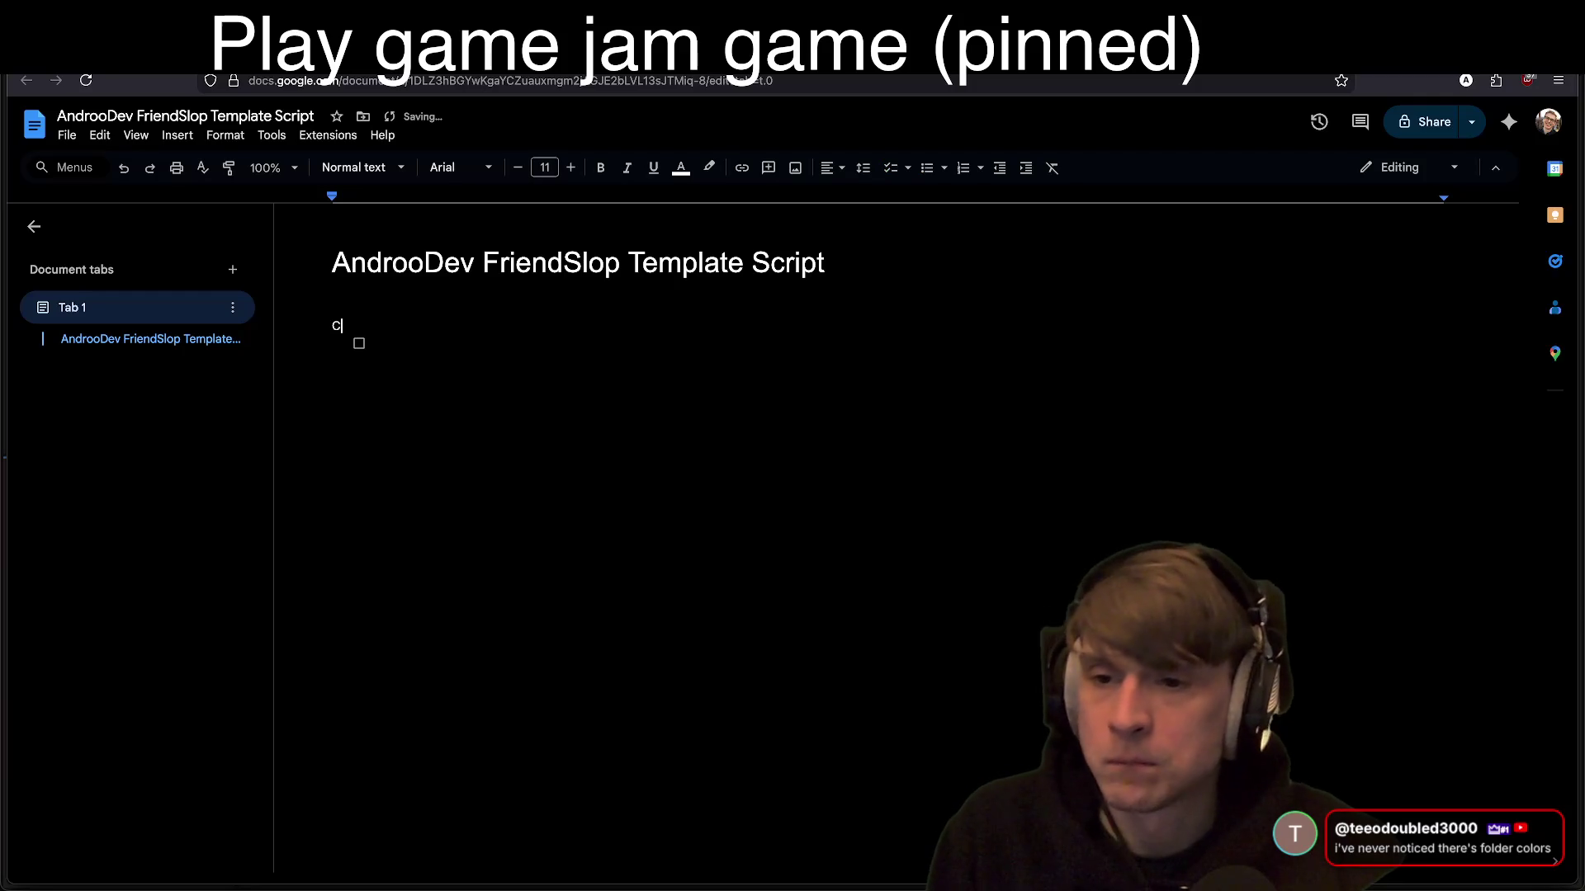
type("reate Project")
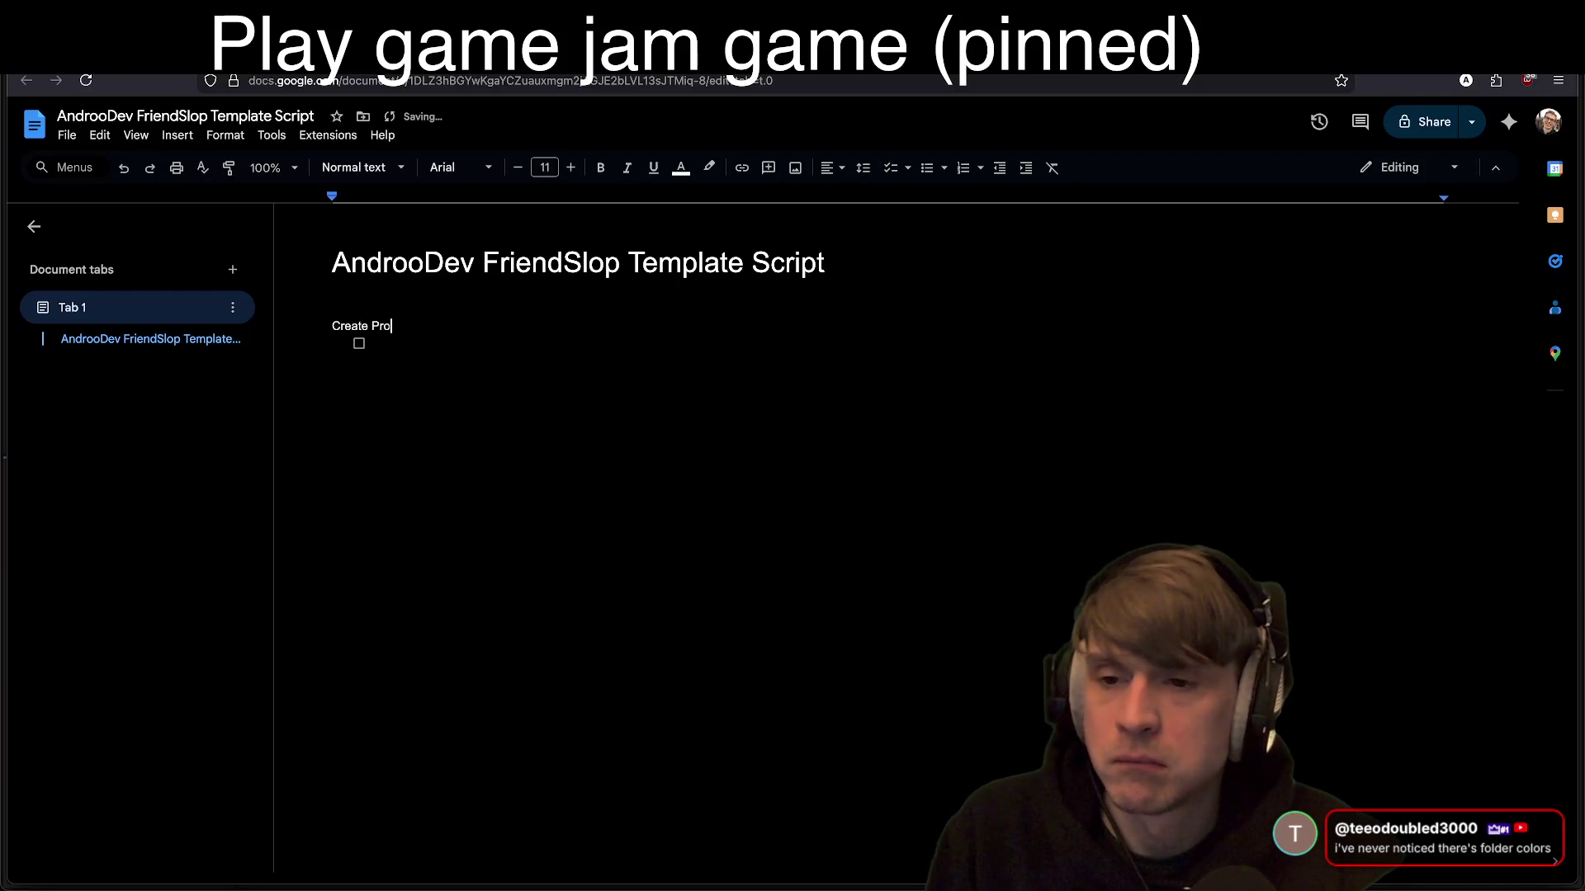
key("Return")
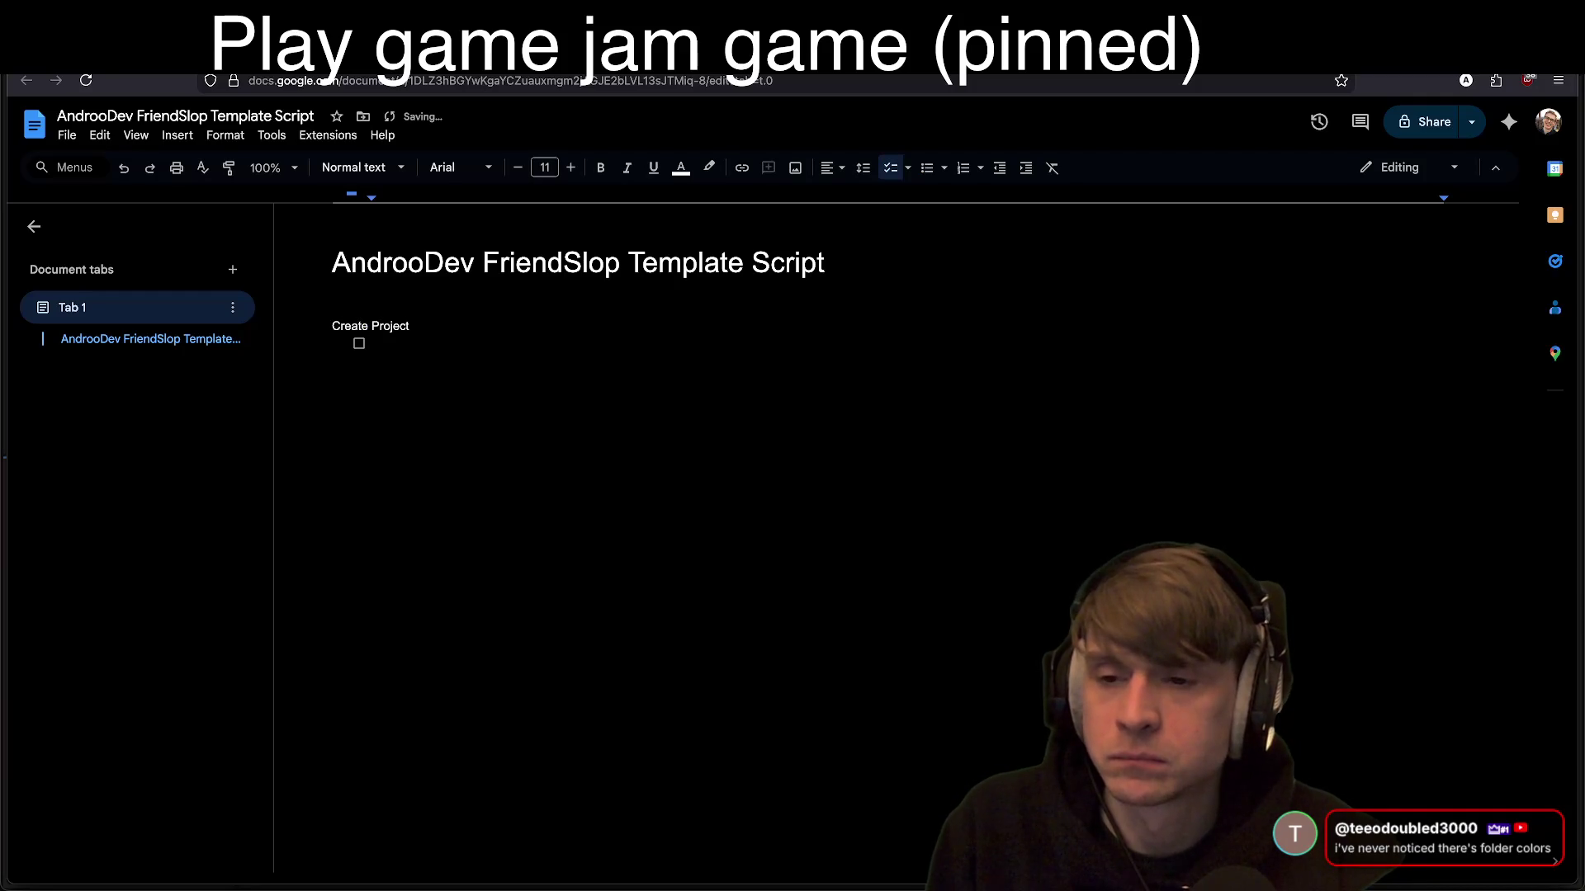
type("Create project")
key("Return")
type("Set up folders")
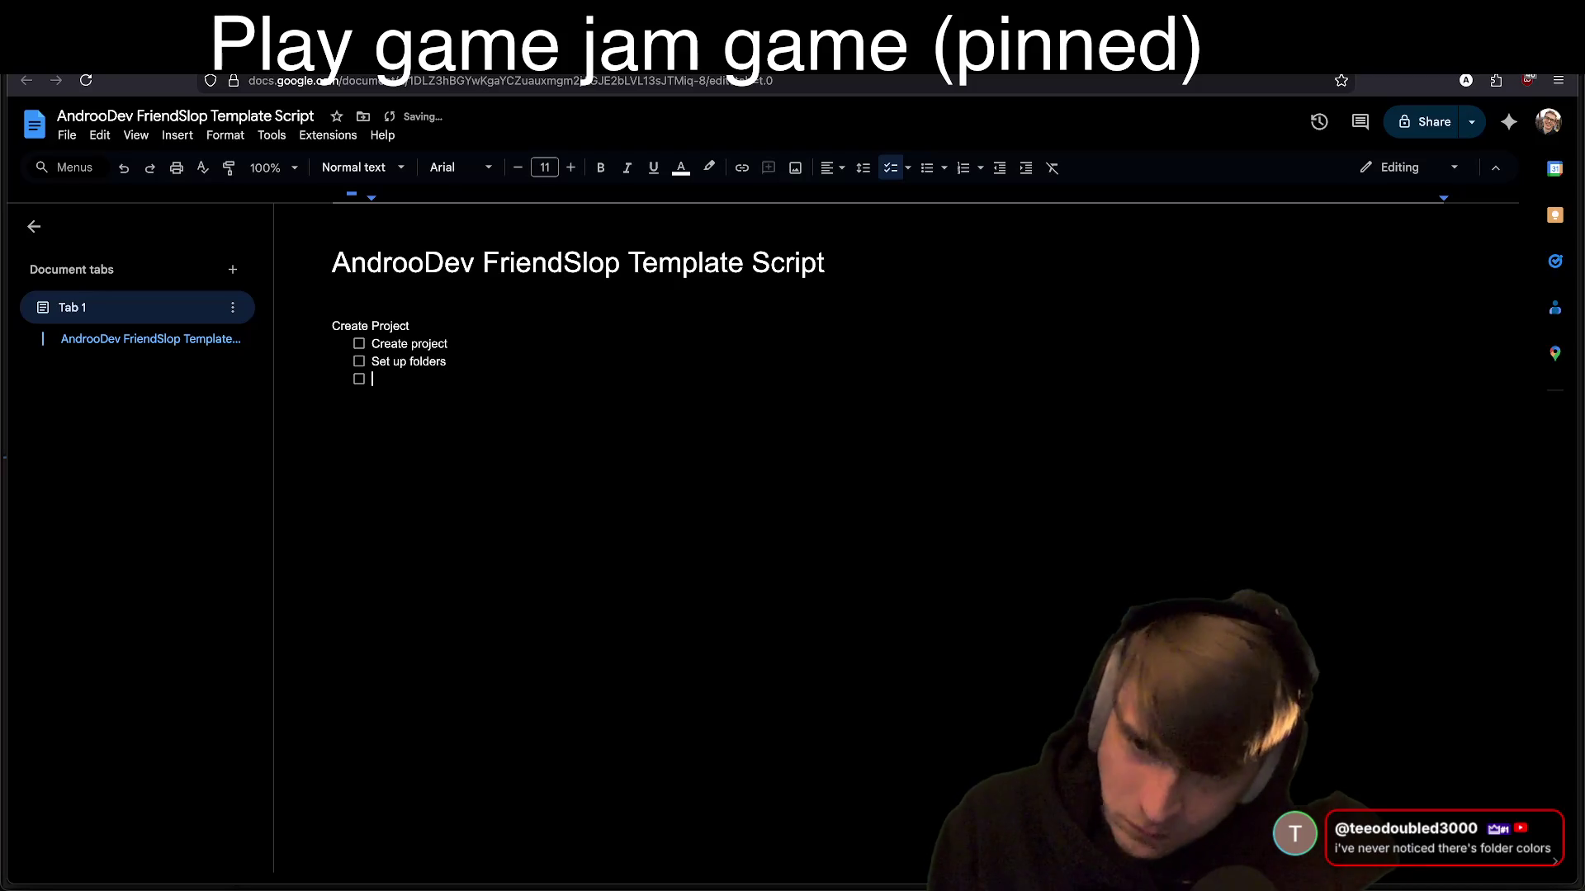
key("alt+Tab")
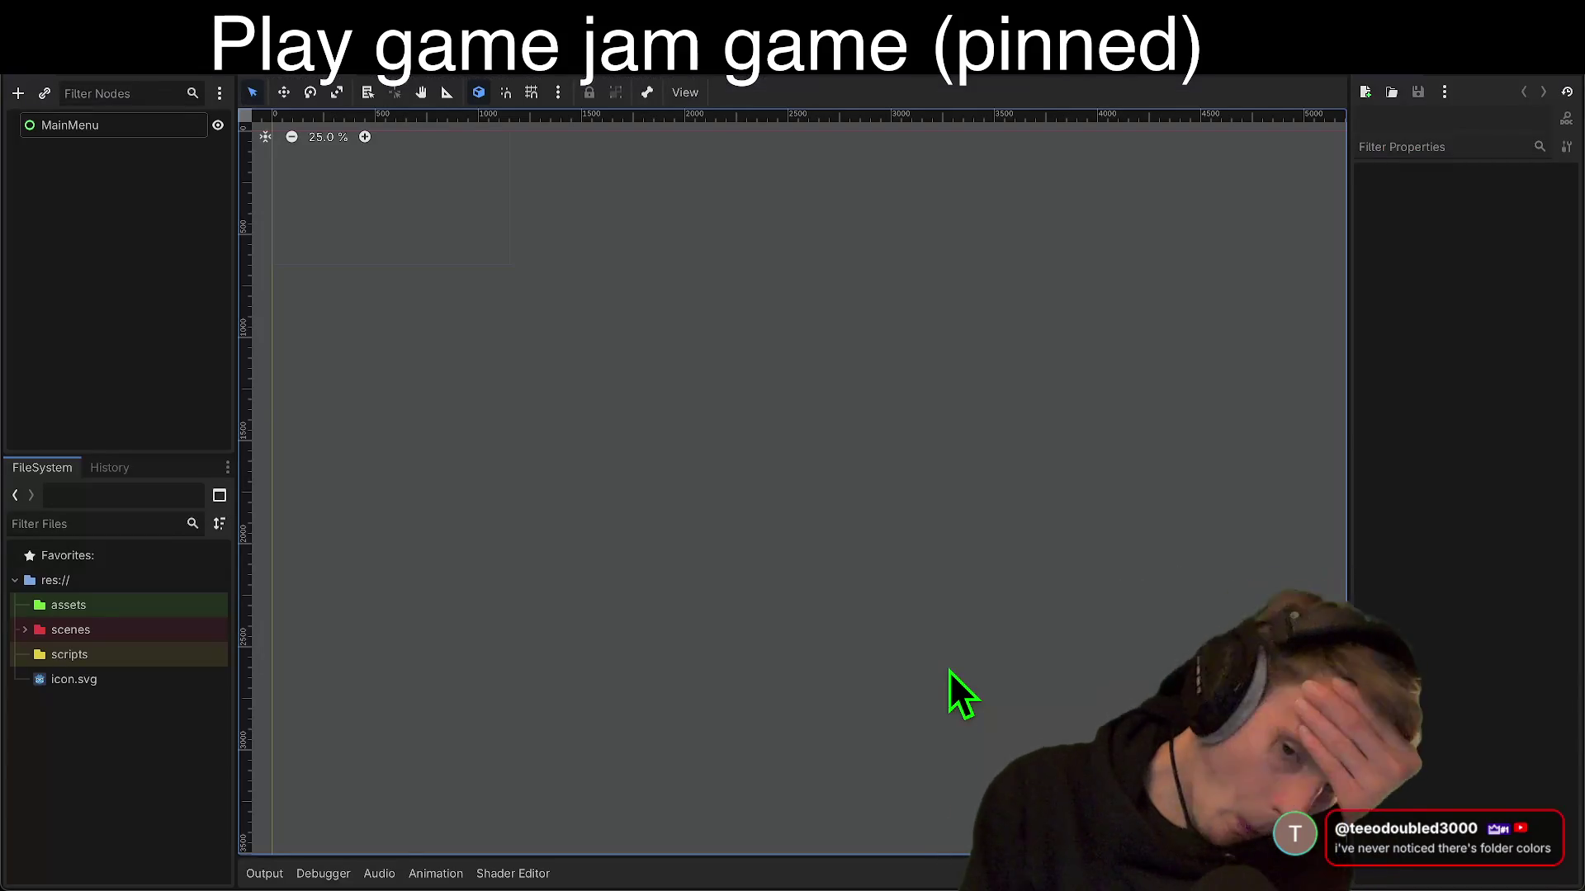
key("alt+Tab")
left_click(446, 361)
Step: Add a nested folder item under Set up folders
right_click(426, 357)
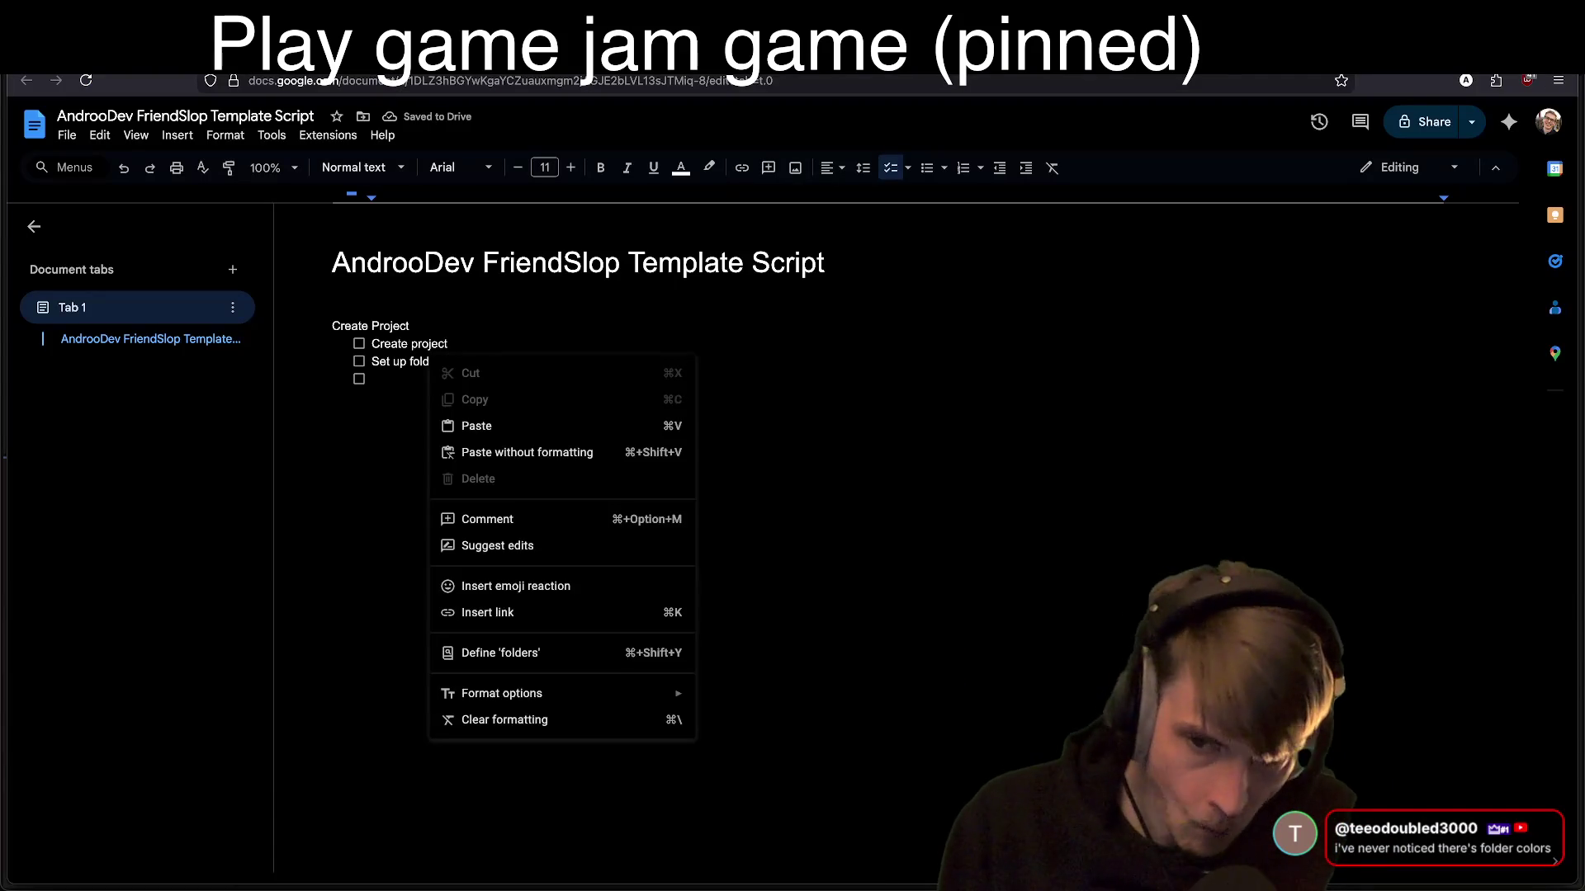
key("Escape")
key("Return")
key("Tab")
type("S")
type("folder")
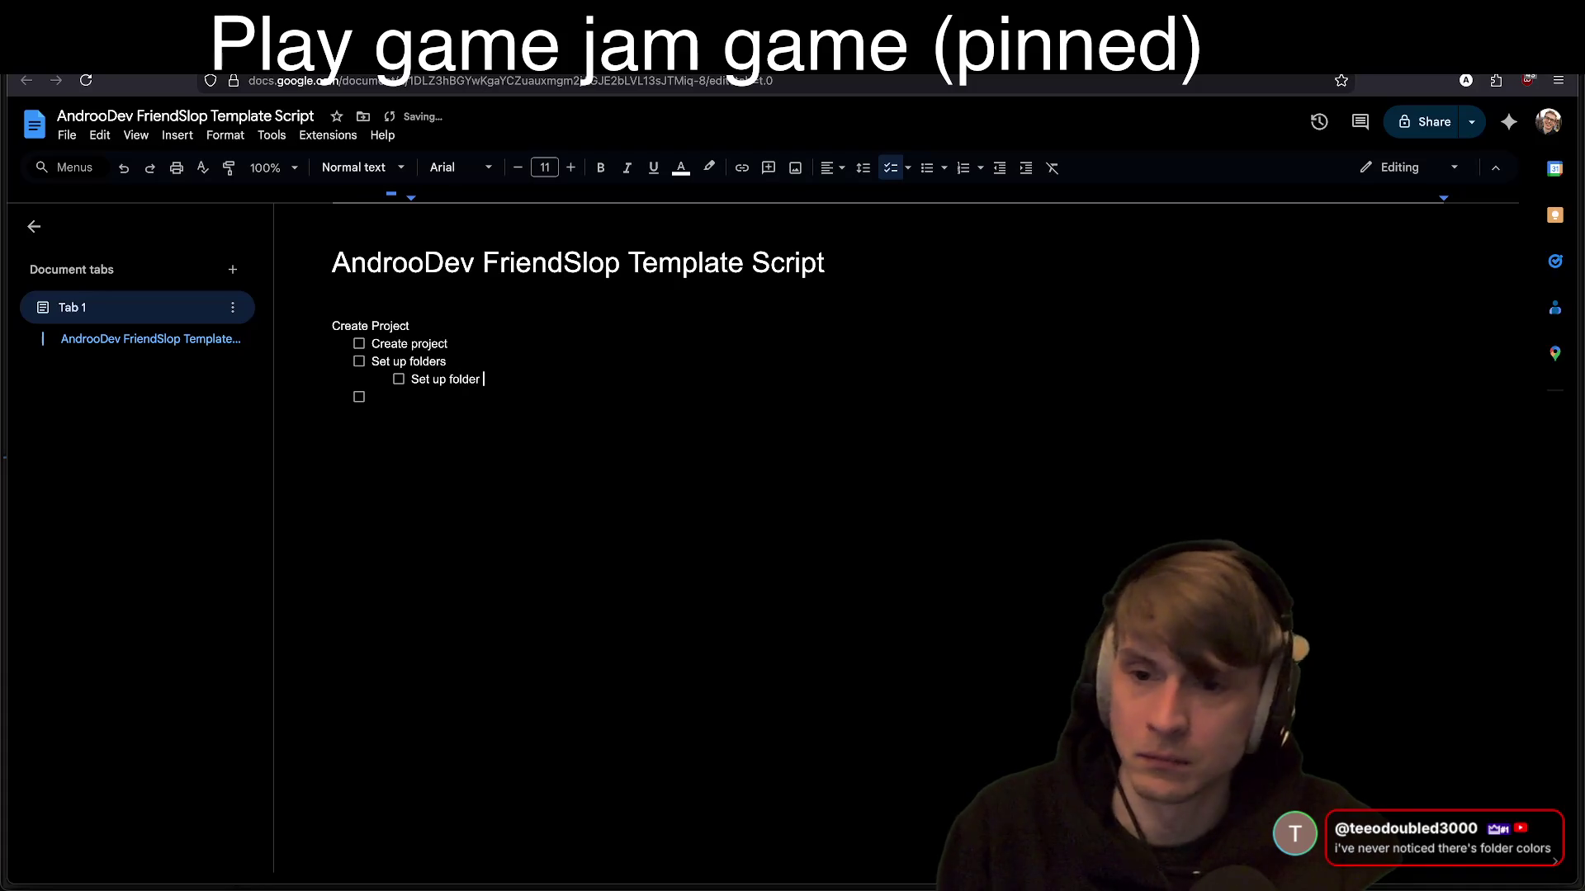
type("s")
key("Return")
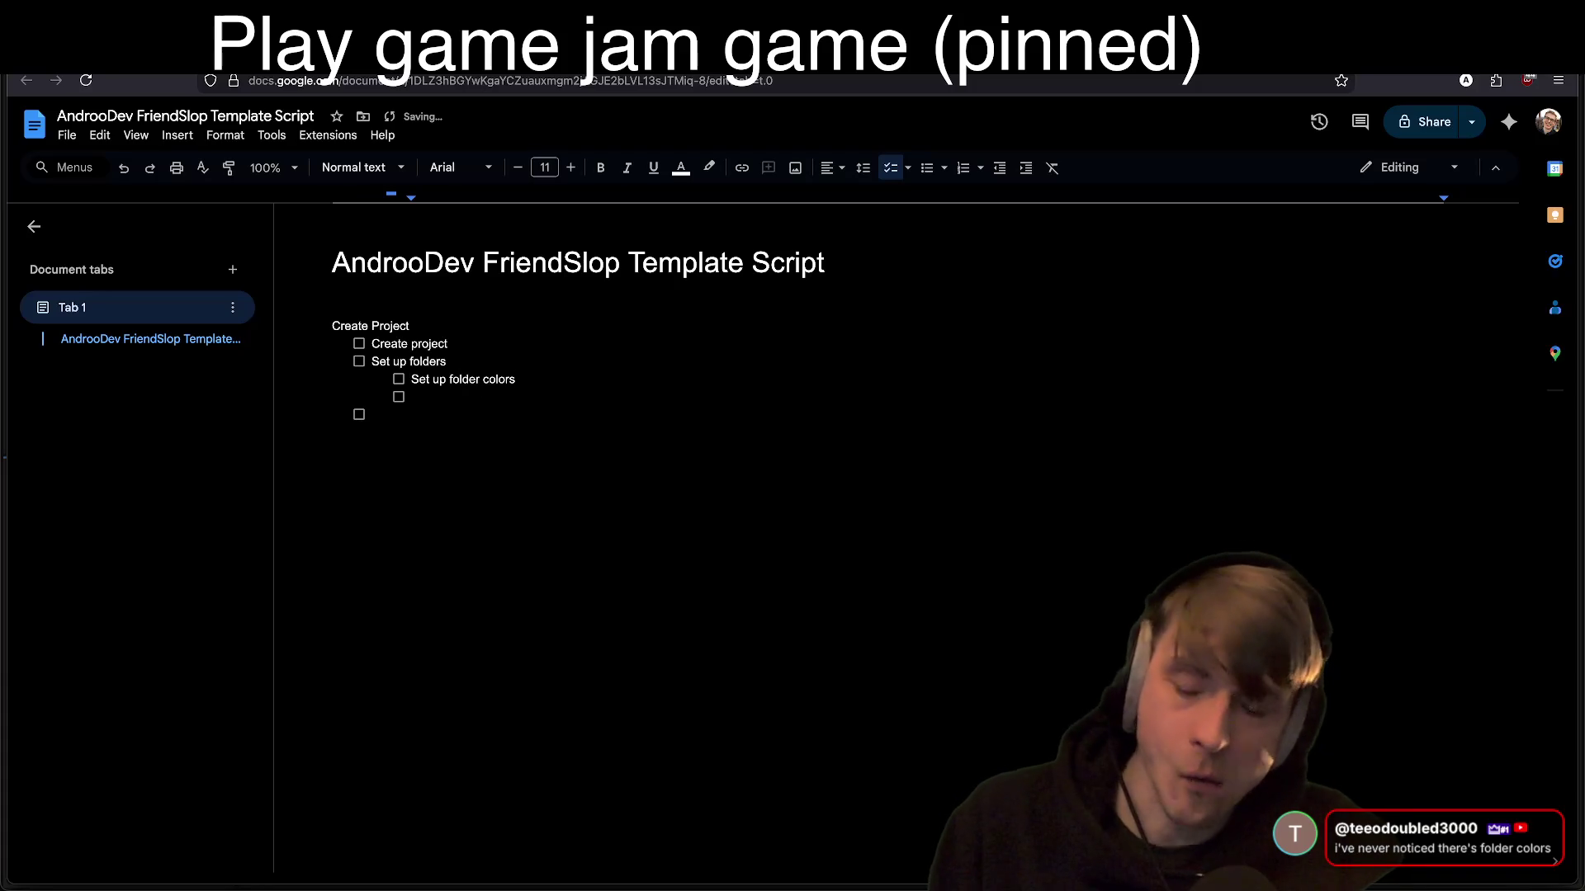
key("alt+Tab")
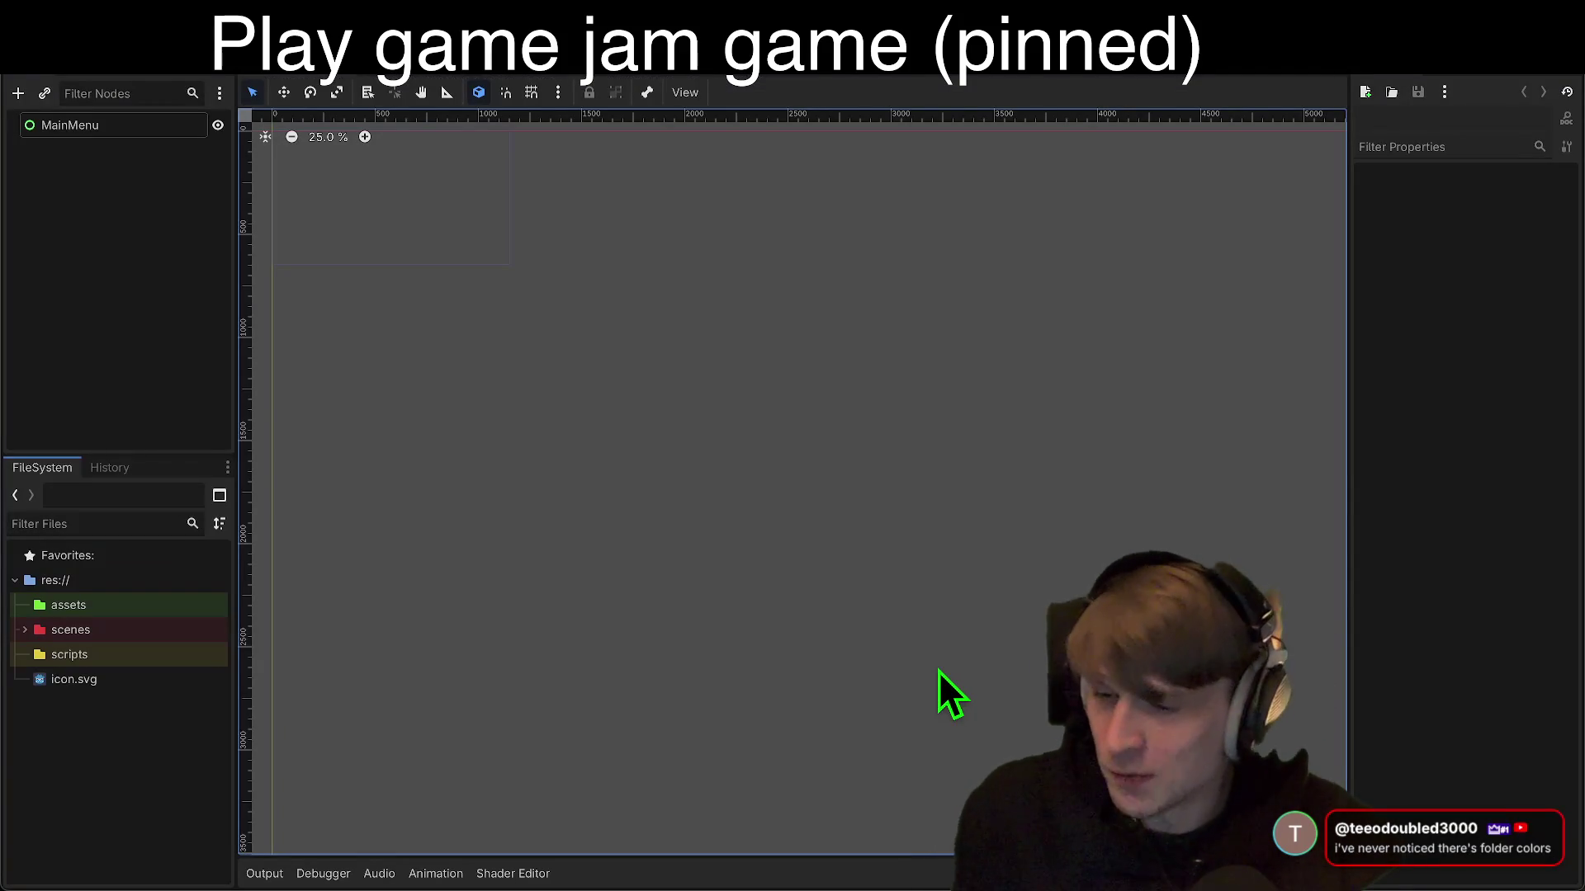
key("alt+Tab")
Step: Add an outdented checklist item, replacing Assets with Network Script
key("Return")
key("shift+Tab")
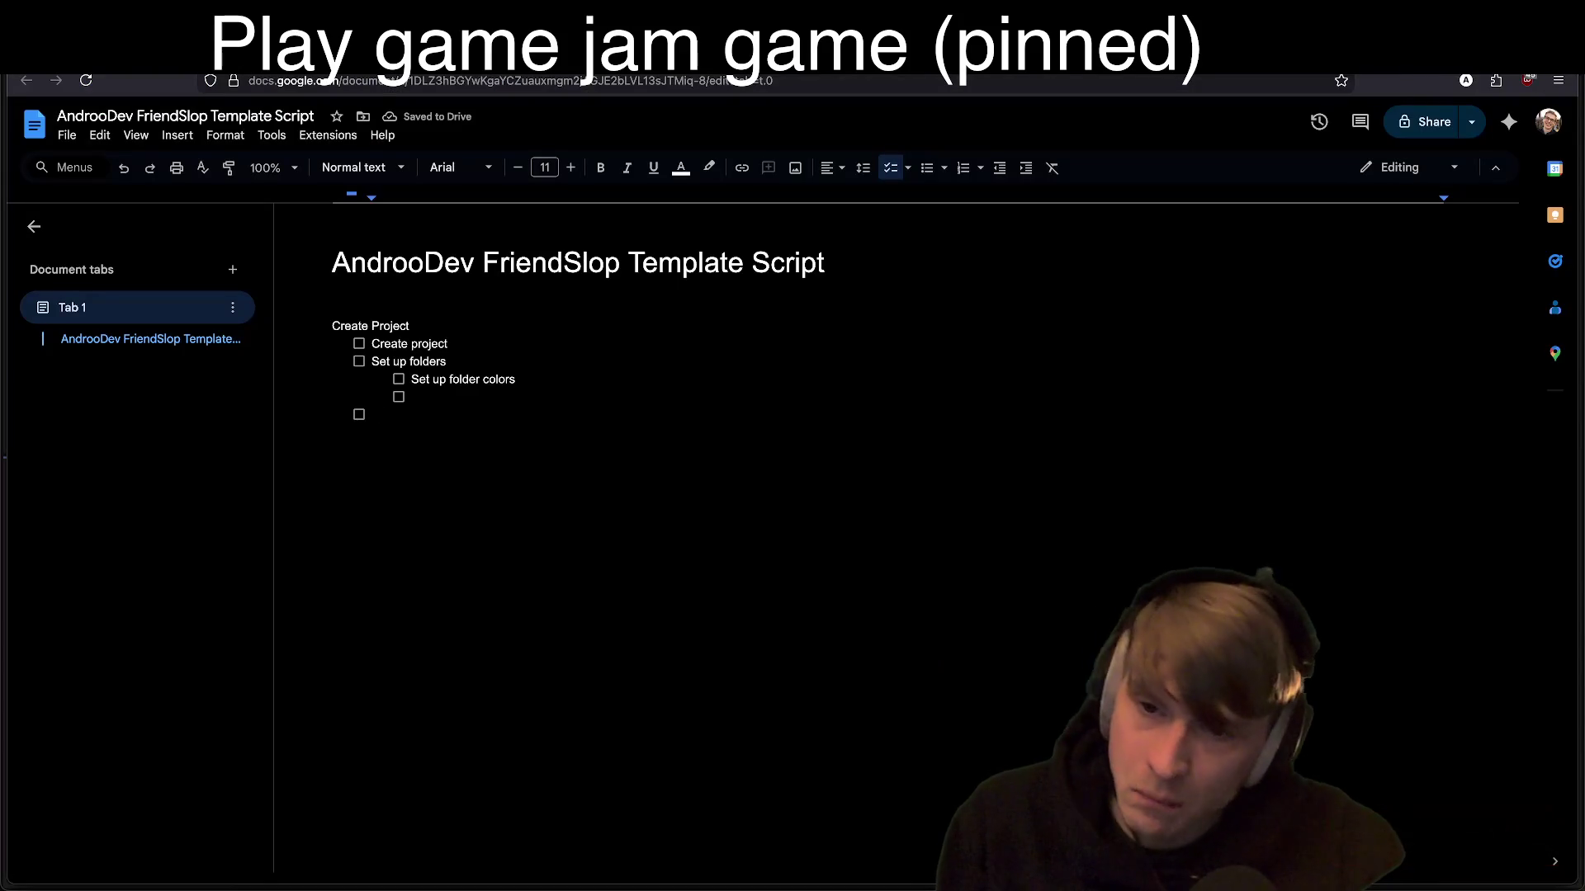
type("Assets")
key("Return")
key("Up")
key("shift+End")
key("BackSpace")
type("Men")
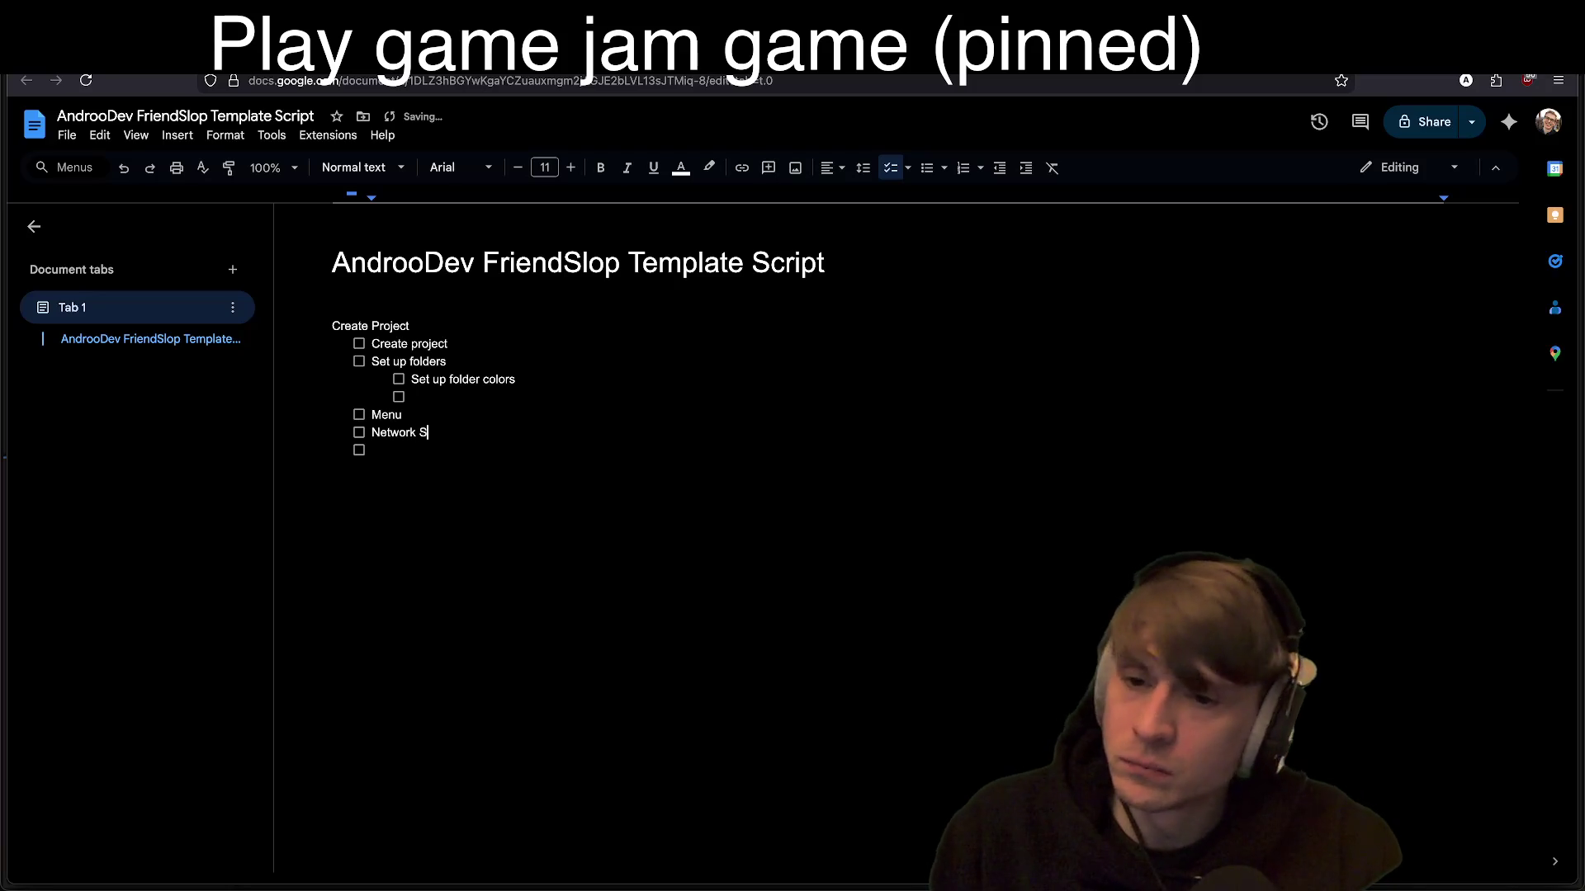
type("Script")
Step: Add 2D player and 2D world checklist items, then end the list
key("Return")
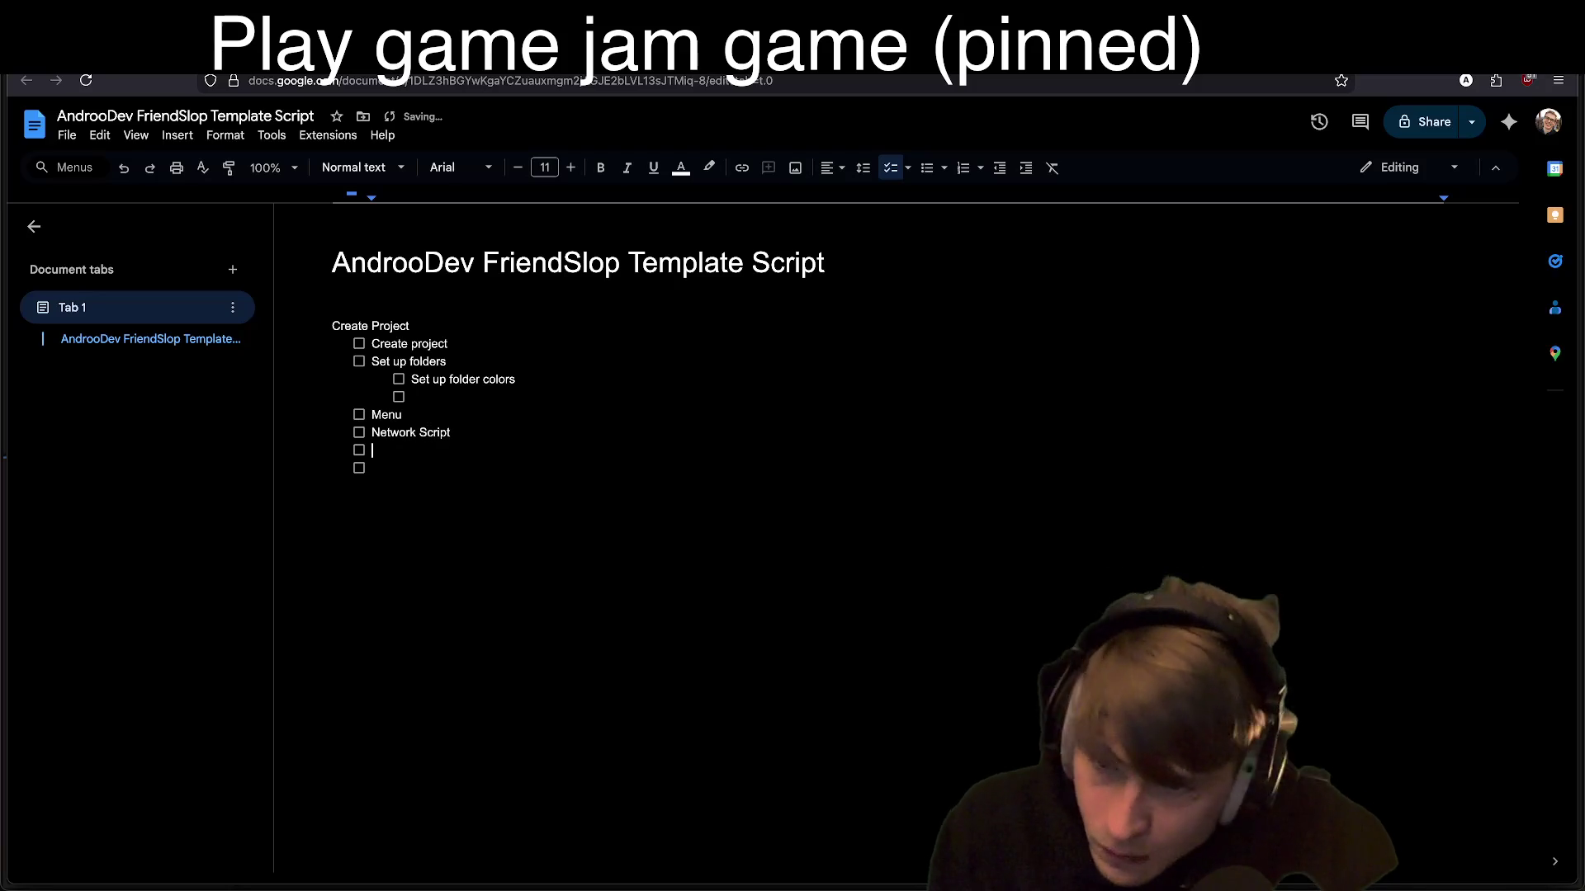
type("2D player")
key("Return")
type("2")
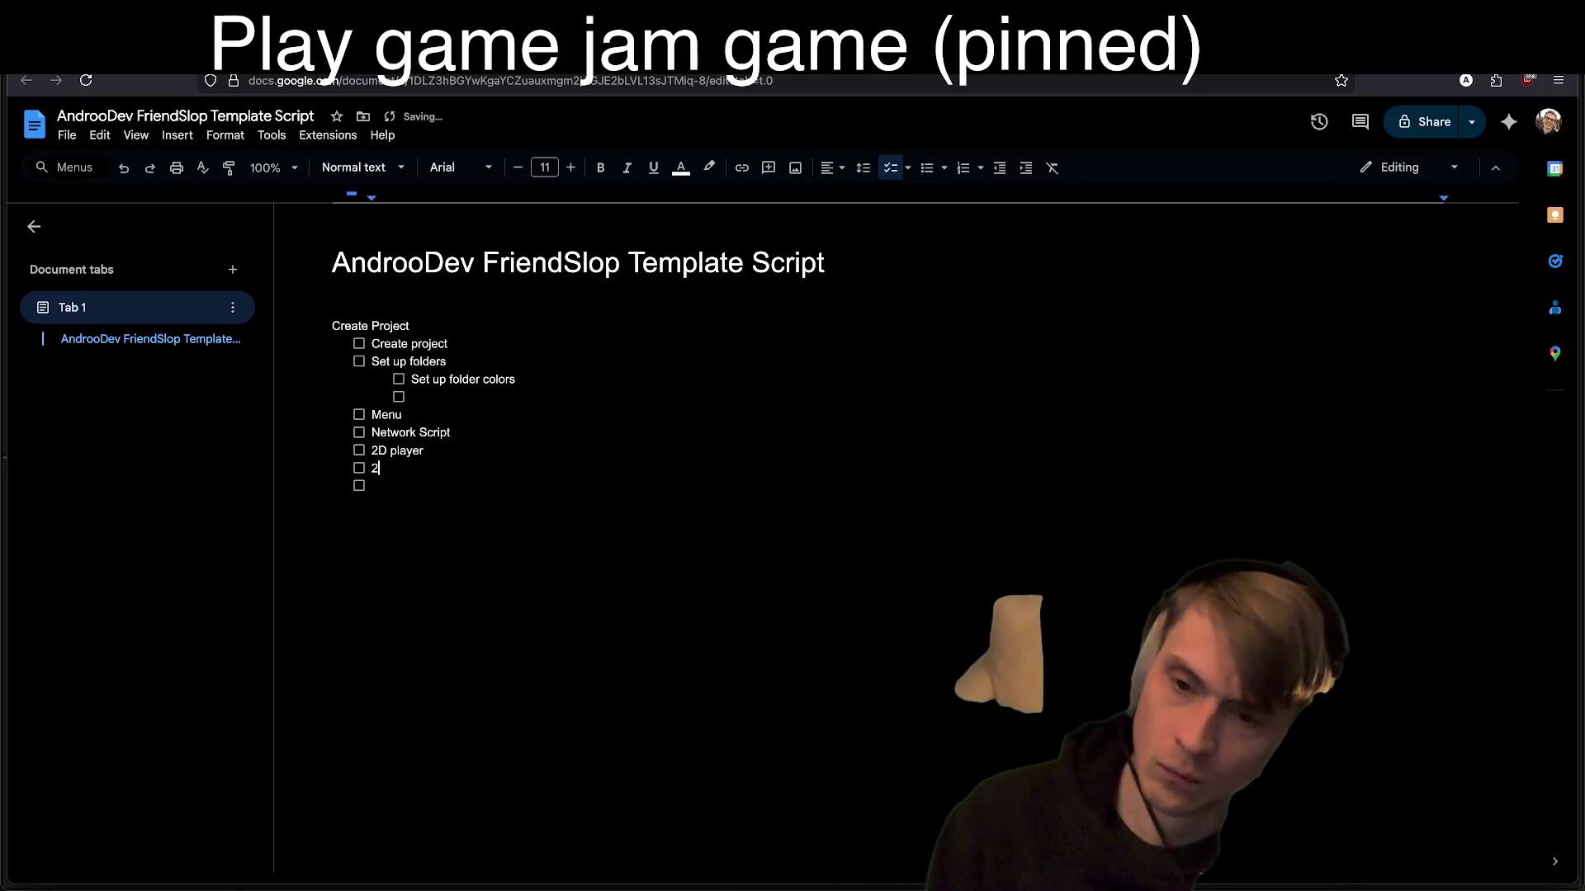
type("D world")
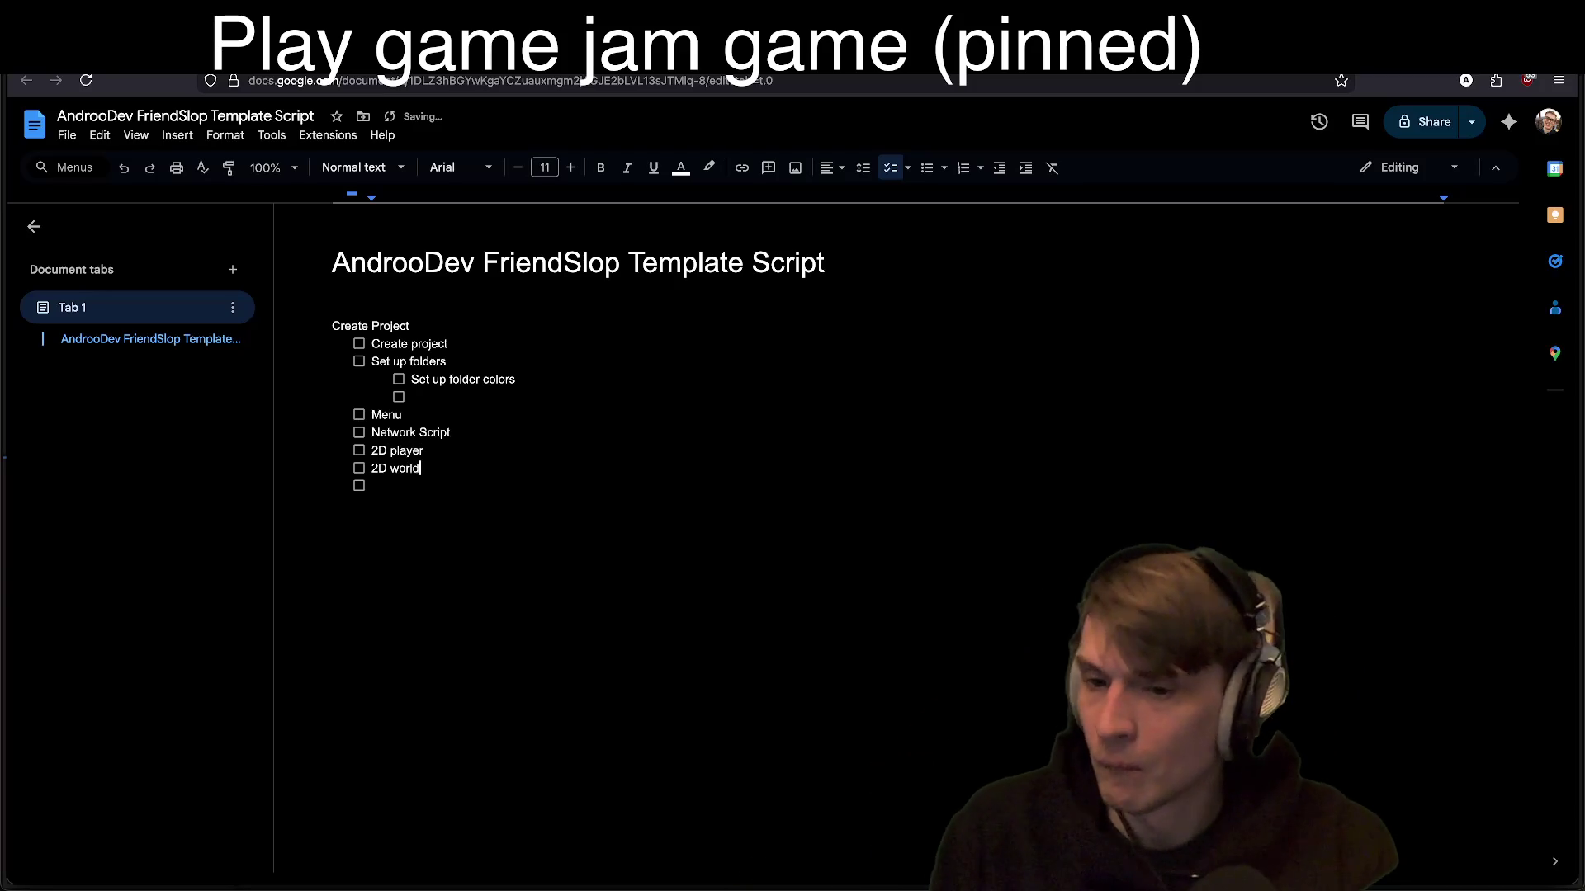
key("Return")
type("3D world")
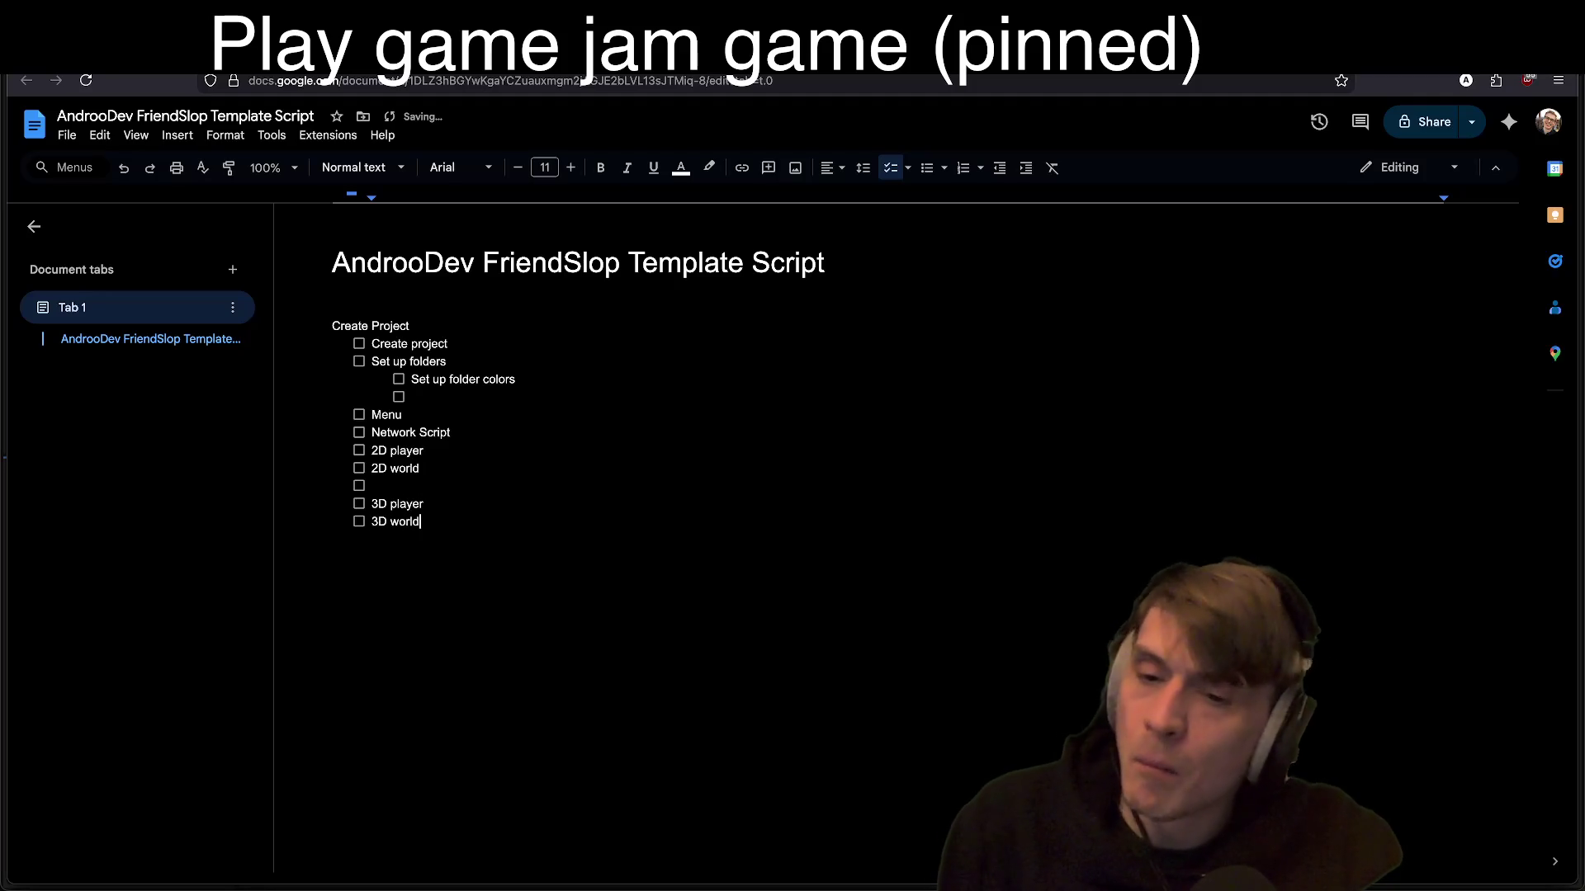
key("Return")
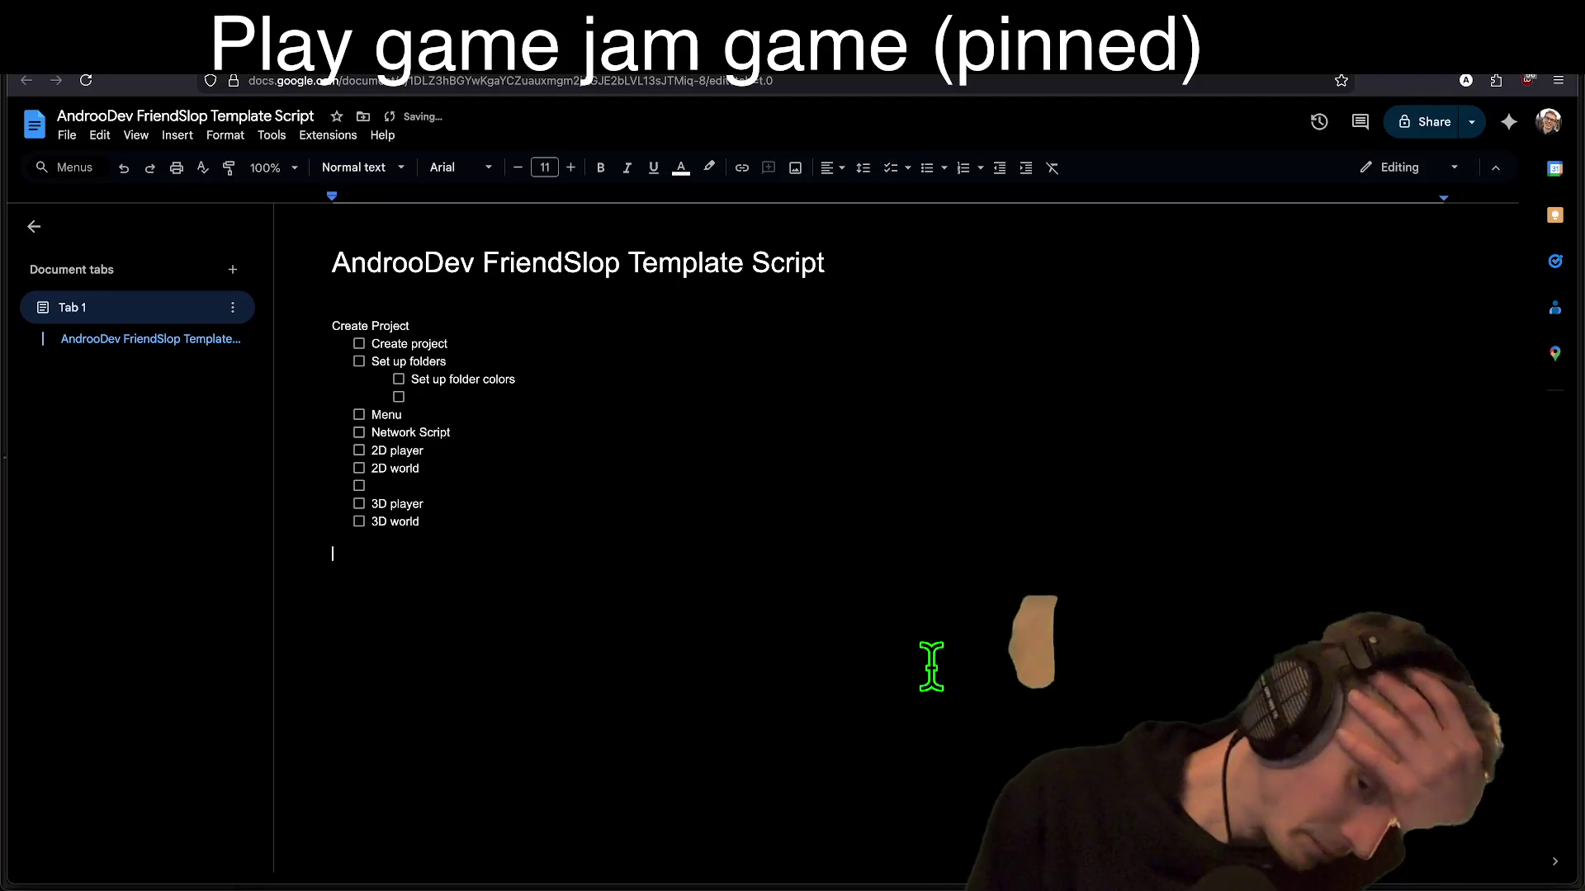
Step: Add Throwables and Guns checklist items, nesting Projectiles (kill me) under Guns
key("Return")
key("Return")
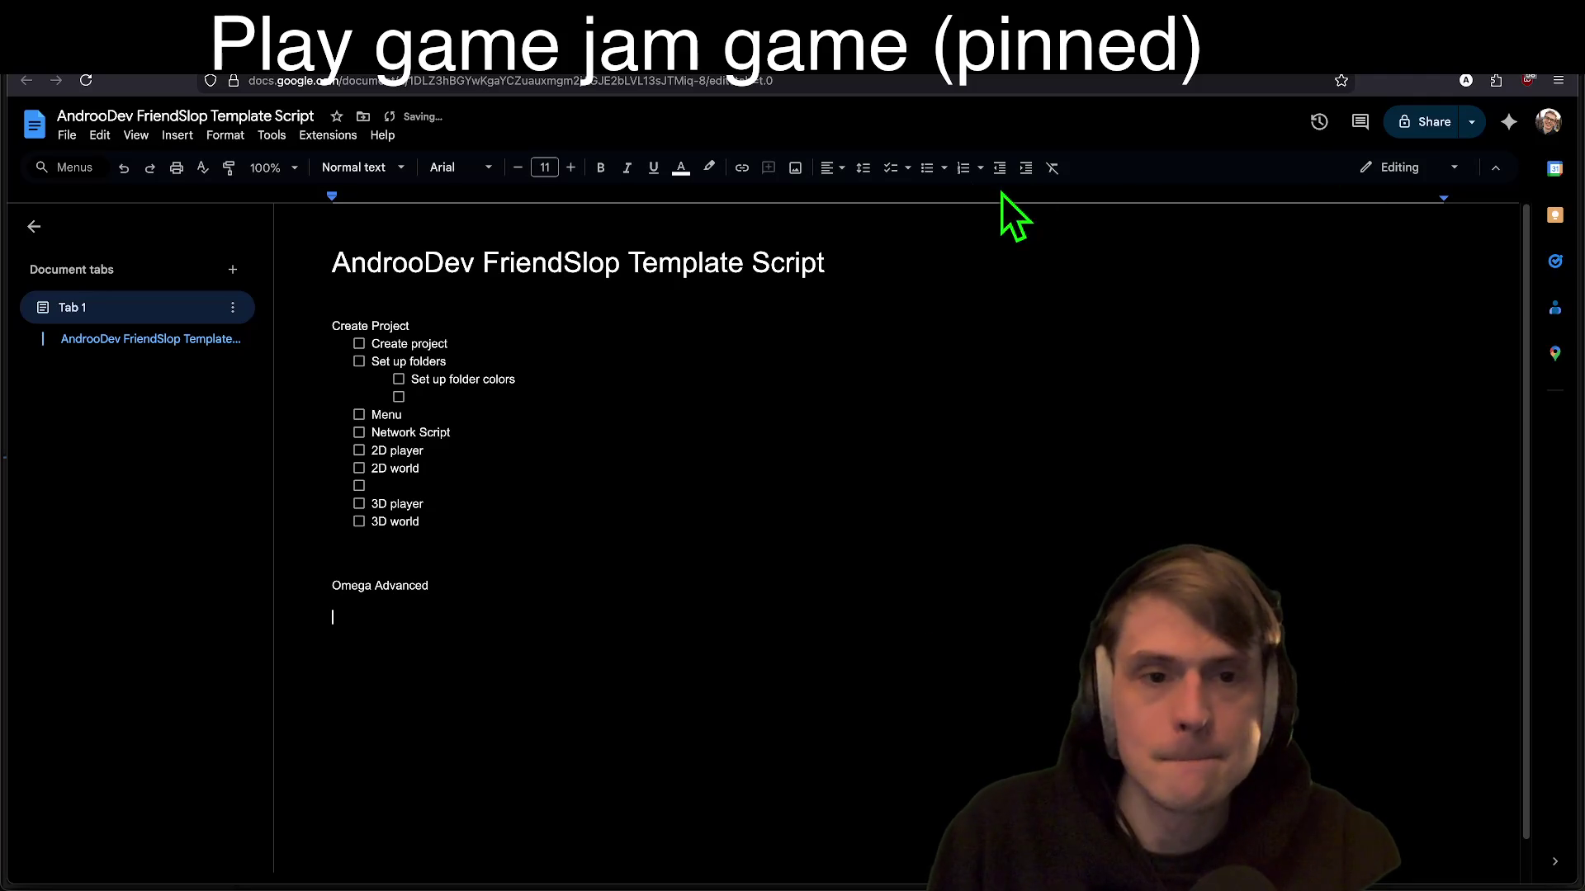
left_click(891, 167)
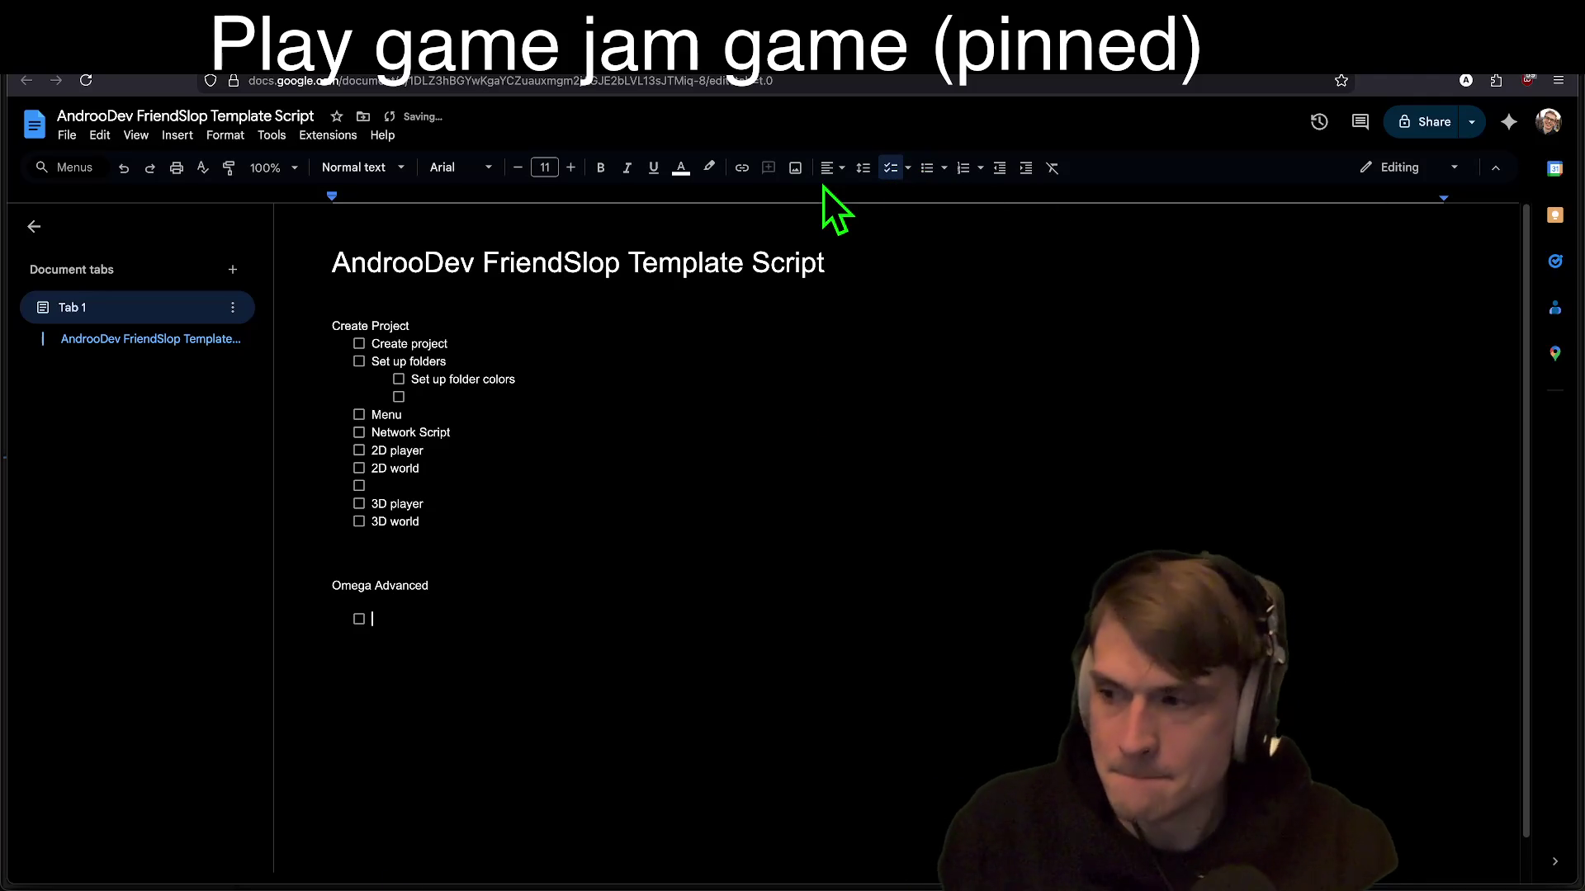
type("Throwables")
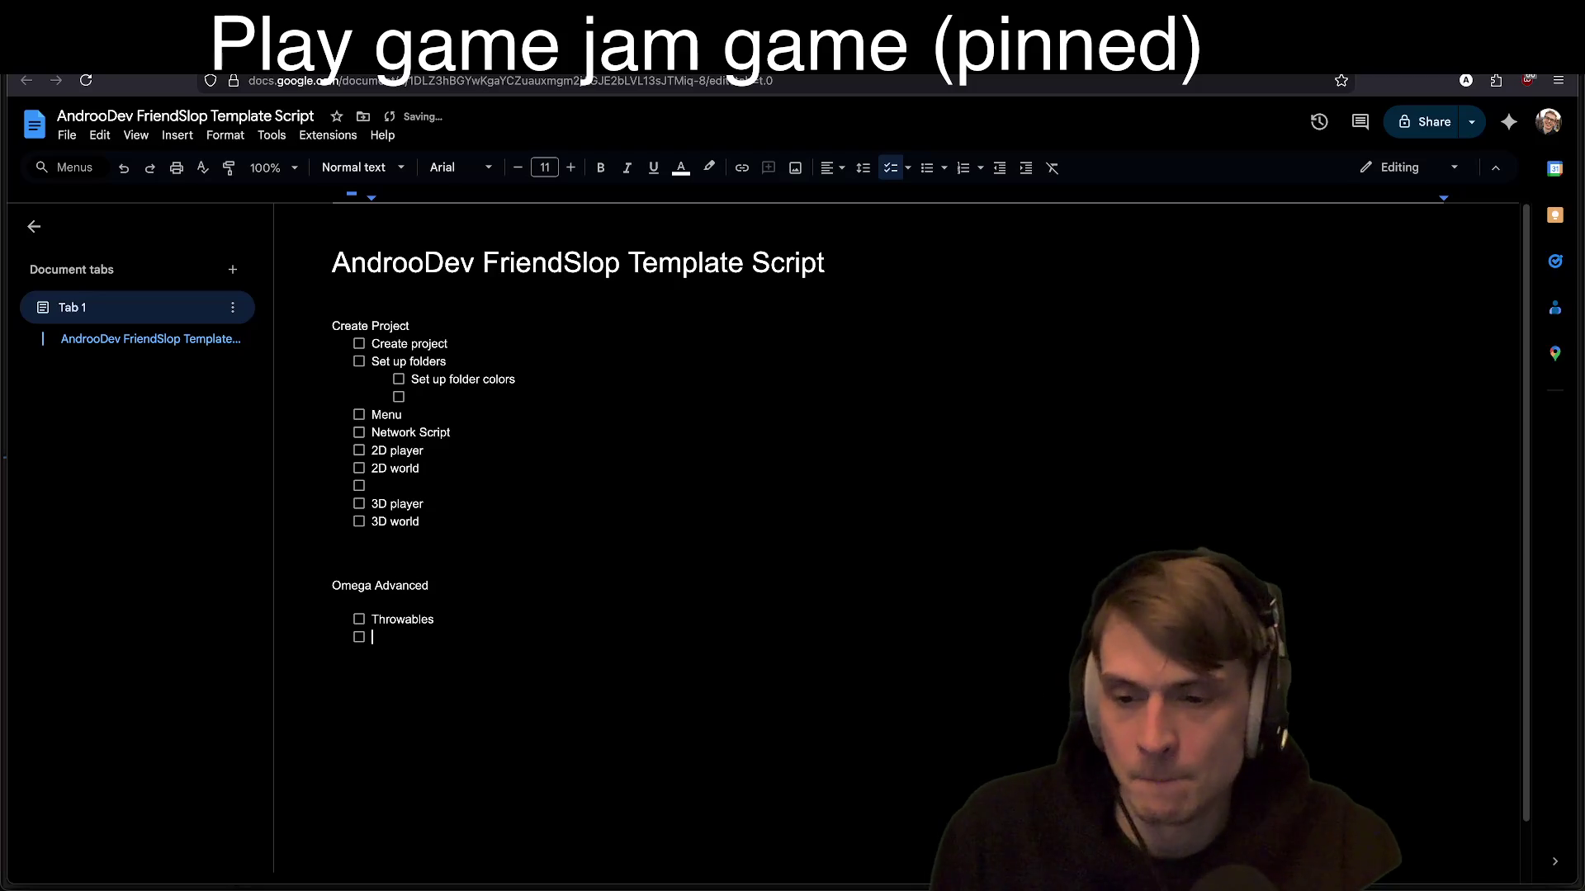
type("Pick")
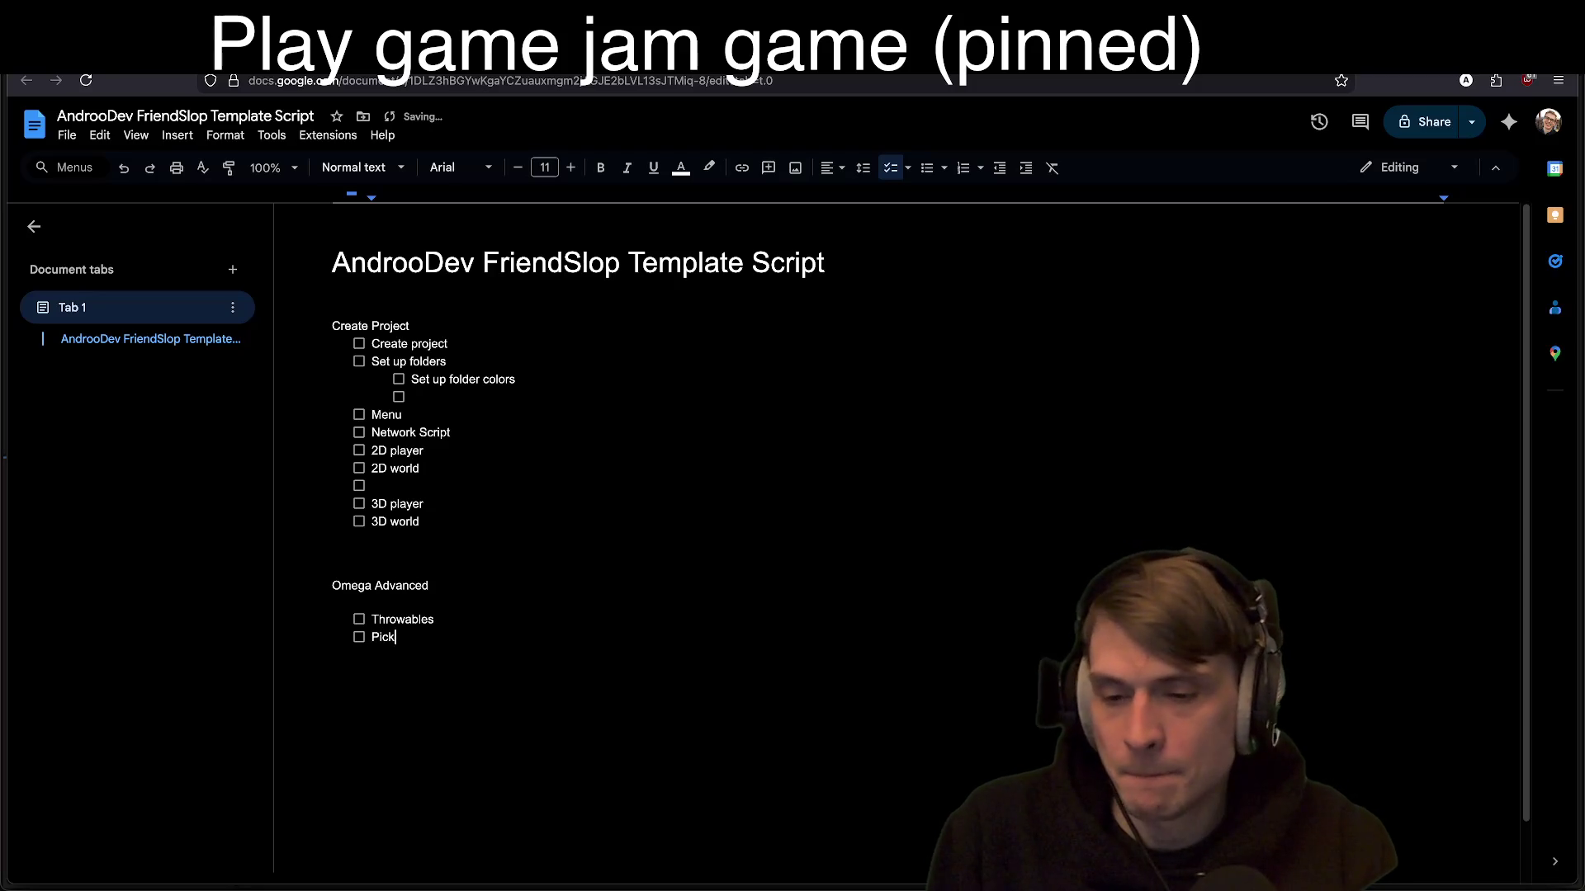
key("Return")
type("Projectiles (kill me")
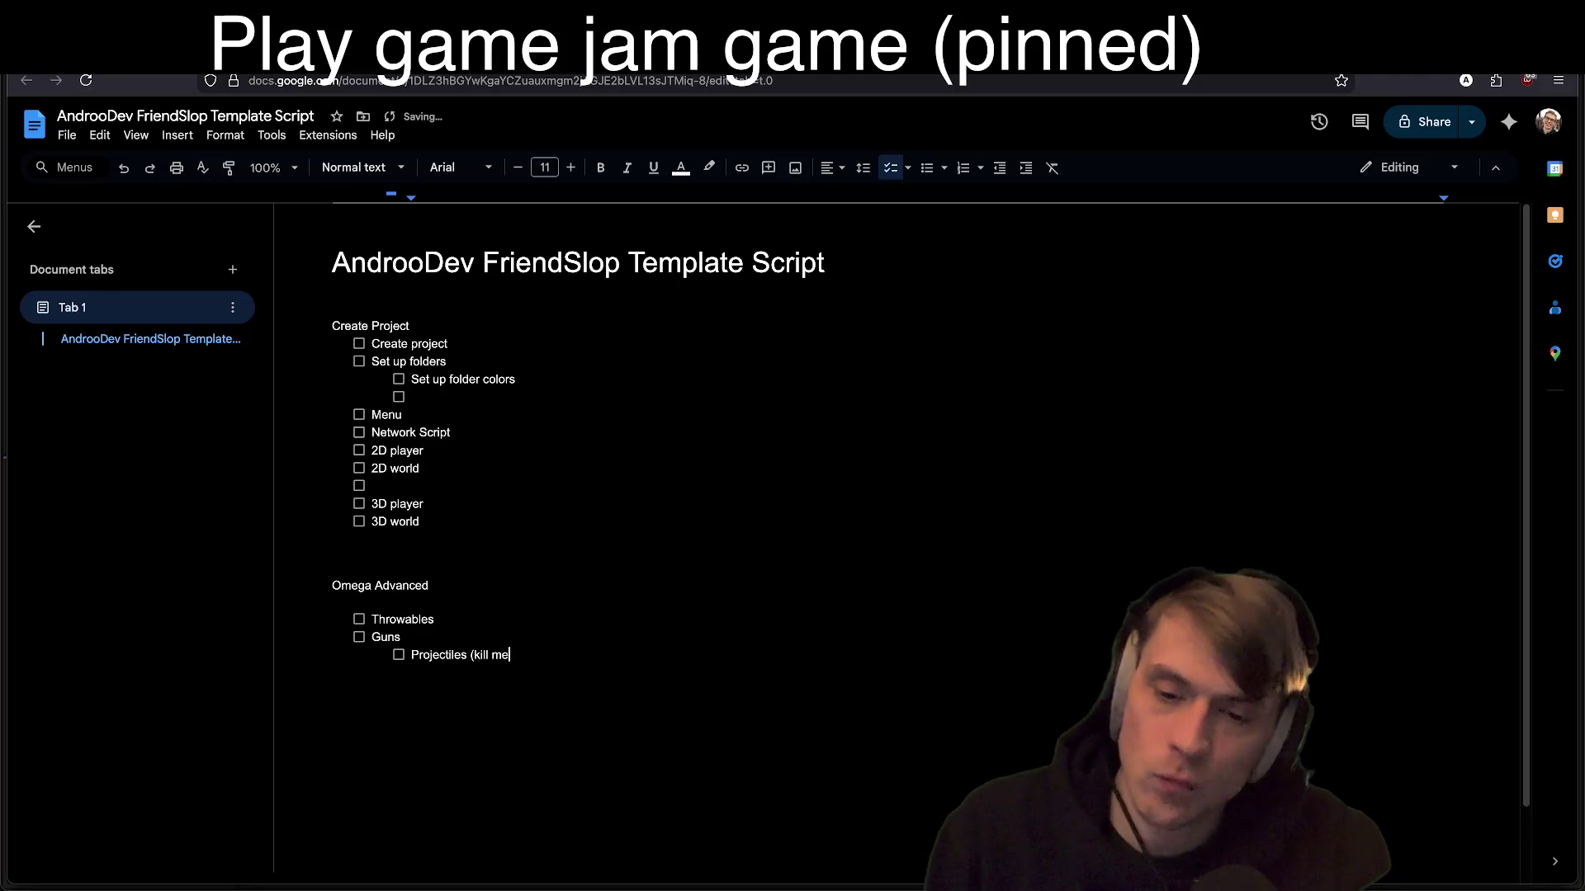
type(")")
key("Return")
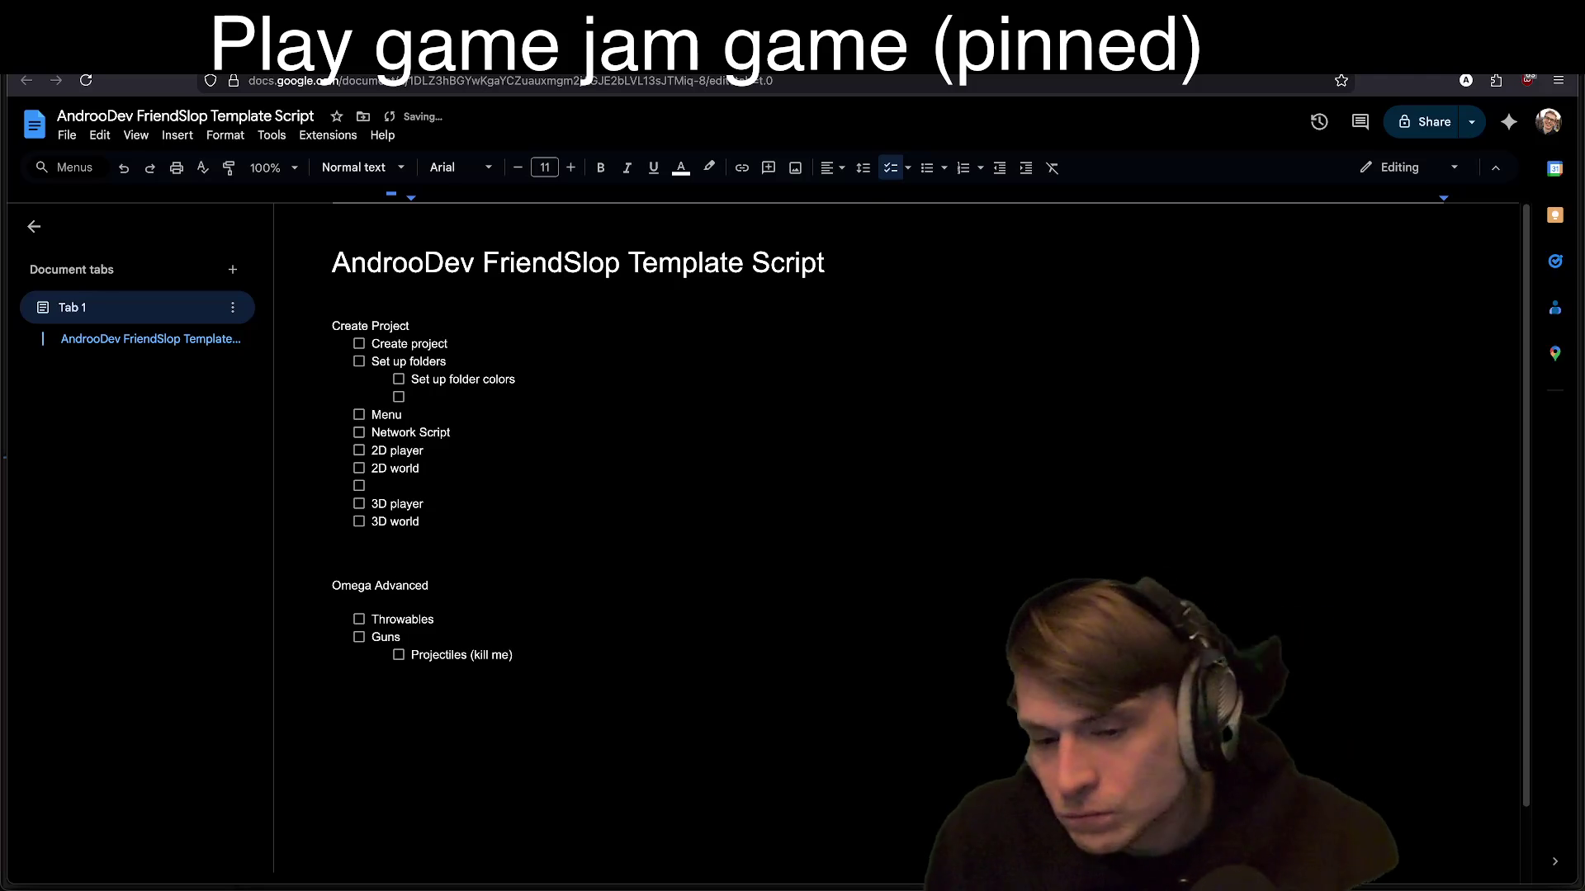
left_click(600, 466)
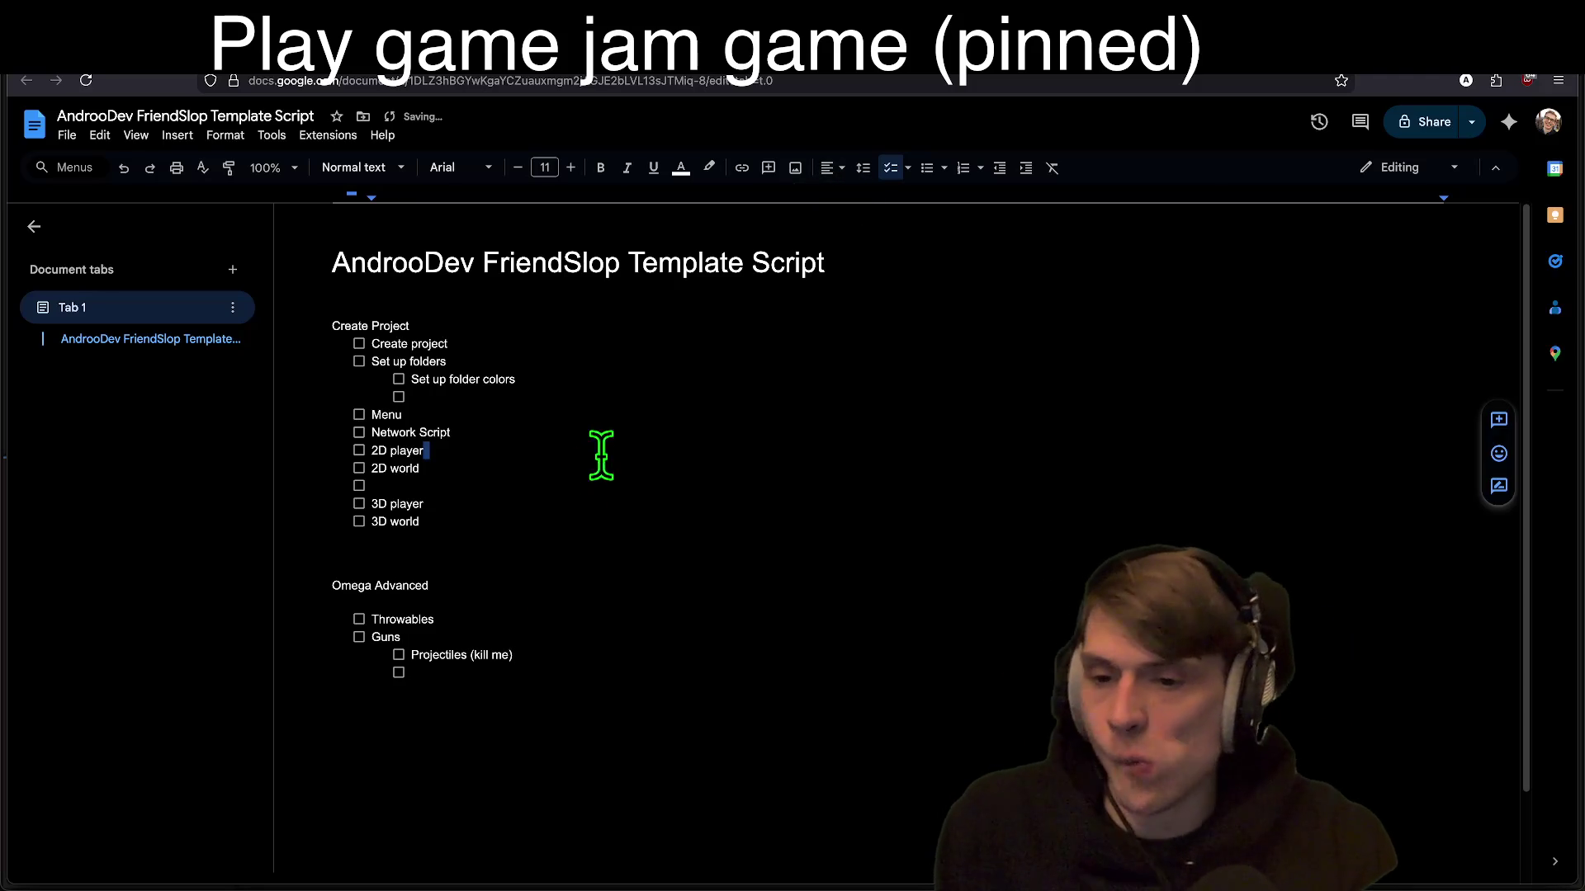
Step: Add a Networking heading below 3D world with Synchronizers and Spawners checklist items
left_click(420, 521)
key("Return")
key("Return")
key("Return")
type("Networki")
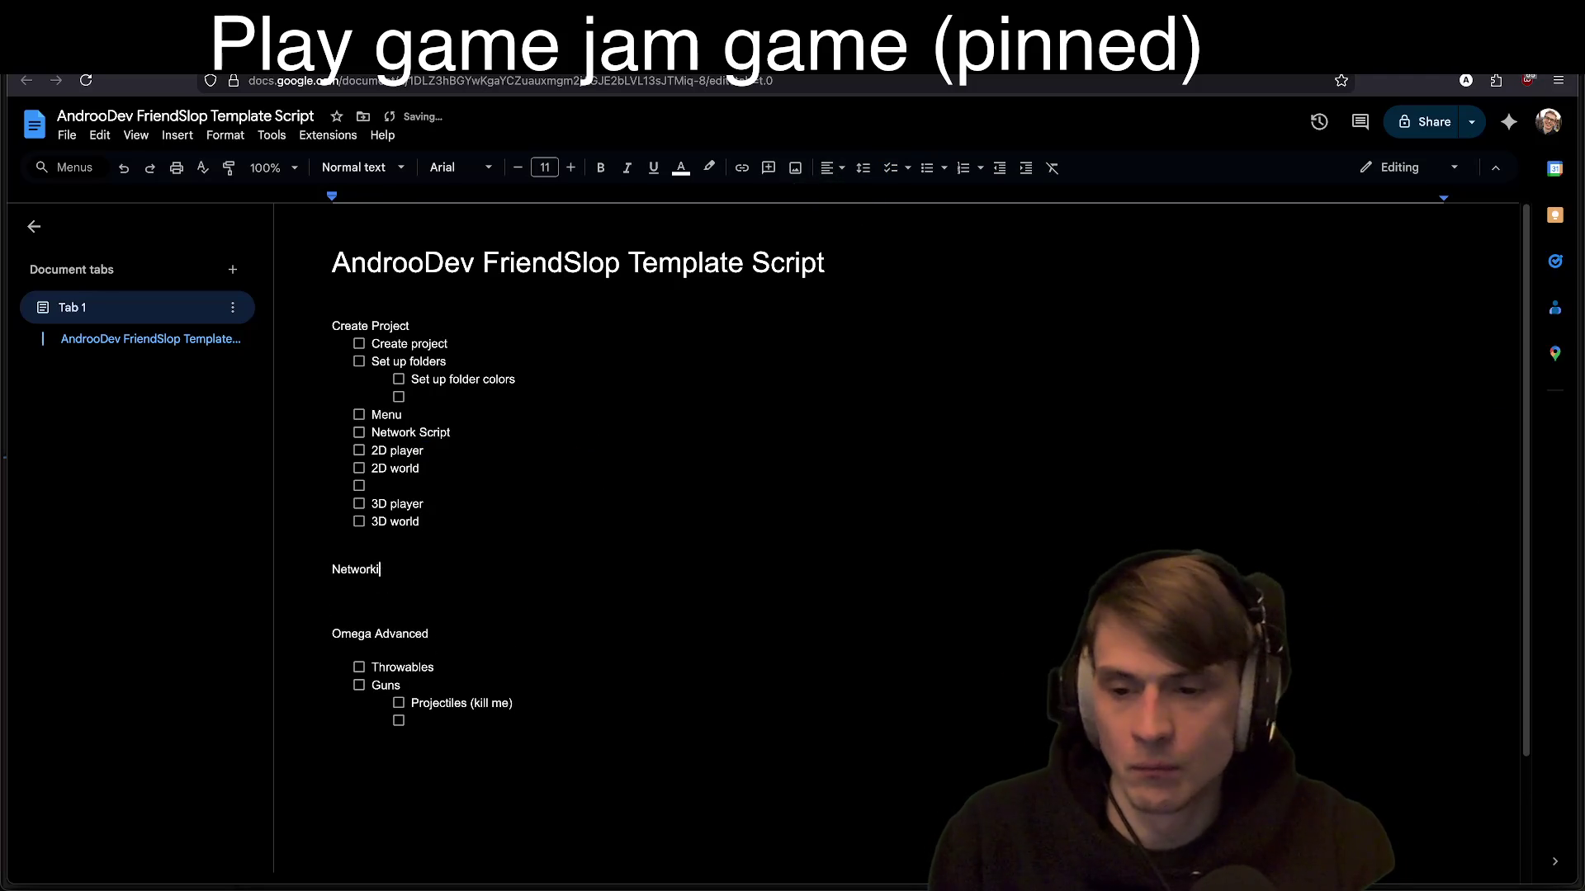
type("ng")
key("Return")
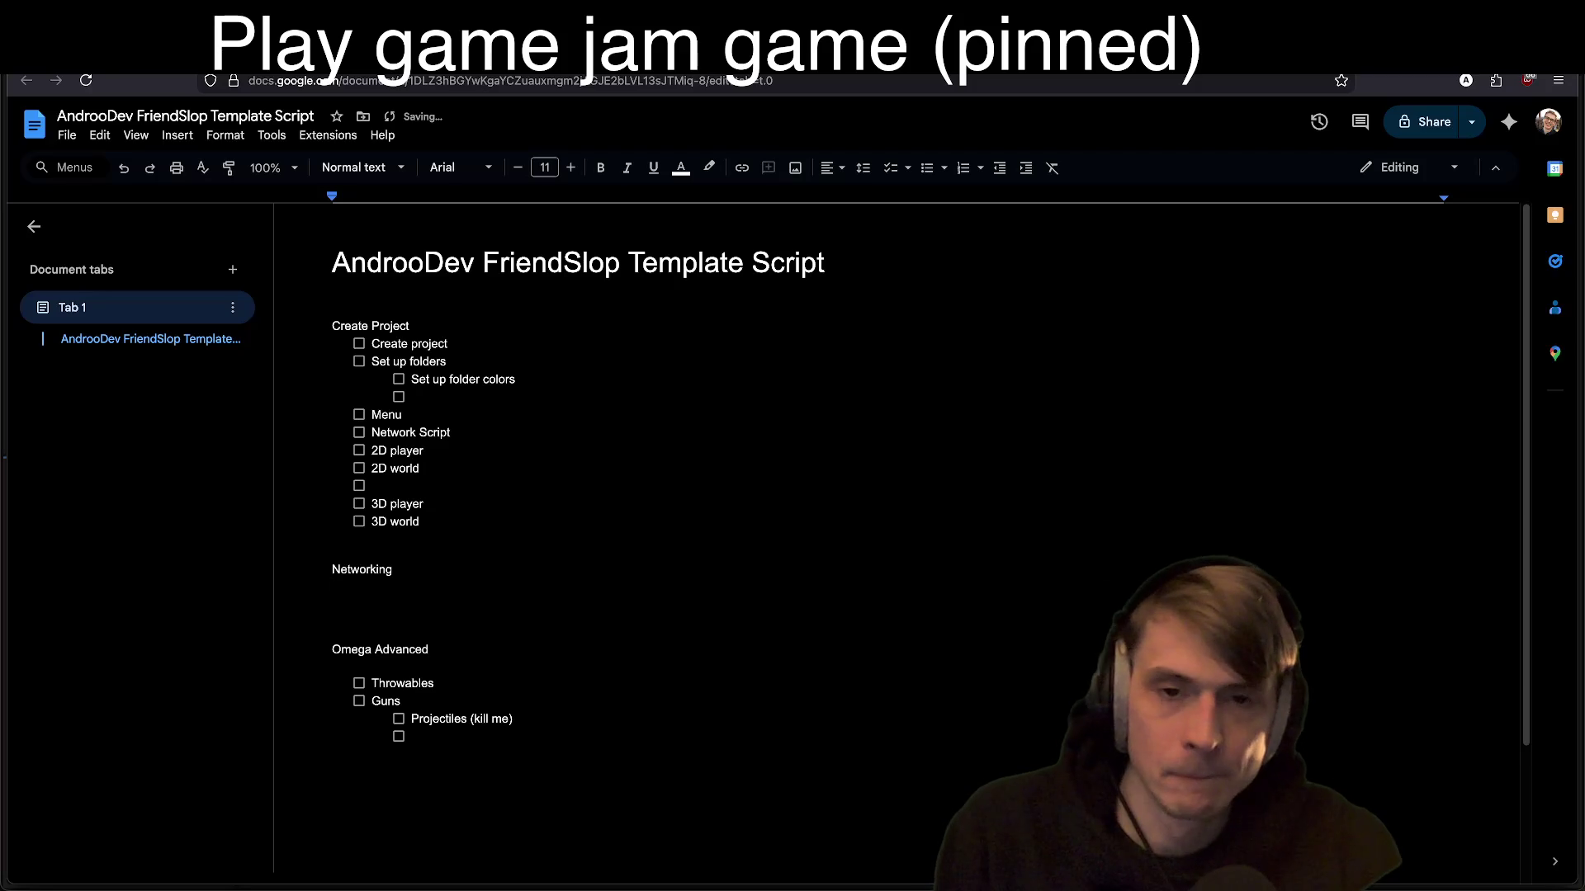
key("Return")
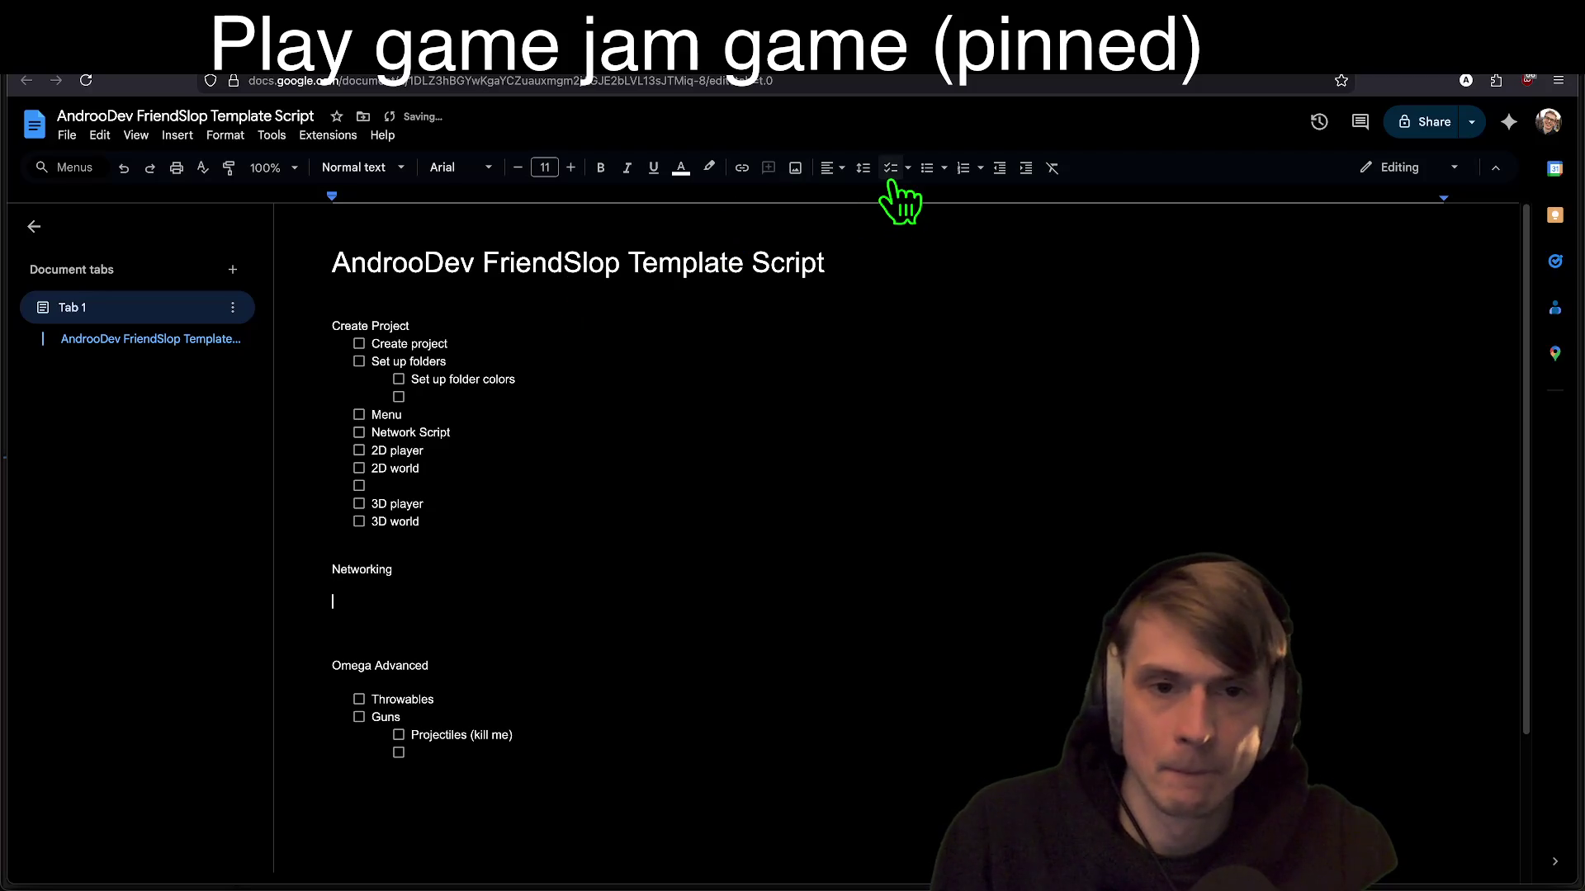
left_click(890, 169)
type("Spawners")
key("Return")
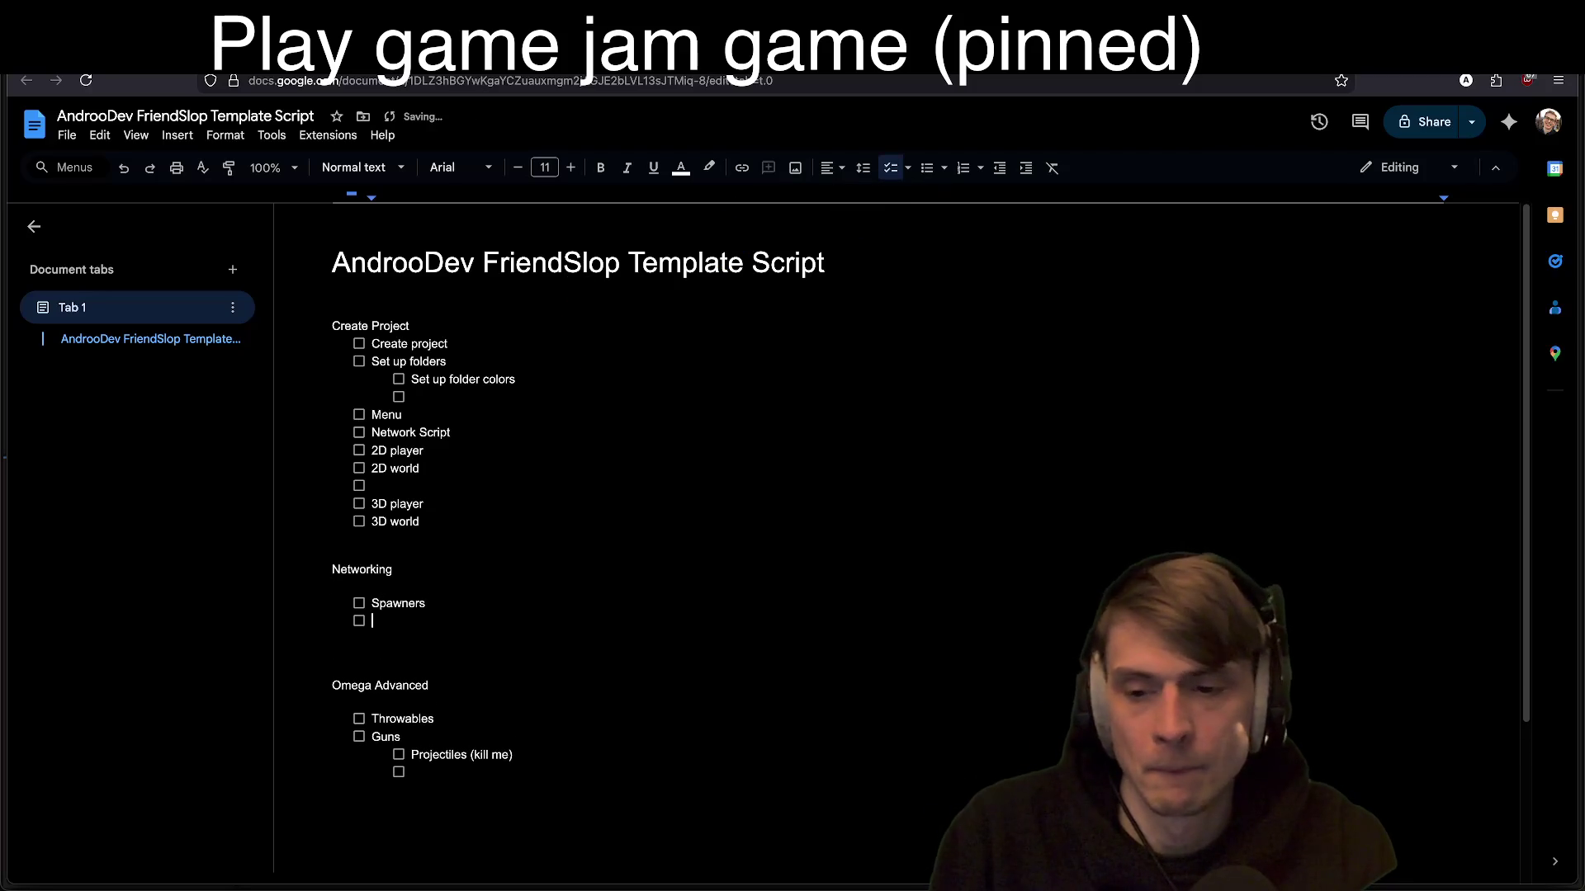
key("Up")
key("Home")
key("Return")
key("Up")
type("Synchron")
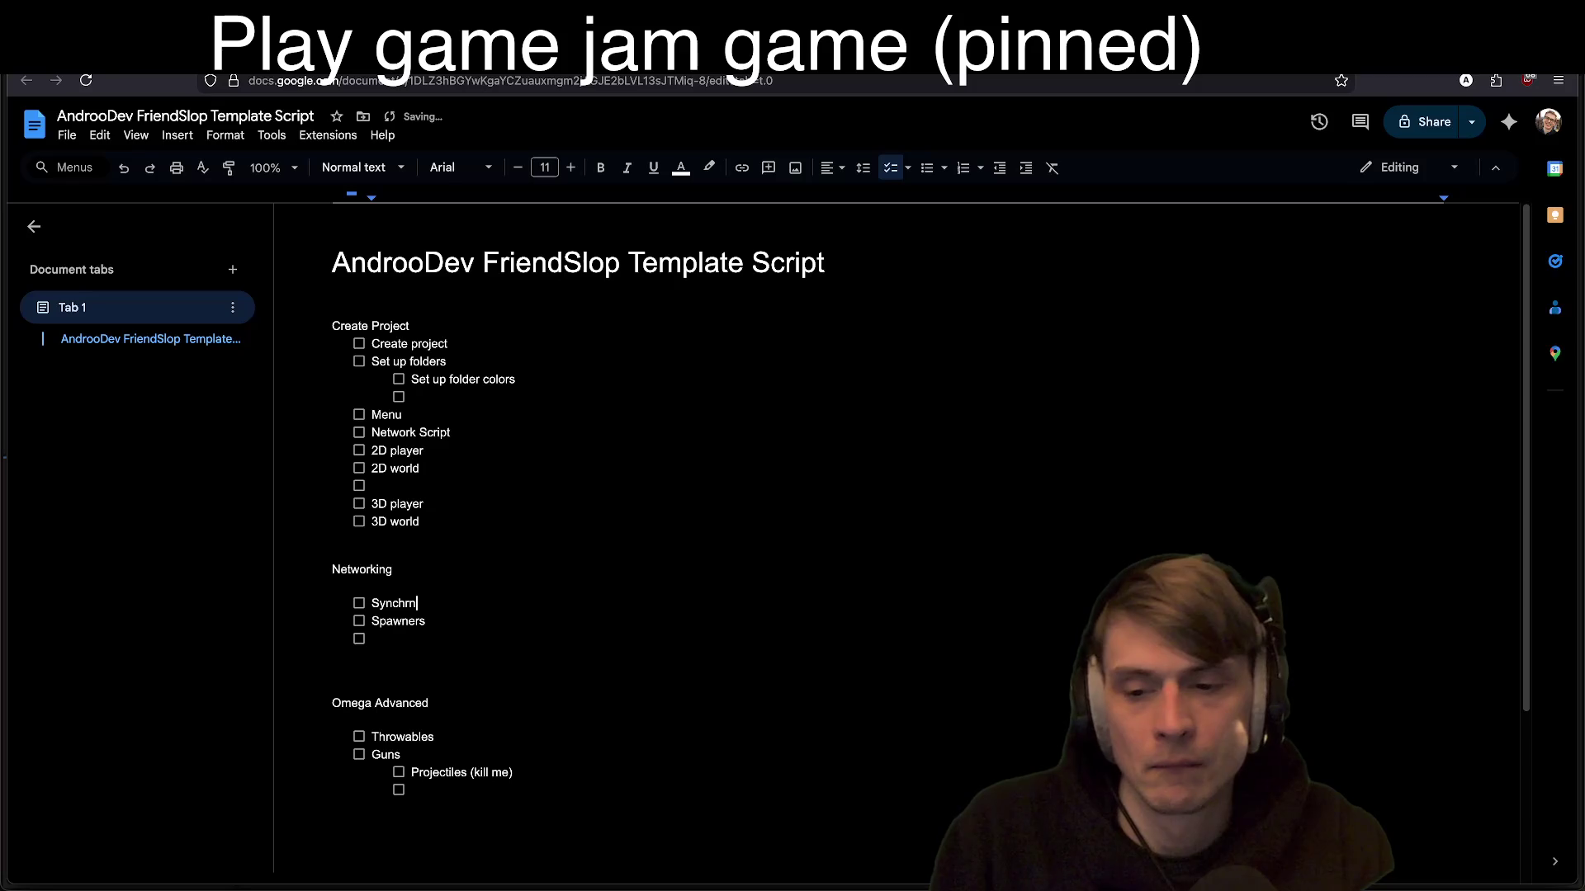
type("izers")
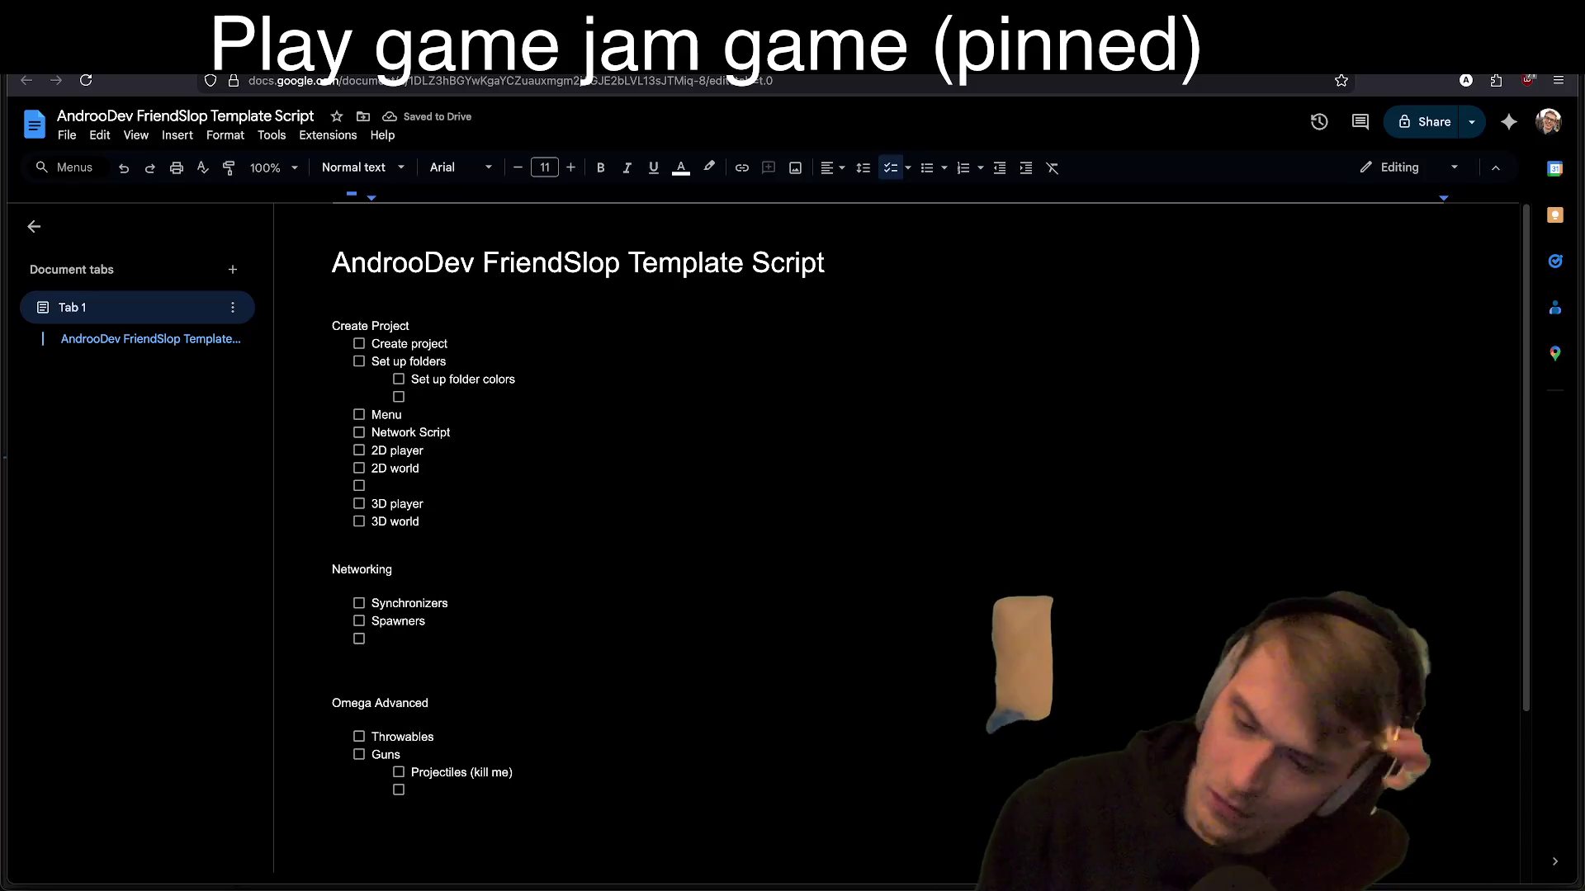
Step: Switch to the Godot MultiplayerPeer documentation tab
key("super+Tab")
key("Escape")
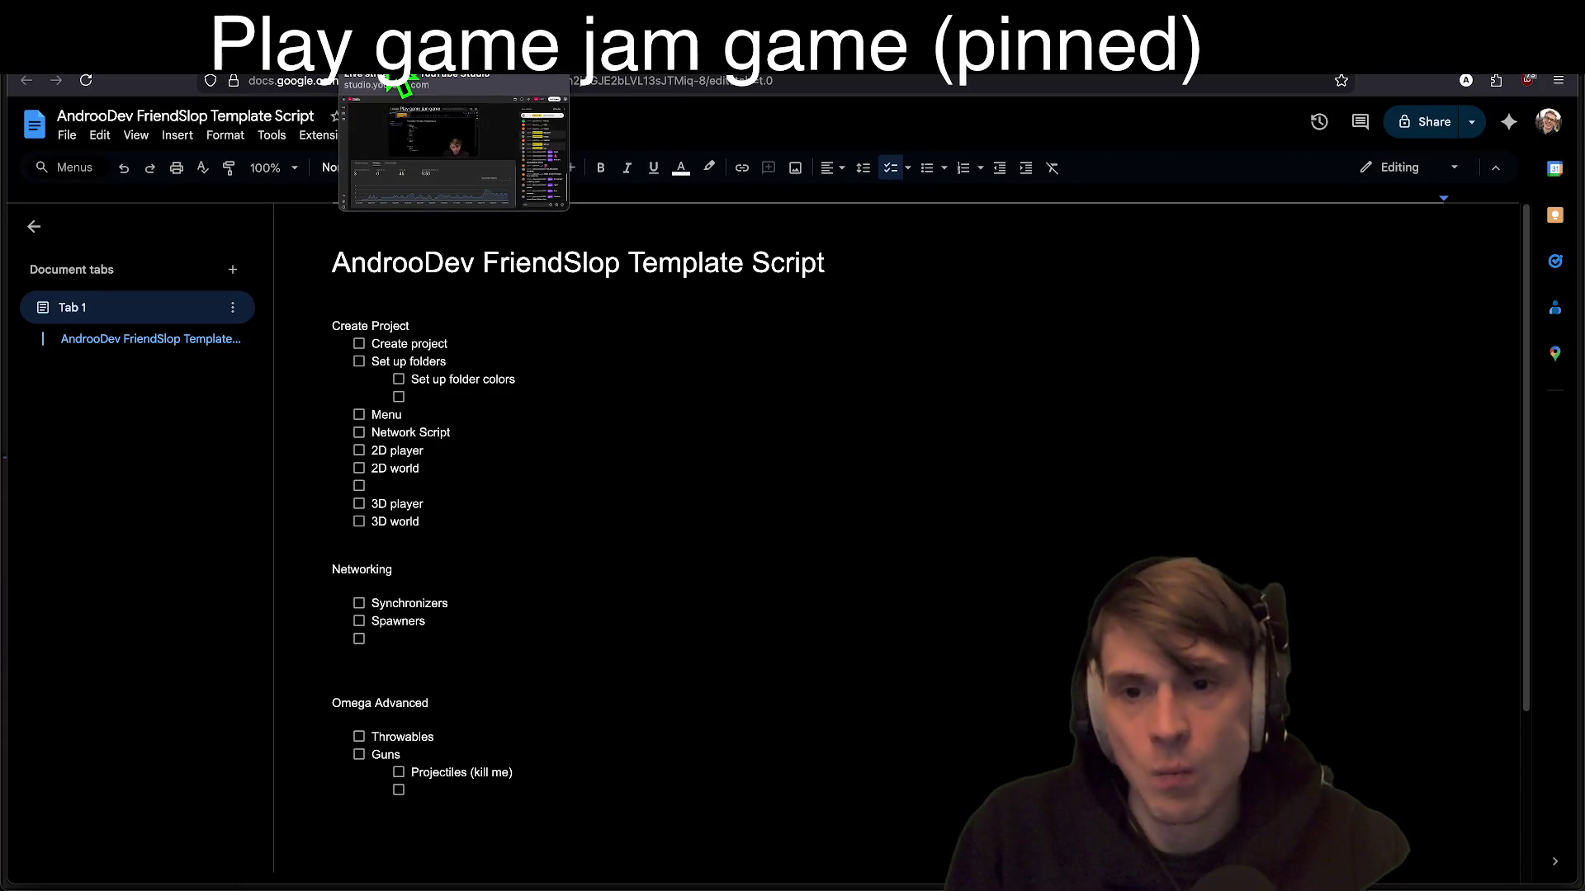
left_click(402, 84)
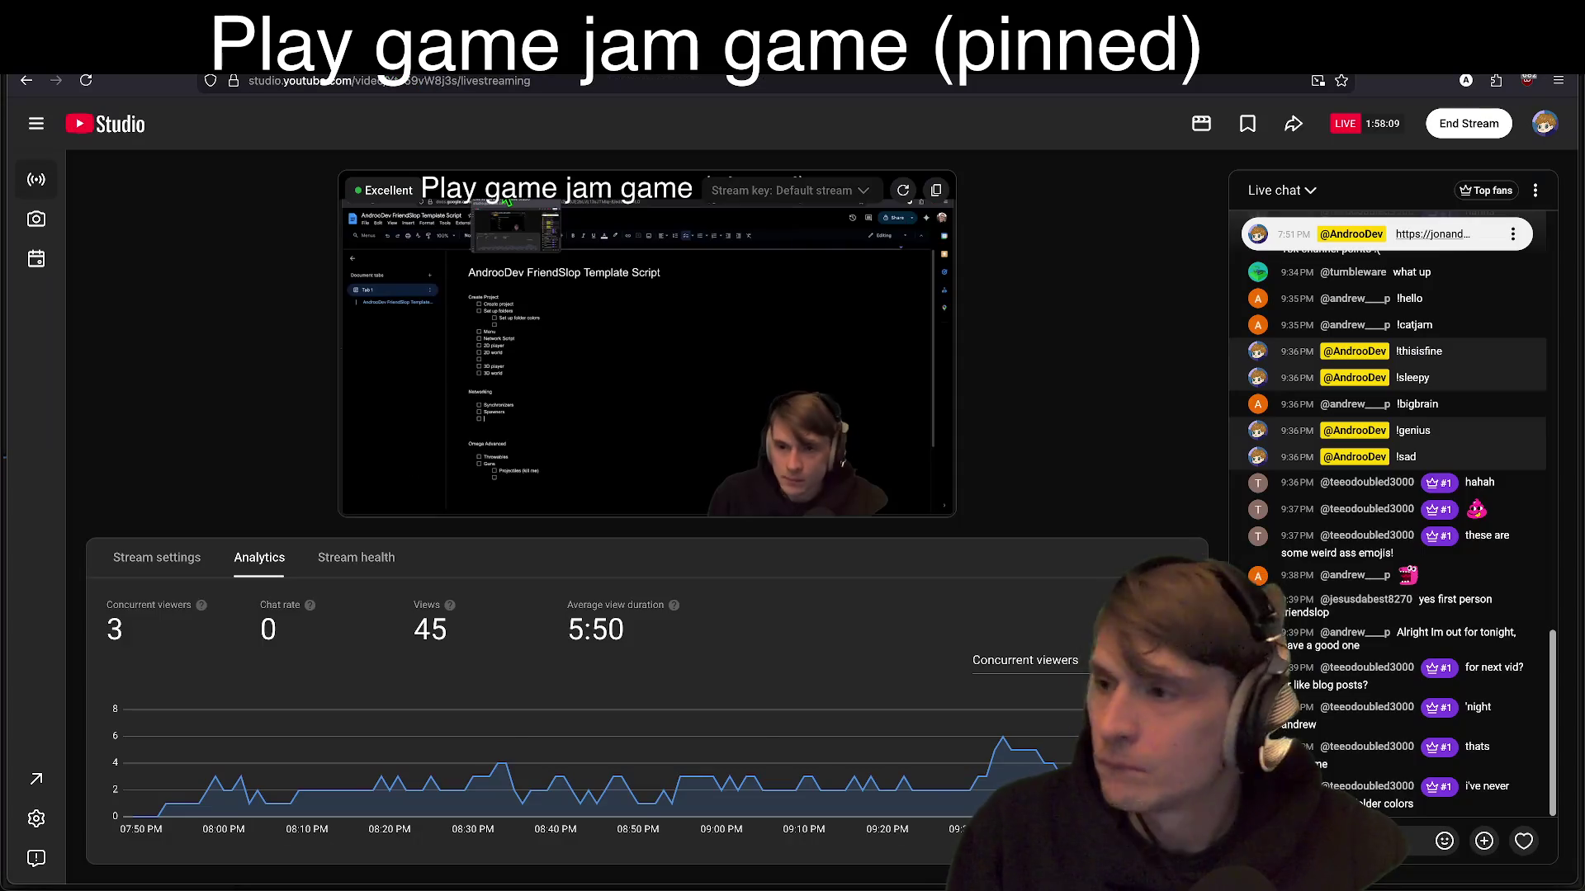
left_click(324, 79)
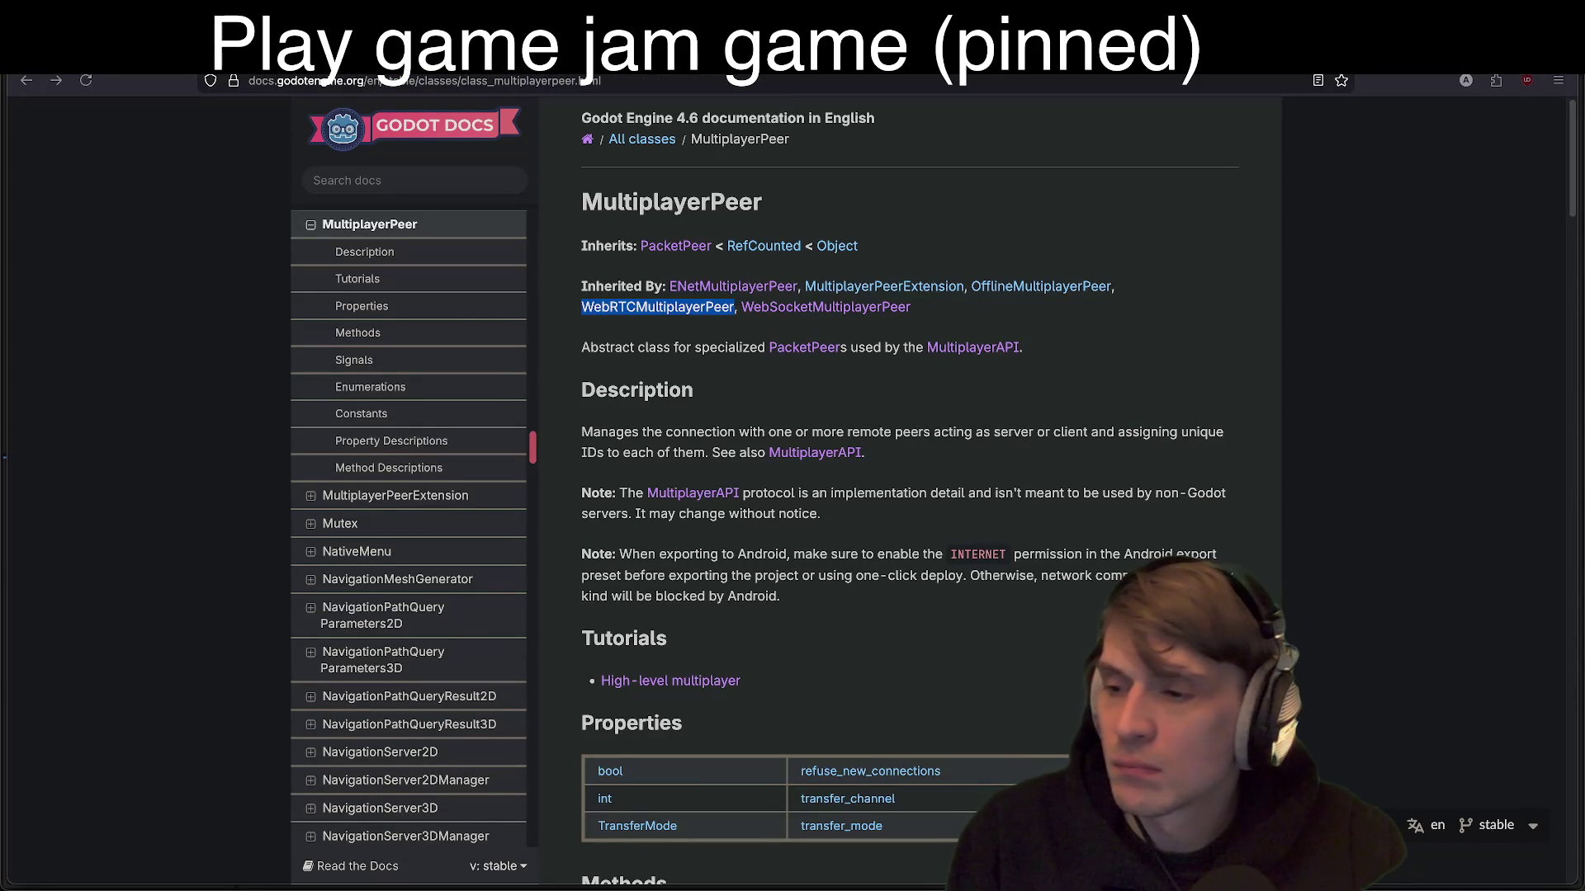
Step: Glance at the Godot editor, then return to the FriendSlop template script document
key("alt+Tab")
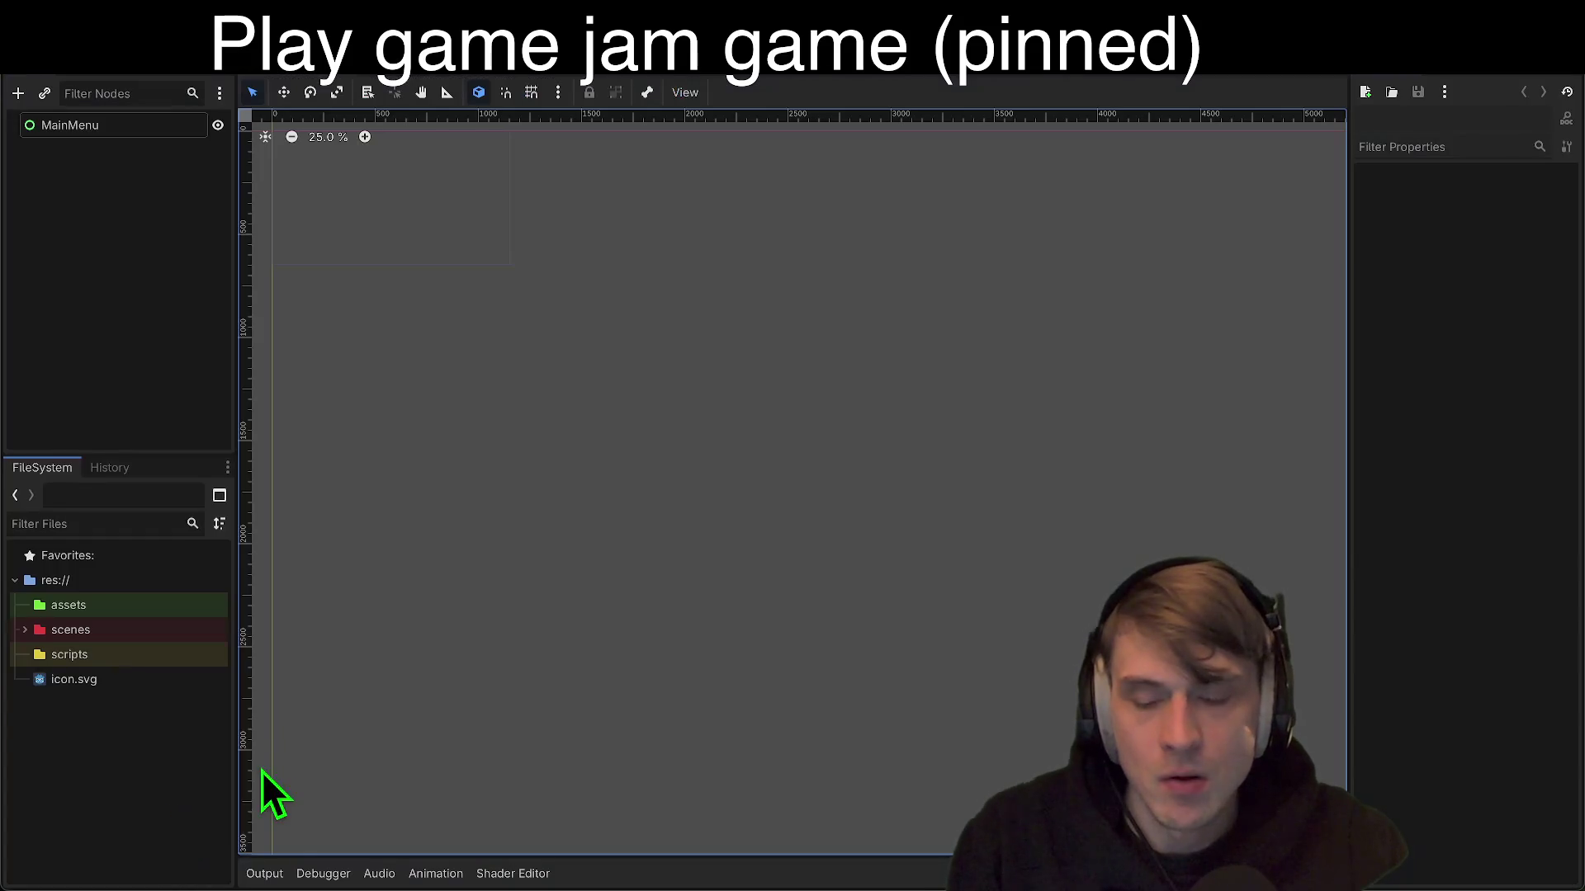
key("alt+Tab")
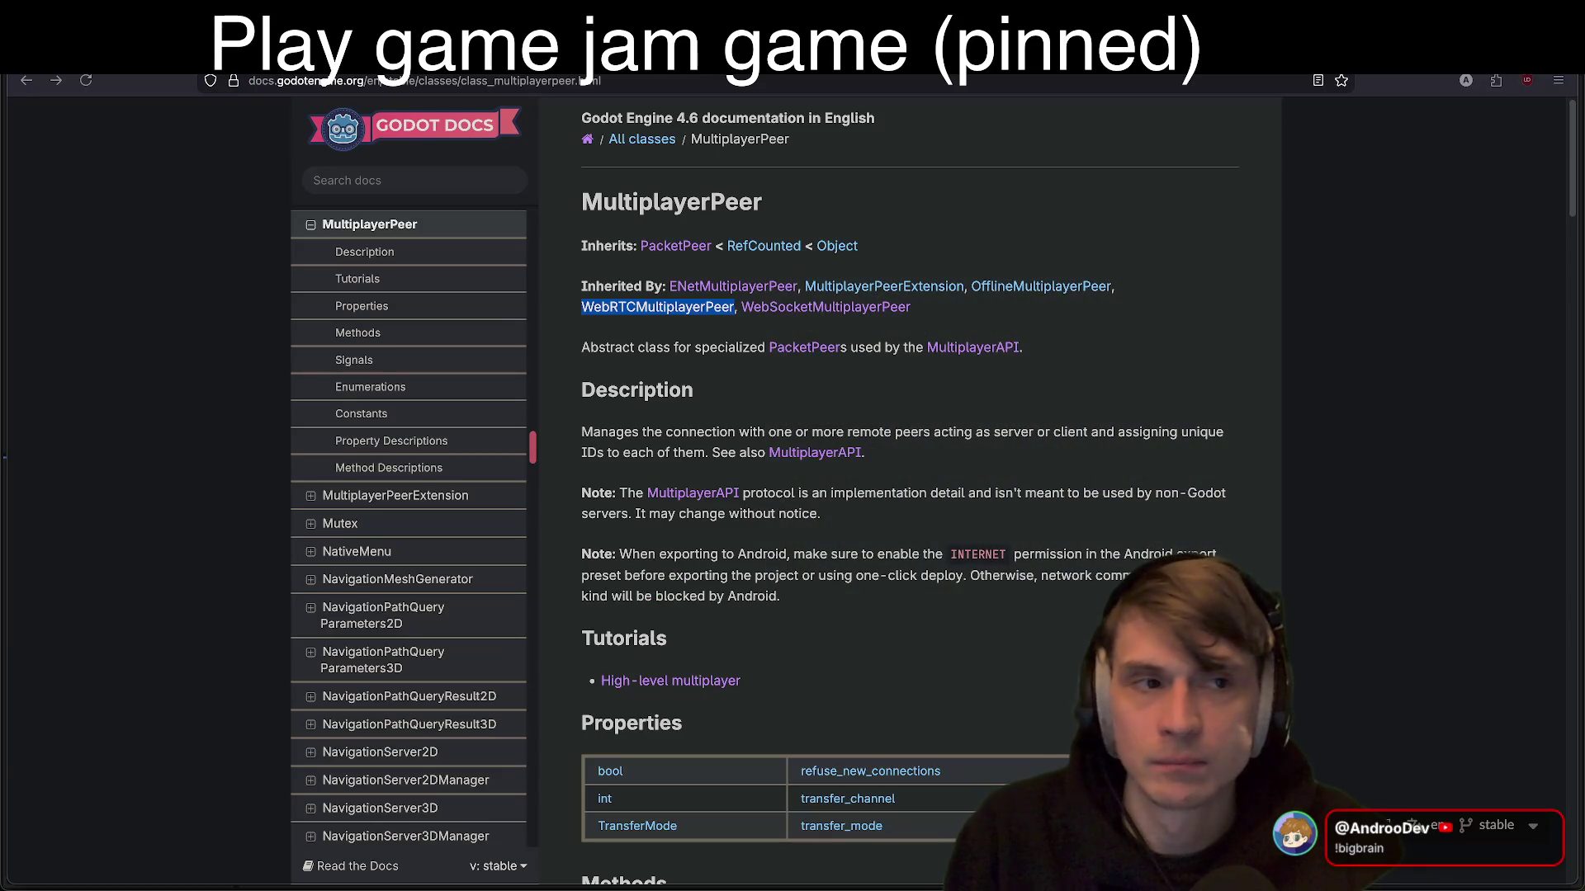
key("ctrl+Tab")
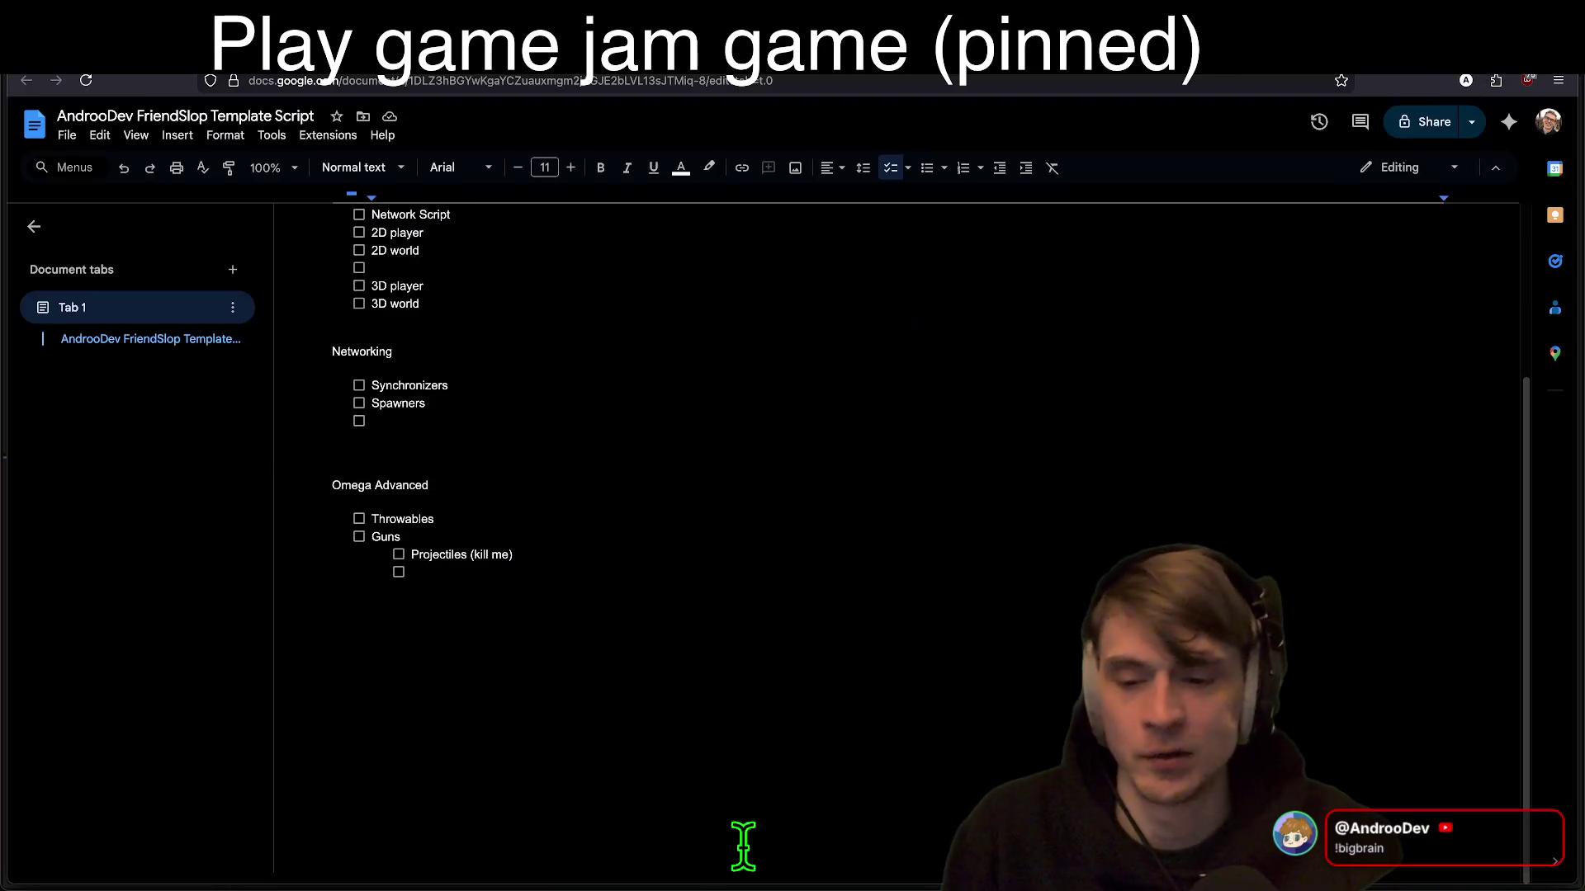
Step: Finish the Spawning shit item and its nested Ugh sub-item, outdenting the empty item back to top level
left_click(780, 751)
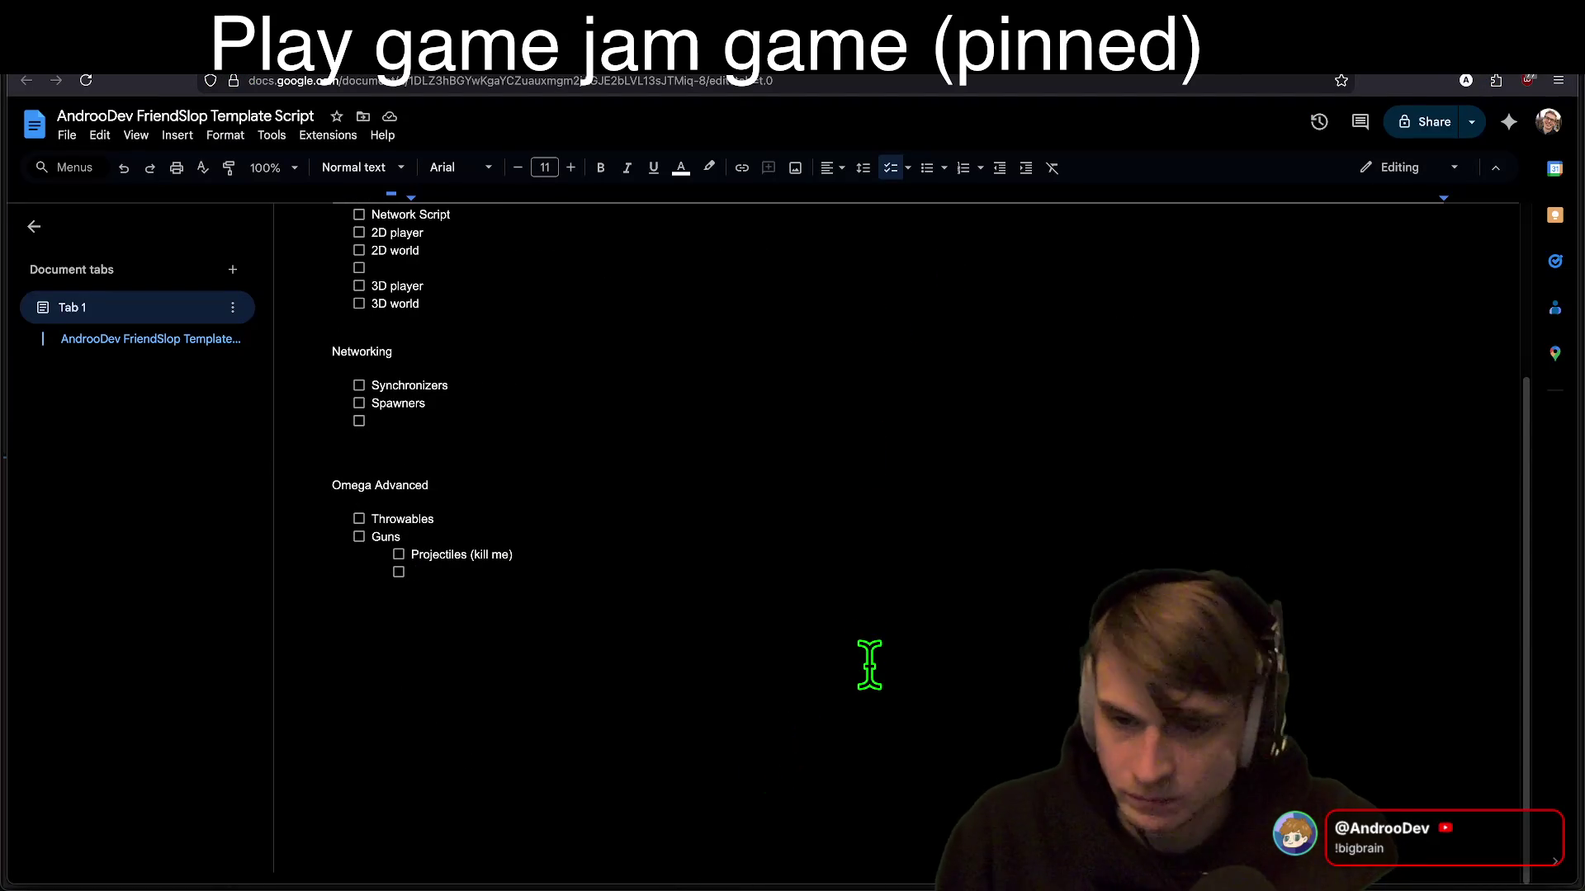
key("shift+Tab")
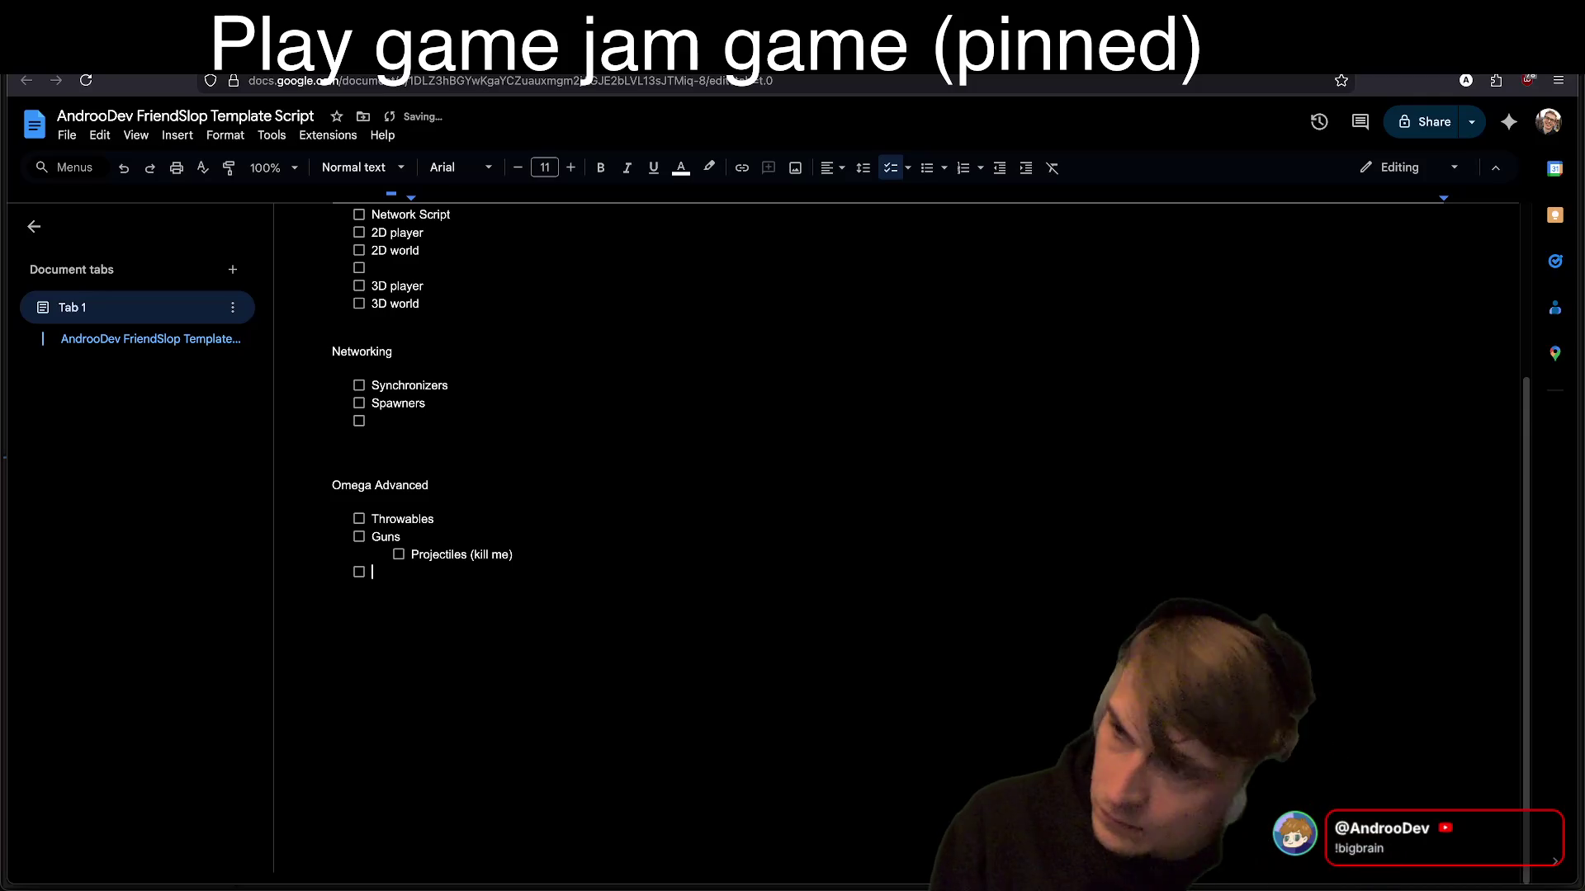
scroll(701, 556, "up", 2)
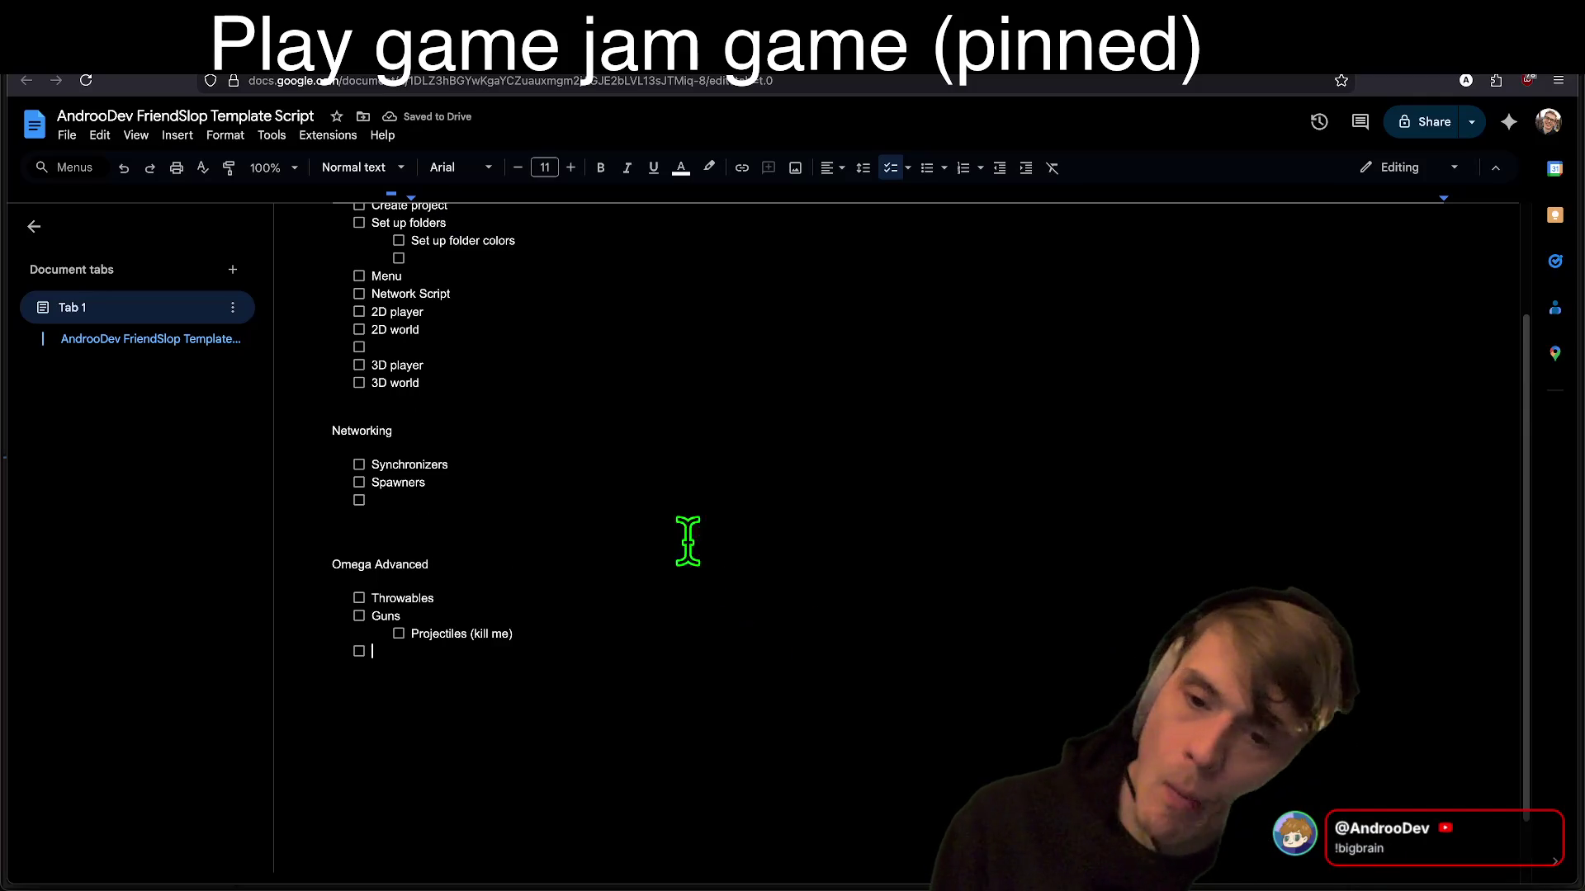
type("Spawning shit")
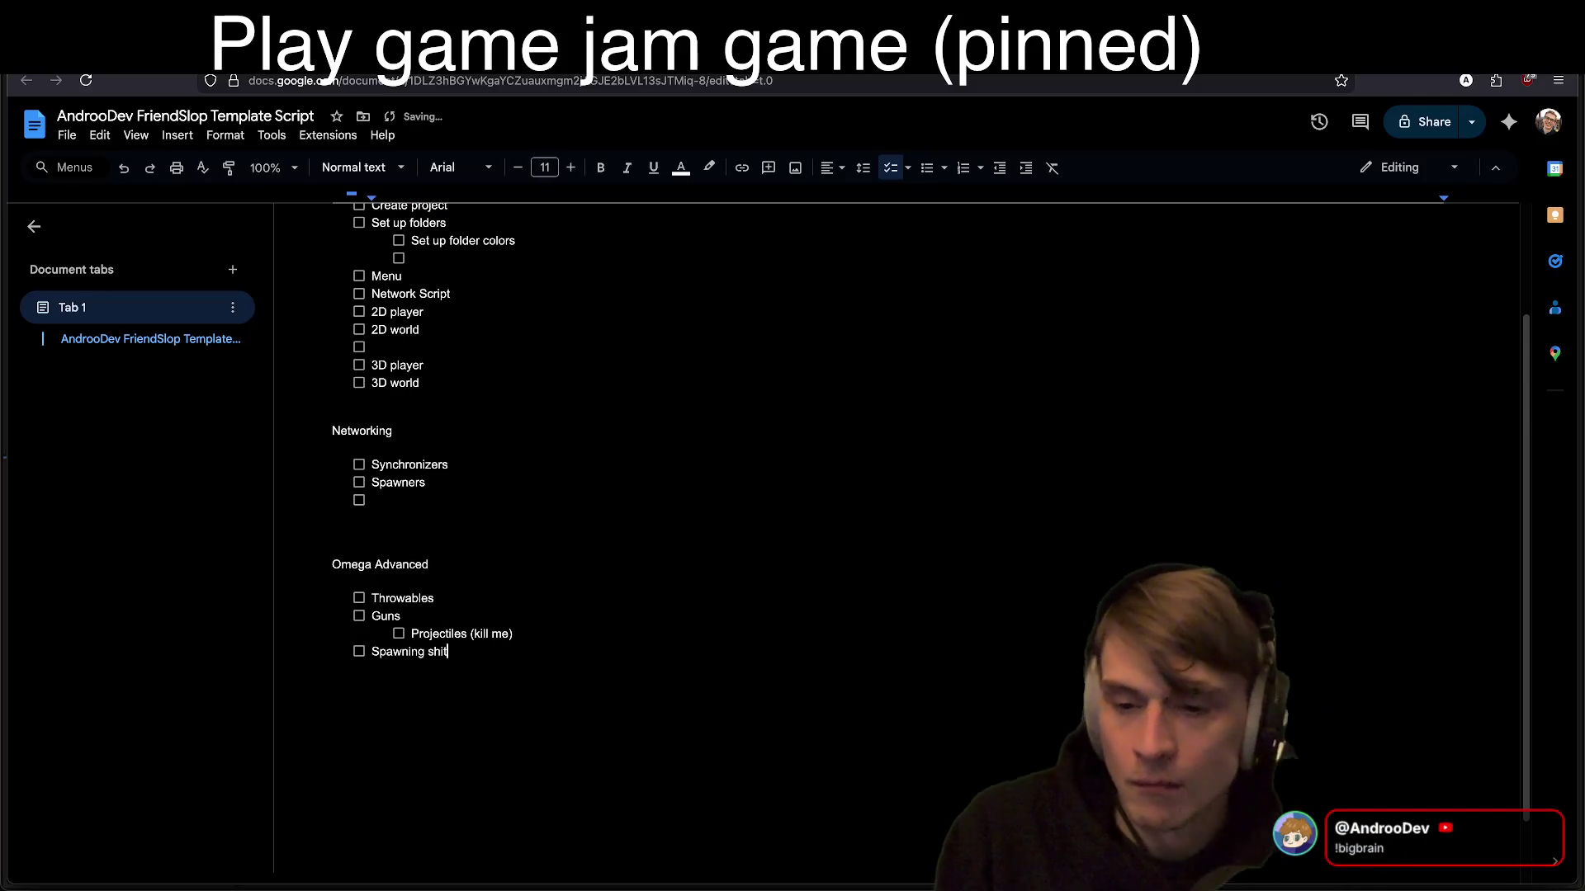
key("Return")
key("Tab")
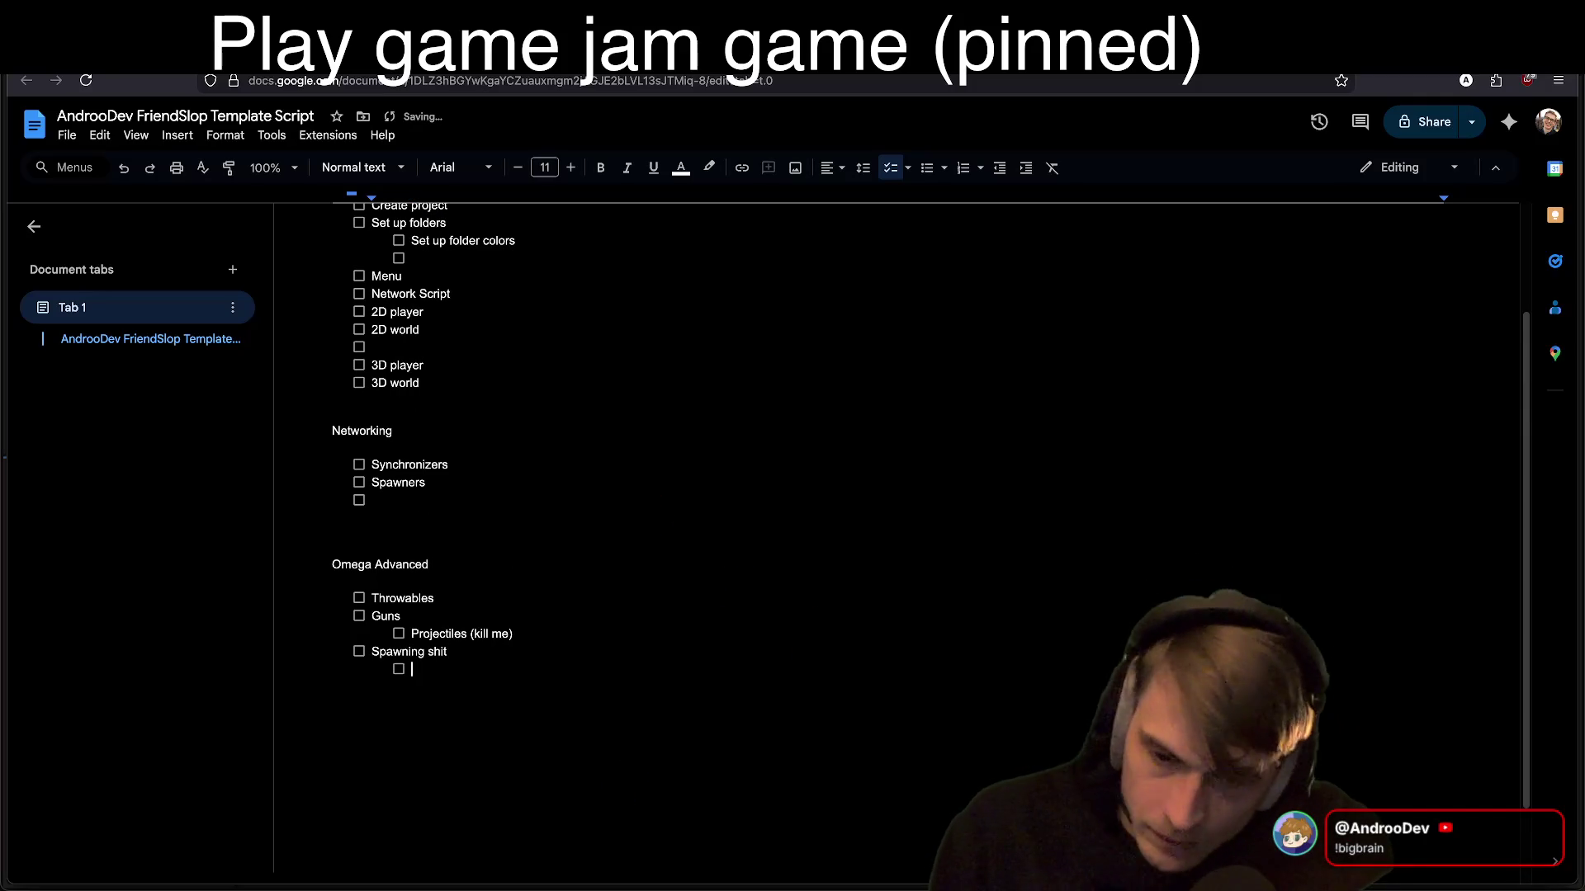
key("shift+Tab")
scroll(657, 746, "up", 2)
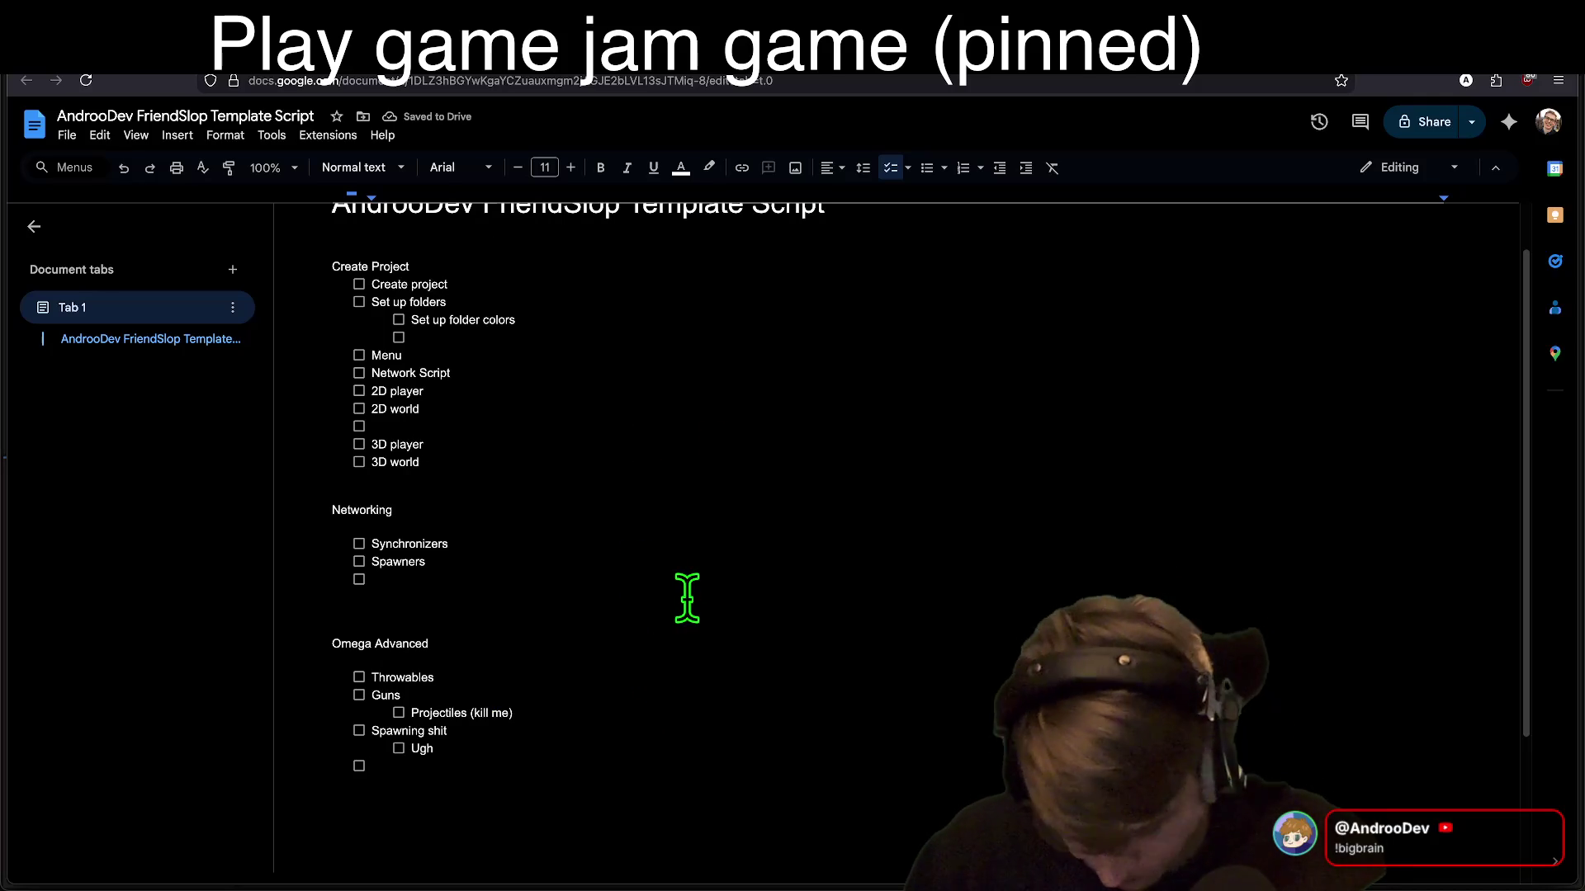
Step: Add a Pickup Area checklist item directly under the Omega Advanced heading
left_click(683, 659)
key("ctrl+shift+9")
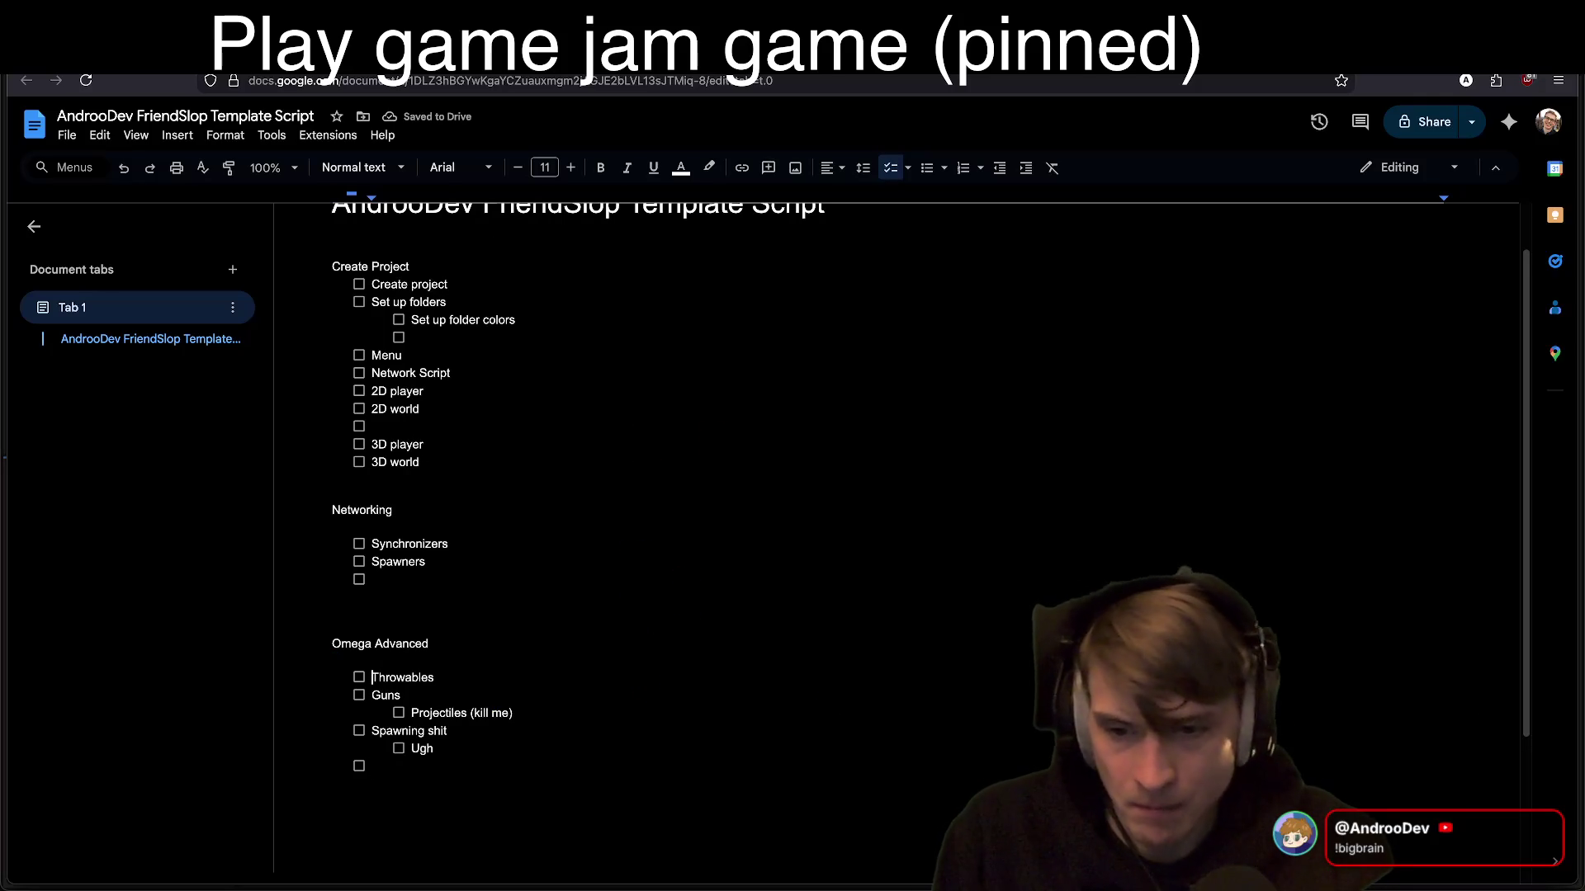
type("Pickupaea")
key("Return")
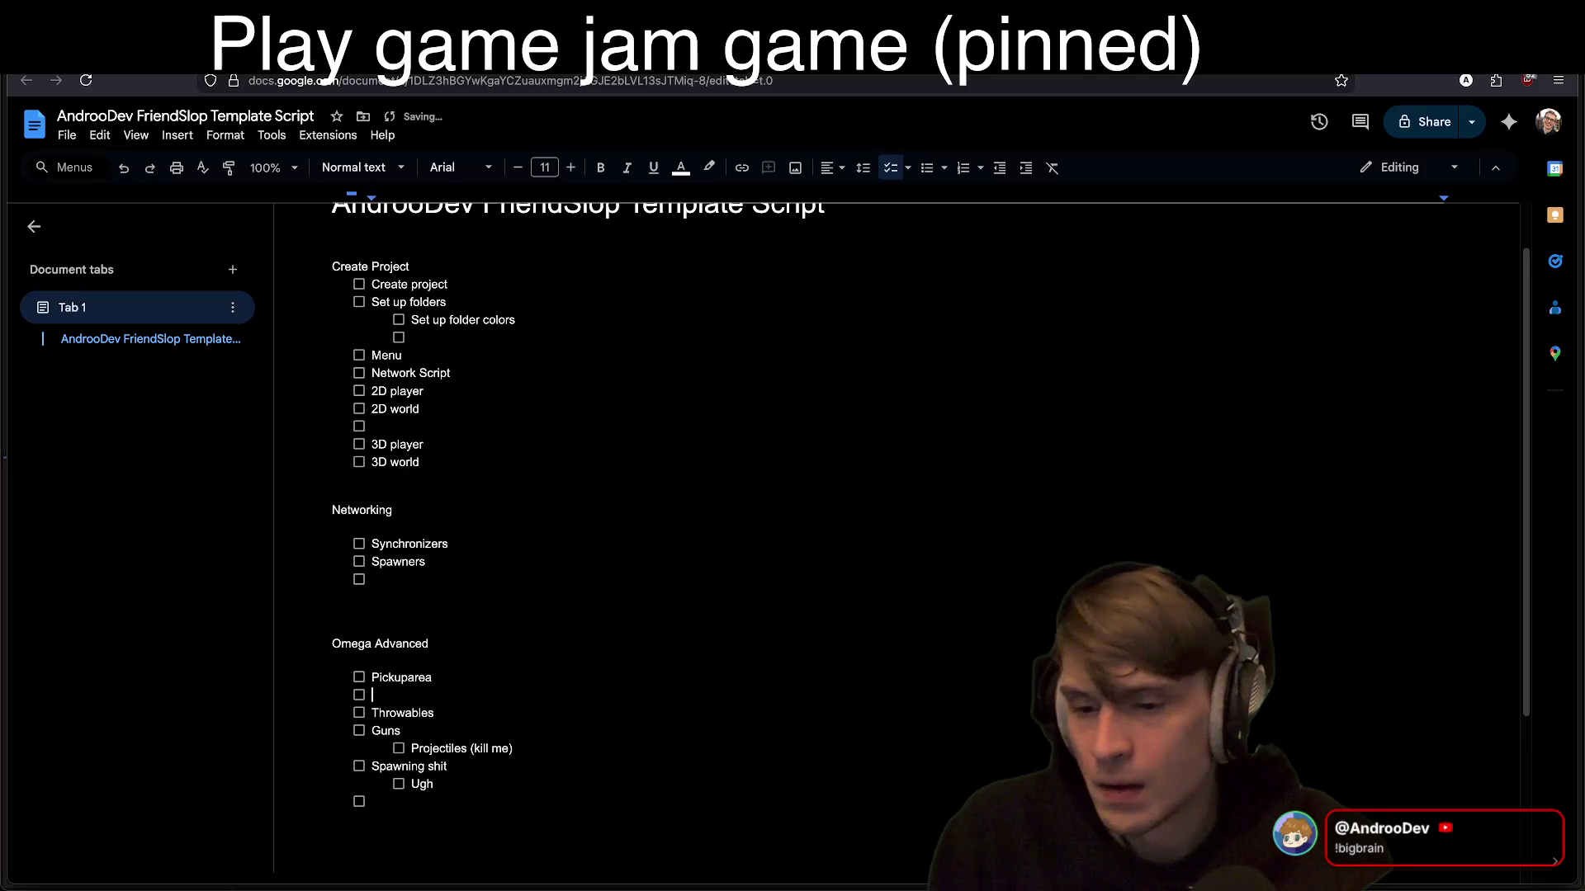
key("ctrl+BackSpace")
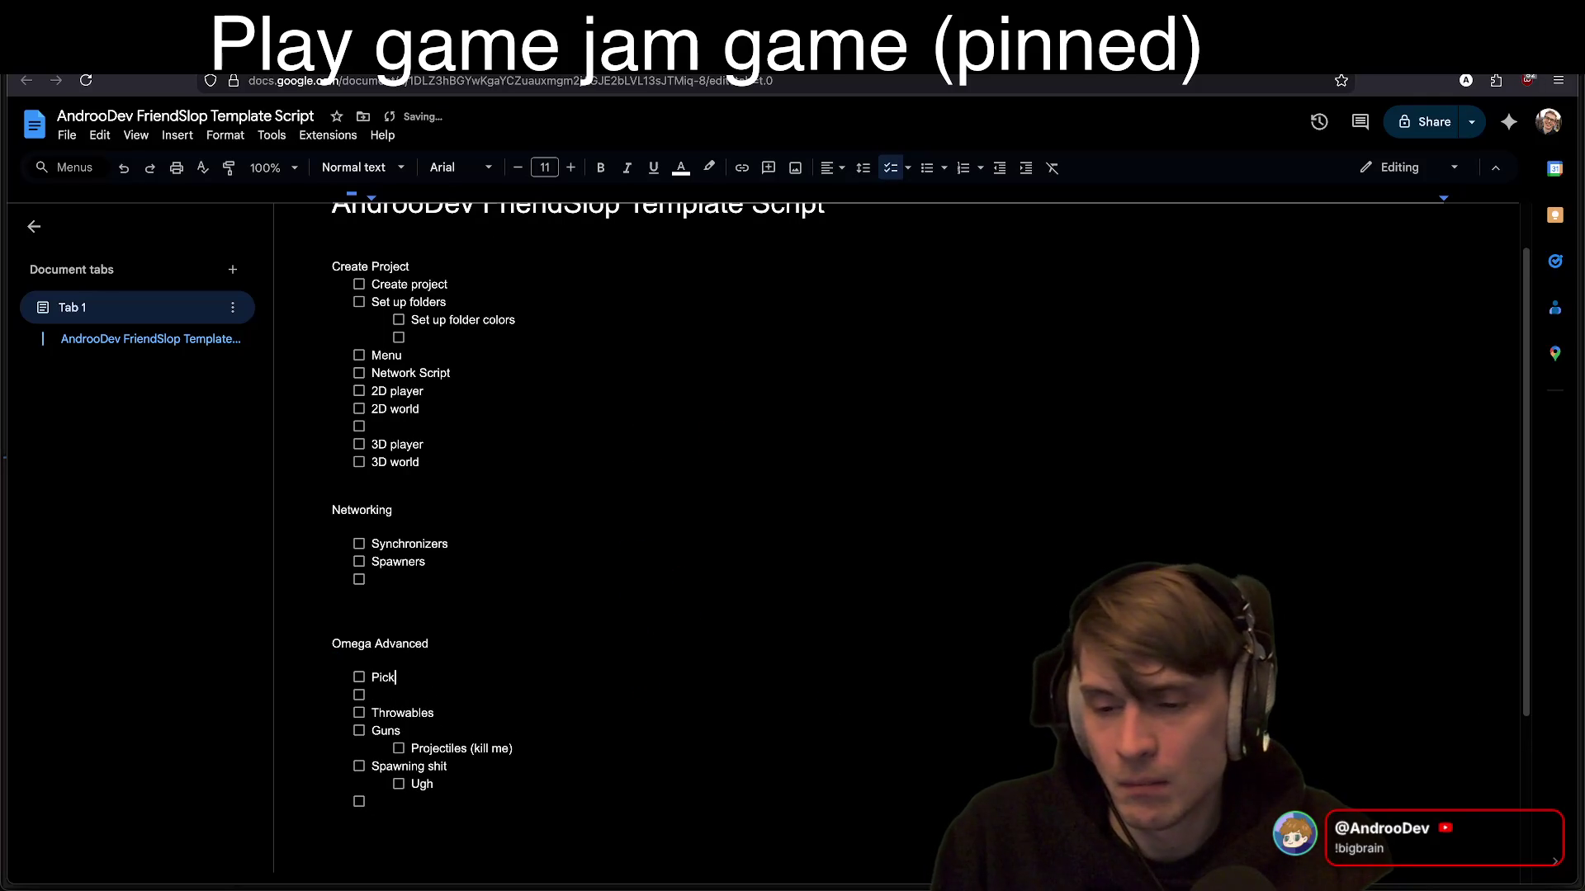
type("up Area")
Step: Add a Health Component item at the end of the Omega Advanced list
key("Down")
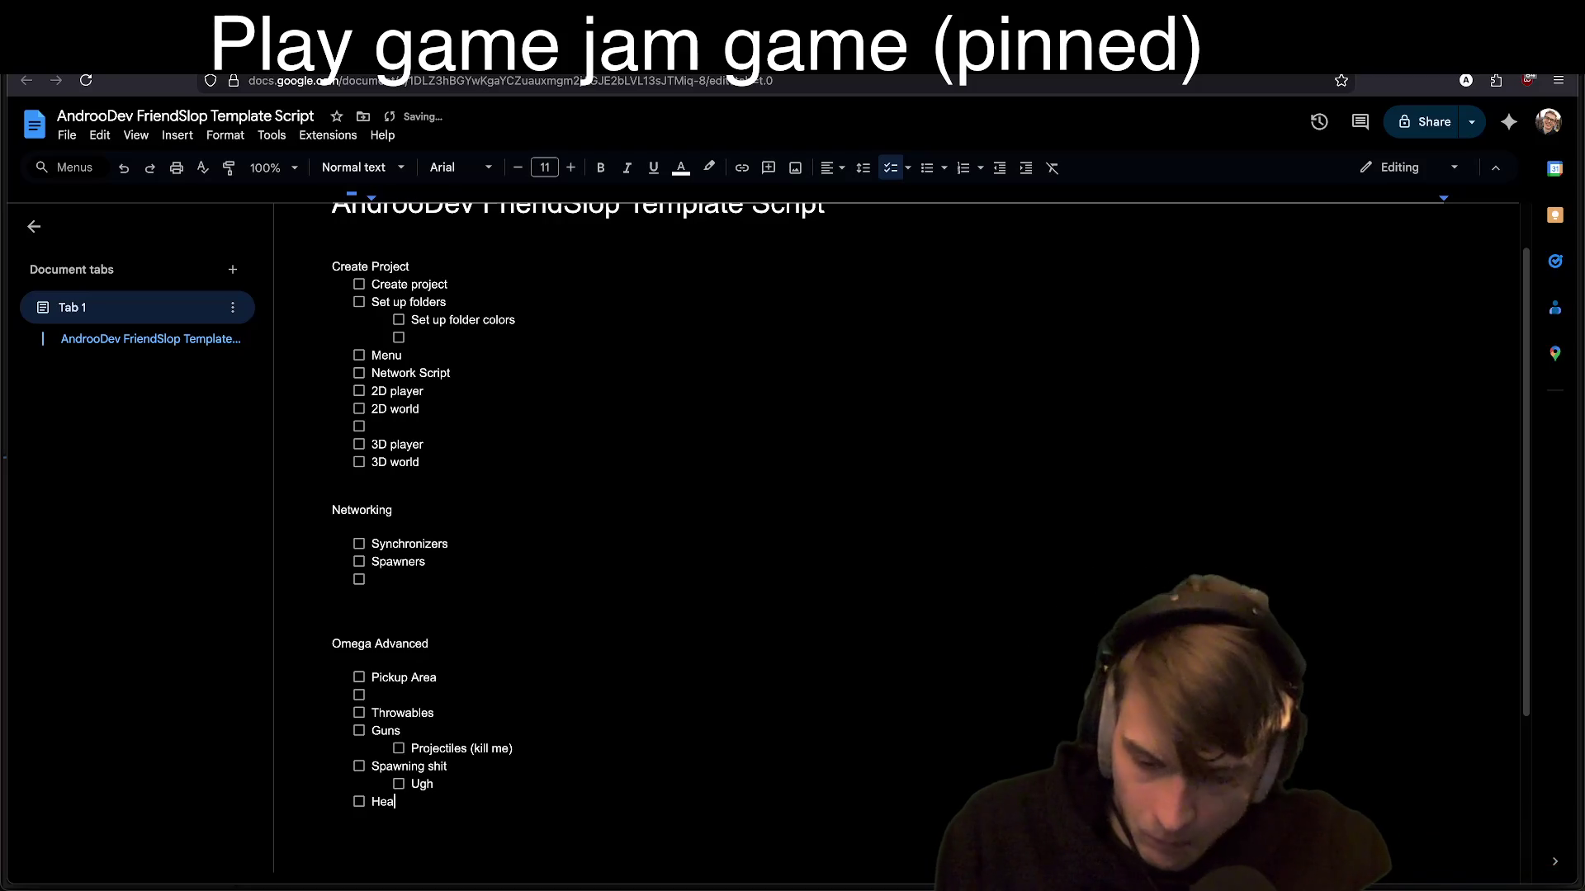
type("lth co")
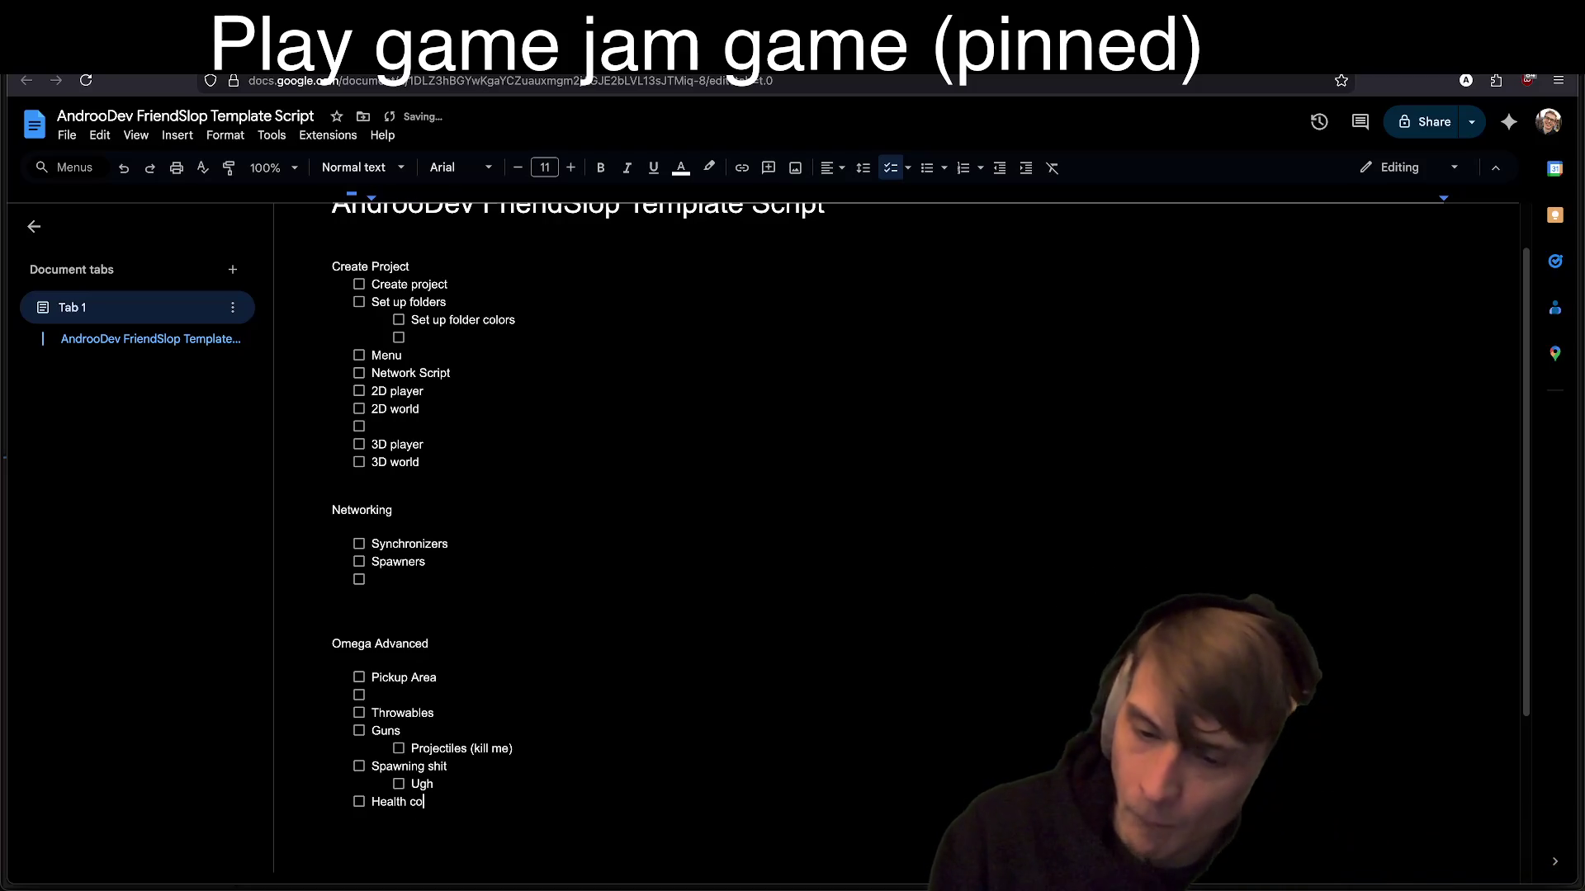
type("ent")
key("Return")
scroll(829, 515, "up", 1)
scroll(829, 514, "up", 2)
key("Down")
key("Down")
key("Down")
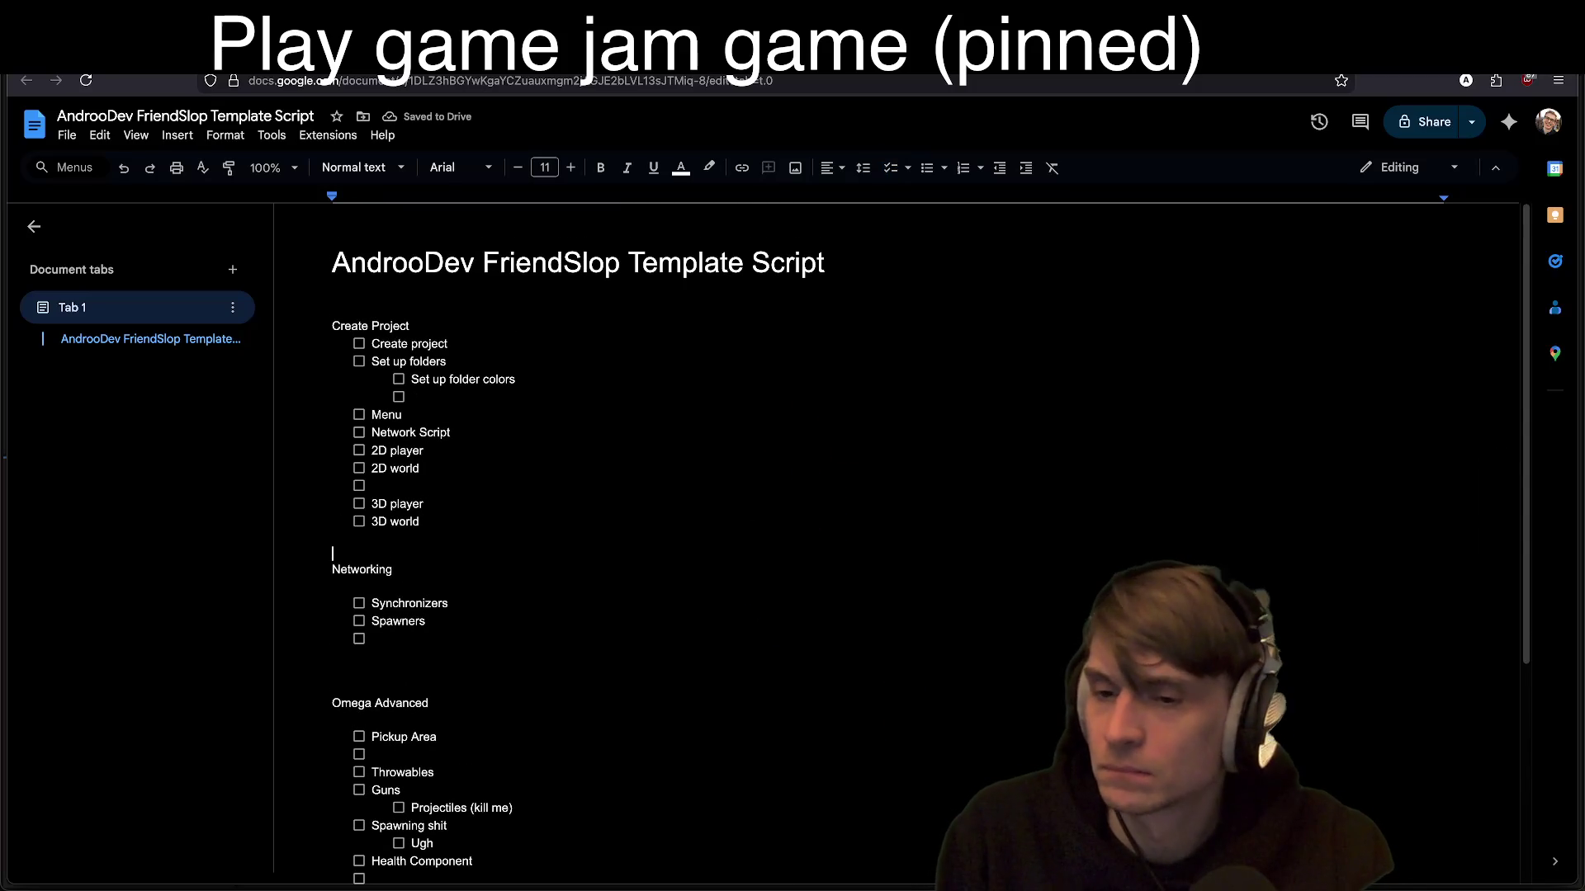
Step: Create a checklist under Player with the items Input, Player UI and Debug
key("Return")
key("Return")
key("Return")
type("Player")
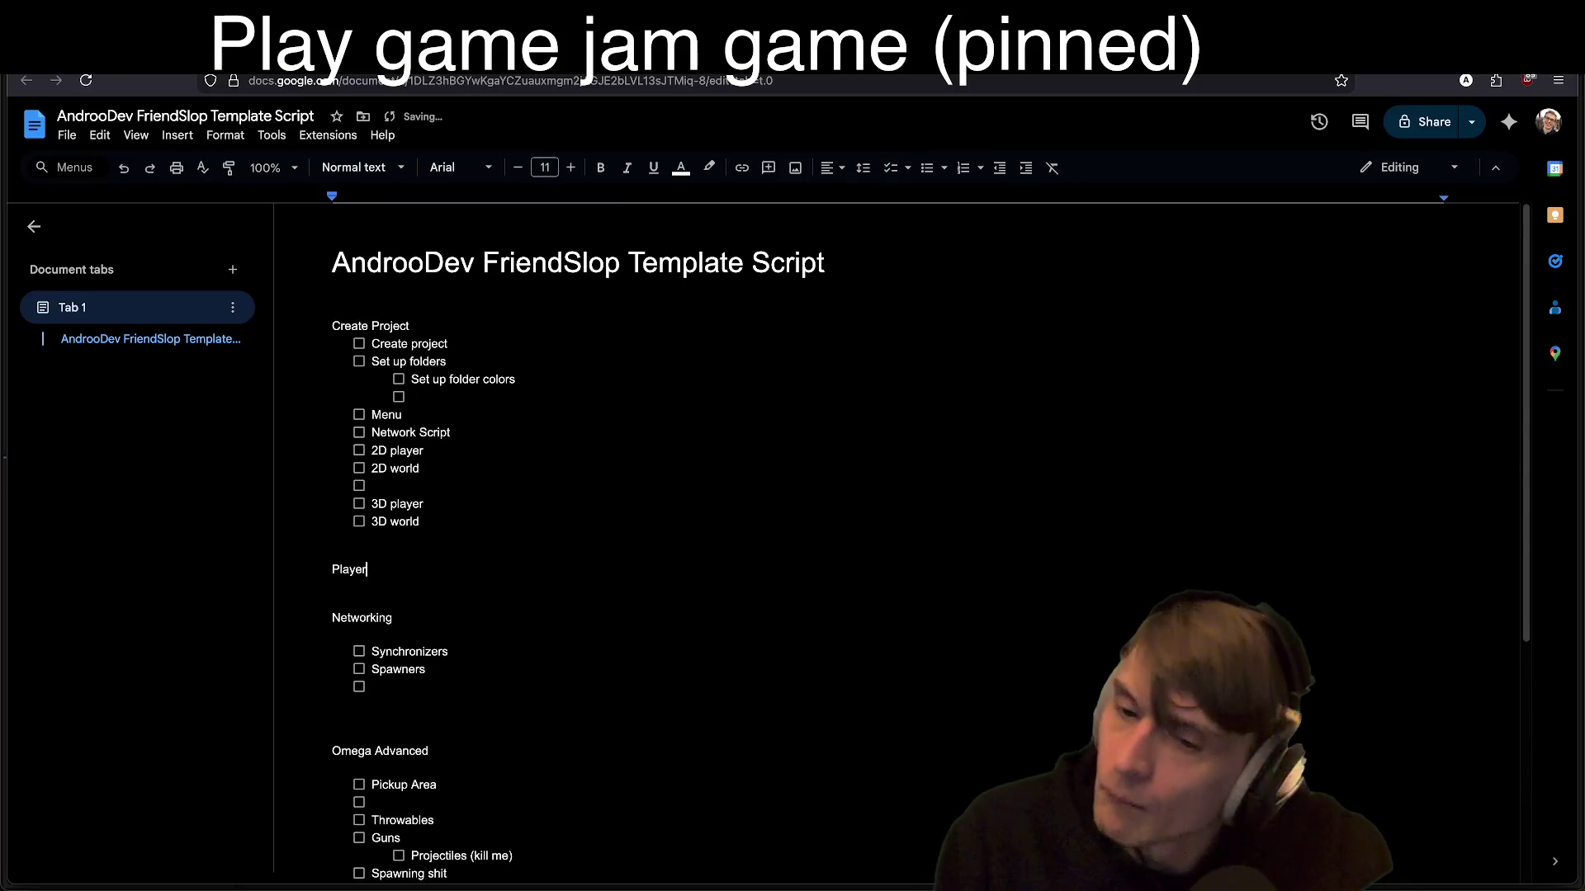
key("Return")
key("Return")
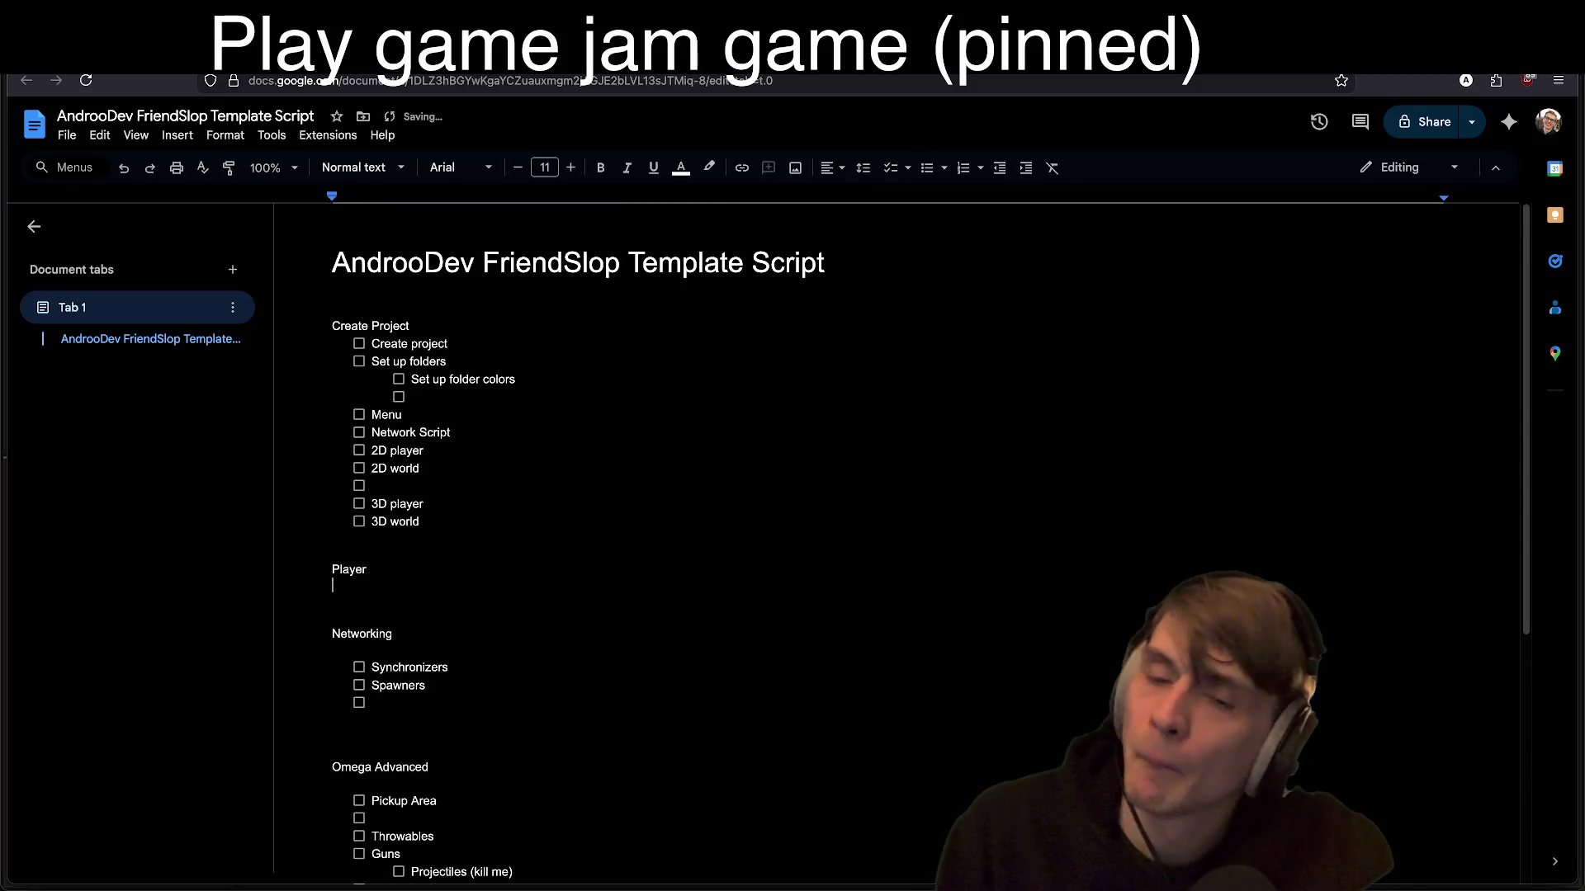
left_click(890, 168)
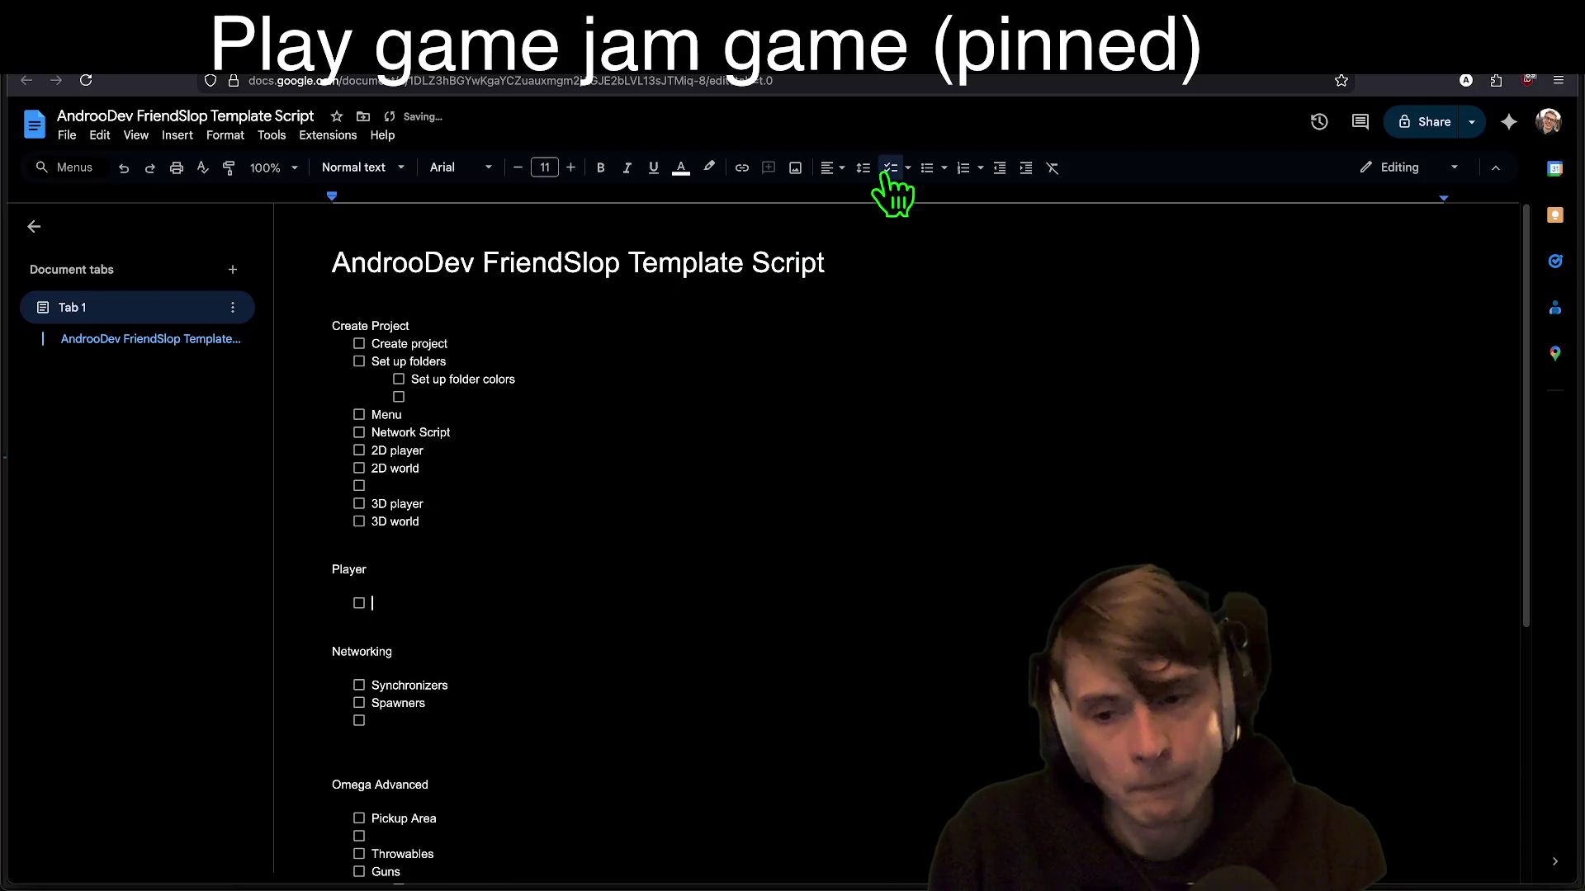
type("Input")
key("Return")
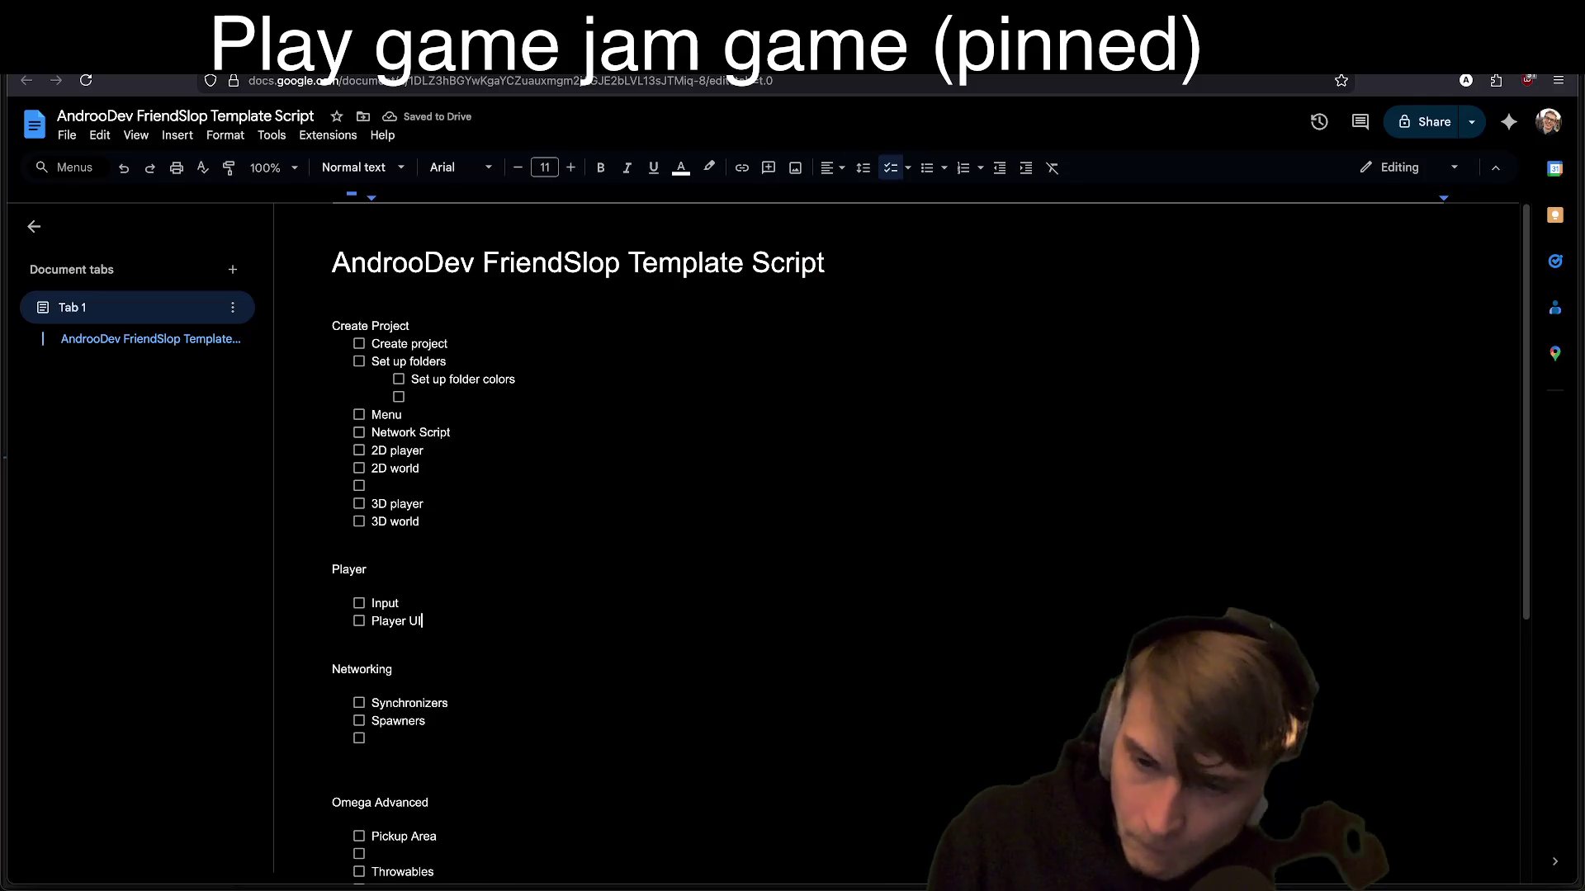
key("ctrl+shift+9")
type("Dbu")
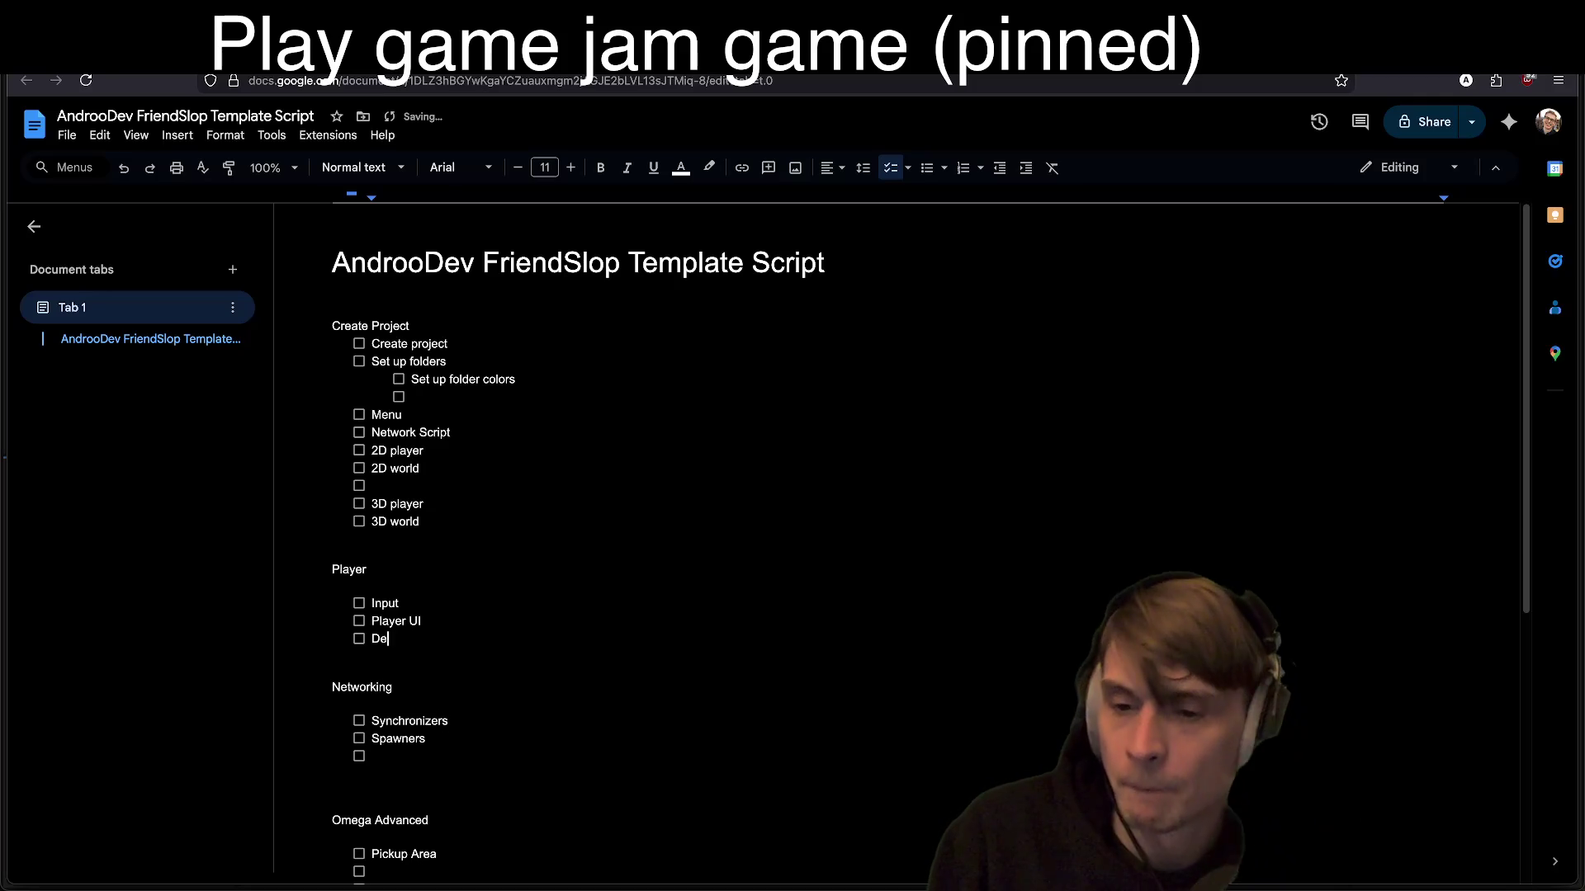
Step: Add an empty checklist item after Health Component and return the caret to the end of 3D world
scroll(859, 495, "down", 3)
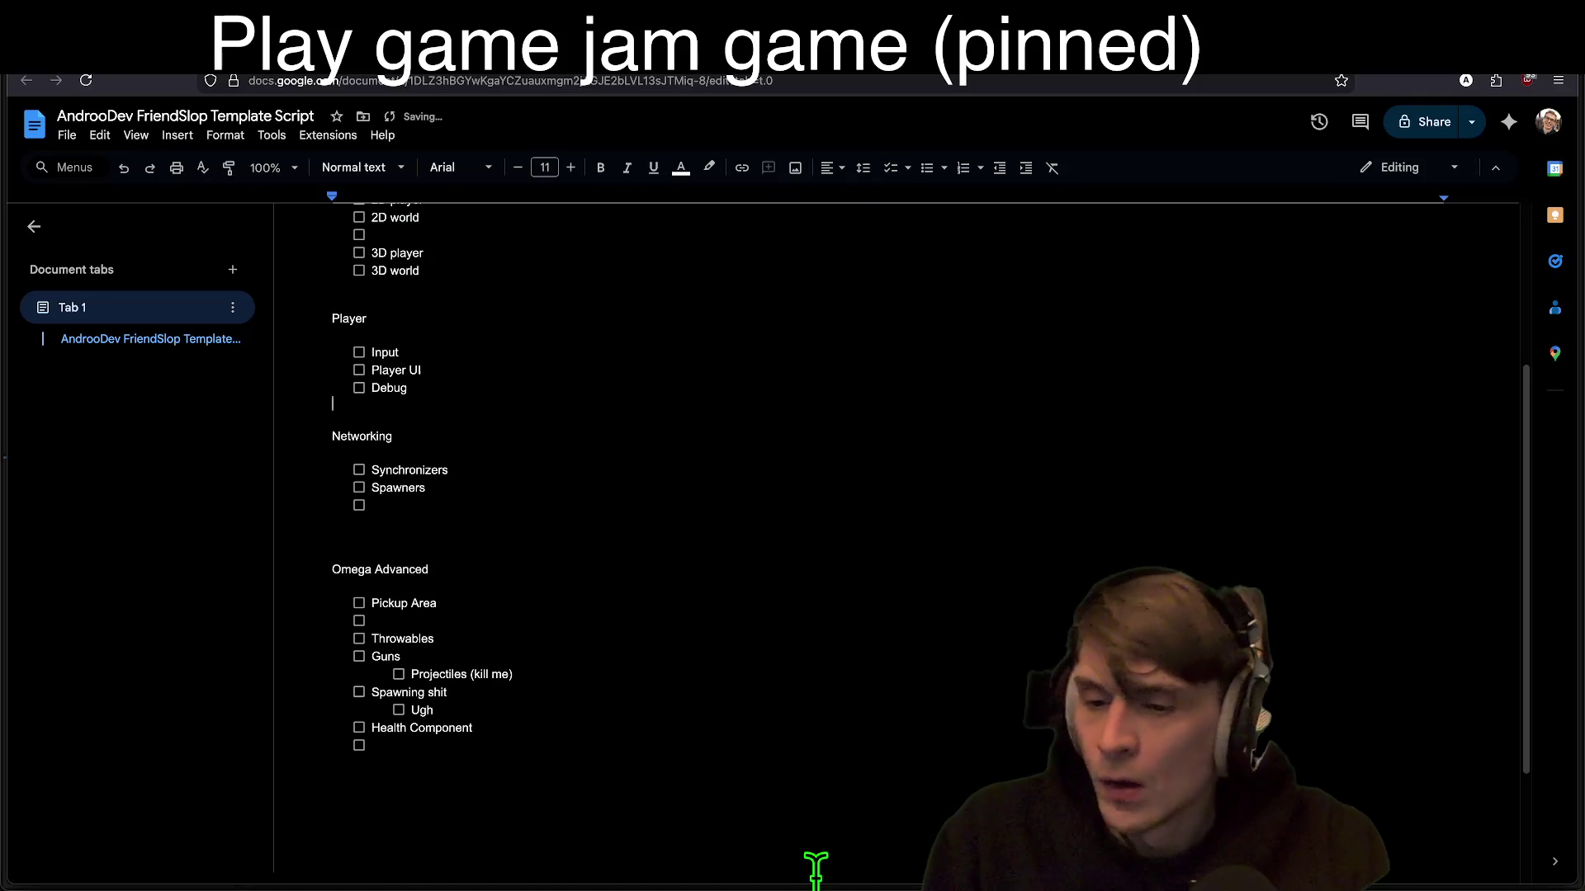
left_click(814, 867)
key("Return")
scroll(756, 516, "up", 2)
left_click(755, 421)
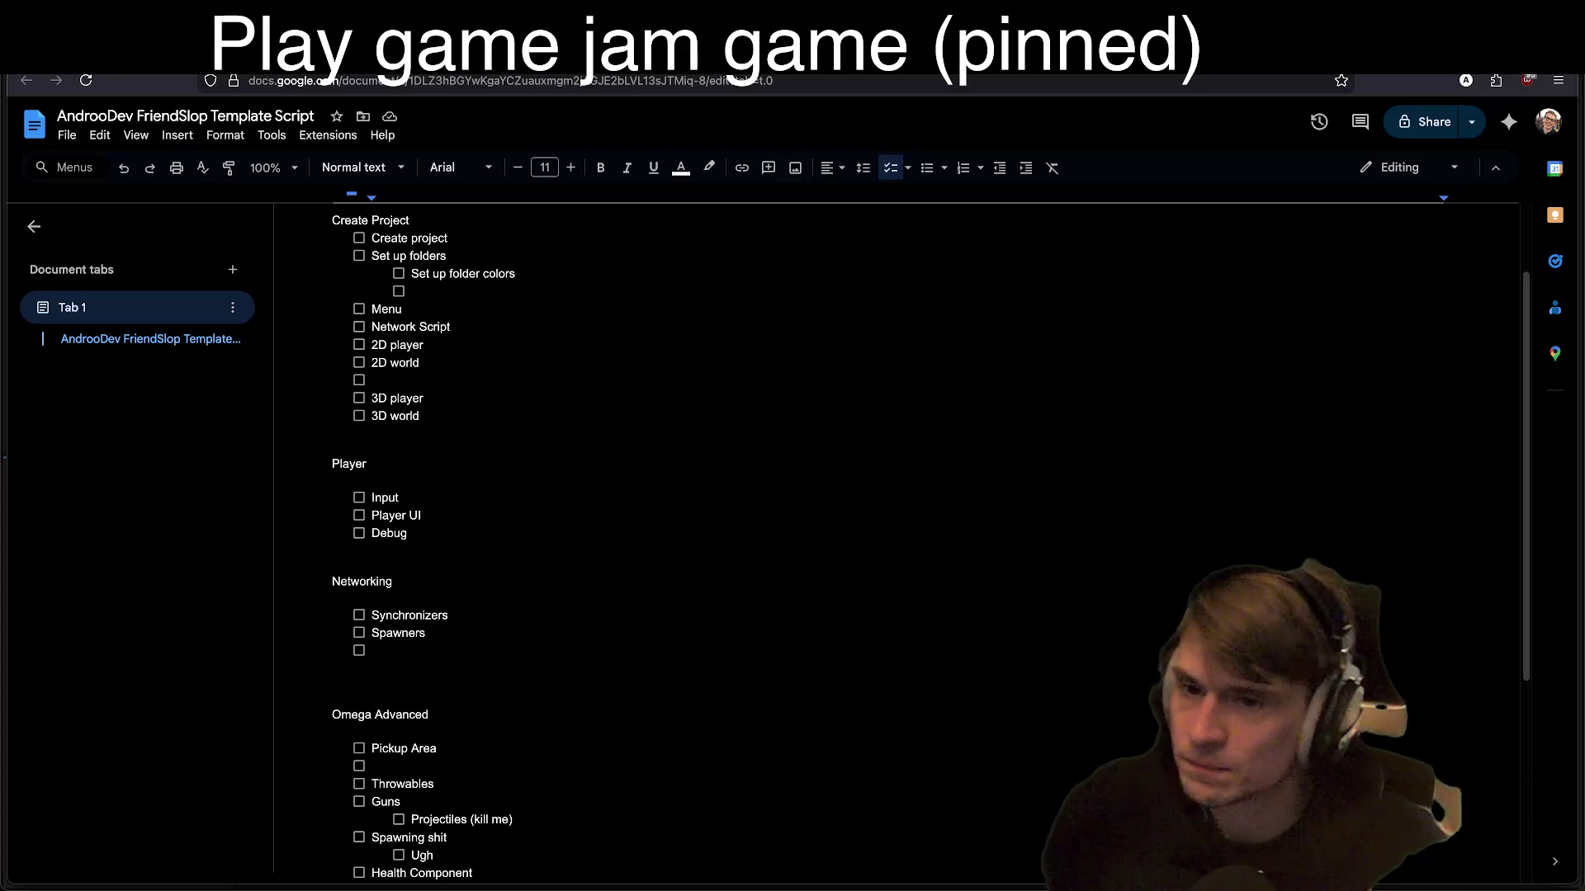
scroll(656, 348, "up", 2)
Step: Type a Decisions: heading below the title with the checklist item '3rd person 3D or first person' and an empty item after it
left_click(668, 299)
key("Return")
key("Return")
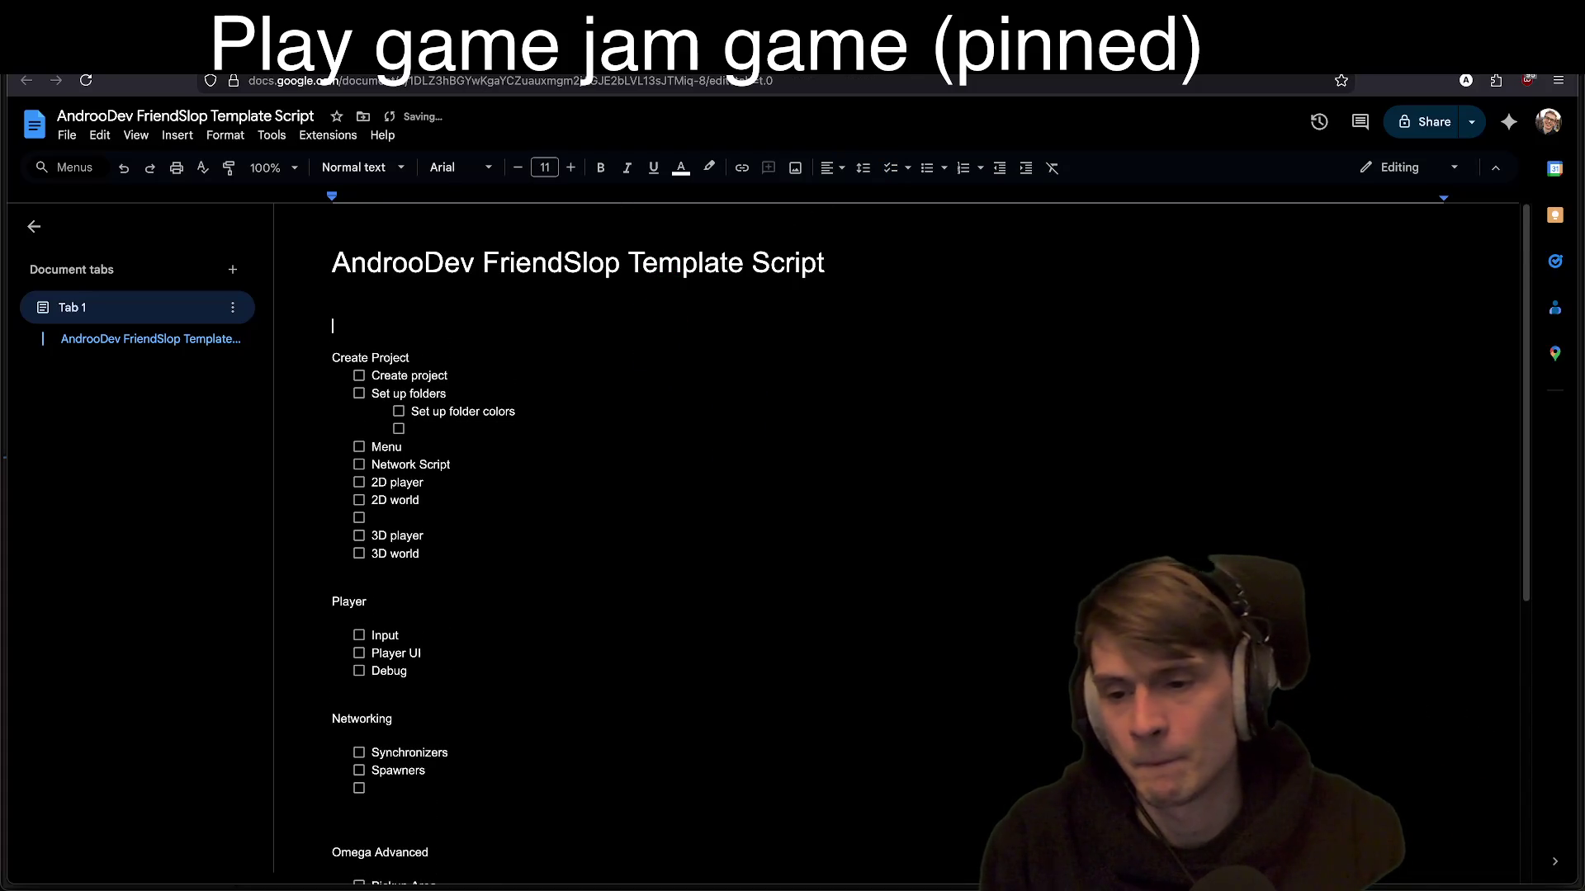
type("Dc")
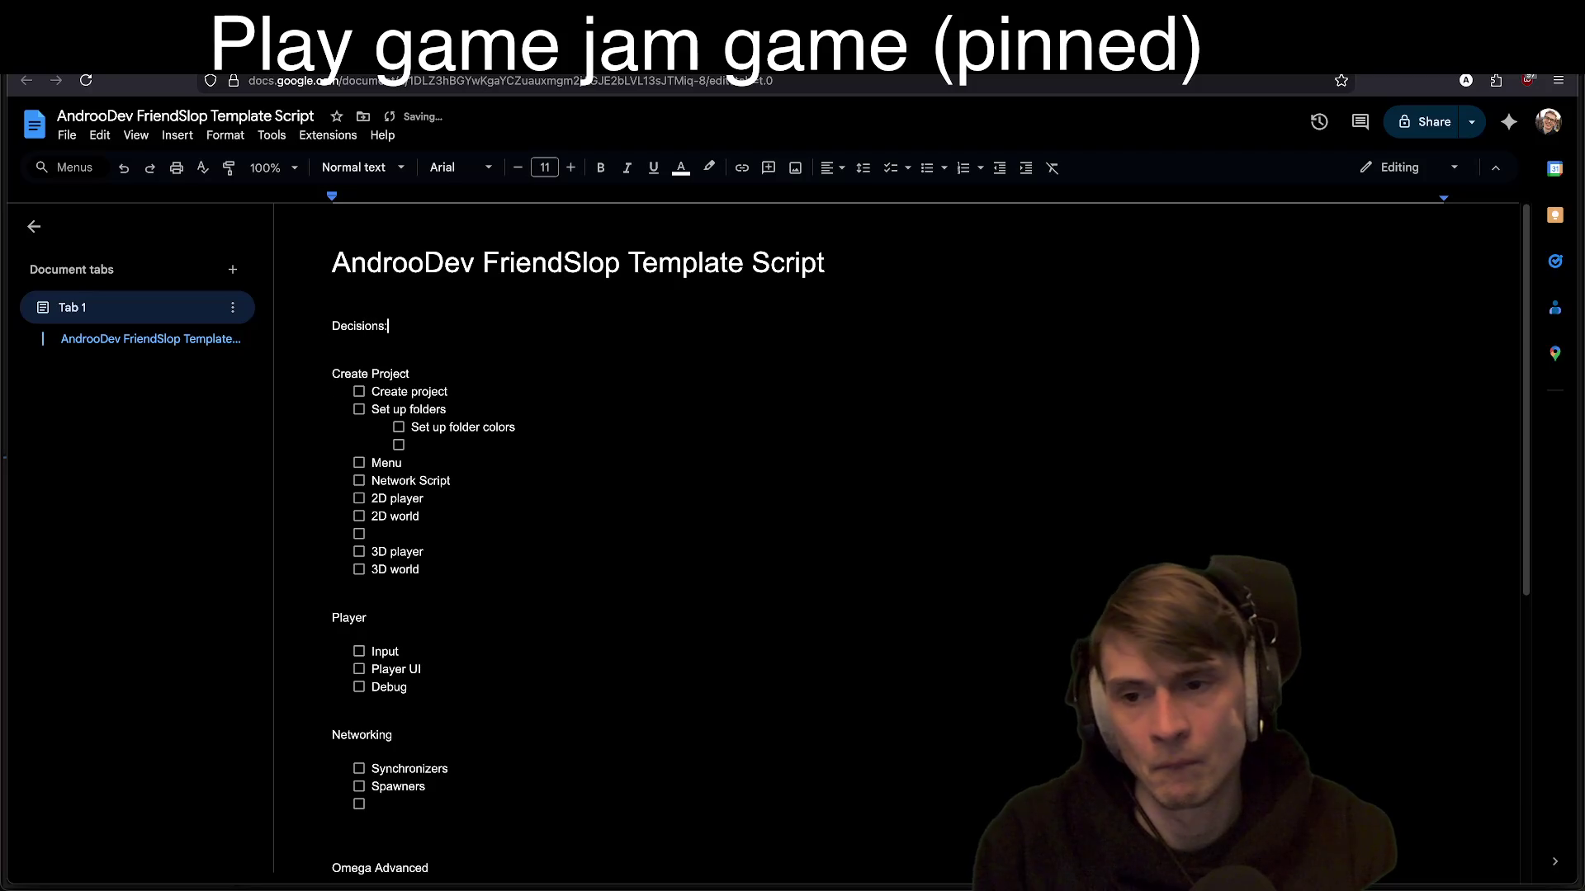
key("Return")
key("Return")
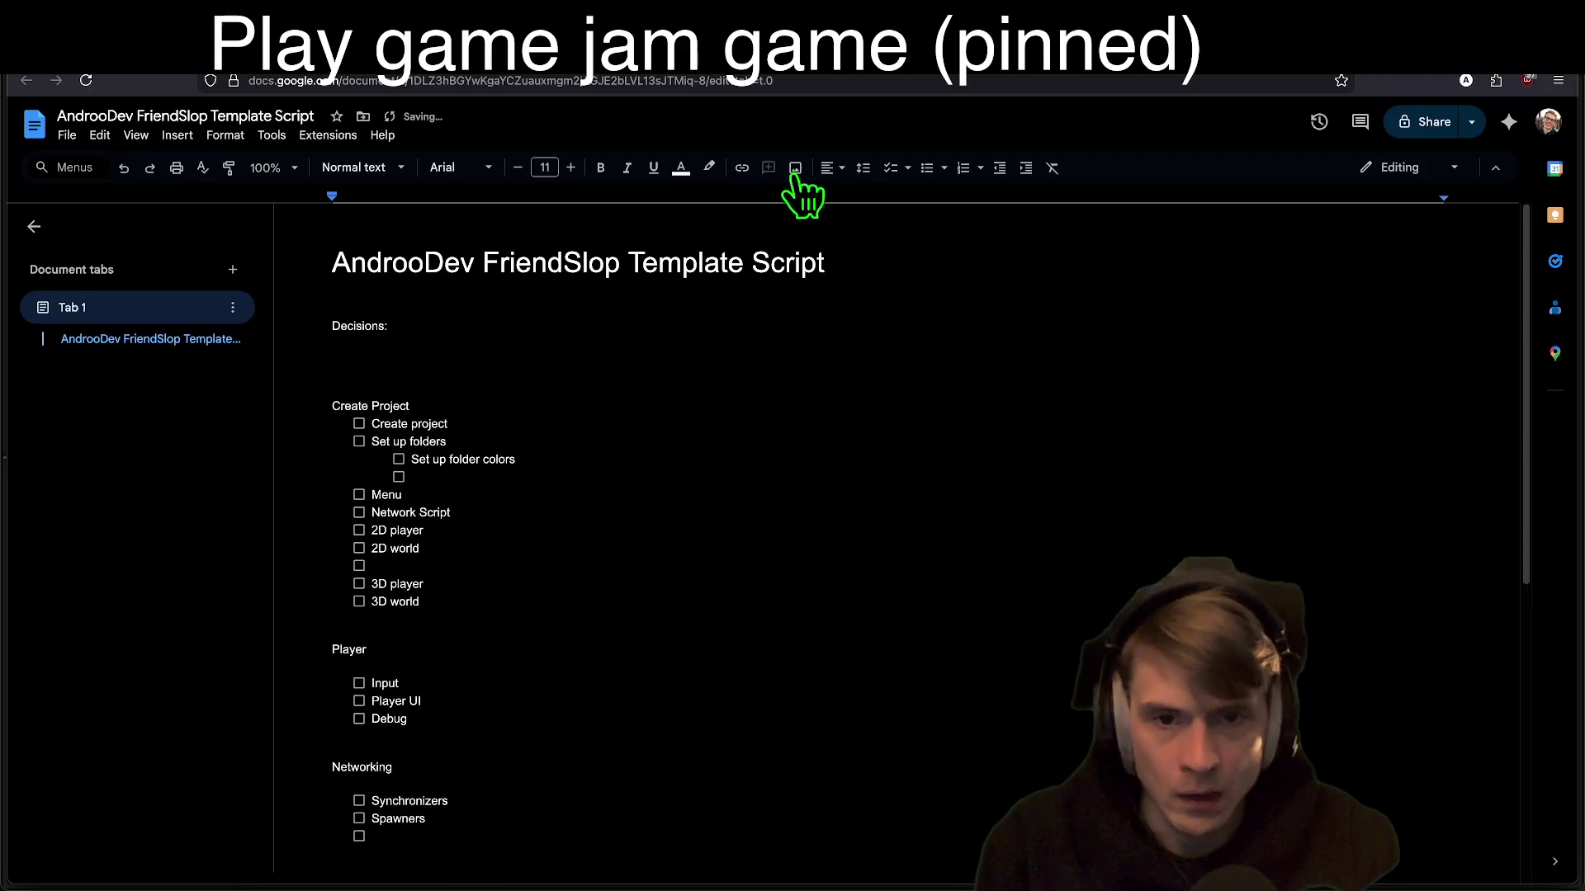
left_click(890, 169)
type("3rd person 3D or first person")
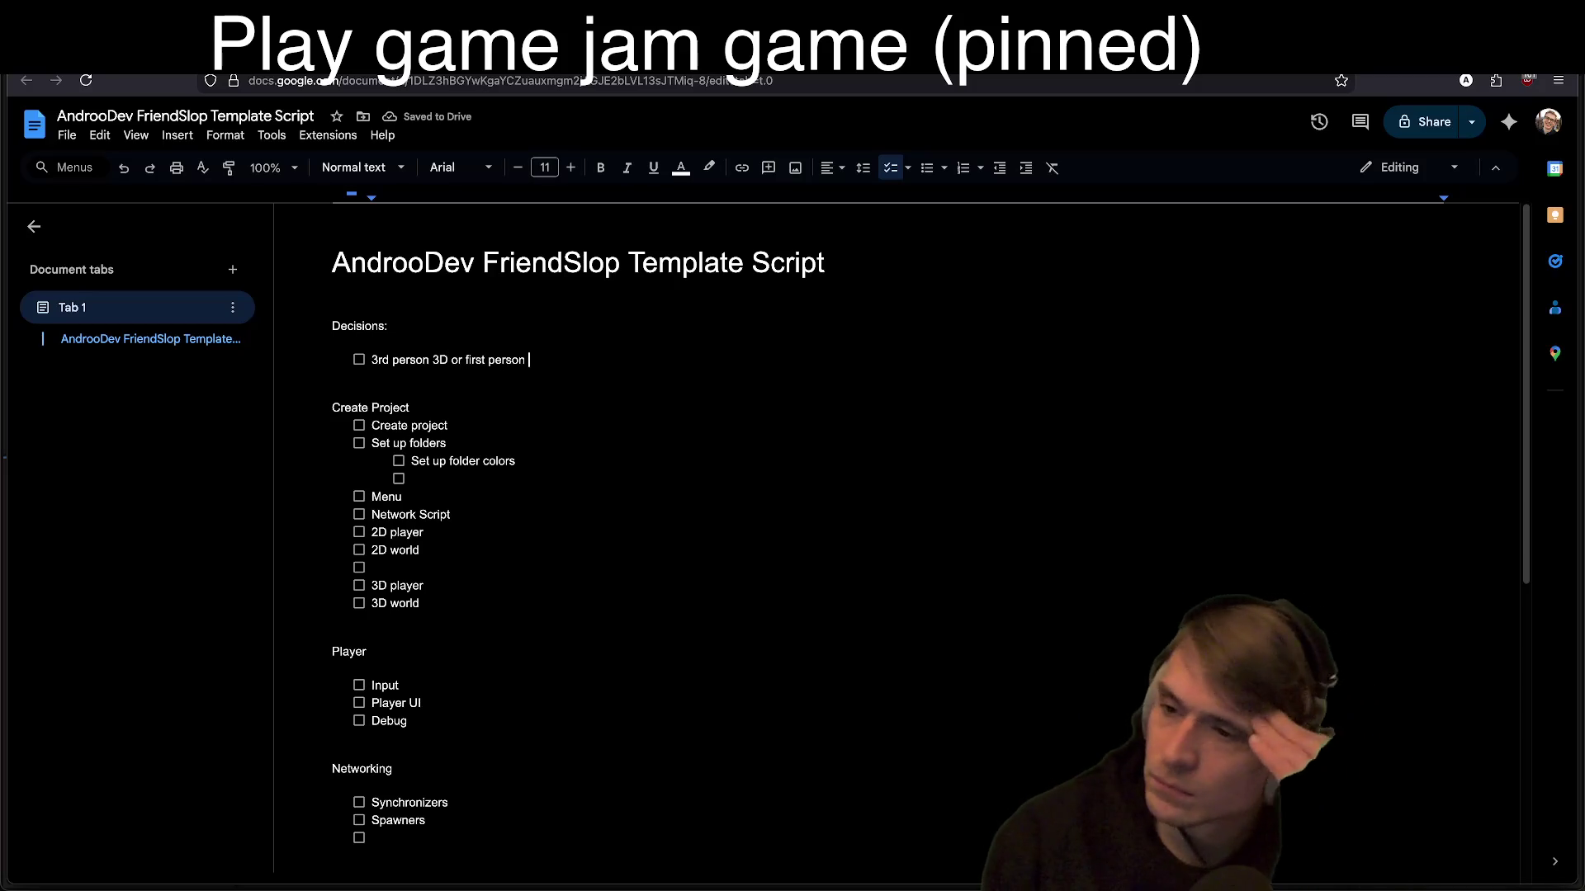
key("Return")
scroll(979, 764, "down", 4)
Step: Add 'Client / Server' above Synchronizers and 'WebRTC' after Spawners in the Networking checklist
scroll(895, 842, "up", 1)
left_click(821, 651)
key("Home")
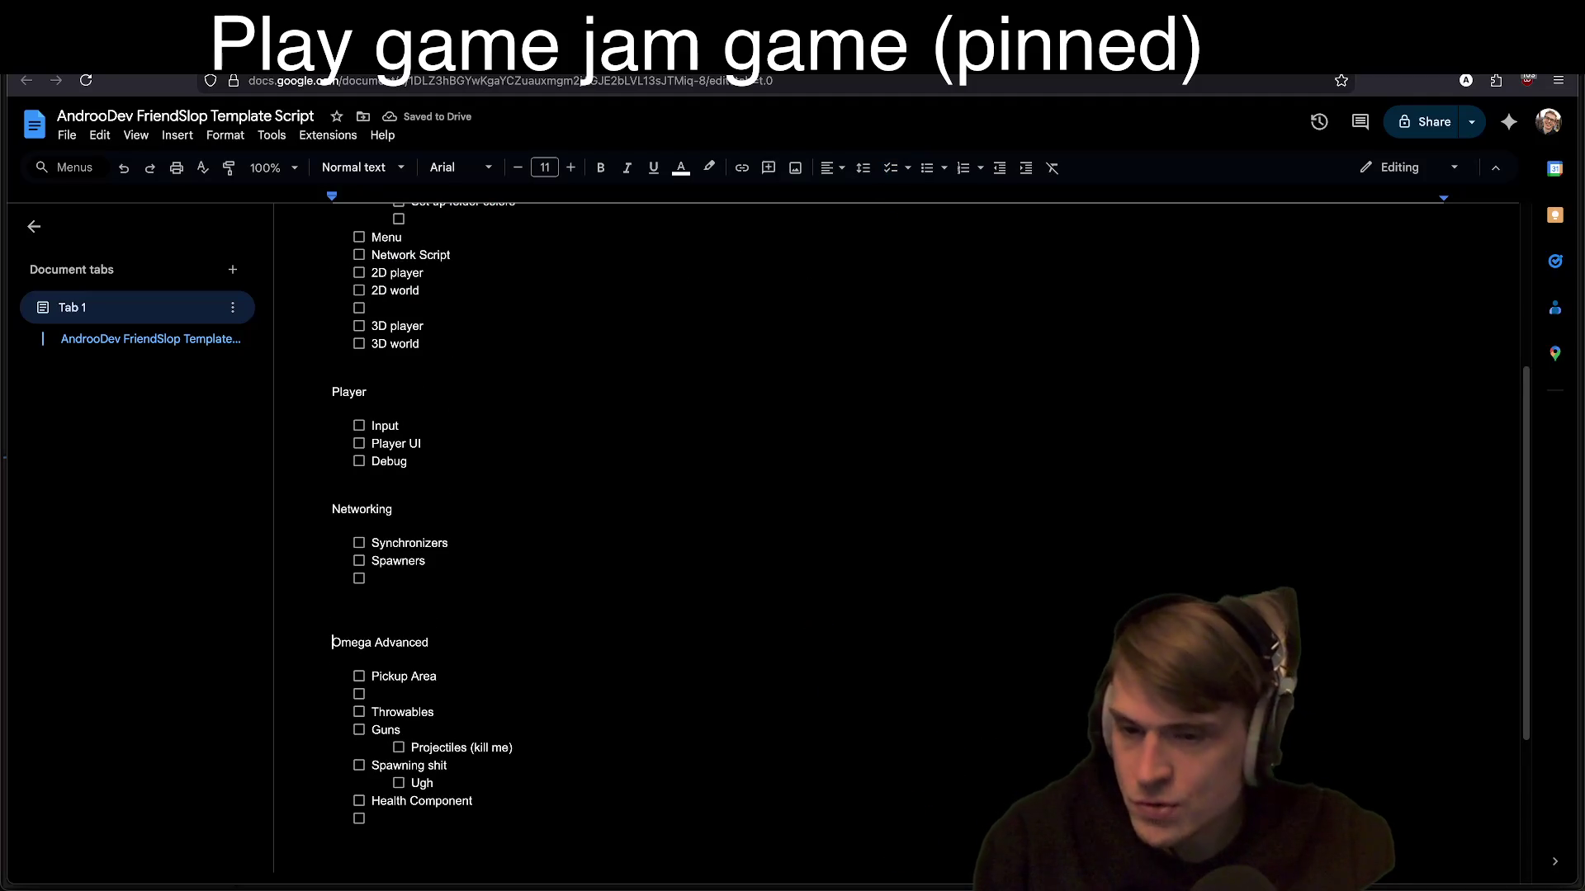
scroll(814, 647, "up", 1)
mouse_move(726, 537)
left_mouse_down()
mouse_move(718, 495)
mouse_move(747, 615)
left_mouse_up()
left_click(747, 615)
key("Return")
type("WebRTC")
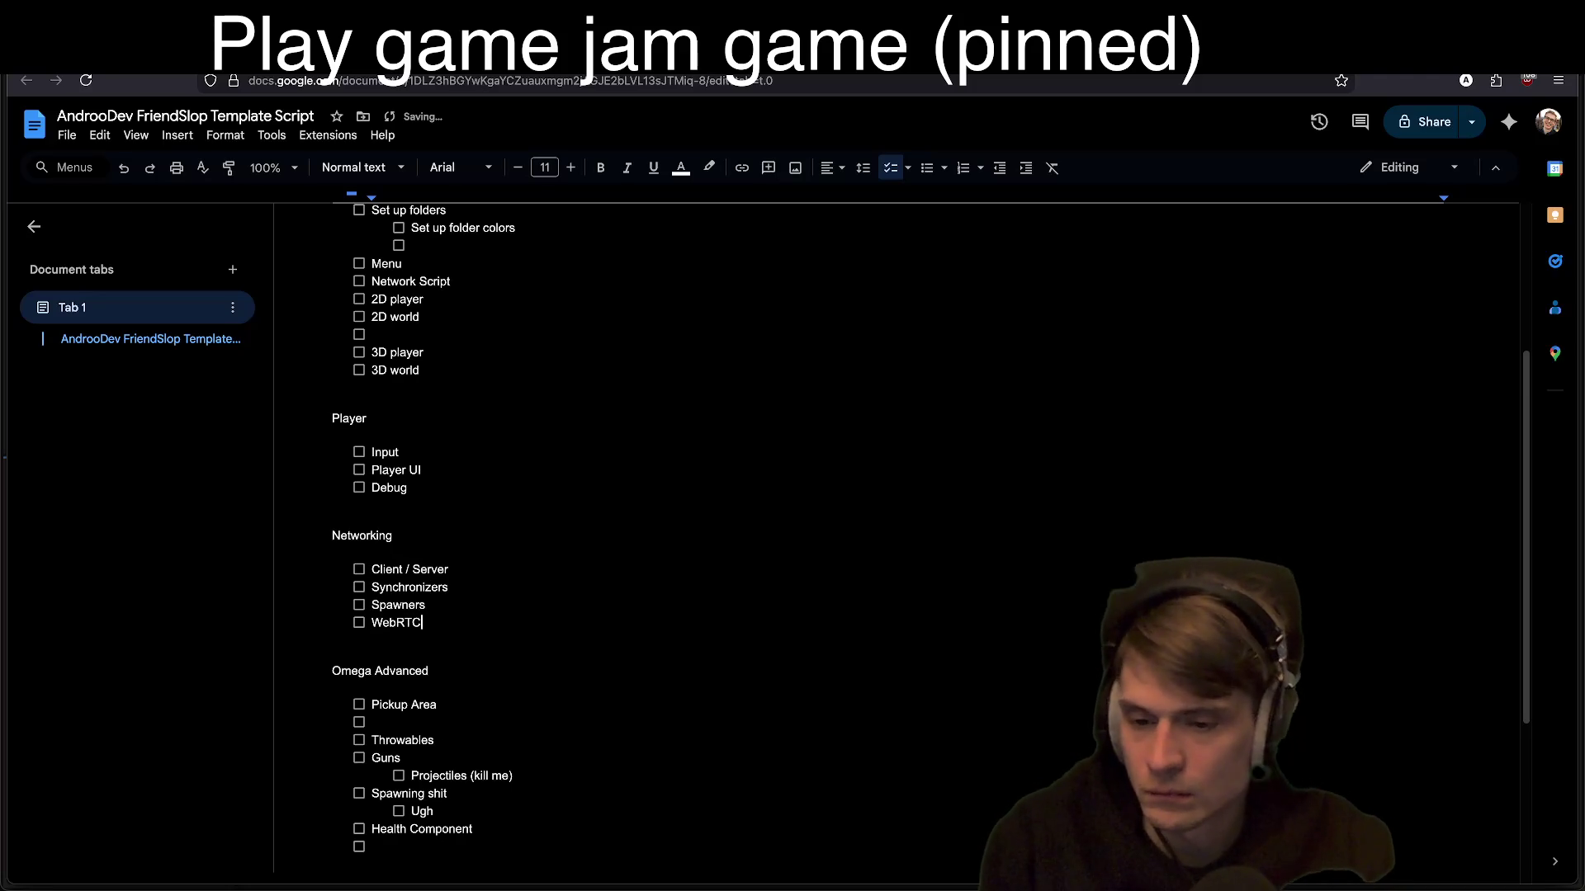
key("Return")
key("Tab")
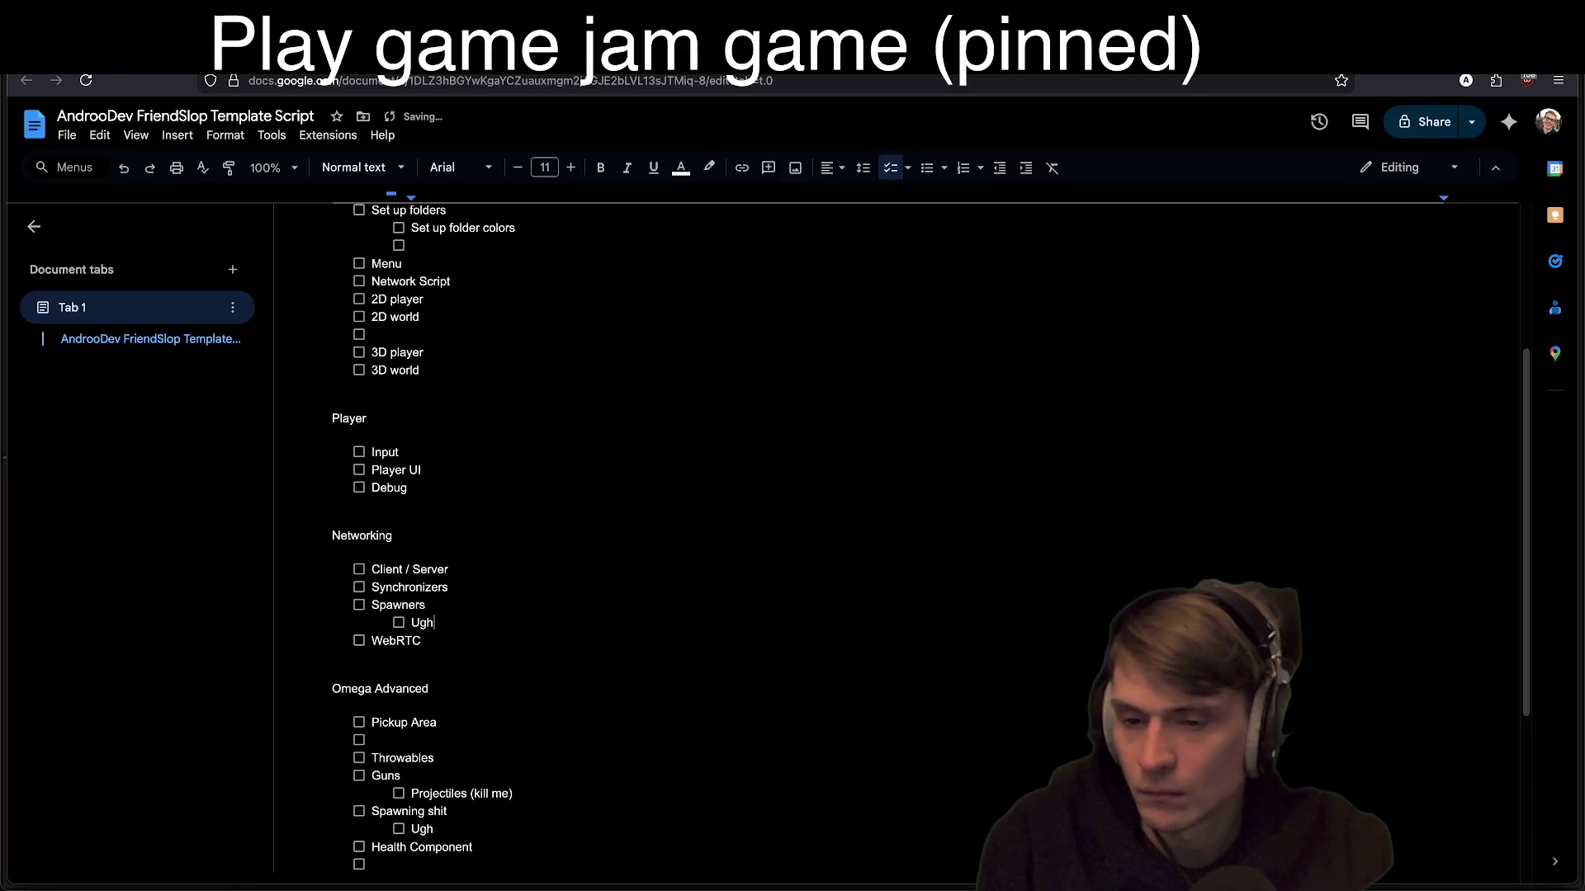
key("BackSpace")
key("BackSpace")
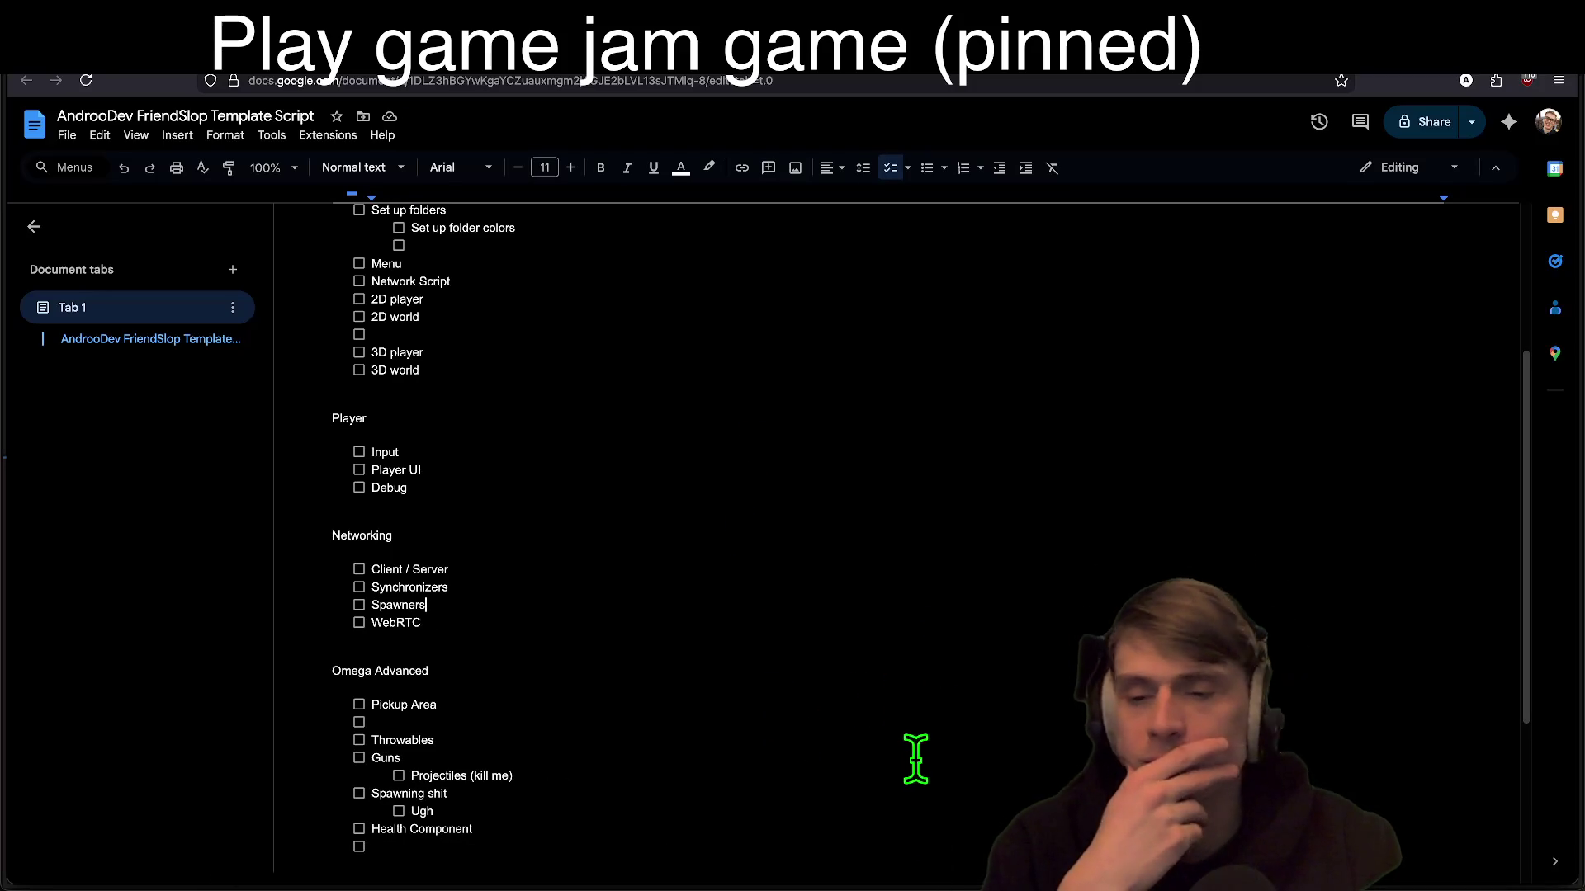
Step: Glance at the Godot editor, then return to the Google Docs script
scroll(857, 565, "up", 1)
scroll(854, 505, "up", 3)
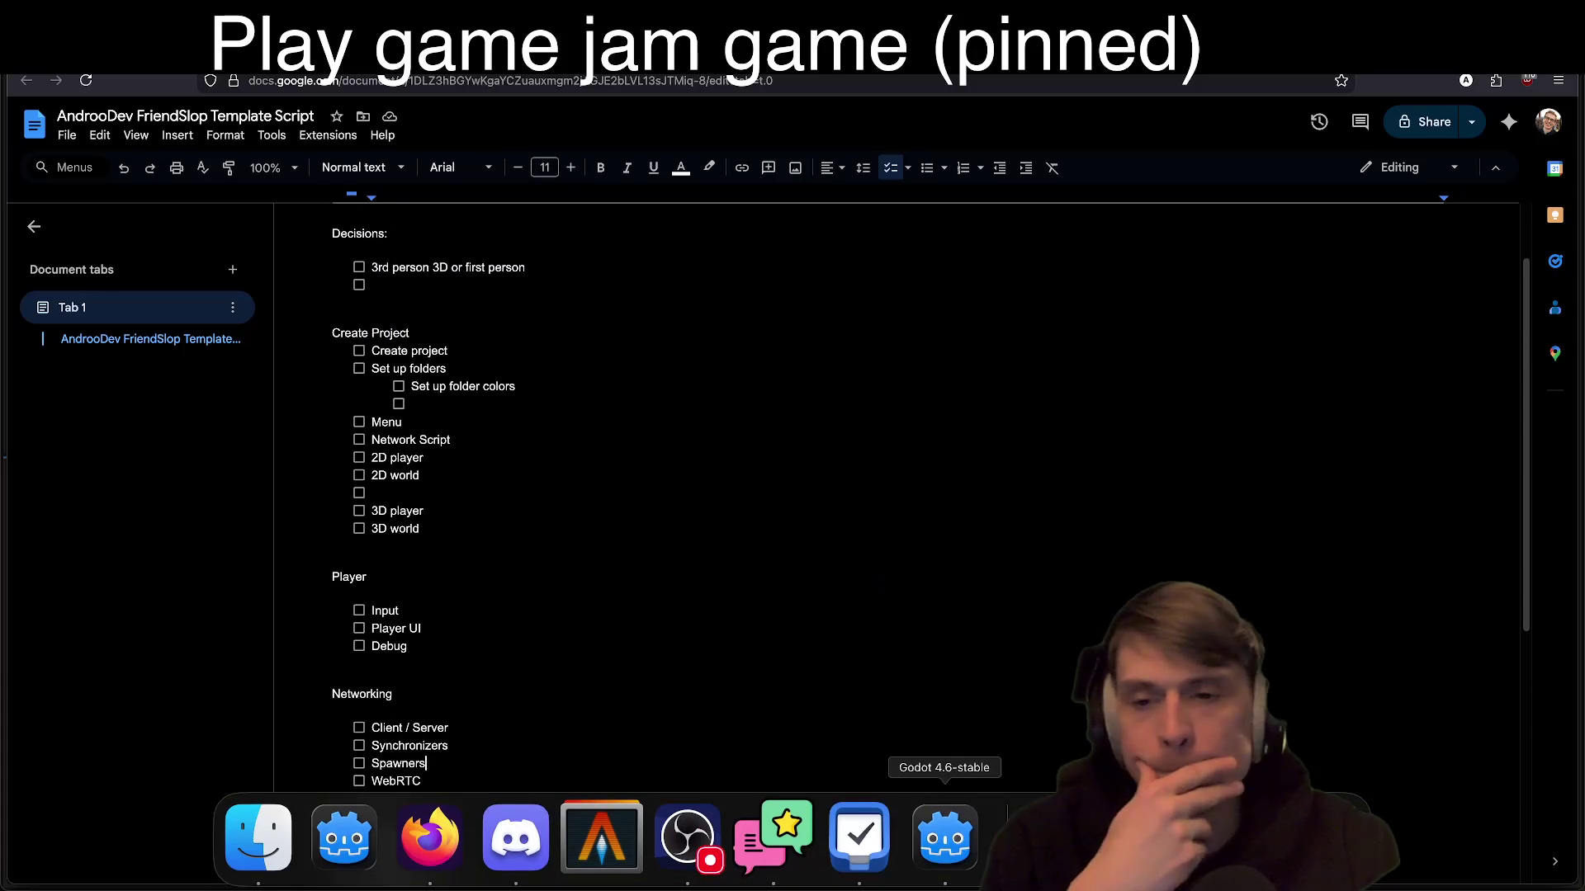
left_click(970, 866)
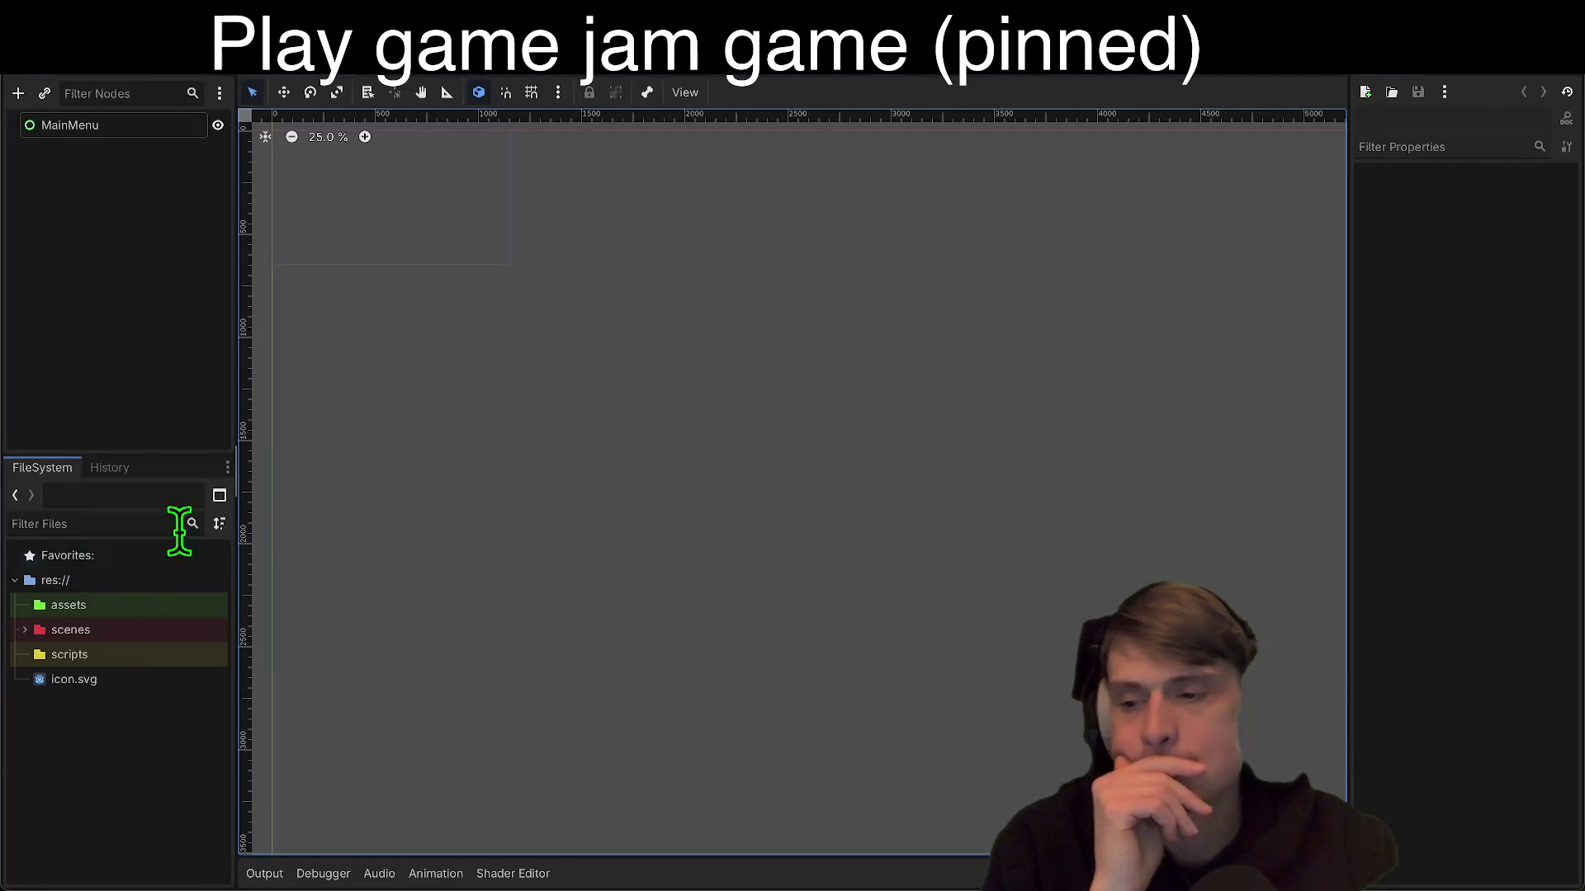
mouse_move(421, 885)
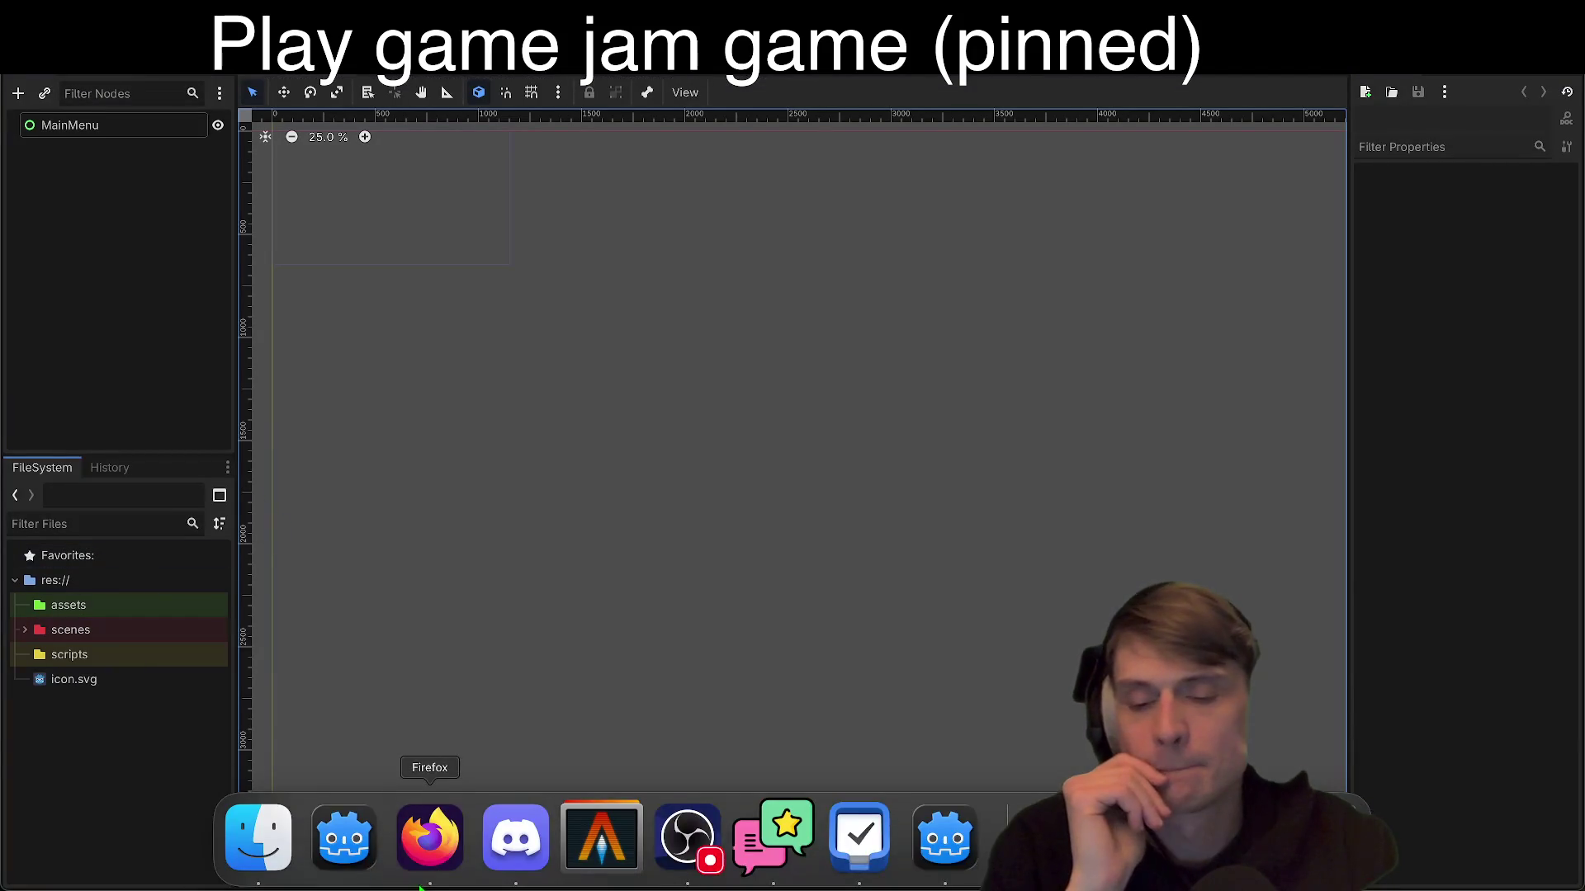
key("super+Tab")
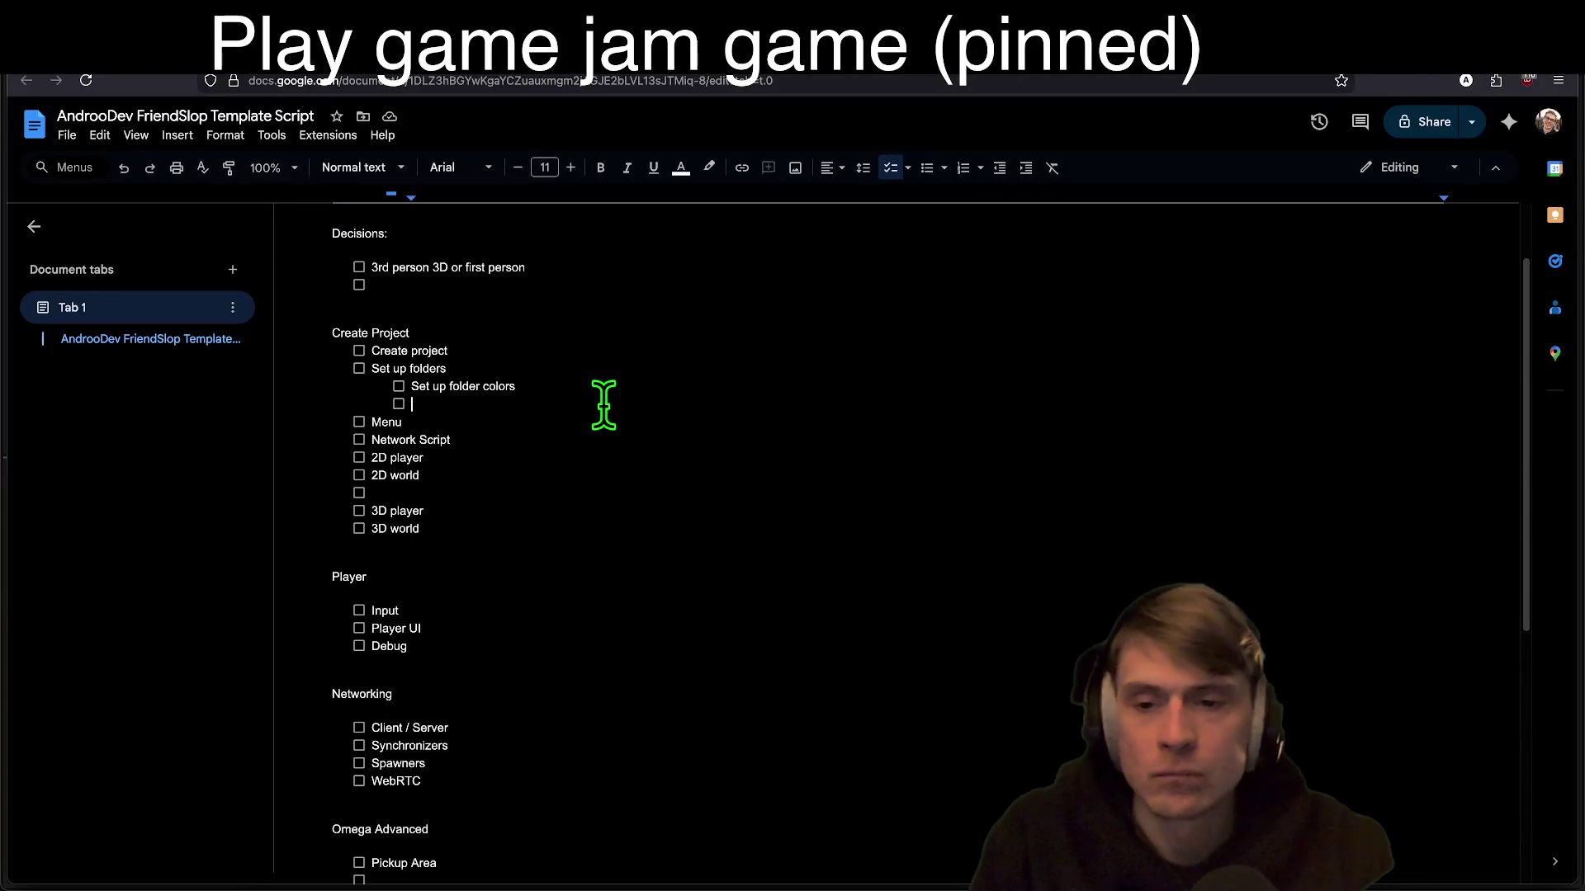
Step: Add a World heading below 3D world with an ambientCG checklist item
key("Down")
key("Down")
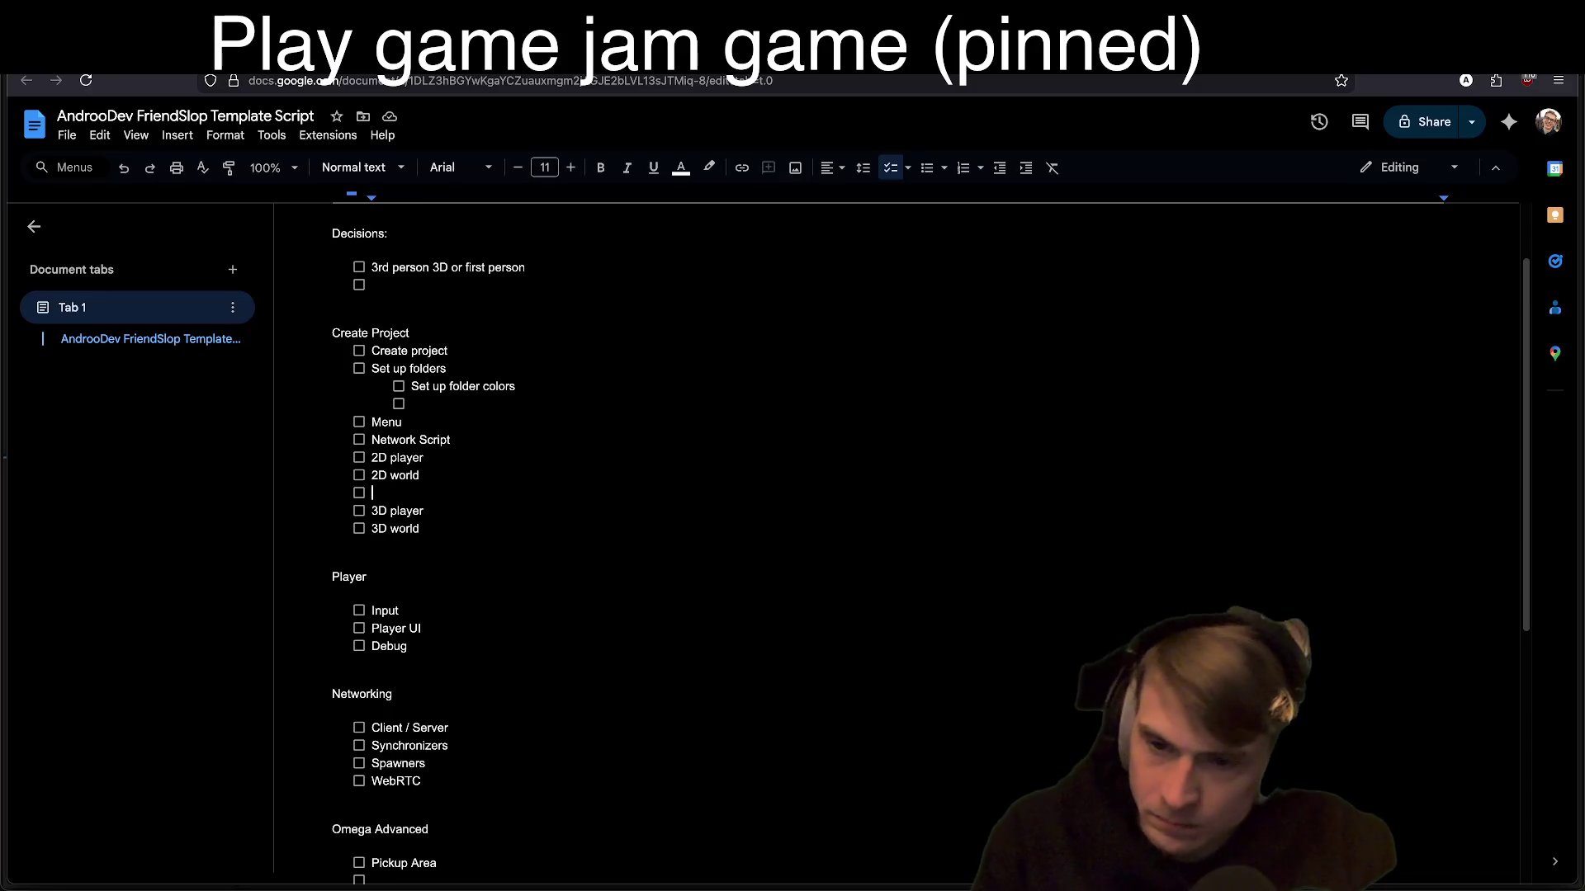
key("Down")
key("Down")
key("Down")
key("Return")
key("Return")
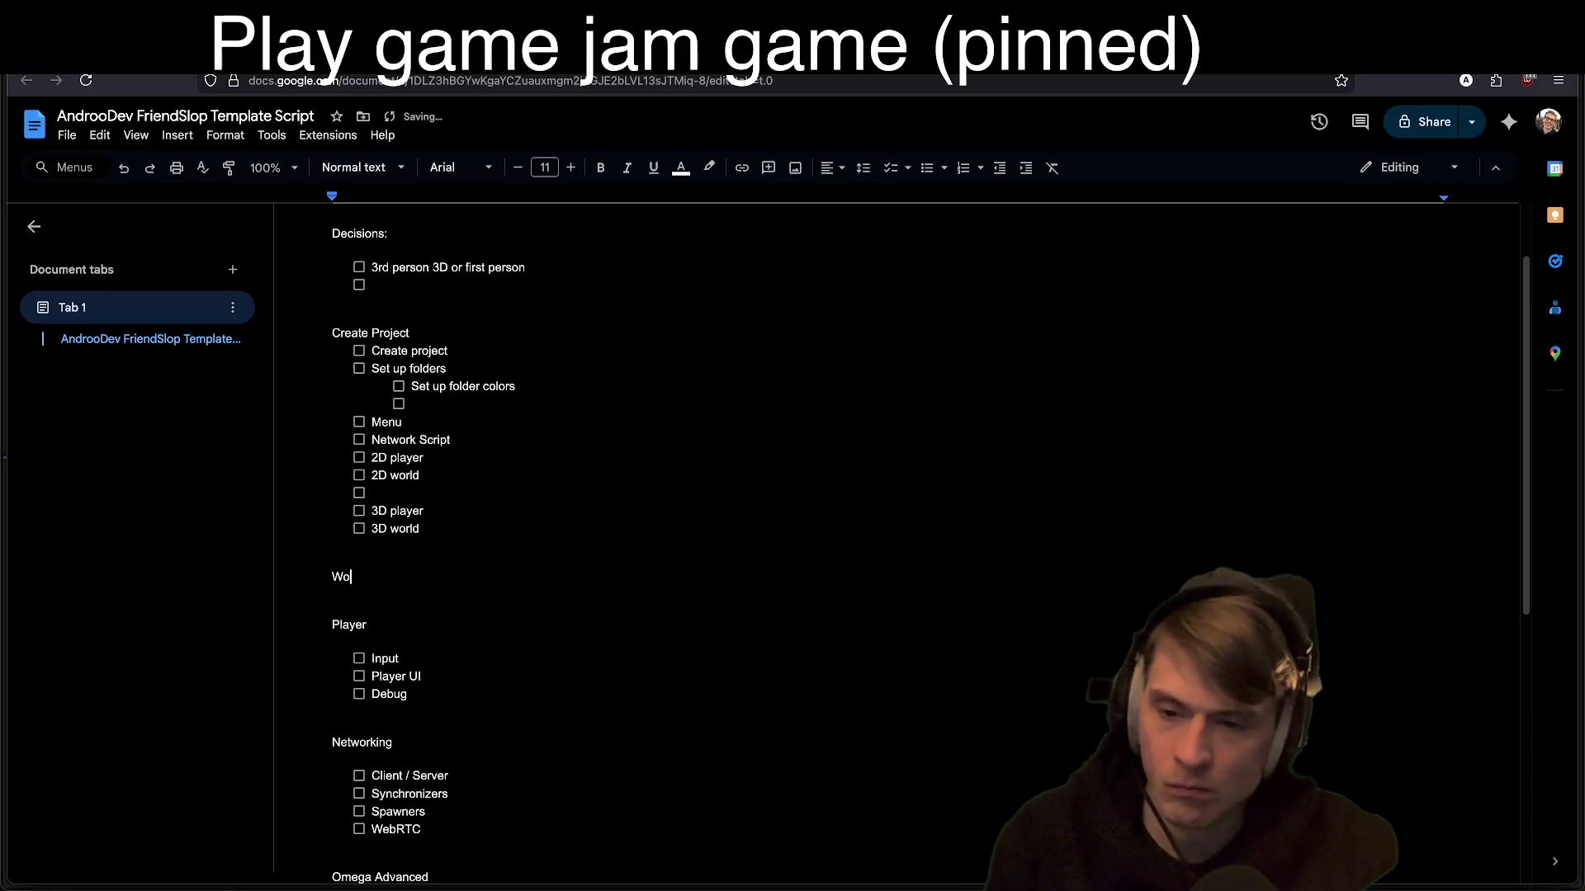
key("Return")
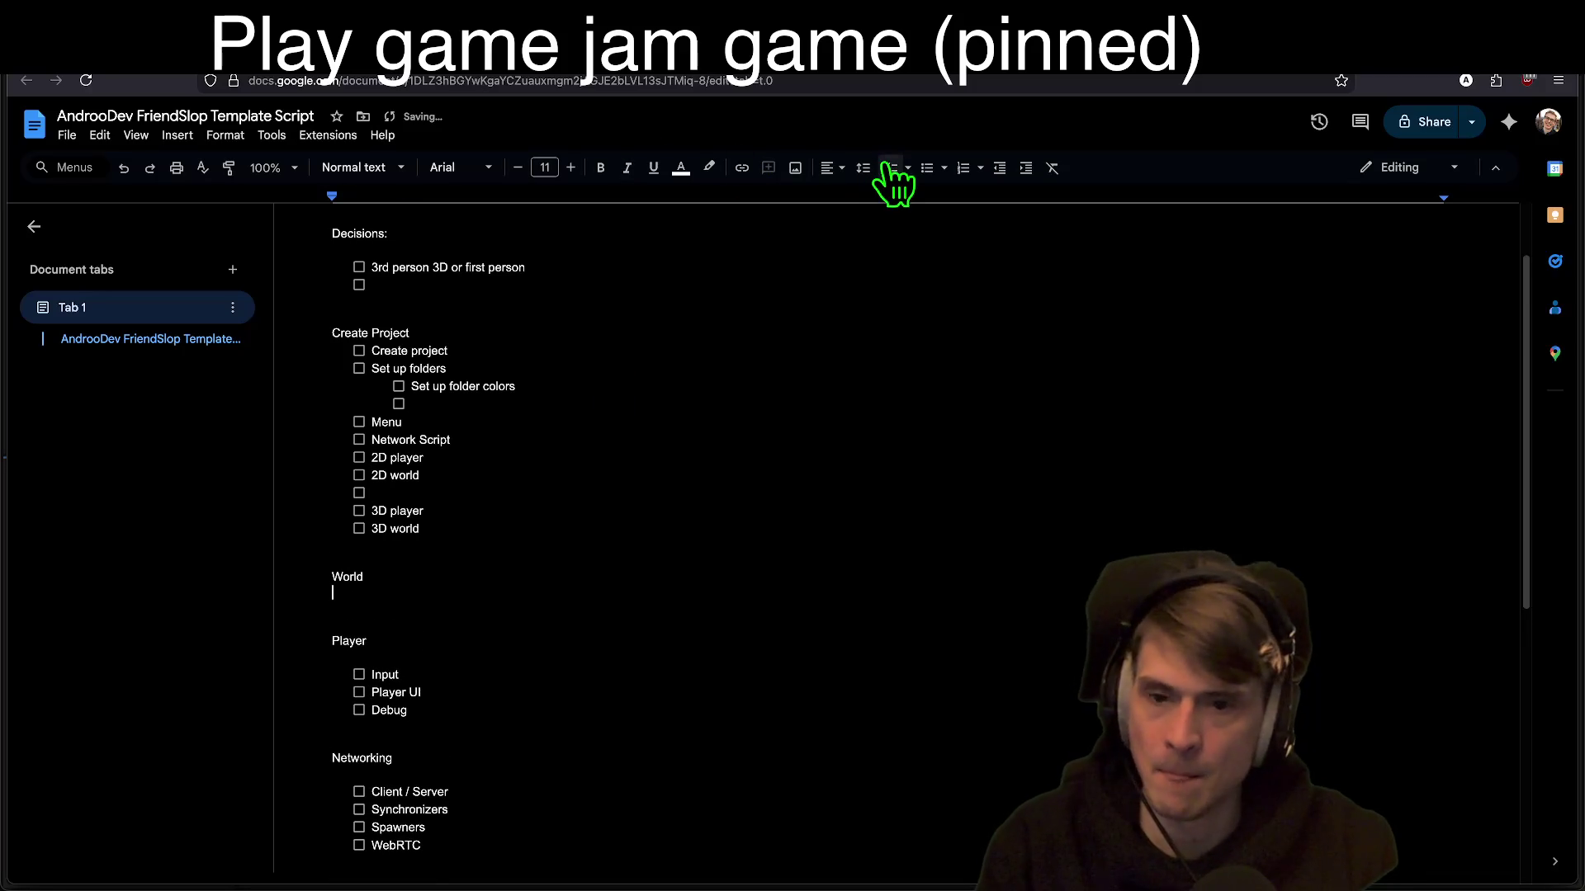
left_click(890, 167)
type("ambientCG")
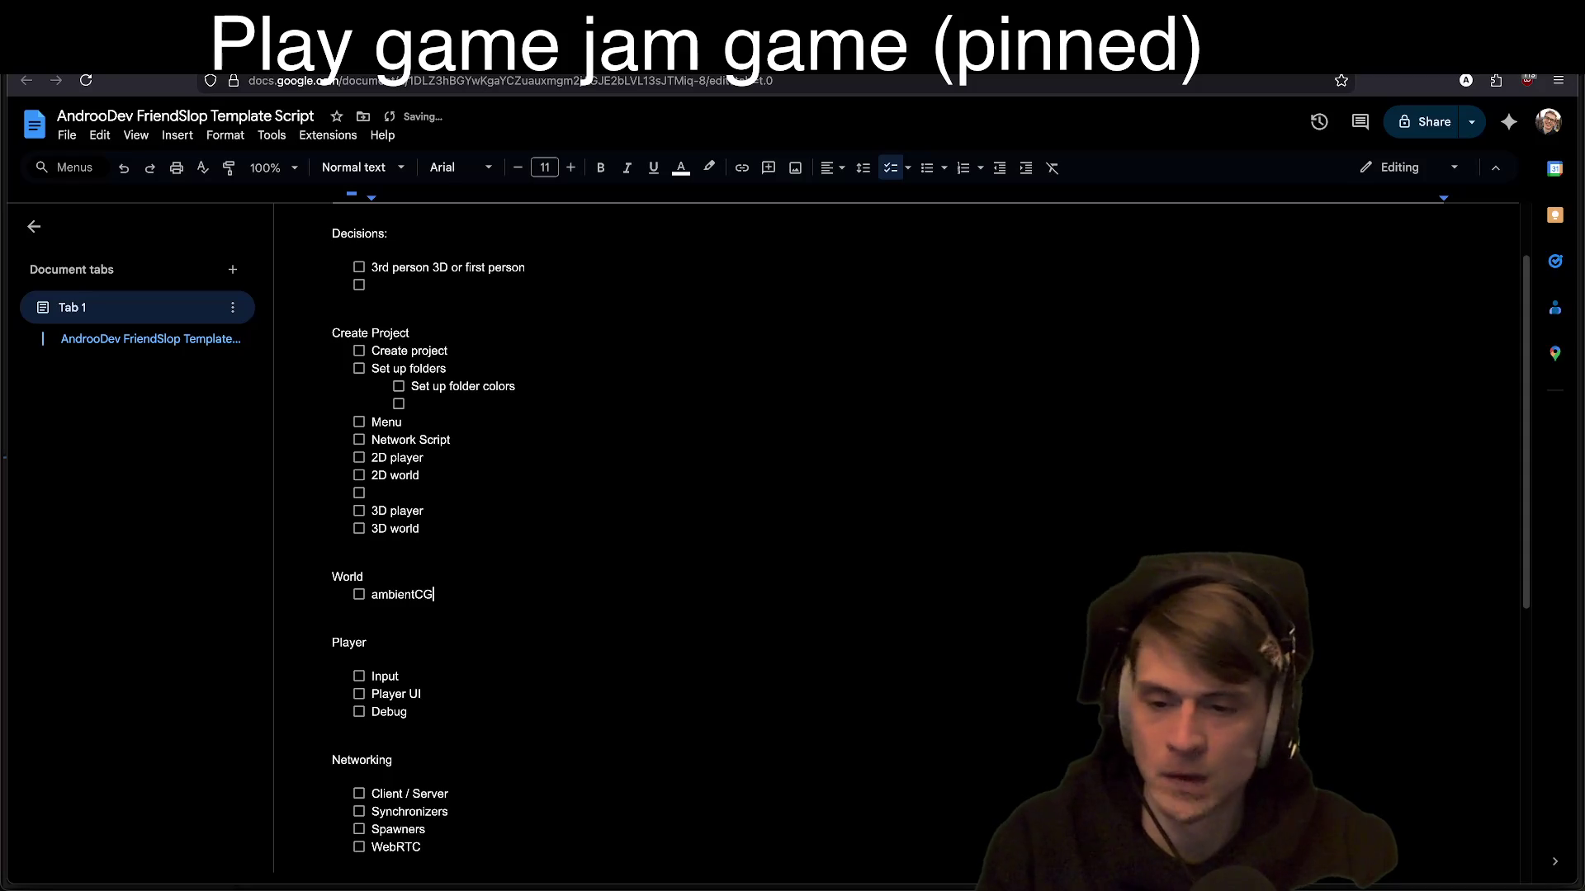
Step: Briefly check Godot, then place the caret after the first decision item
key("alt+Tab")
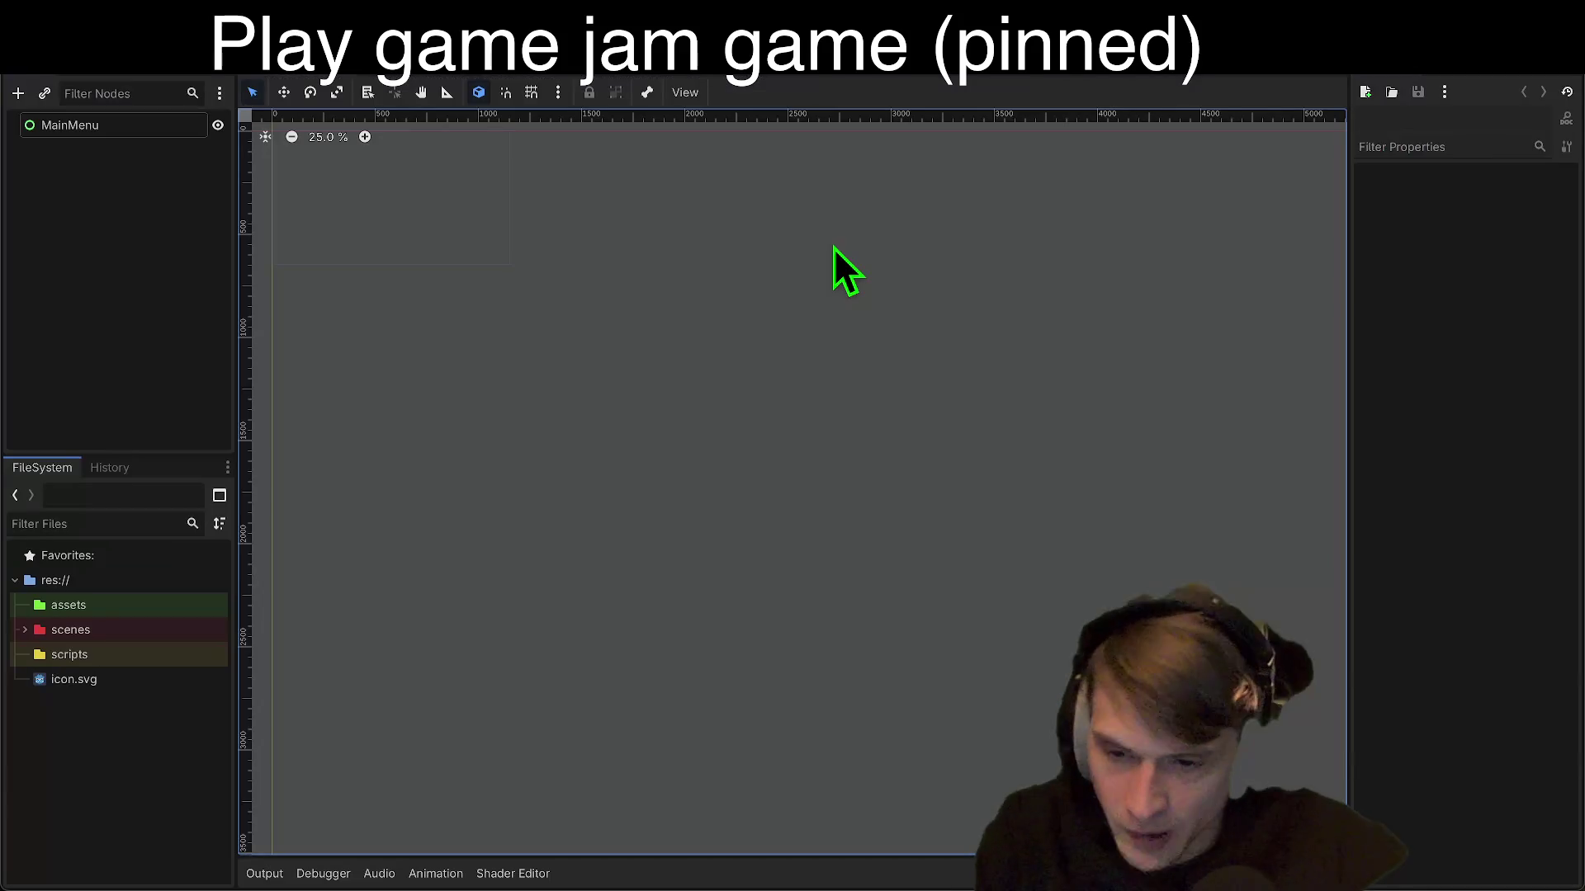
key("alt+Tab")
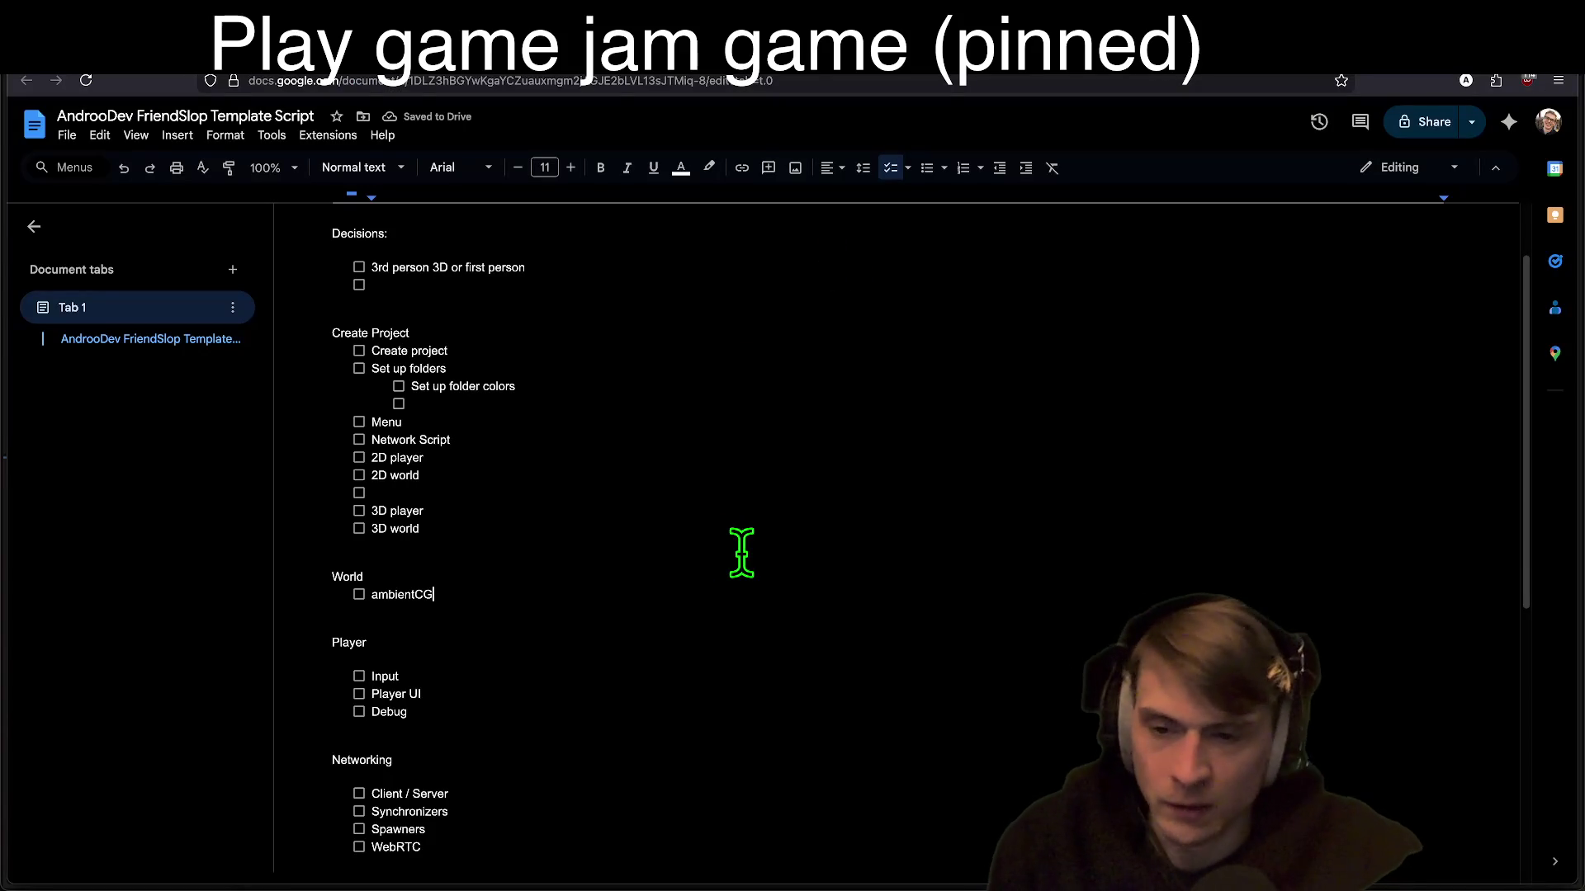
scroll(747, 413, "up", 2)
left_click(726, 348)
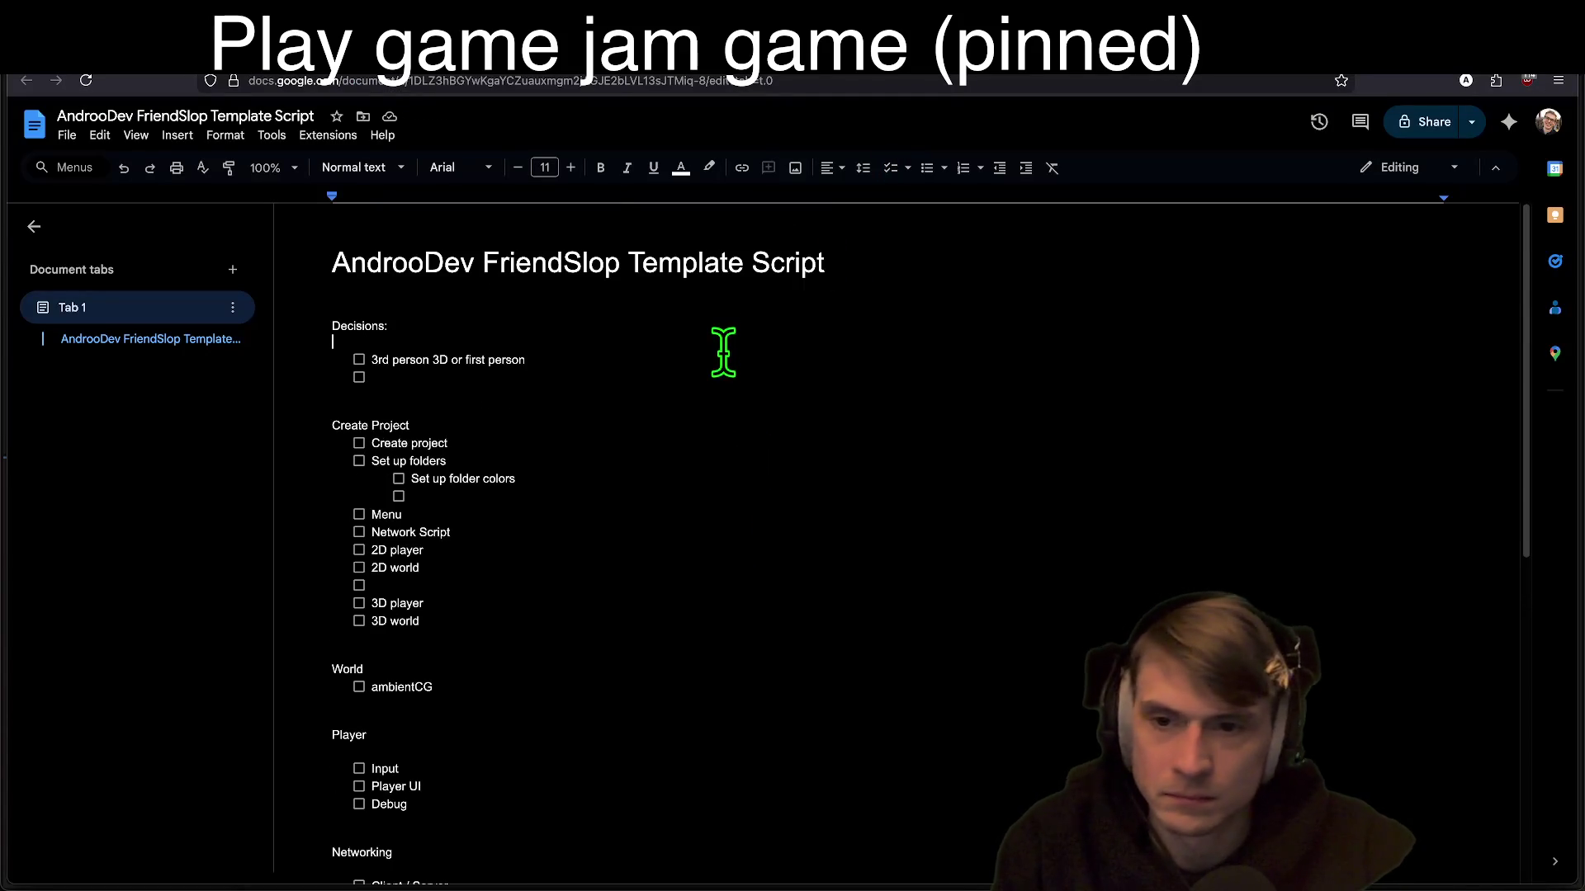
Step: Add a Plugins checklist at the document's end with Ambient and Godot Plush, then return to Godot
scroll(601, 602, "down", 7)
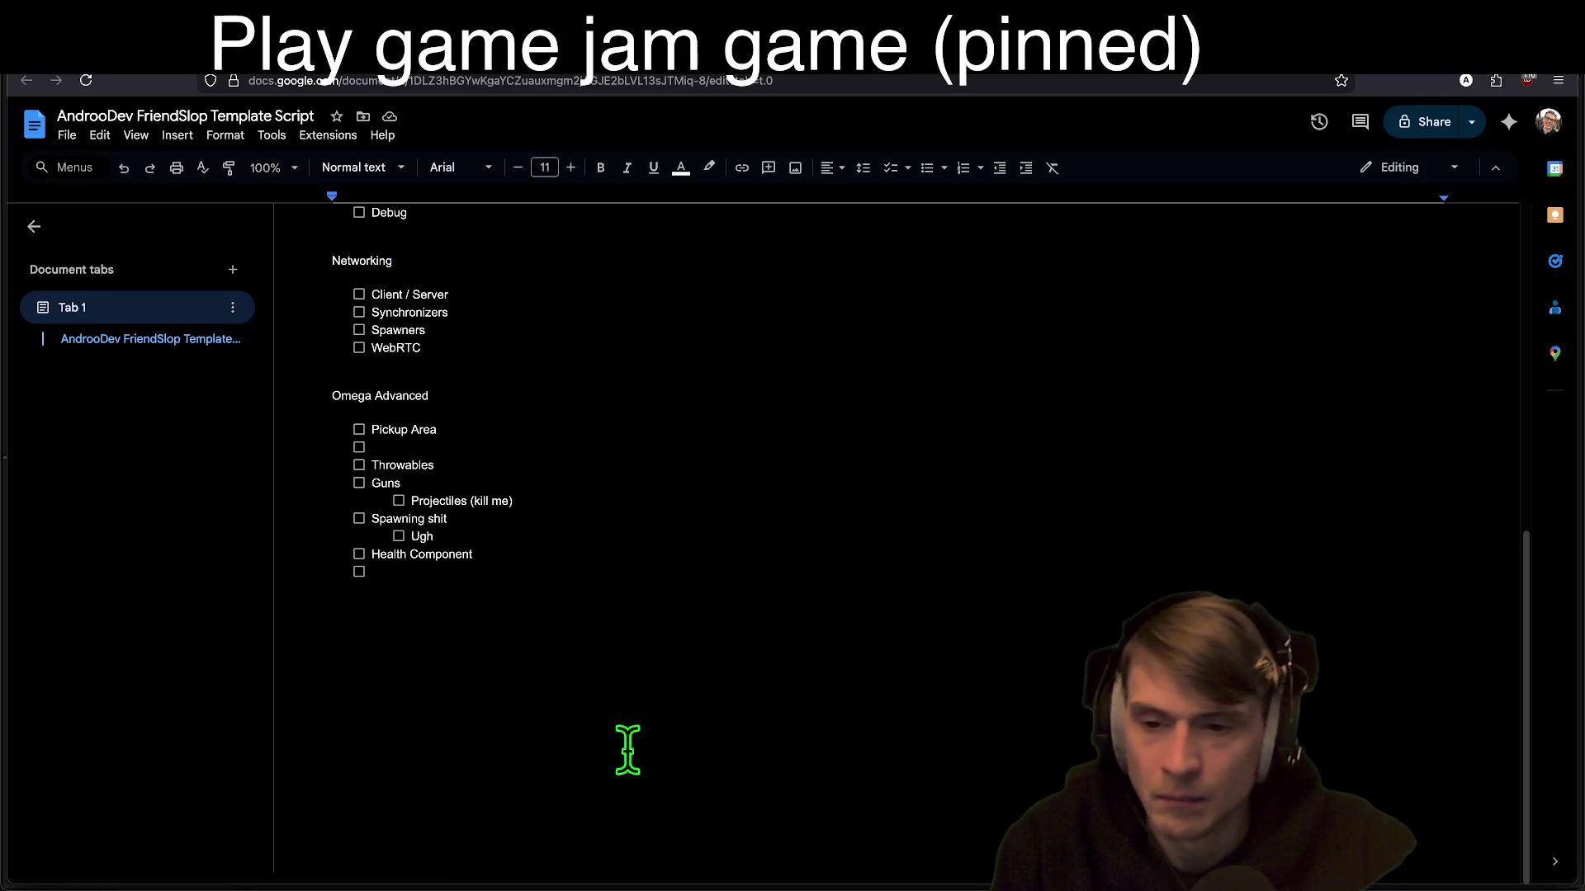
left_click(649, 835)
key("Return")
key("Return")
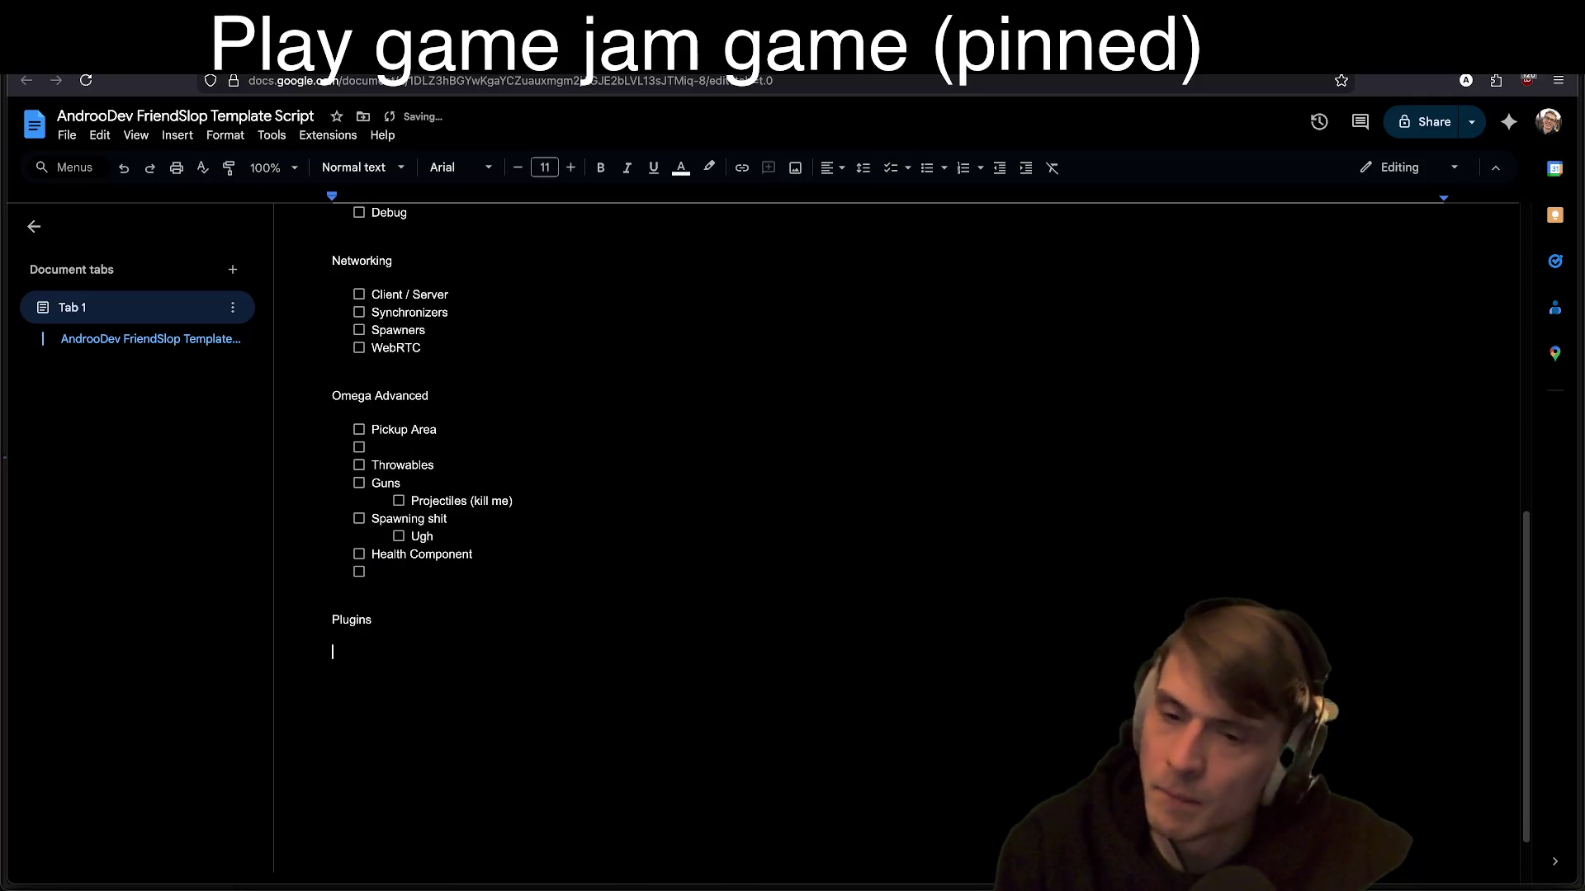
left_click(890, 168)
type("Ambient")
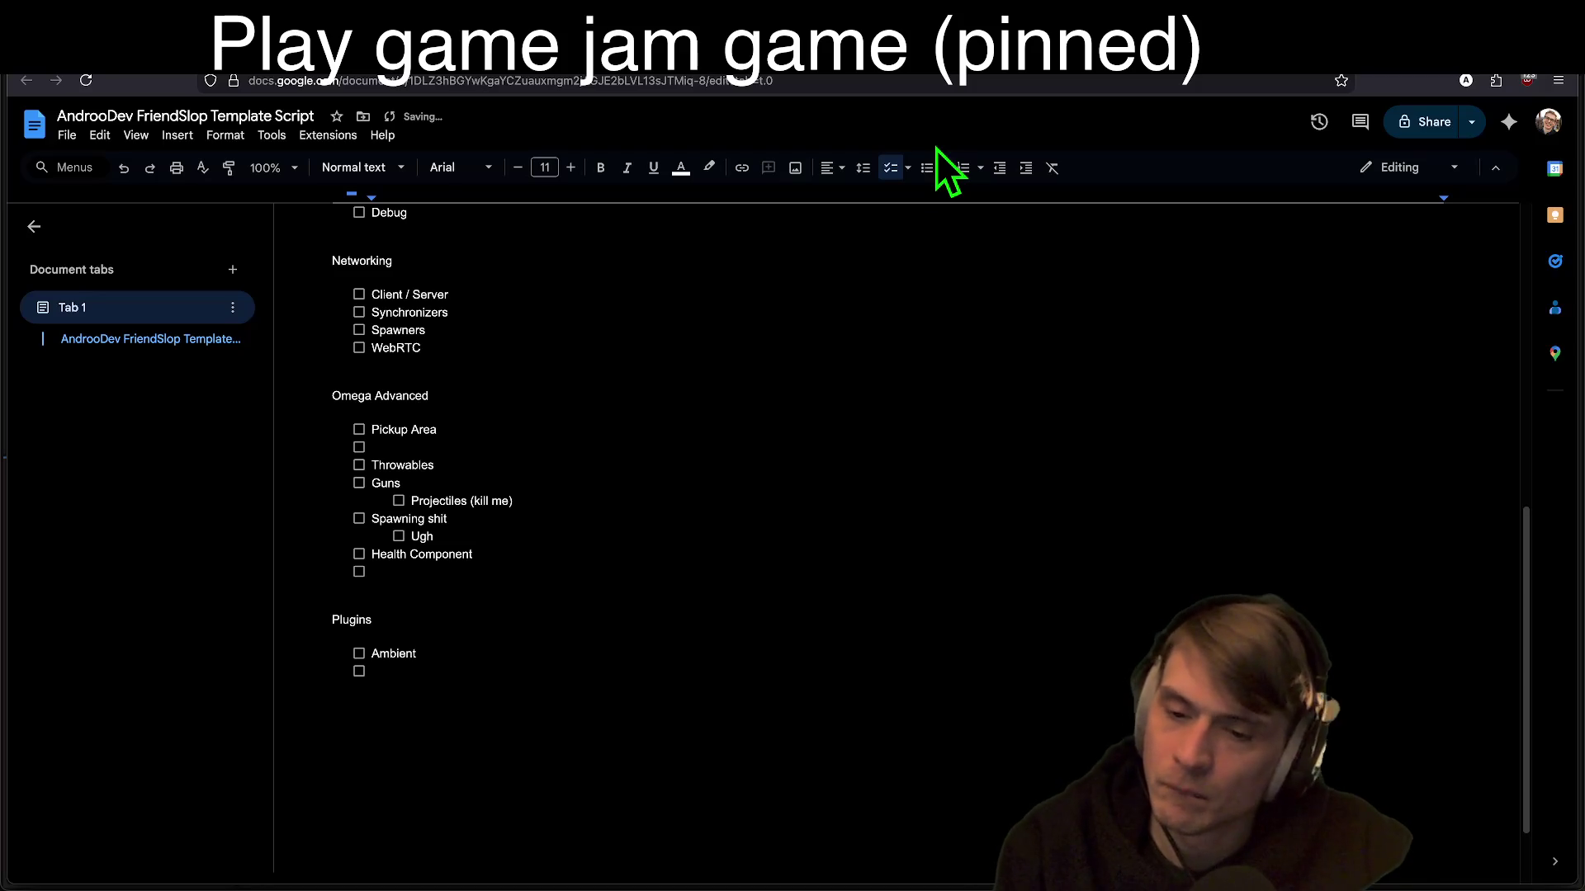
type("Godot Plush")
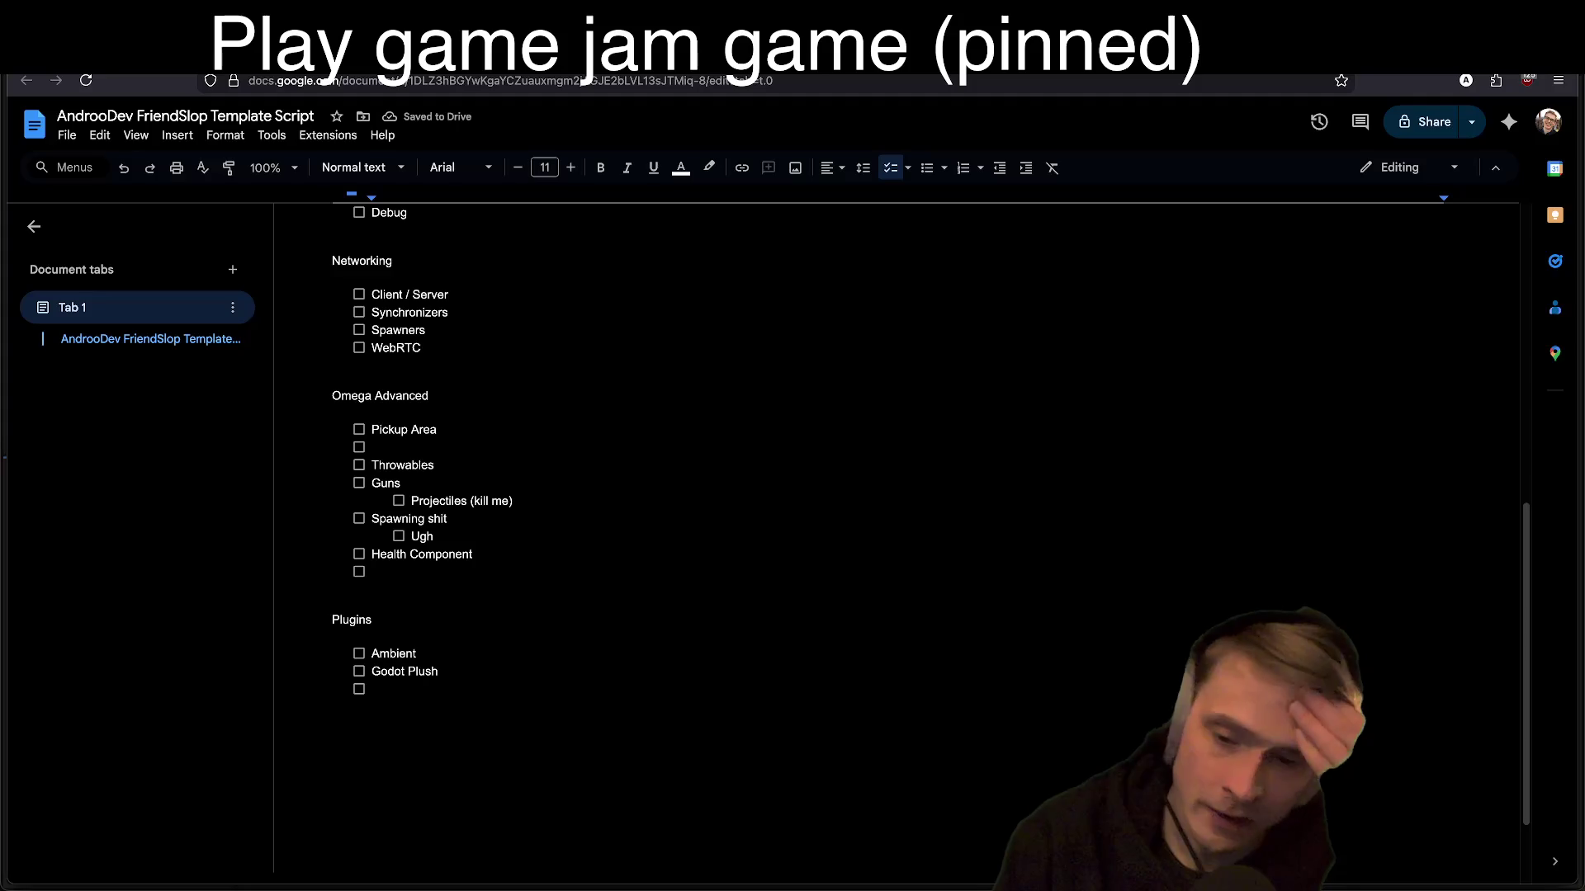
type("G")
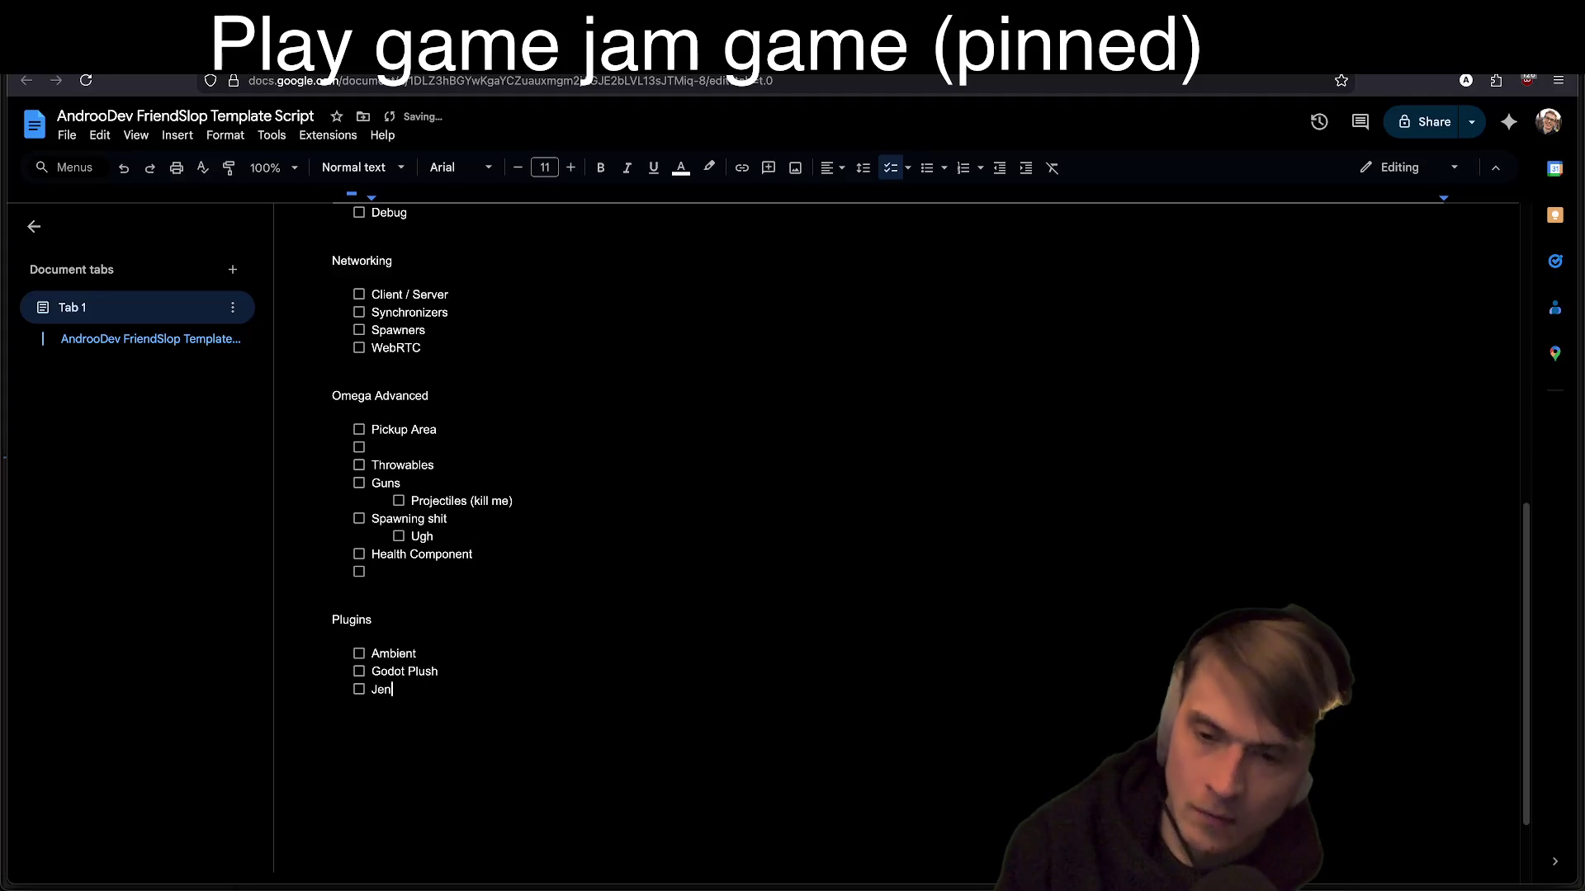
key("alt+Tab")
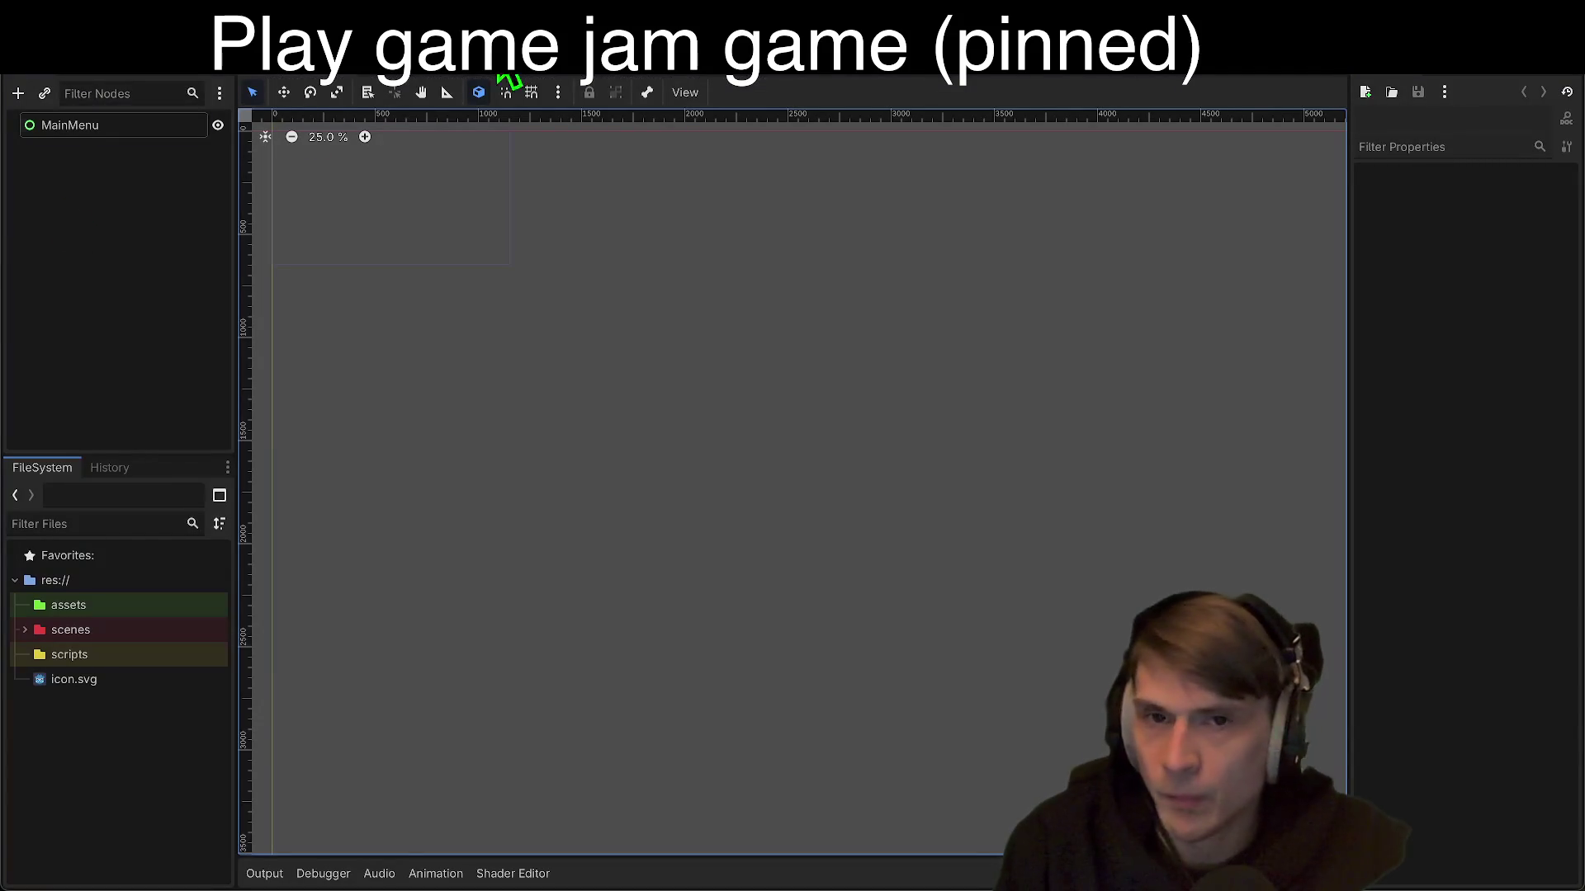
Step: Open the AssetLib and search 'jeh' to list the four Jeheno assets
left_click(885, 73)
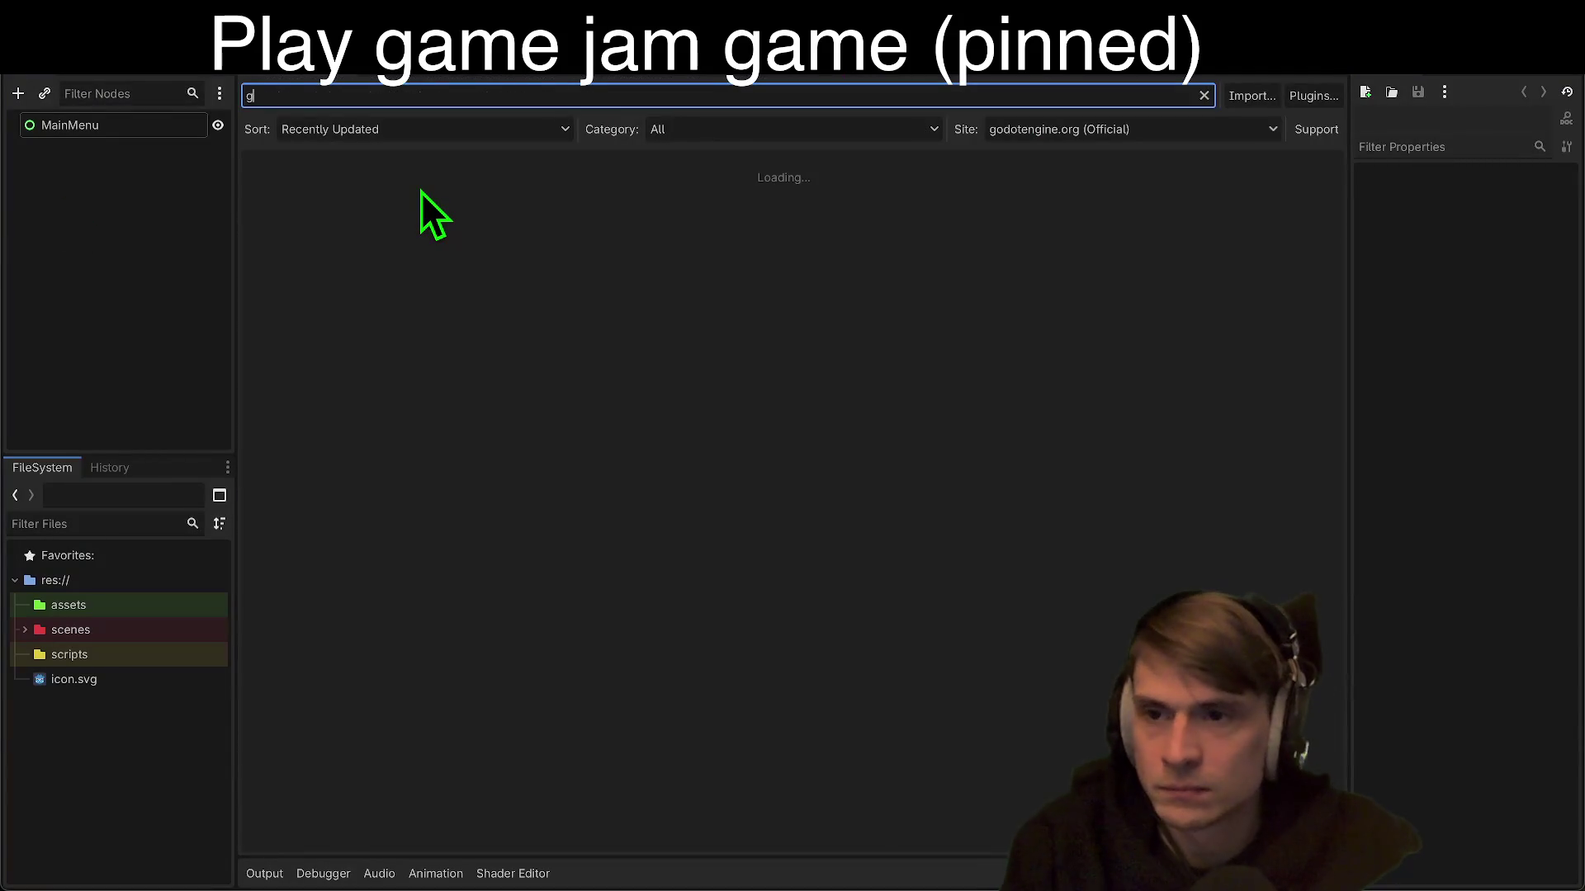
type("jeh")
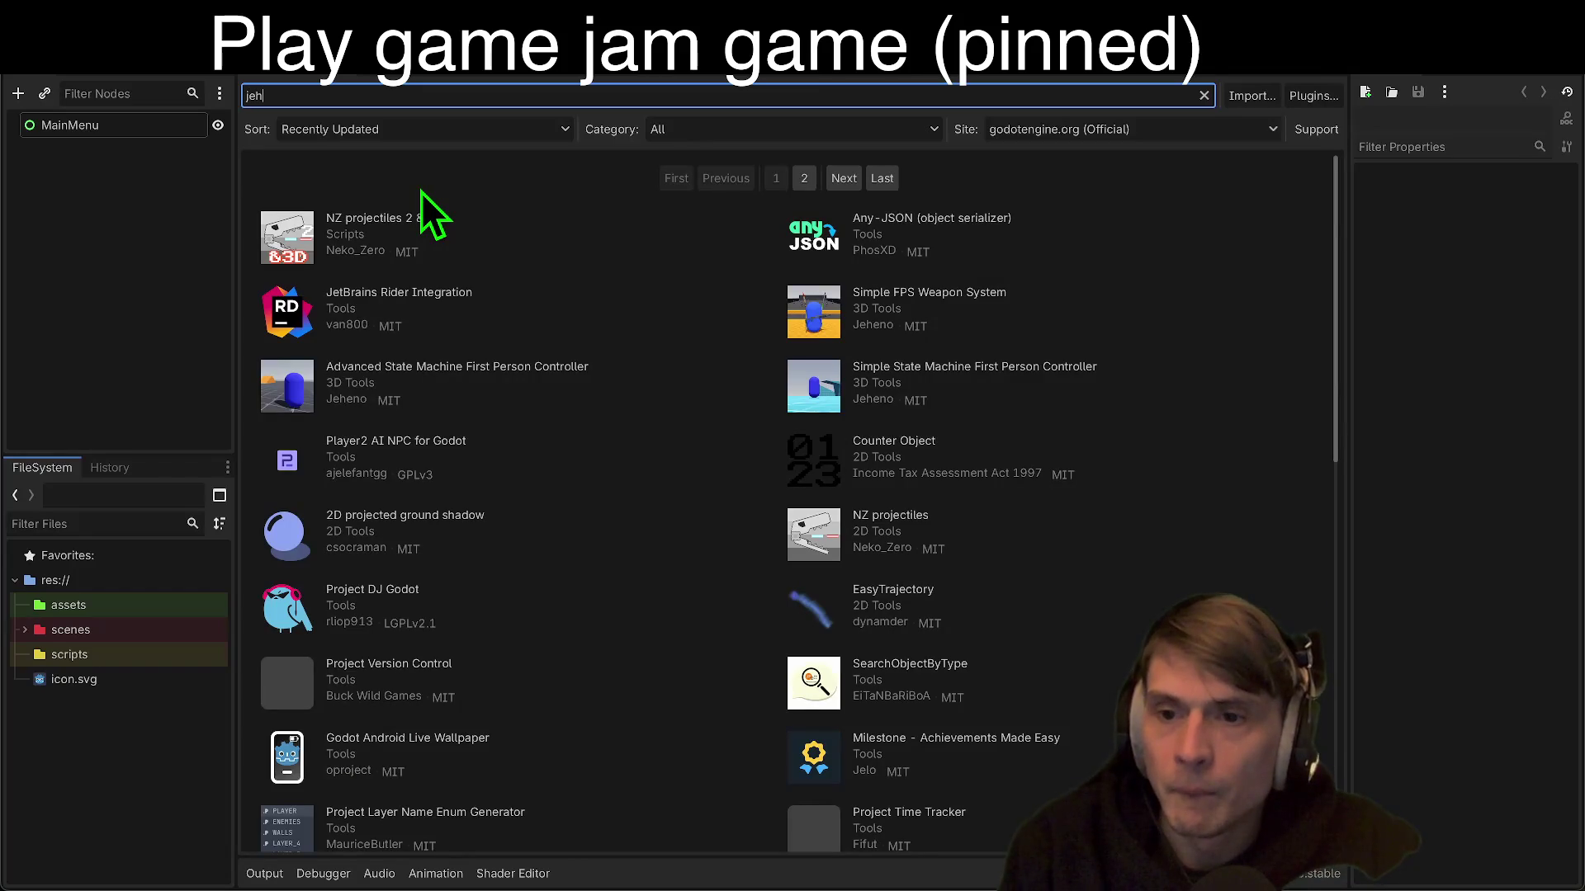
type("n")
key("BackSpace")
key("BackSpace")
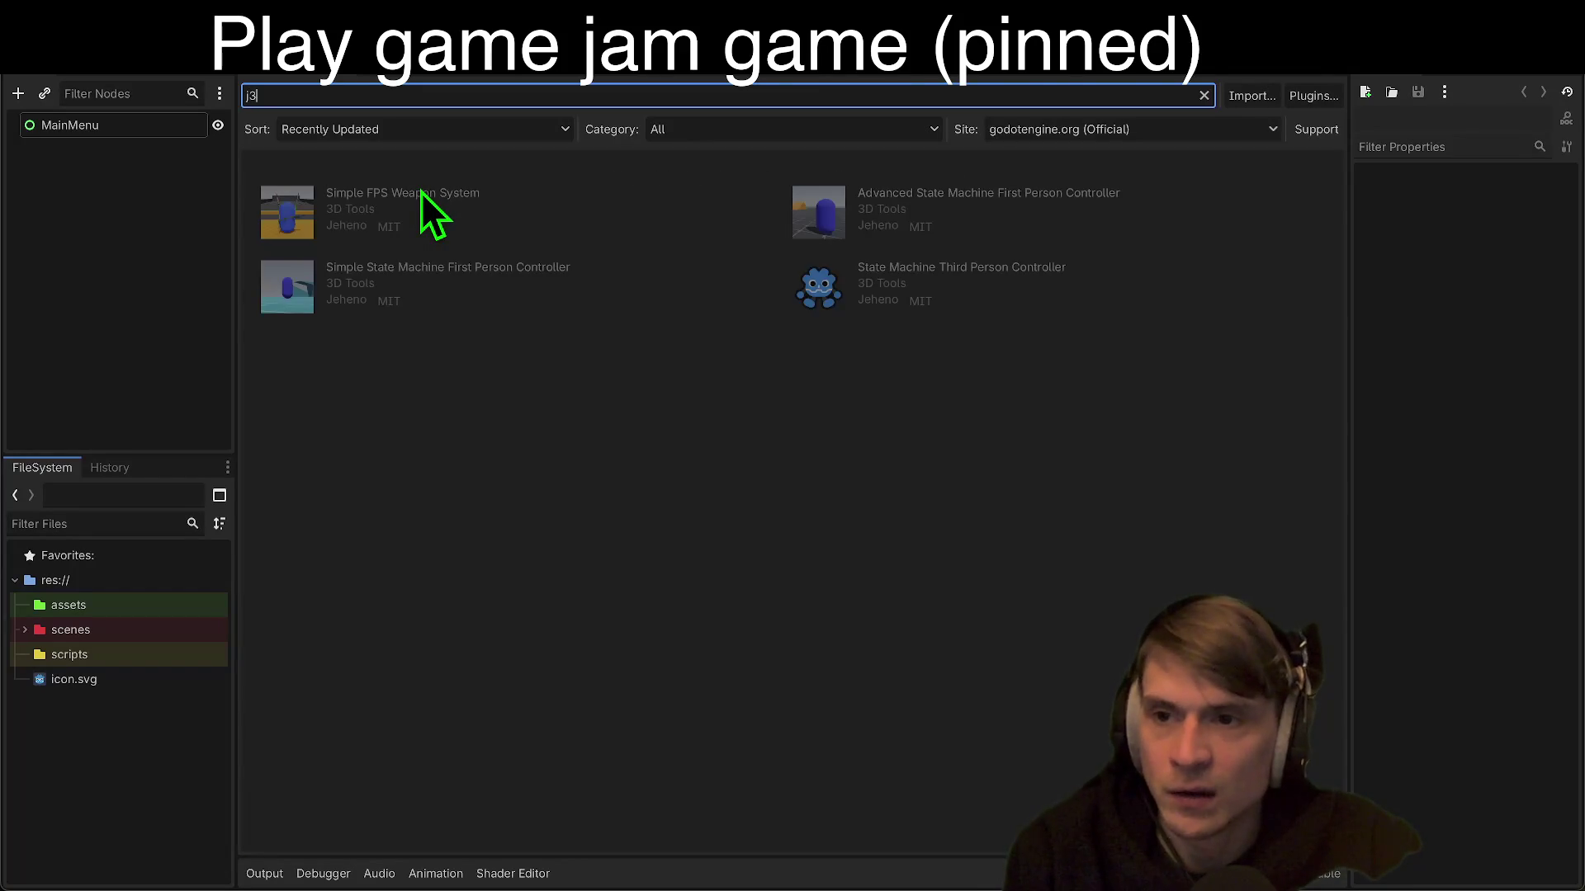
type("h")
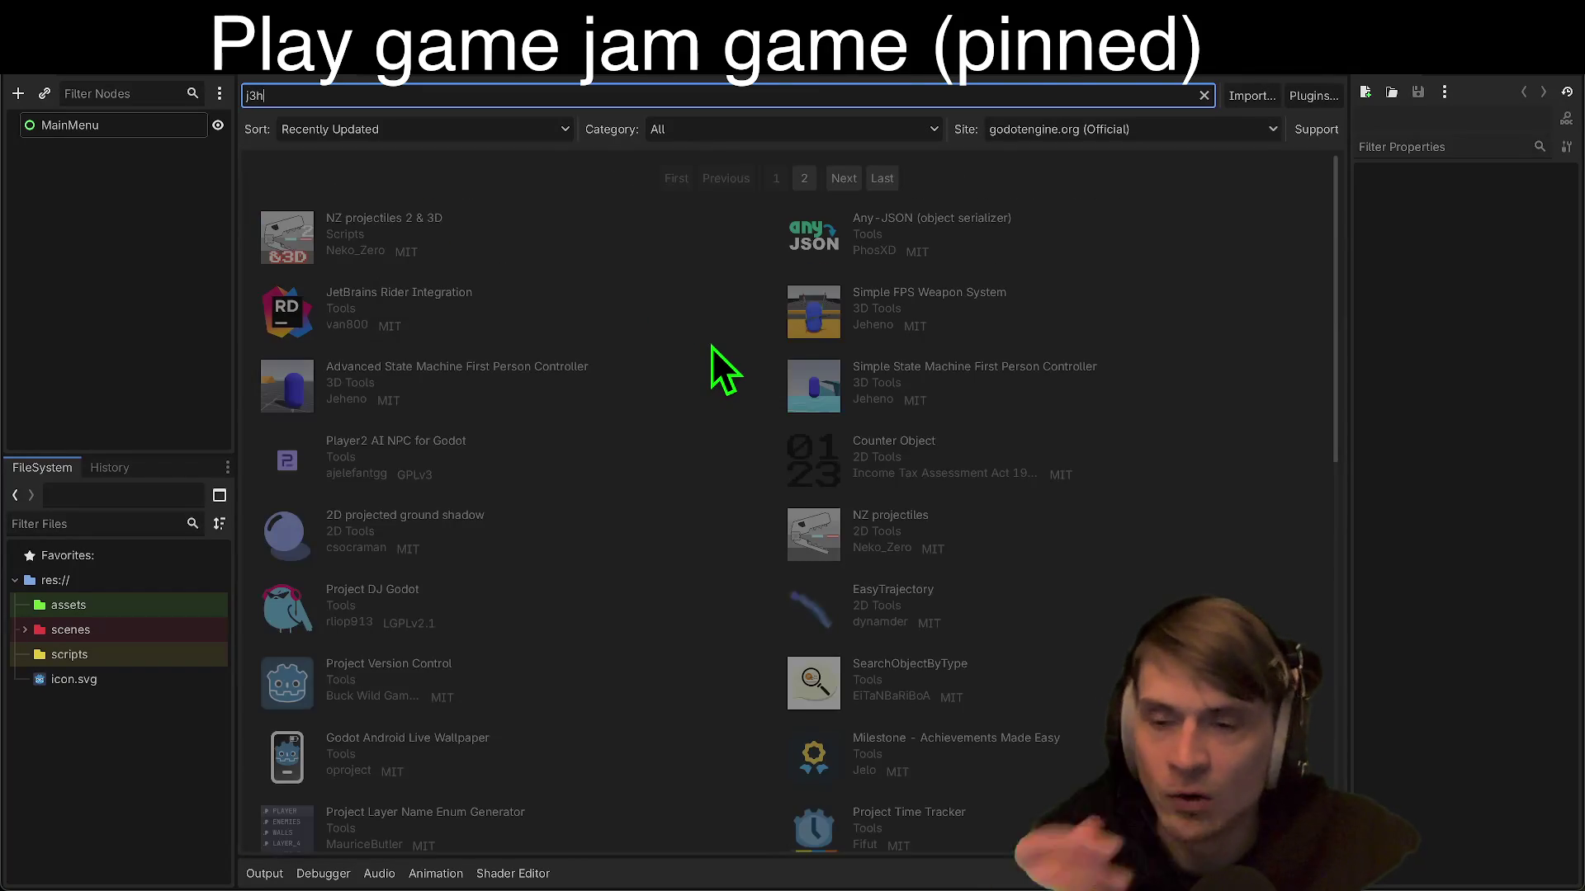
type("n")
key("BackSpace")
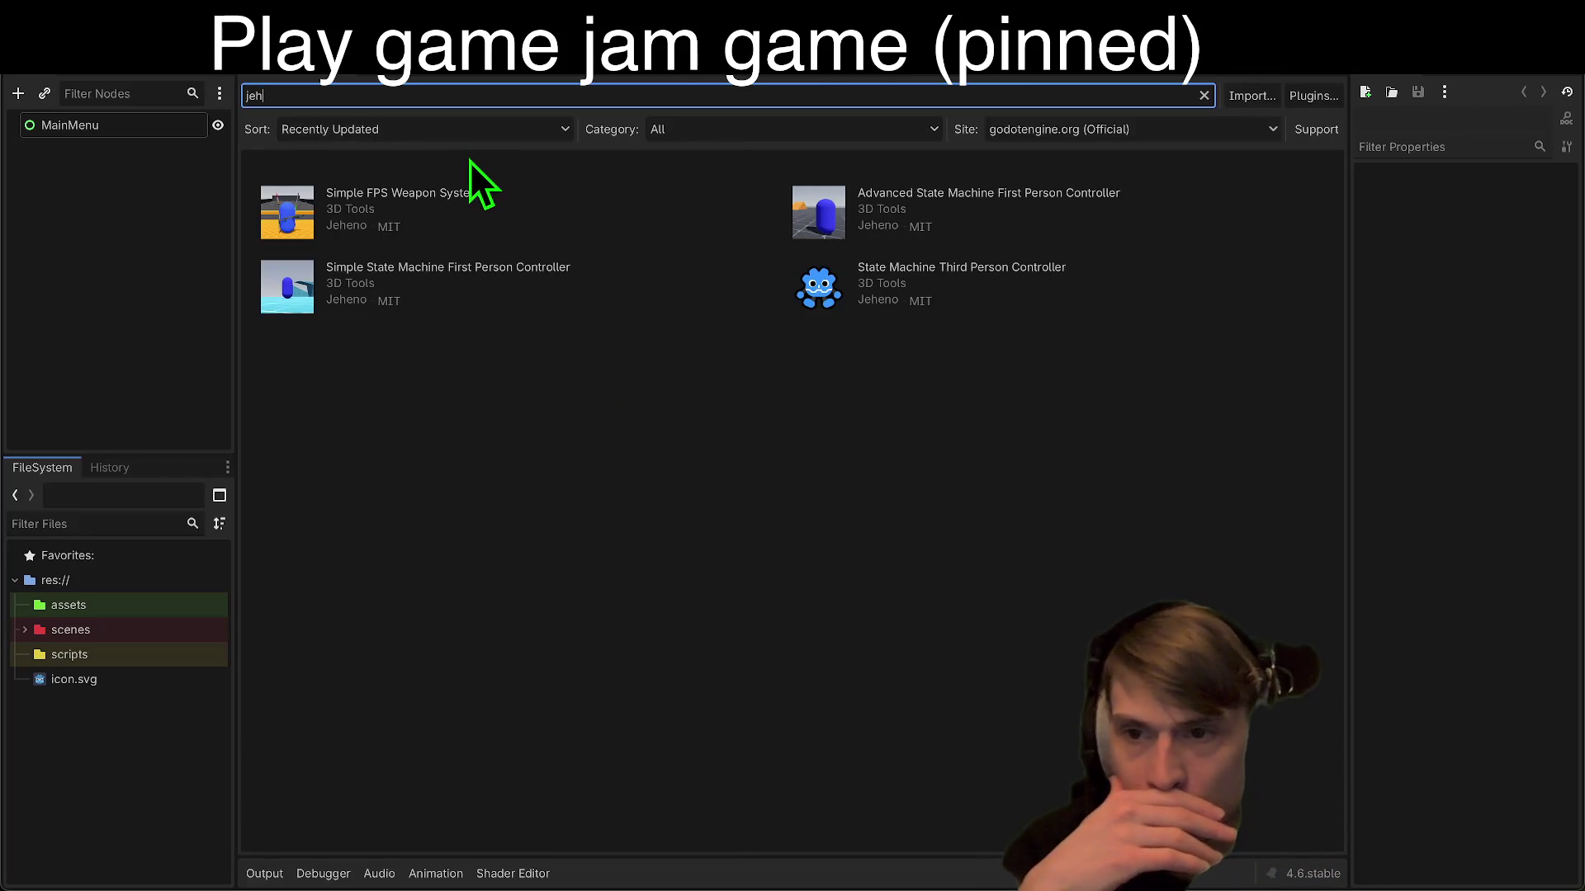
Step: Open the Simple FPS Weapon System asset details and enlarge the dialog
left_click(436, 195)
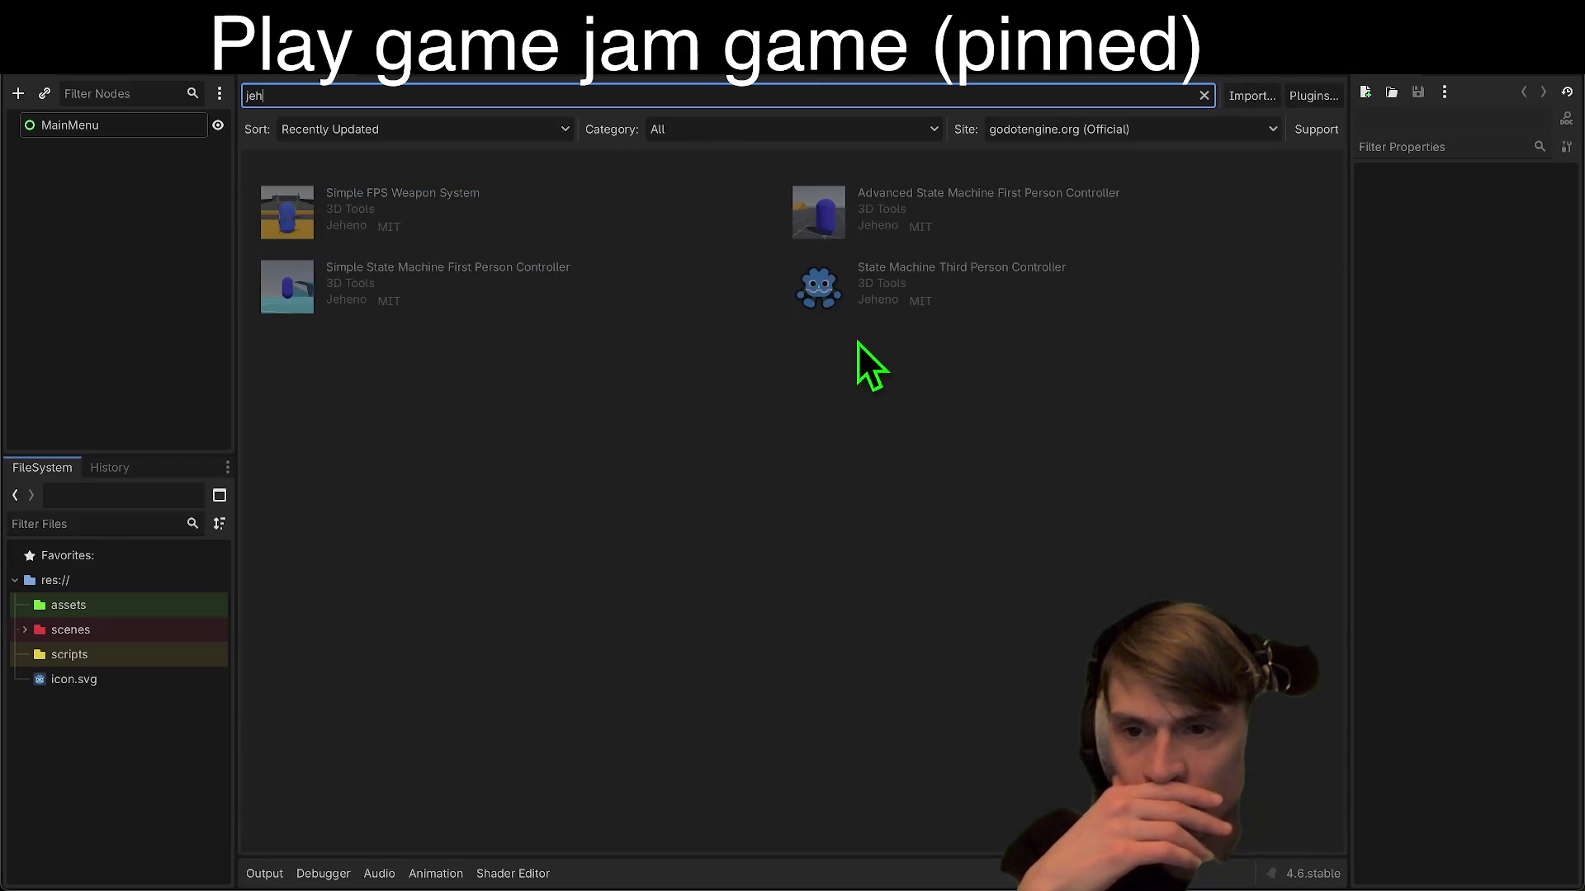
left_click_drag(601, 228, 505, 161)
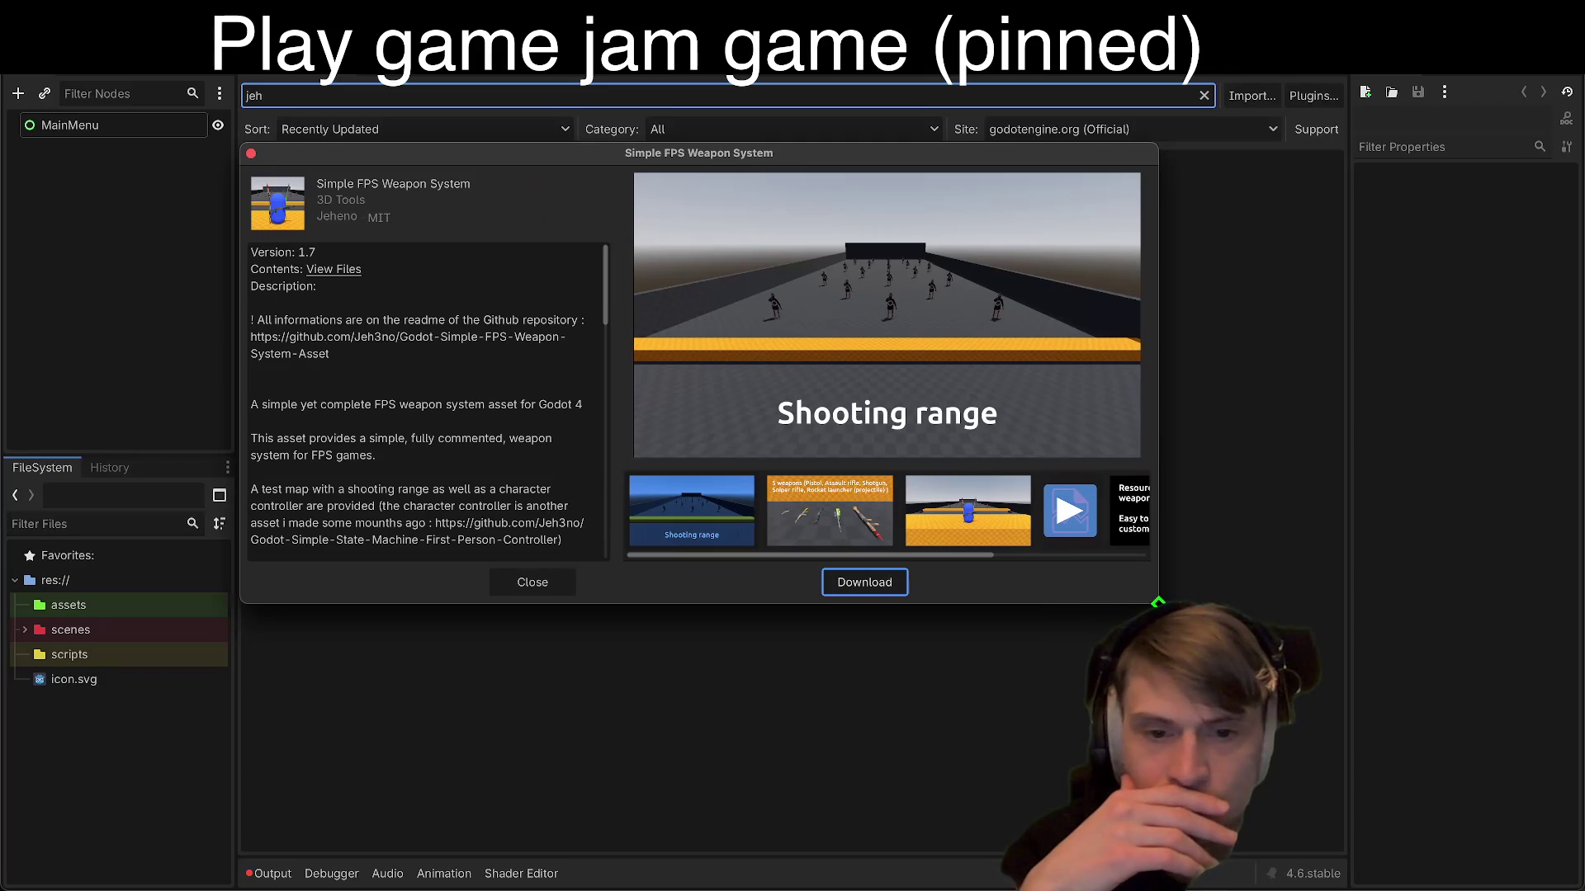
mouse_move(1158, 600)
left_mouse_down()
mouse_move(1316, 647)
mouse_move(1323, 785)
mouse_move(1513, 848)
left_mouse_up()
Step: Scroll through the asset description and open its source files on GitHub
scroll(577, 595, "down", 5)
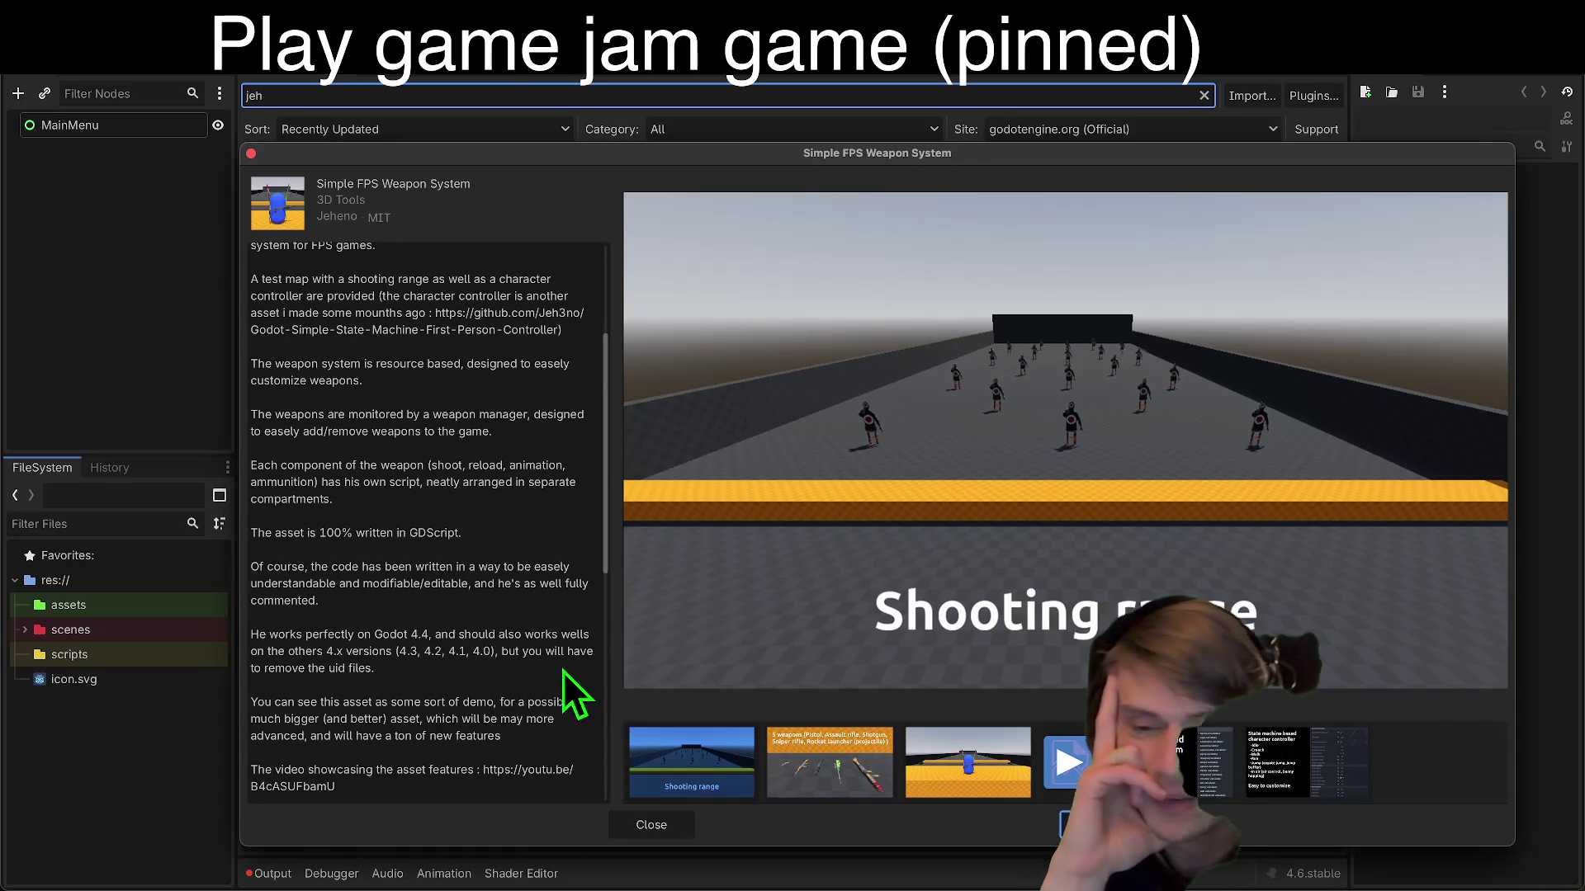
scroll(565, 670, "up", 5)
scroll(563, 671, "down", 10)
scroll(563, 670, "up", 10)
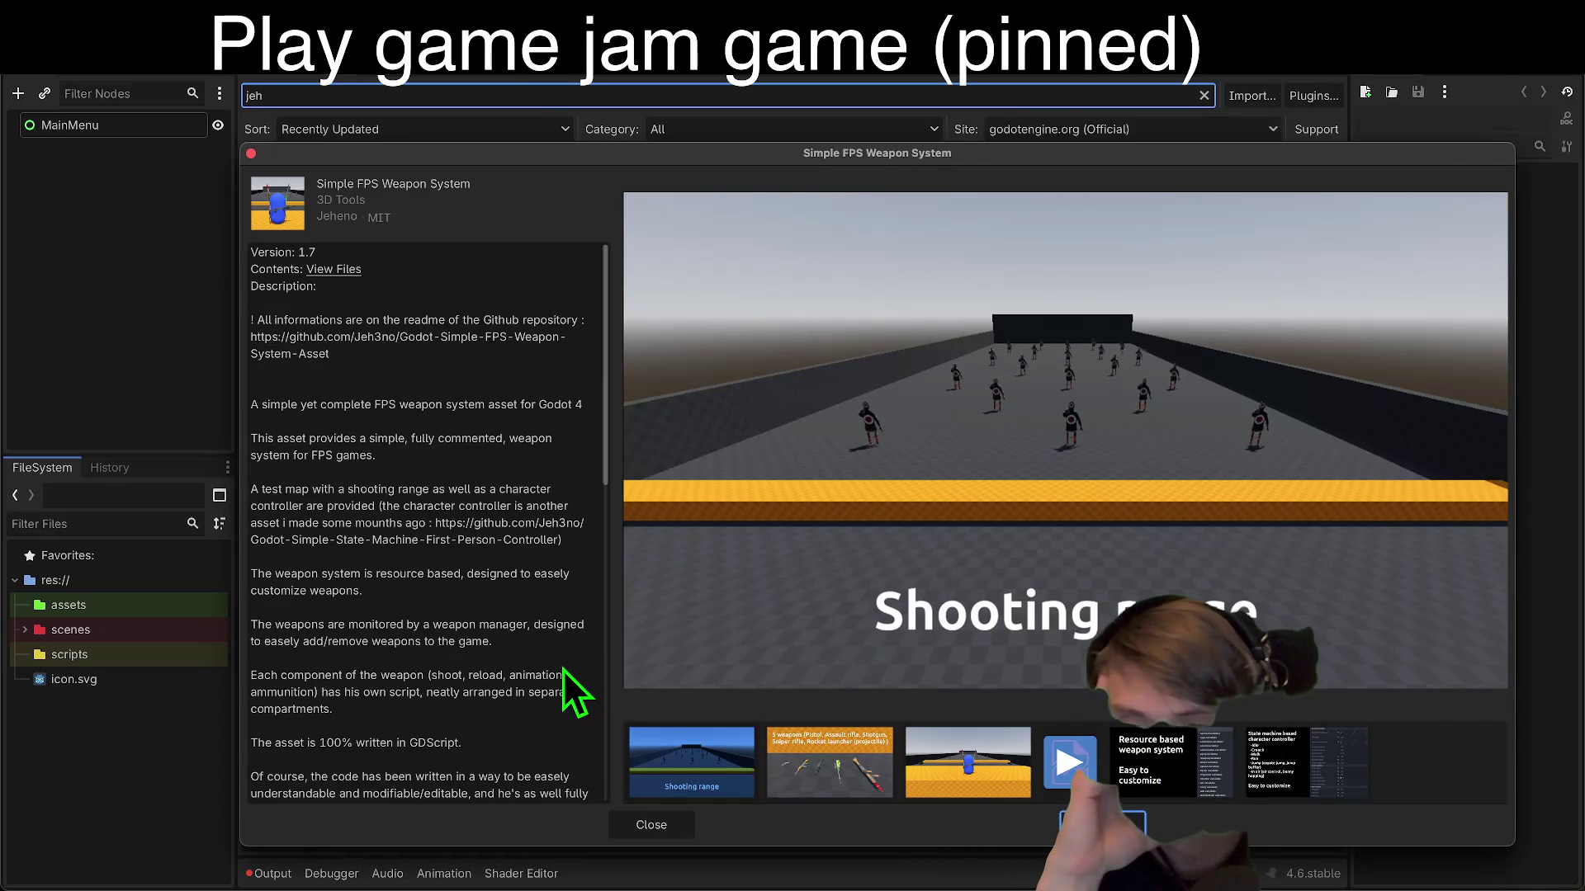
left_click(318, 270)
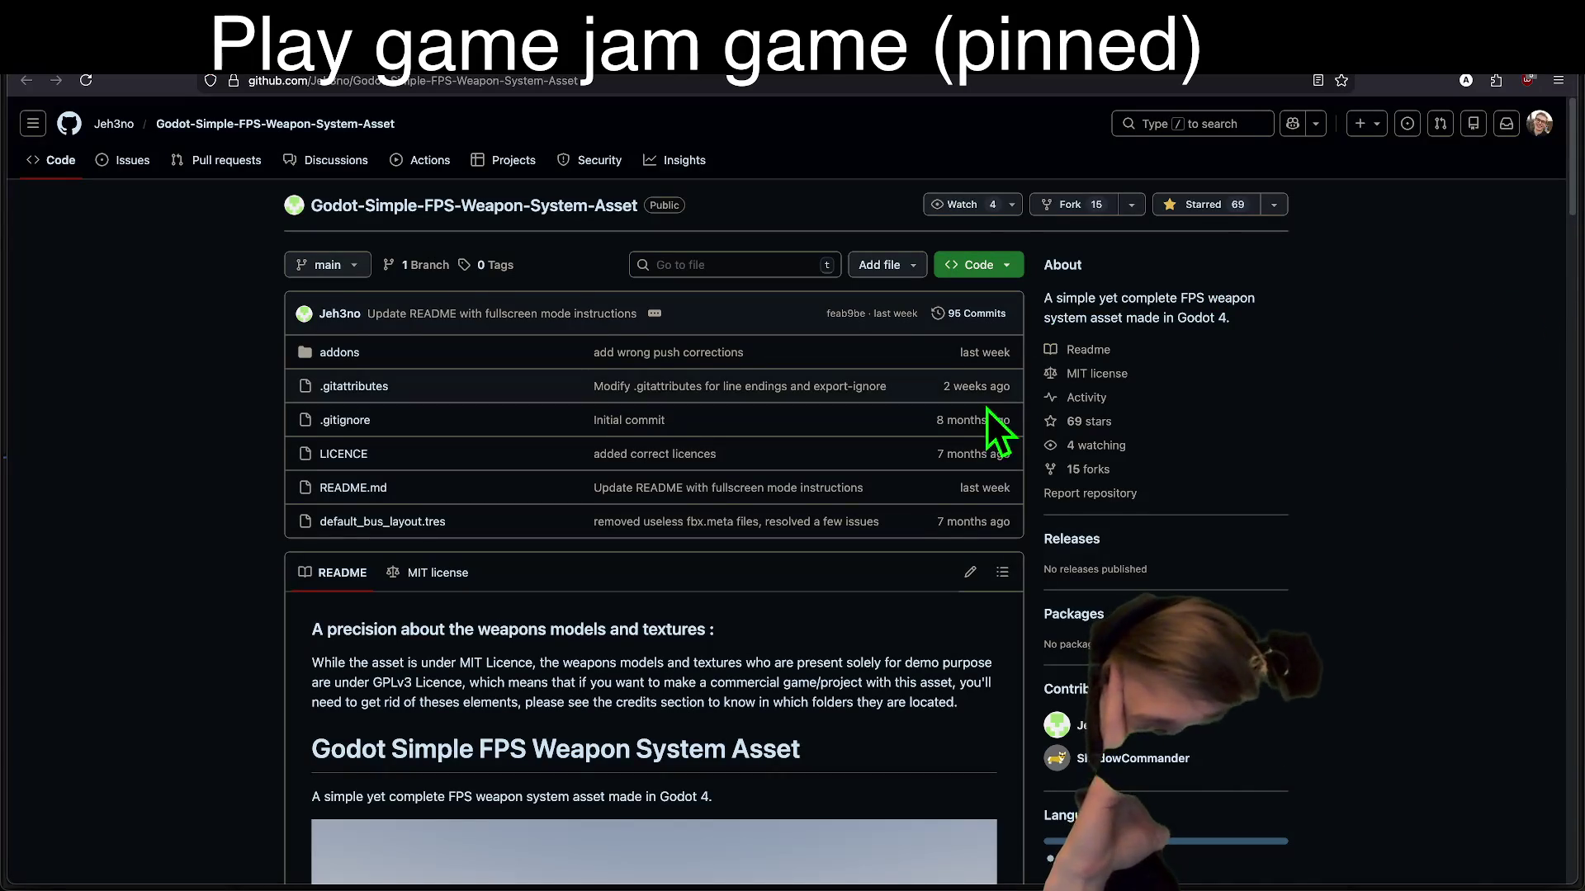
Step: Read through the Godot-Simple-FPS-Weapon-System-Asset README on GitHub
left_click_drag(940, 350, 566, 363)
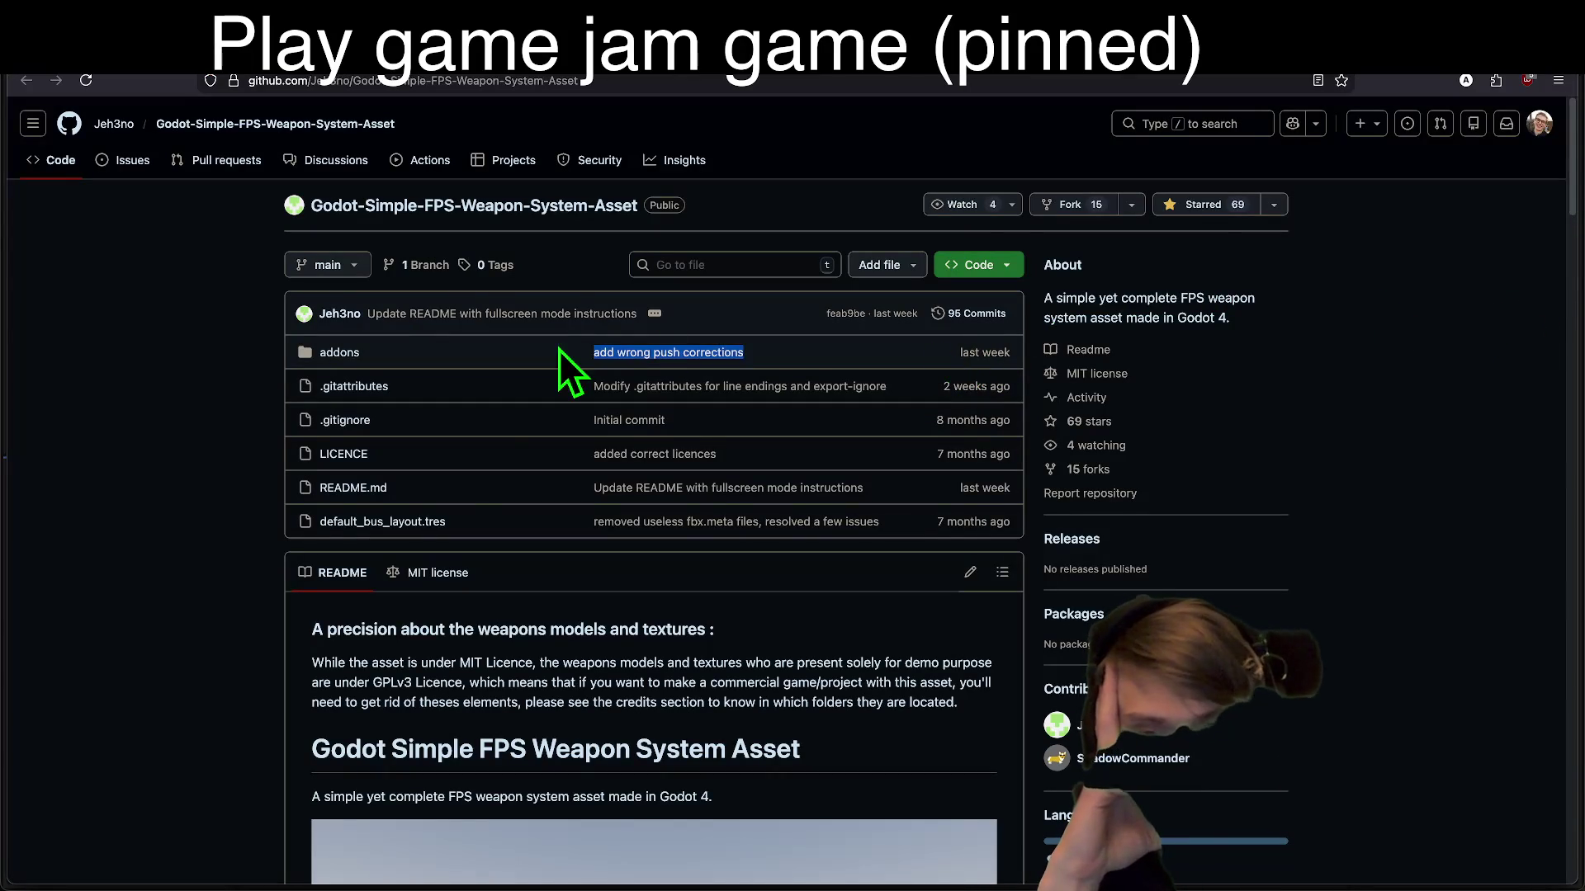
scroll(322, 495, "down", 2)
scroll(314, 509, "down", 3)
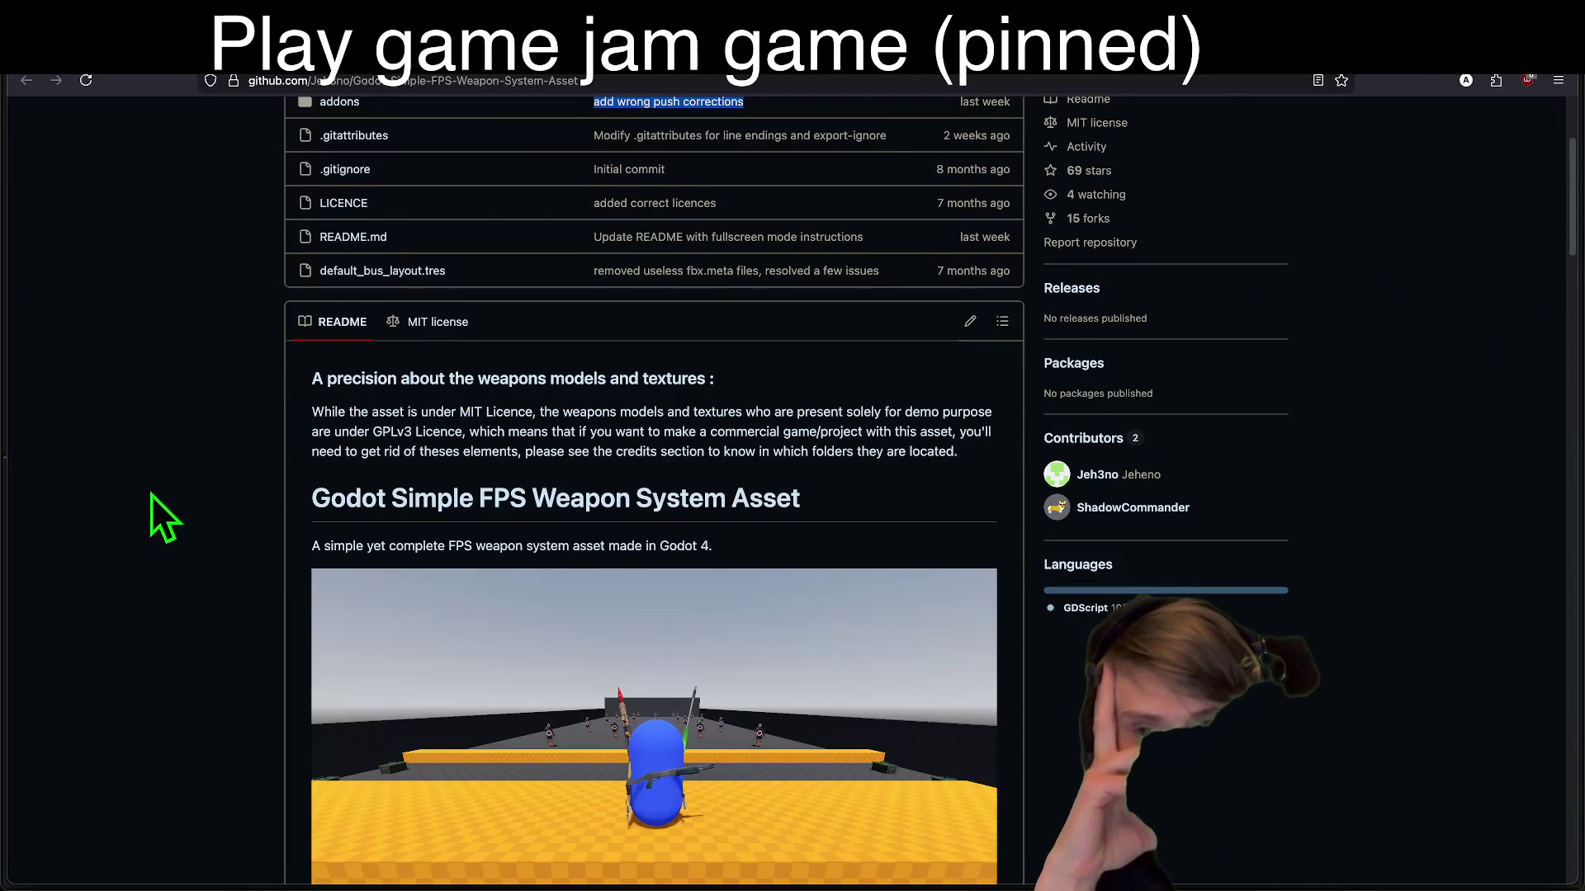
scroll(151, 494, "down", 12)
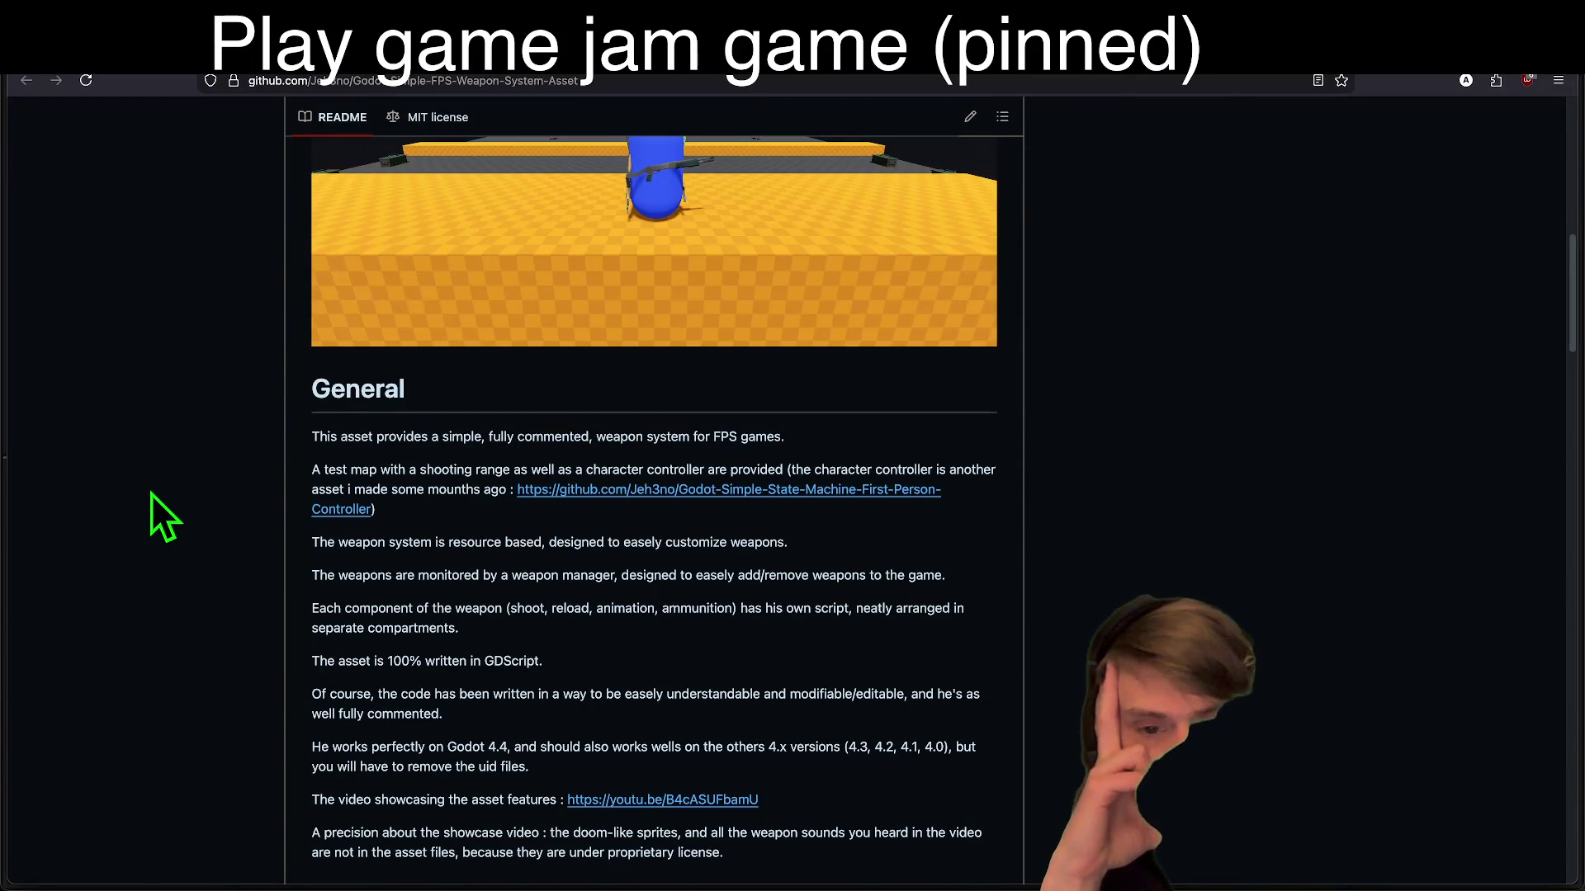
right_click(151, 494)
left_click(126, 464)
scroll(126, 464, "down", 5)
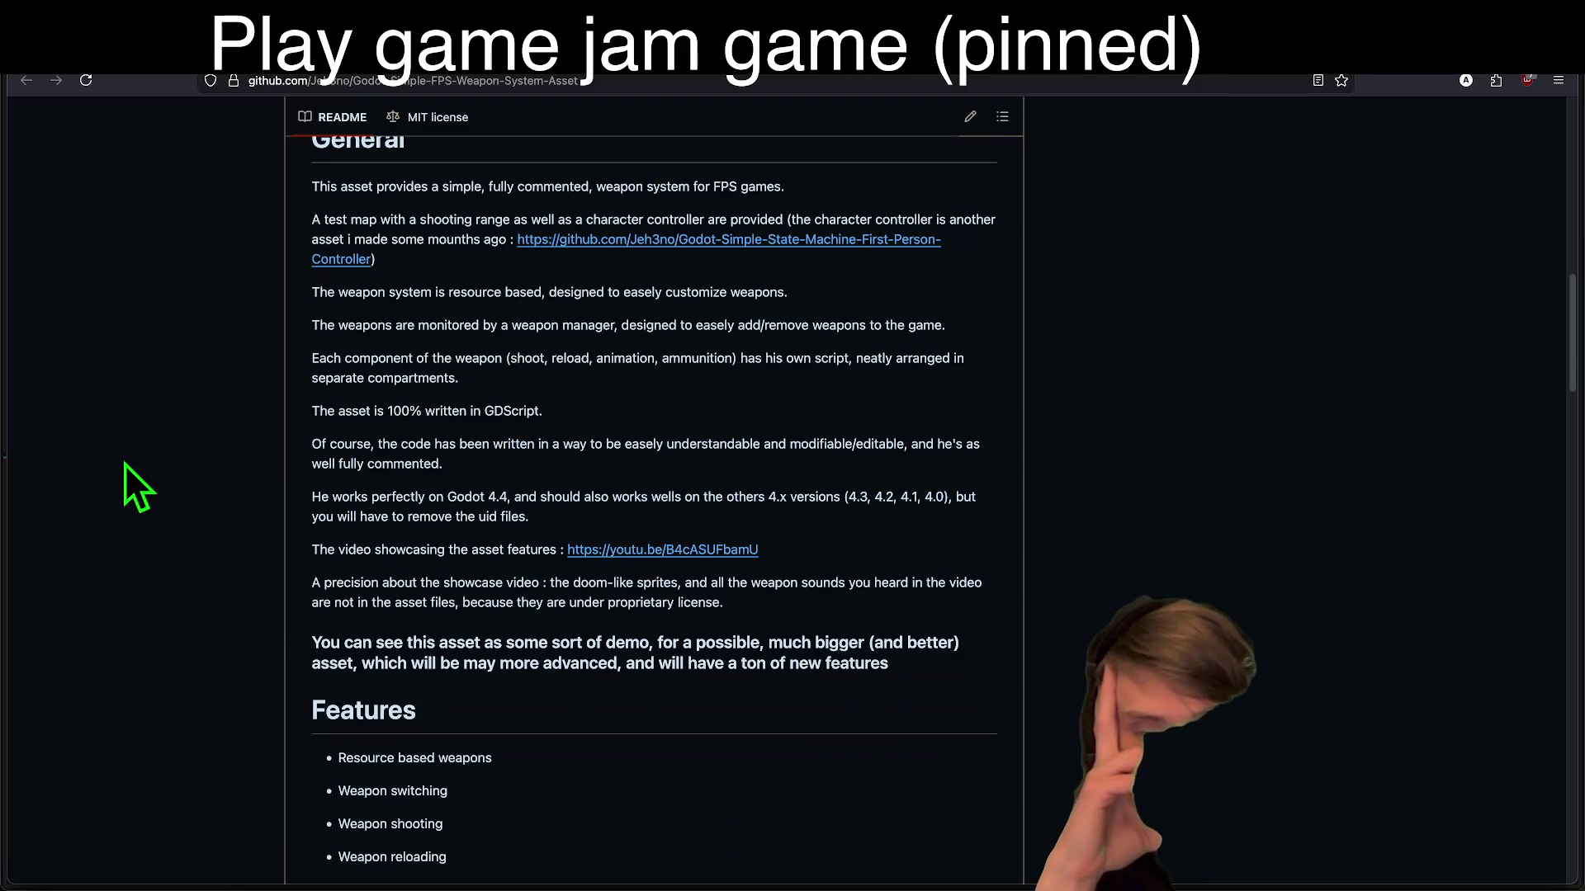
scroll(126, 464, "up", 14)
scroll(368, 311, "up", 5)
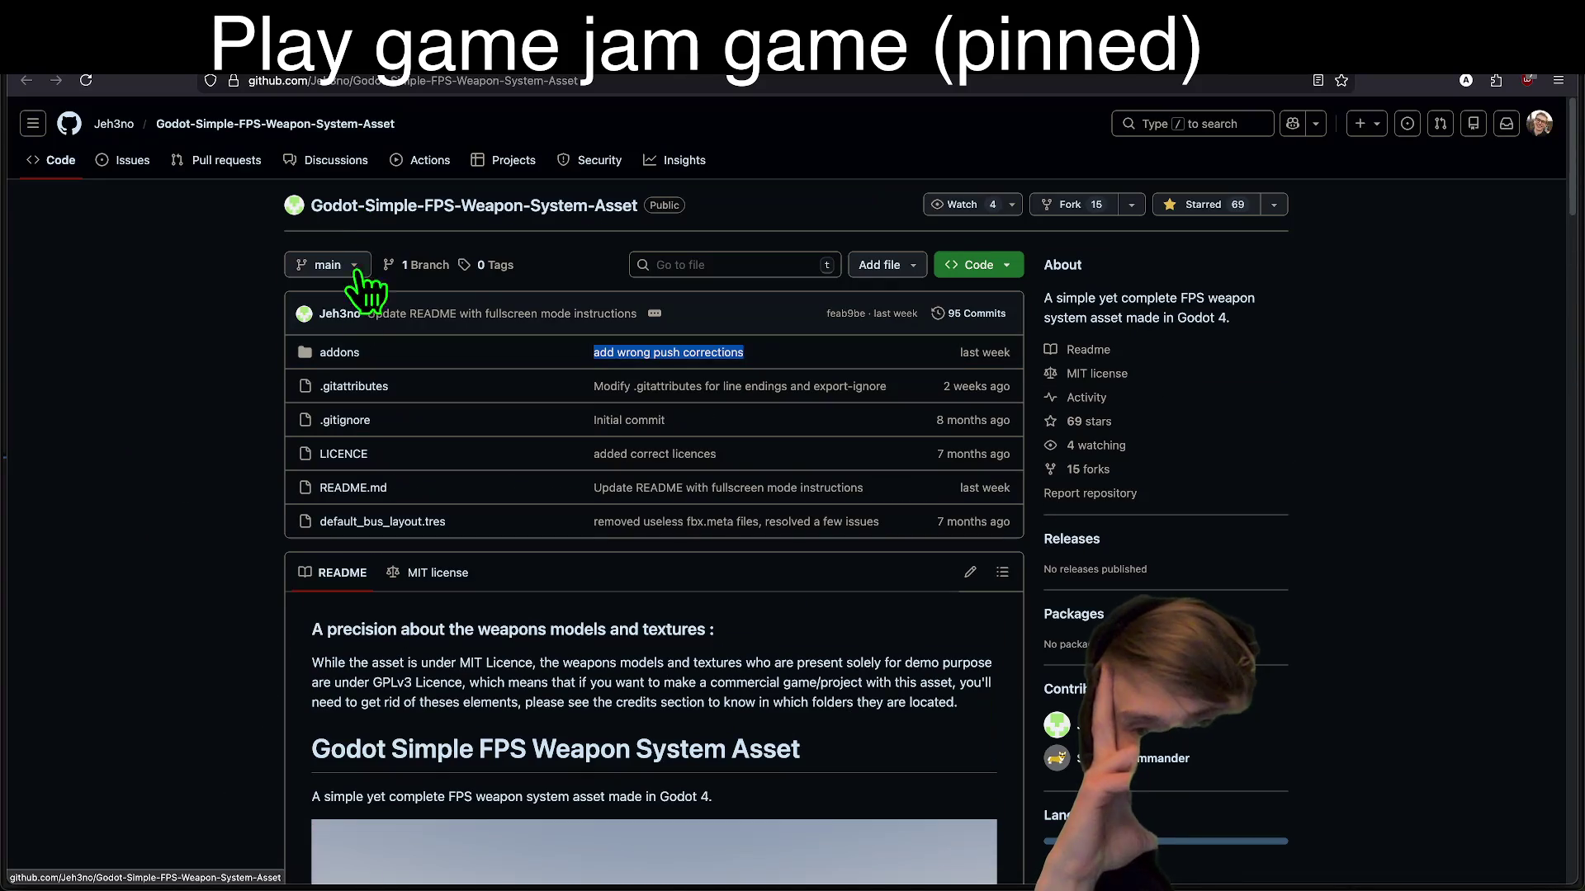
Step: Open the addons folder and then its Weapons folder
left_click(338, 352)
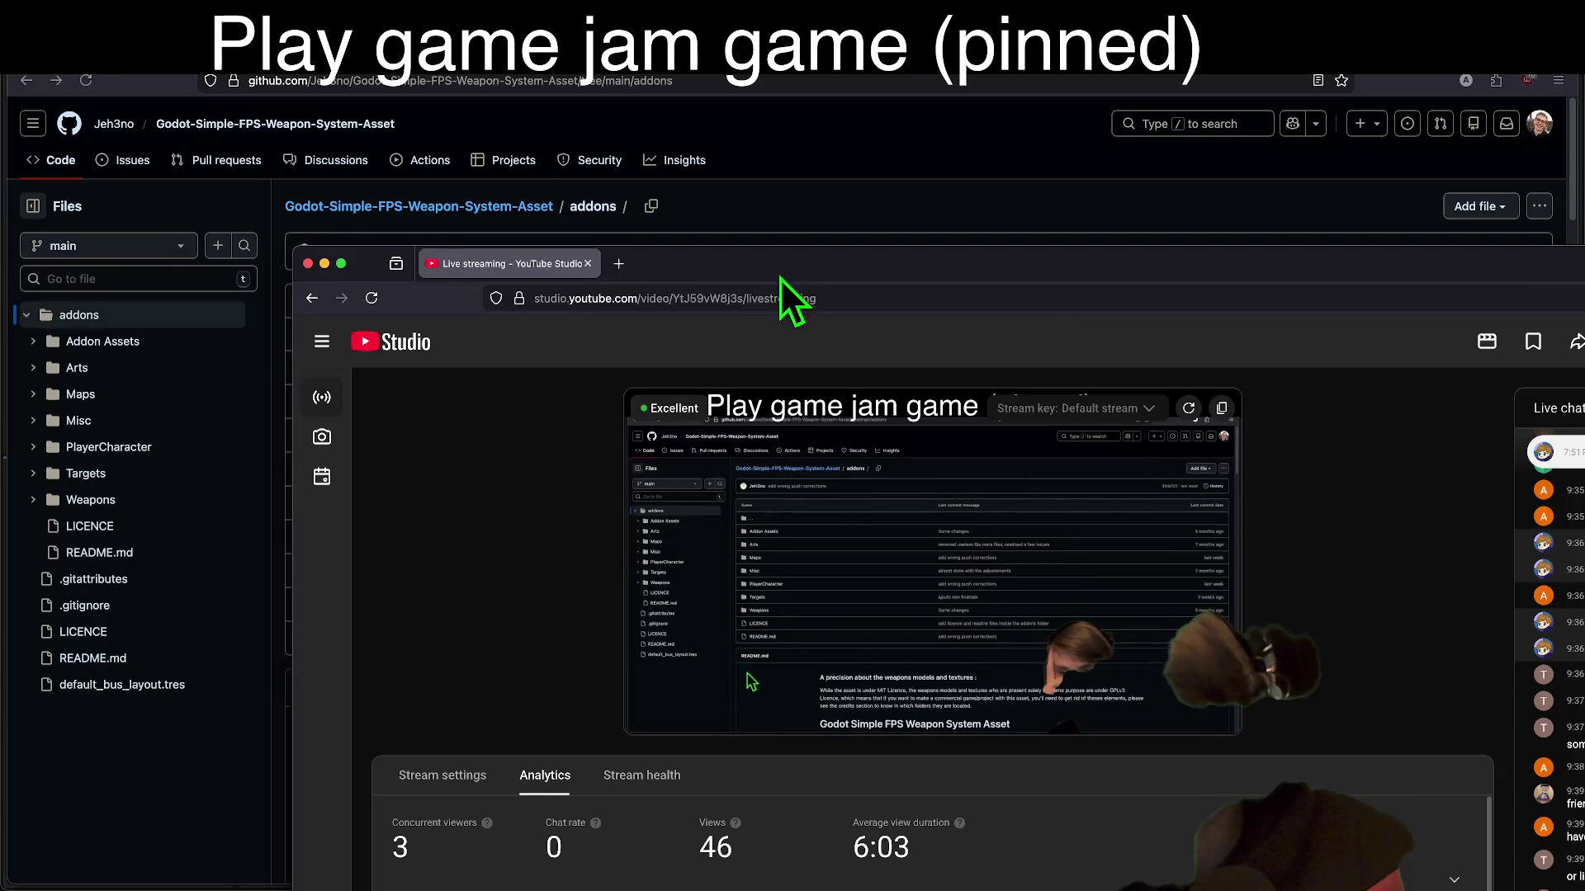
left_click_drag(537, 263, 578, 57)
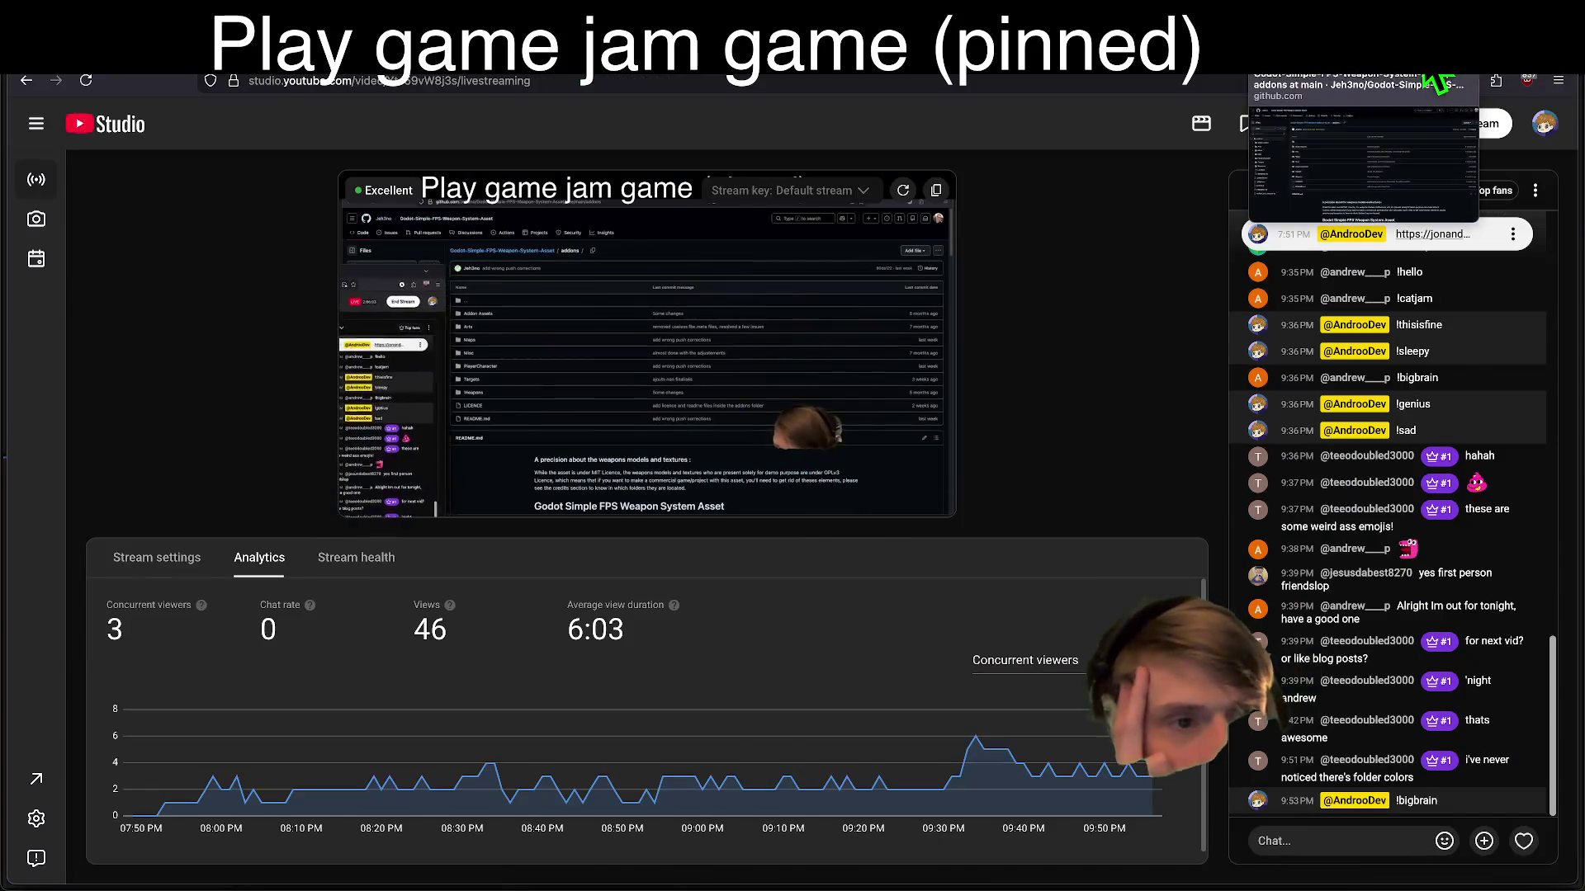
key("ctrl+shift+Tab")
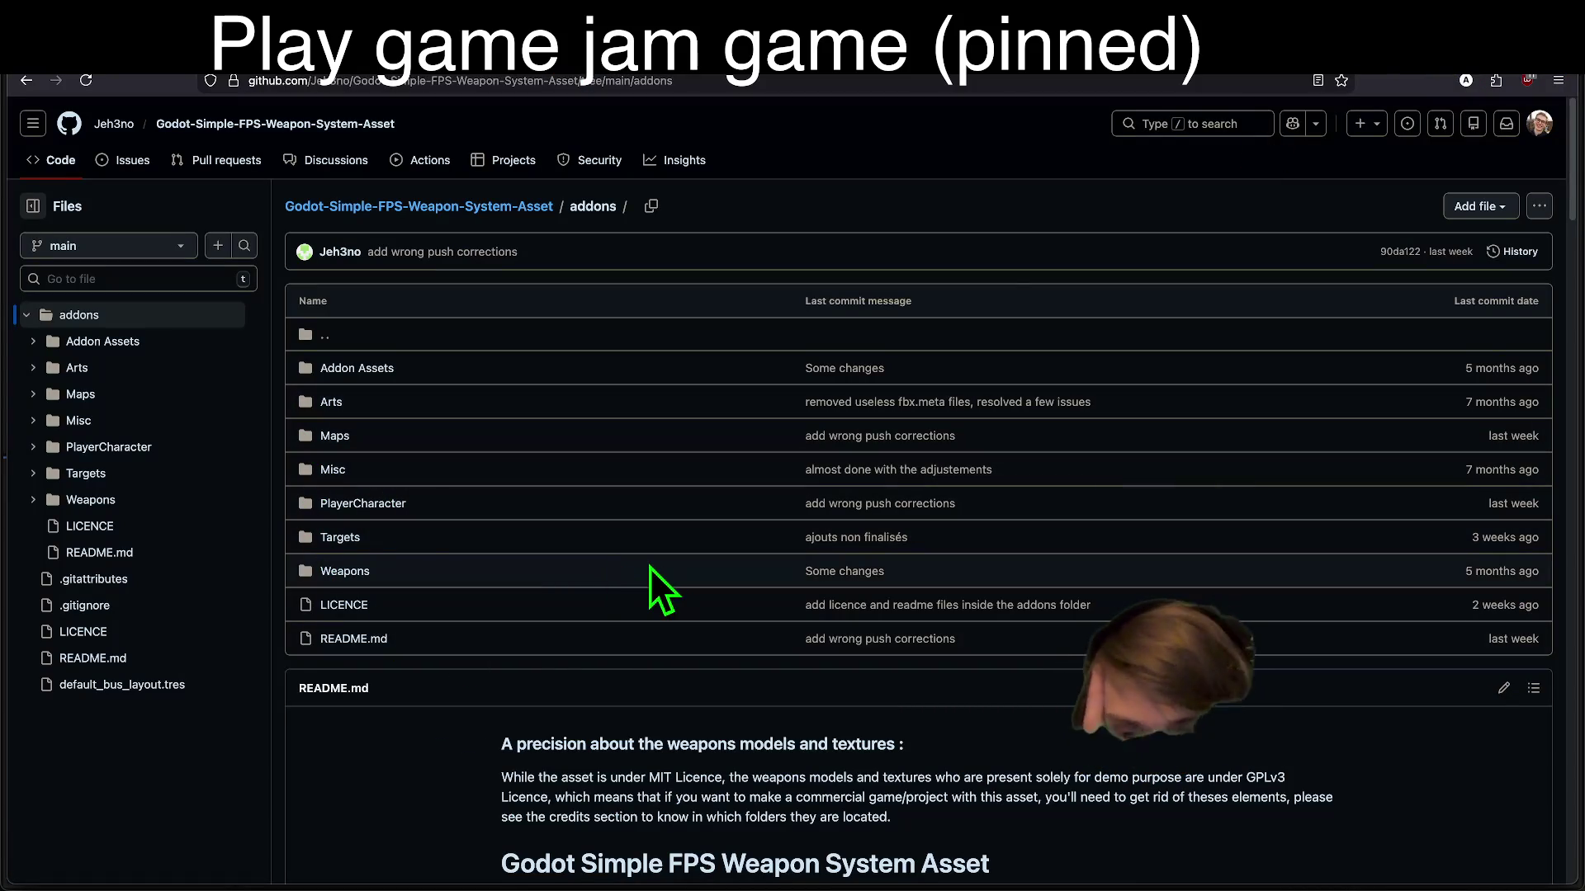
left_click(364, 570)
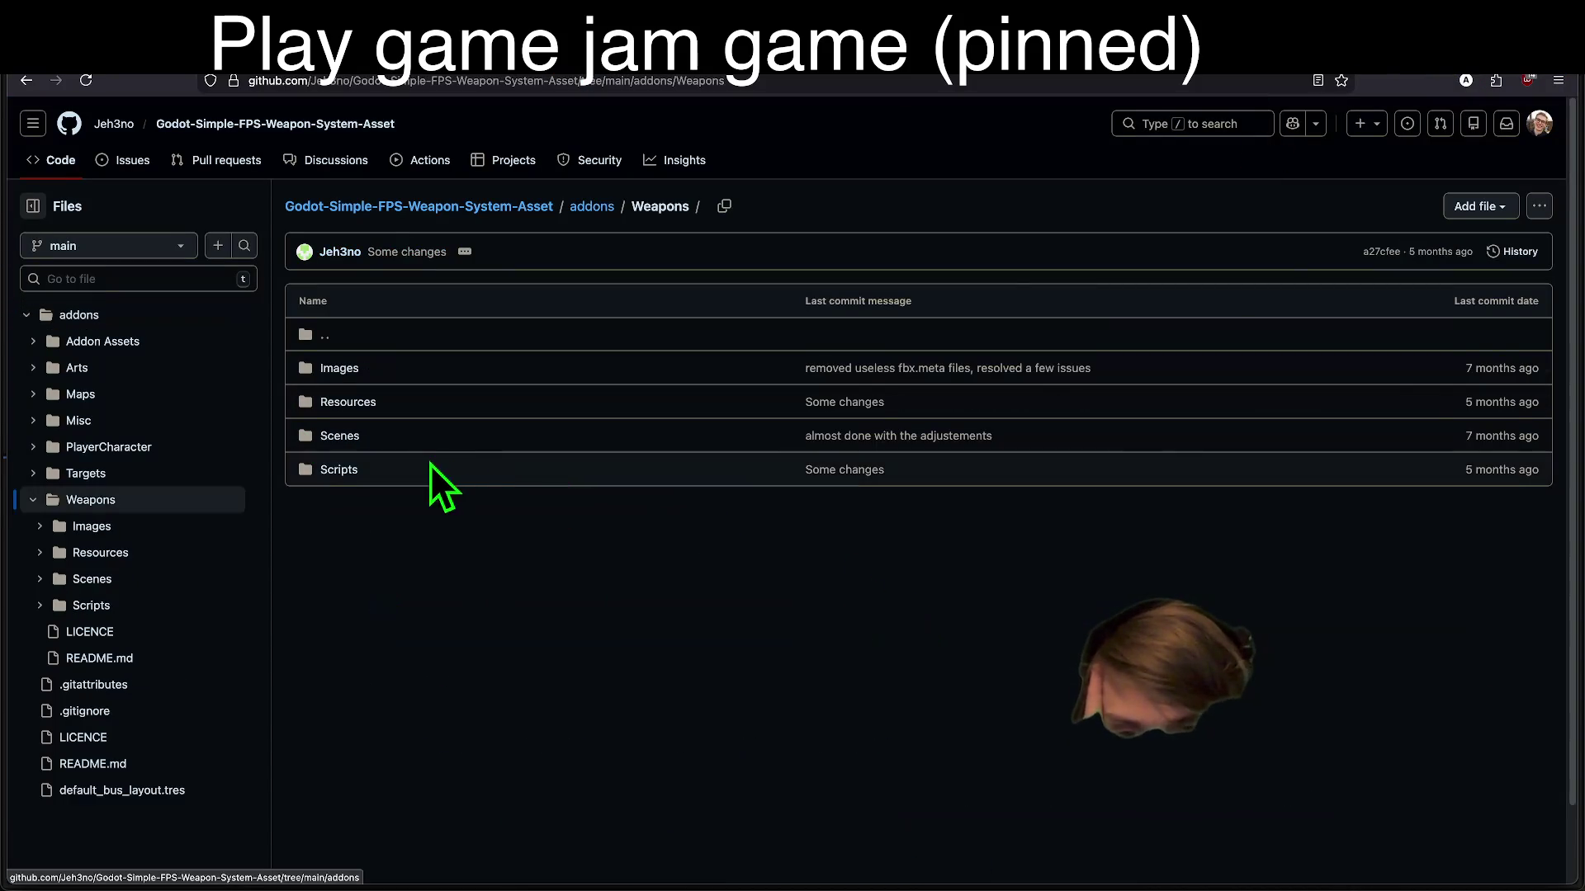
Step: Open Weapons/Scenes and view WeaponManagerScene.tscn
left_click(345, 438)
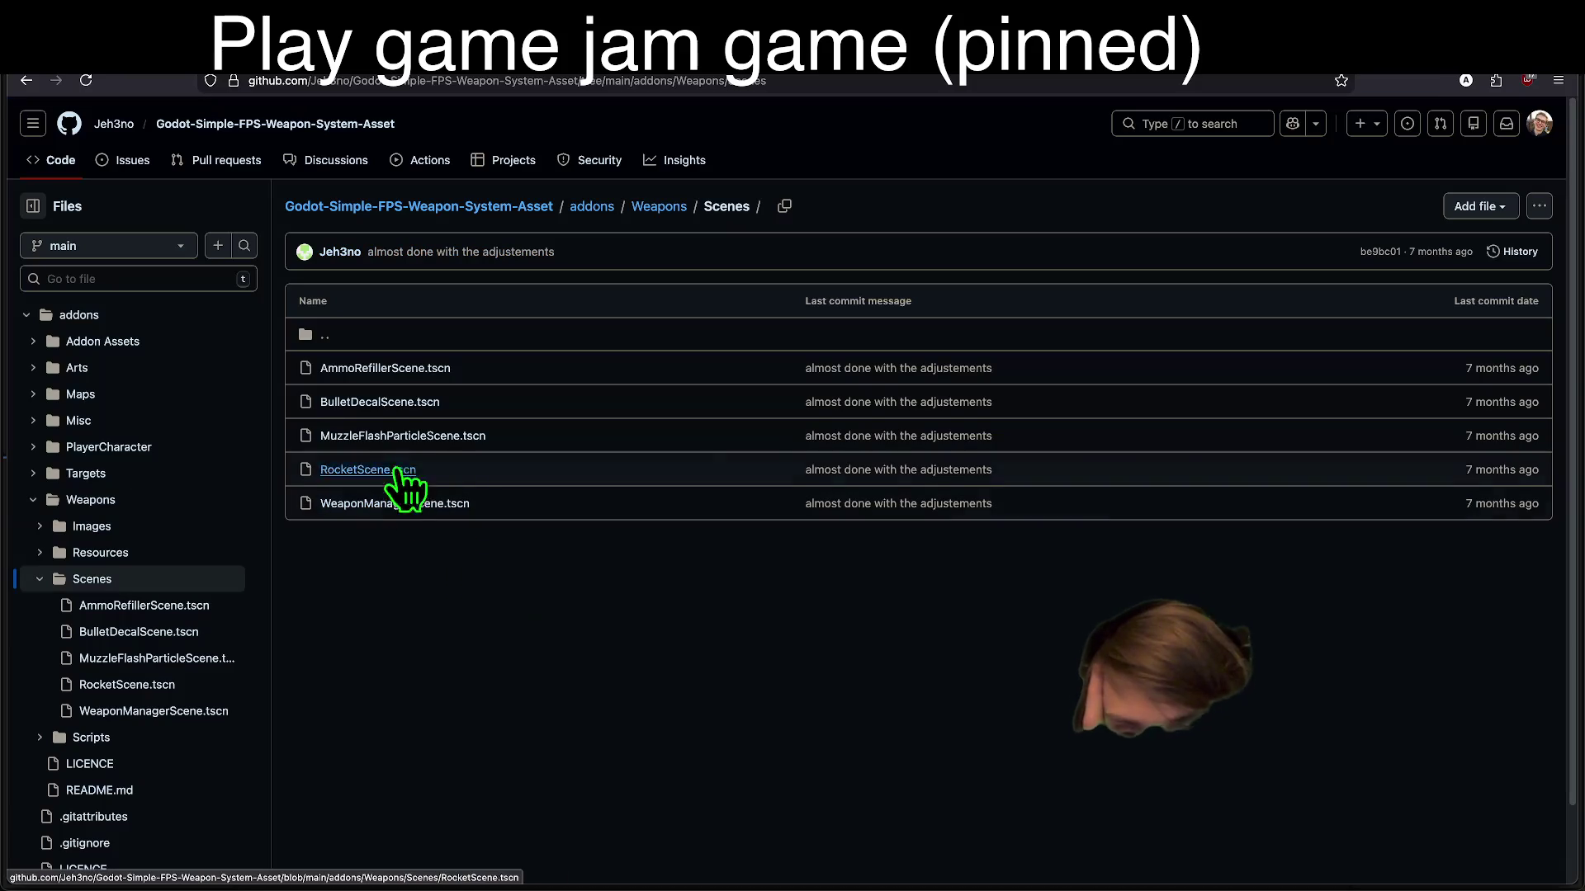
left_click(401, 504)
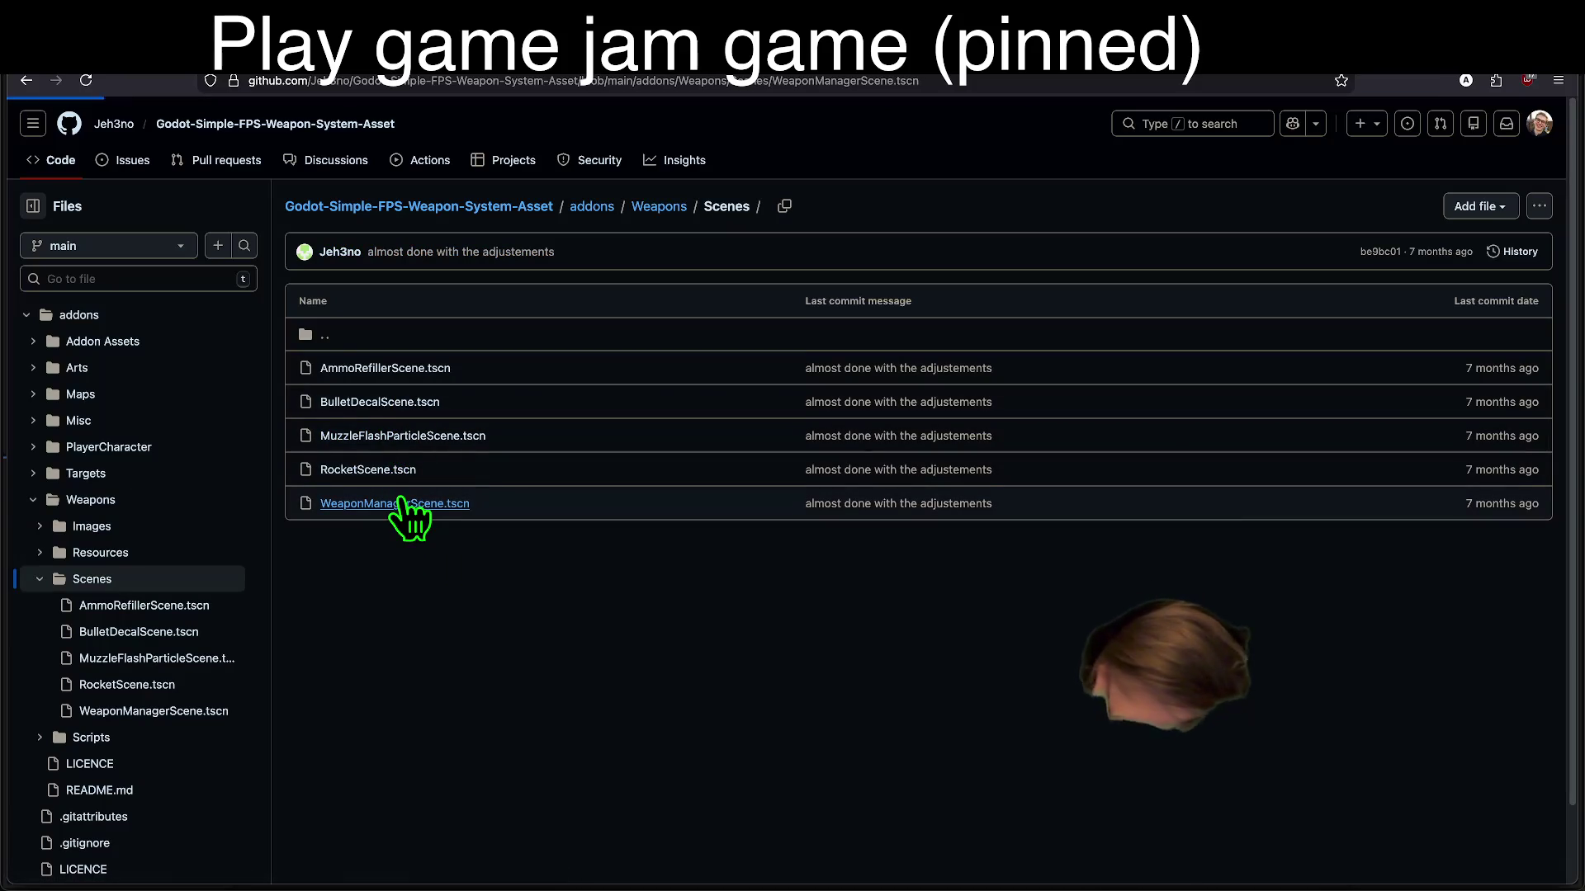
scroll(871, 684, "down", 20)
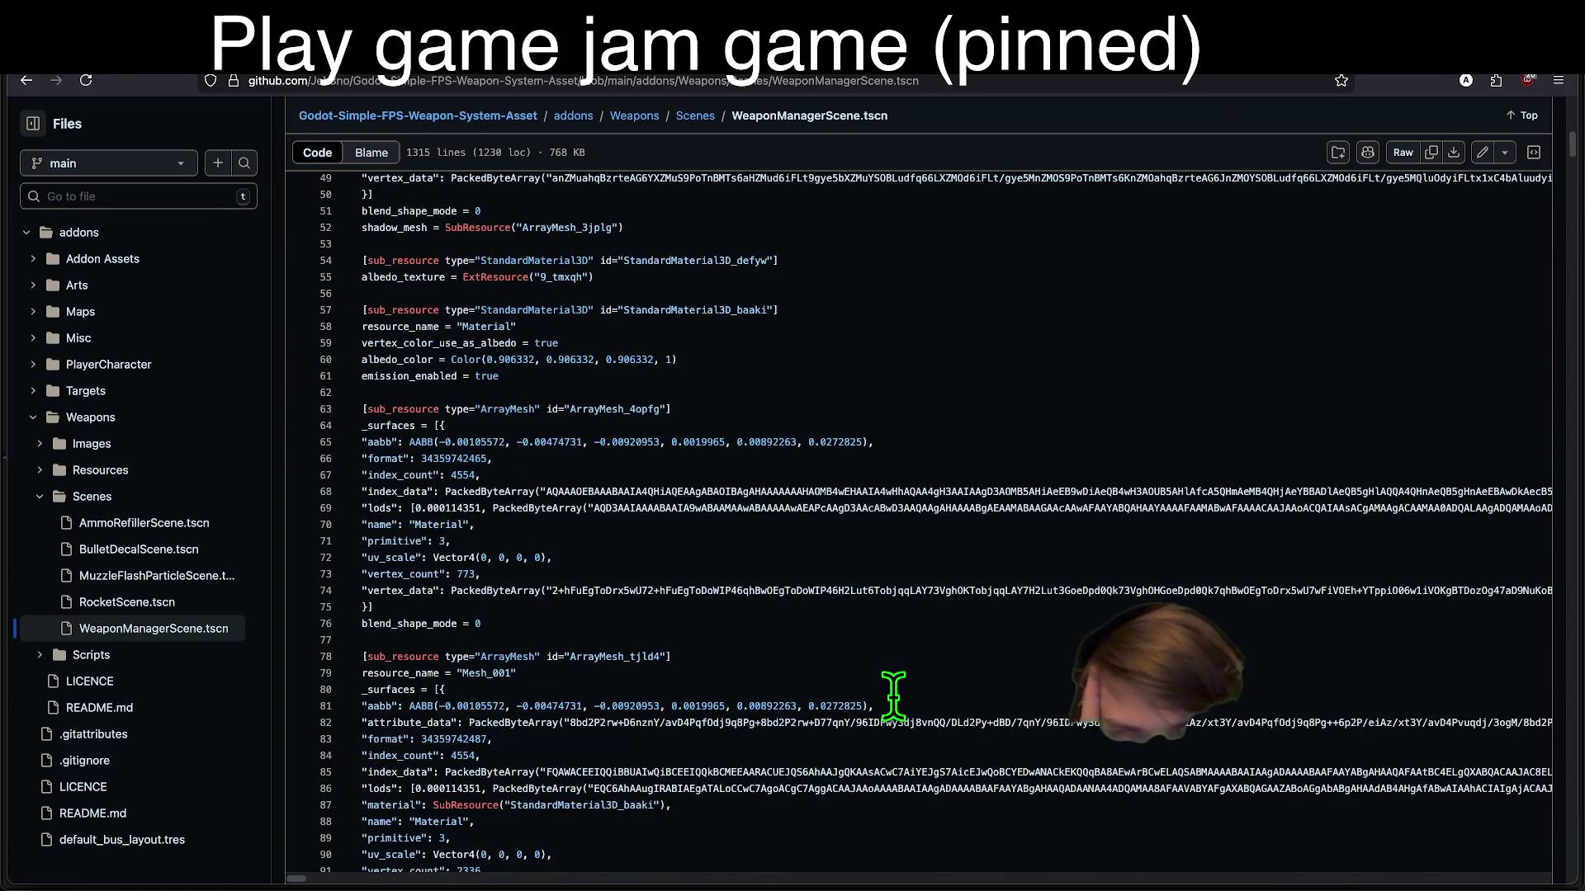
scroll(871, 684, "down", 10)
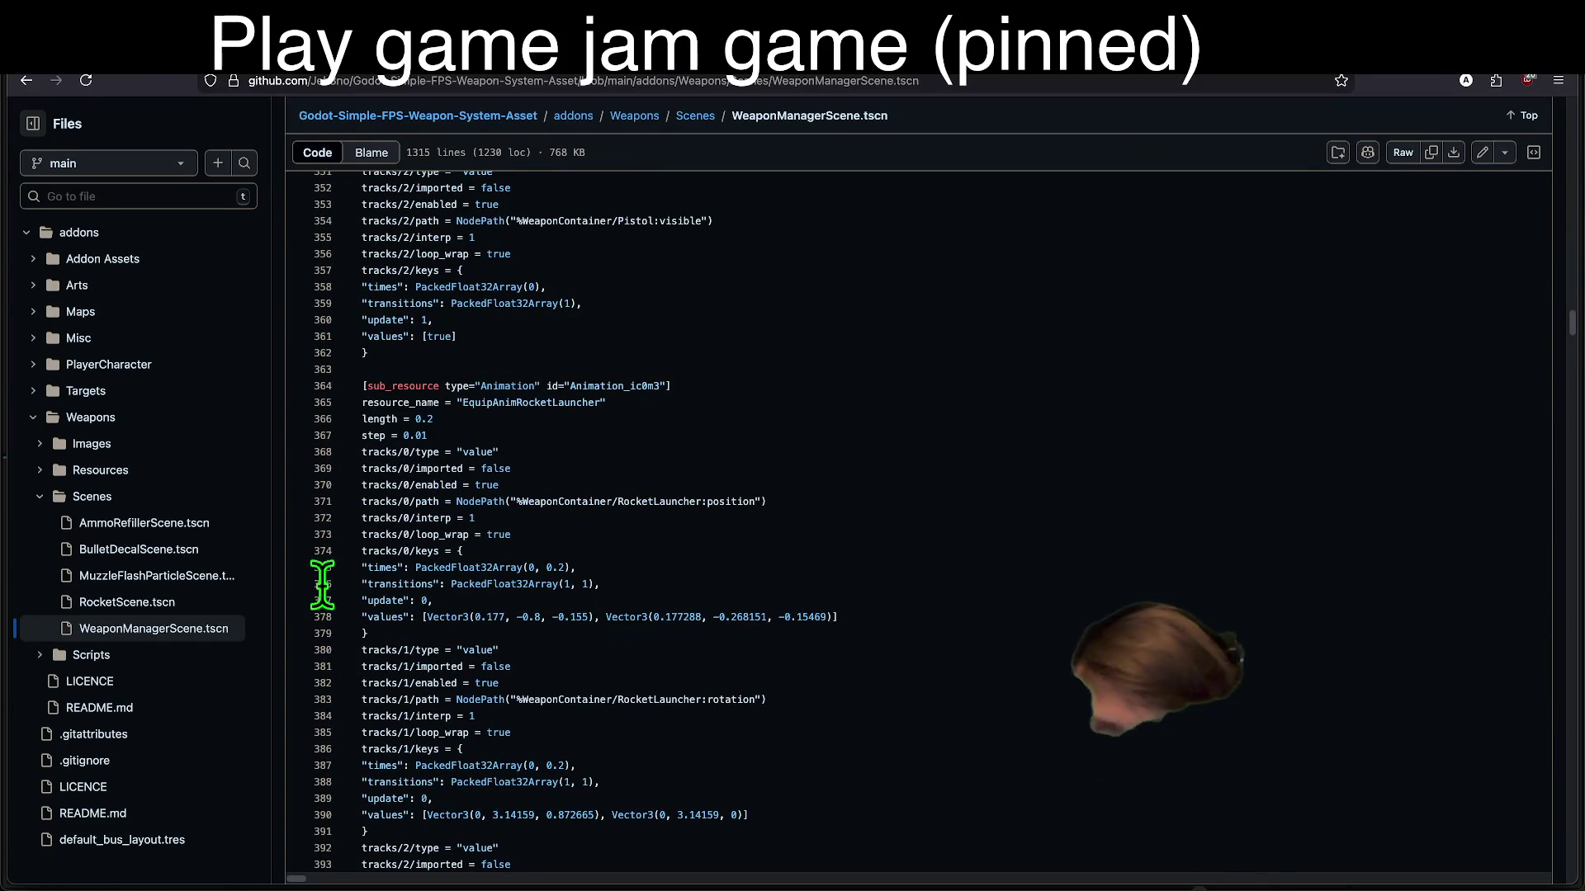
Step: Open the Weapons Scripts folder, view WeaponManagerScript.gd, then navigate back and forward
left_click(103, 655)
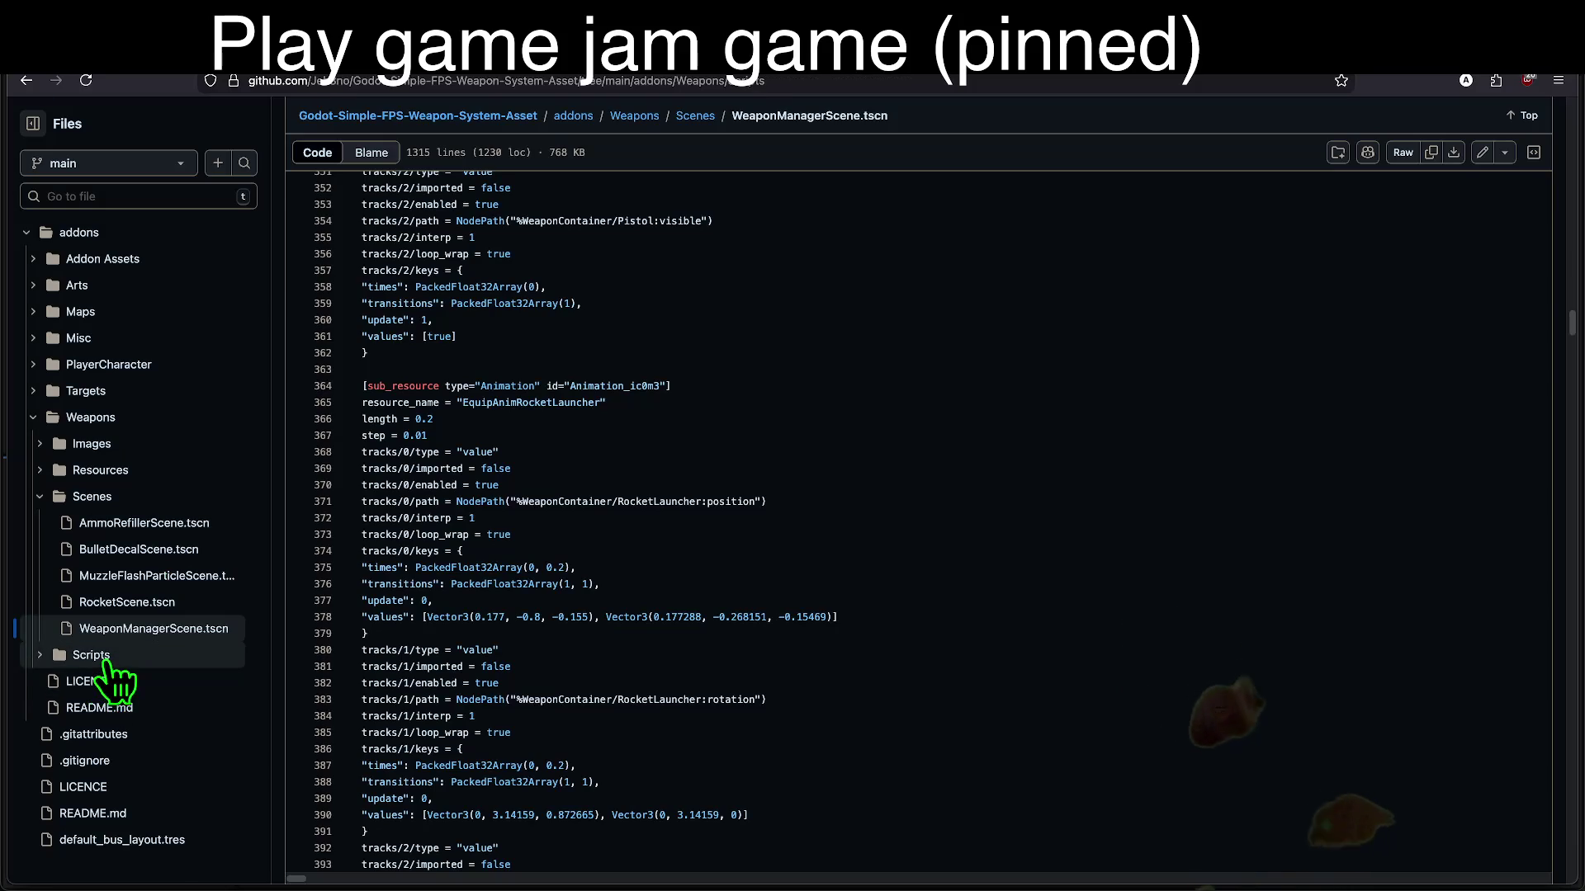
scroll(111, 727, "down", 2)
scroll(105, 796, "down", 5)
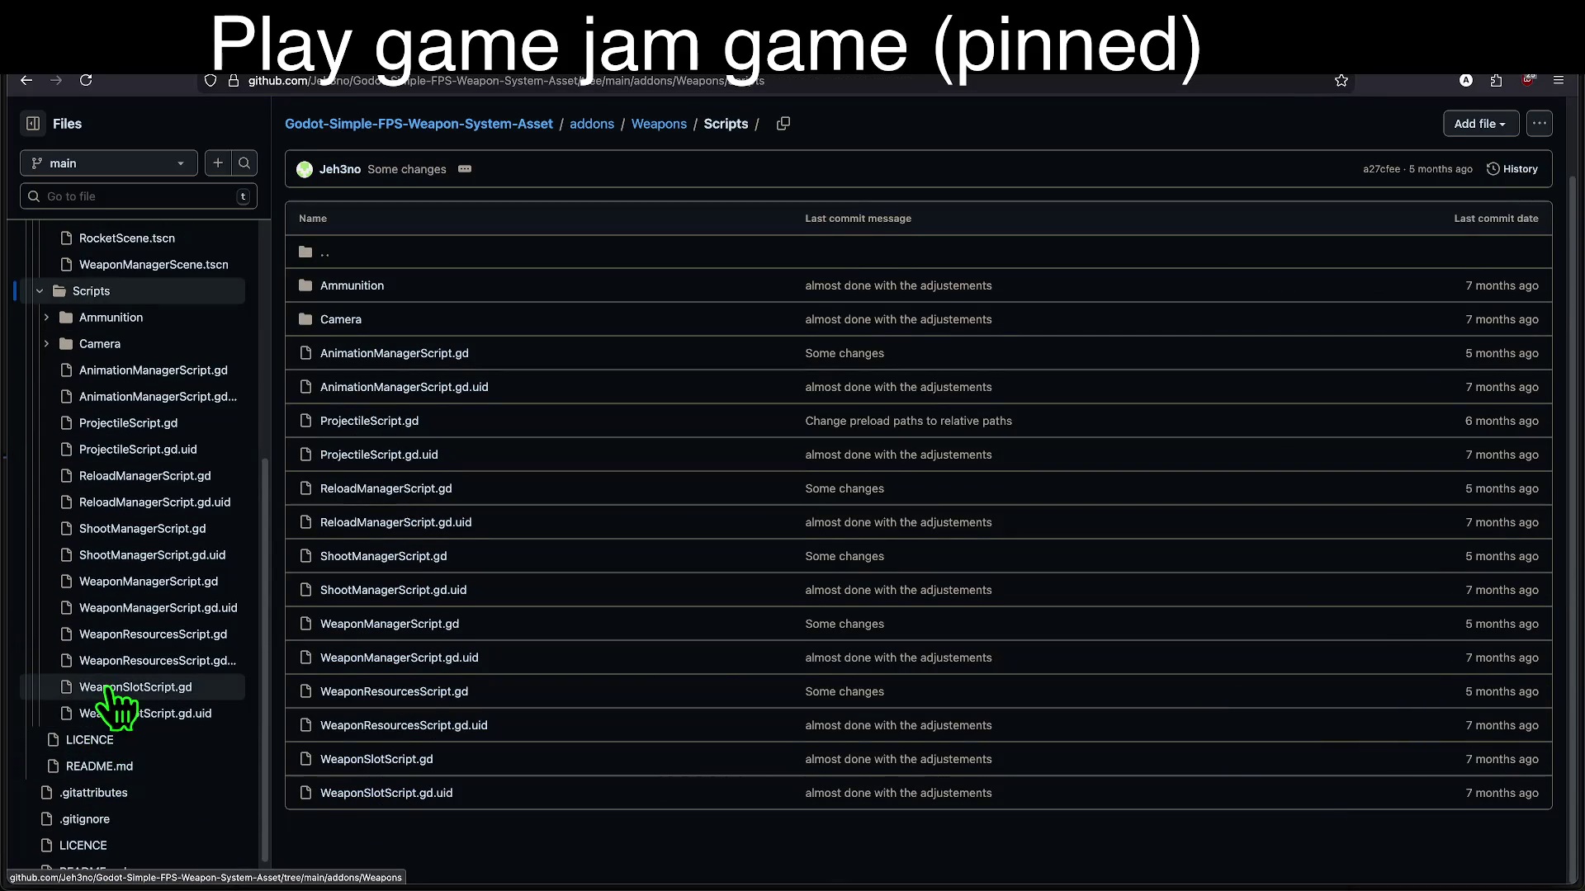
left_click(144, 582)
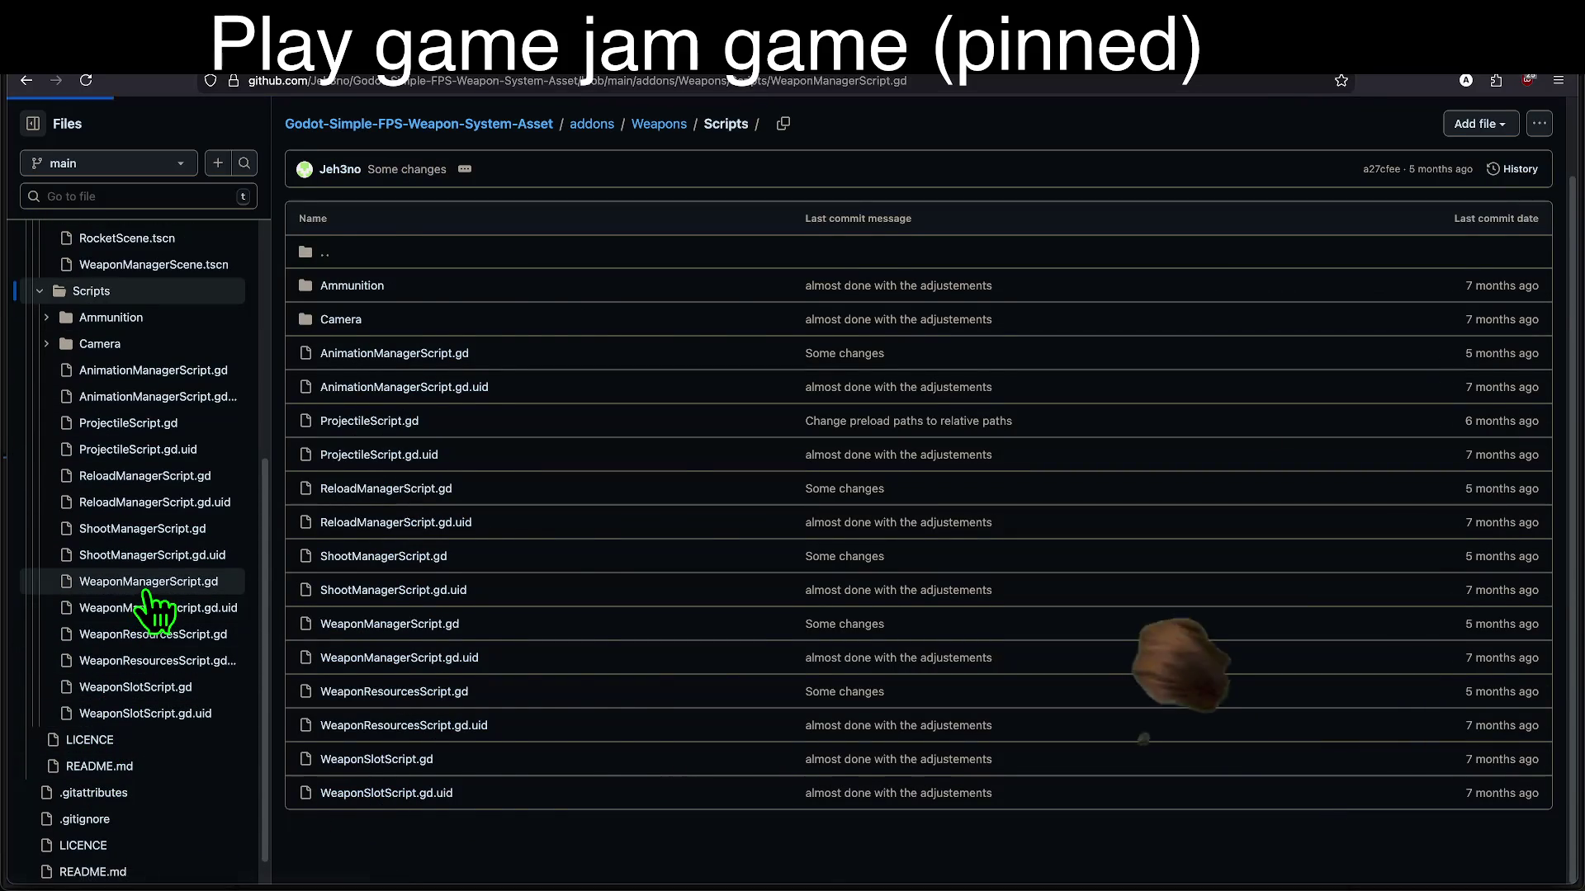
key("alt+Left")
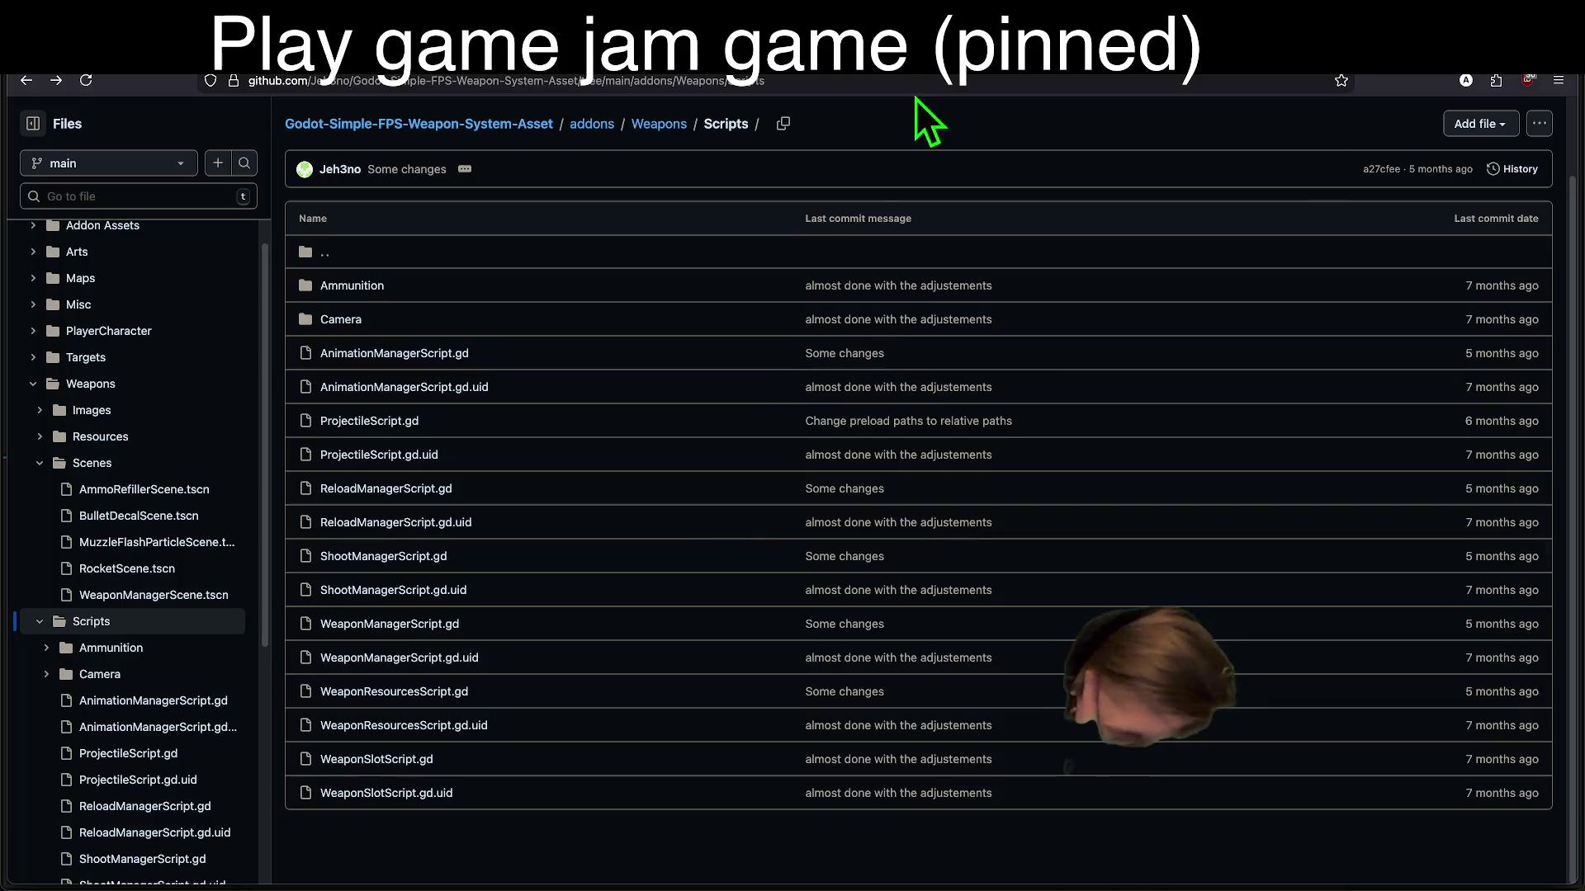
key("alt+Right")
Step: Browse into the PlayerCharacter Scripts folder, then open the UI folder's latest commit
left_click(169, 444)
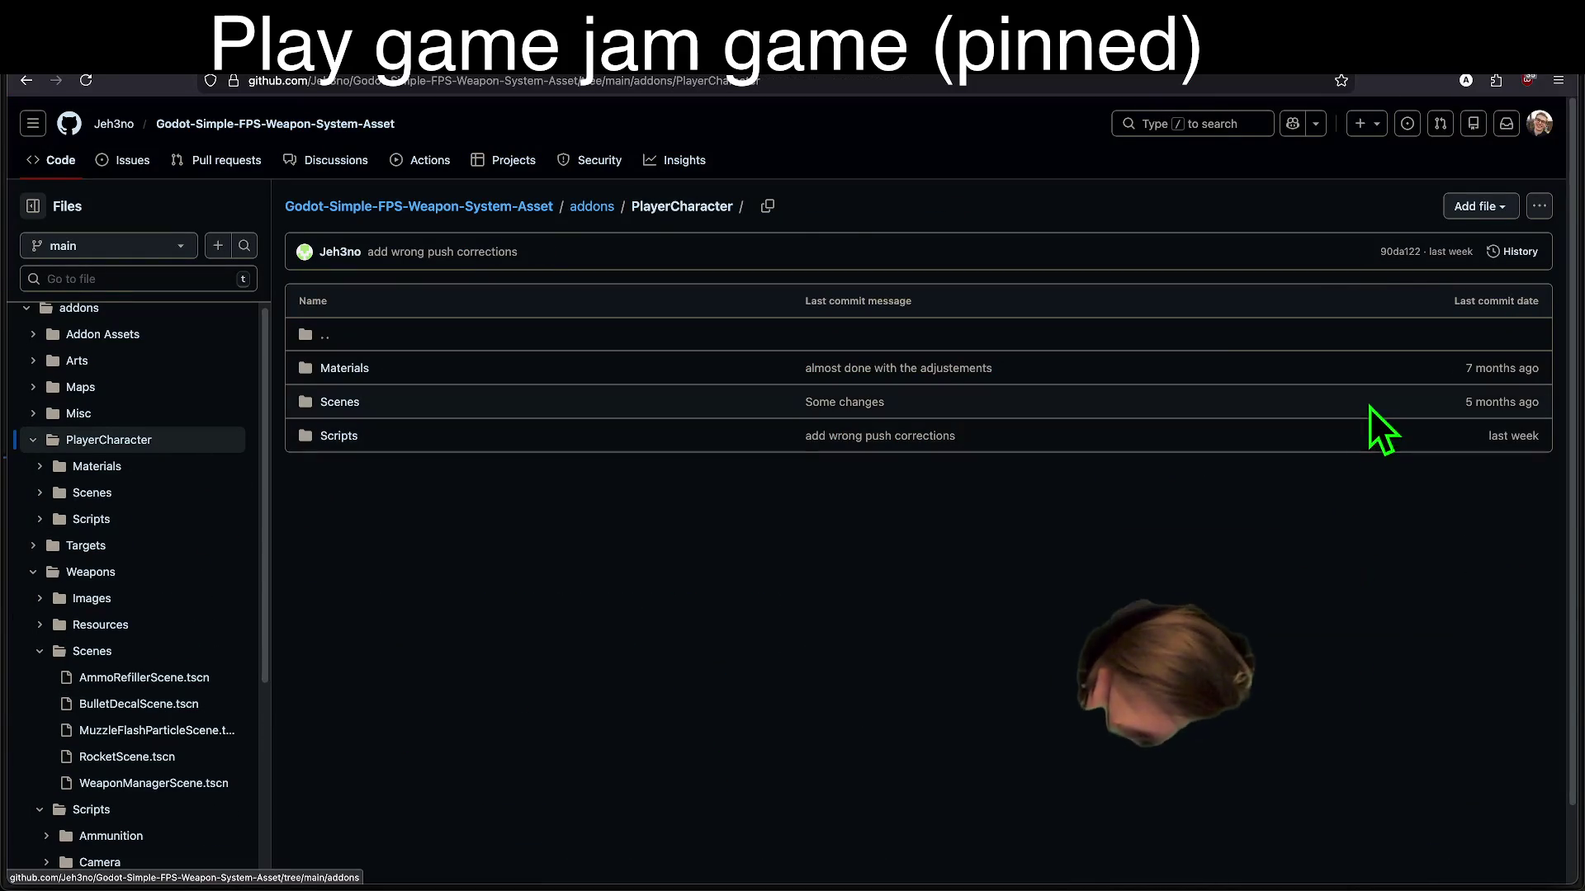
left_click(368, 434)
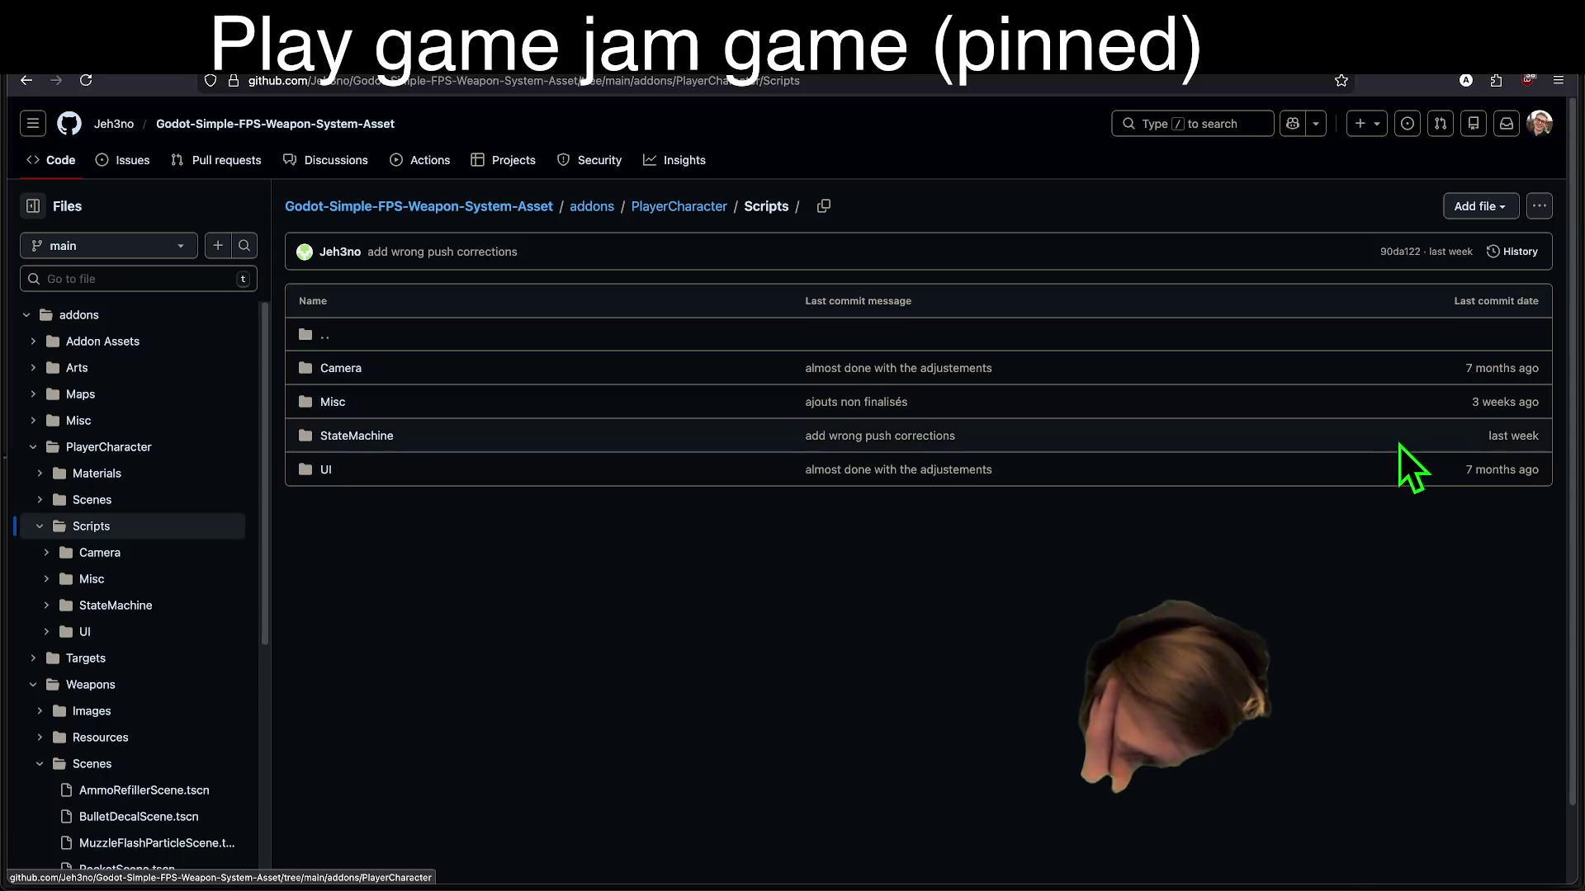
left_click_drag(1493, 444, 1527, 437)
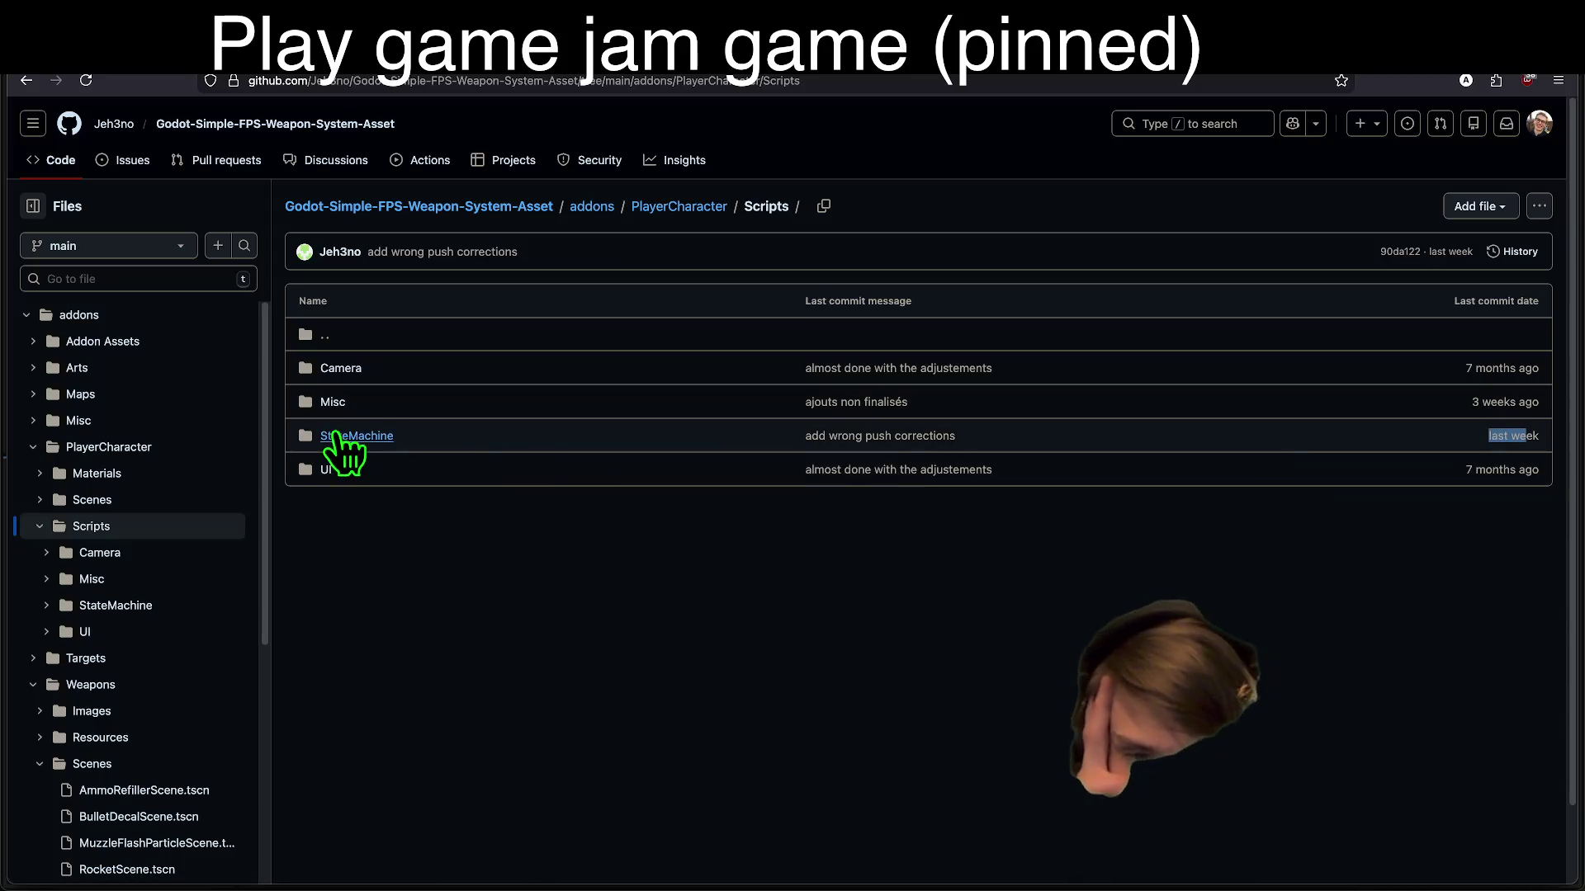
left_click(611, 630)
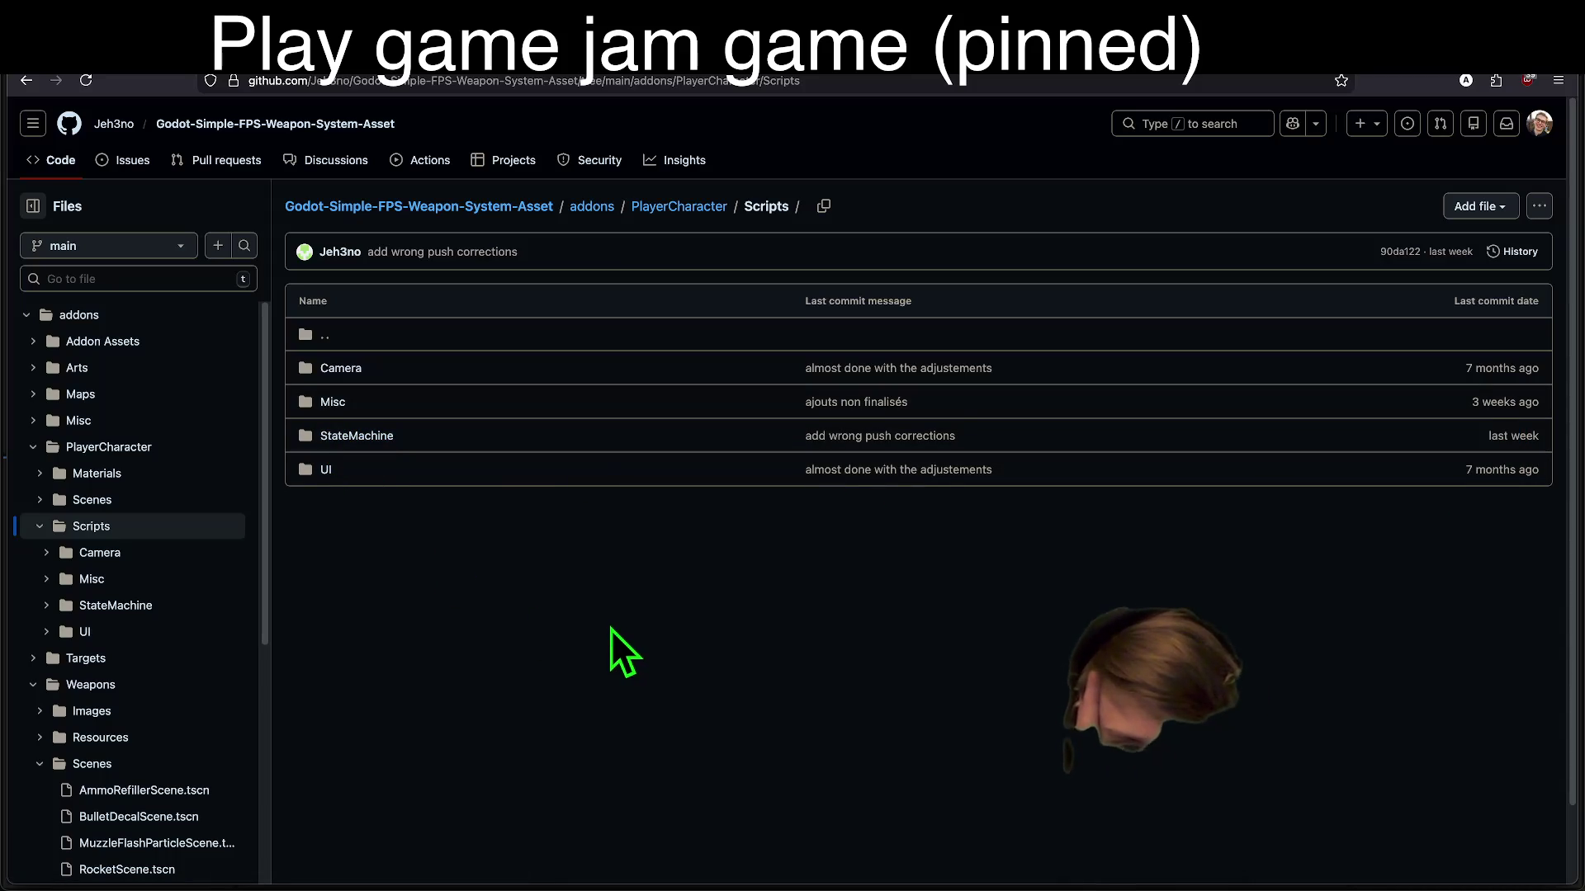
left_click(867, 472)
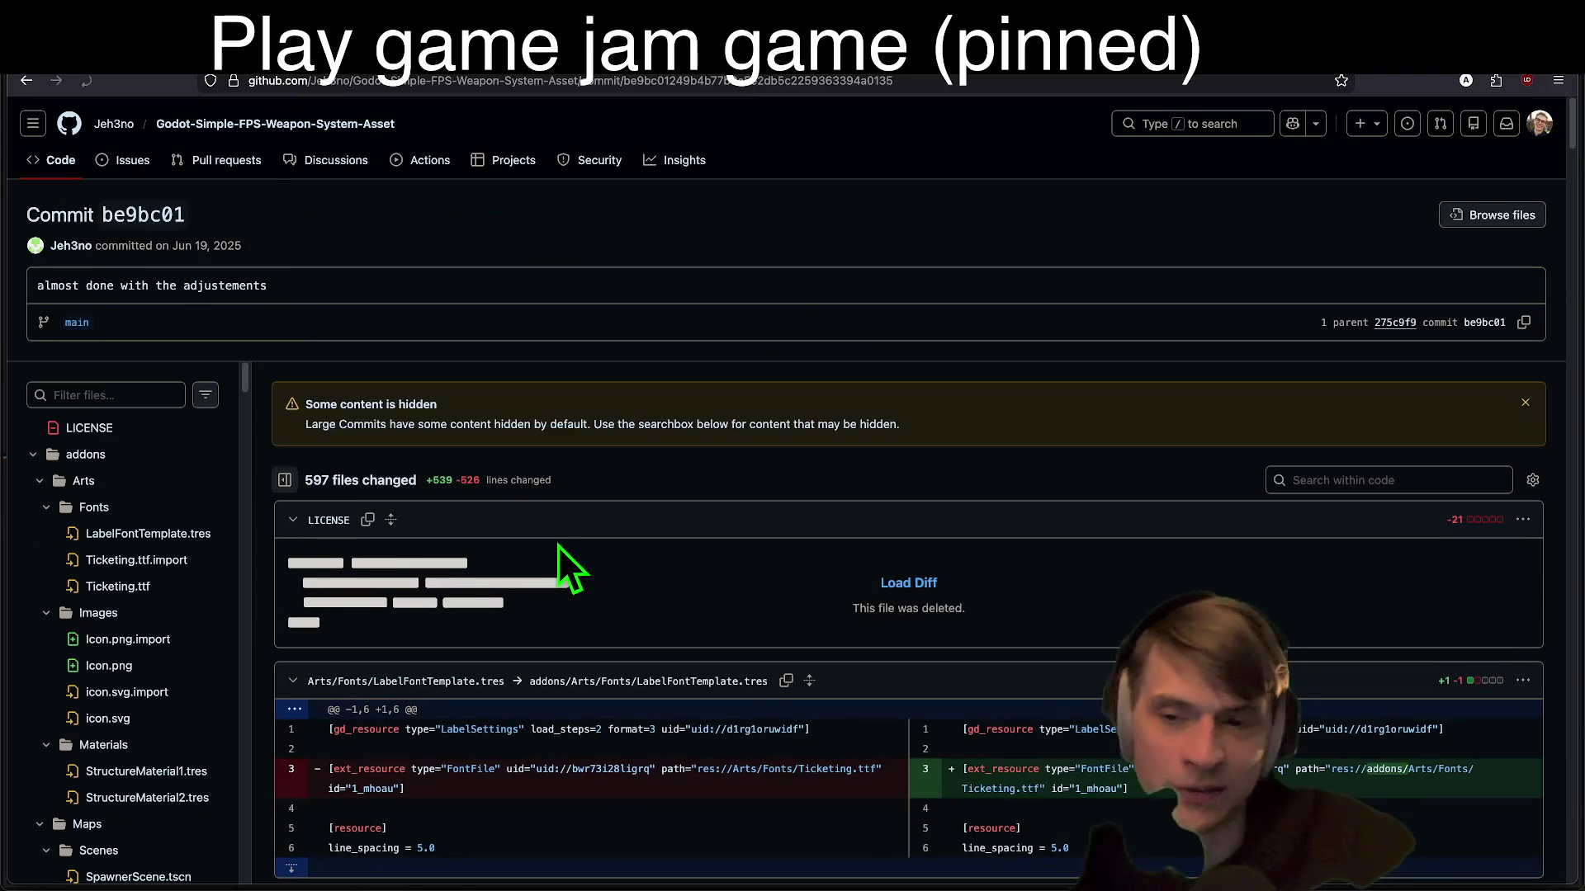
Step: Back out through the Weapons and addons folders to the repository's main page, then return to Godot
key("alt+Left")
key("alt+Left")
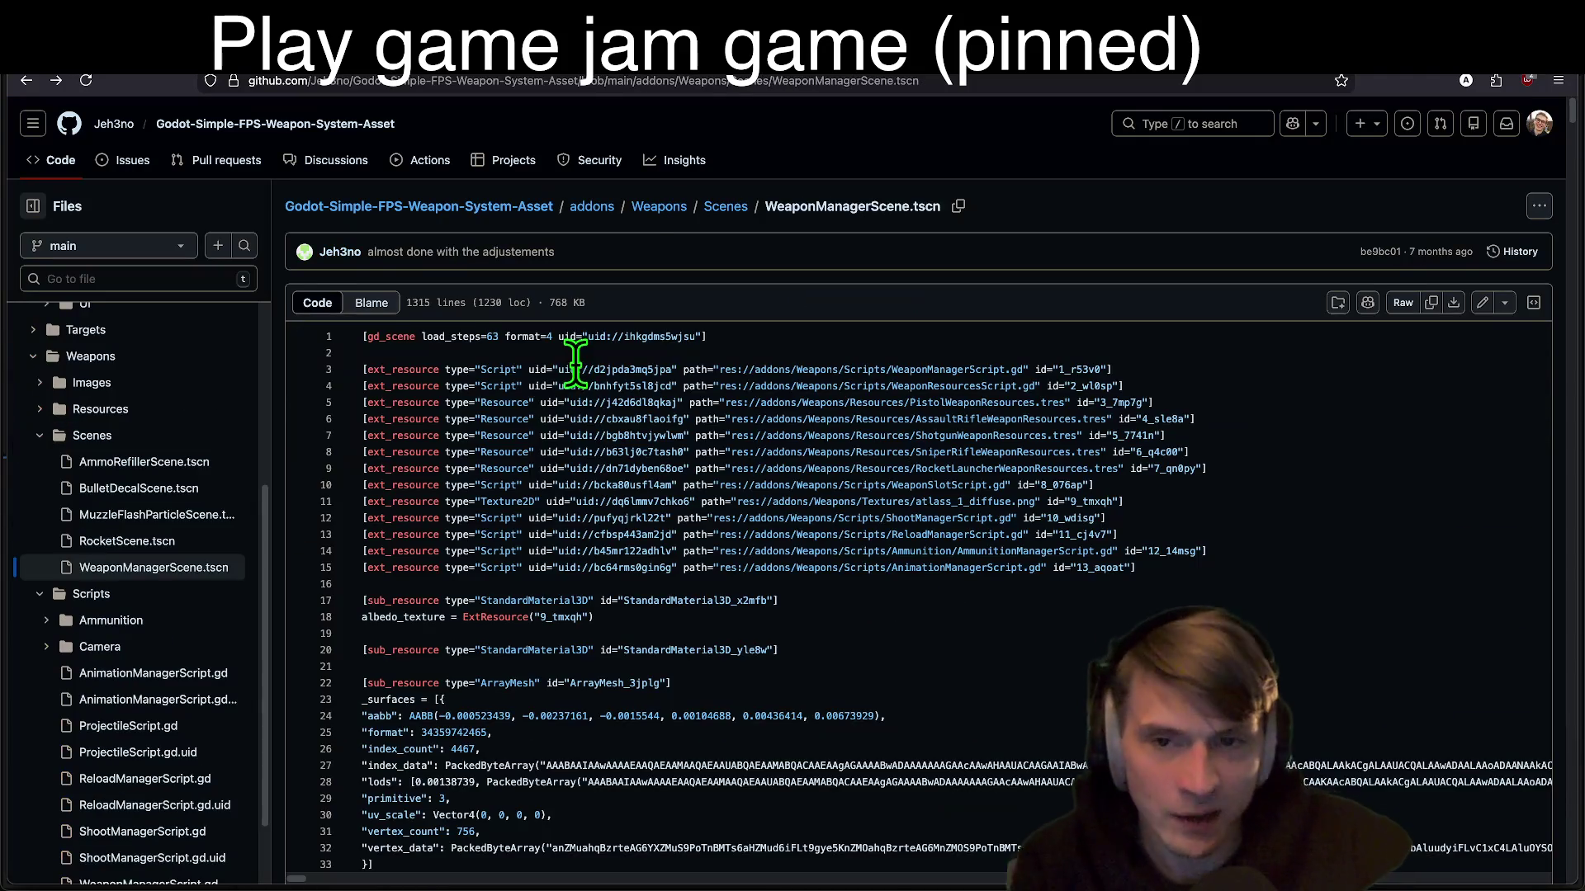
key("alt+Left")
left_click(874, 341)
left_click(874, 340)
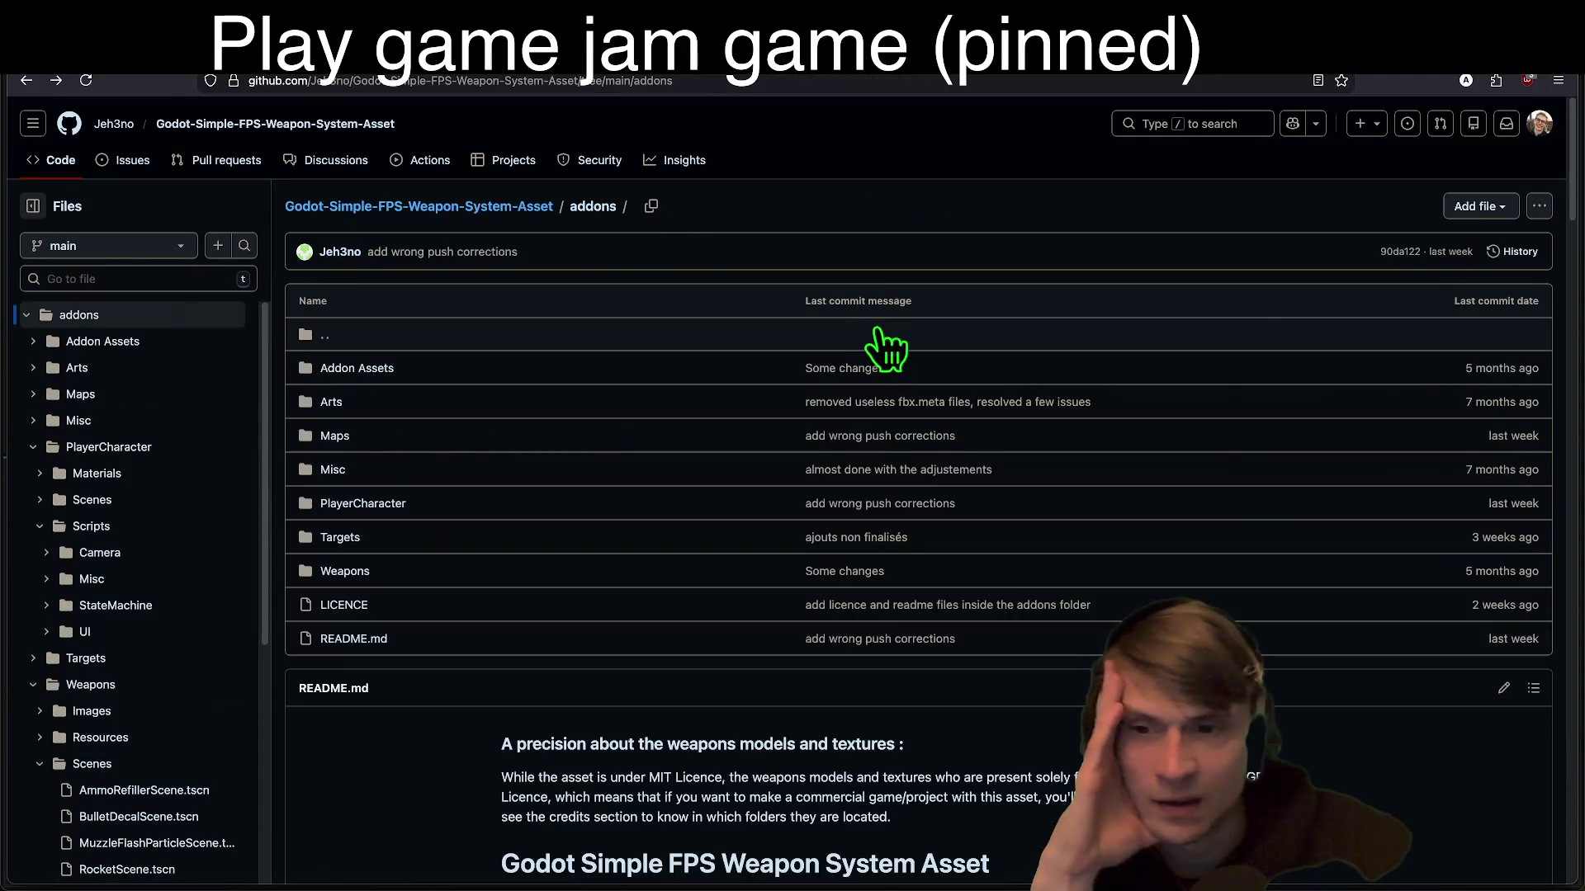
key("alt+Left")
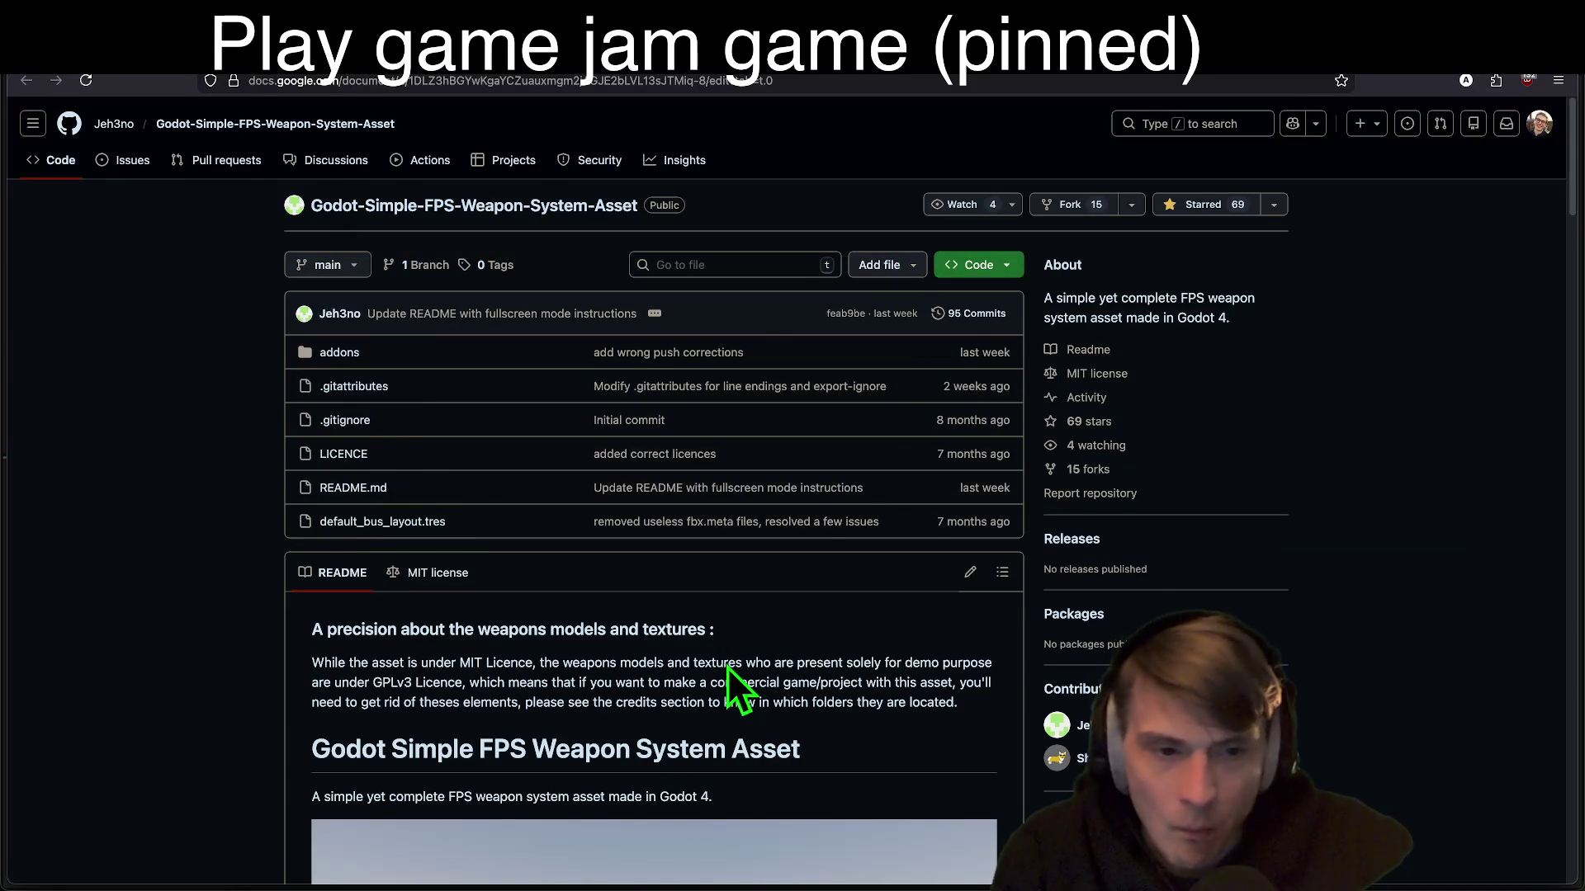
key("super+Tab")
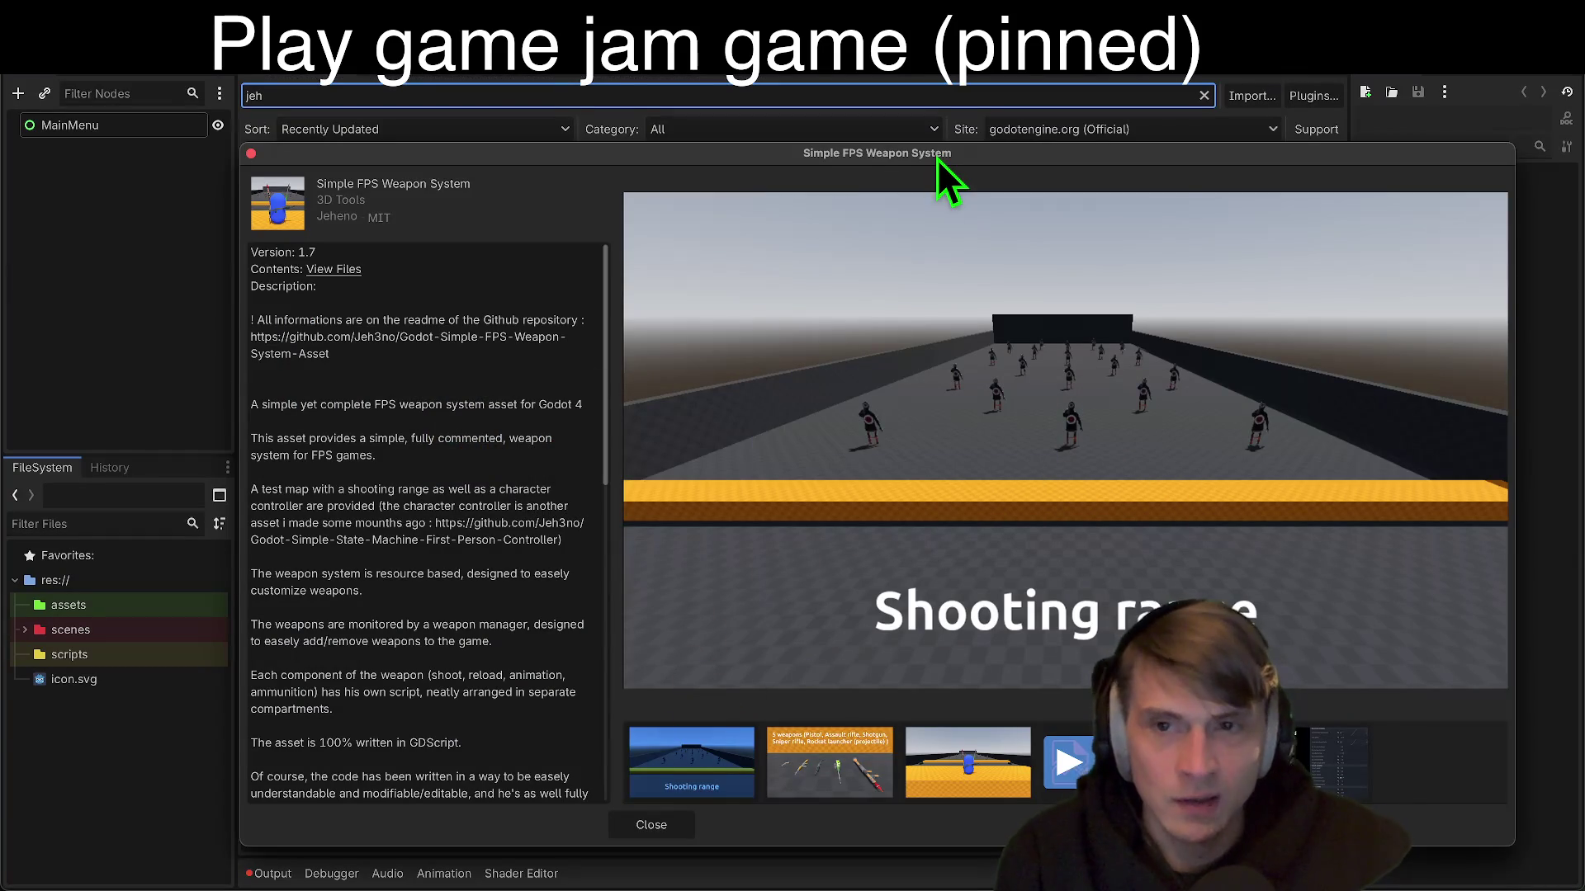
Step: Close the Simple FPS Weapon System details and open the Advanced State Machine controller's GitHub repository
key("Escape")
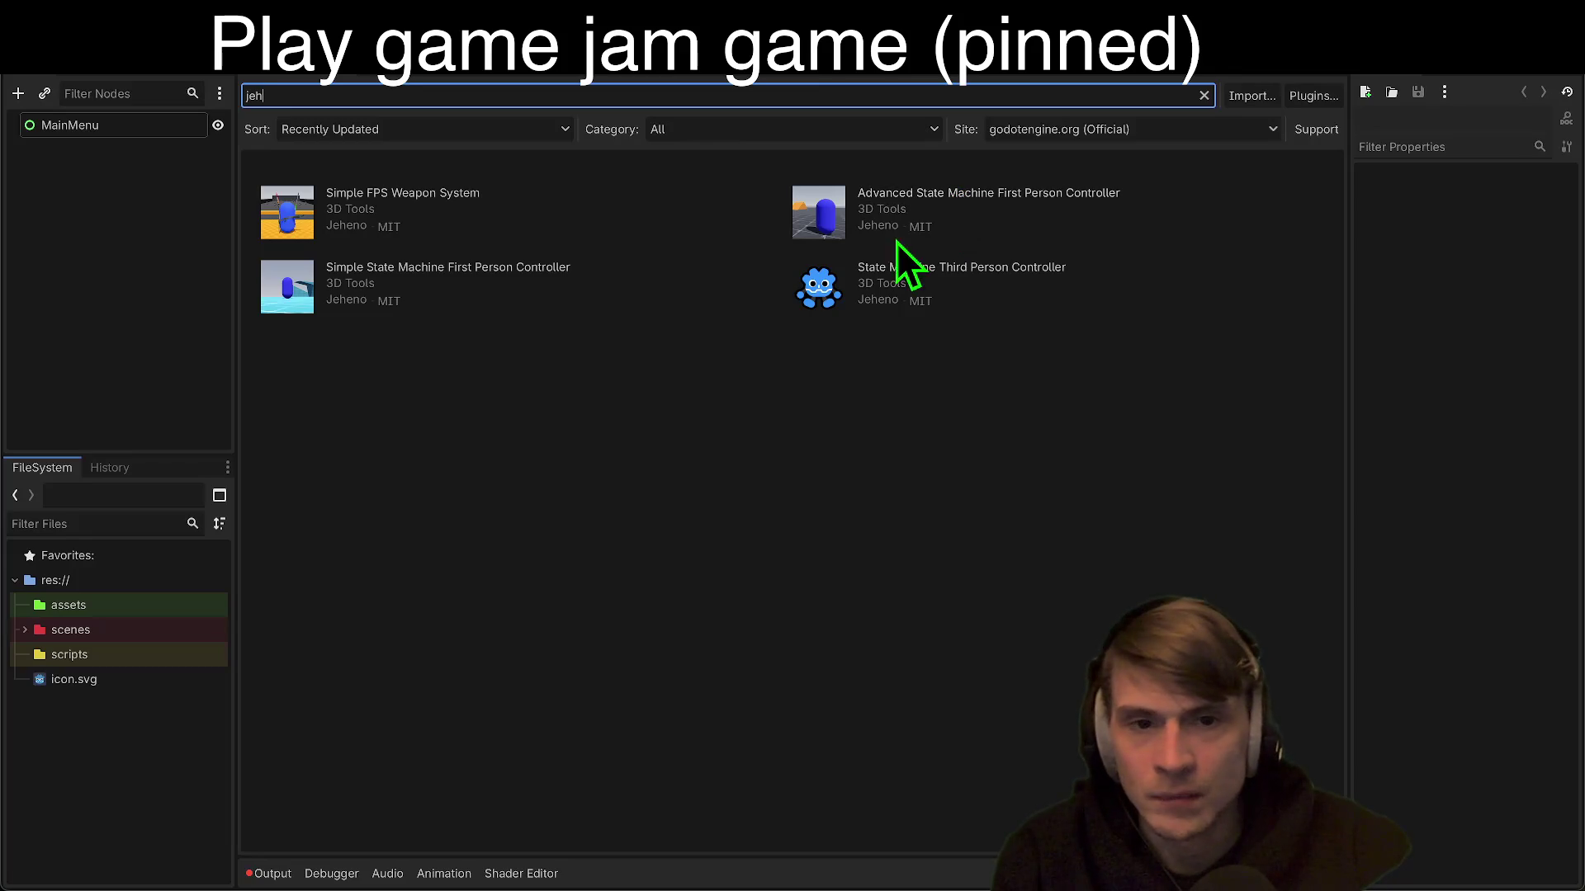
left_click(902, 202)
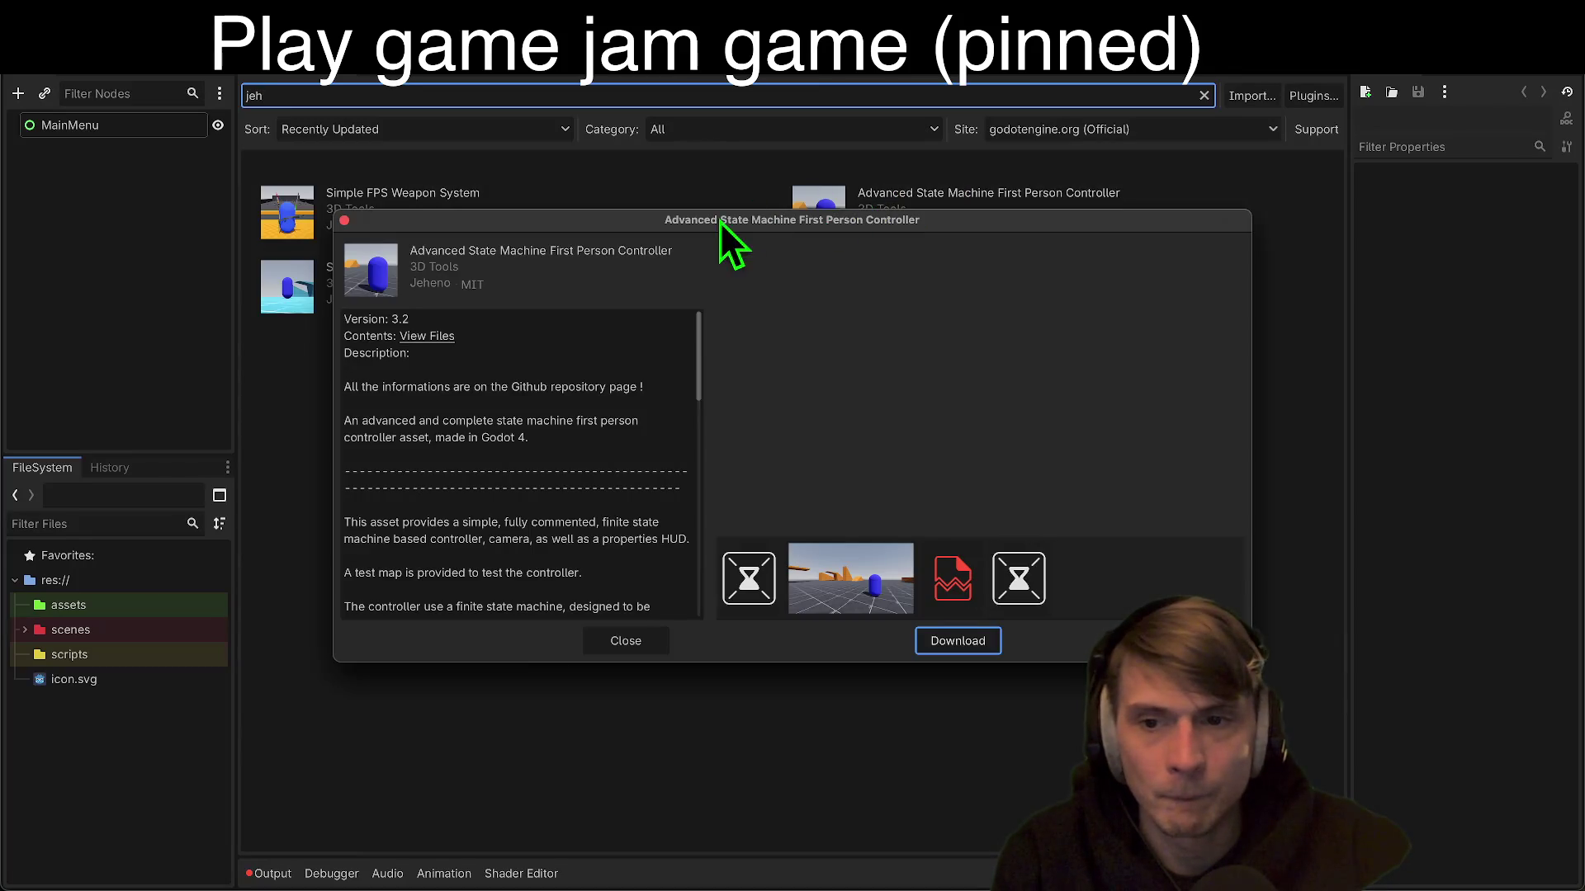
scroll(451, 375, "up", 3)
left_click(453, 327)
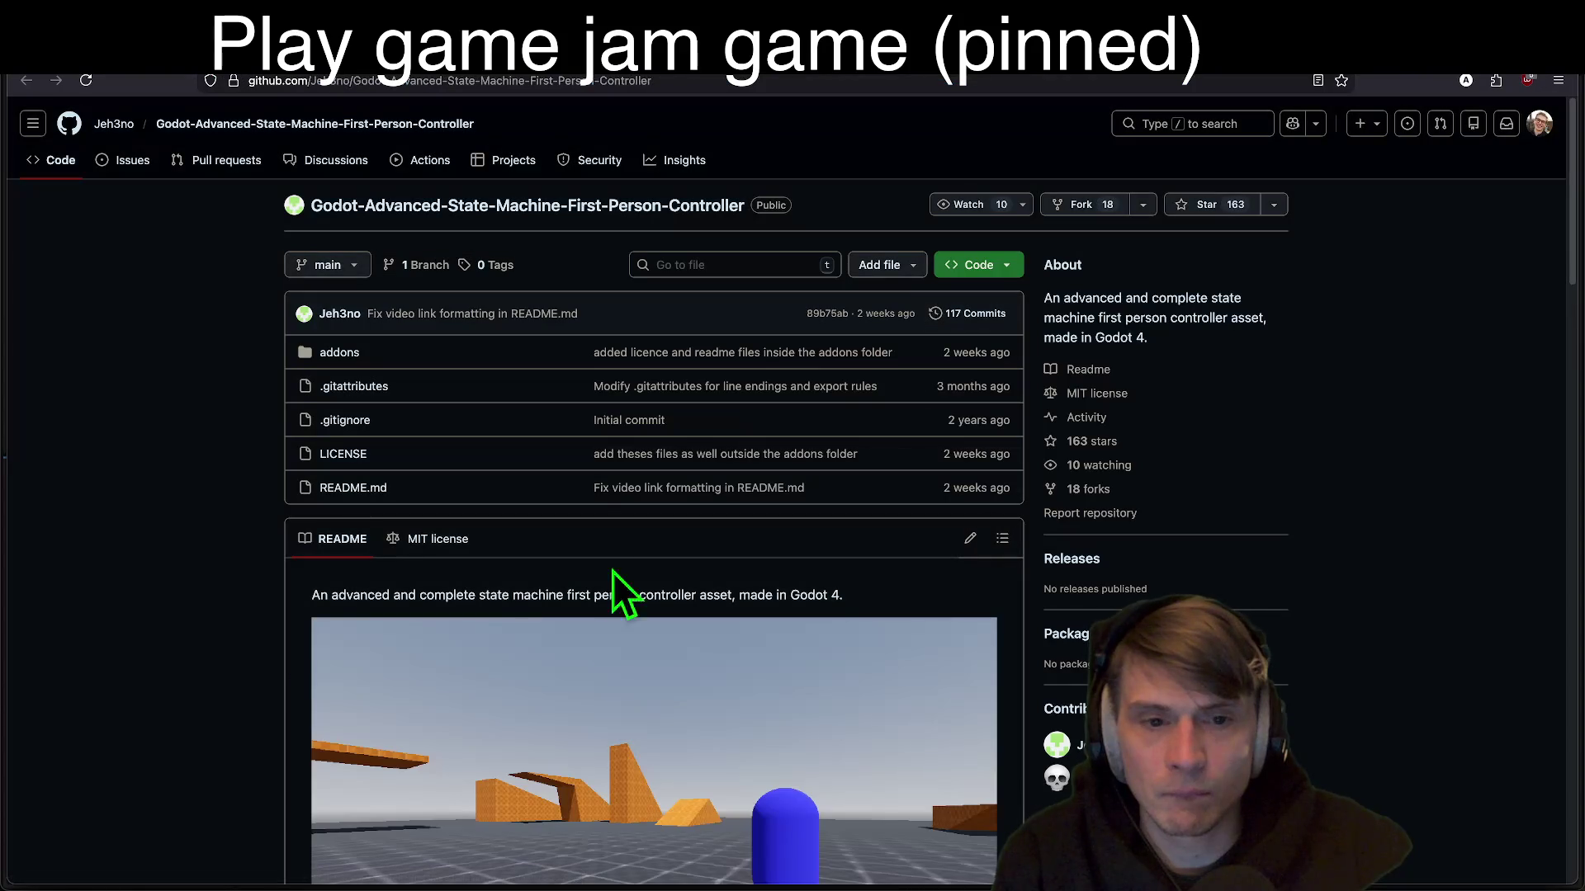
Step: Scroll through the controller's README, then switch to the tab with its final update video
scroll(1451, 447, "down", 15)
scroll(1359, 582, "up", 15)
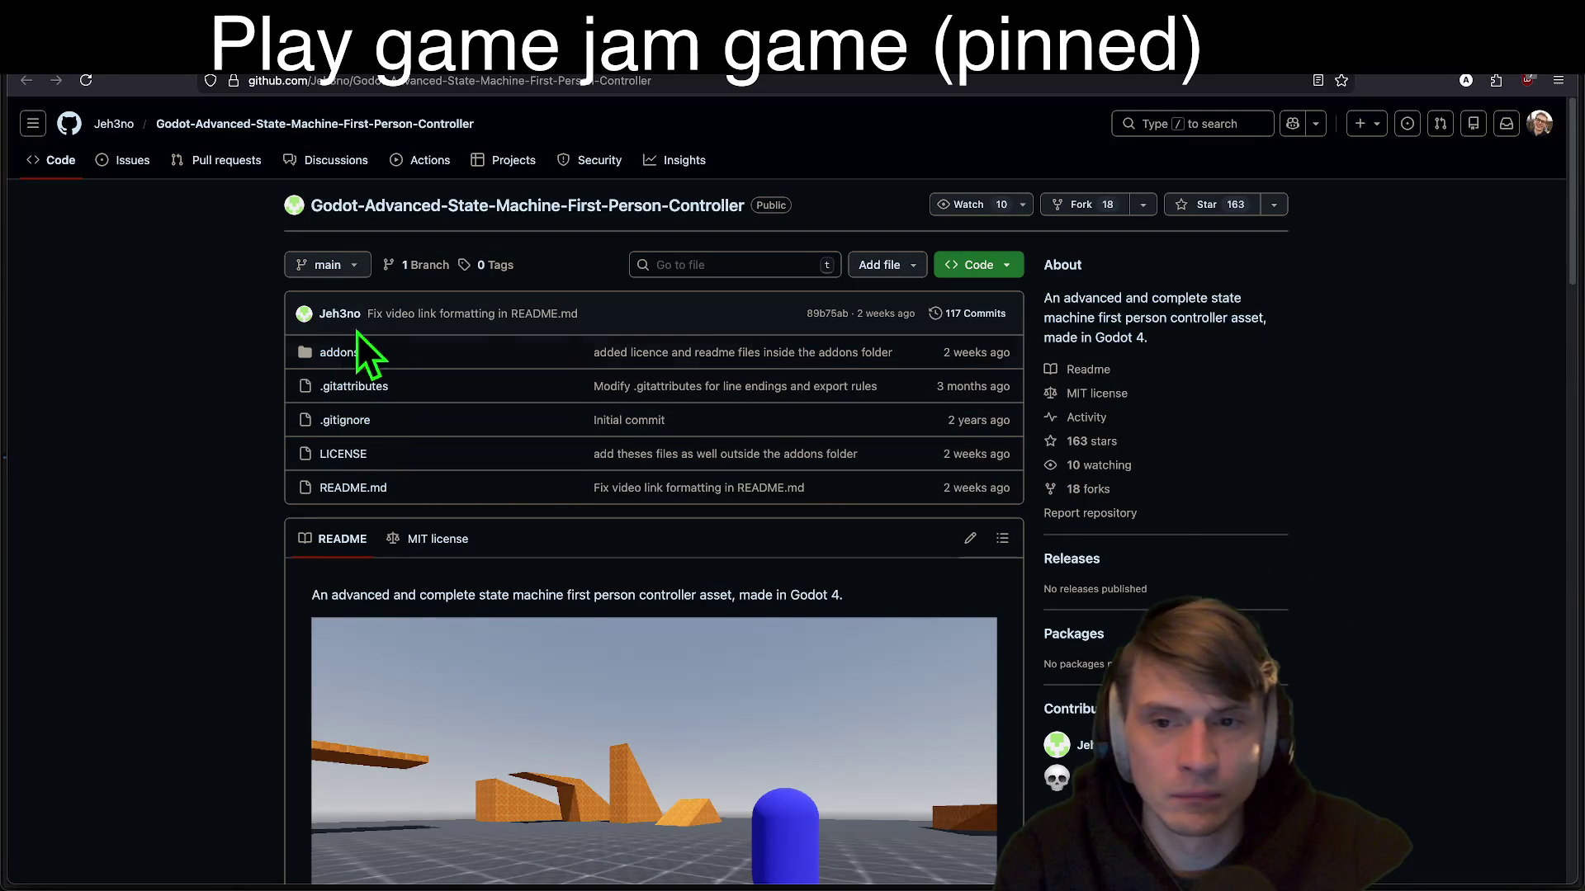
scroll(1355, 330, "down", 20)
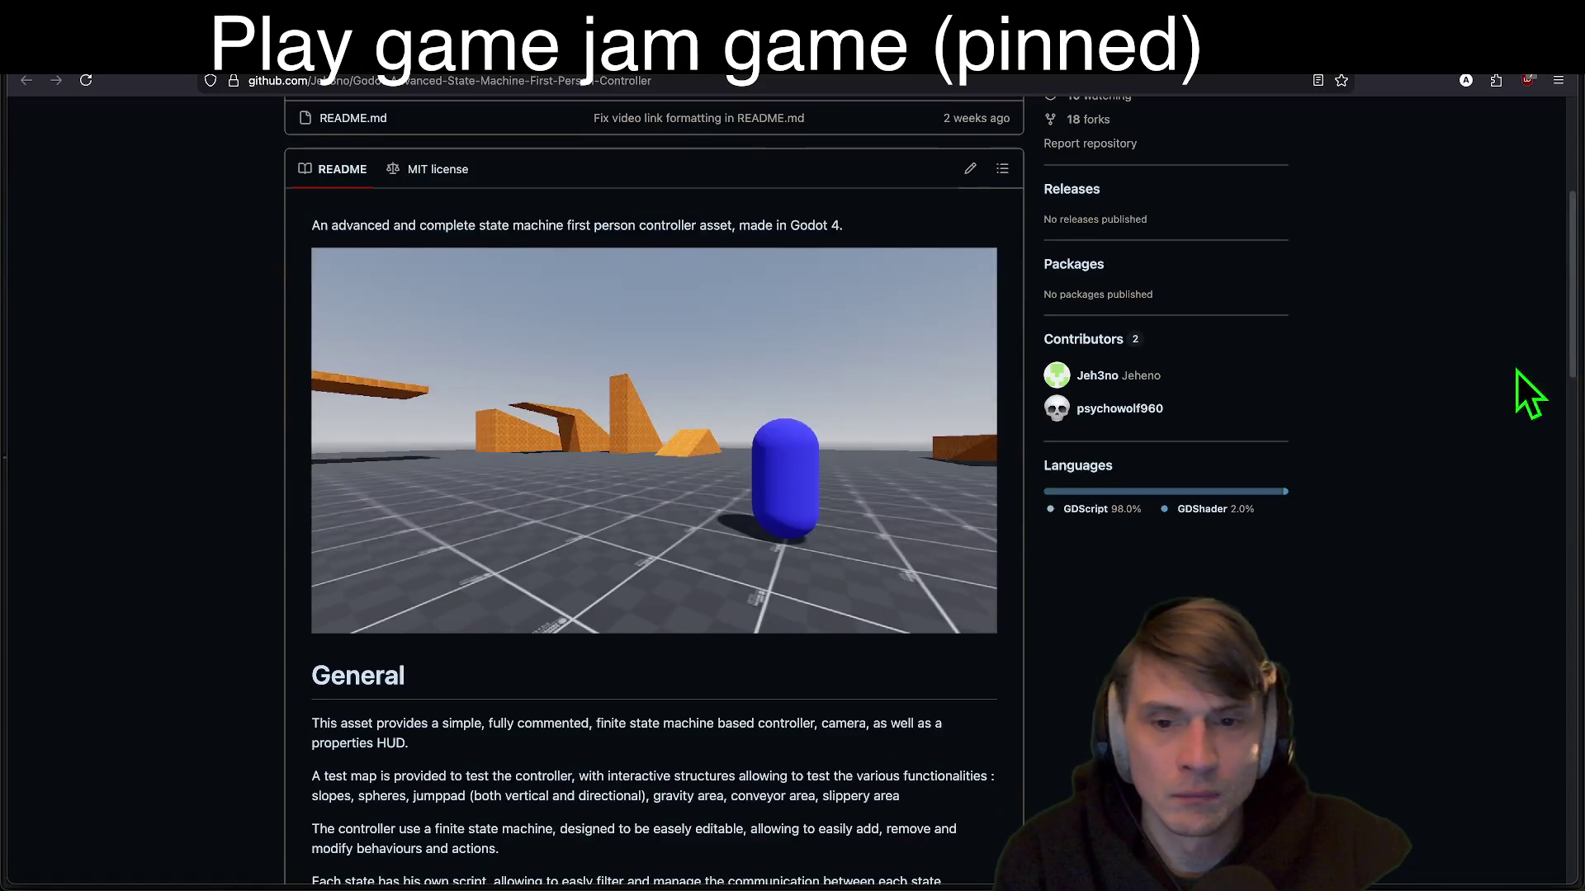
scroll(933, 389, "up", 5)
scroll(917, 372, "up", 2)
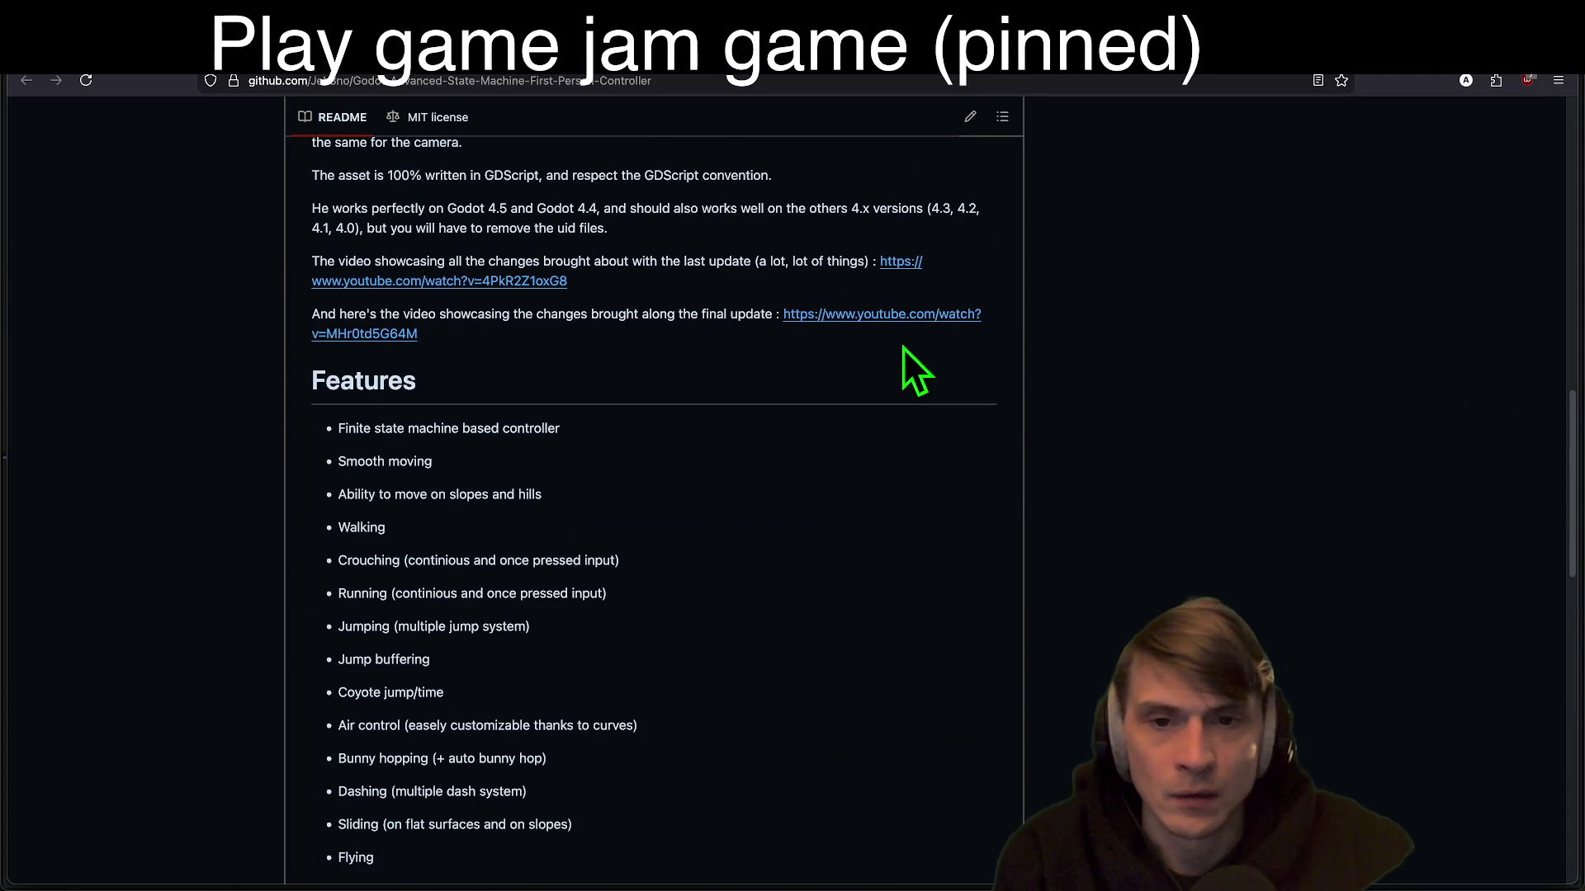
key("ctrl+Tab")
key("ctrl+Tab")
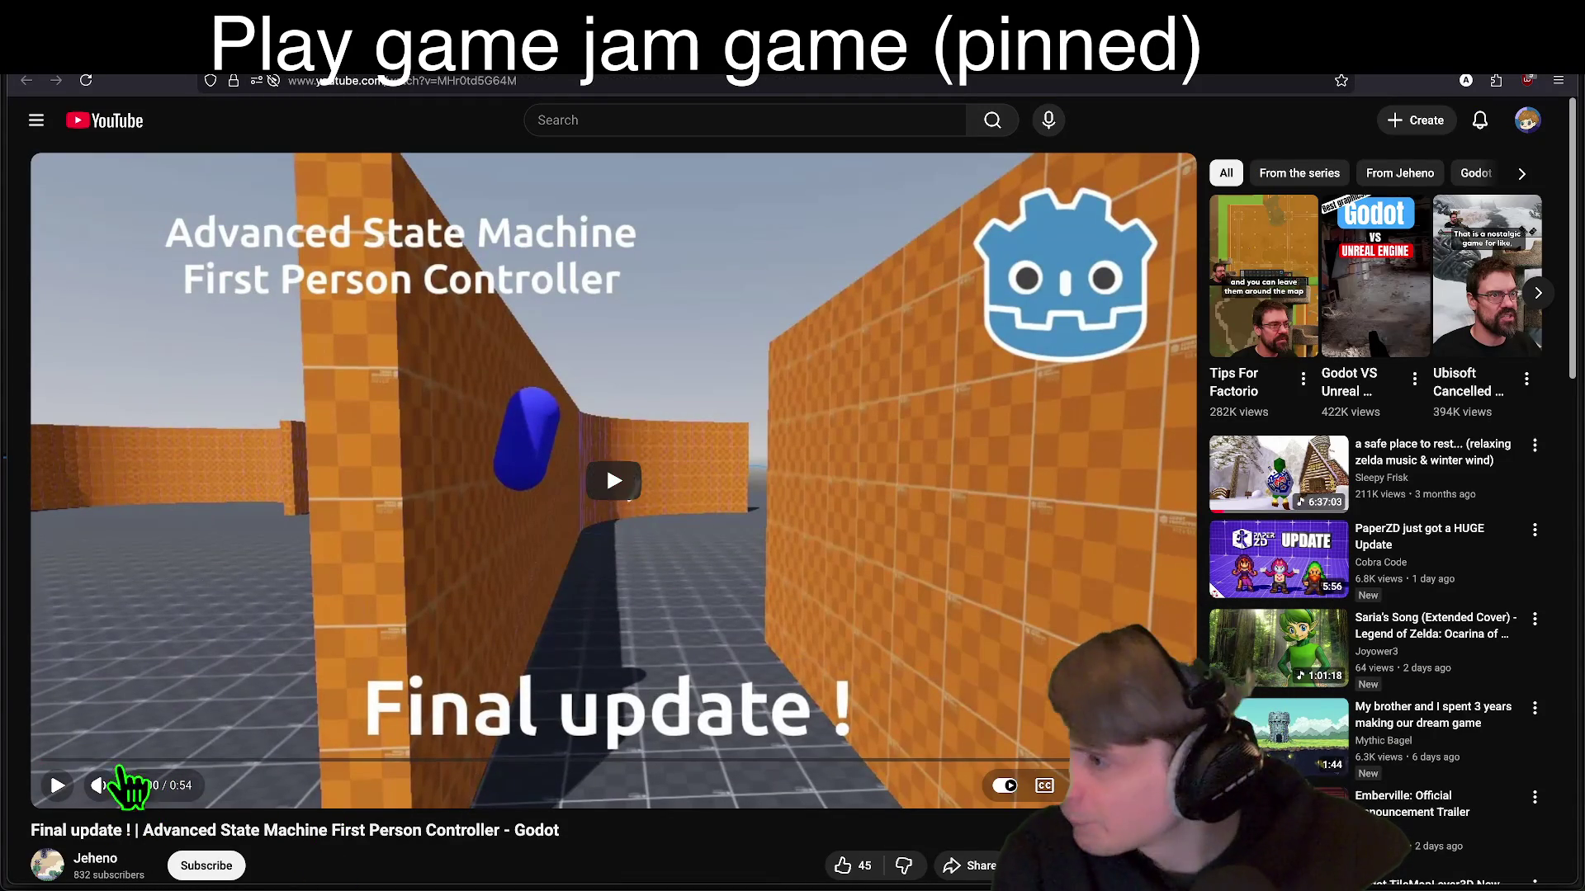
Step: Play the final update video to about 0:33, pausing it twice, then go back to the channel
left_click(570, 462)
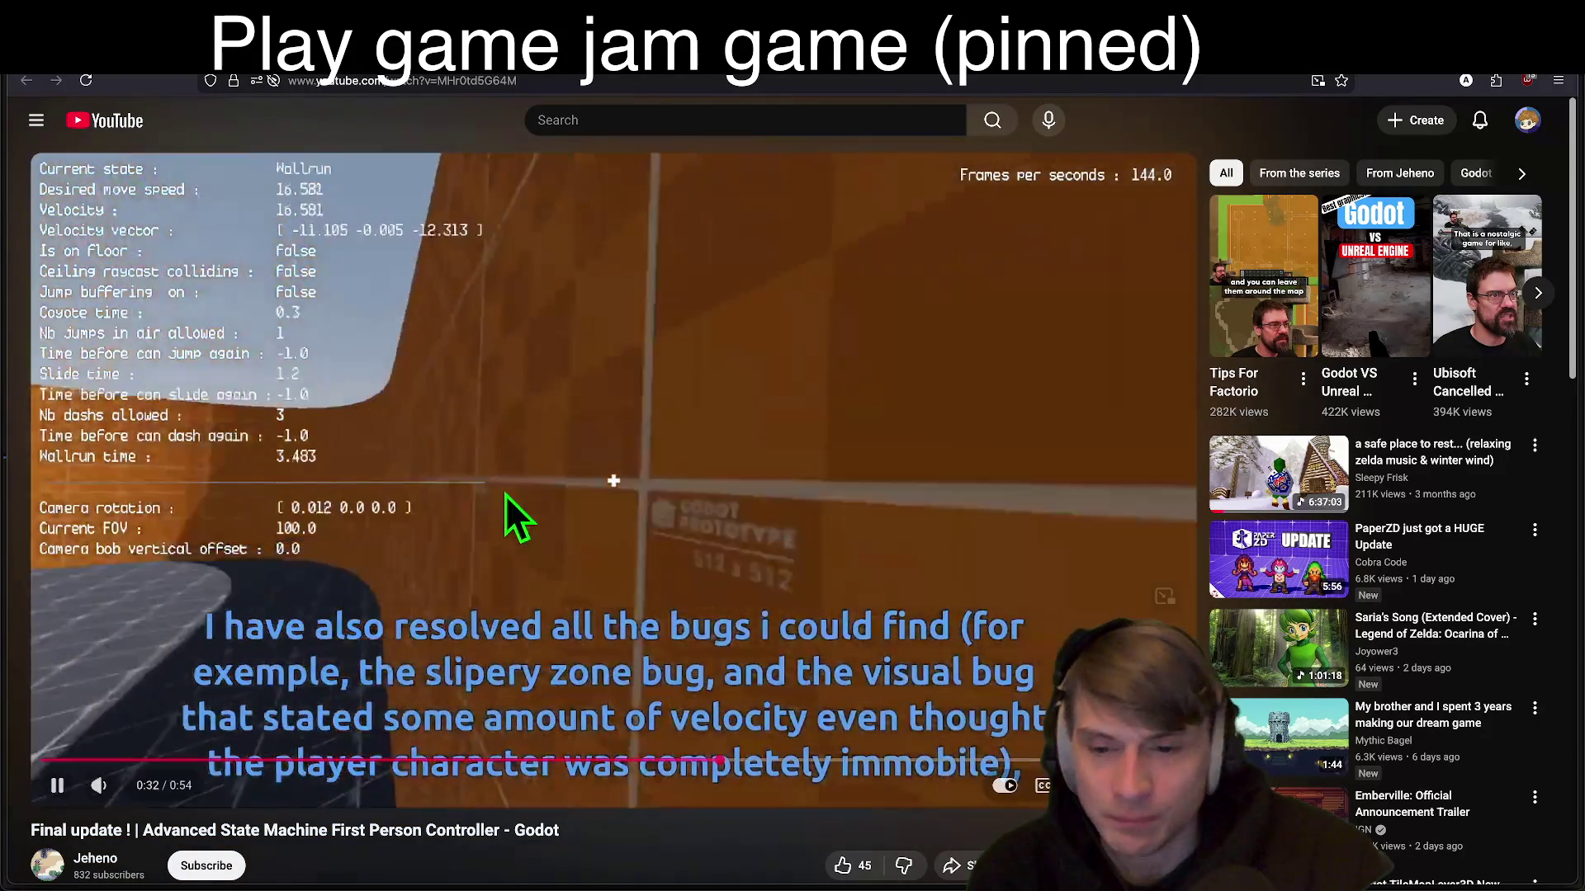
left_click(461, 541)
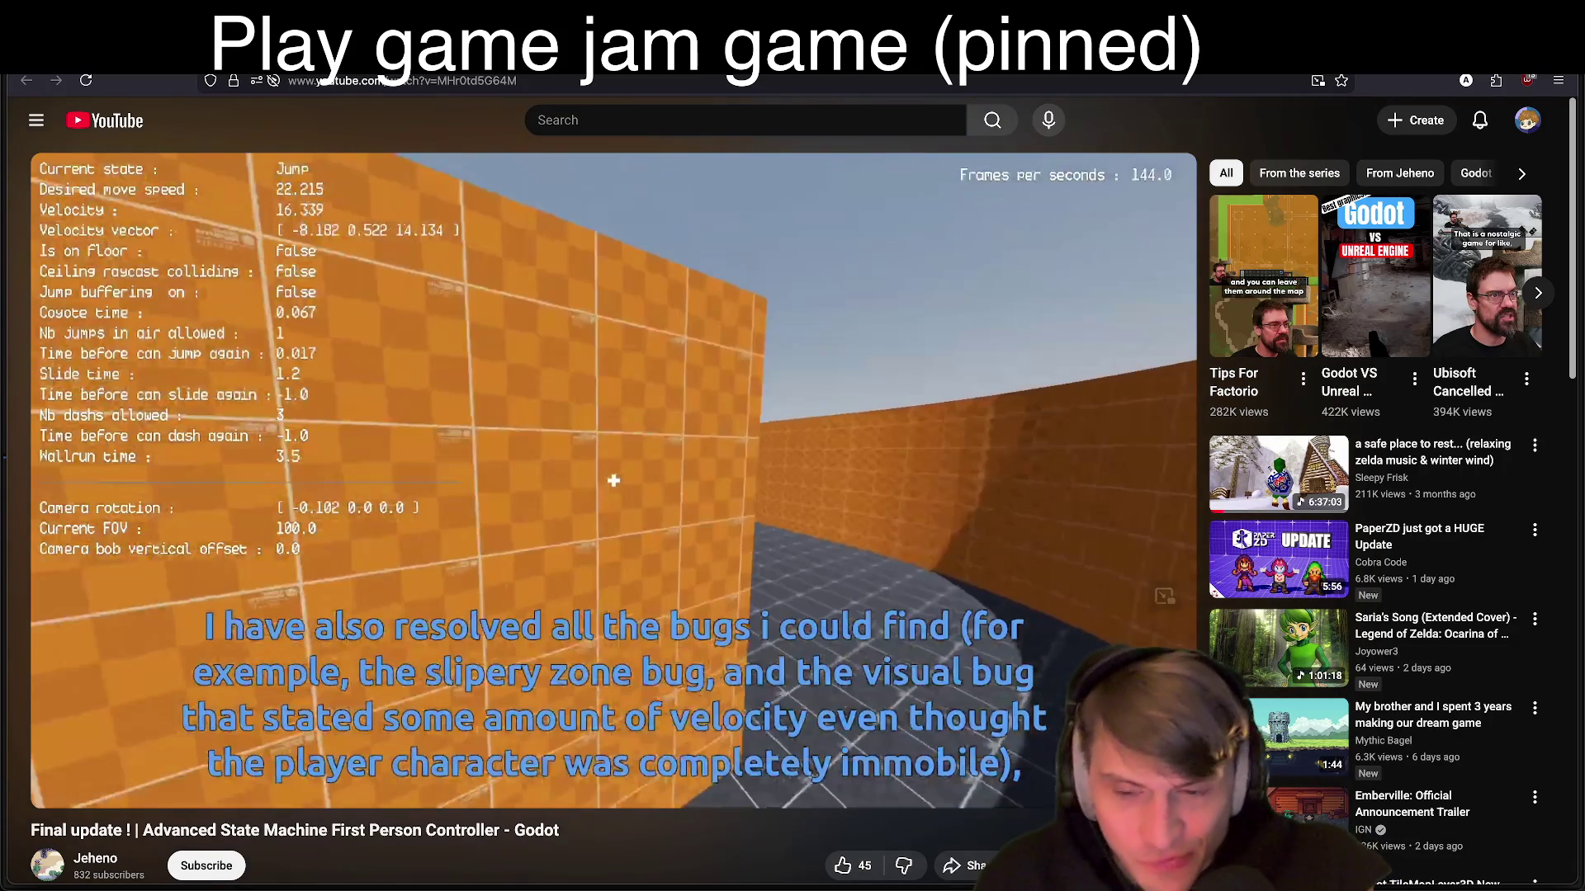
left_click(557, 558)
left_click(460, 591)
scroll(295, 760, "down", 1)
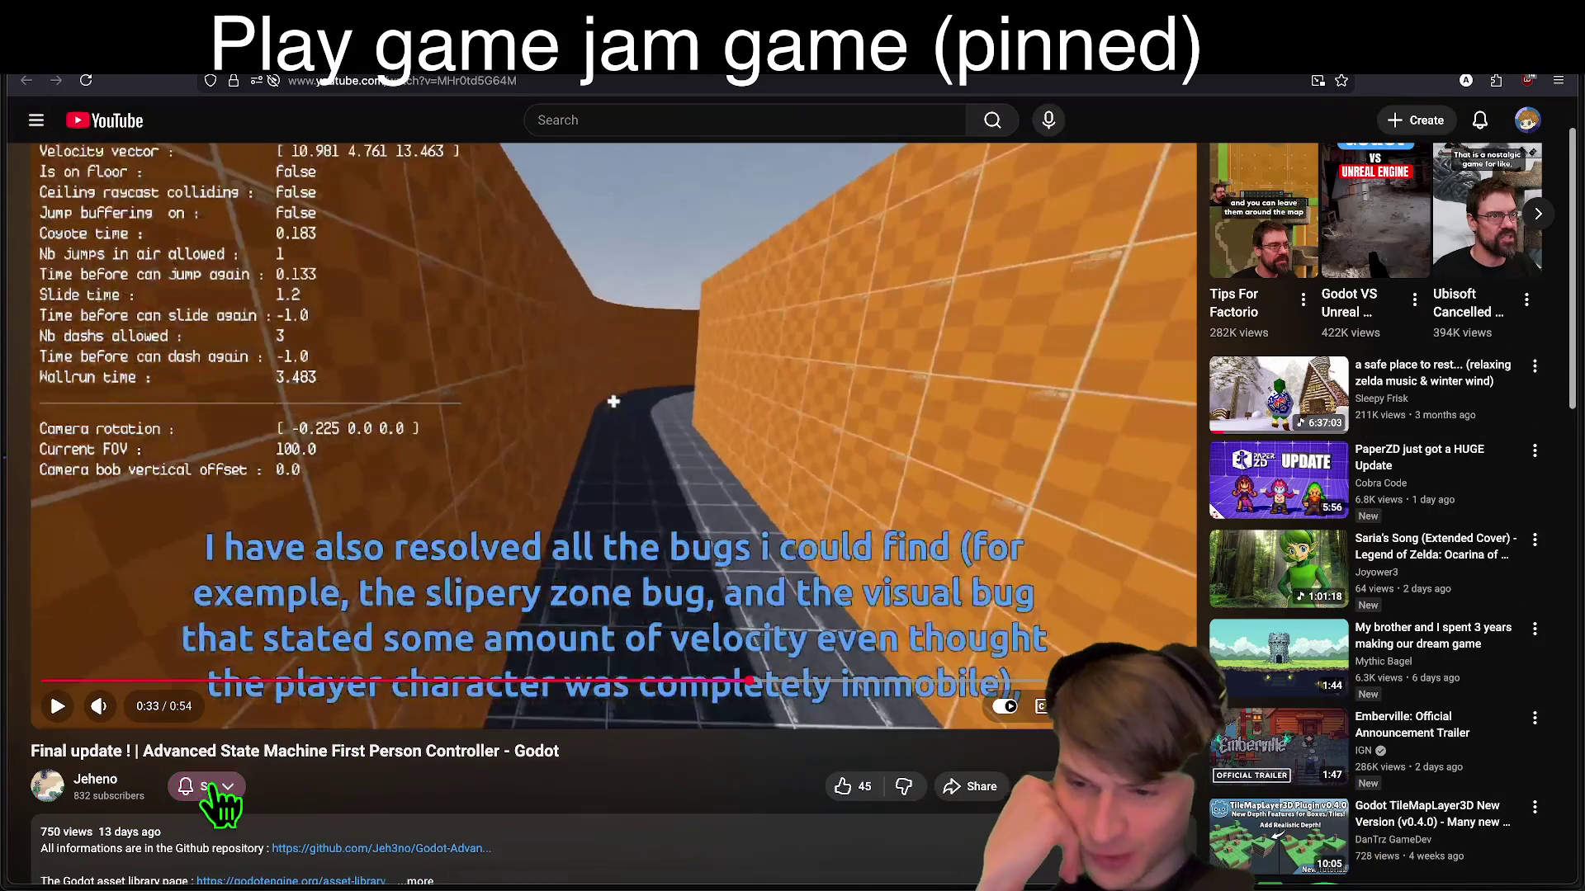
key("alt+Left")
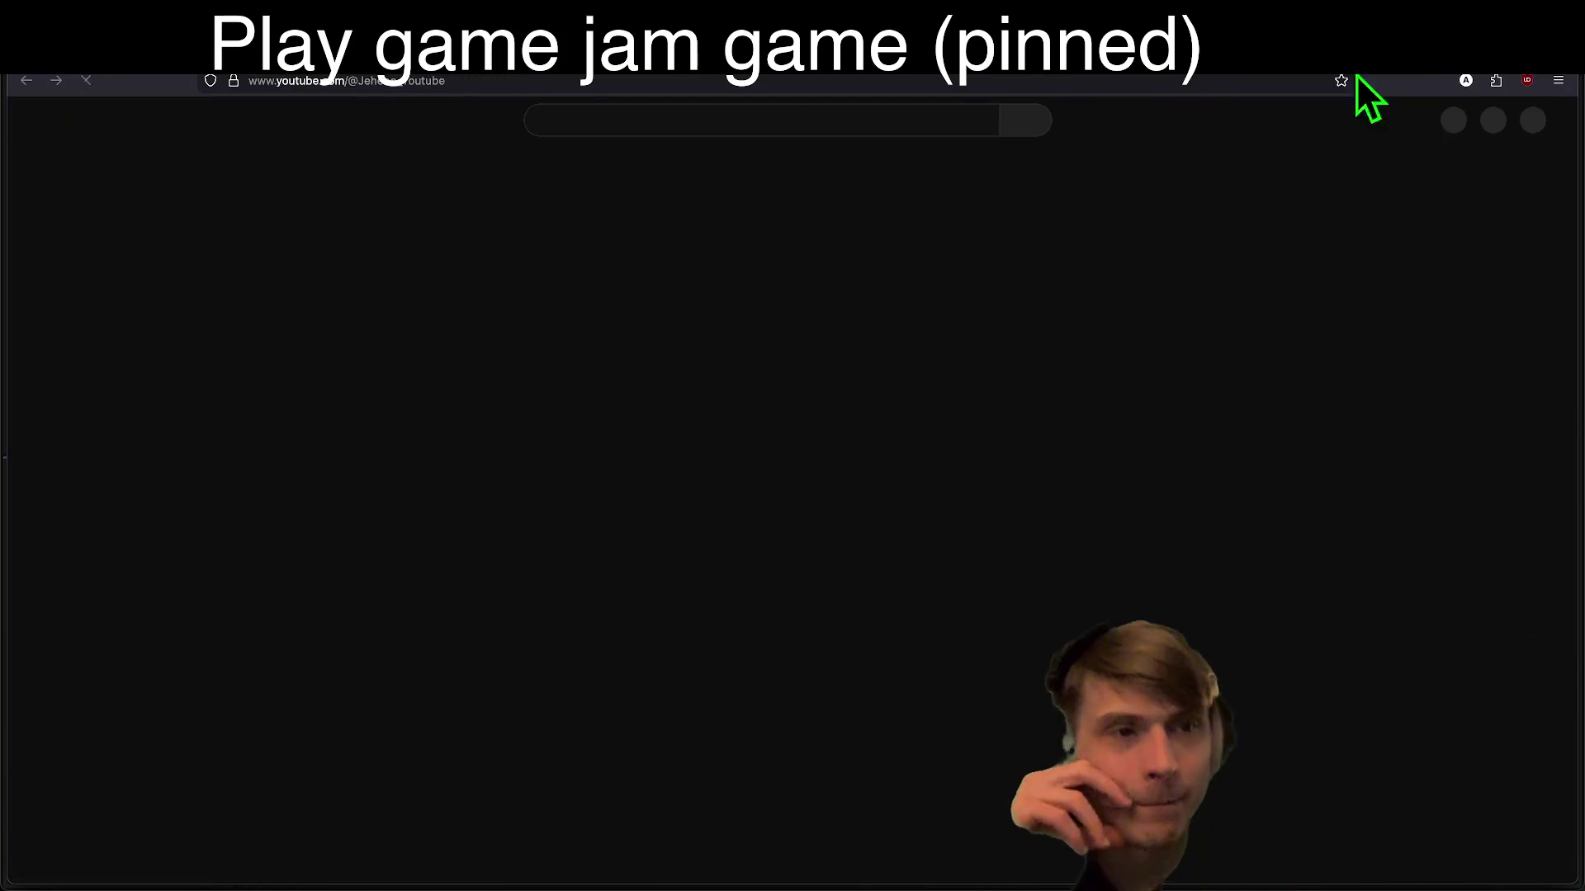
scroll(346, 577, "down", 3)
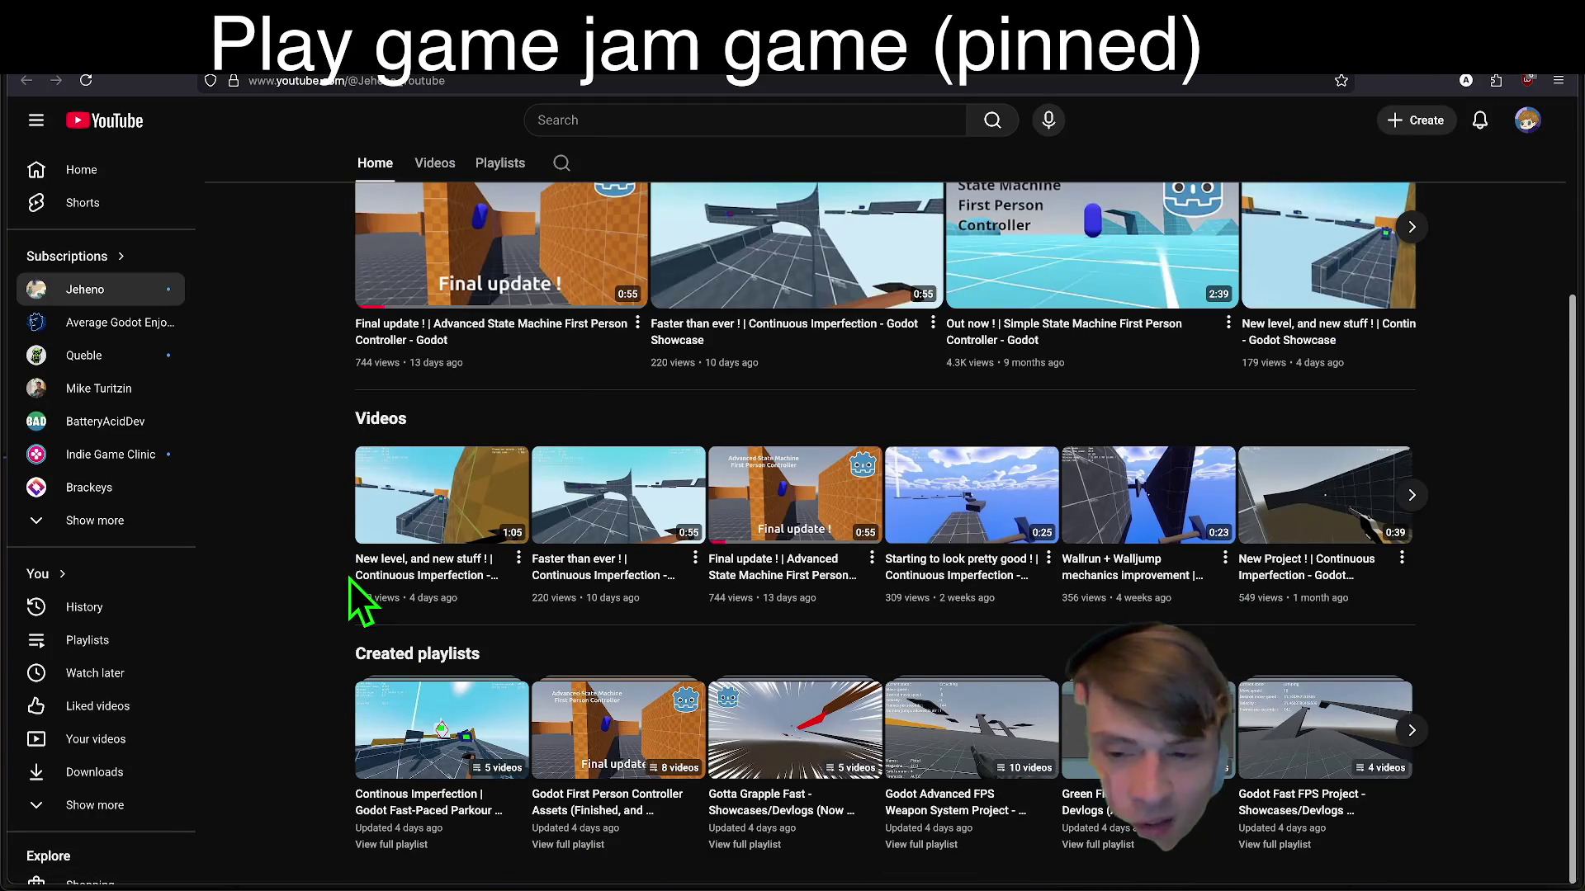
scroll(320, 771, "up", 3)
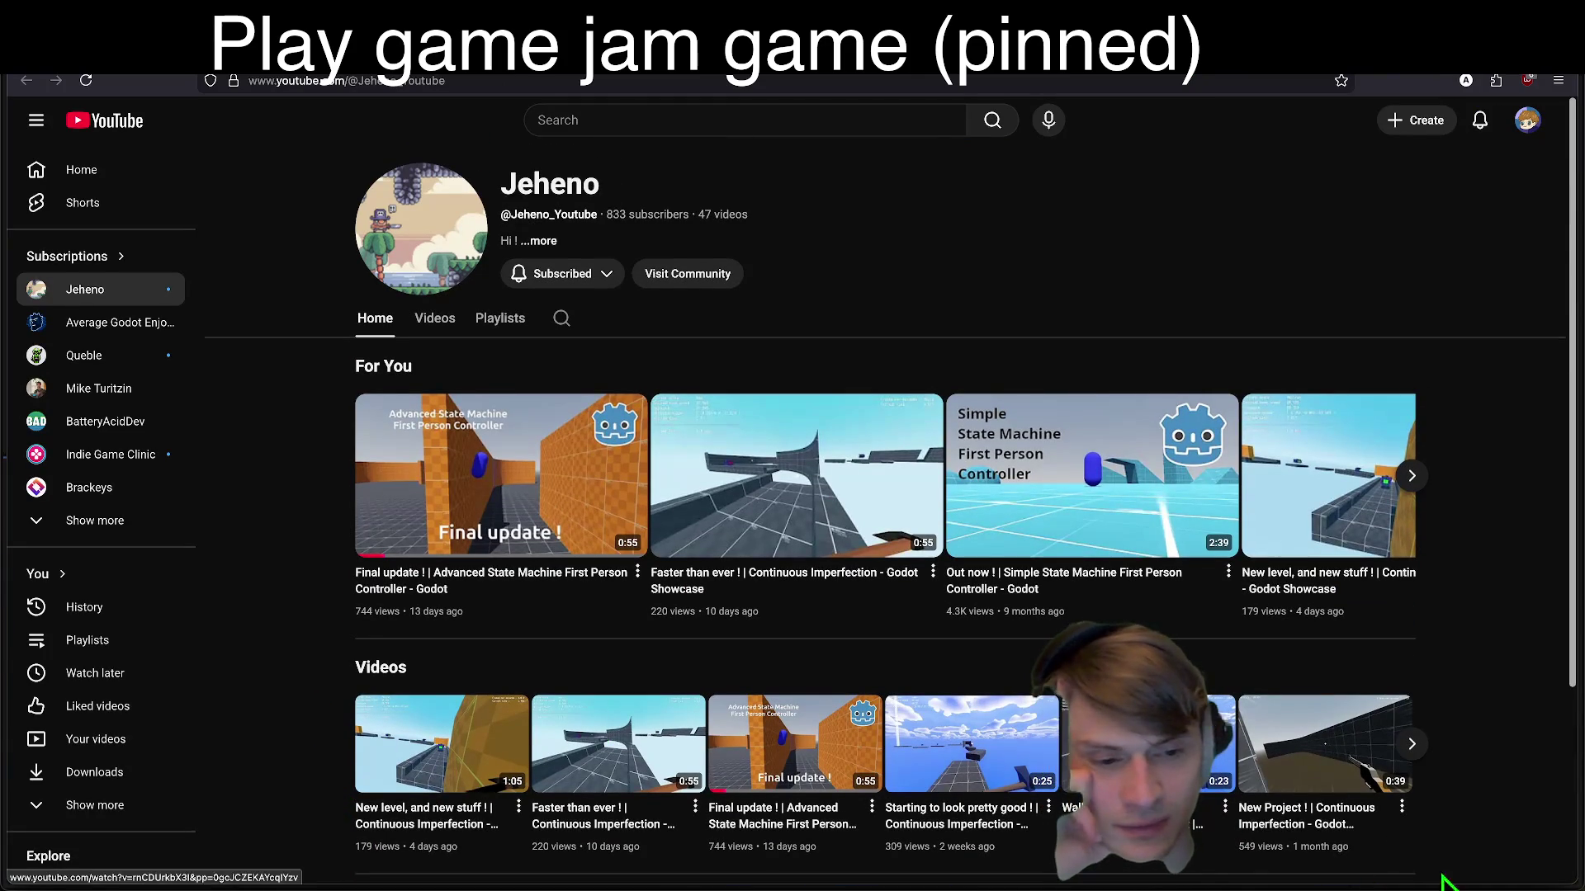
left_click(1349, 756)
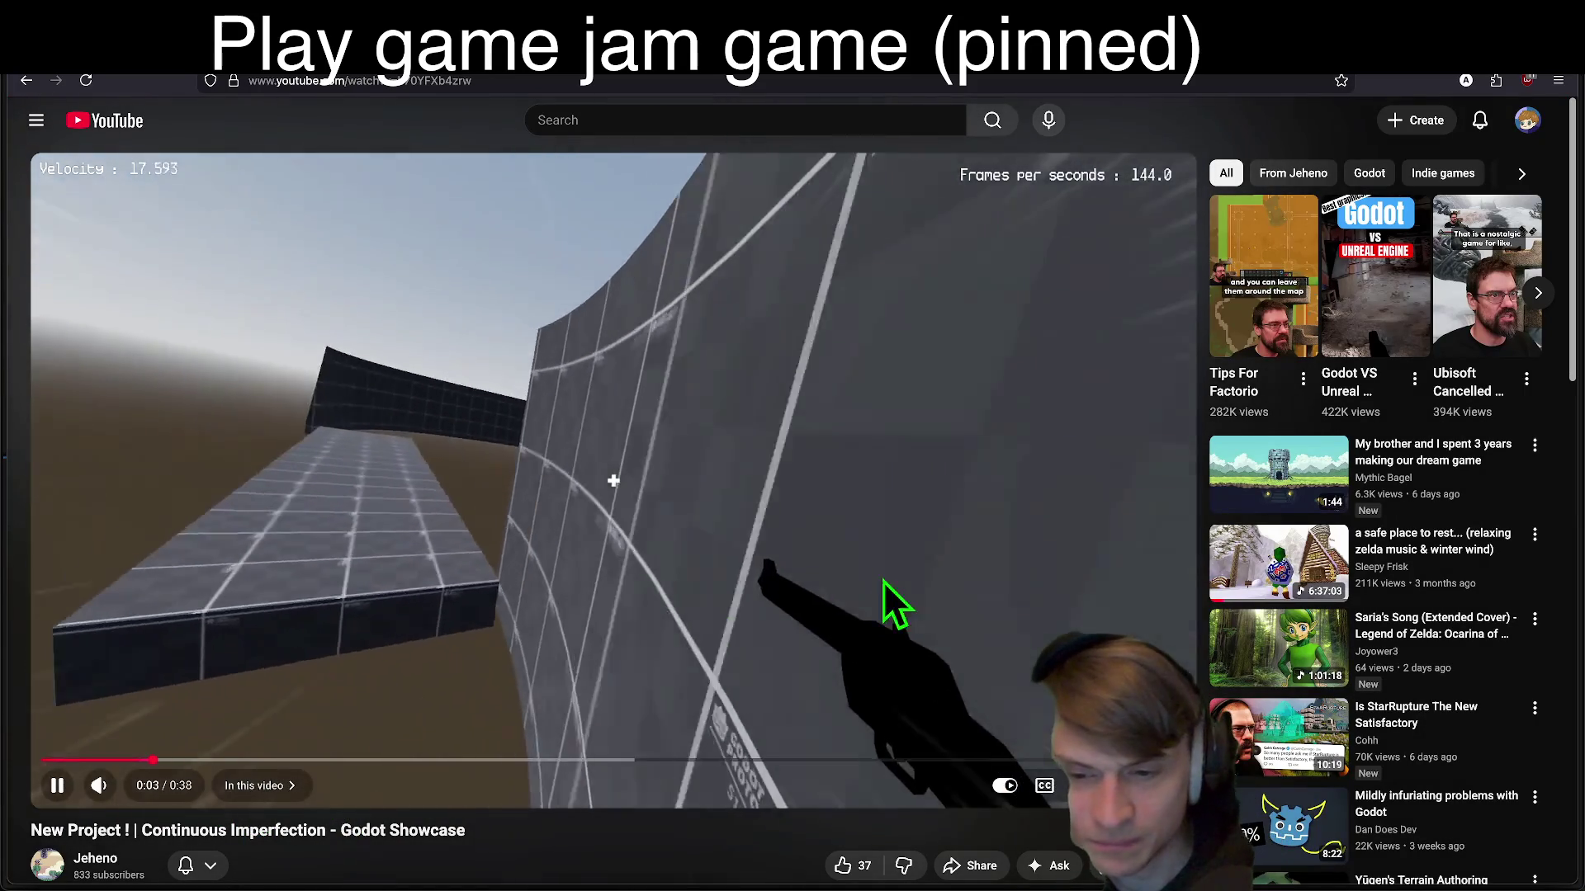
left_click(795, 669)
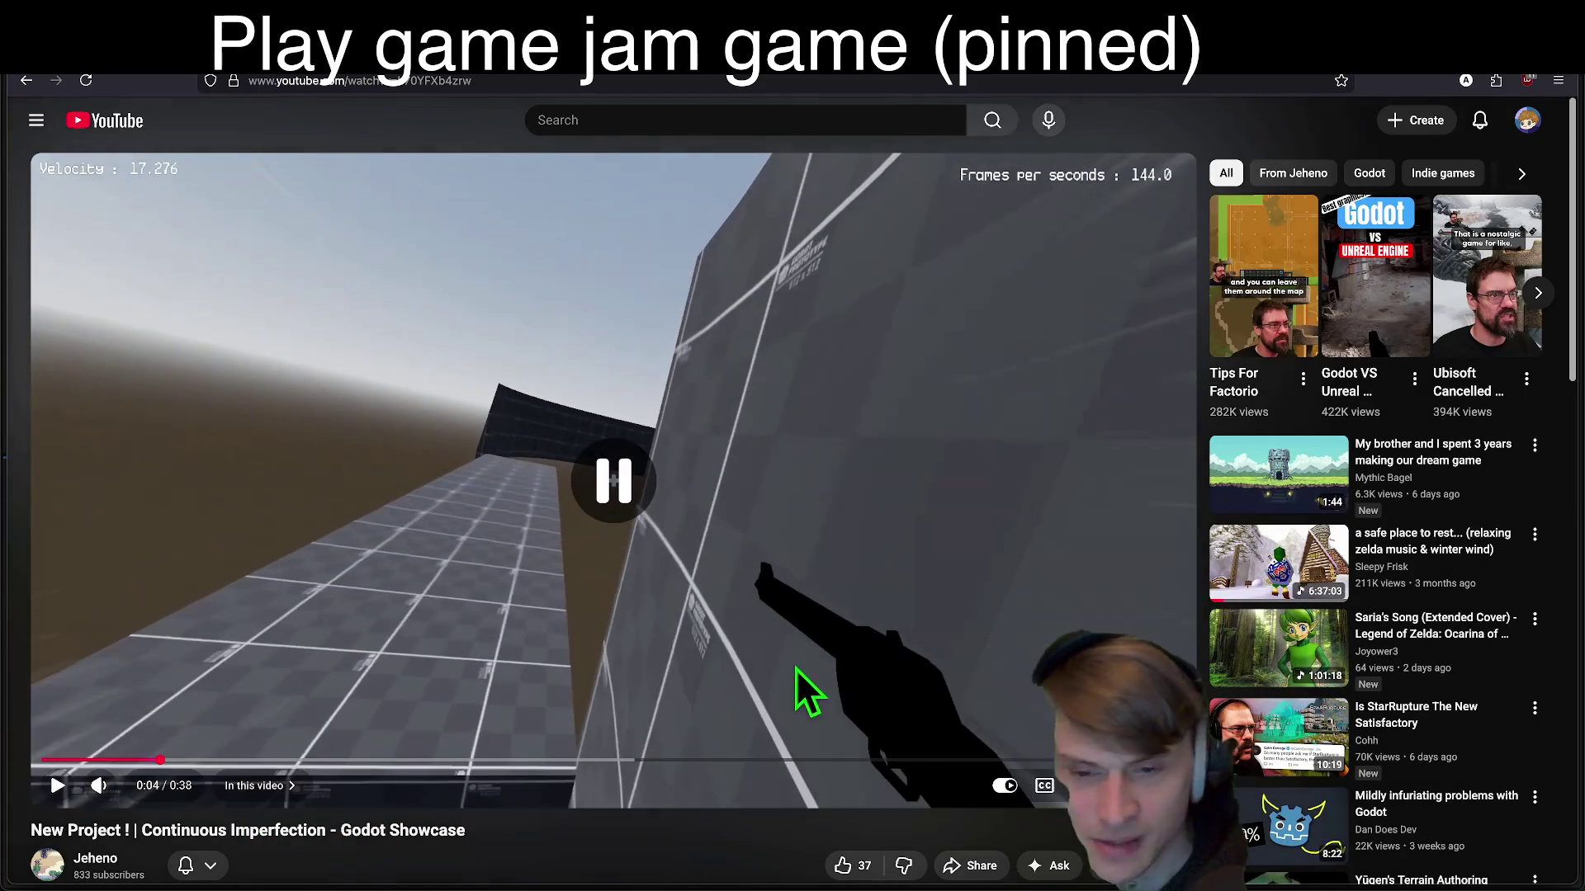
left_click(708, 641)
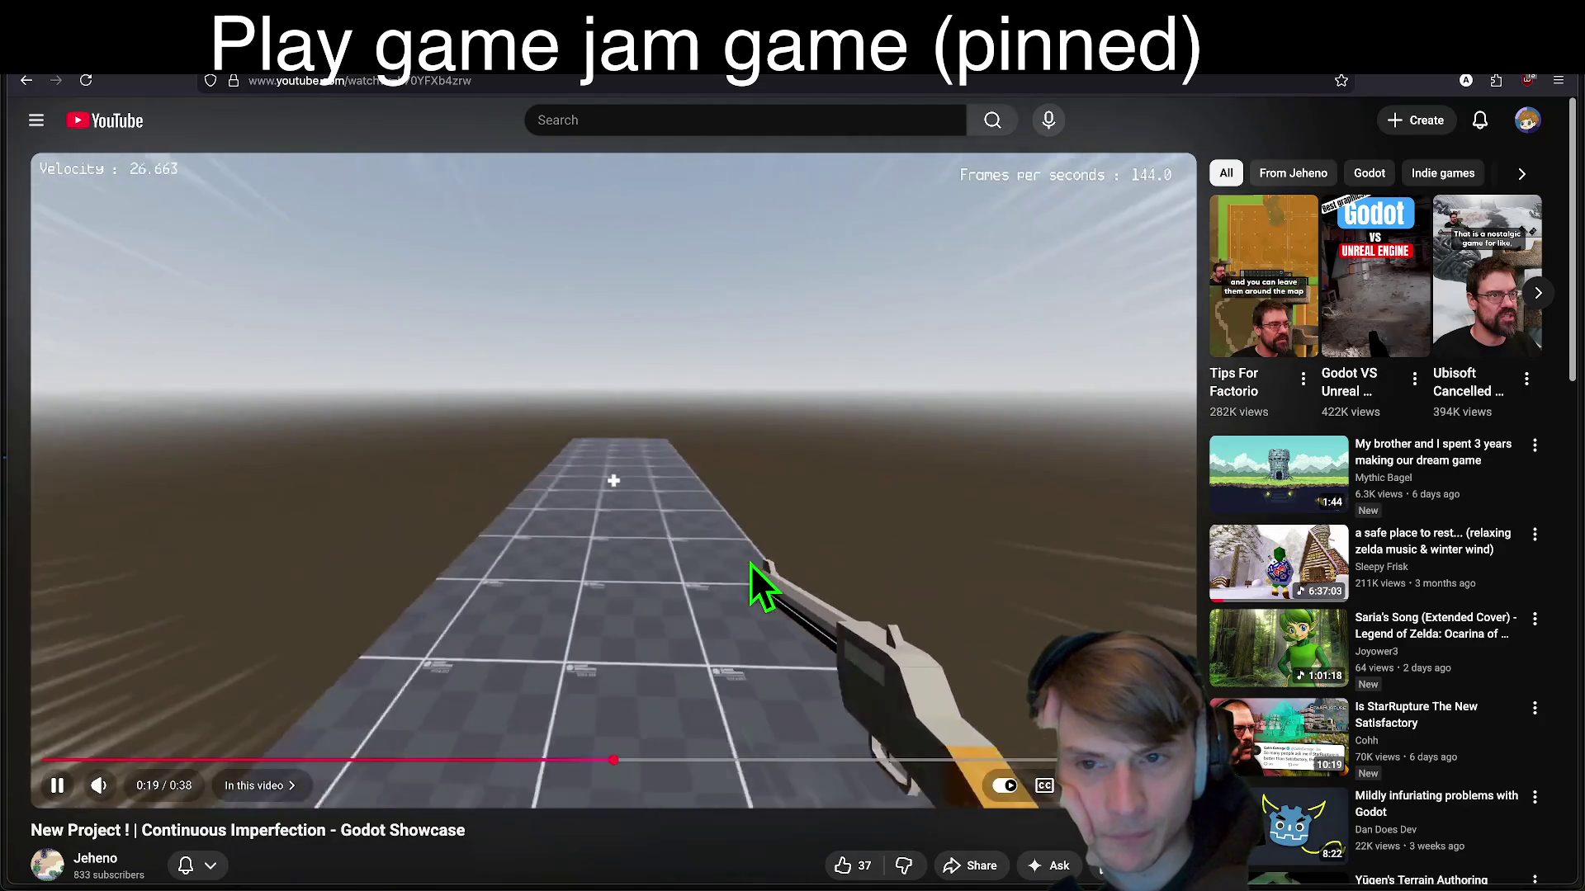
left_click(750, 563)
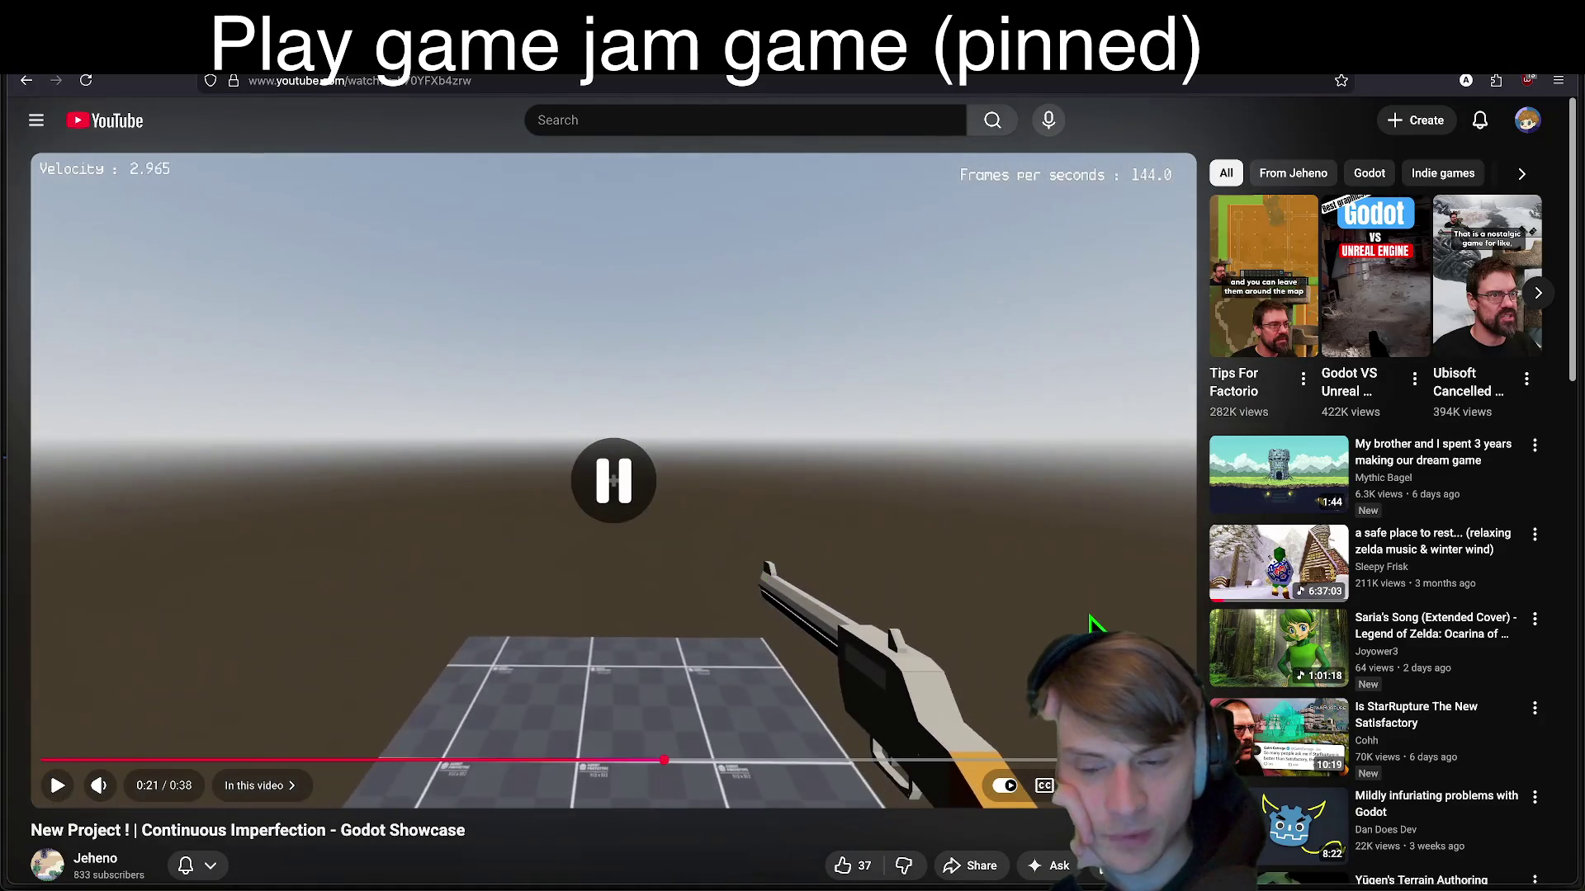
scroll(806, 528, "down", 4)
key("alt+Left")
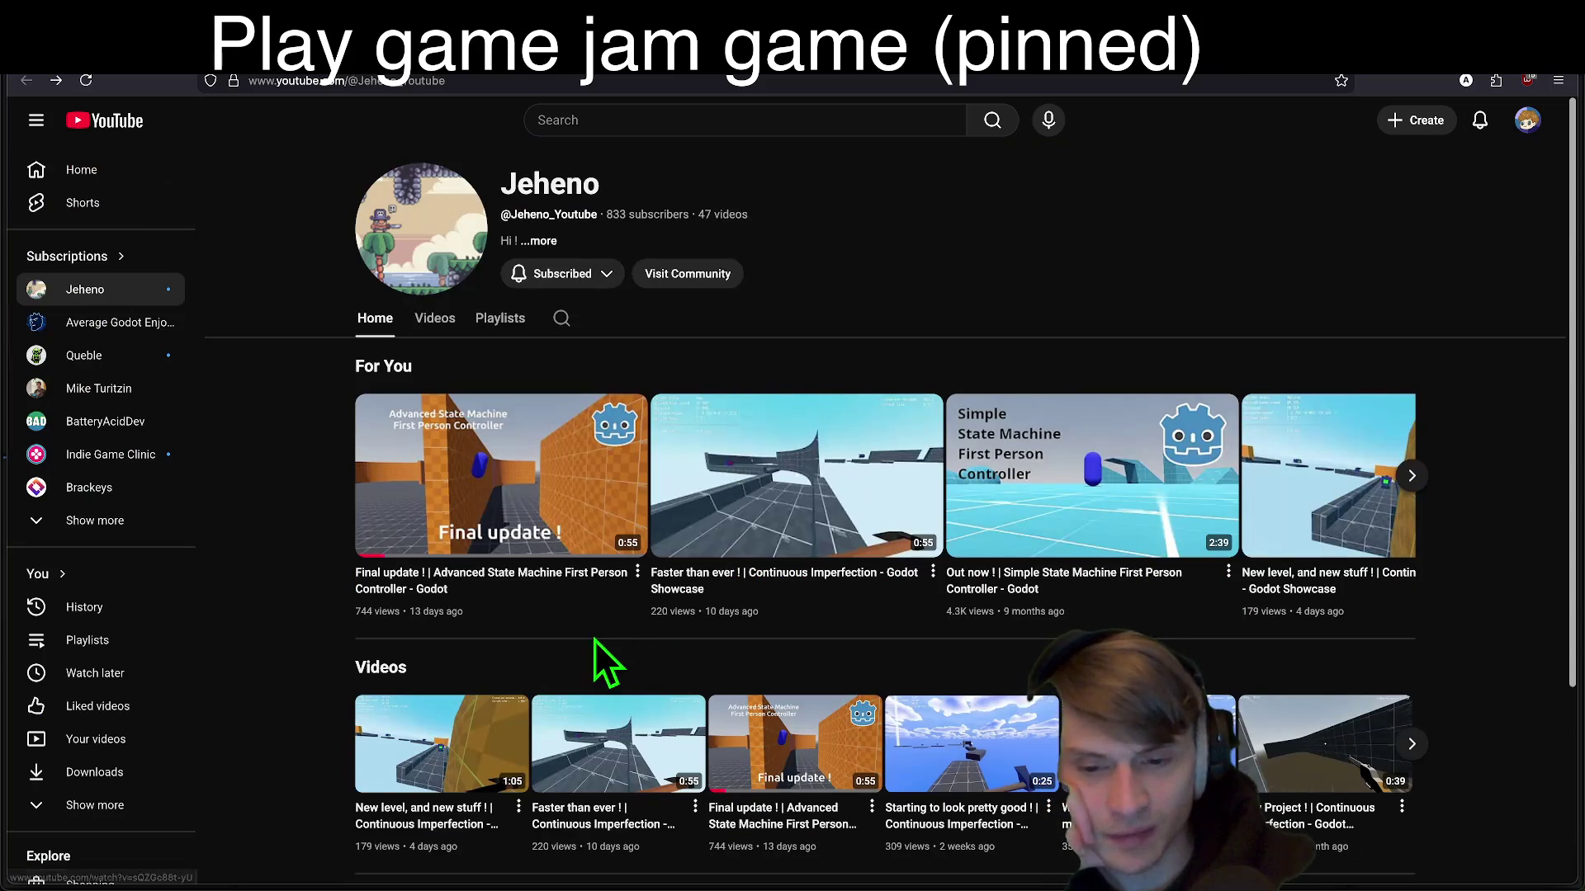
left_click(576, 743)
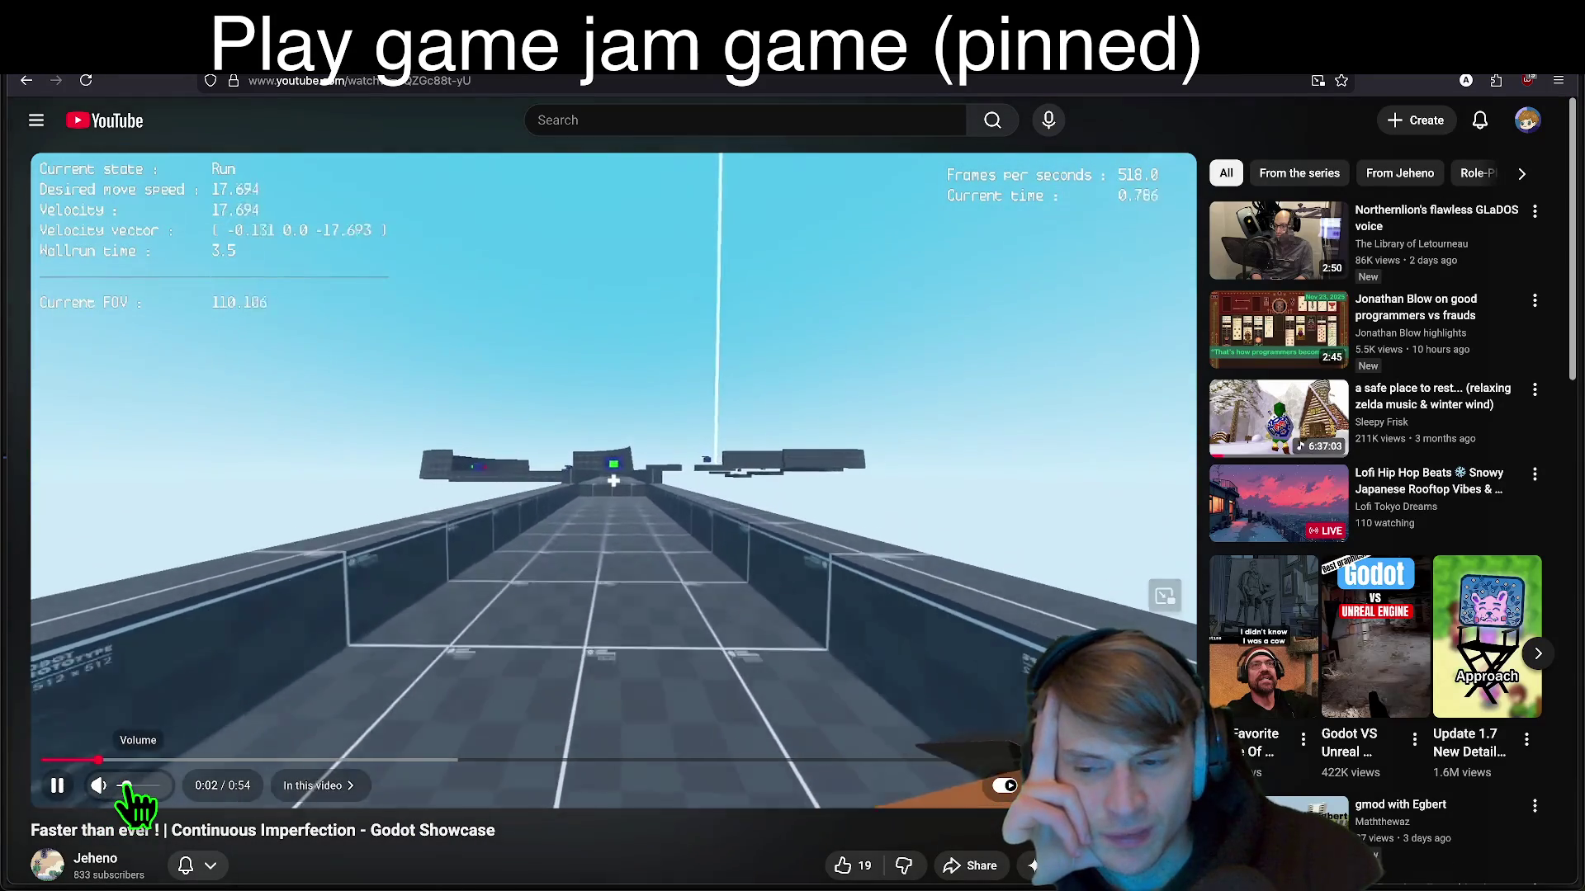
Step: Mute the 'Faster than ever !' video and return to the creator's channel page
left_click(99, 785)
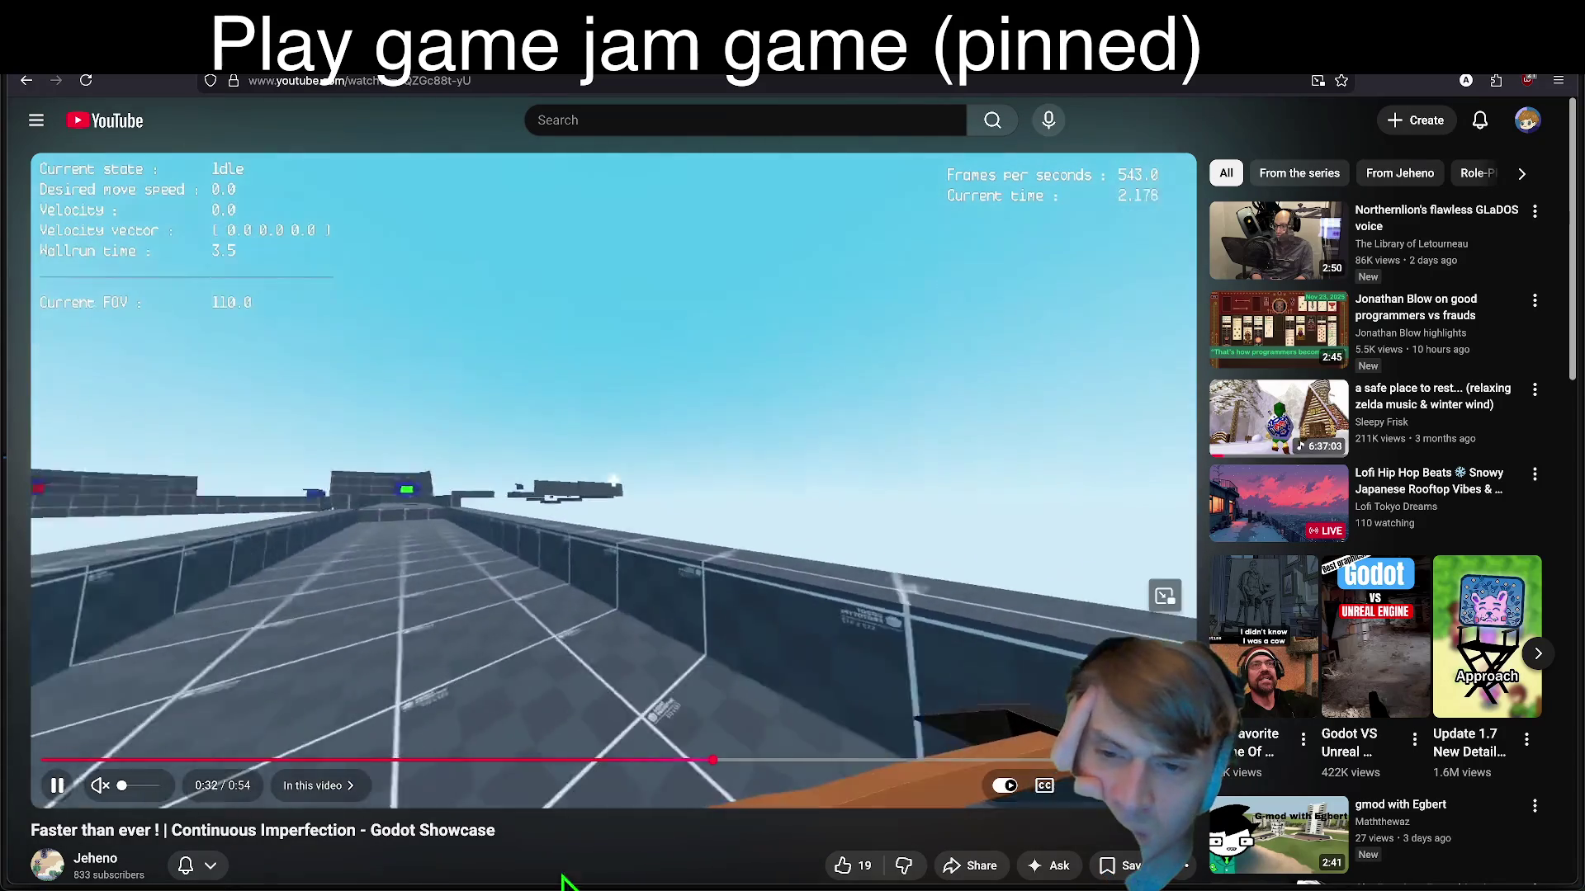
left_click_drag(561, 880, 667, 832)
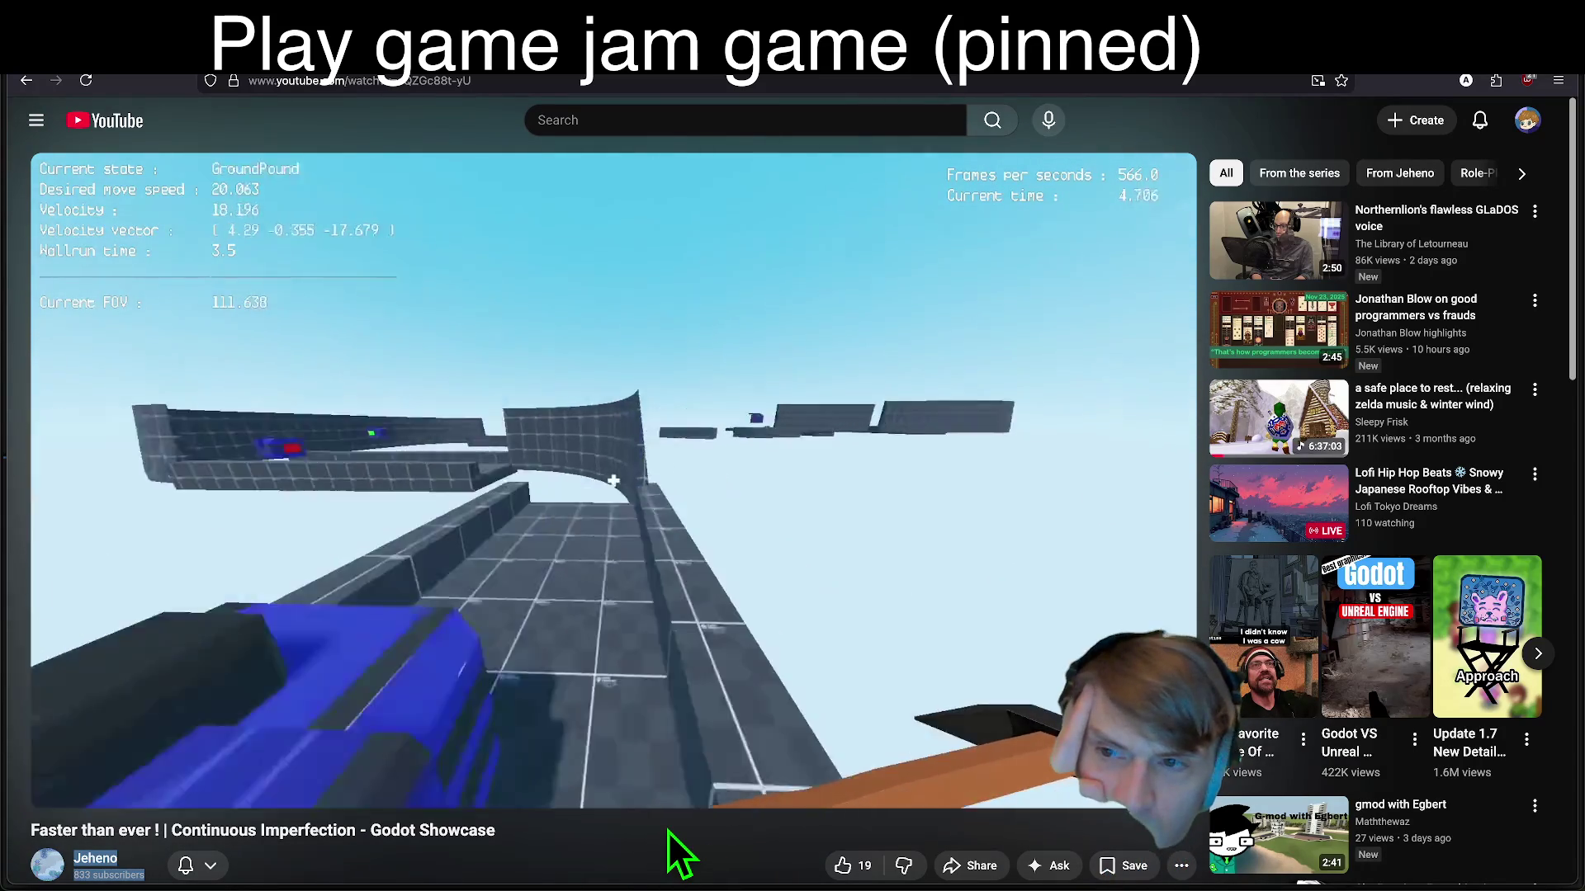
key("alt+Left")
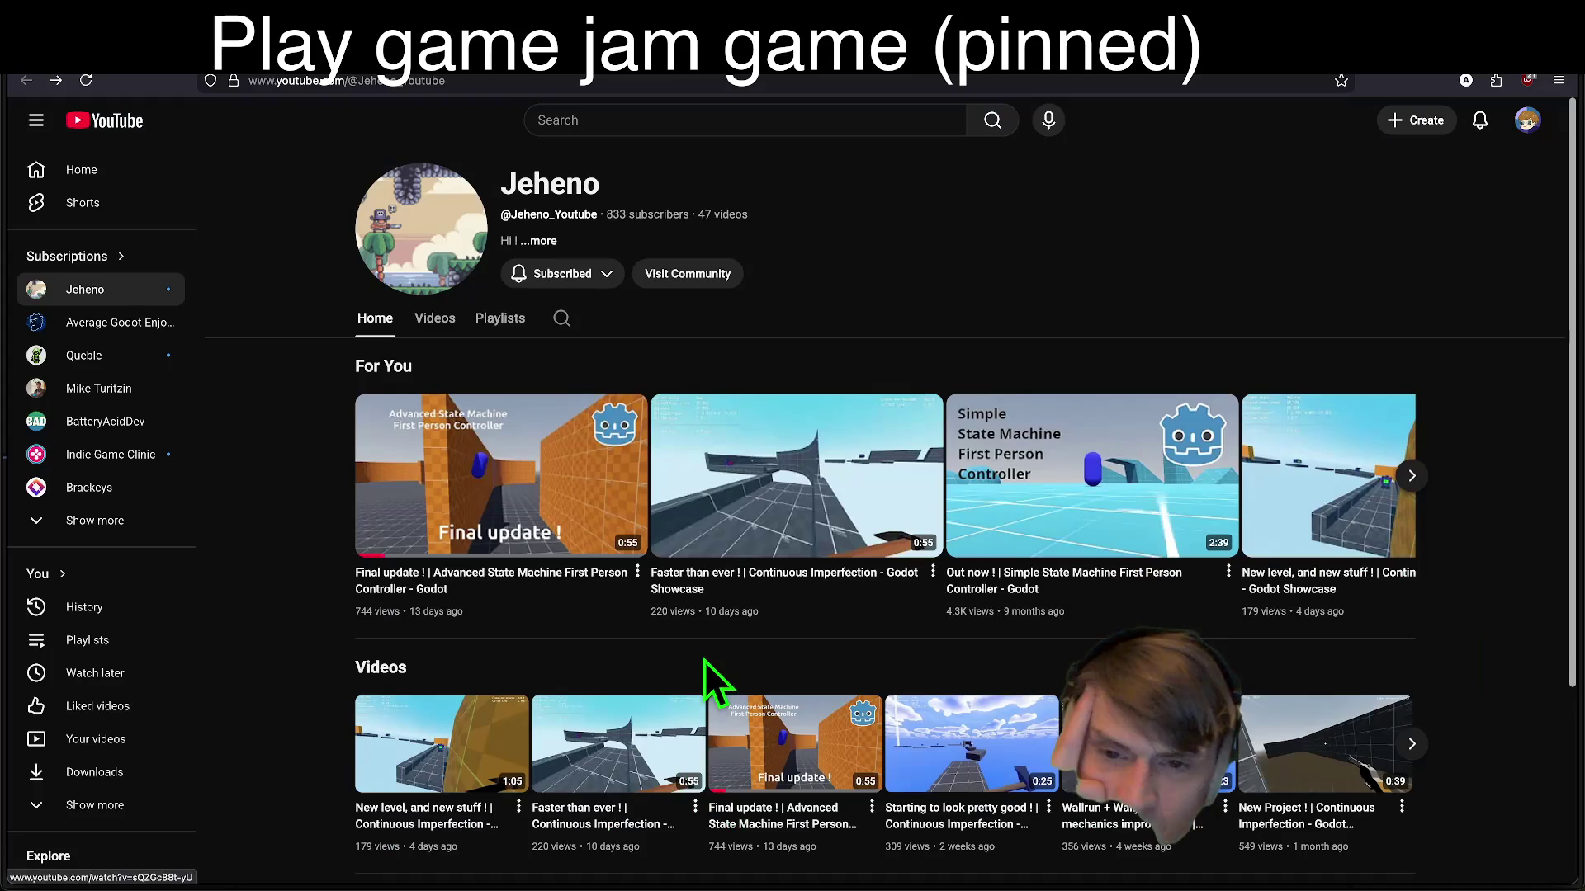
Step: Open the 'New level, and new stuff !' video and toggle its sound off and on
scroll(705, 665, "down", 3)
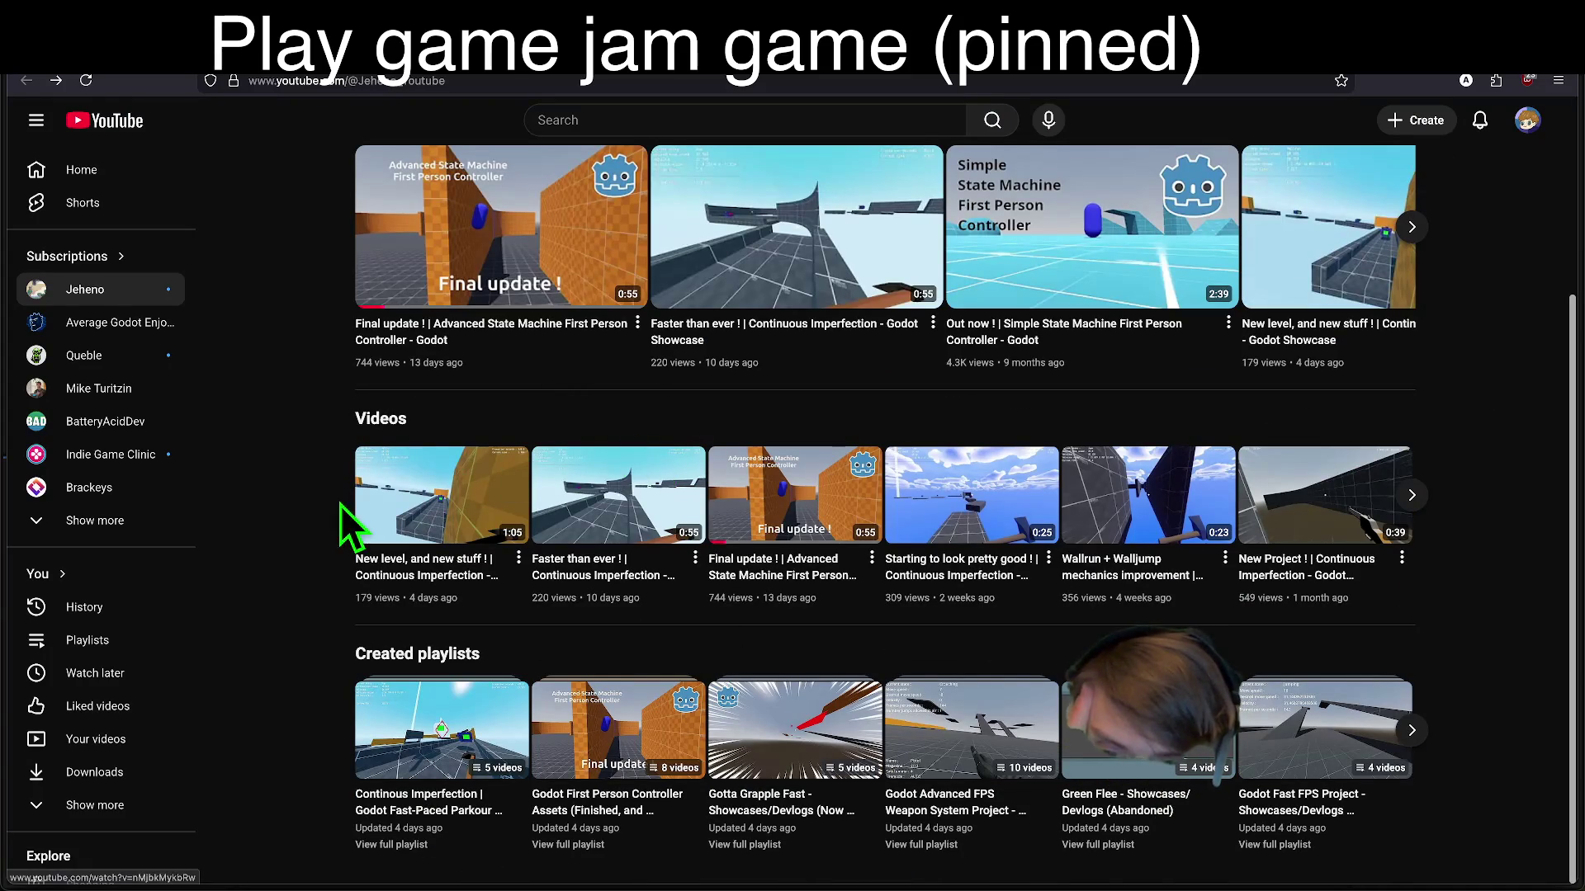
left_click(388, 512)
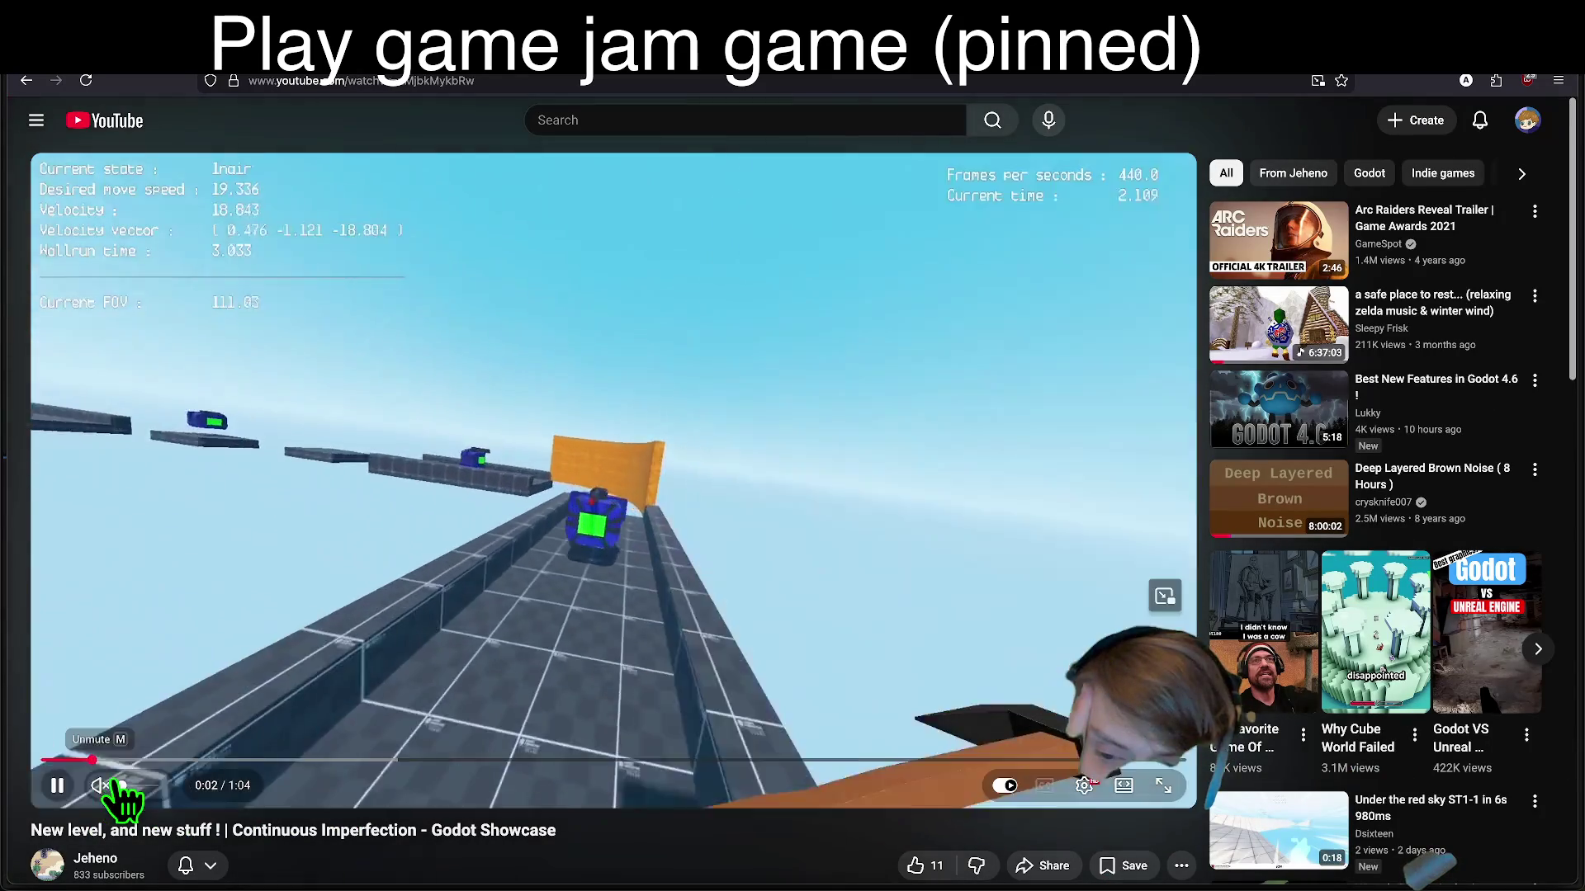
left_click(116, 788)
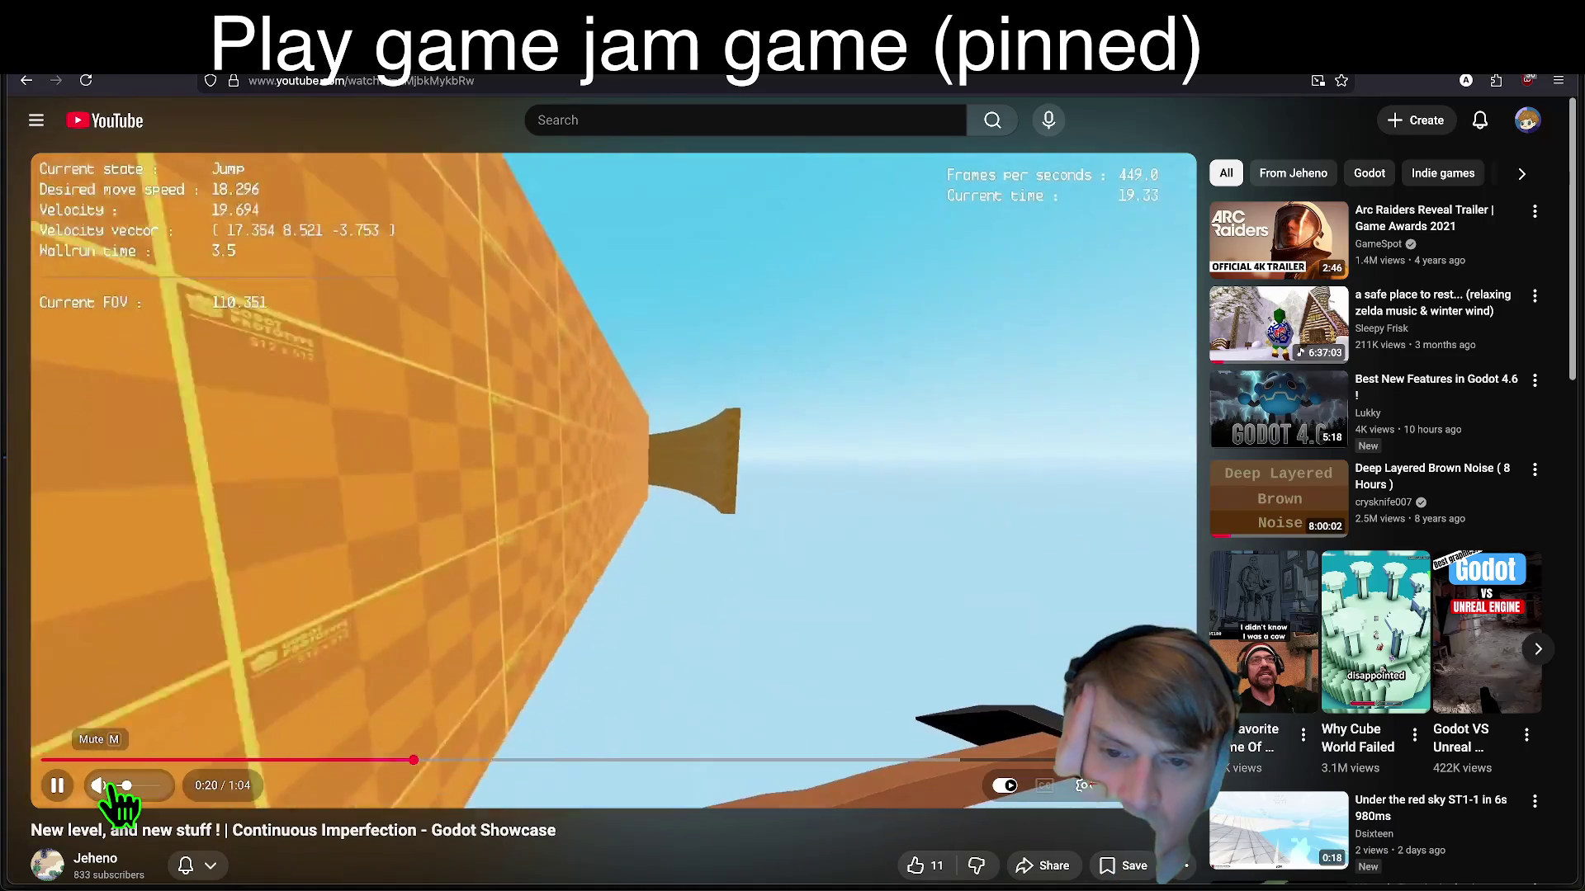
left_click(100, 785)
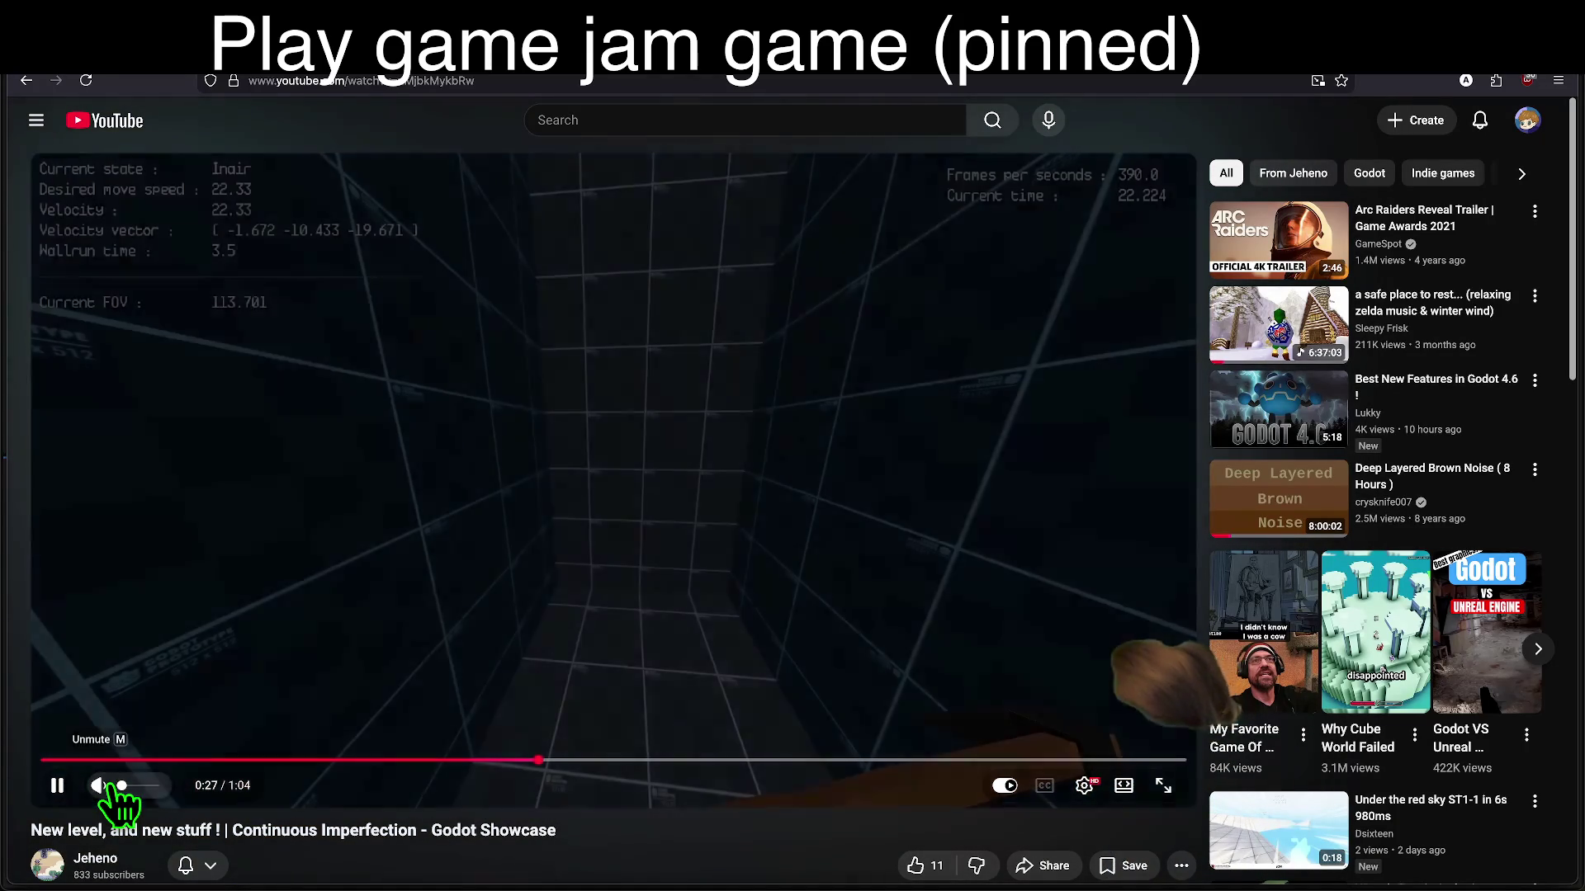
left_click(99, 785)
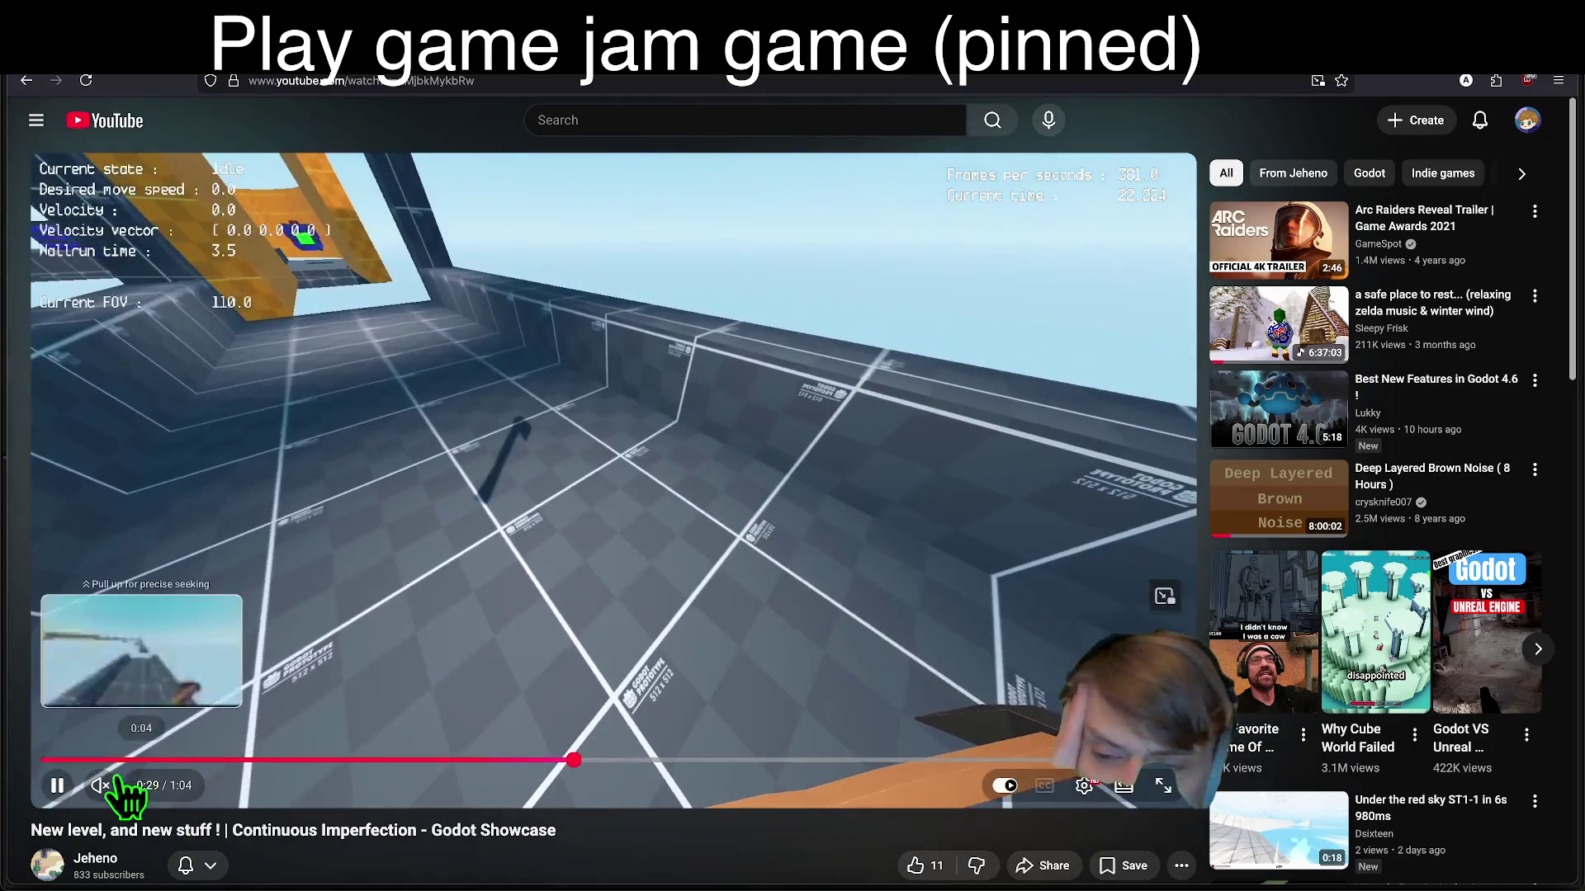
left_click(117, 785)
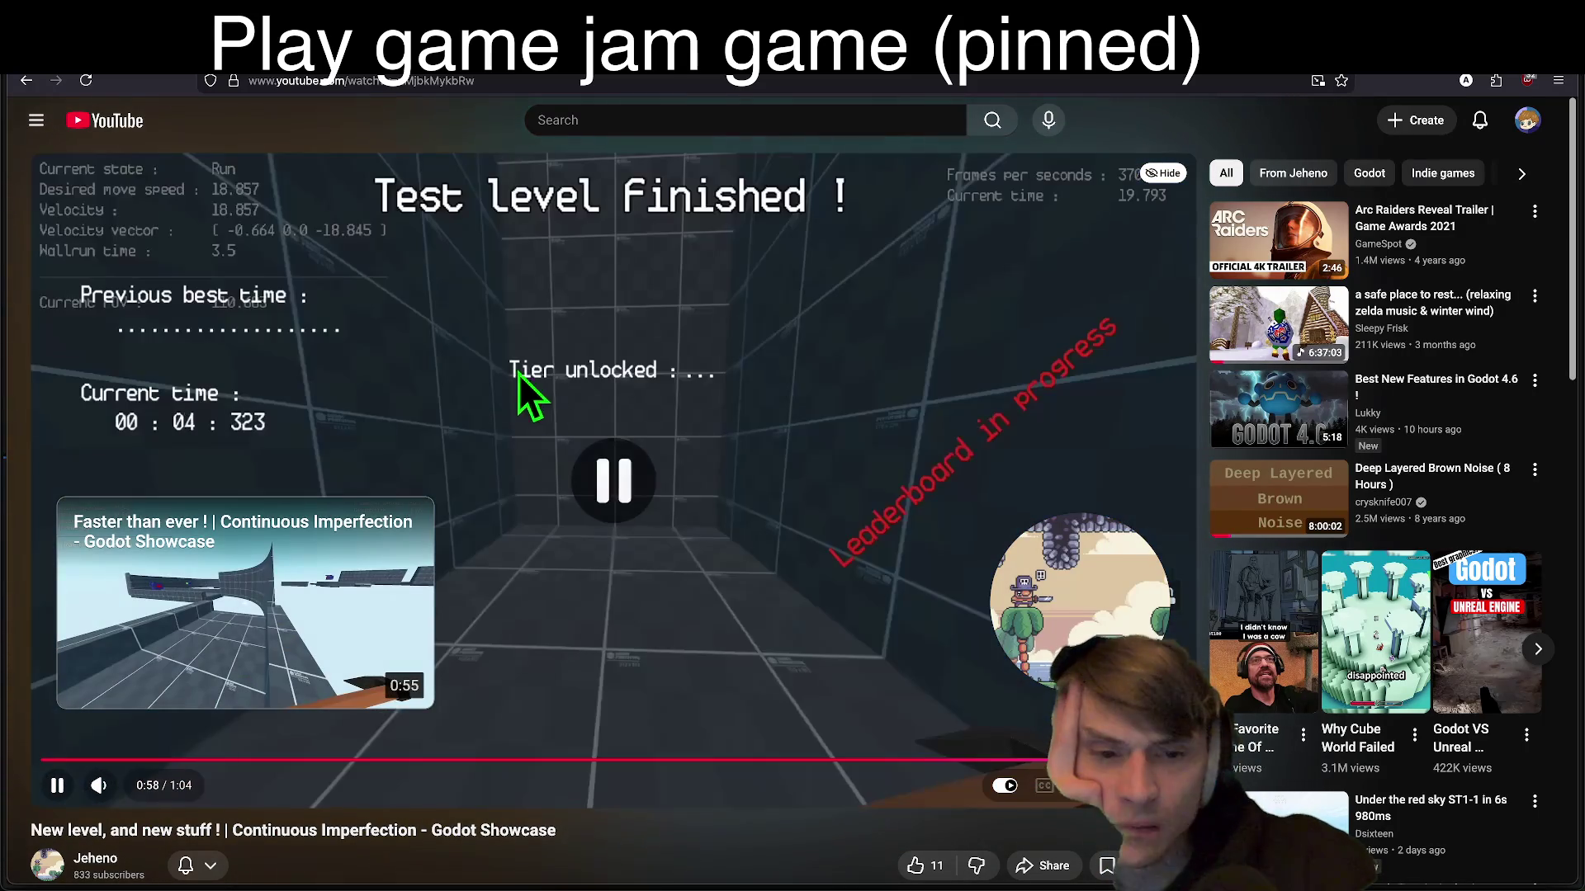
Step: Pause the video near its end at 0:58 and open the creator's channel page
left_click(520, 376)
mouse_move(1041, 570)
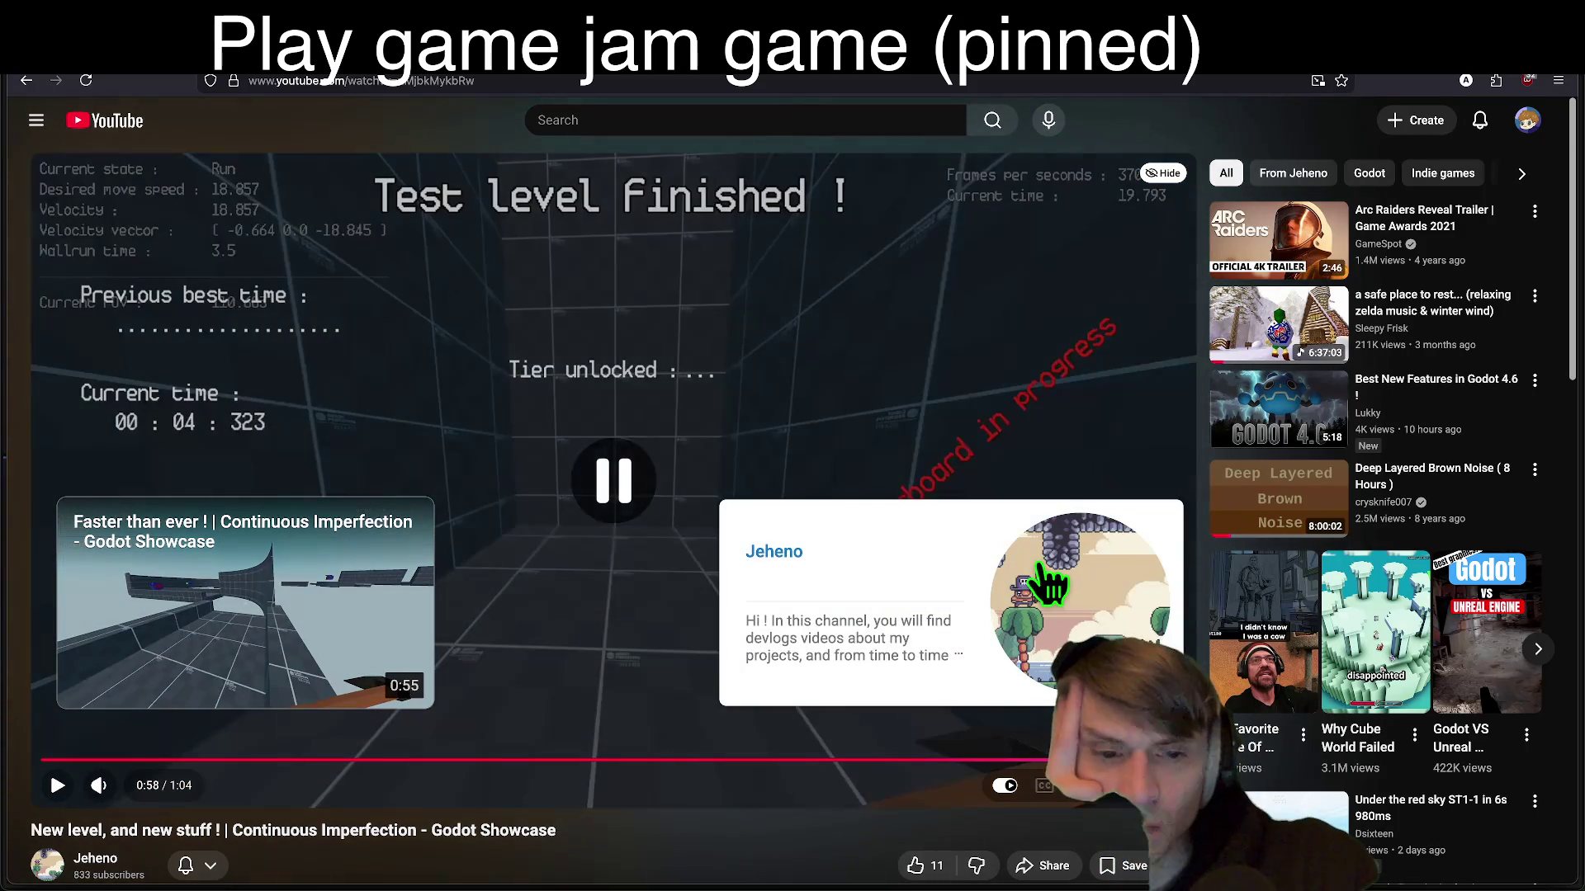
left_click(1040, 565)
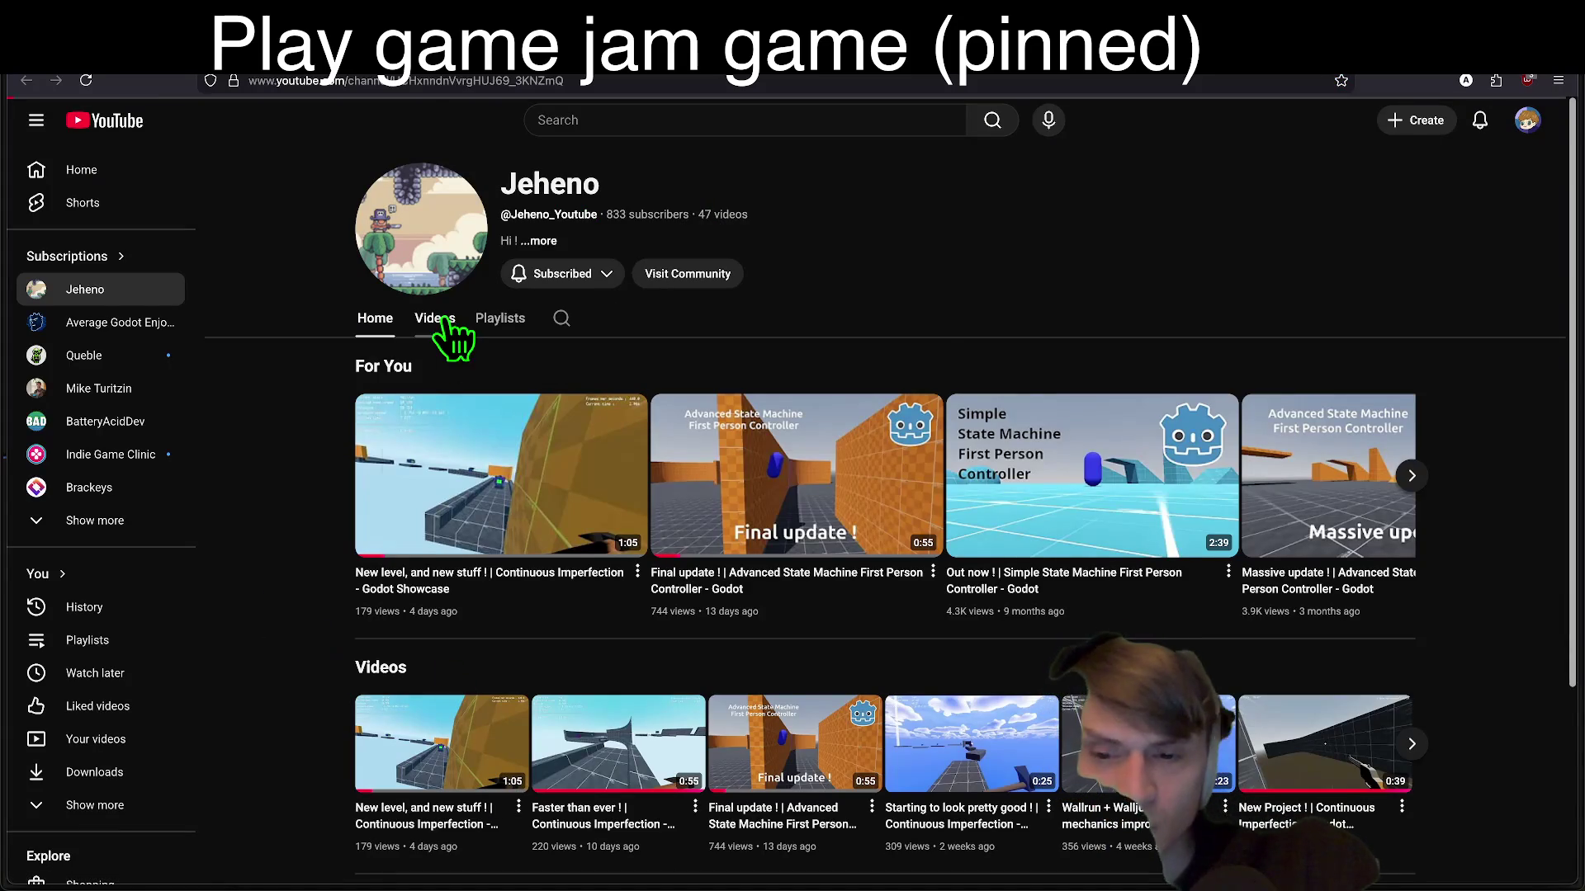
Step: Sort the channel's Videos by Popular and play the Advanced State Machine controller update video
left_click(435, 320)
scroll(304, 639, "down", 5)
scroll(304, 639, "up", 5)
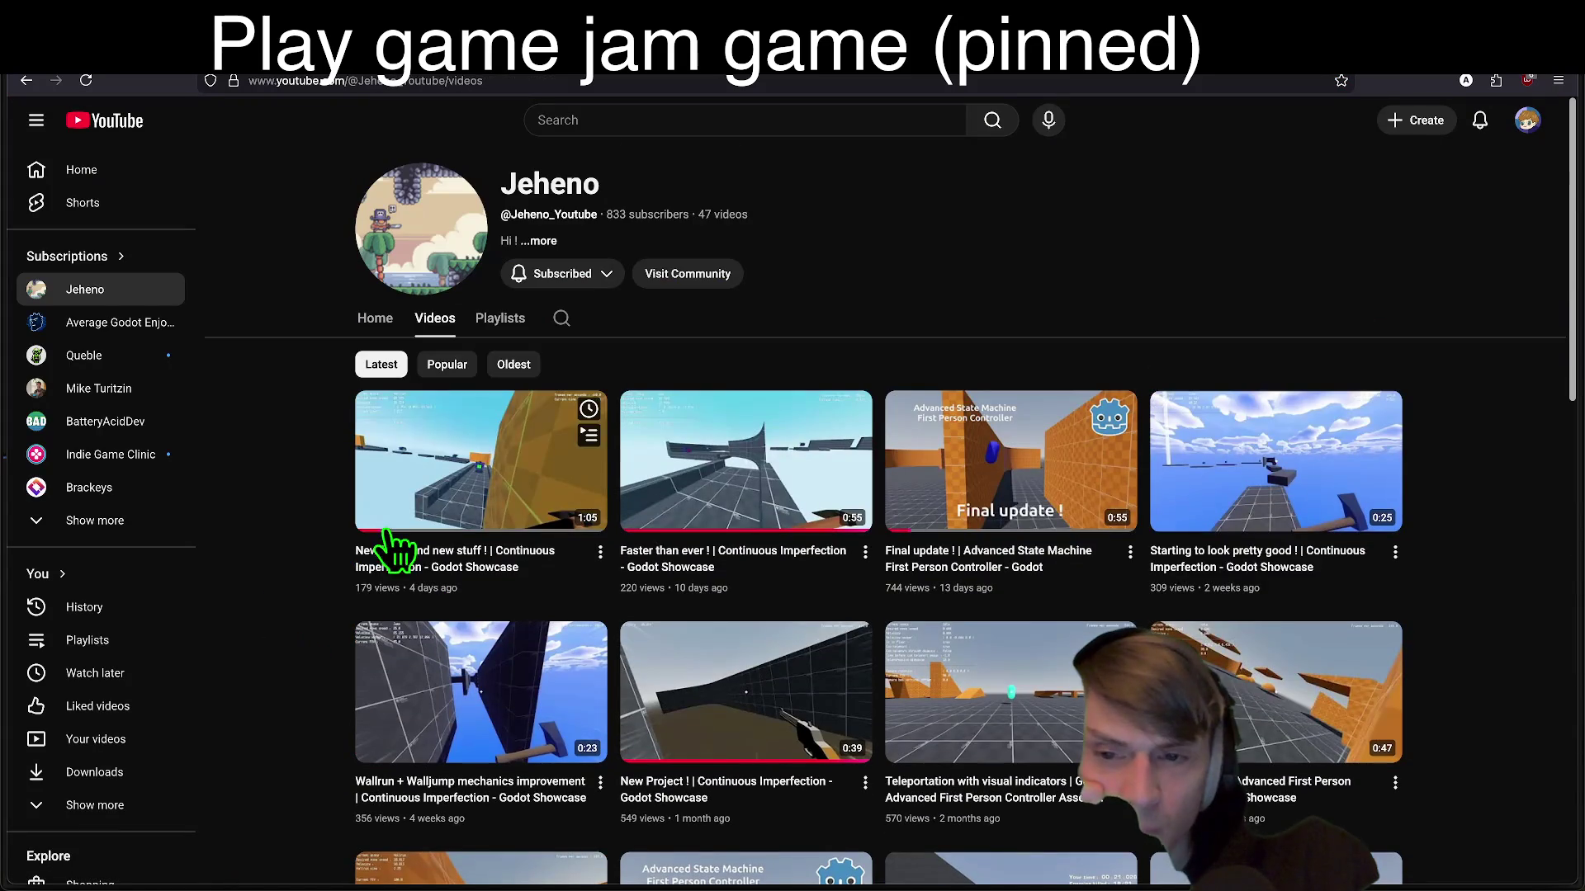
left_click(447, 366)
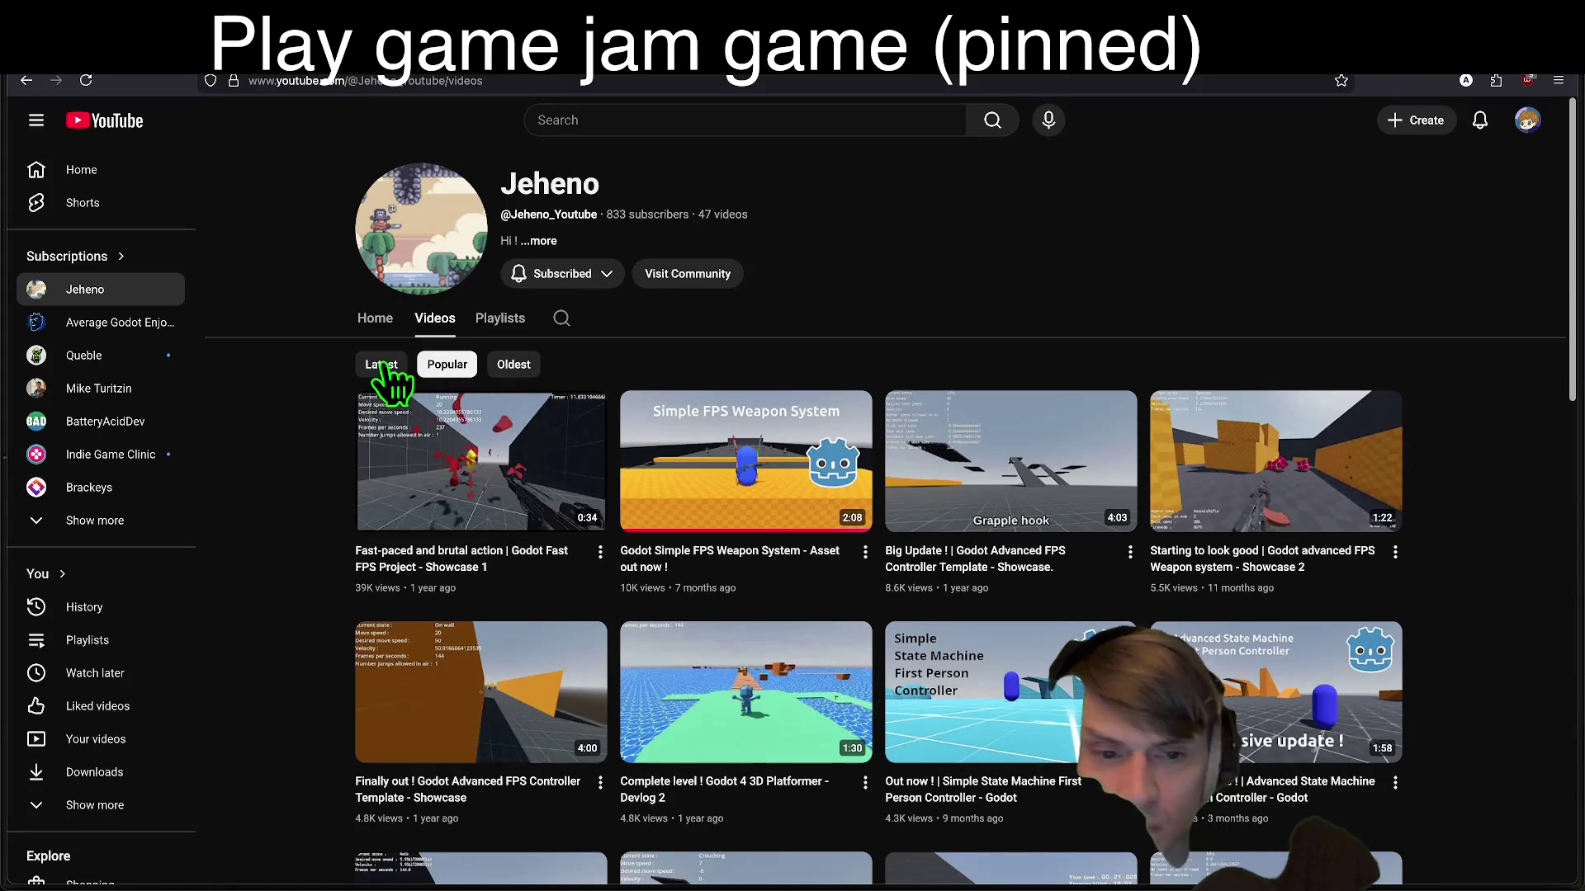
mouse_move(949, 443)
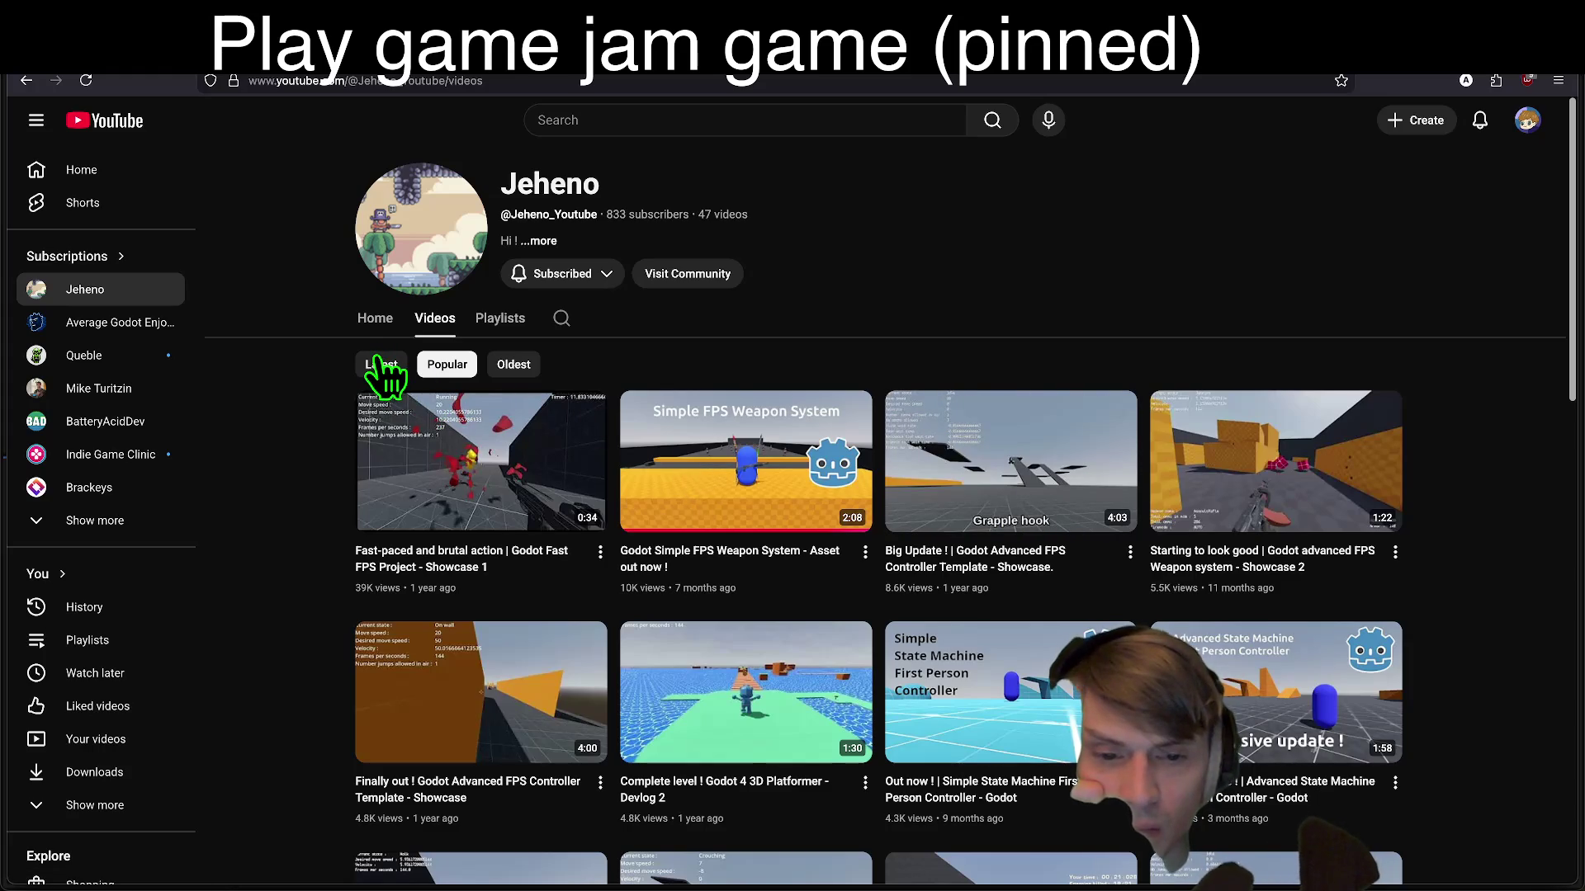
mouse_move(819, 743)
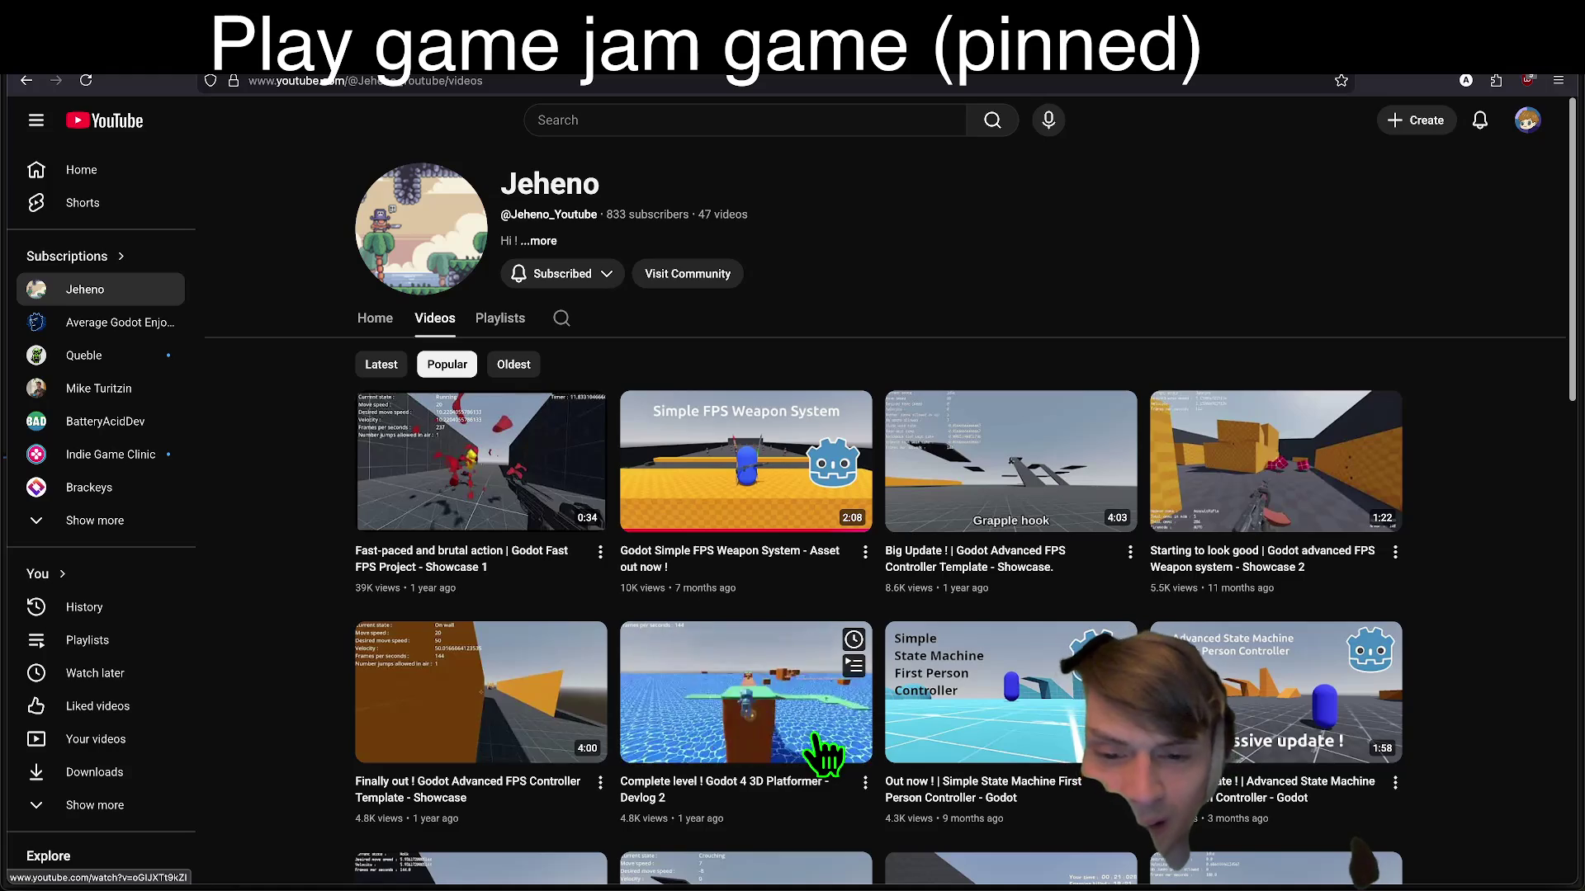
mouse_move(572, 555)
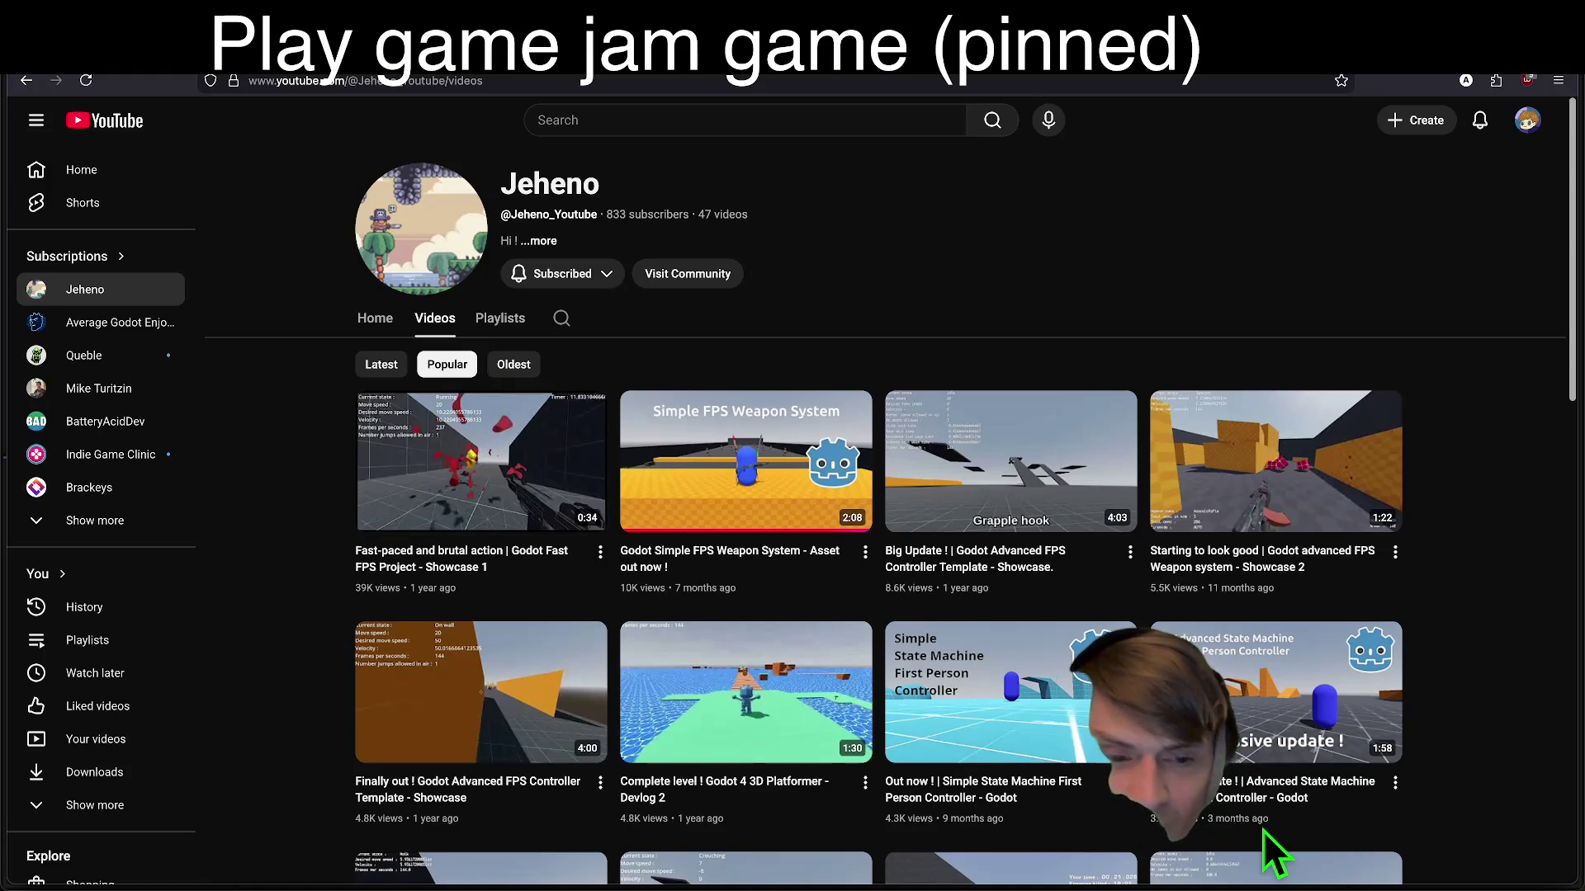
left_click(1248, 723)
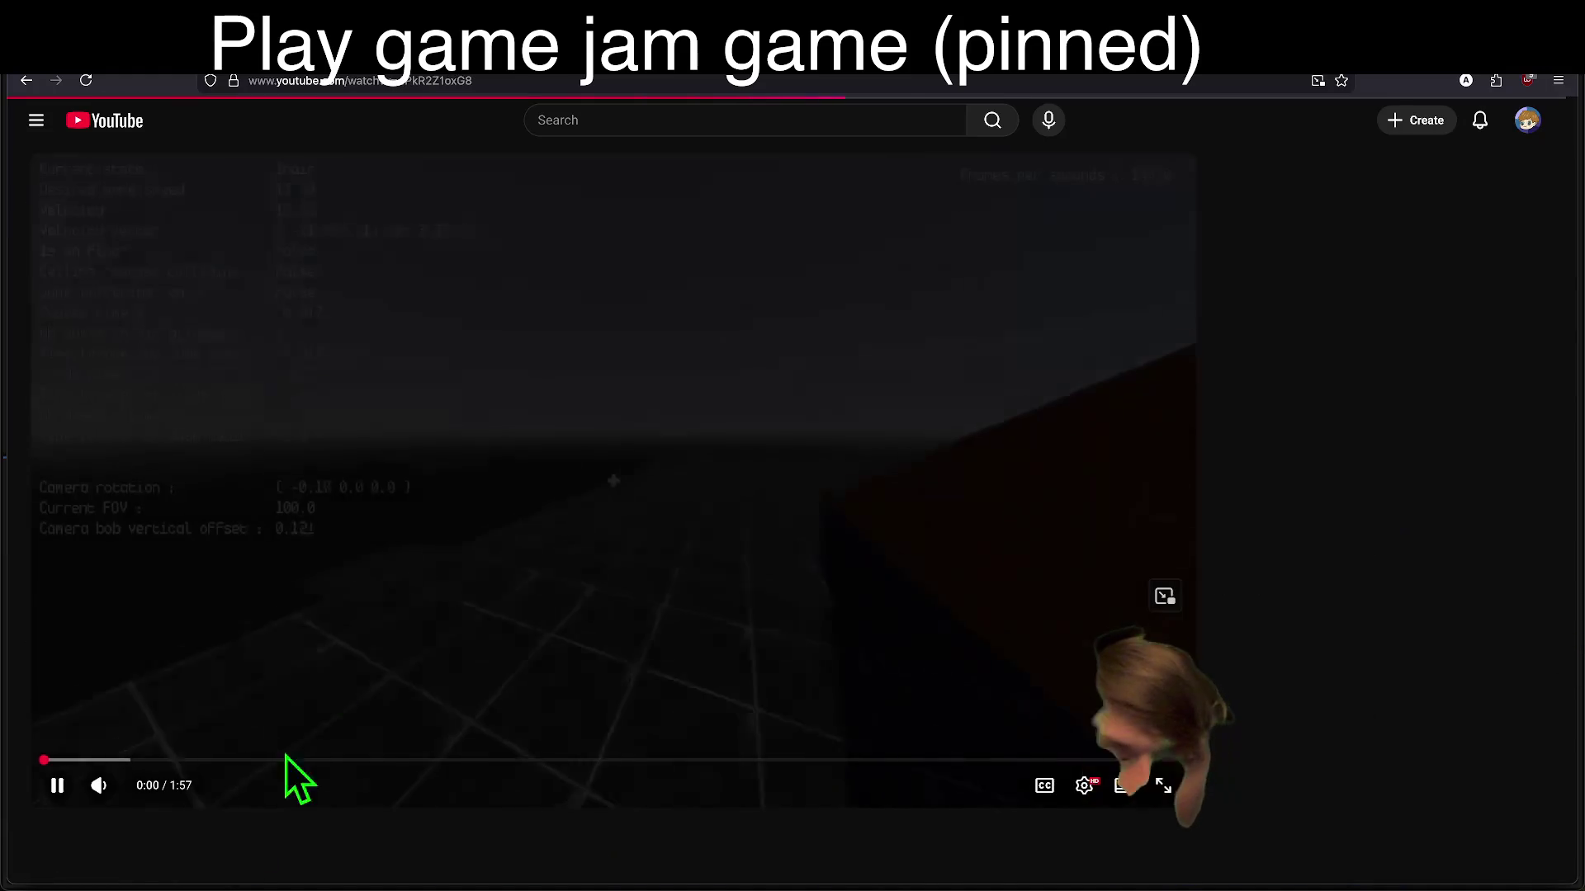
Step: Mute and pause the update video, pause the Big Update video, then switch to Discord
key("m")
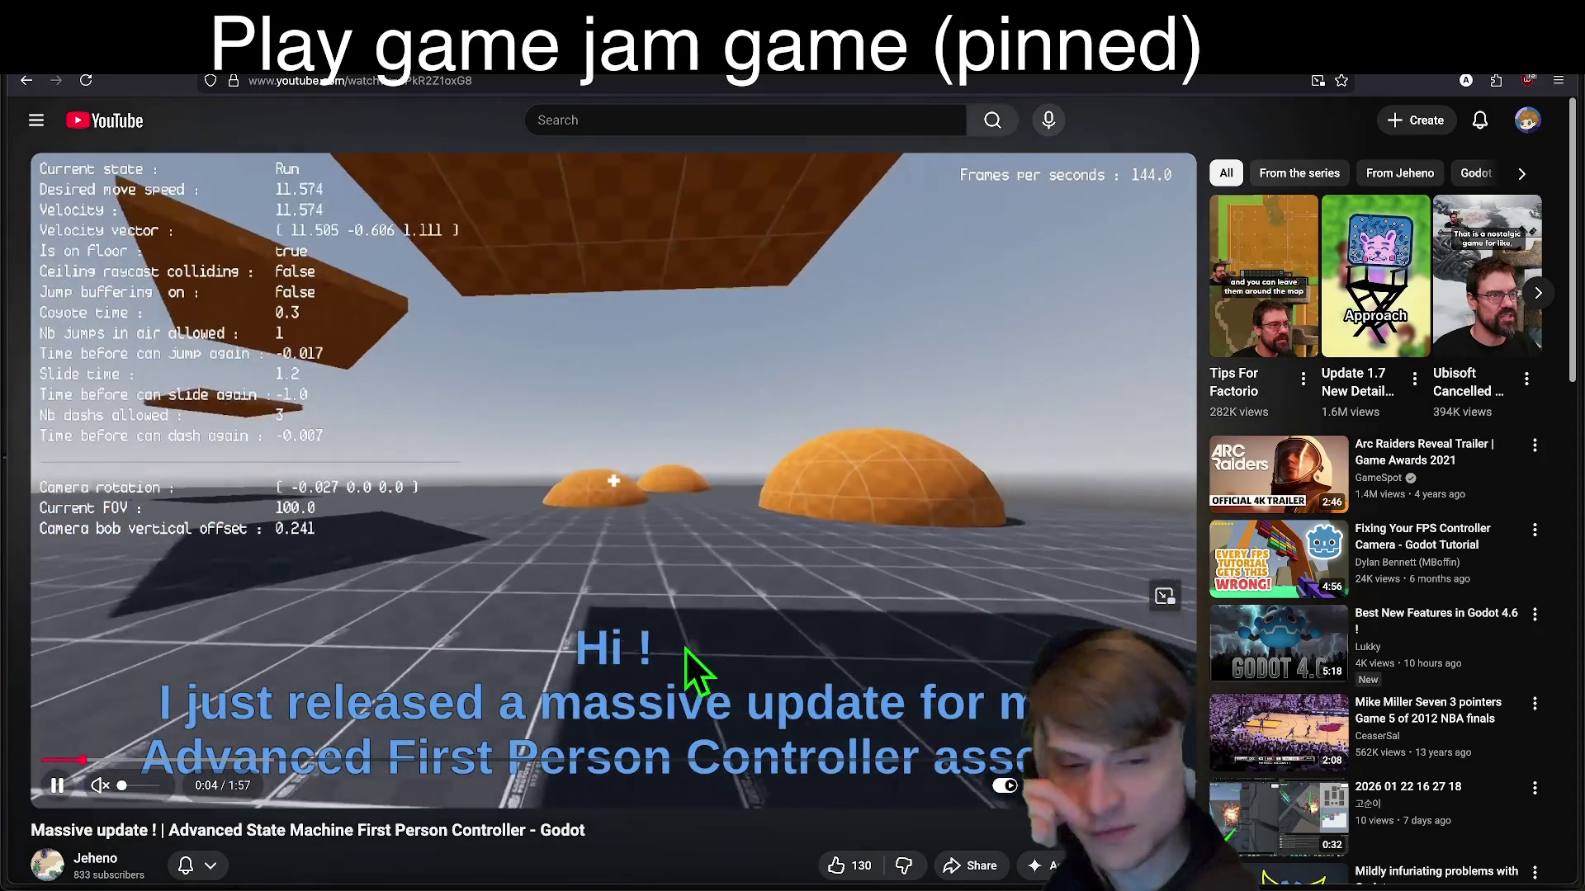
key("k")
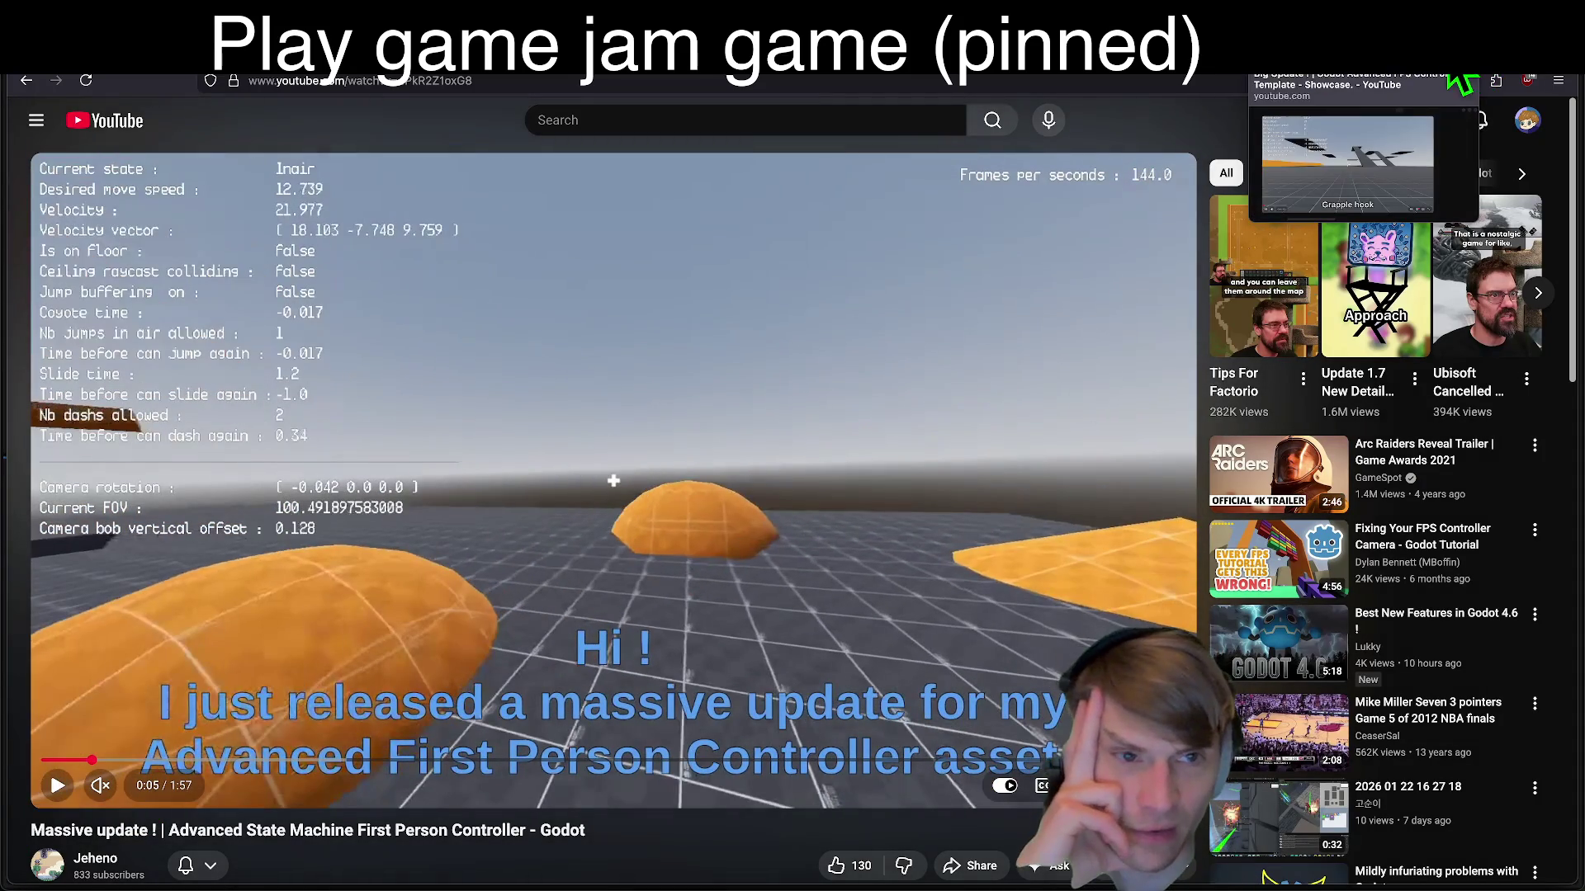
left_click(1321, 49)
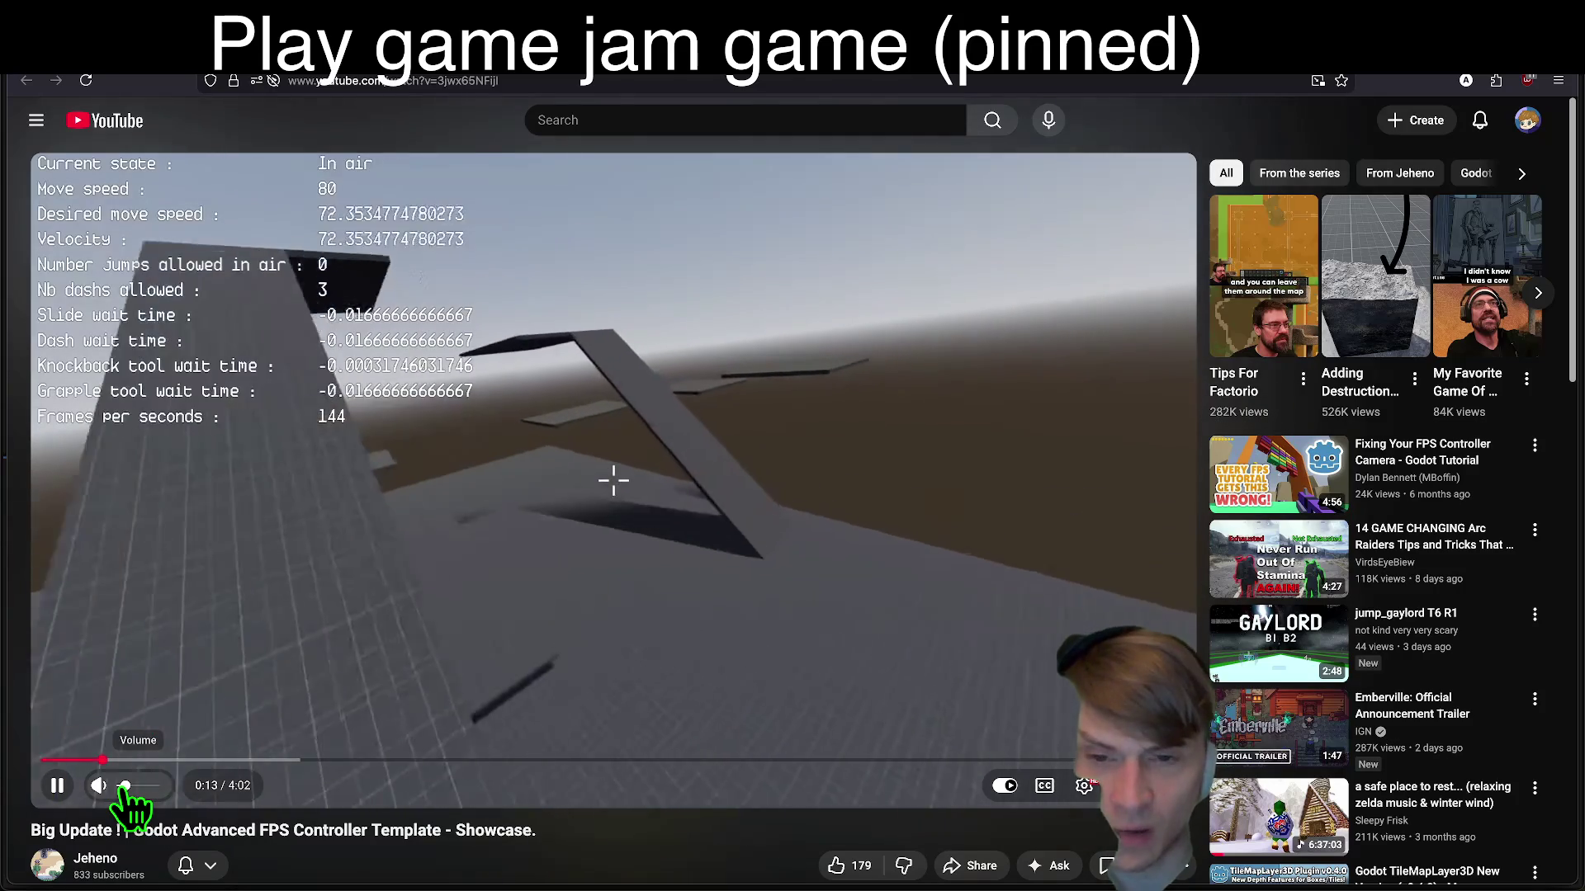
left_click(231, 672)
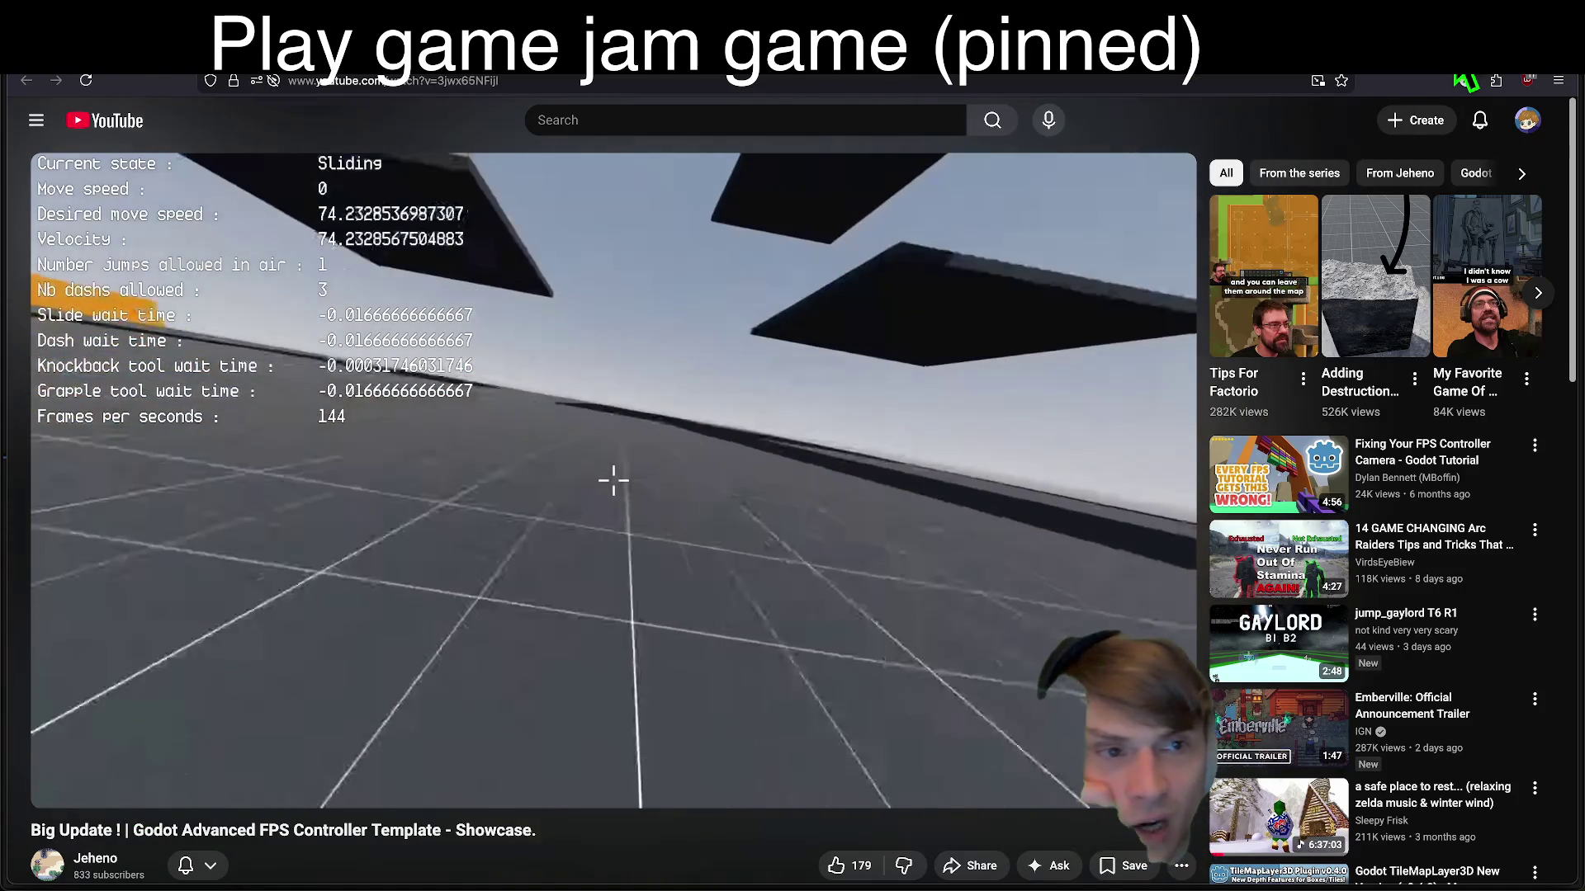
key("shift+n")
key("shift+n")
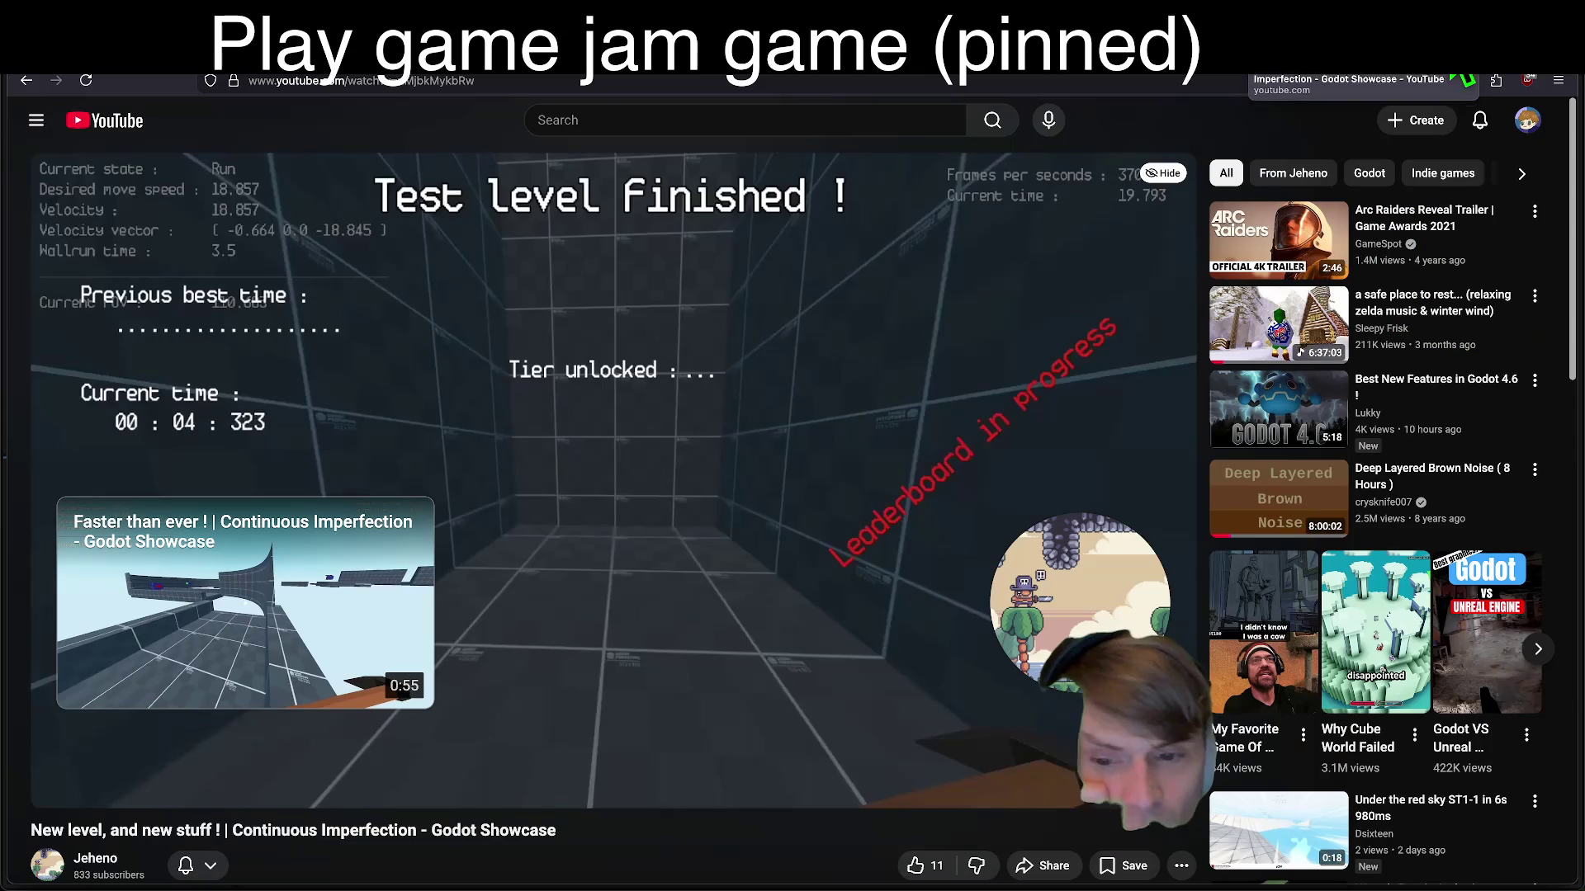
mouse_move(558, 879)
left_click(516, 841)
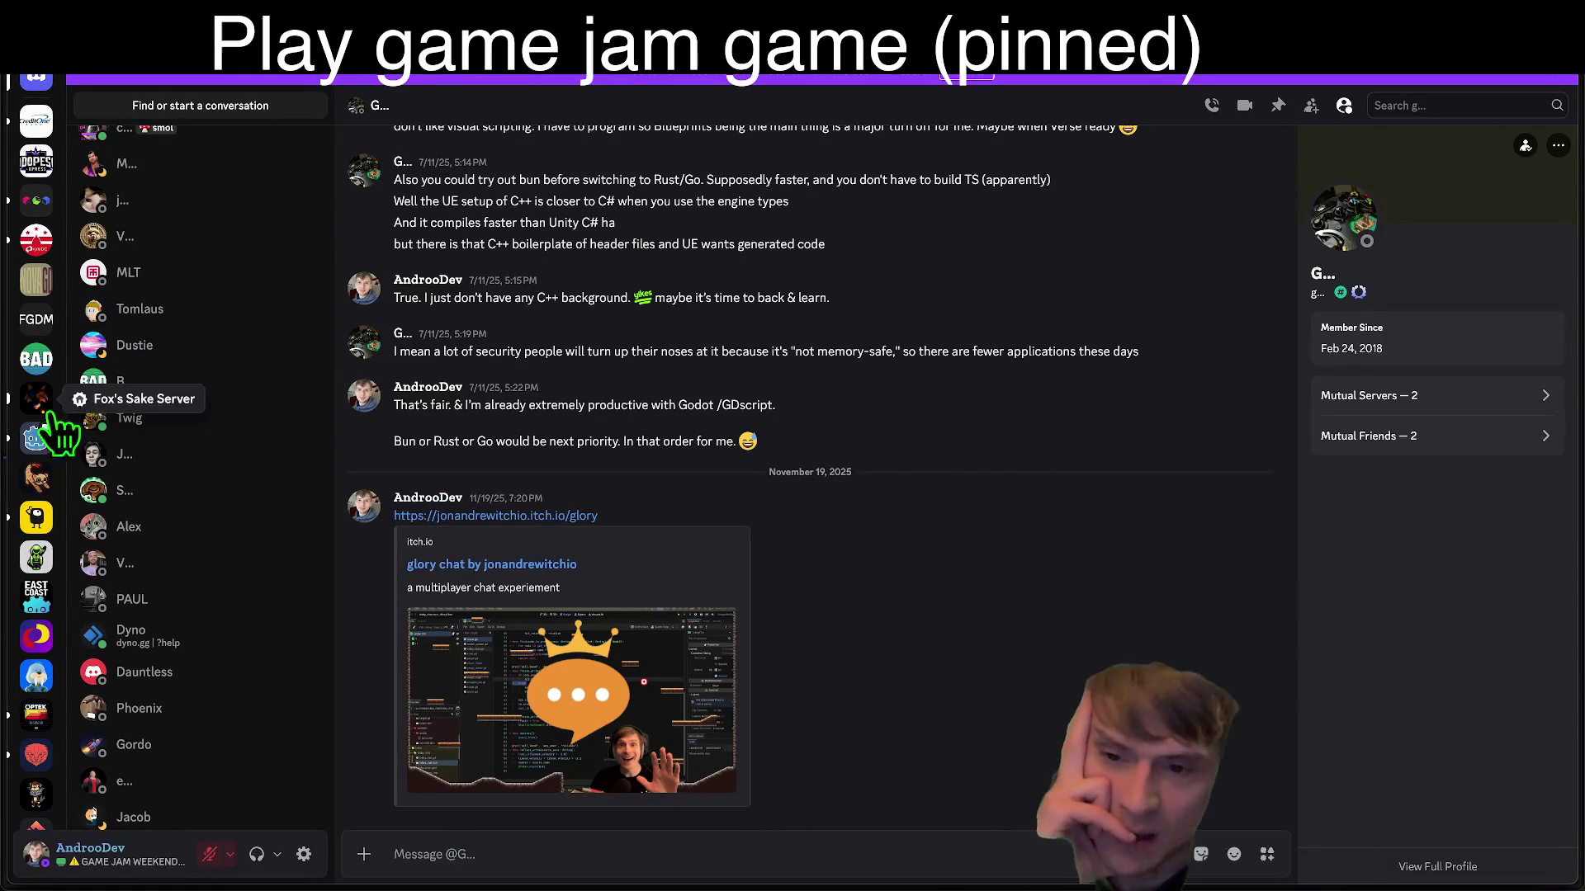
Step: Check CAPLOL #general and RVA Game Jams' gaming and off-topic channels, ending on CAPLOL, then return to the browser
left_click(36, 120)
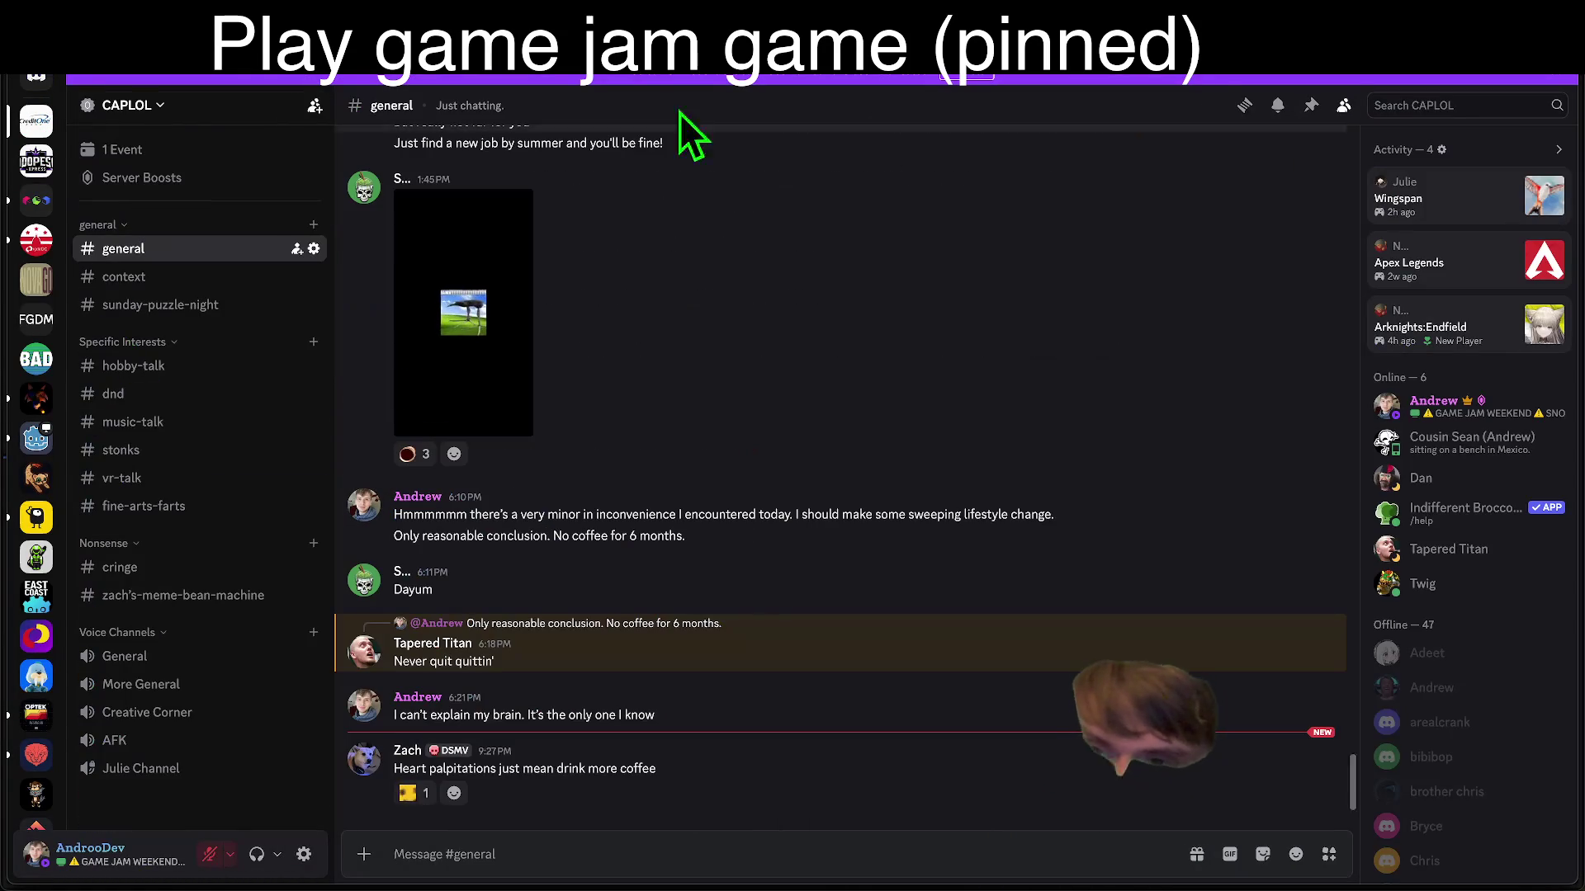
triple_click(939, 765)
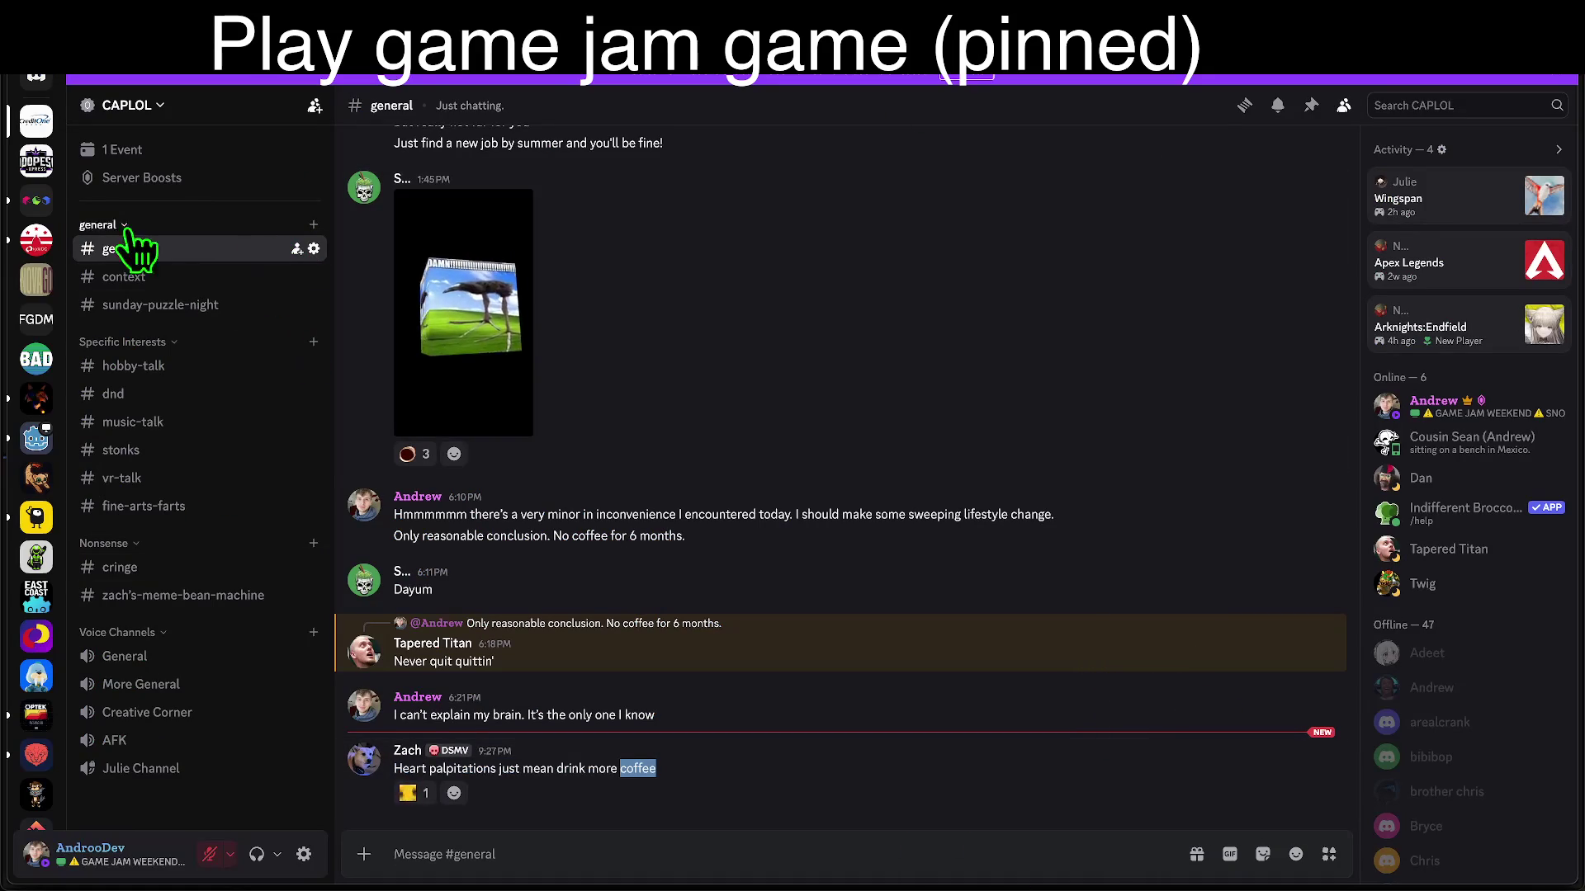
left_click(33, 206)
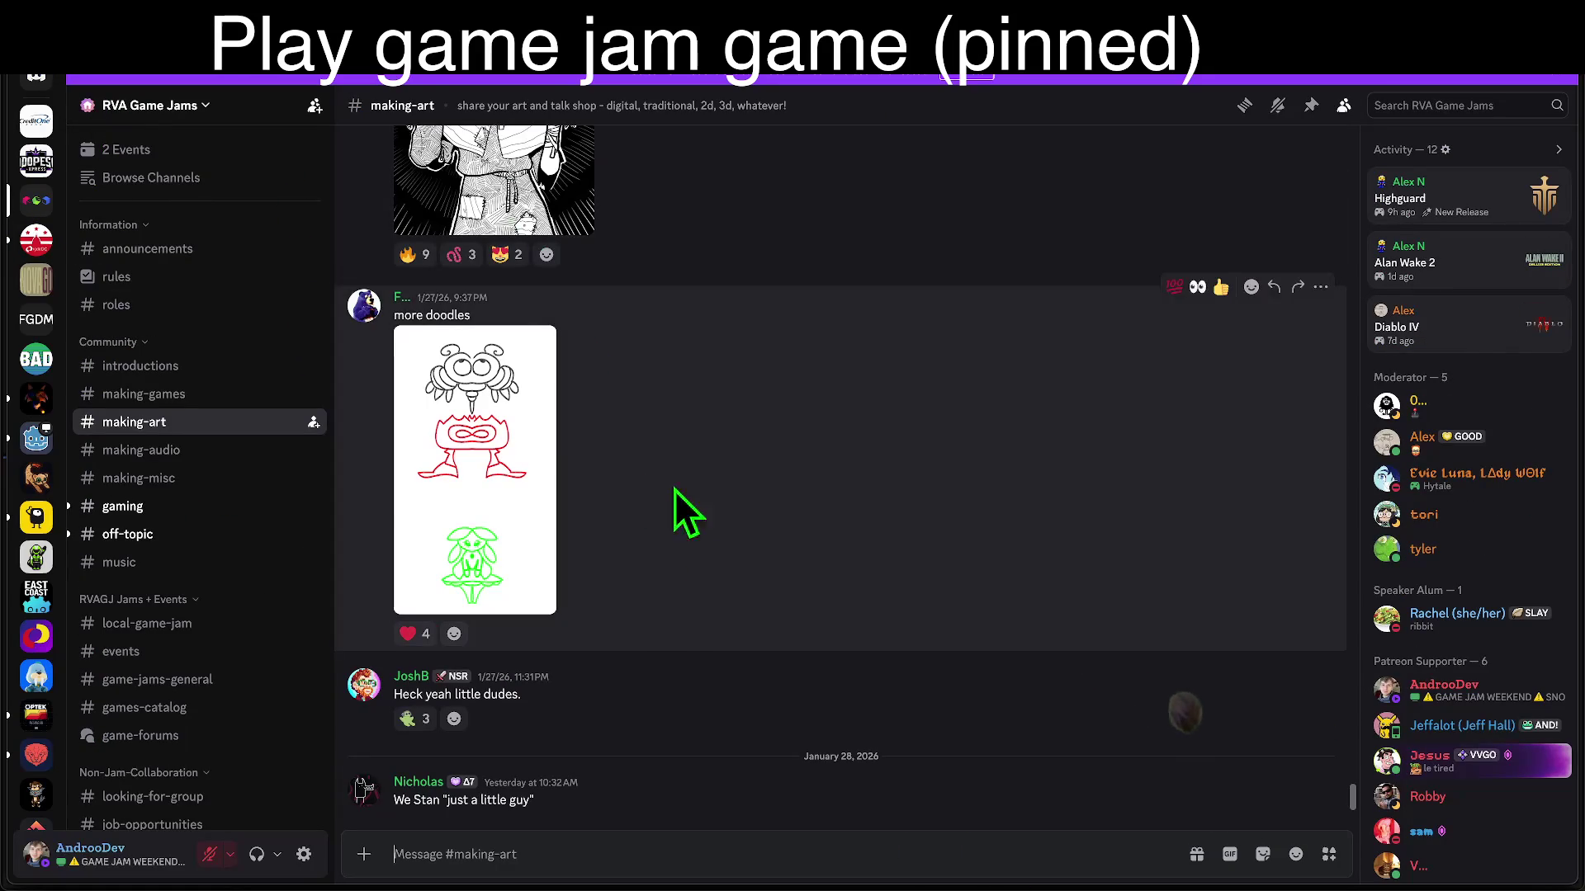
left_click(253, 506)
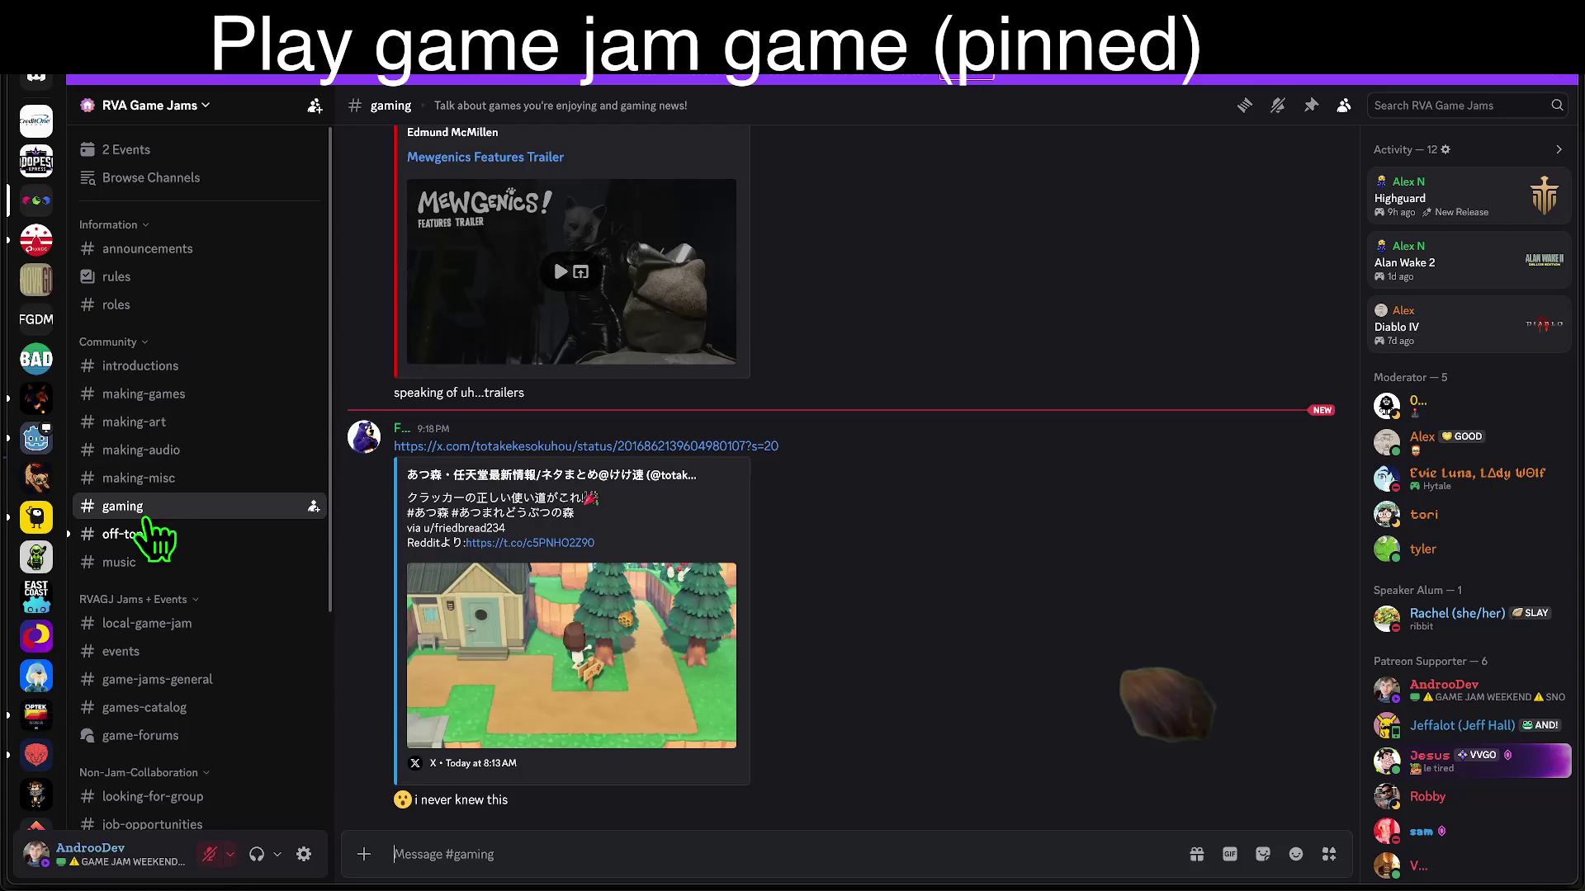
left_click(128, 535)
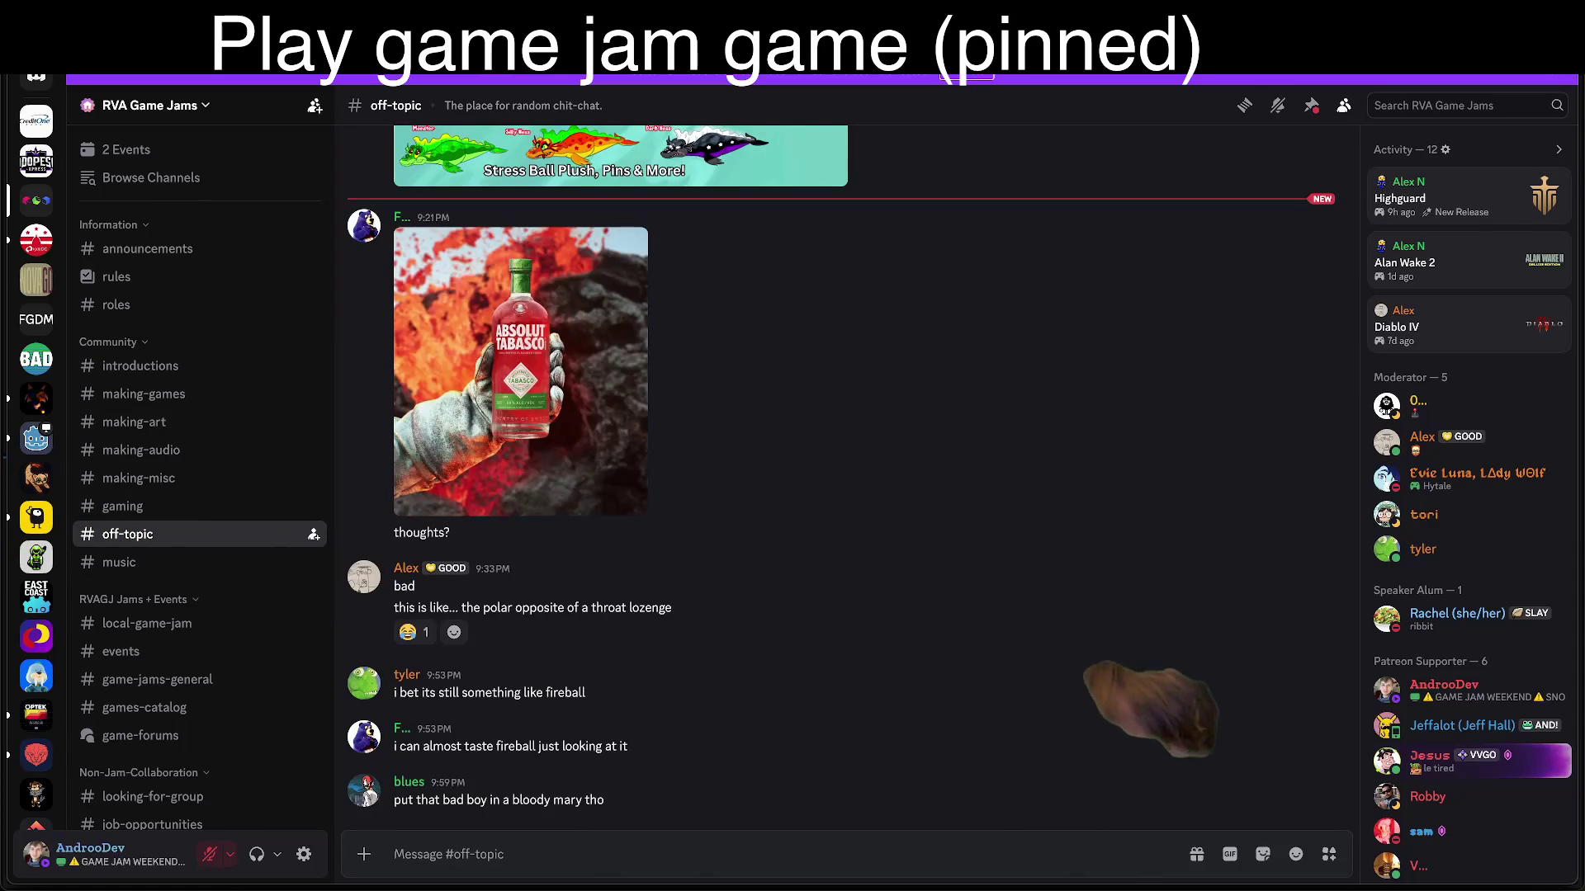
left_click(36, 122)
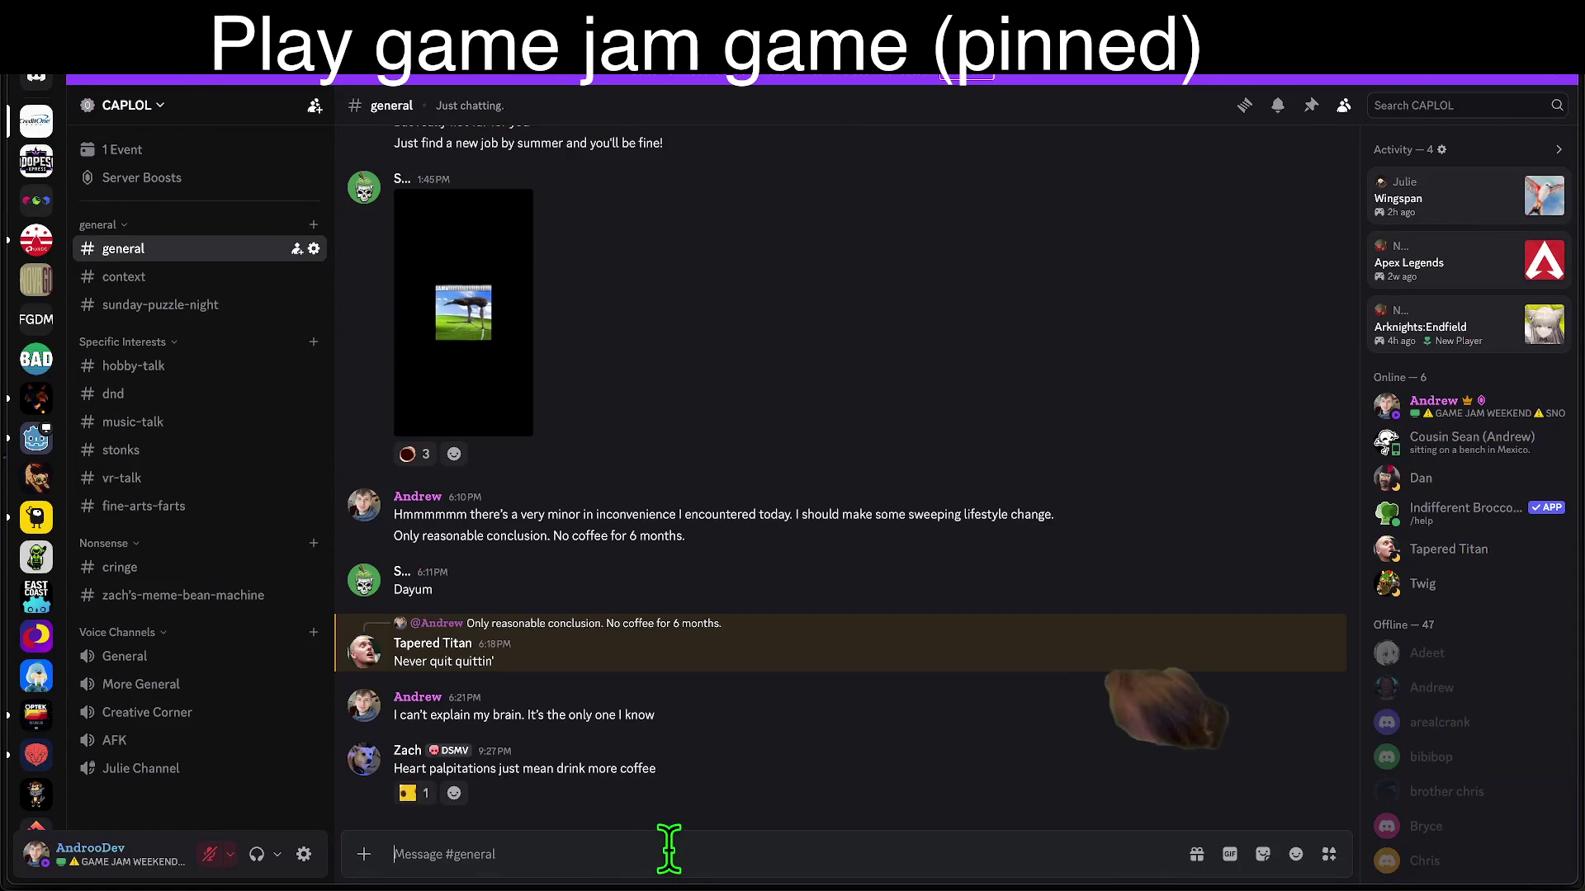
mouse_move(571, 883)
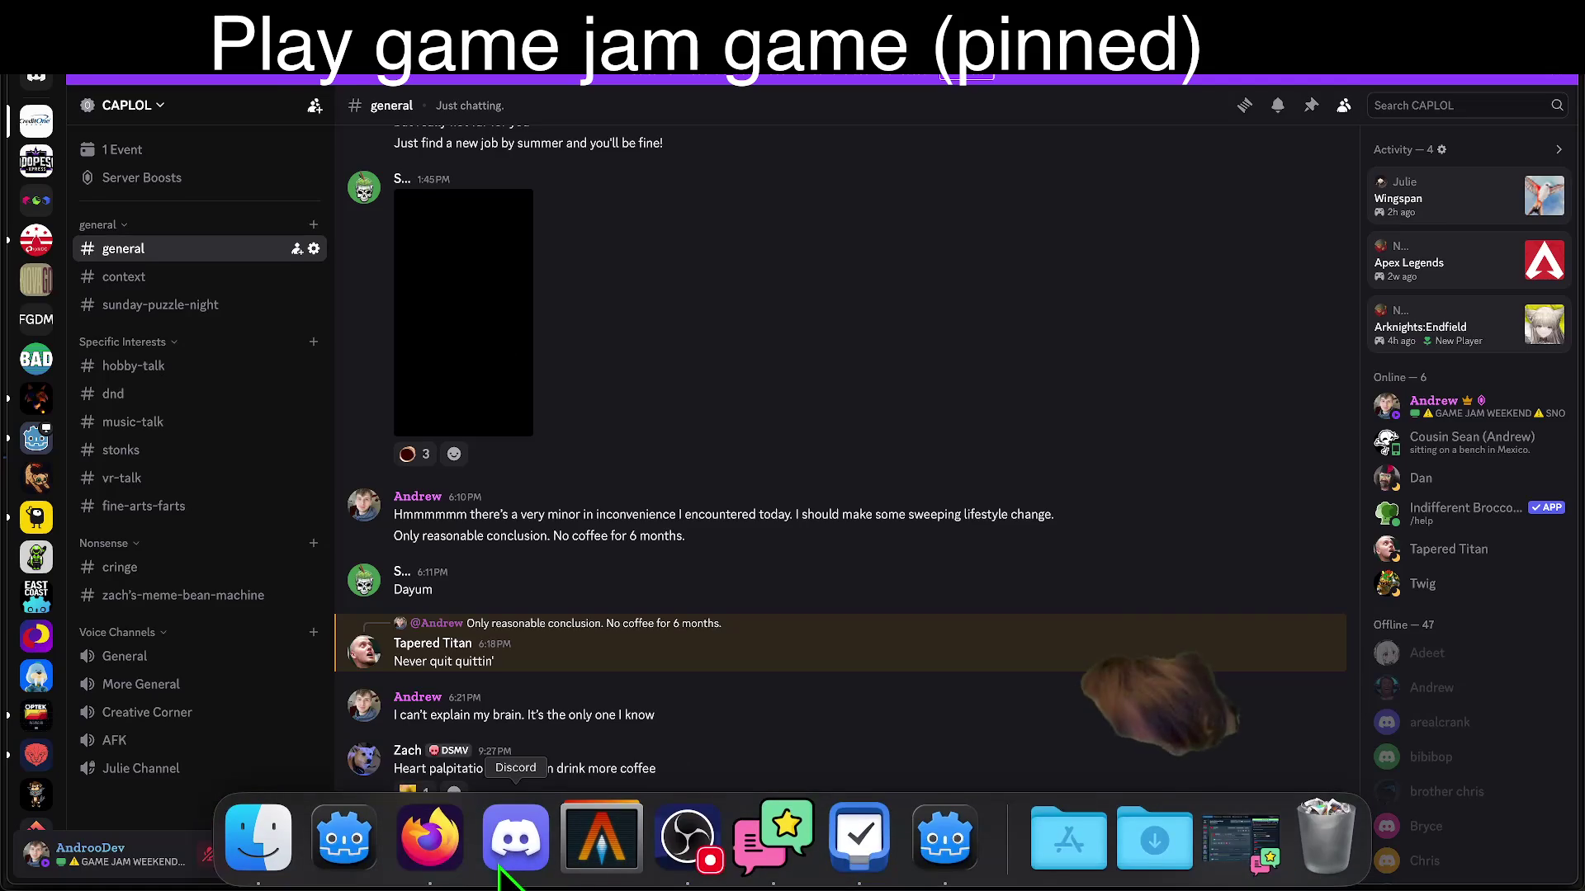
left_click(429, 837)
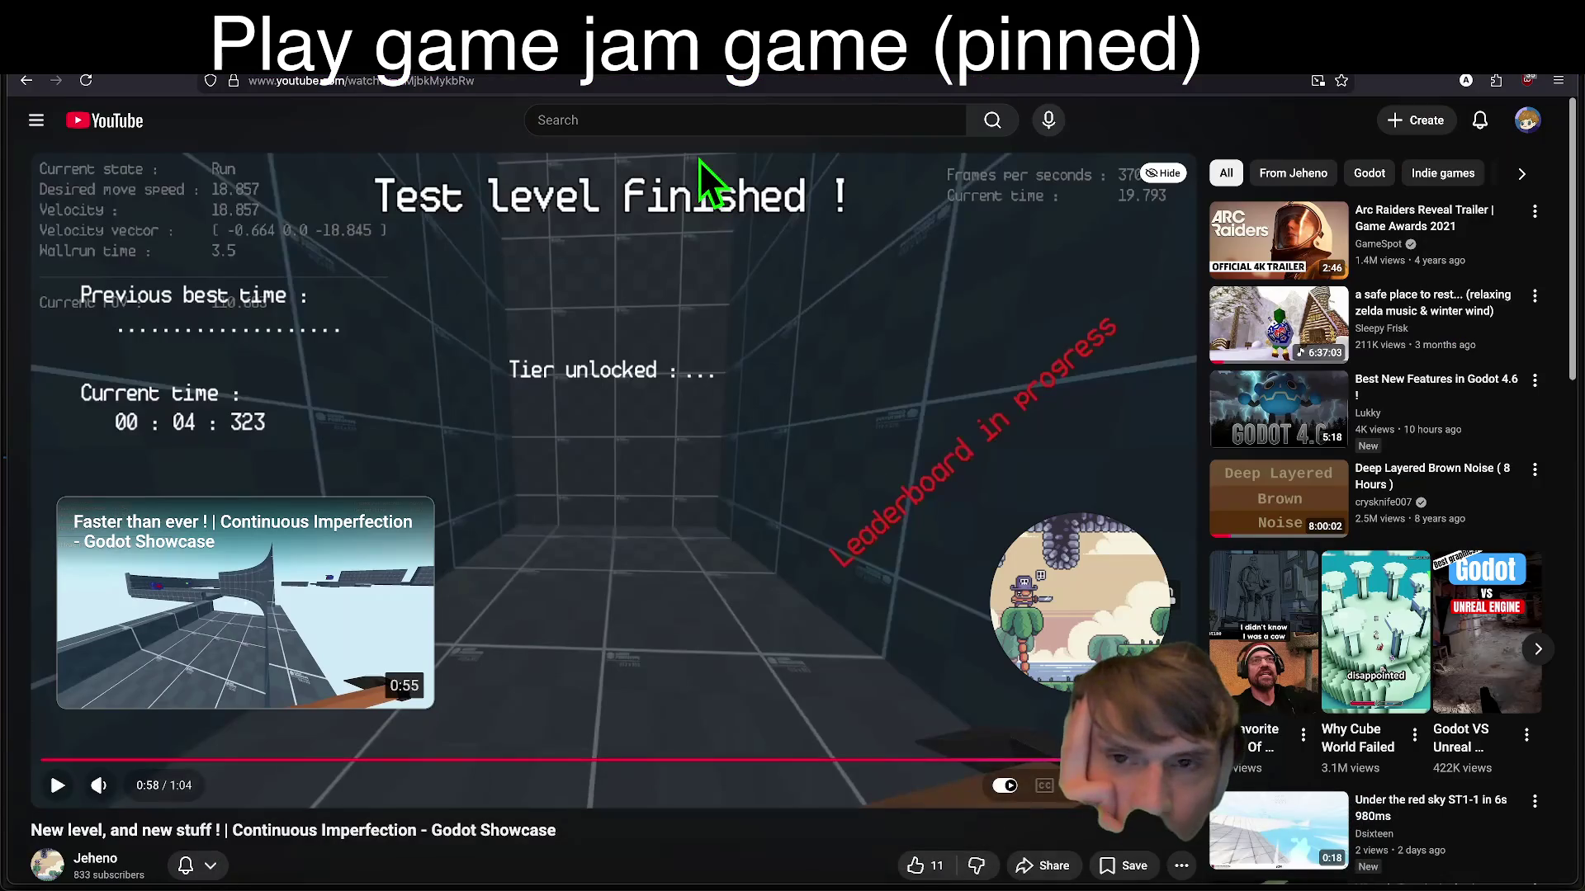
Step: In Godot, close the asset details and open the Simple State Machine controller's repository files
mouse_move(917, 889)
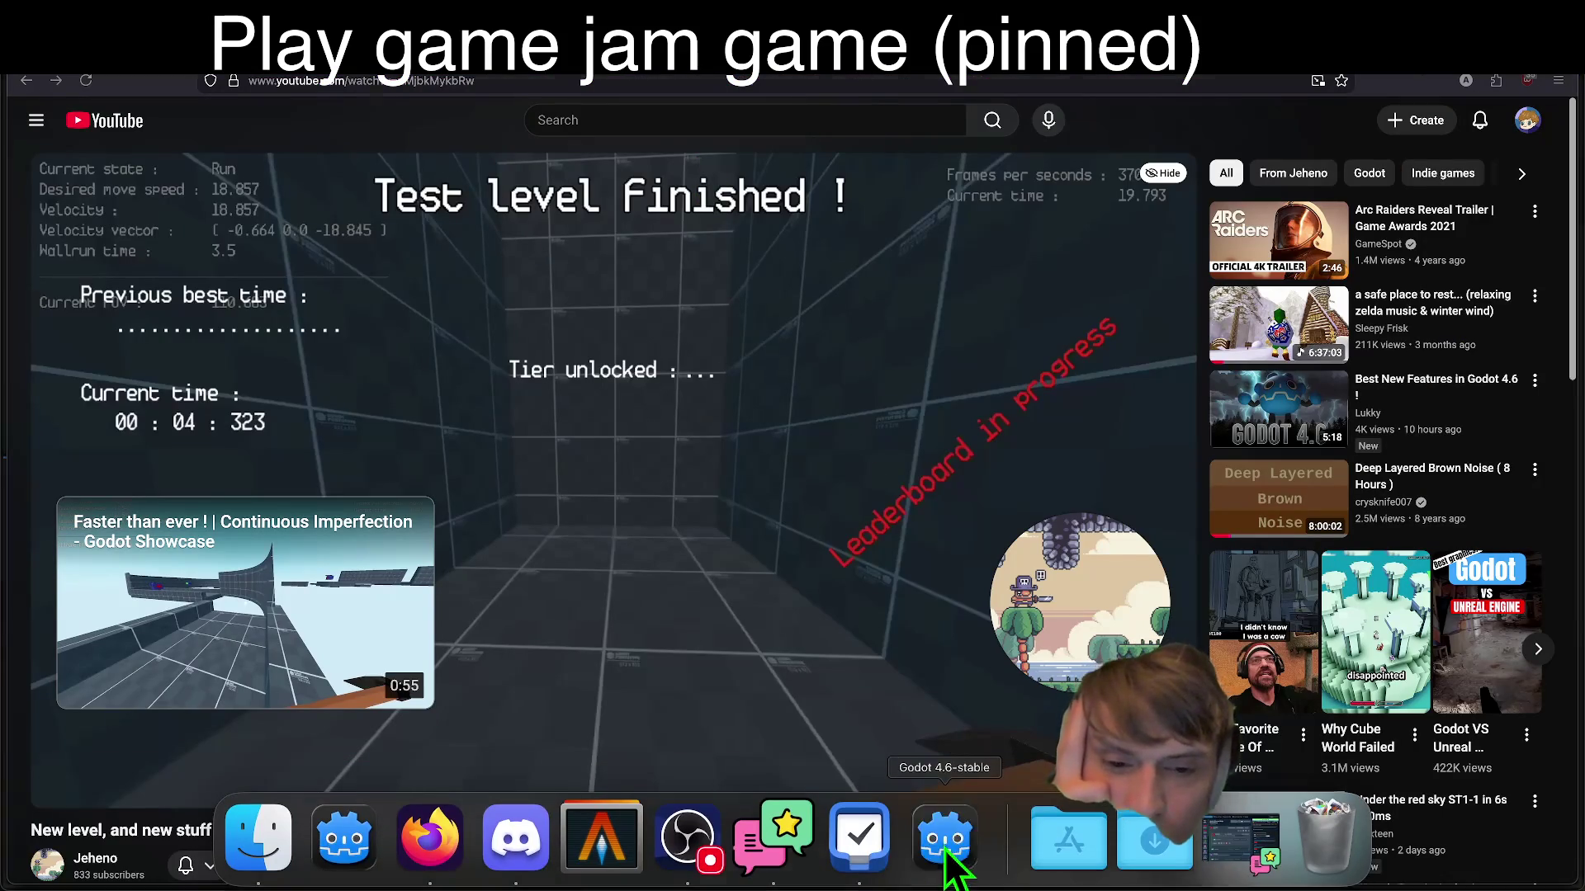
left_click(946, 840)
left_click(660, 641)
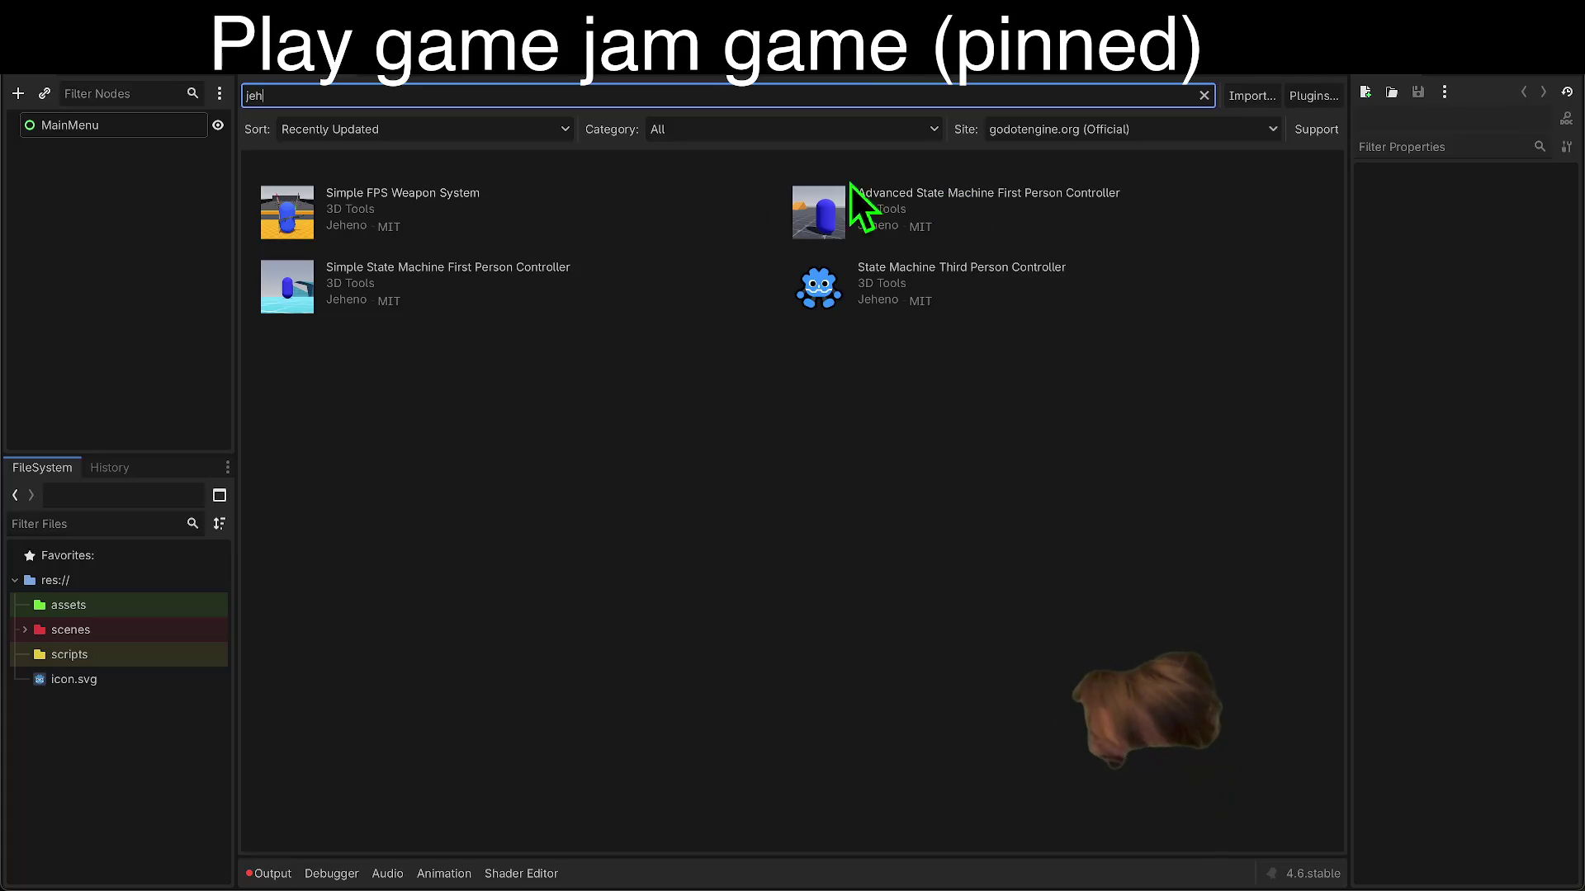
left_click(492, 272)
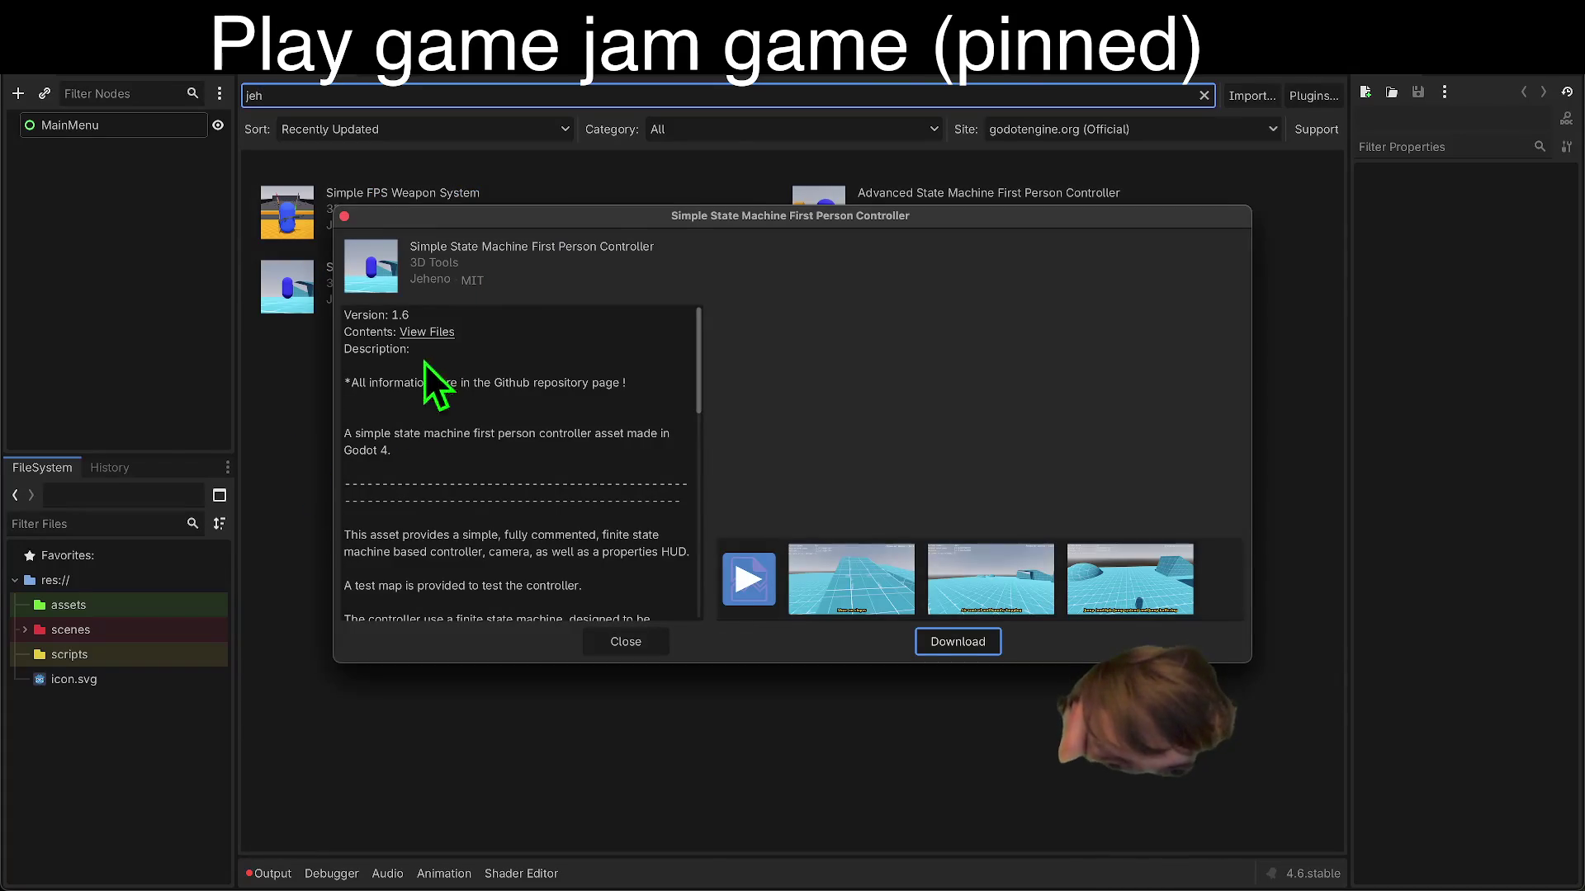
left_click(426, 331)
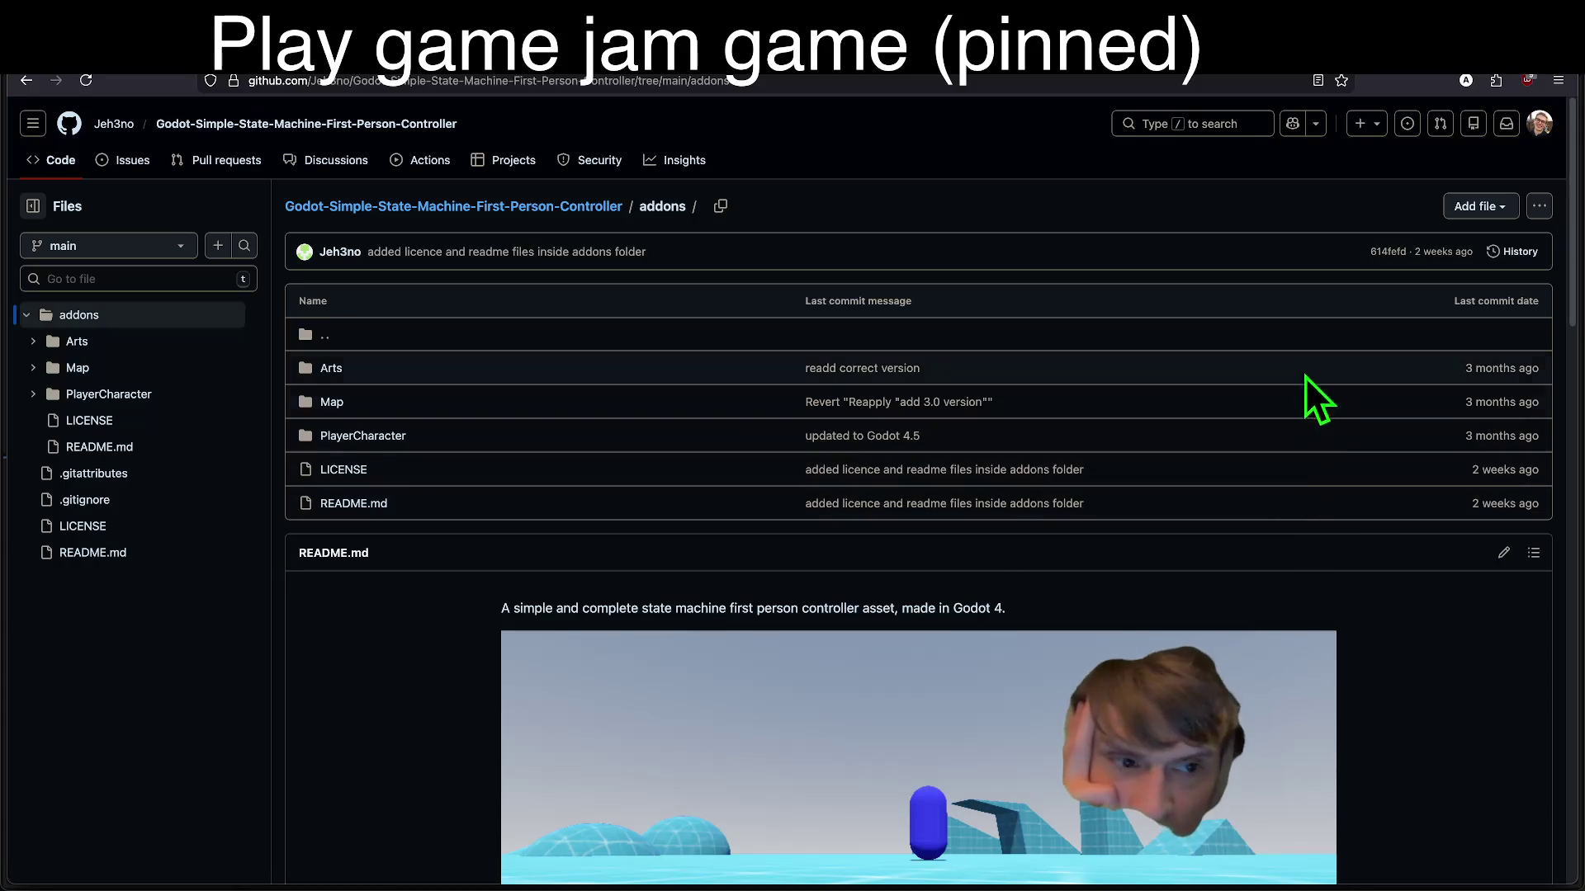
Step: Read the README's finite state machine section on the controller's GitHub repository
scroll(1212, 452, "down", 5)
scroll(1255, 528, "down", 5)
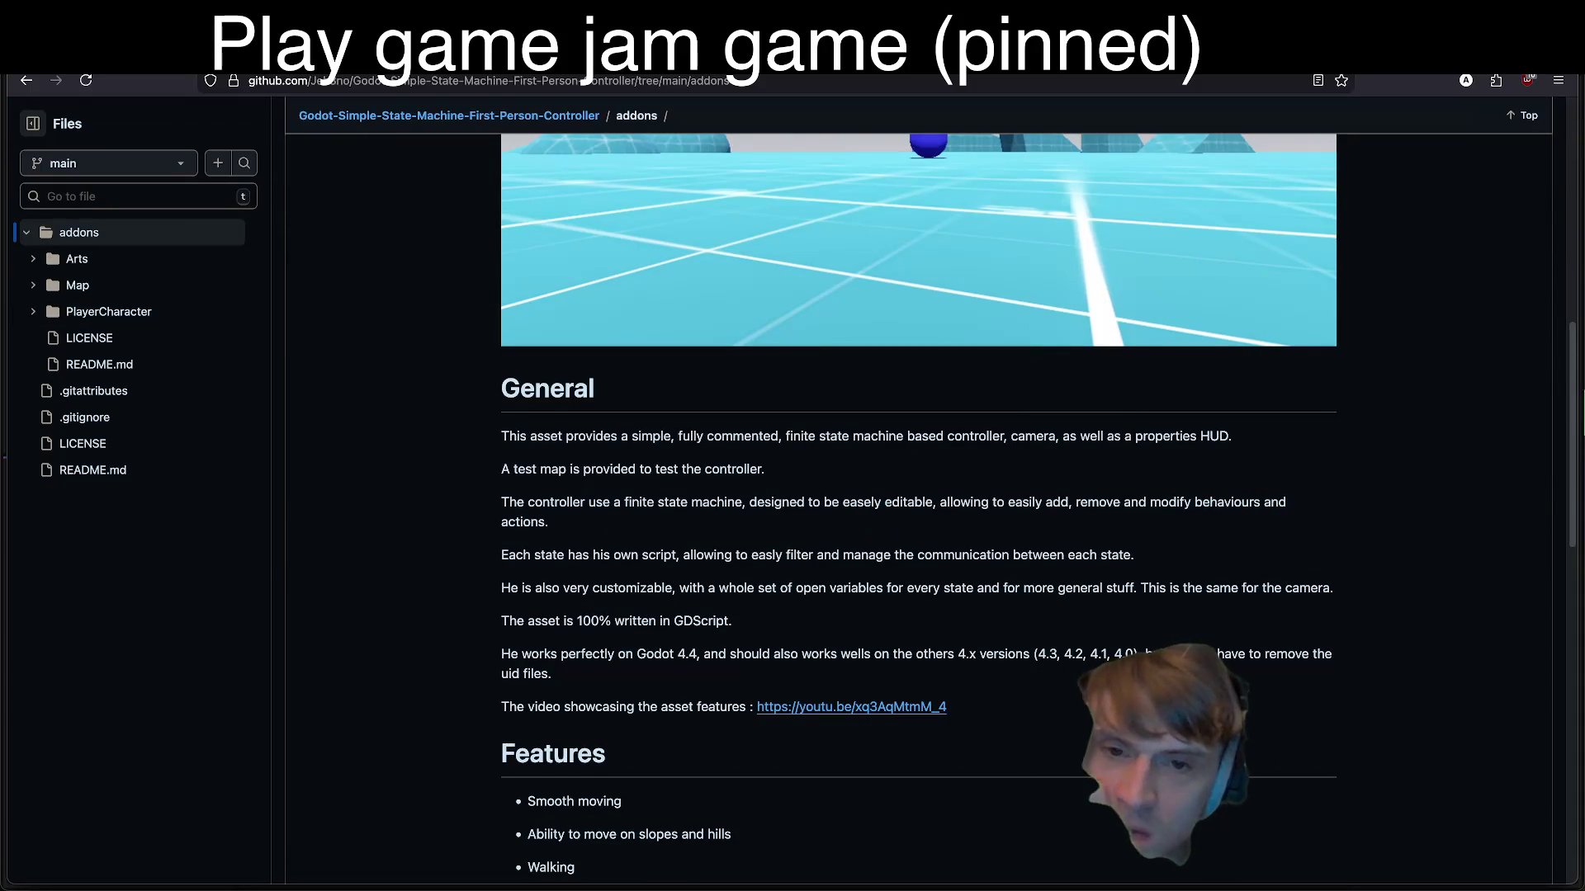
triple_click(1316, 503)
left_click_drag(1286, 584, 1270, 616)
key("alt+Left")
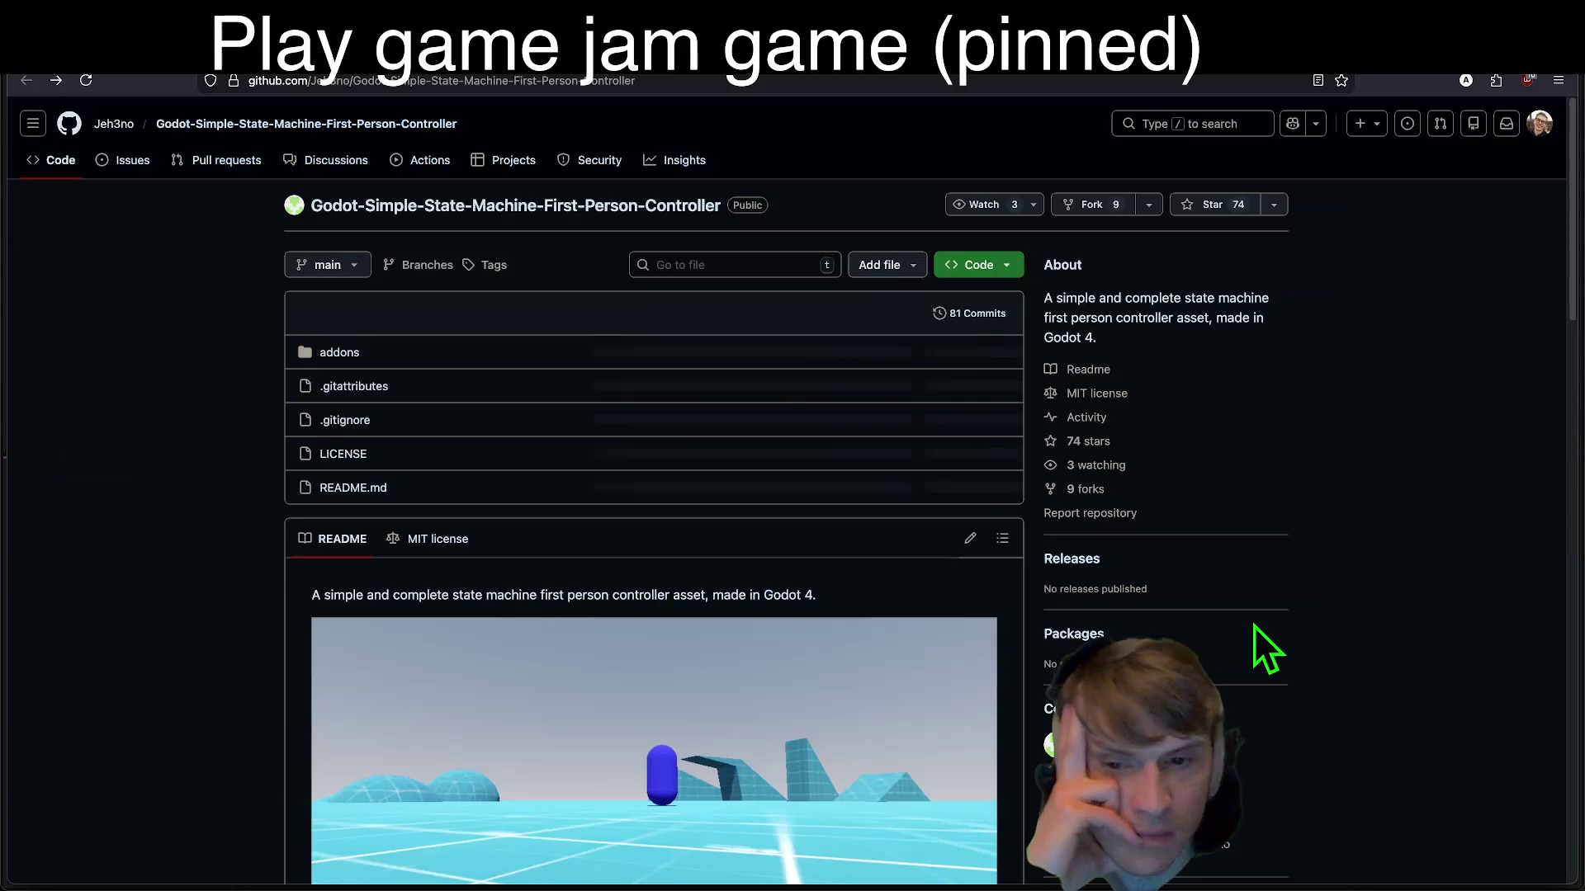
Step: Read the customisation and compatibility notes, then return to Godot's Asset Library list
scroll(1255, 625, "down", 10)
scroll(1239, 627, "down", 3)
left_click_drag(602, 432, 629, 576)
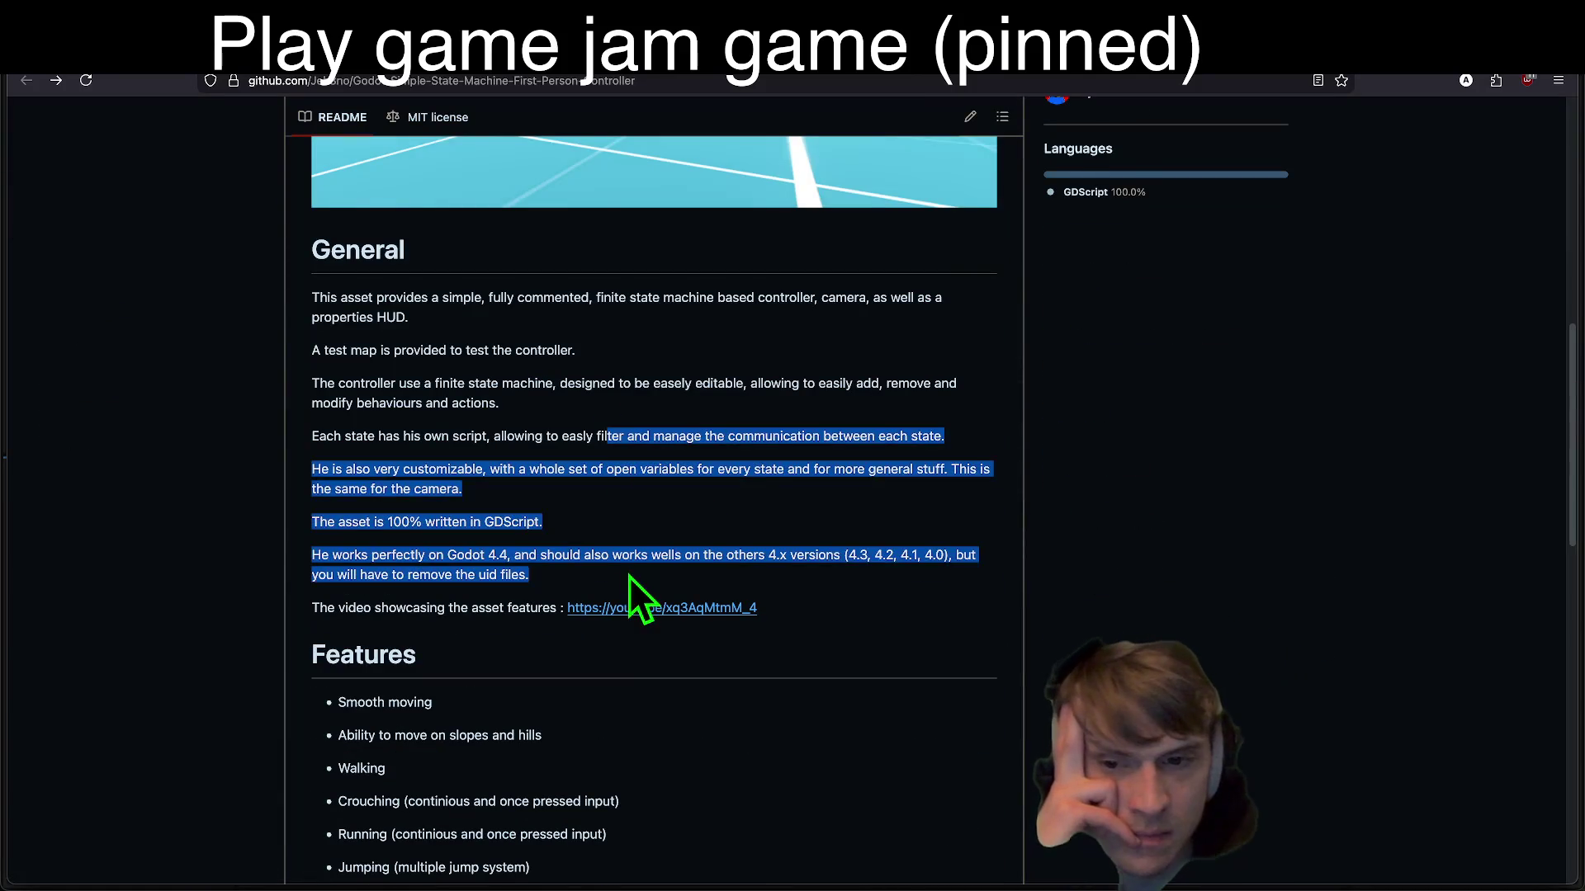
scroll(859, 527, "down", 6)
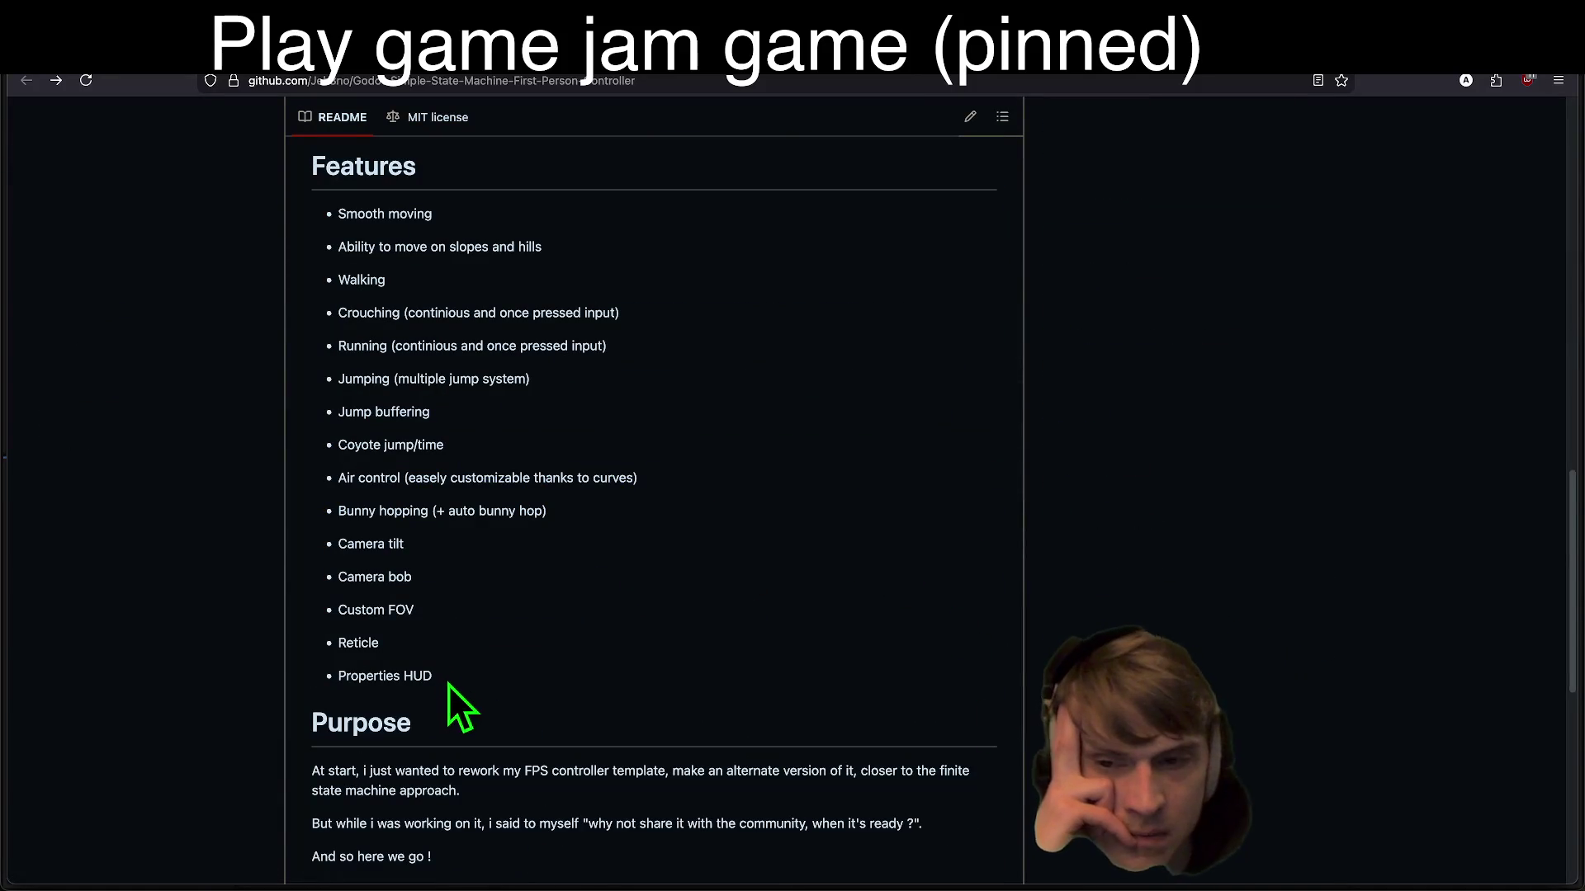
scroll(985, 695, "up", 1)
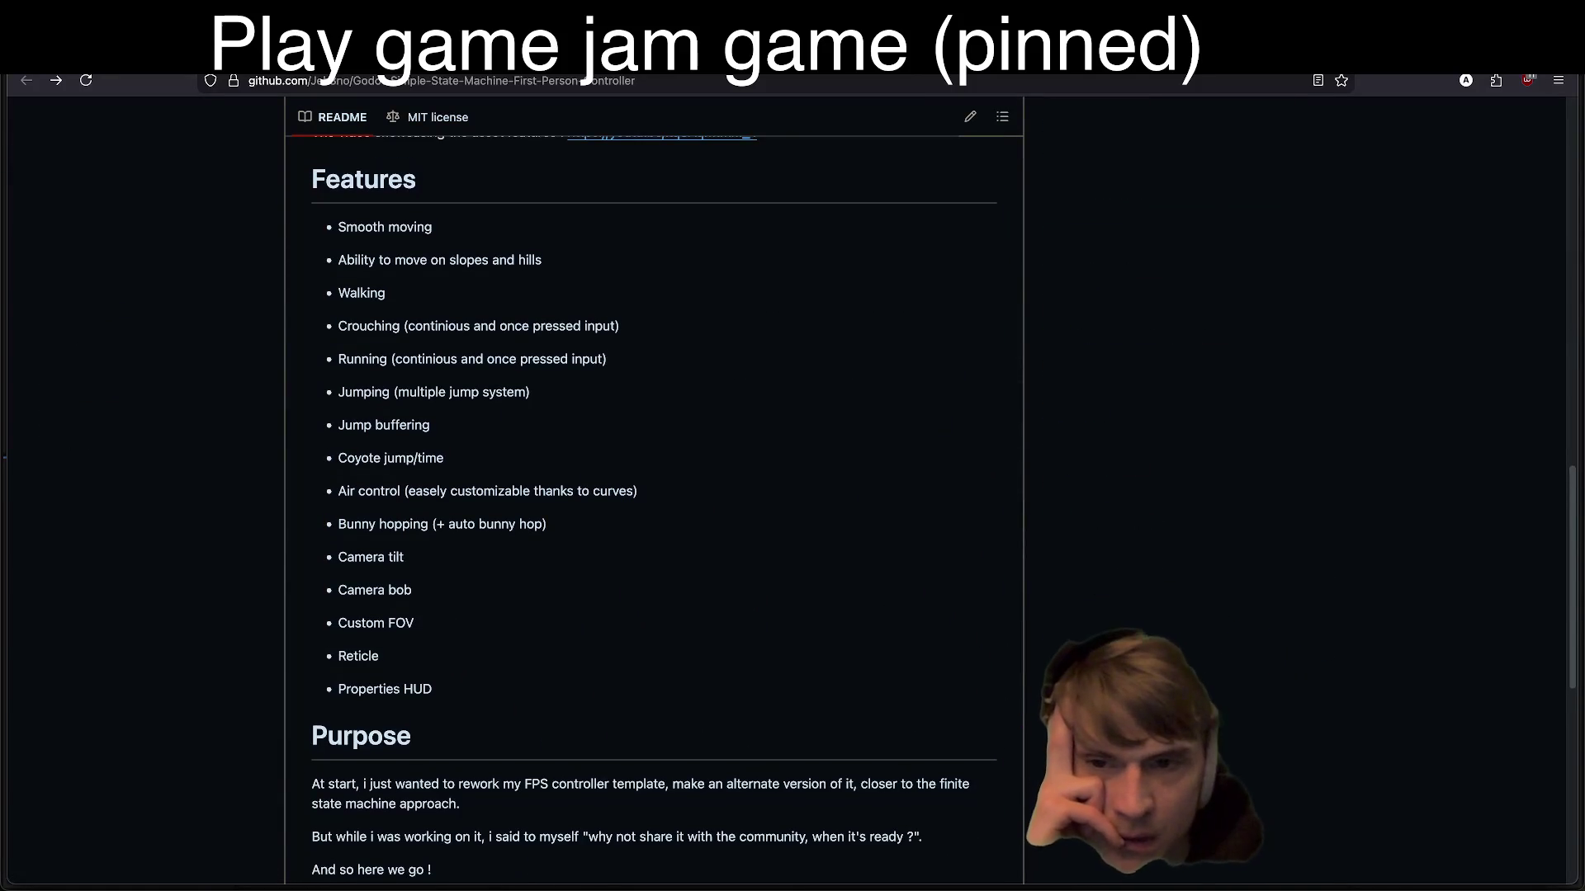
scroll(654, 495, "down", 3)
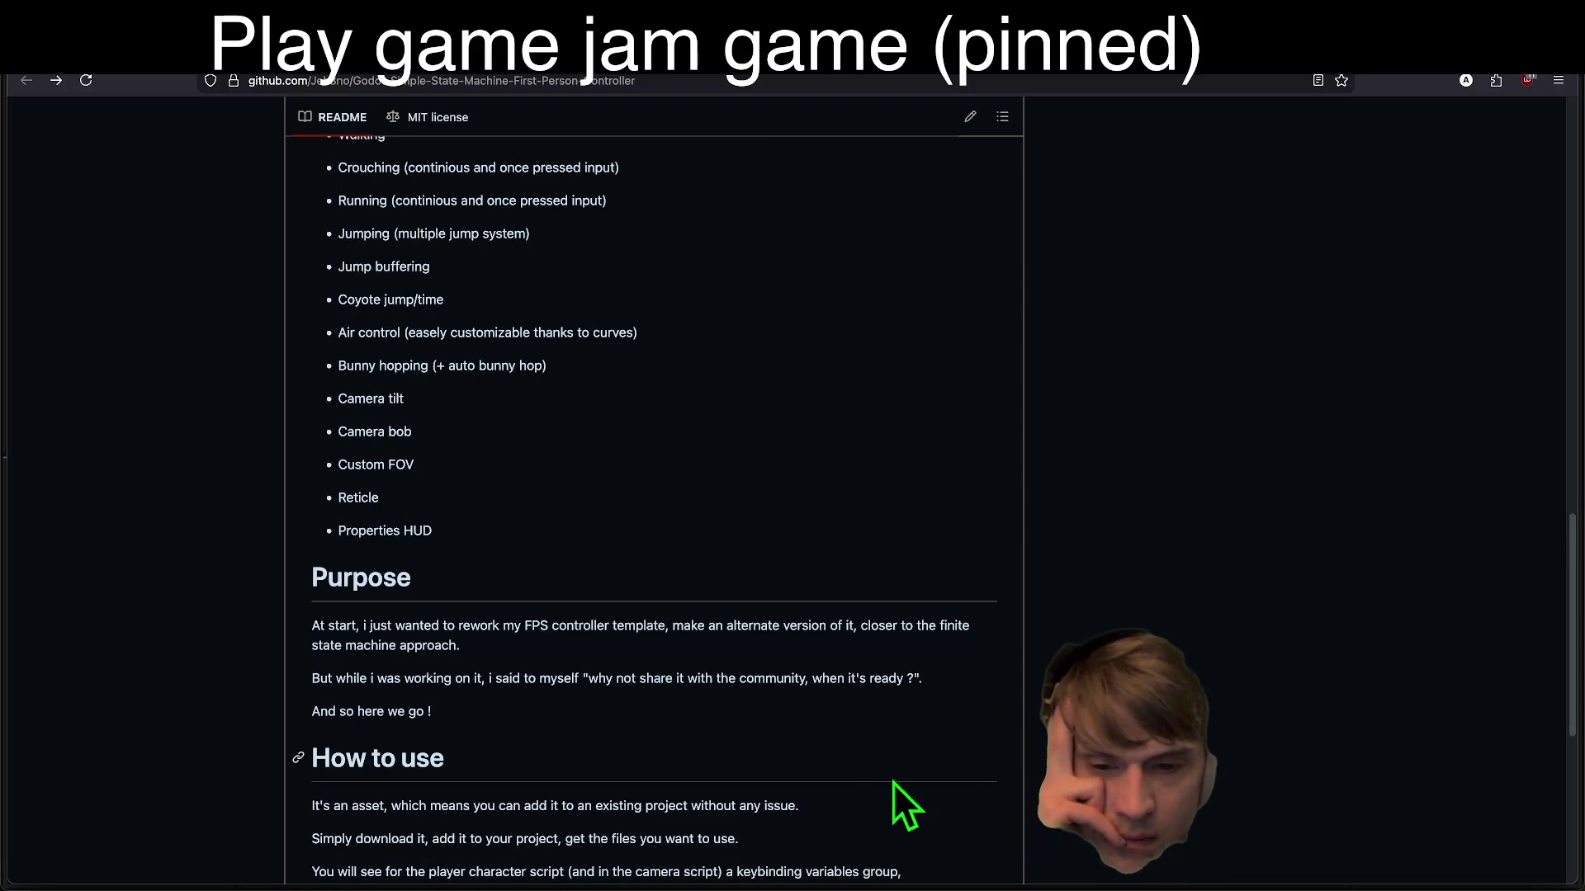
scroll(790, 738, "down", 3)
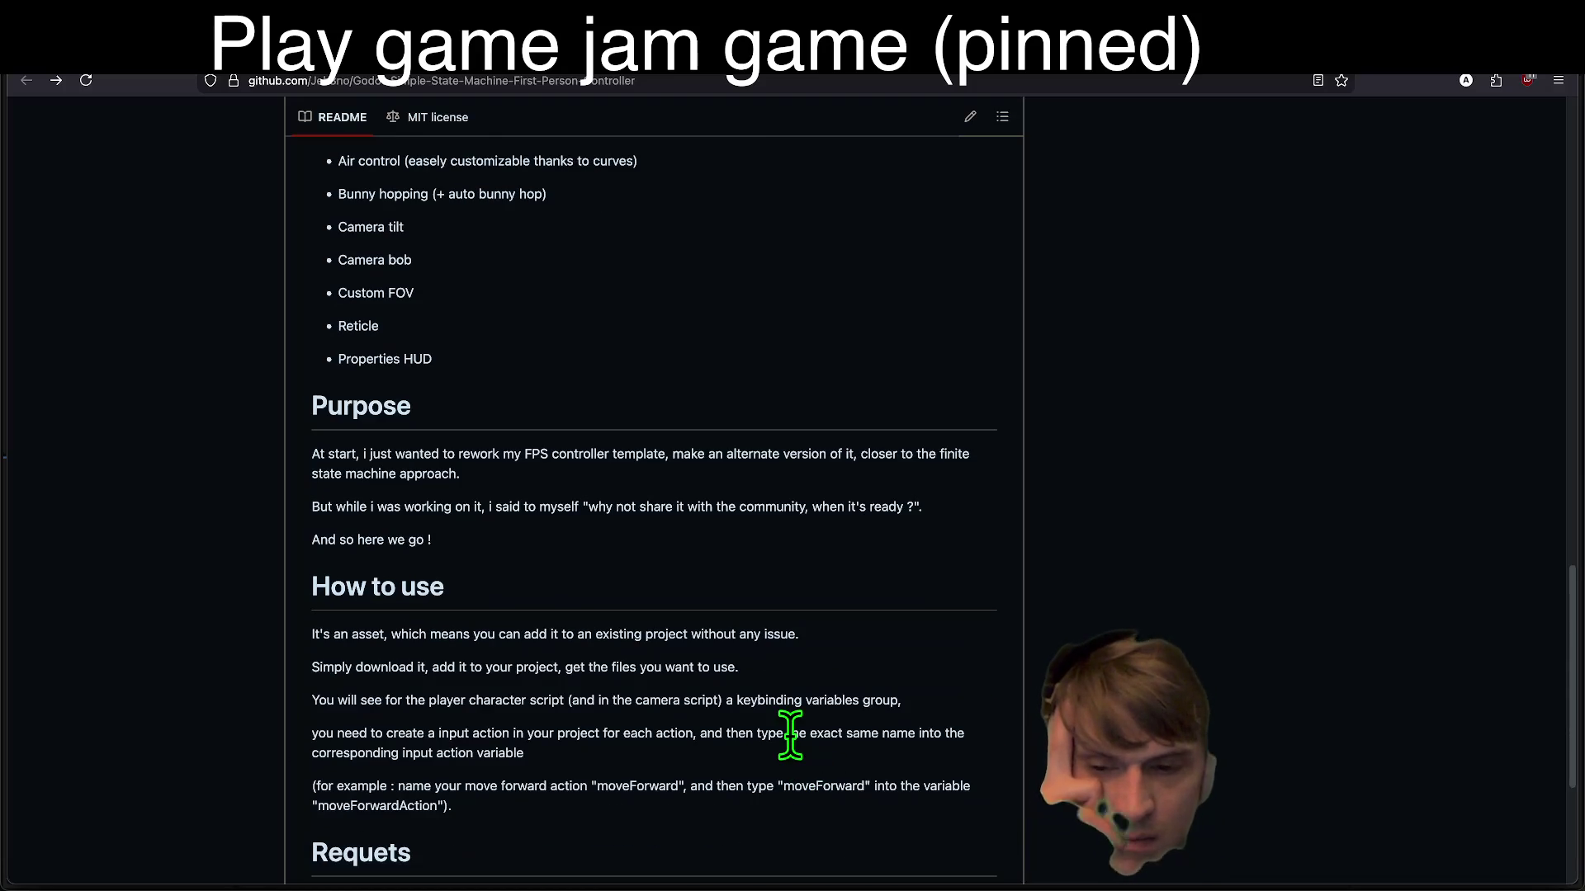
scroll(790, 735, "down", 5)
key("Home")
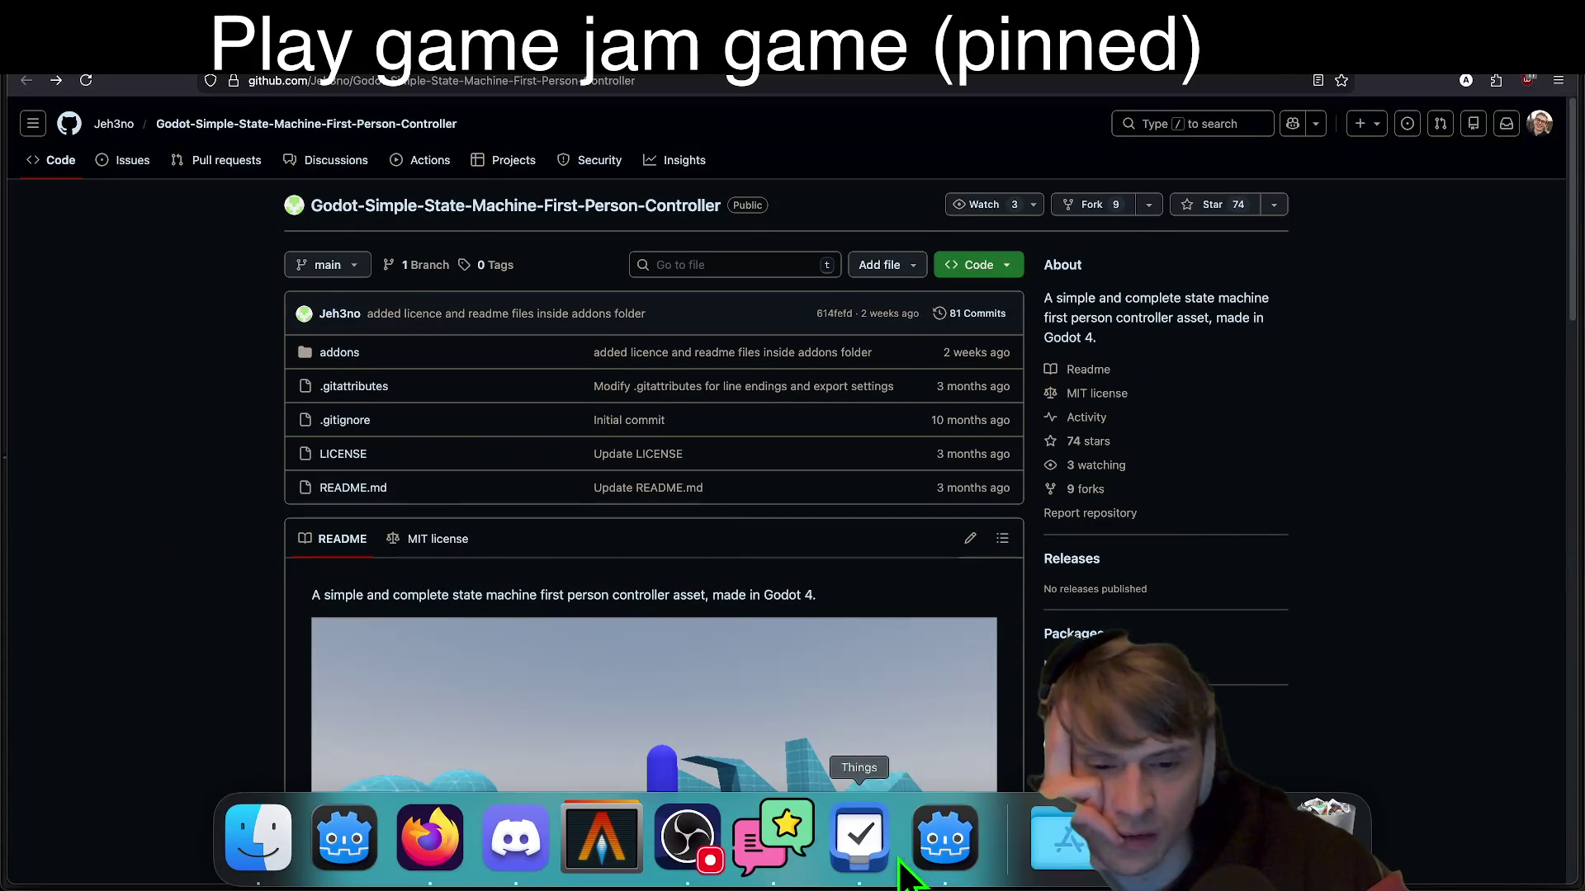
left_click(916, 867)
left_click(625, 643)
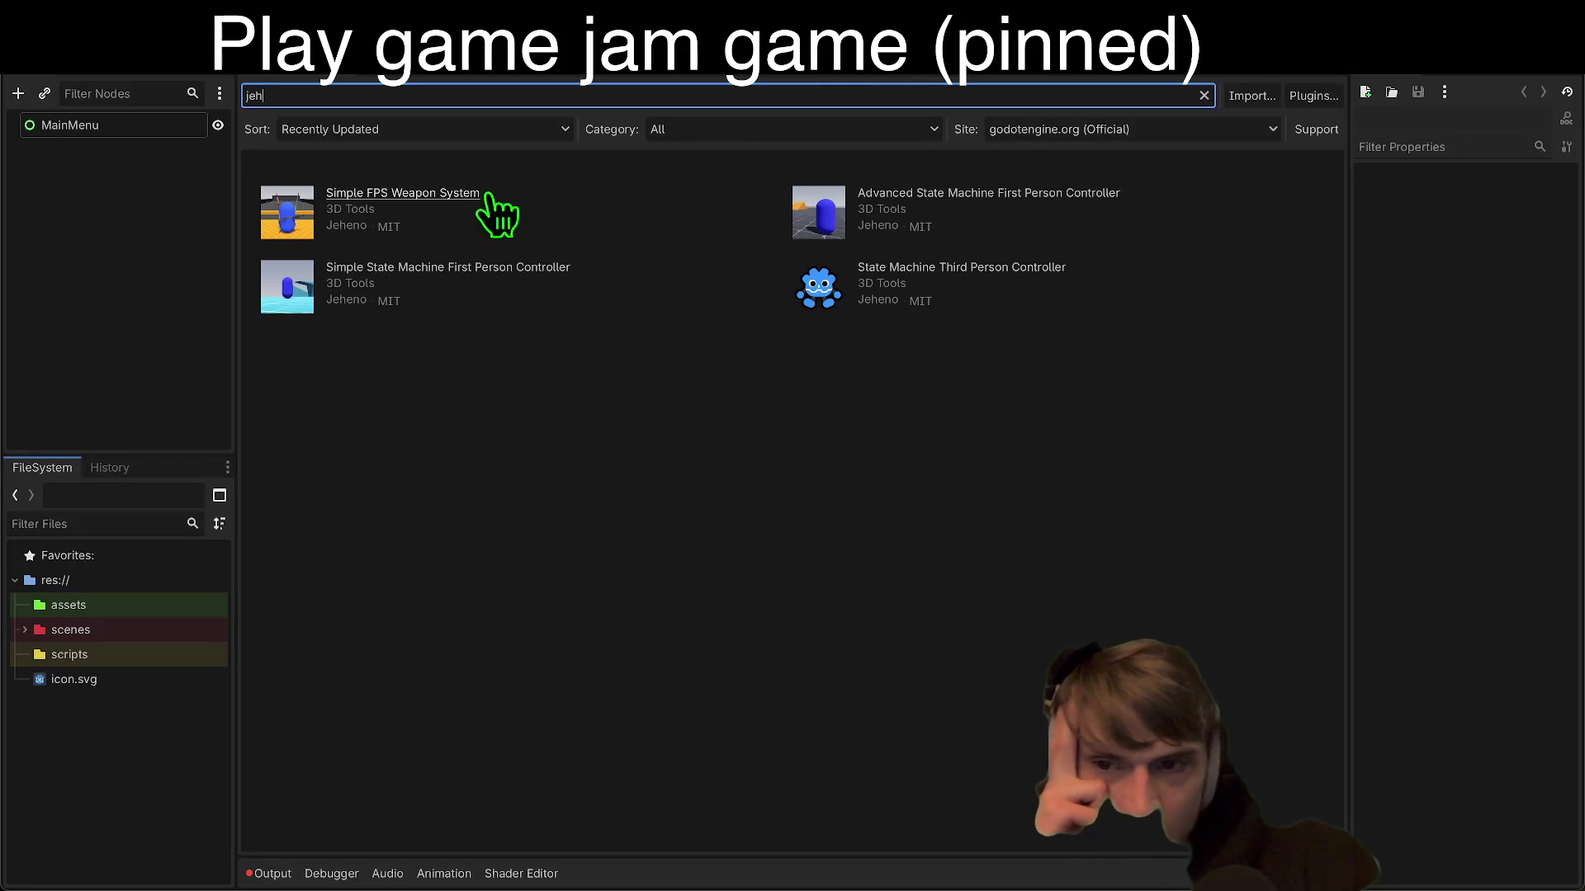
Step: Download and install the Advanced State Machine First Person Controller asset from AssetLib
left_click(965, 194)
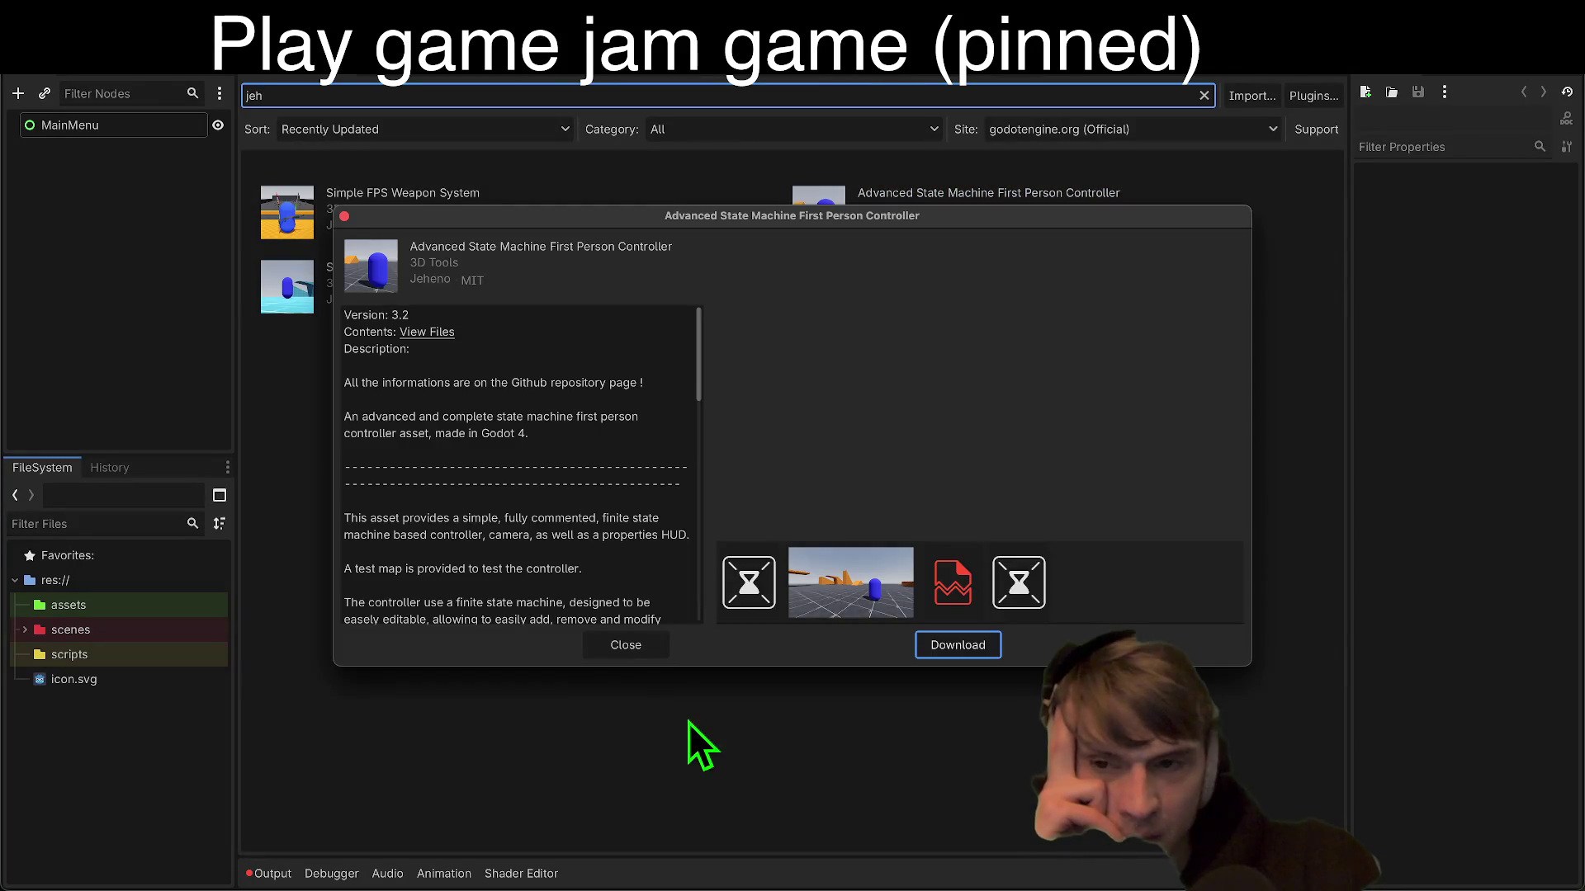
left_click(946, 645)
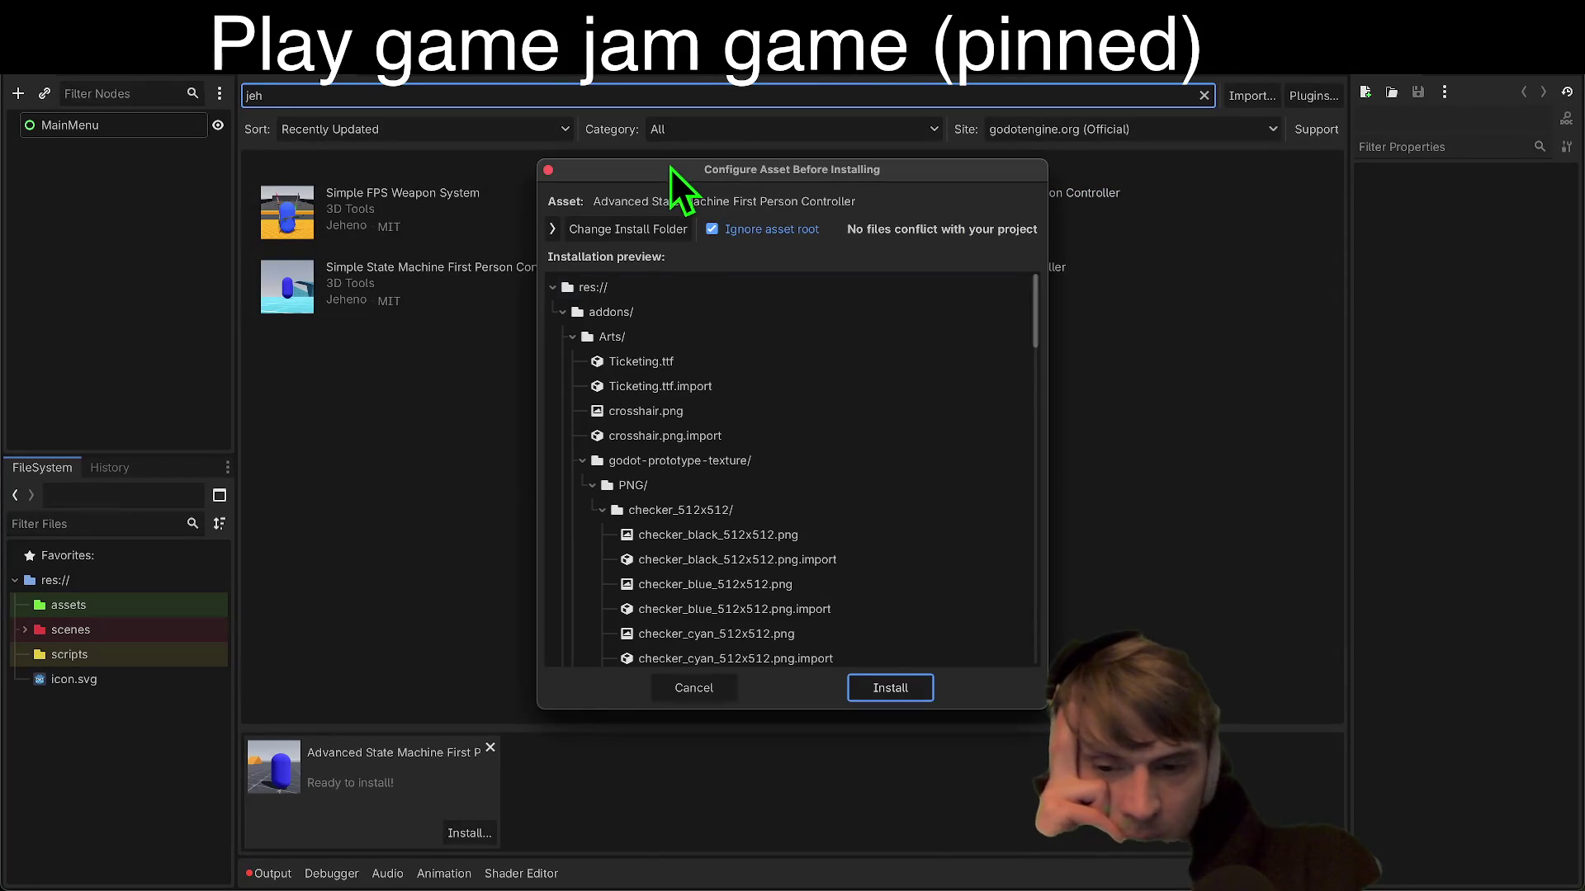
left_click(903, 699)
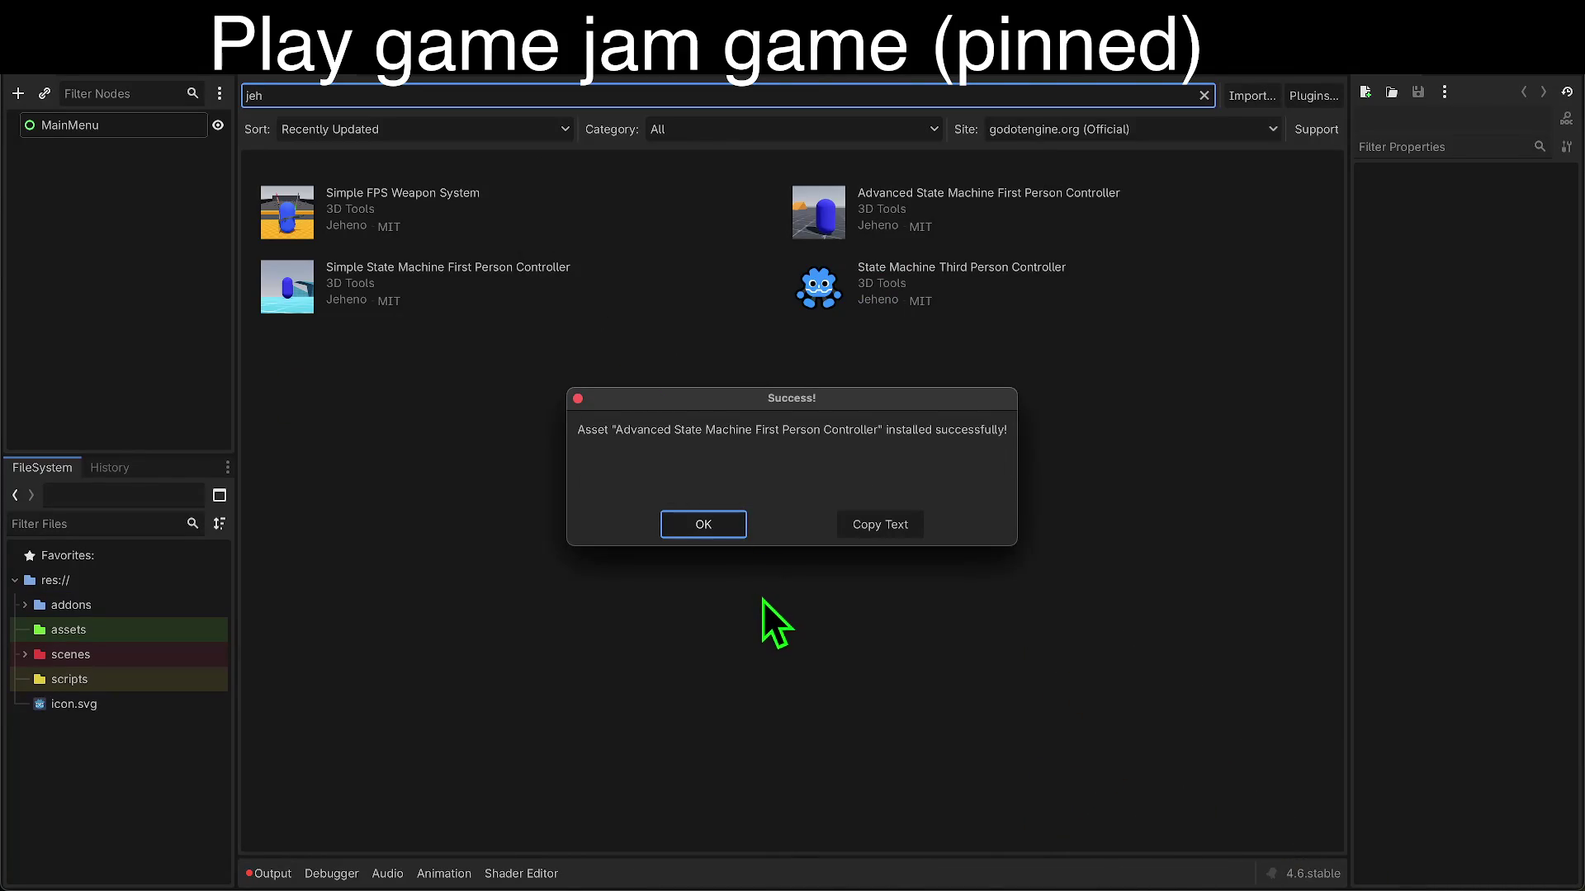
left_click(718, 528)
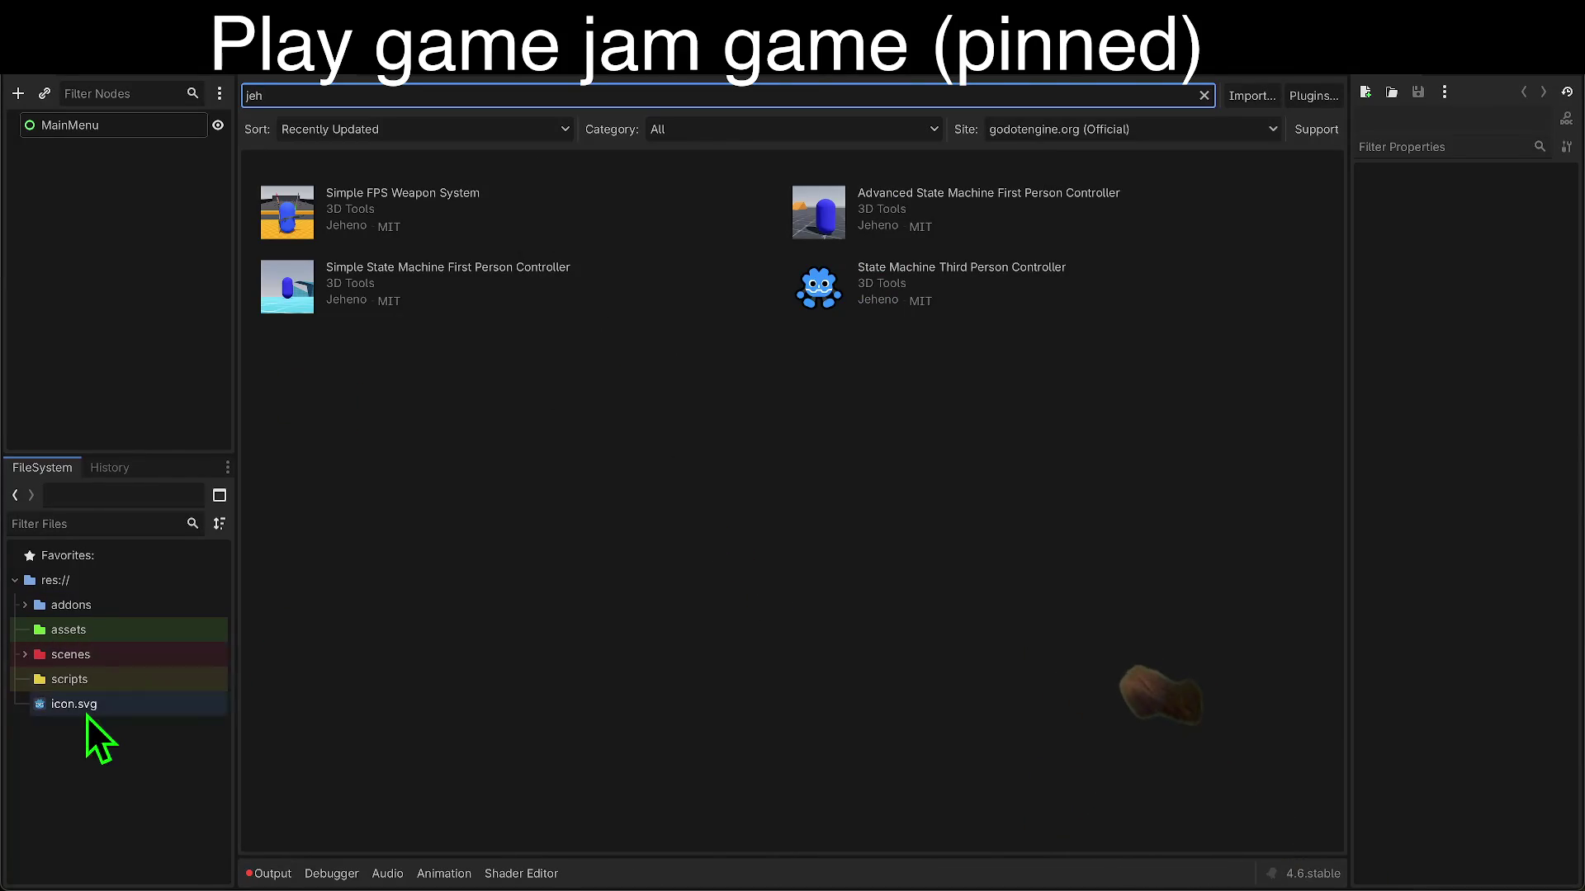
left_click(90, 520)
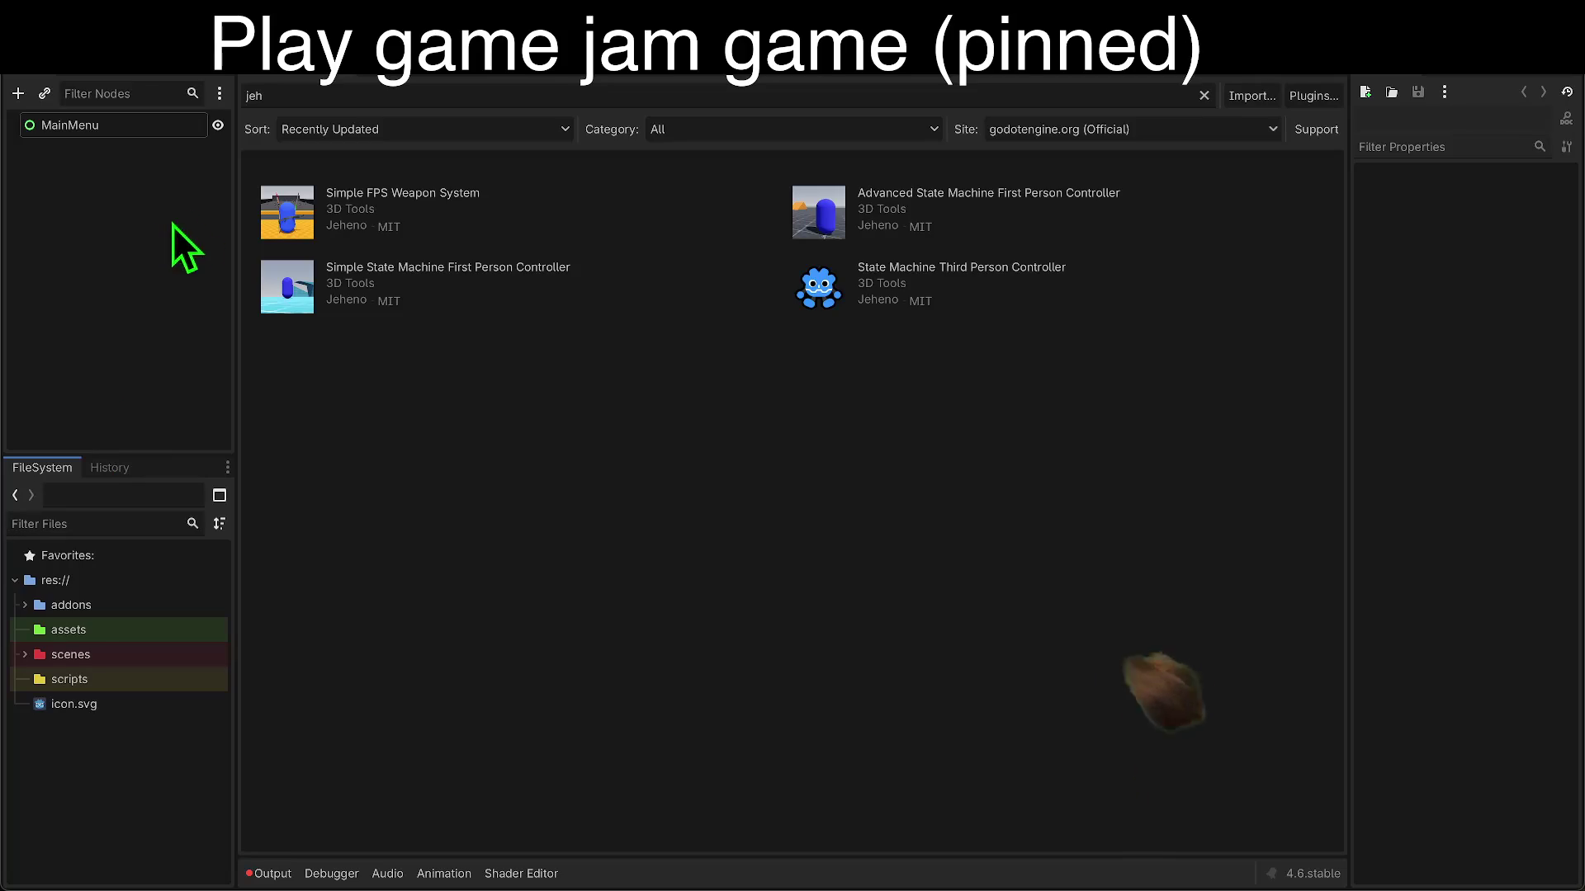
Step: Create a 'world' folder inside the scenes folder
right_click(74, 726)
left_click(134, 541)
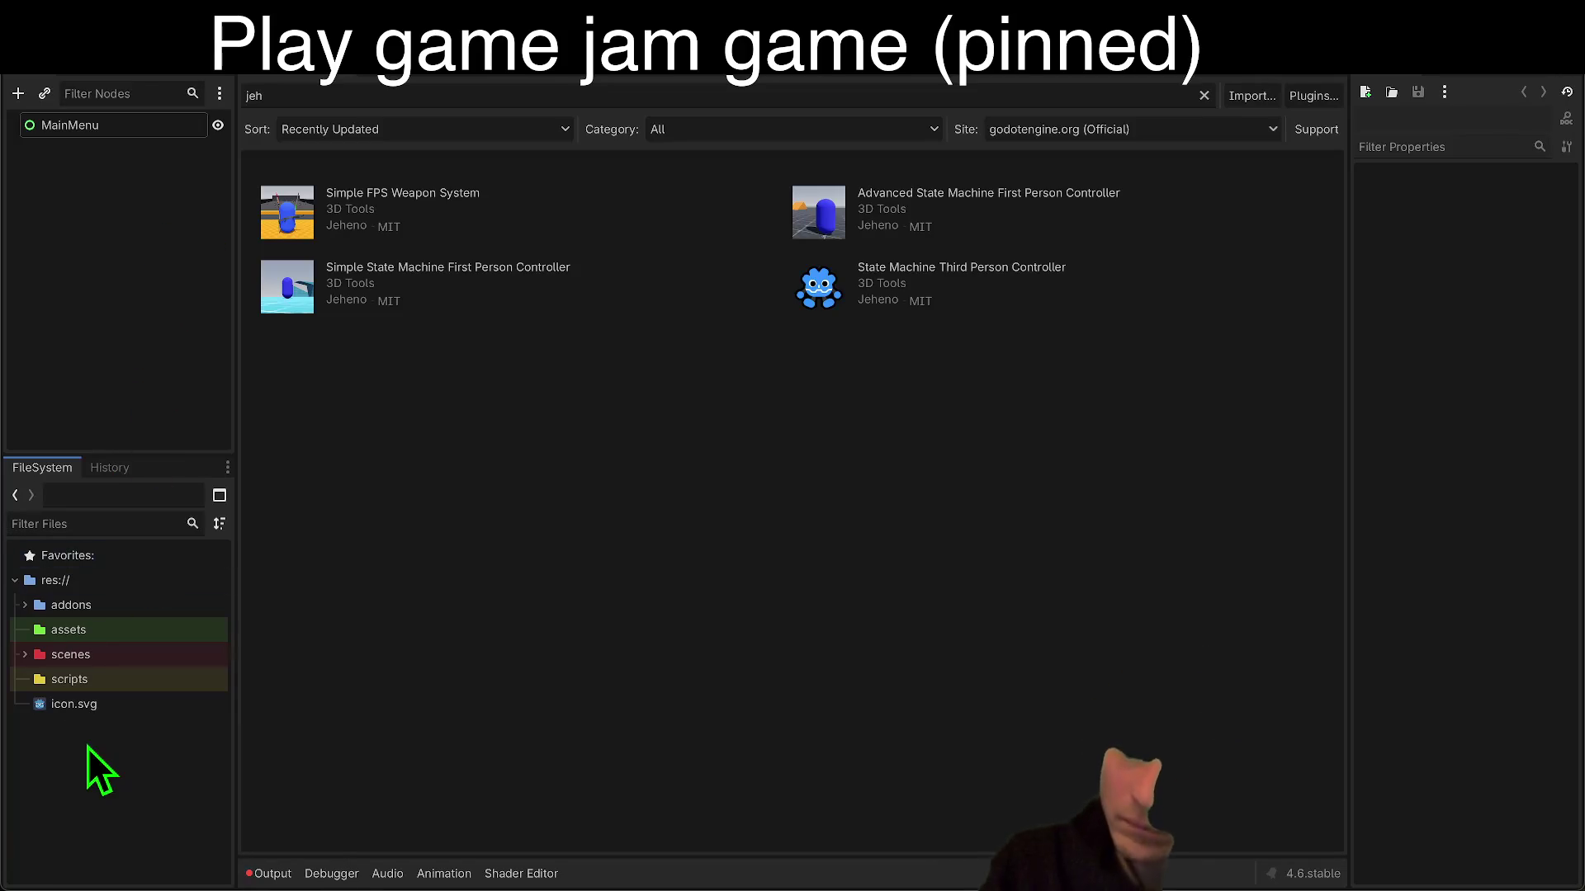
double_click(114, 657)
right_click(114, 657)
mouse_move(260, 573)
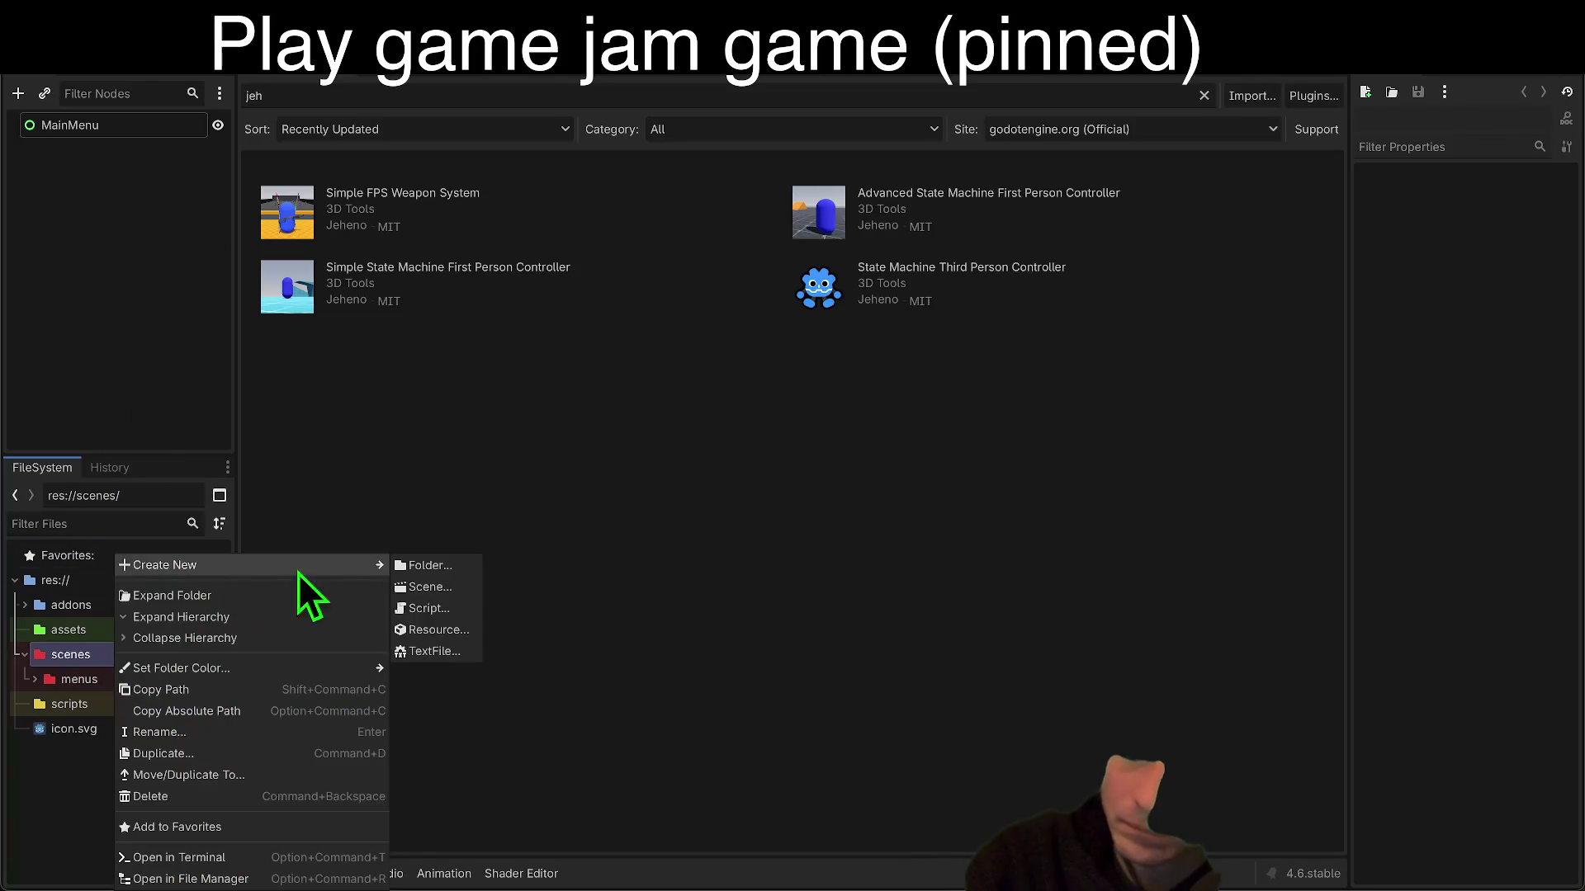
left_click(411, 573)
type("world")
key("Return")
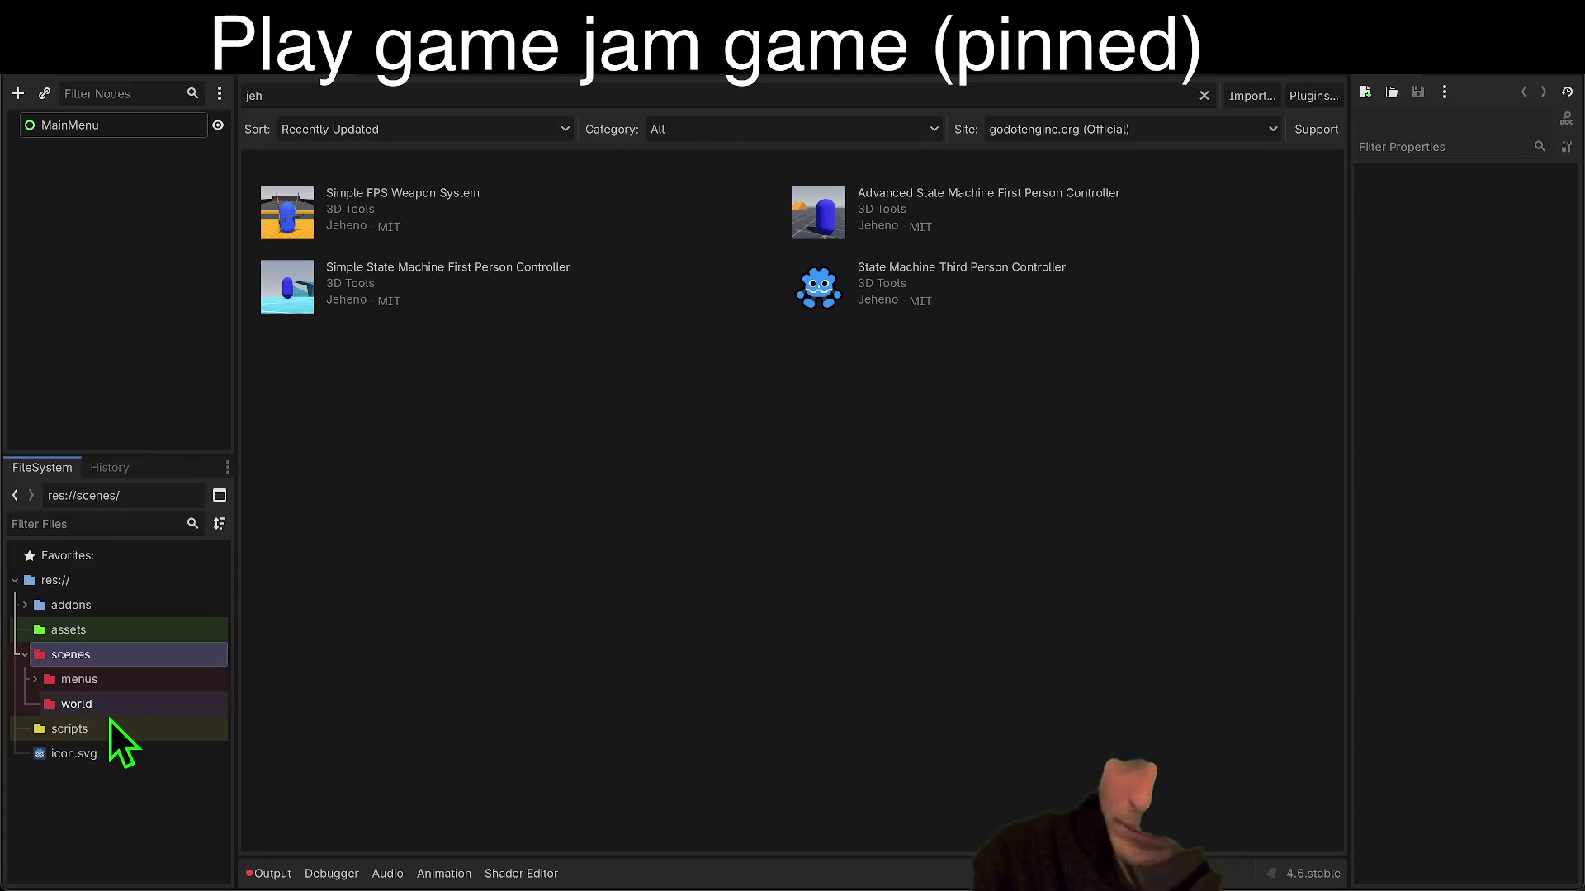
Step: Create a 'player' folder inside the scenes folder
right_click(110, 714)
left_click(86, 661)
right_click(86, 660)
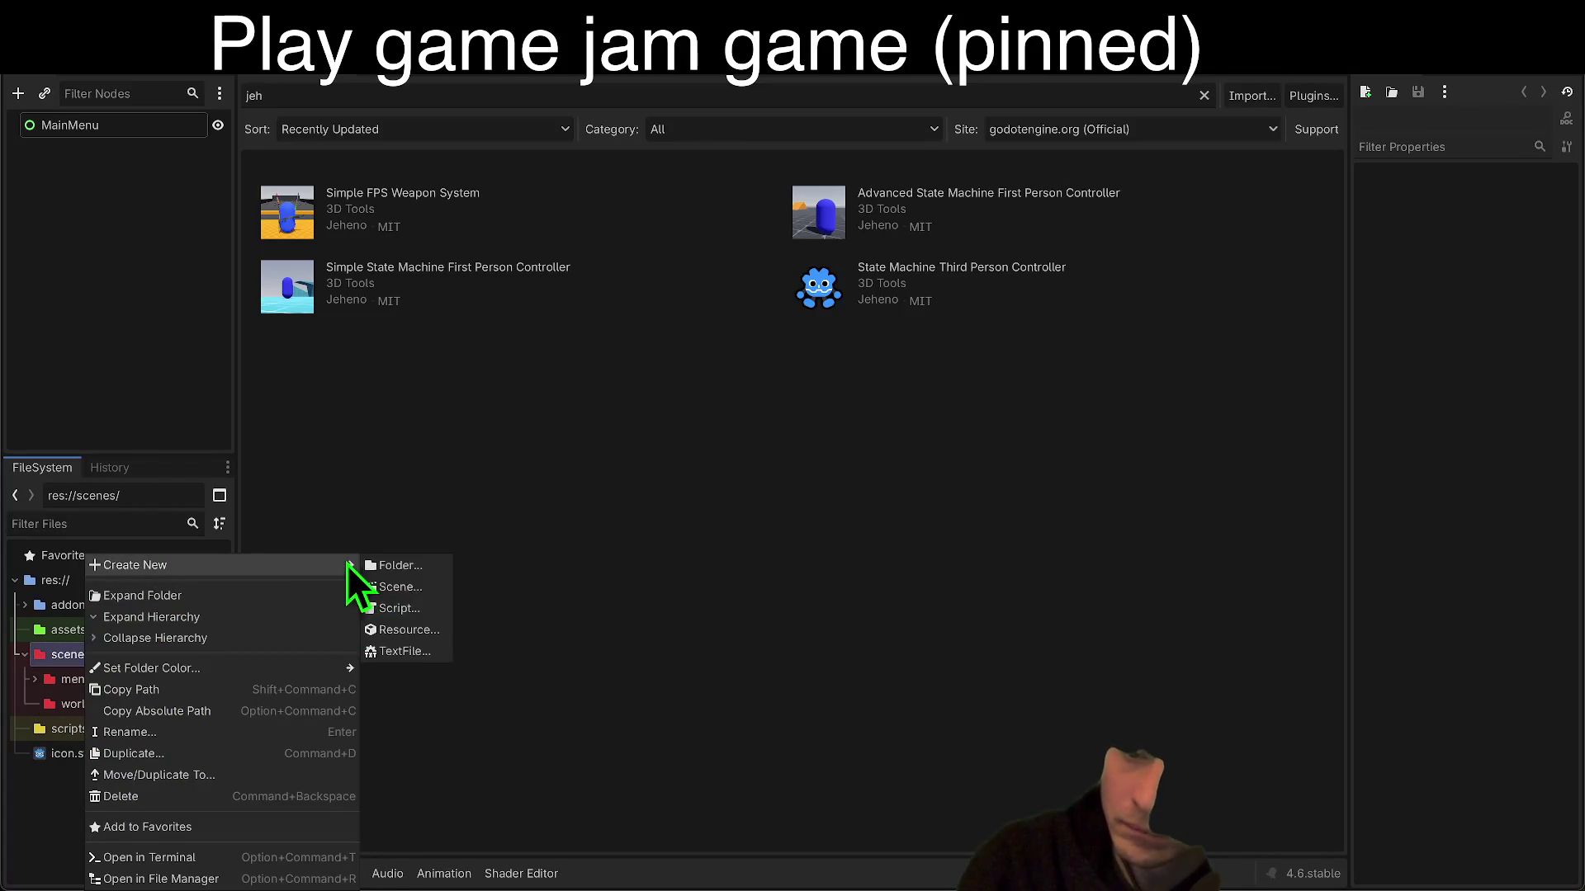
left_click(390, 563)
type("ayer")
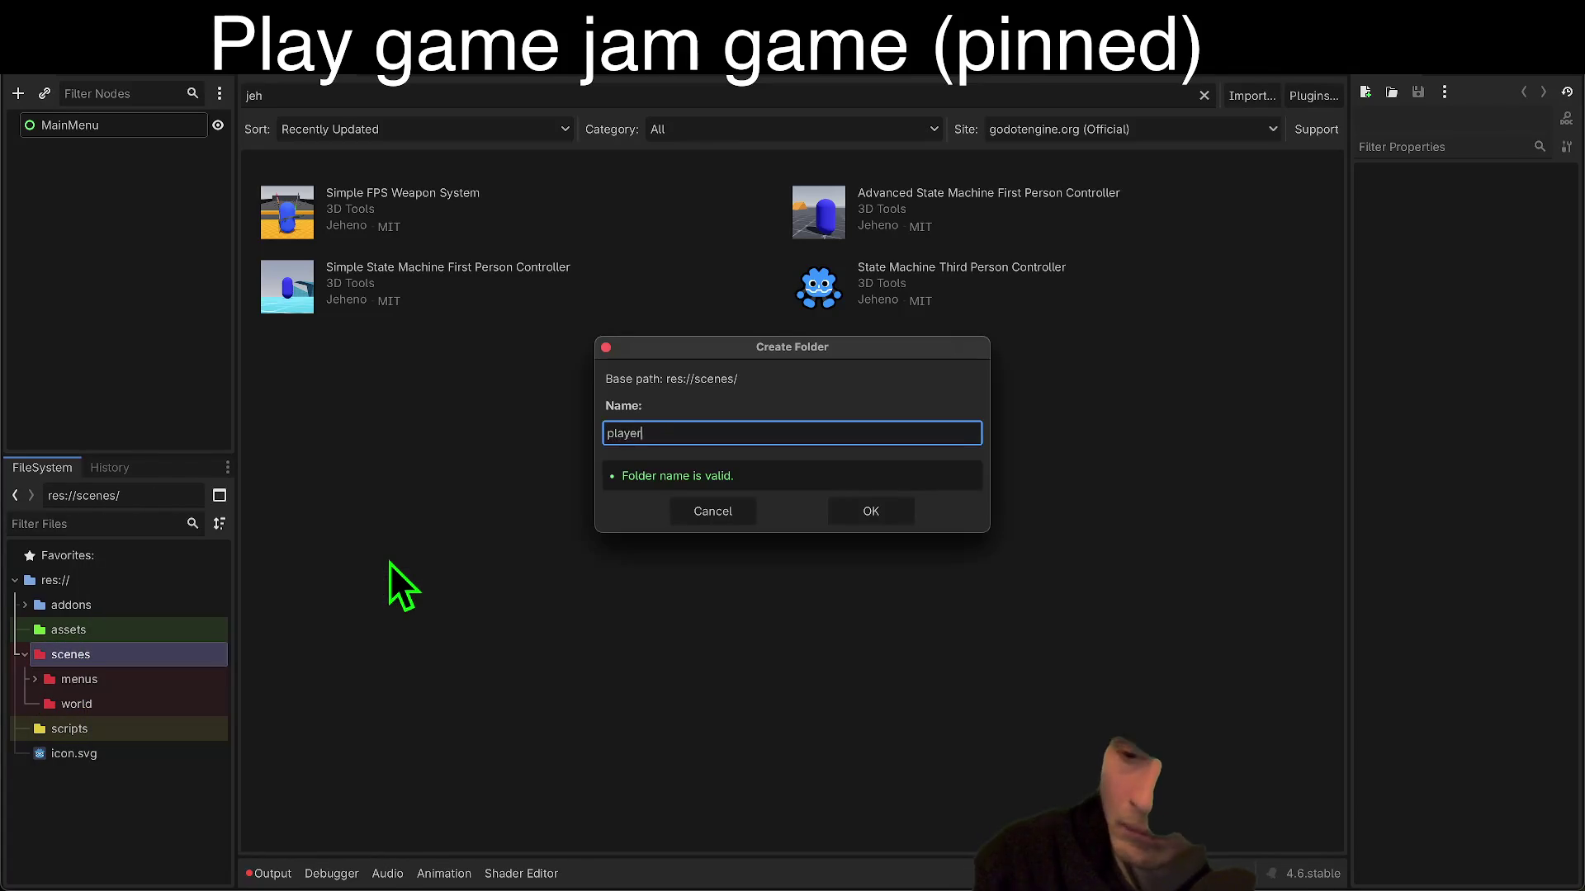
key("Return")
Step: Start a new scene in the world folder, then cancel it
left_click(172, 723)
right_click(175, 718)
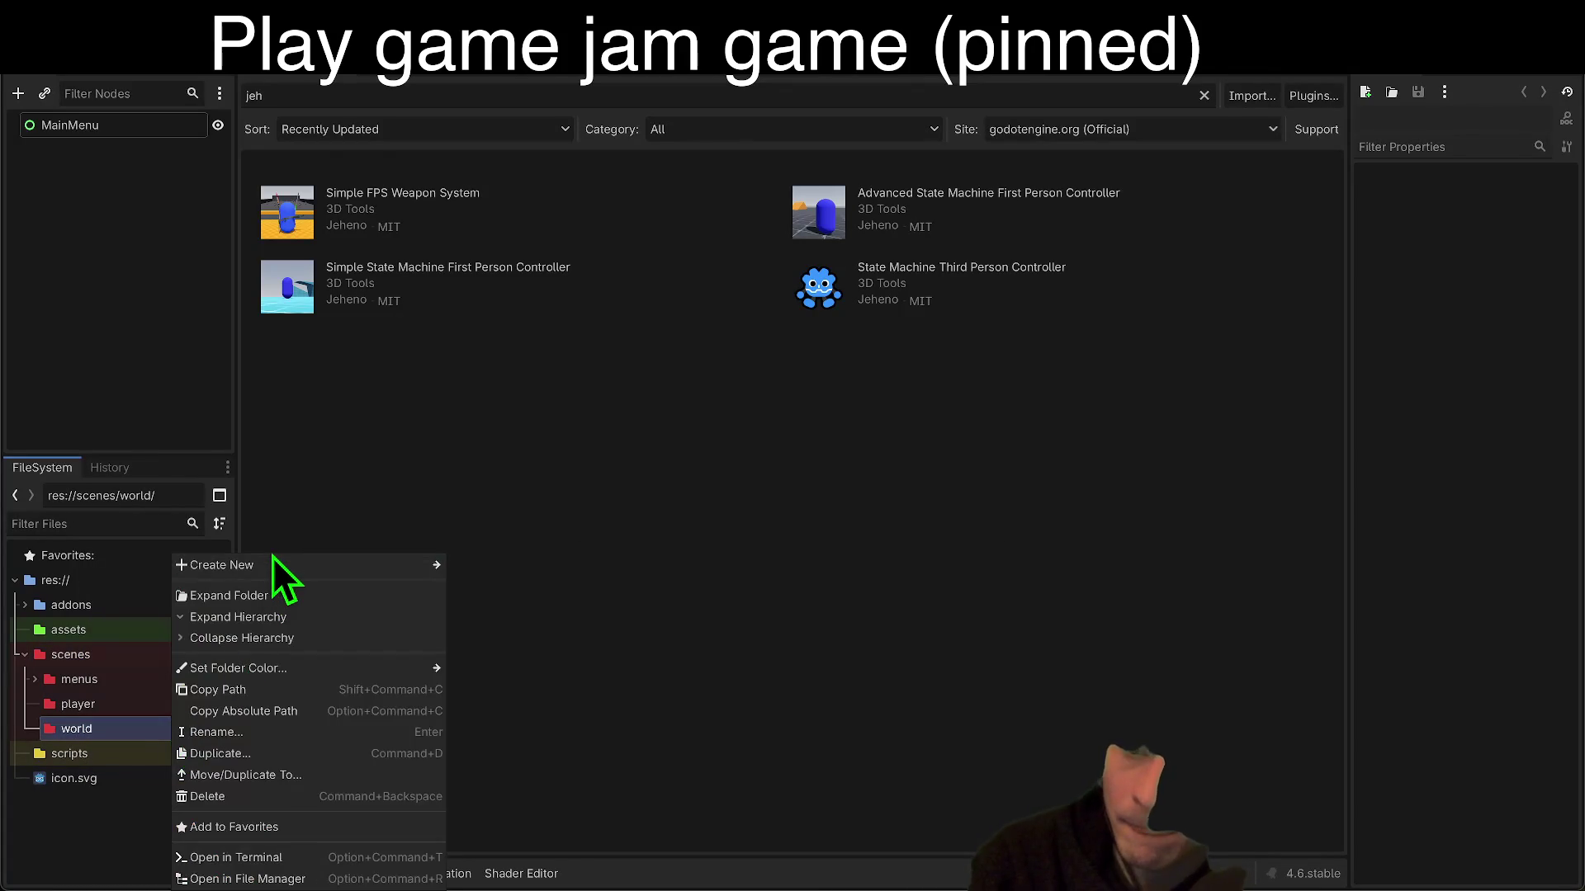
mouse_move(270, 562)
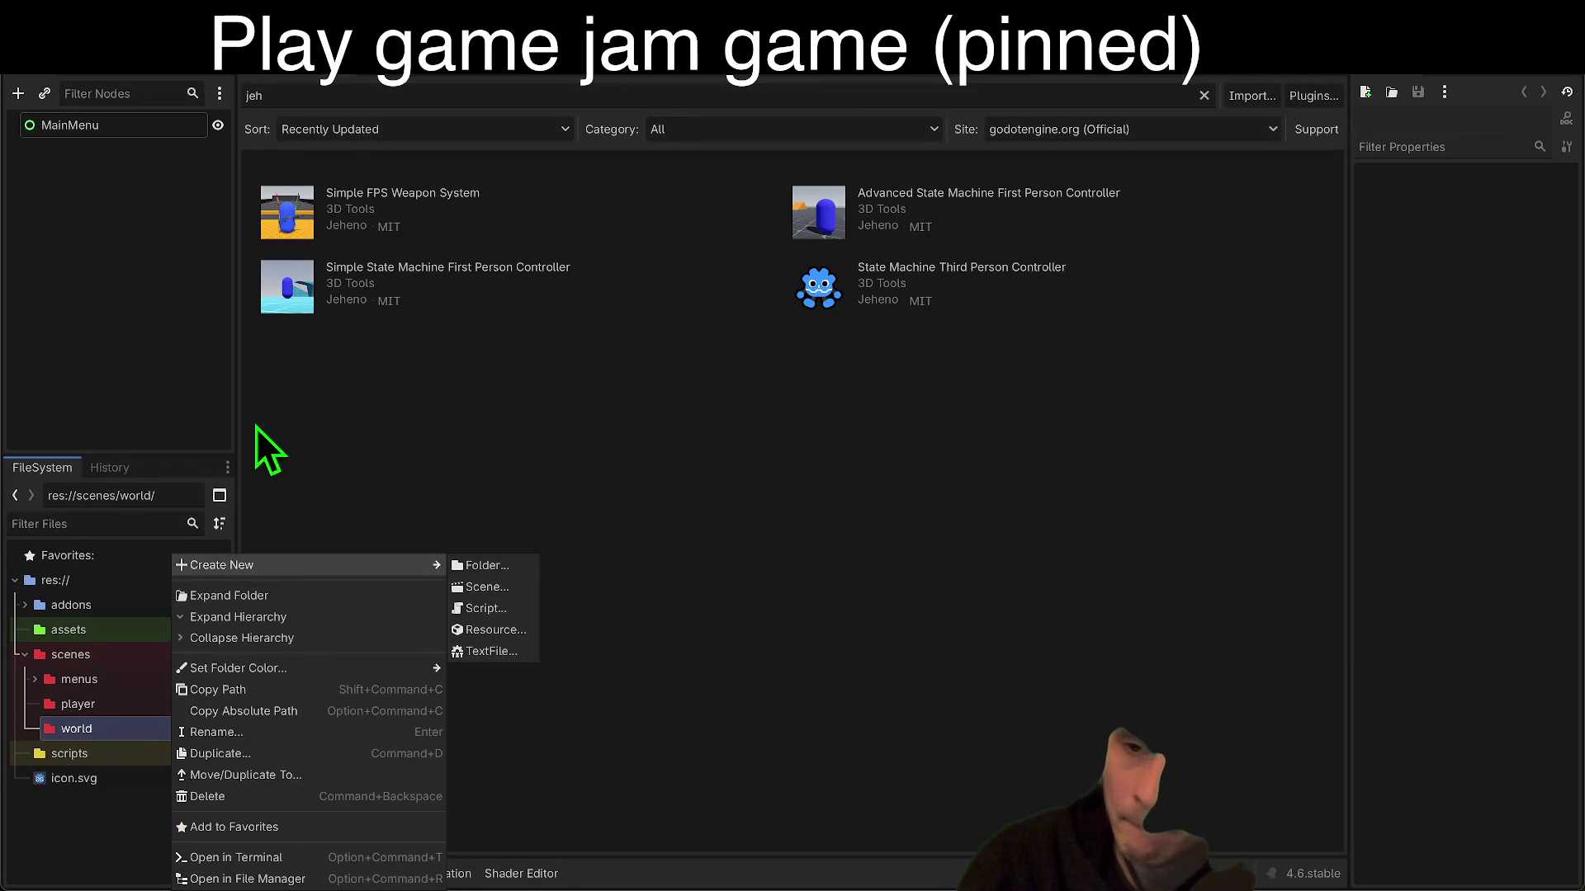
left_click(503, 586)
key("Escape")
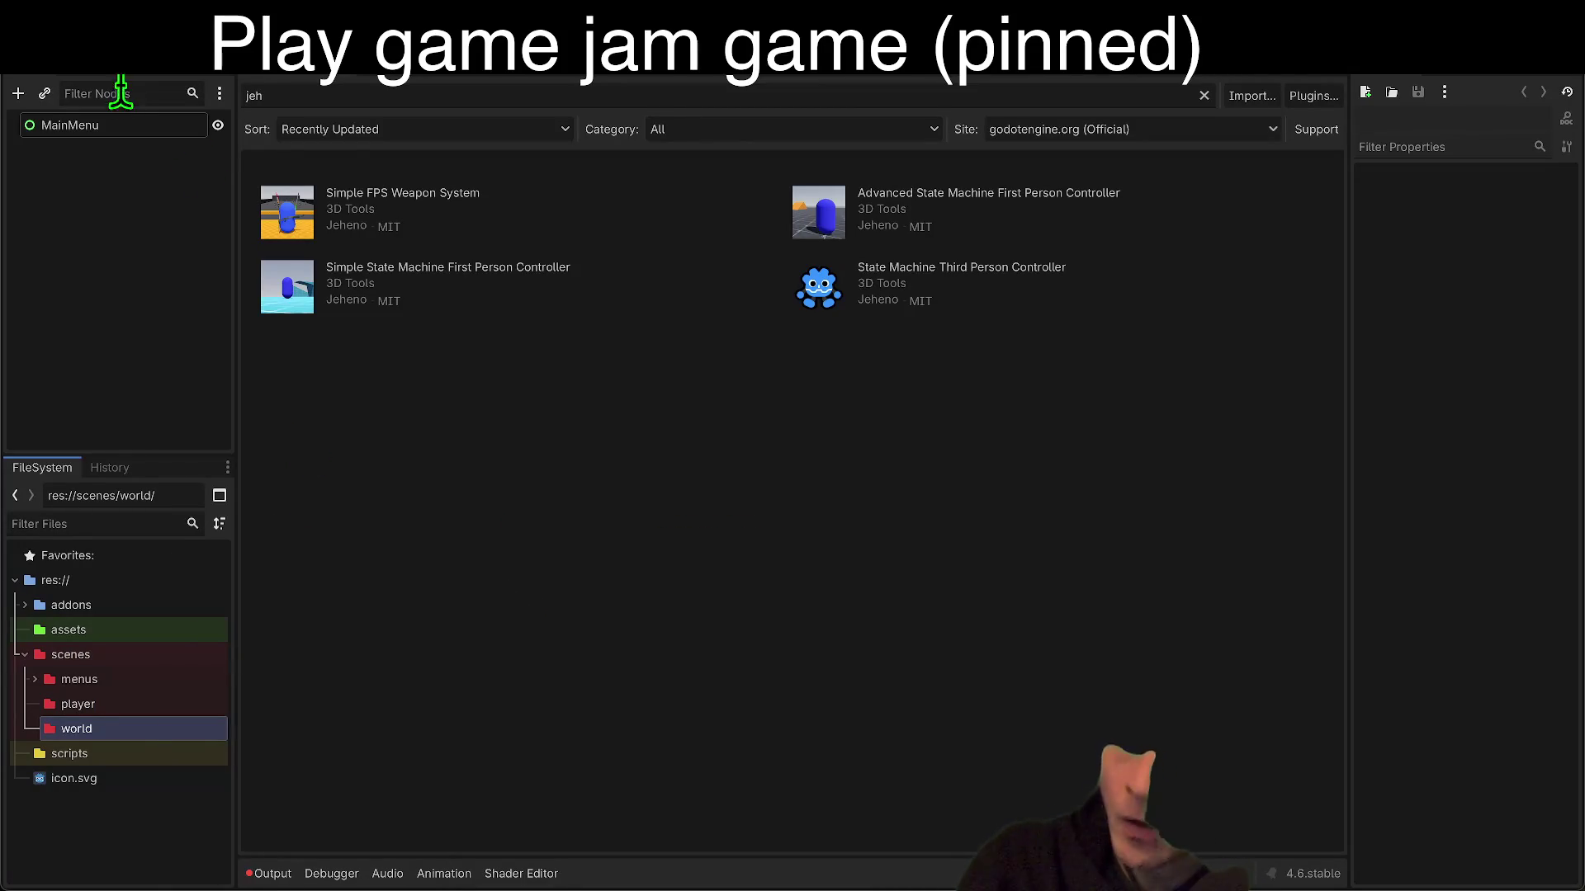
Step: Open addons > Map > template_map_scene.tscn from the FileSystem dock
double_click(57, 610)
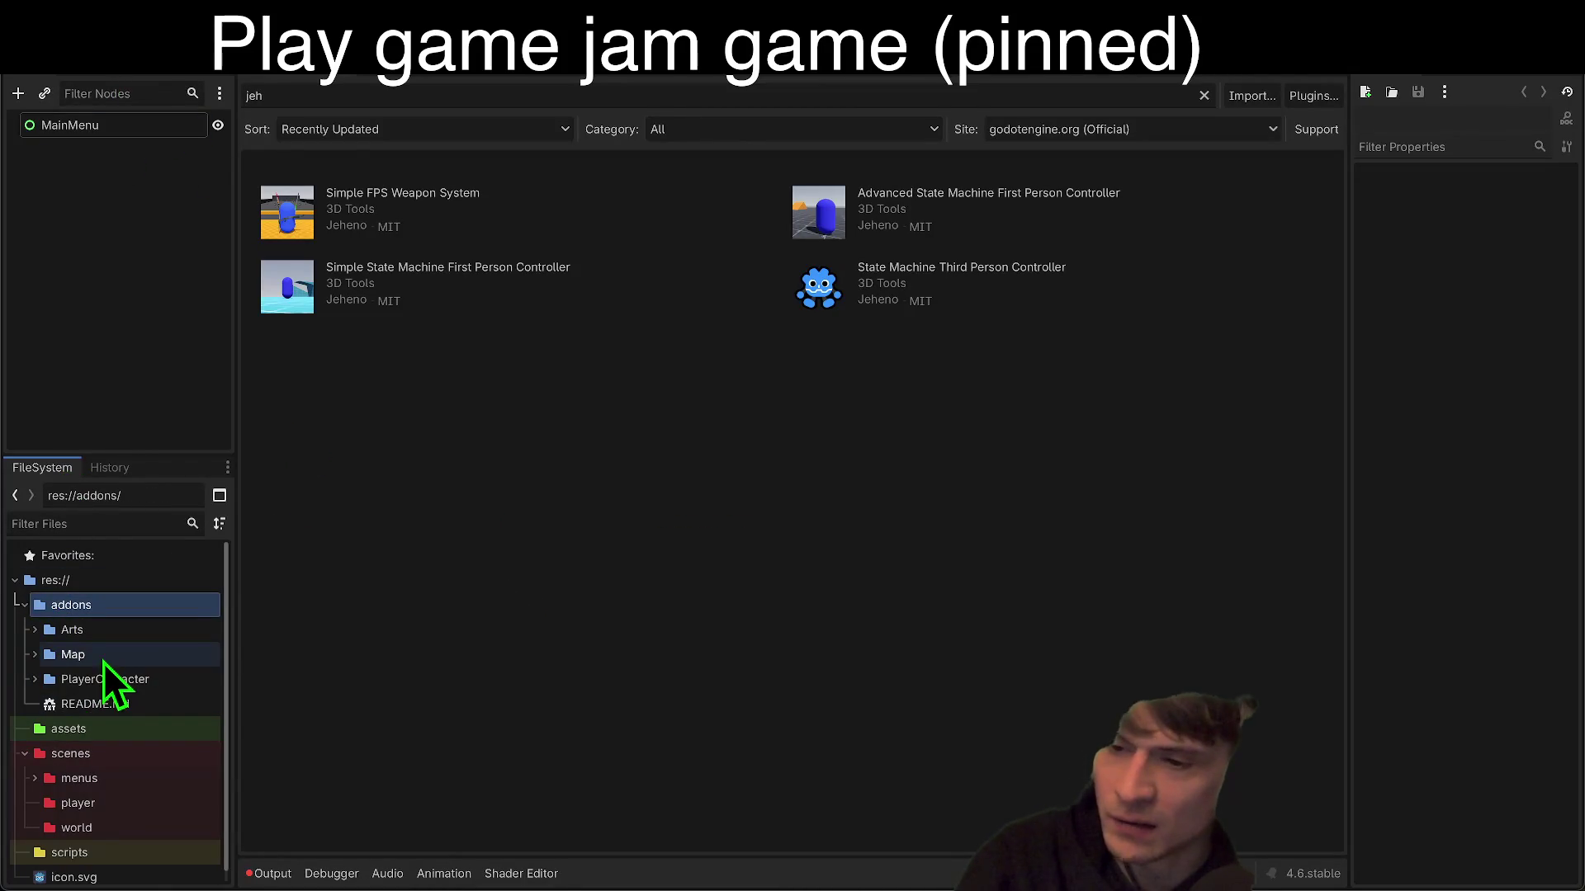
left_click(98, 681)
double_click(97, 682)
double_click(91, 654)
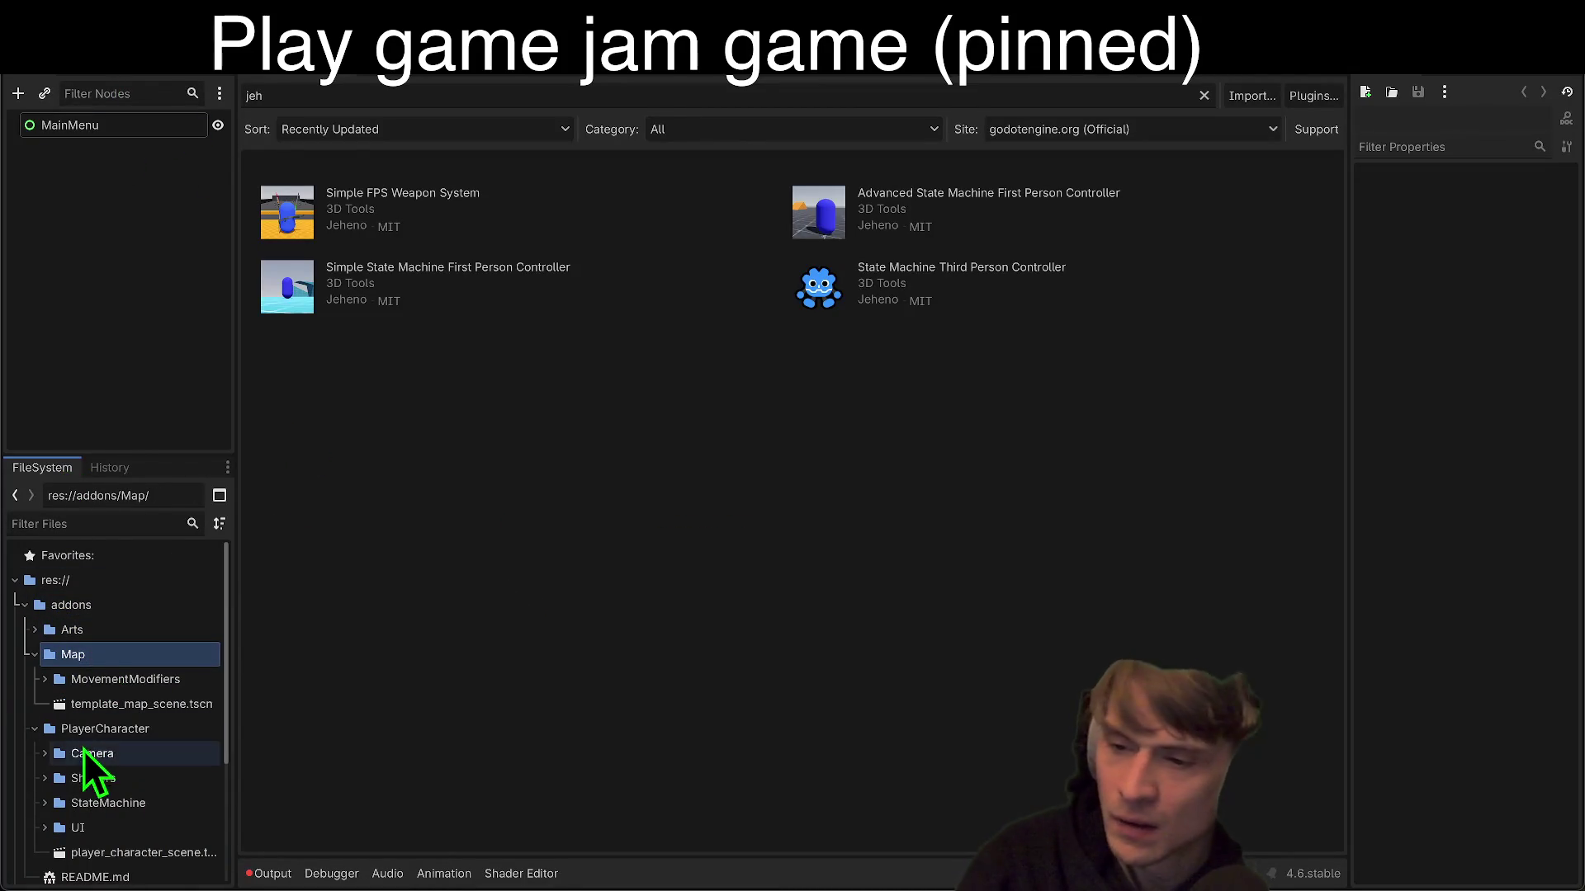
left_click(98, 715)
right_click(97, 716)
key("Escape")
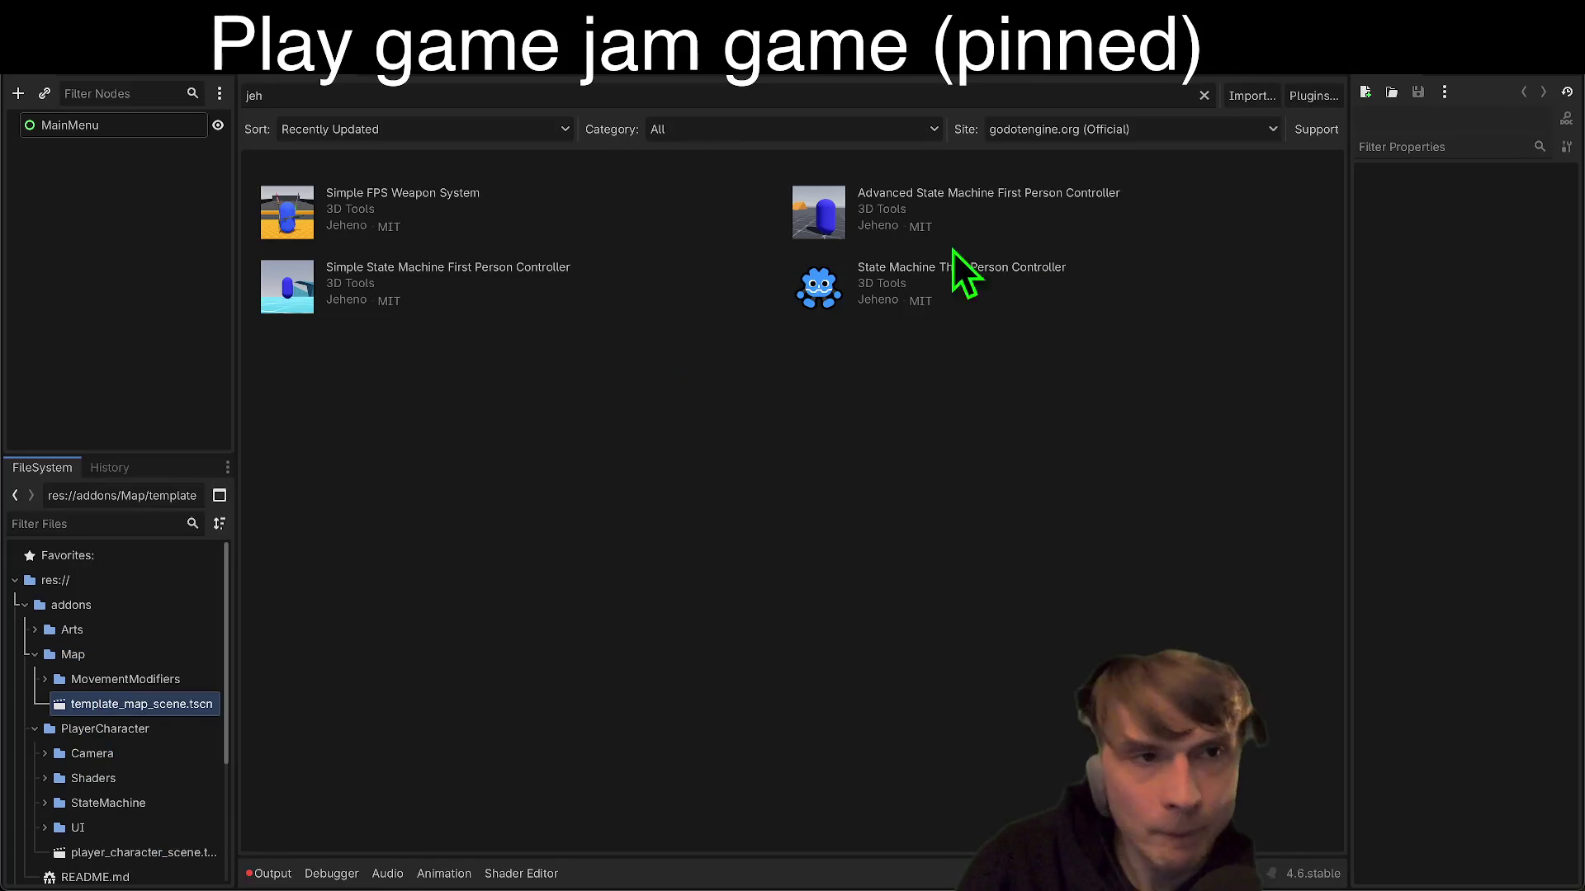
double_click(171, 704)
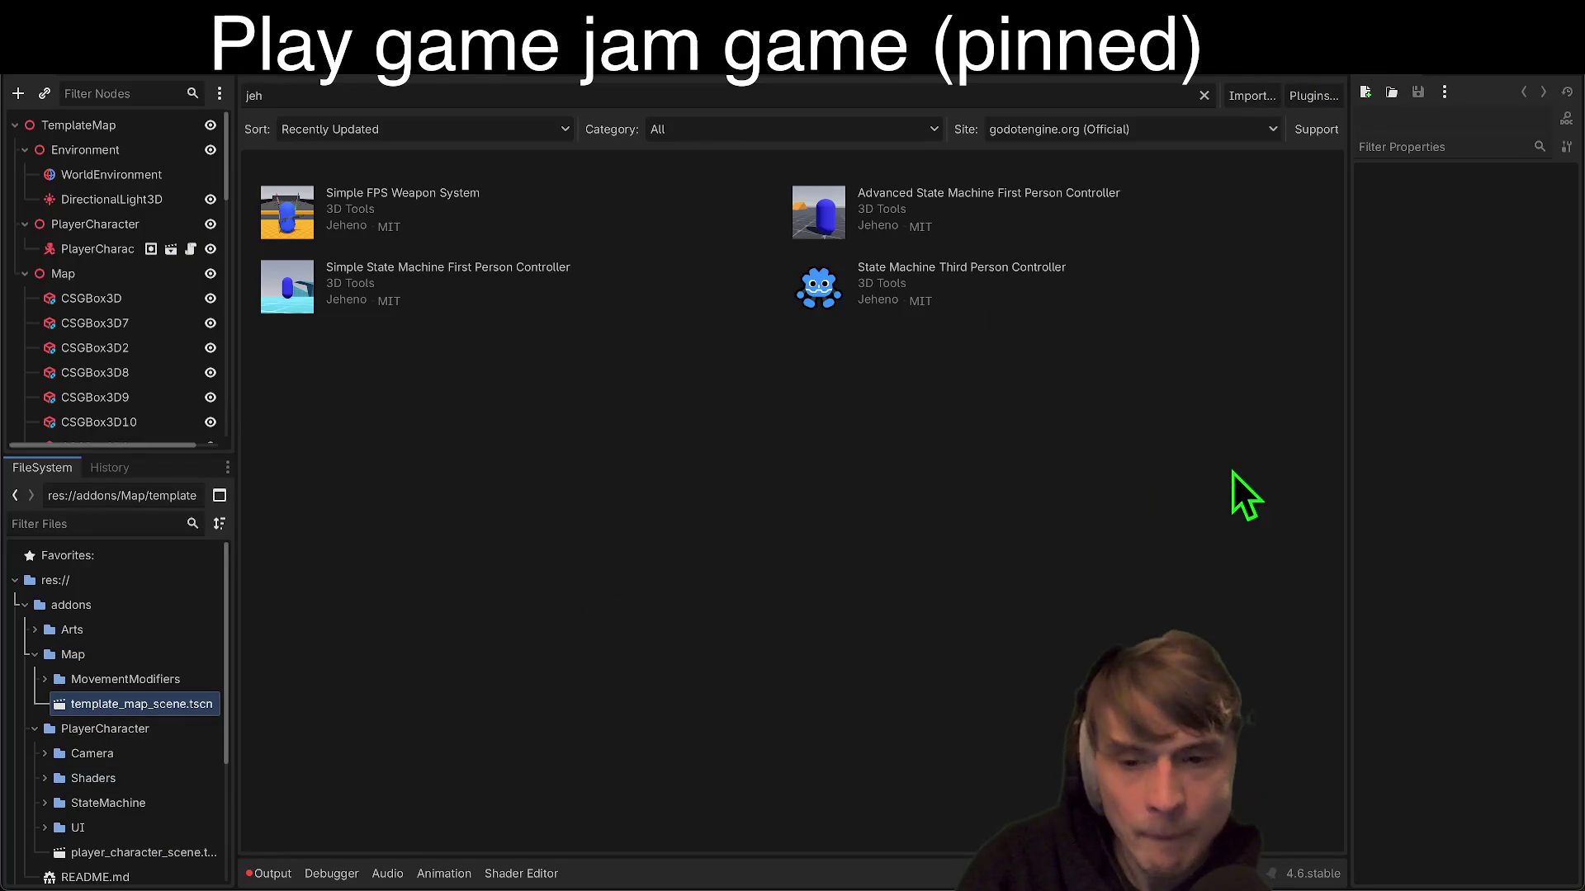
Step: Clear the Output log and view the template map in the 3D workspace
left_click(270, 877)
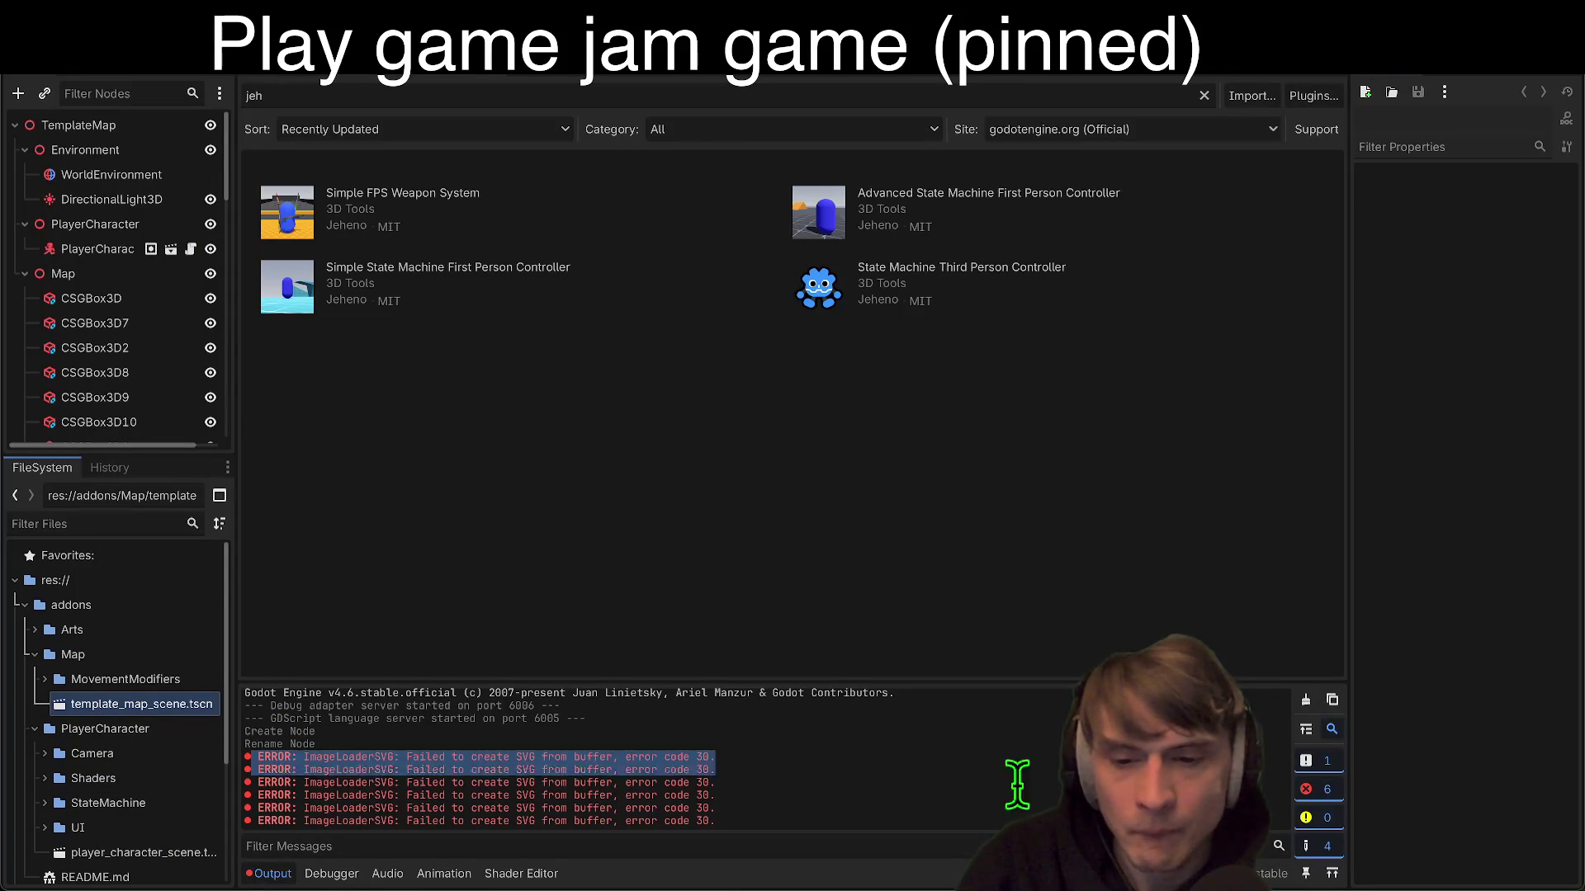
left_click(1304, 704)
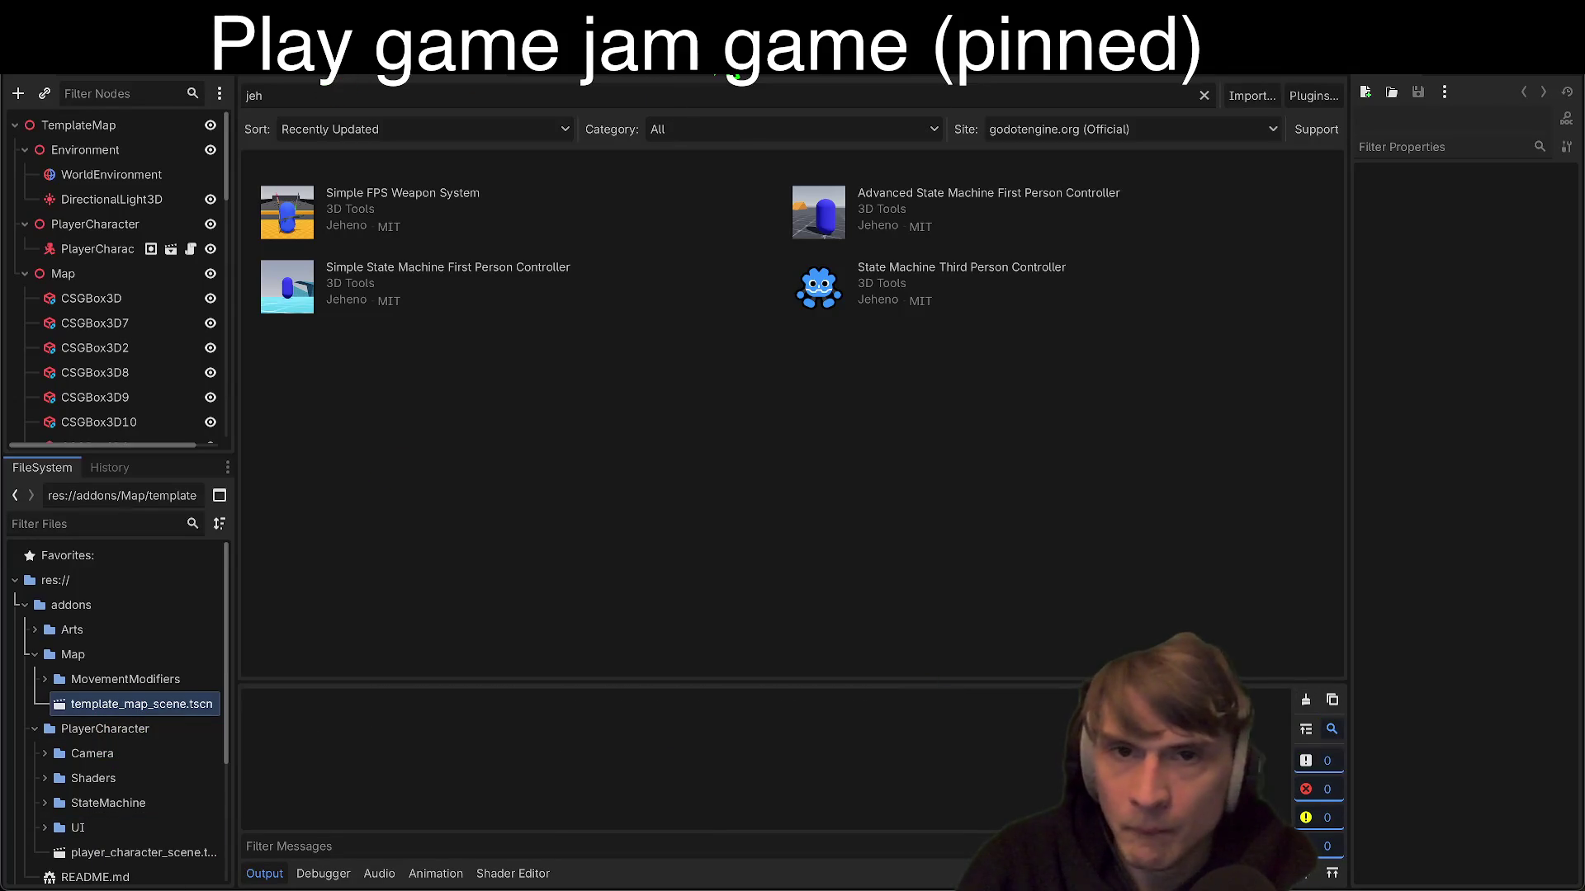
left_click(1457, 83)
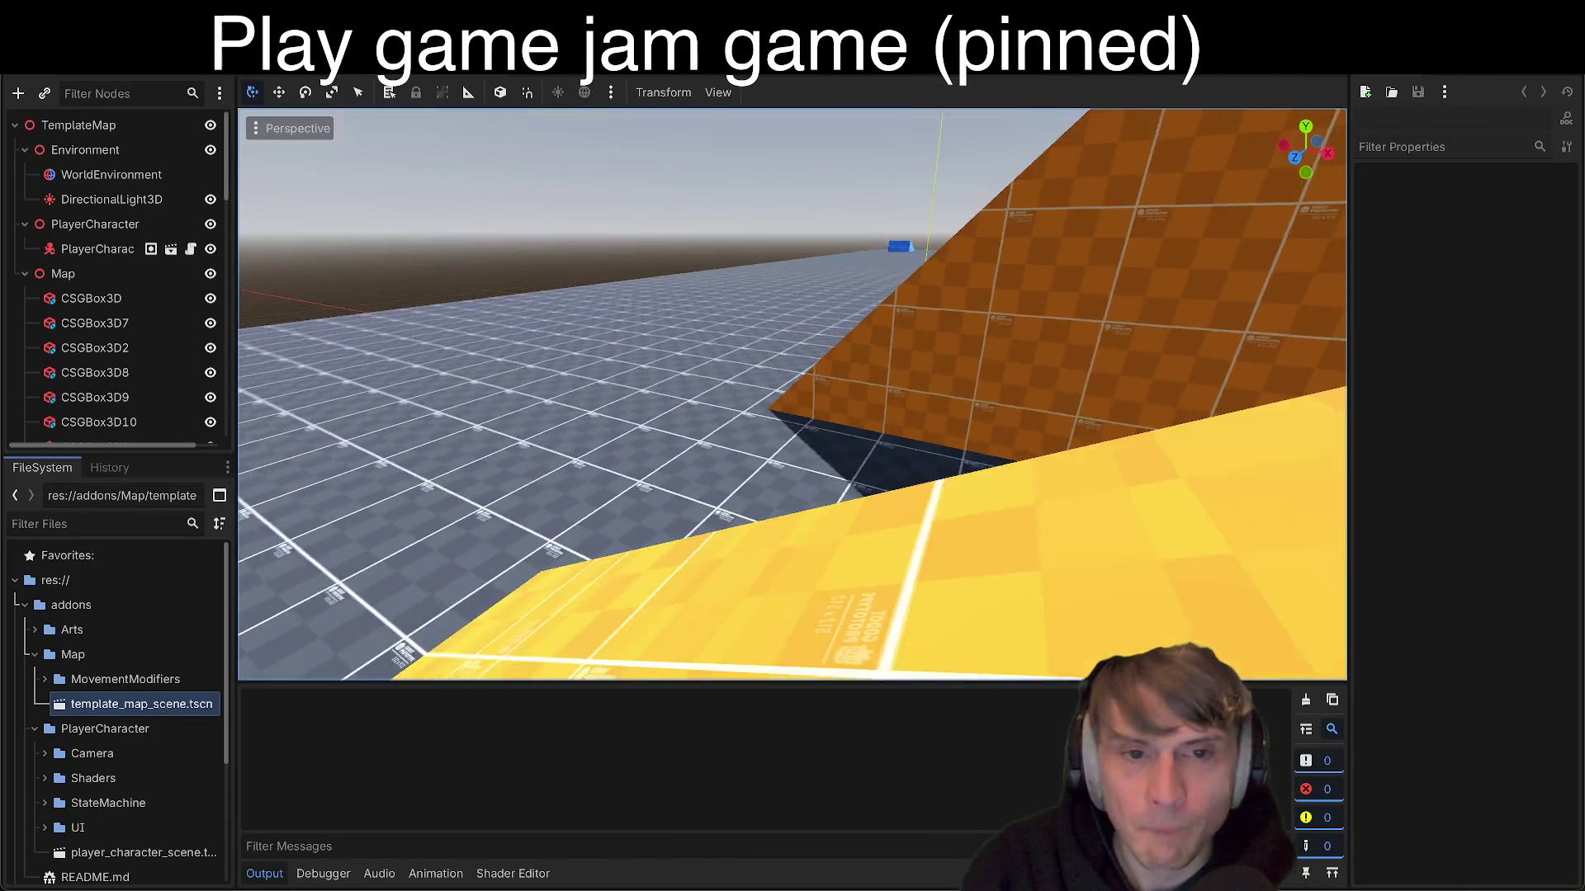
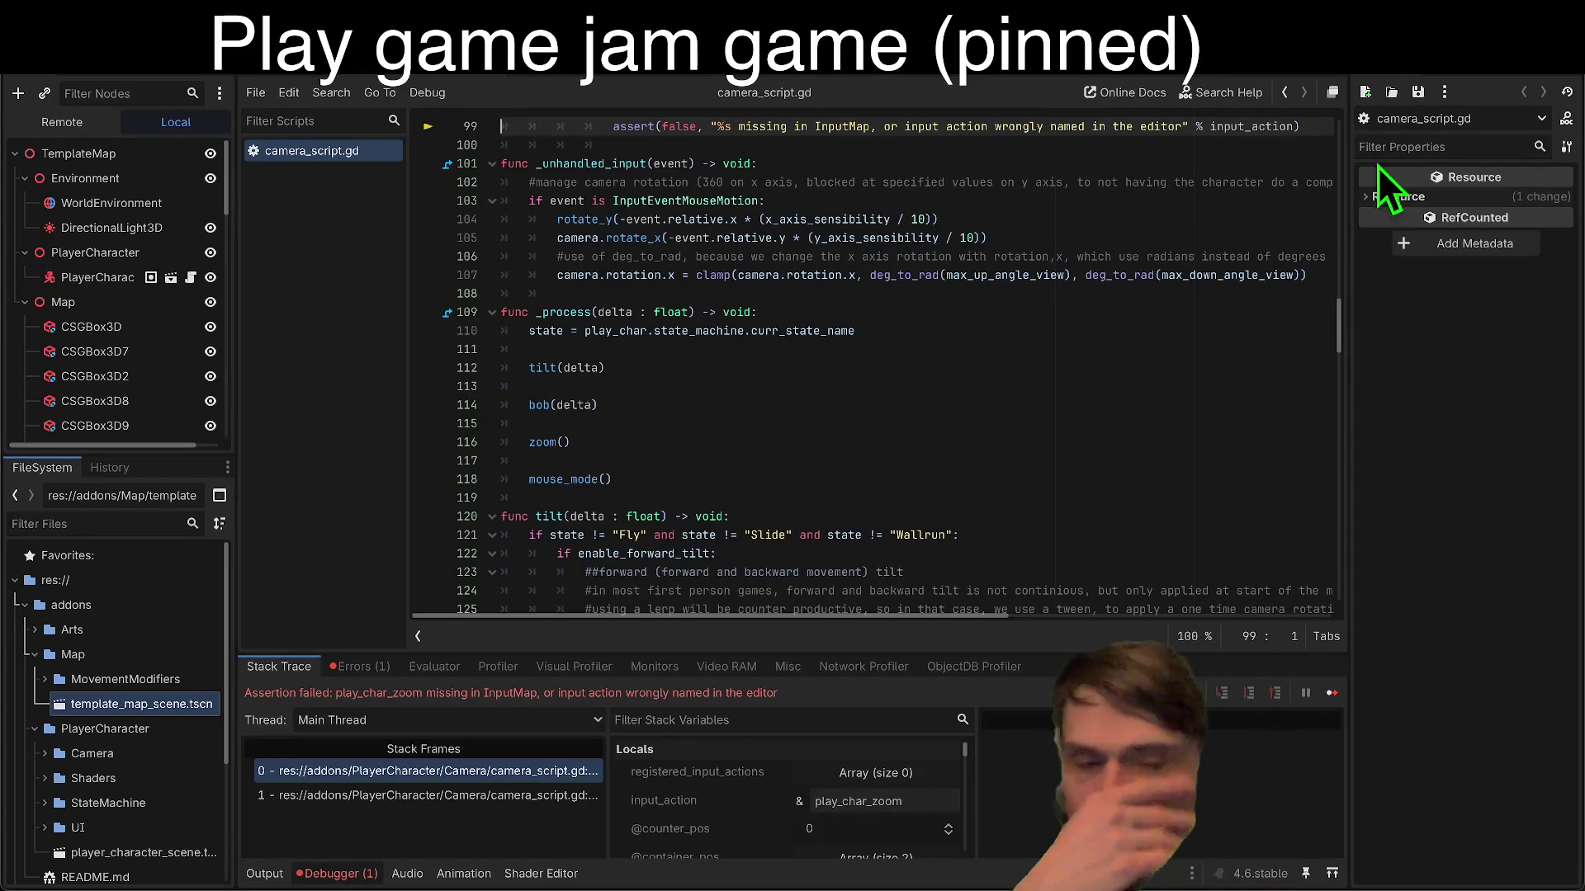
Step: Stop the play_char_zoom assertion debug session and open player_character_scene.tscn from the FileSystem
left_click(1404, 62)
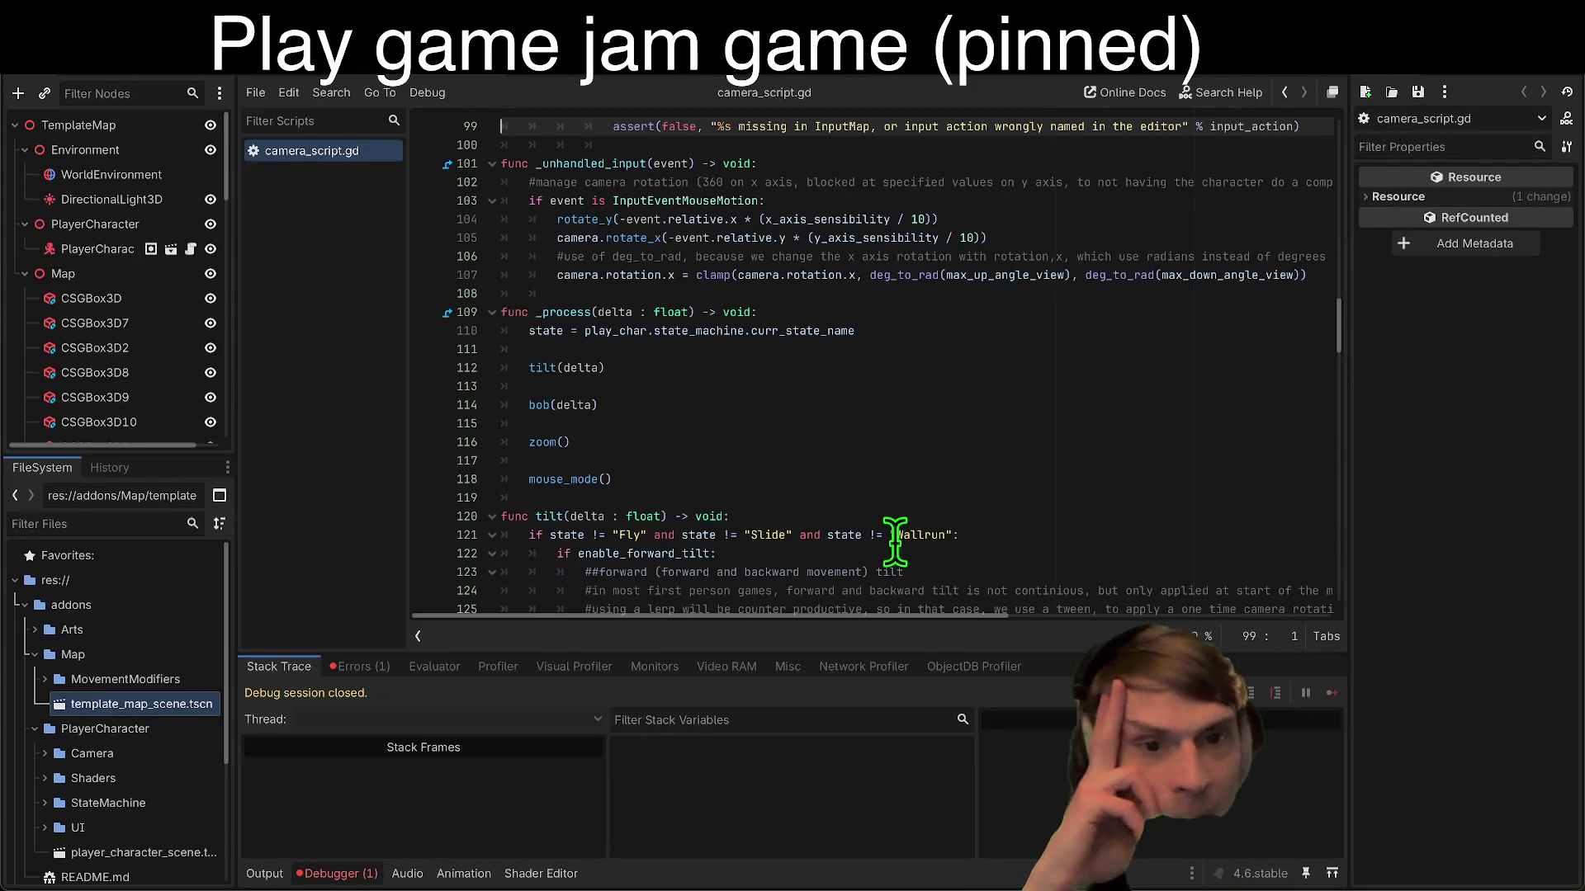
left_click_drag(775, 653, 829, 438)
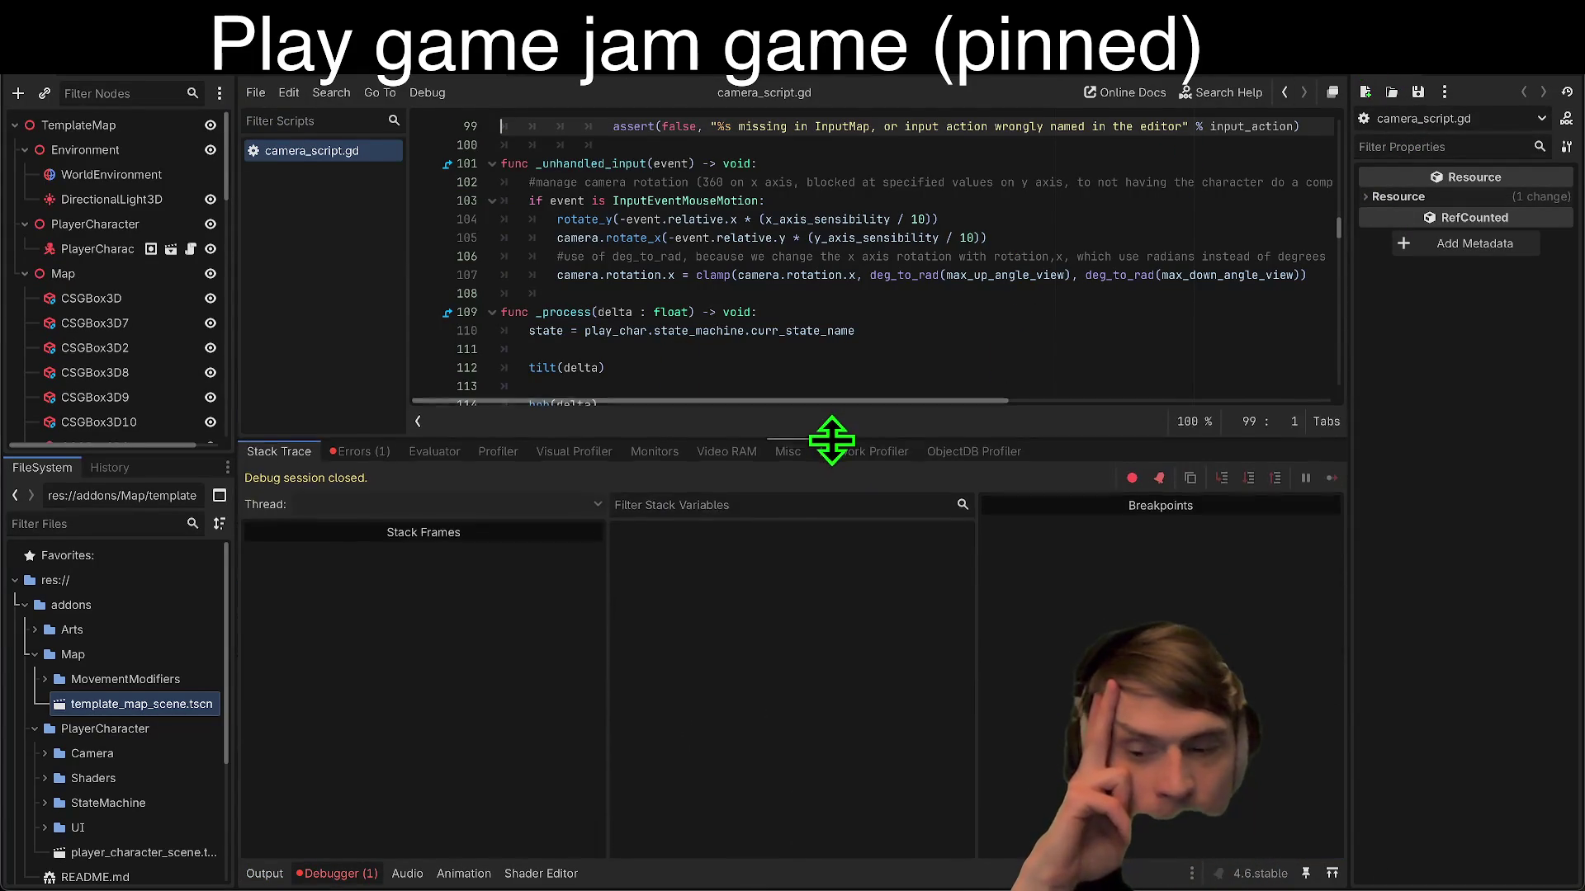
left_click(165, 62)
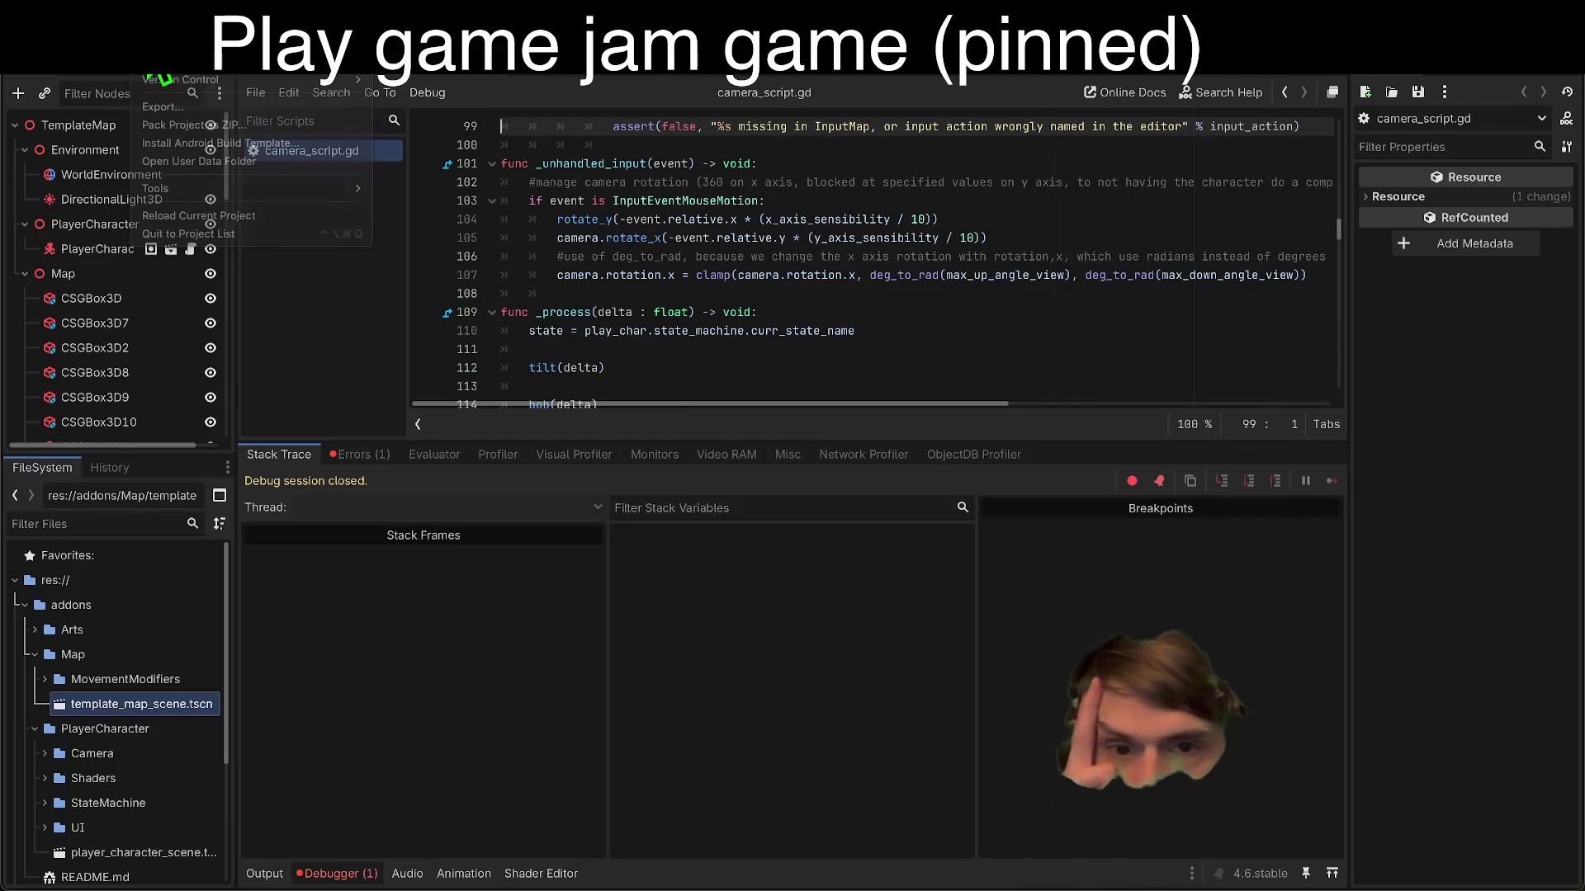
left_click(165, 62)
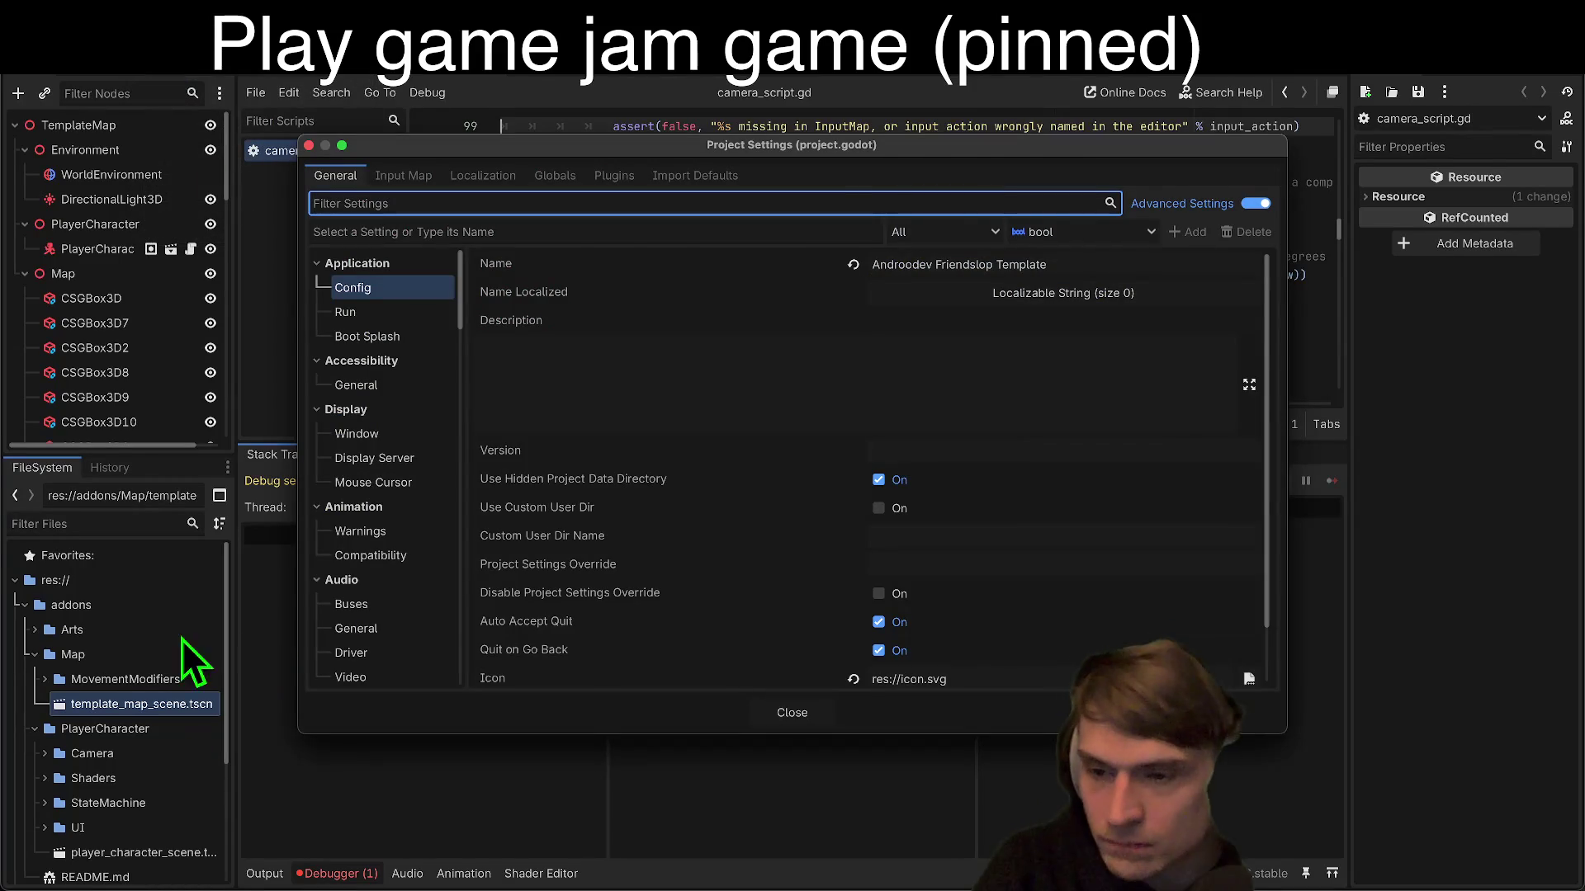
key("Escape")
scroll(91, 793, "down", 2)
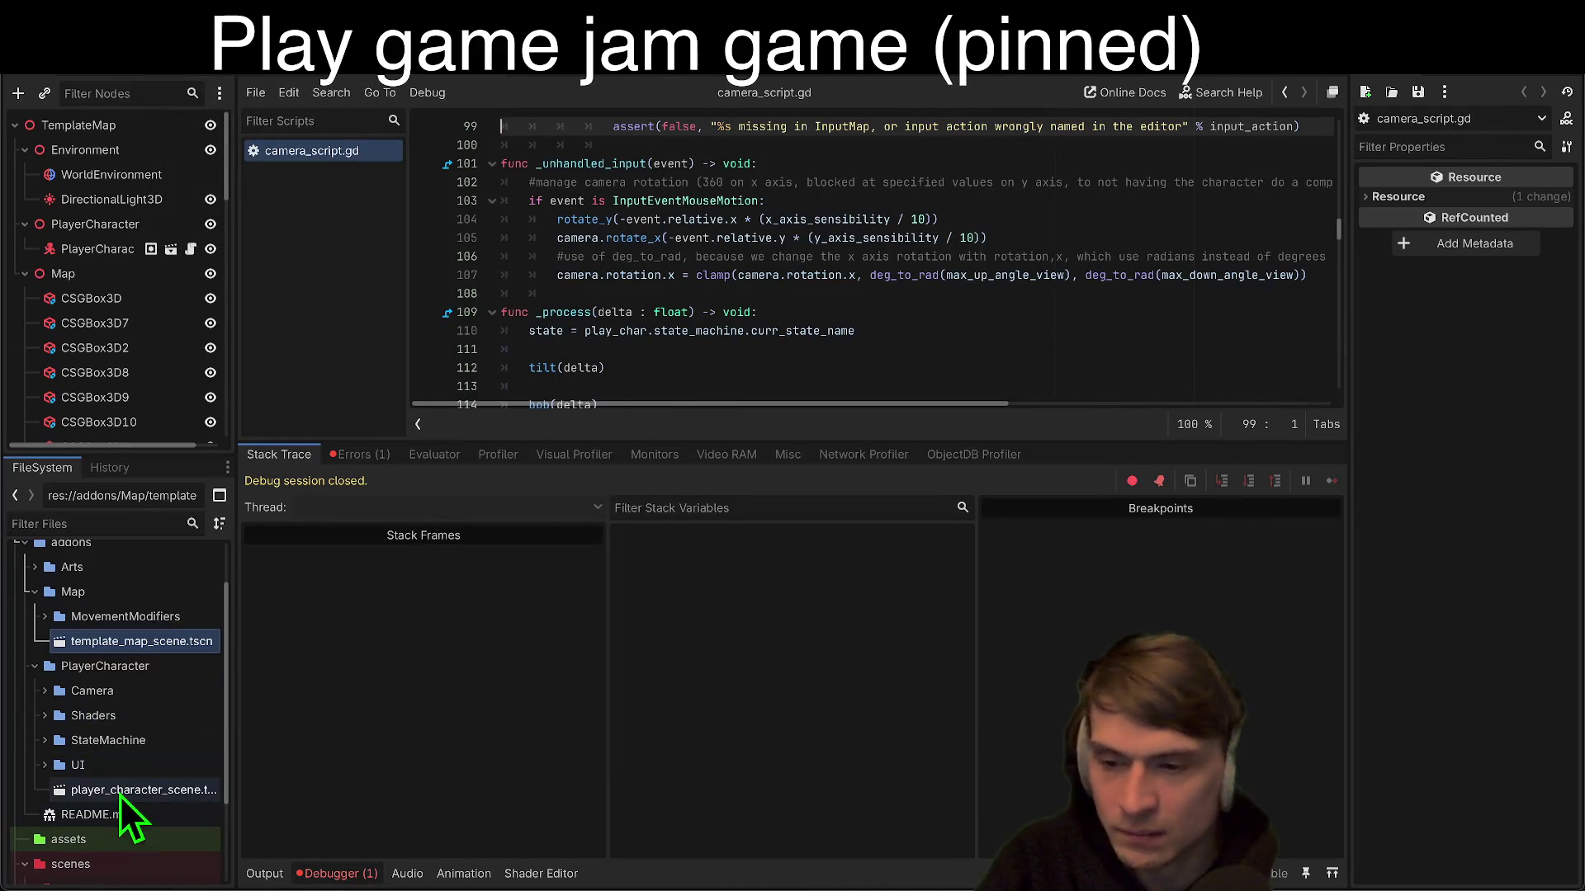
double_click(120, 793)
Step: Select the PlayerCharacter node and widen the Inspector
left_click(74, 126)
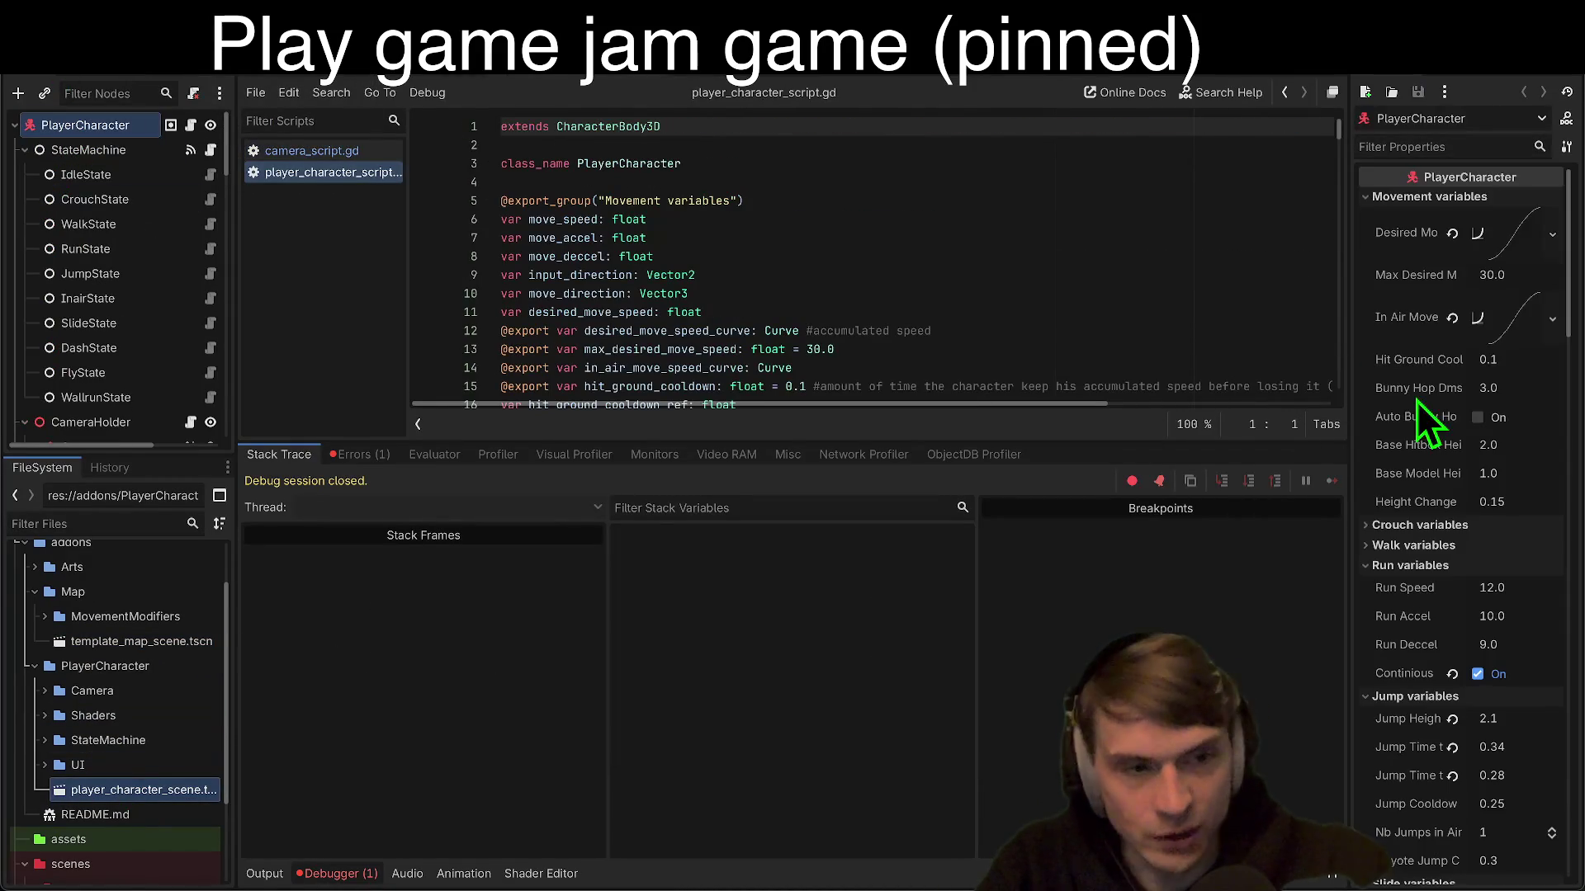
left_click_drag(1346, 419, 1088, 420)
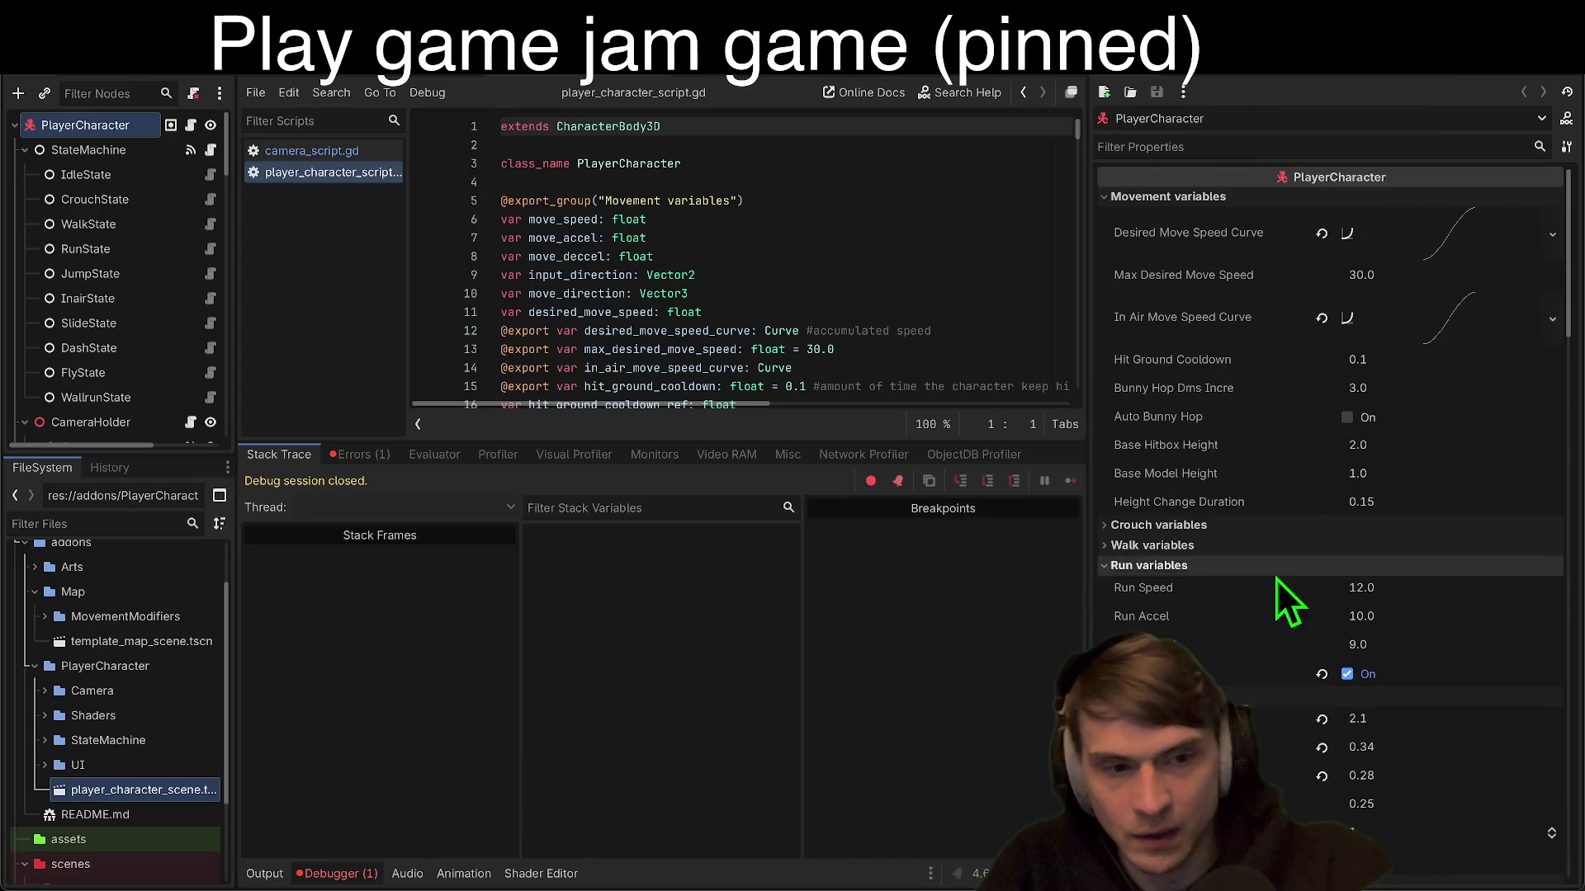
scroll(1277, 578, "down", 10)
scroll(1302, 732, "up", 15)
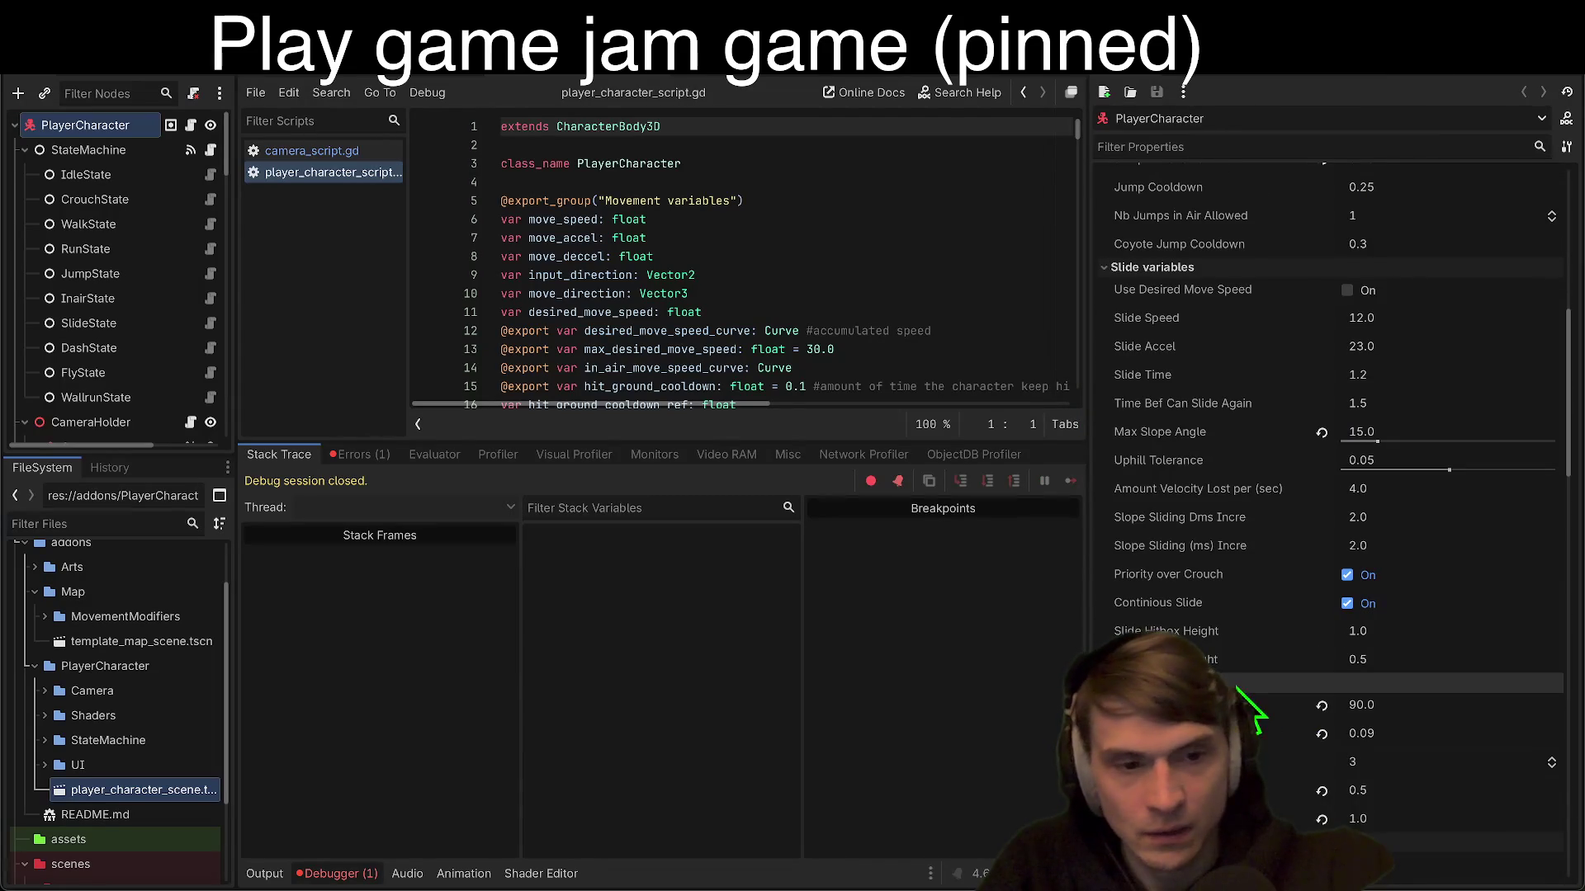
Step: Collapse the Slide, Walljump, Keybind, Fly, Jump, Run and Crouch variable groups
left_click(1236, 700)
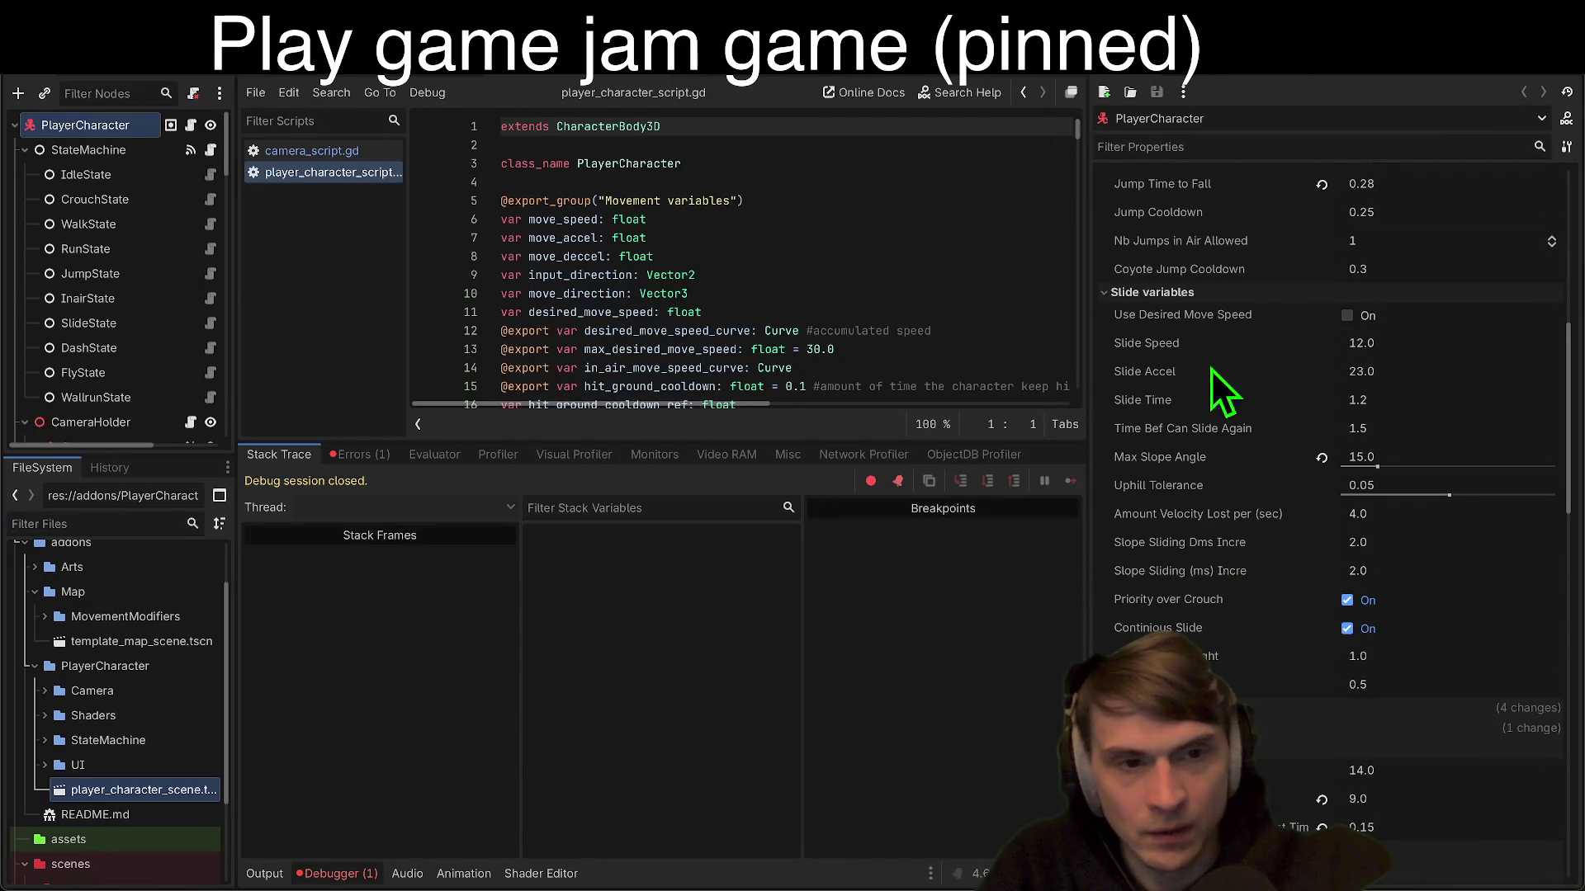
left_click(1225, 280)
left_click(1225, 287)
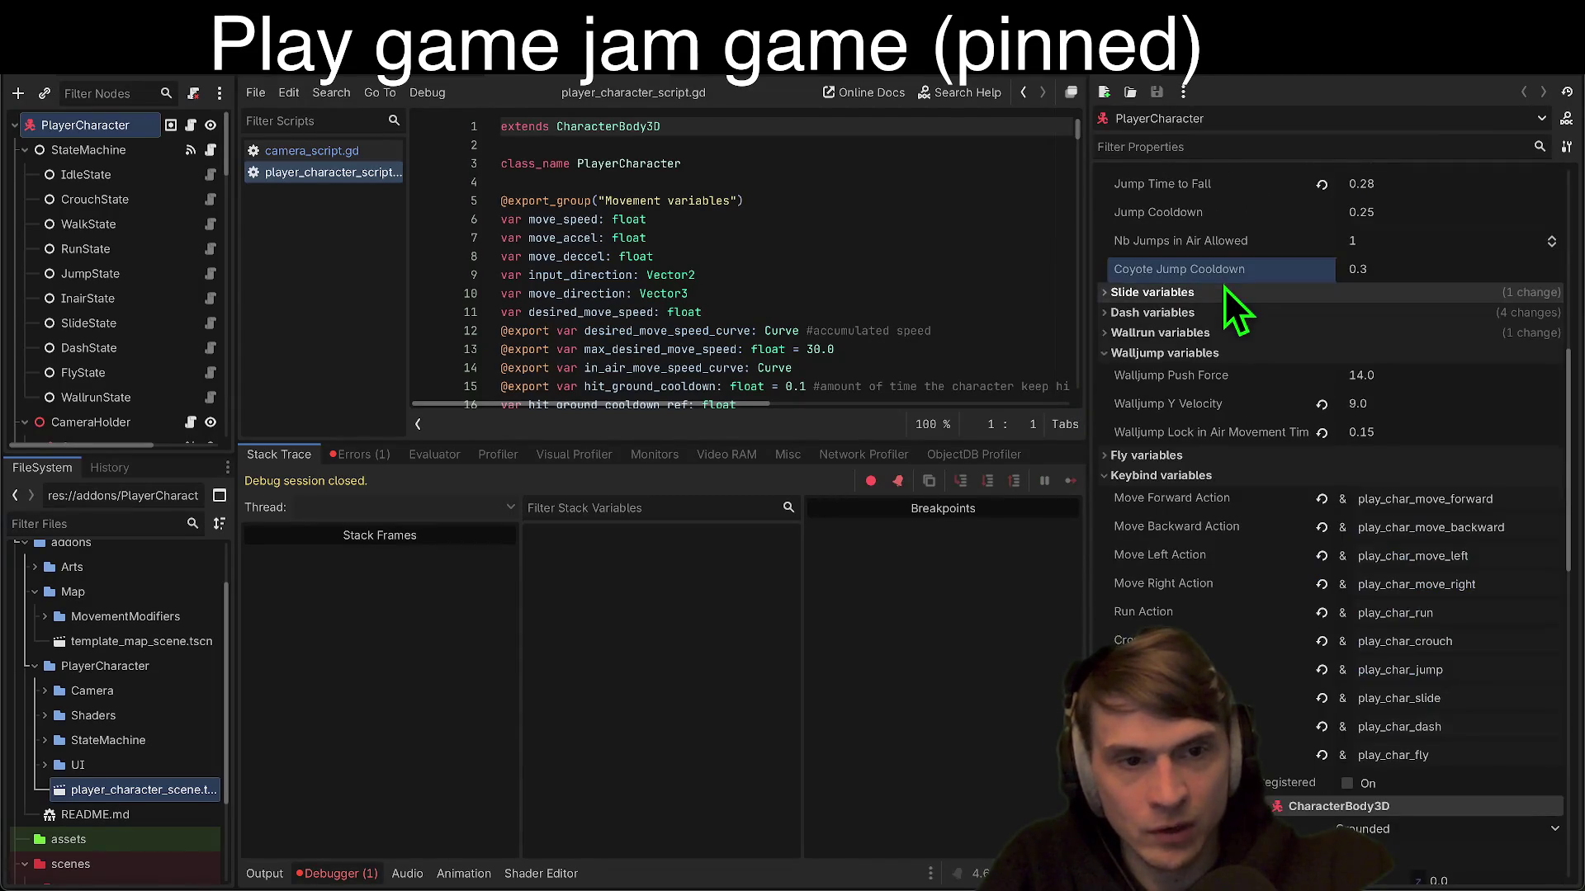
left_click(1206, 355)
left_click(1191, 393)
left_click(1192, 373)
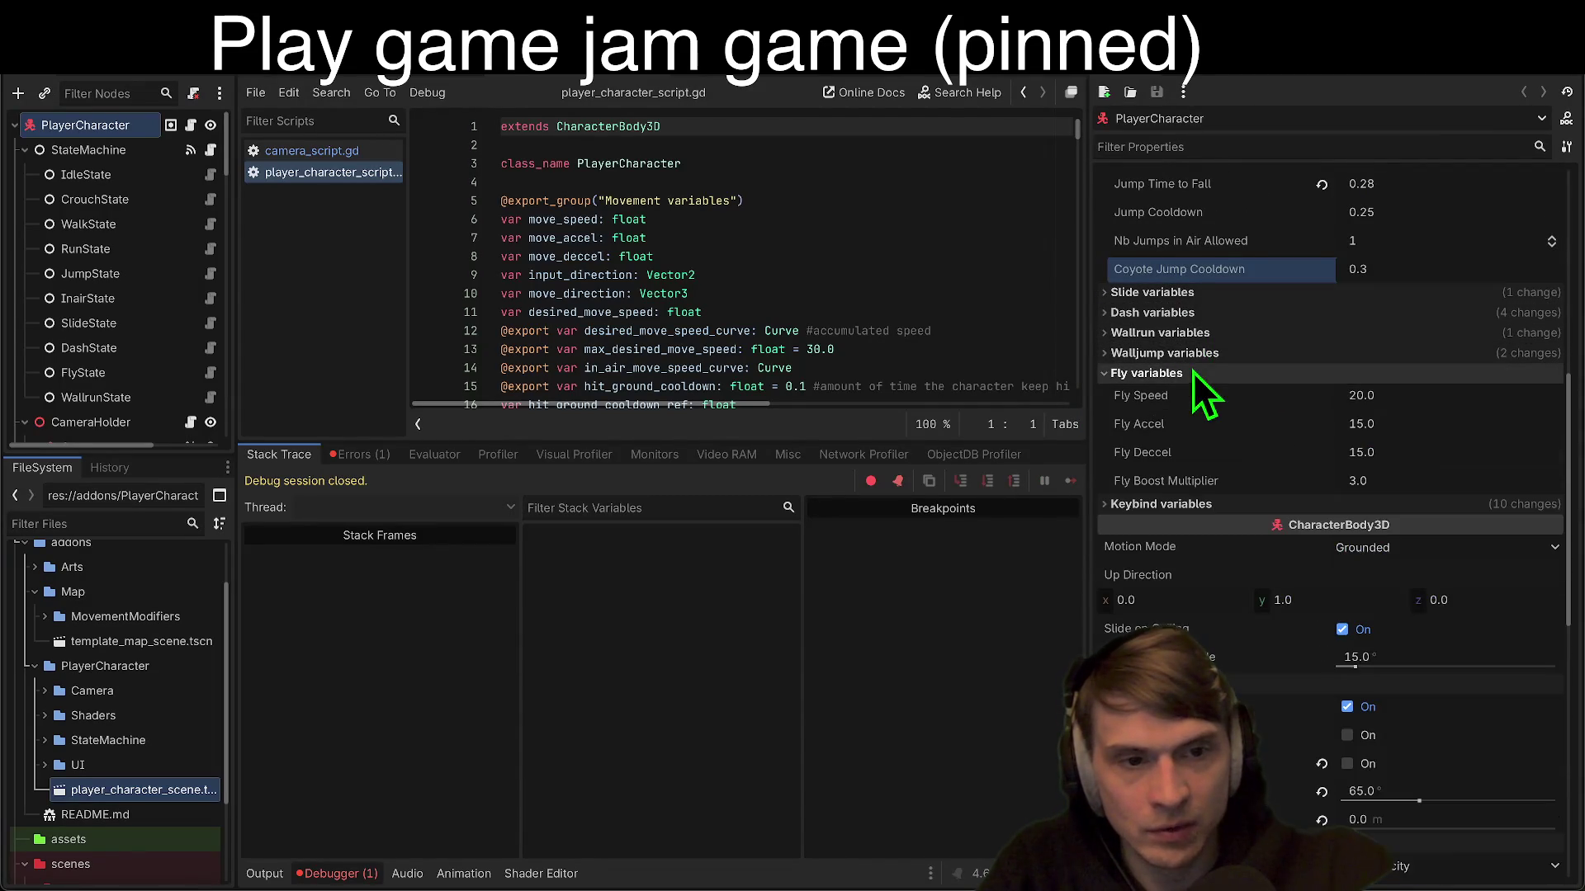
left_click(1266, 376)
scroll(1266, 380, "up", 5)
left_click(1265, 359)
left_click(1184, 493)
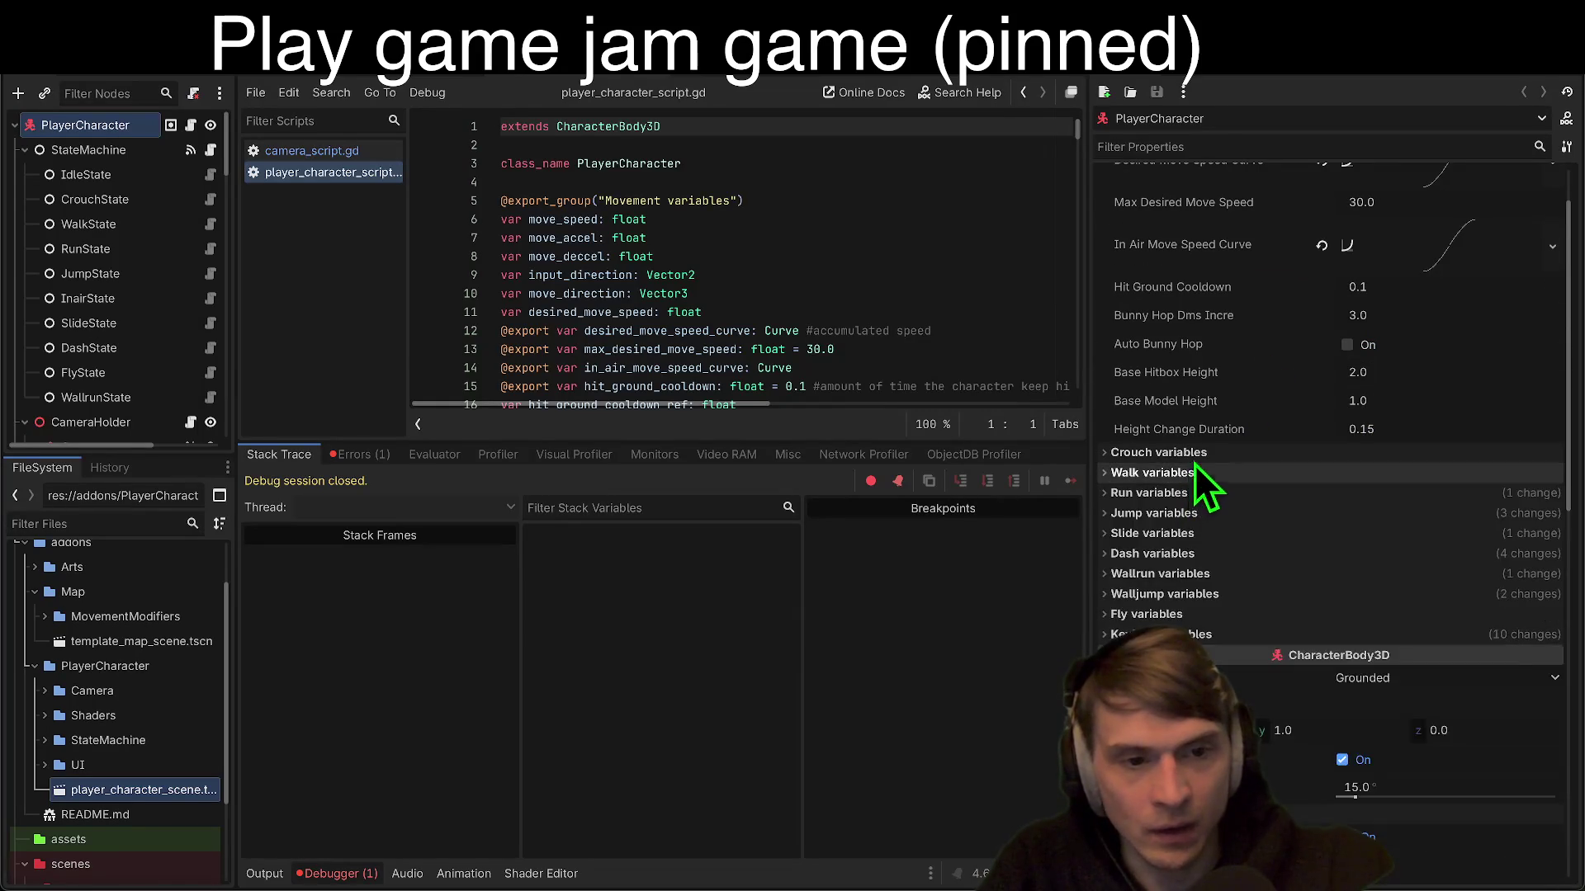
left_click(1197, 456)
left_click(1197, 456)
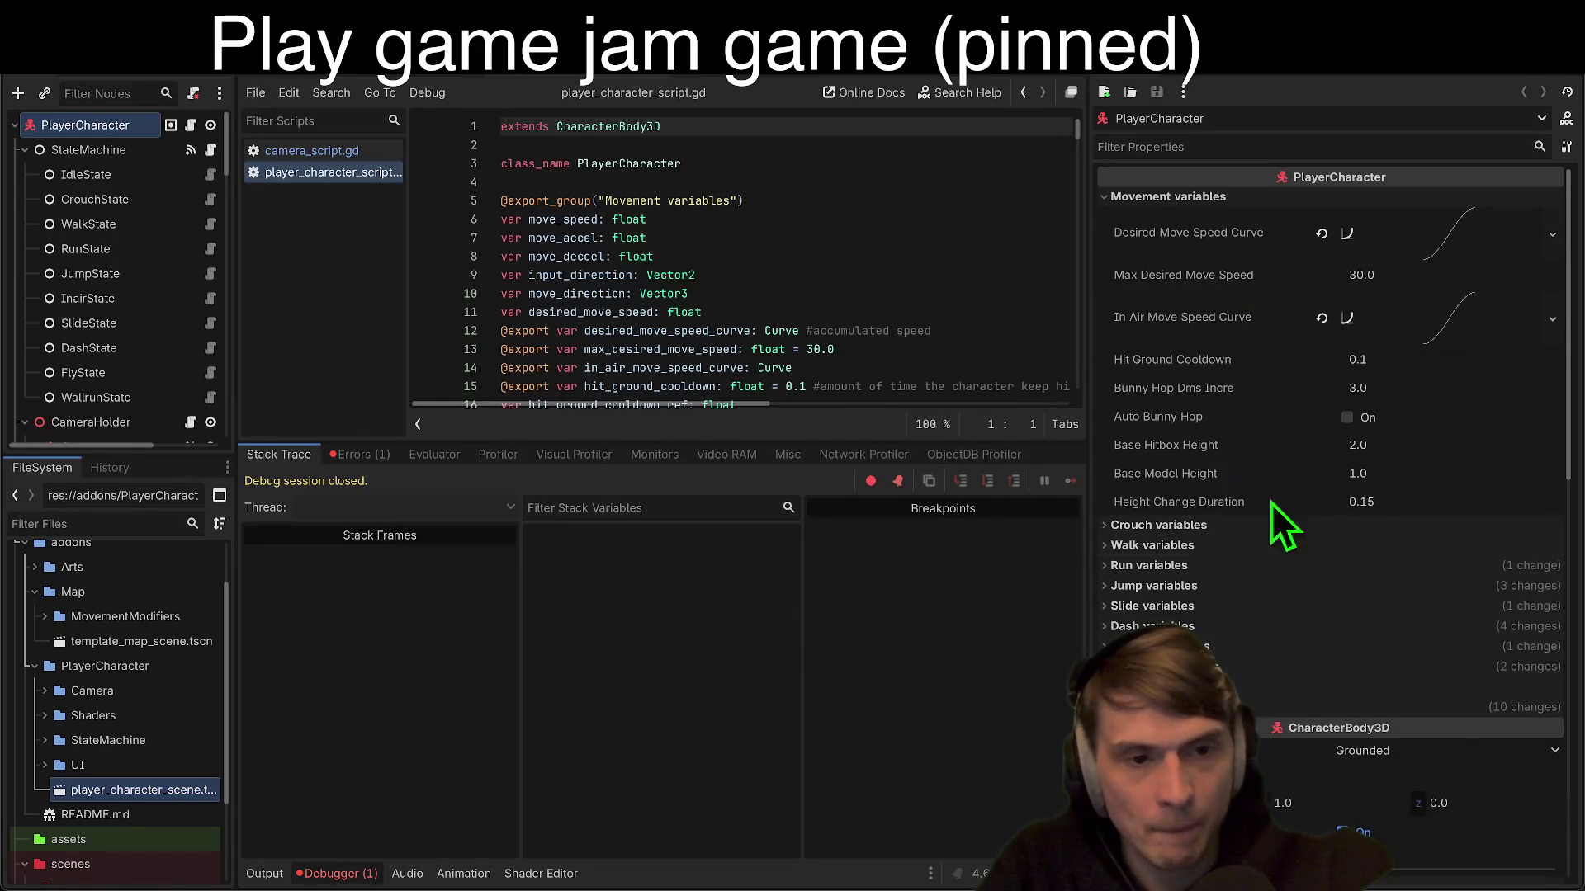
Step: Expand Keybind variables and copy the play_char_move_forward action name
left_click(1172, 706)
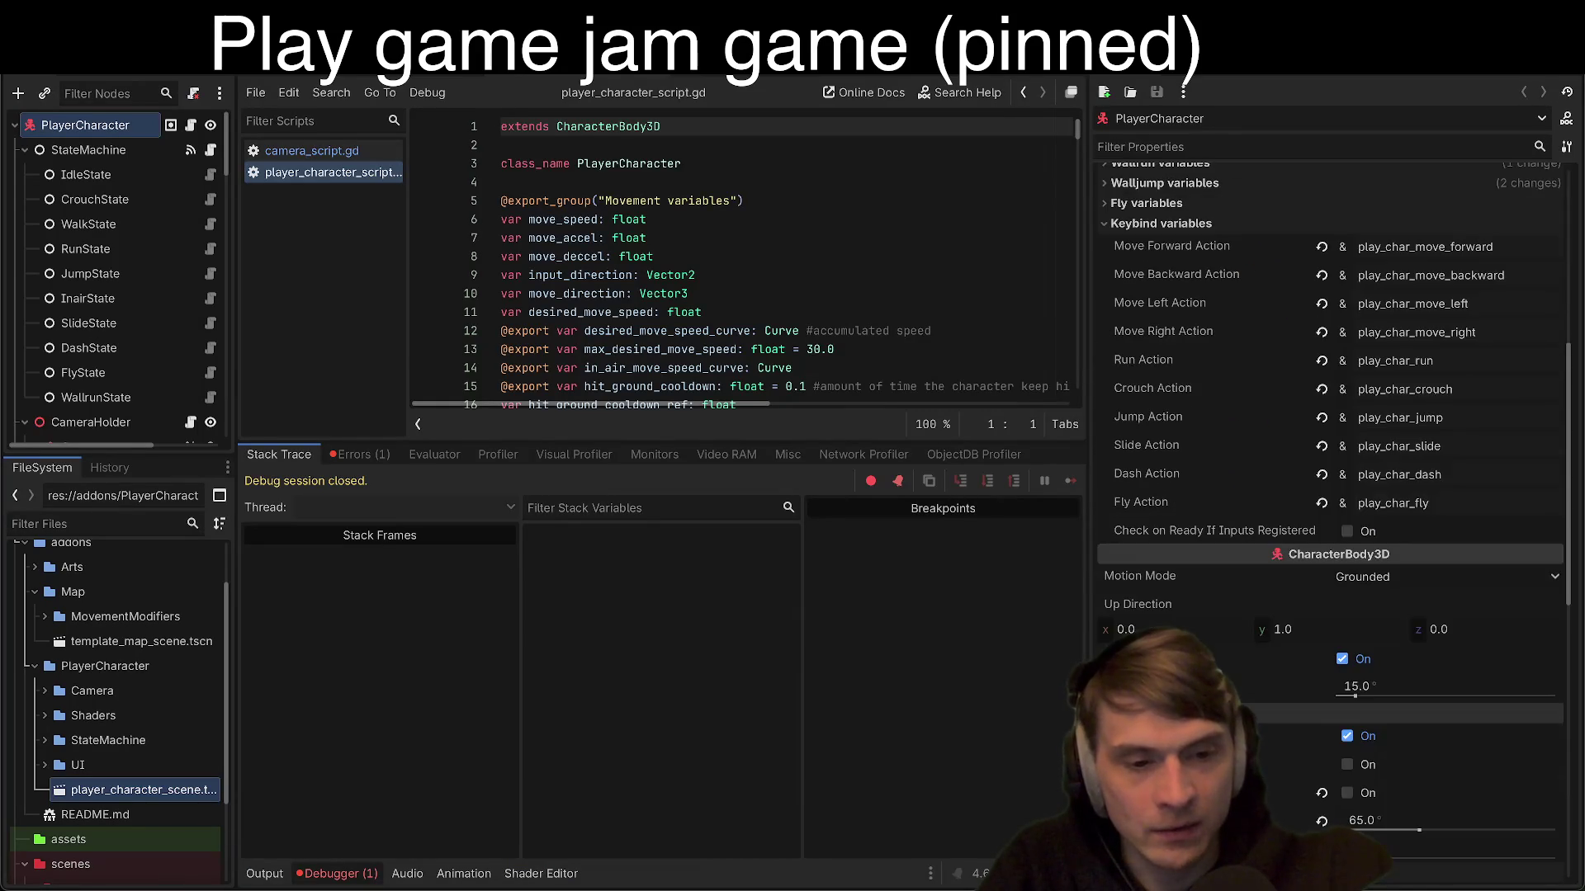
scroll(1245, 662, "up", 1)
double_click(1426, 275)
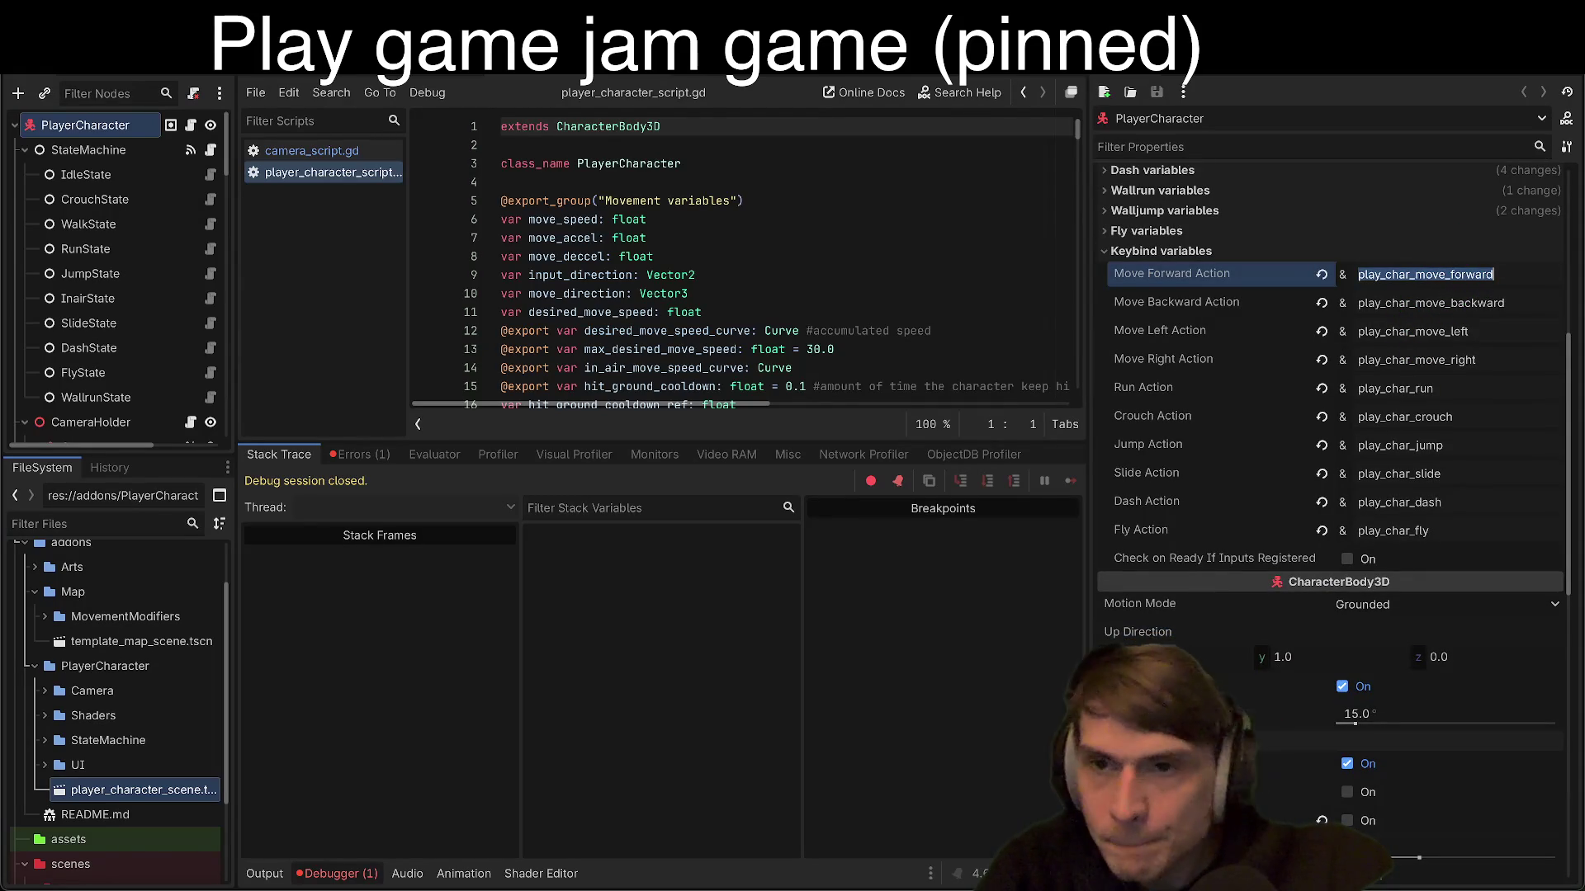
left_click(95, 62)
key("Escape")
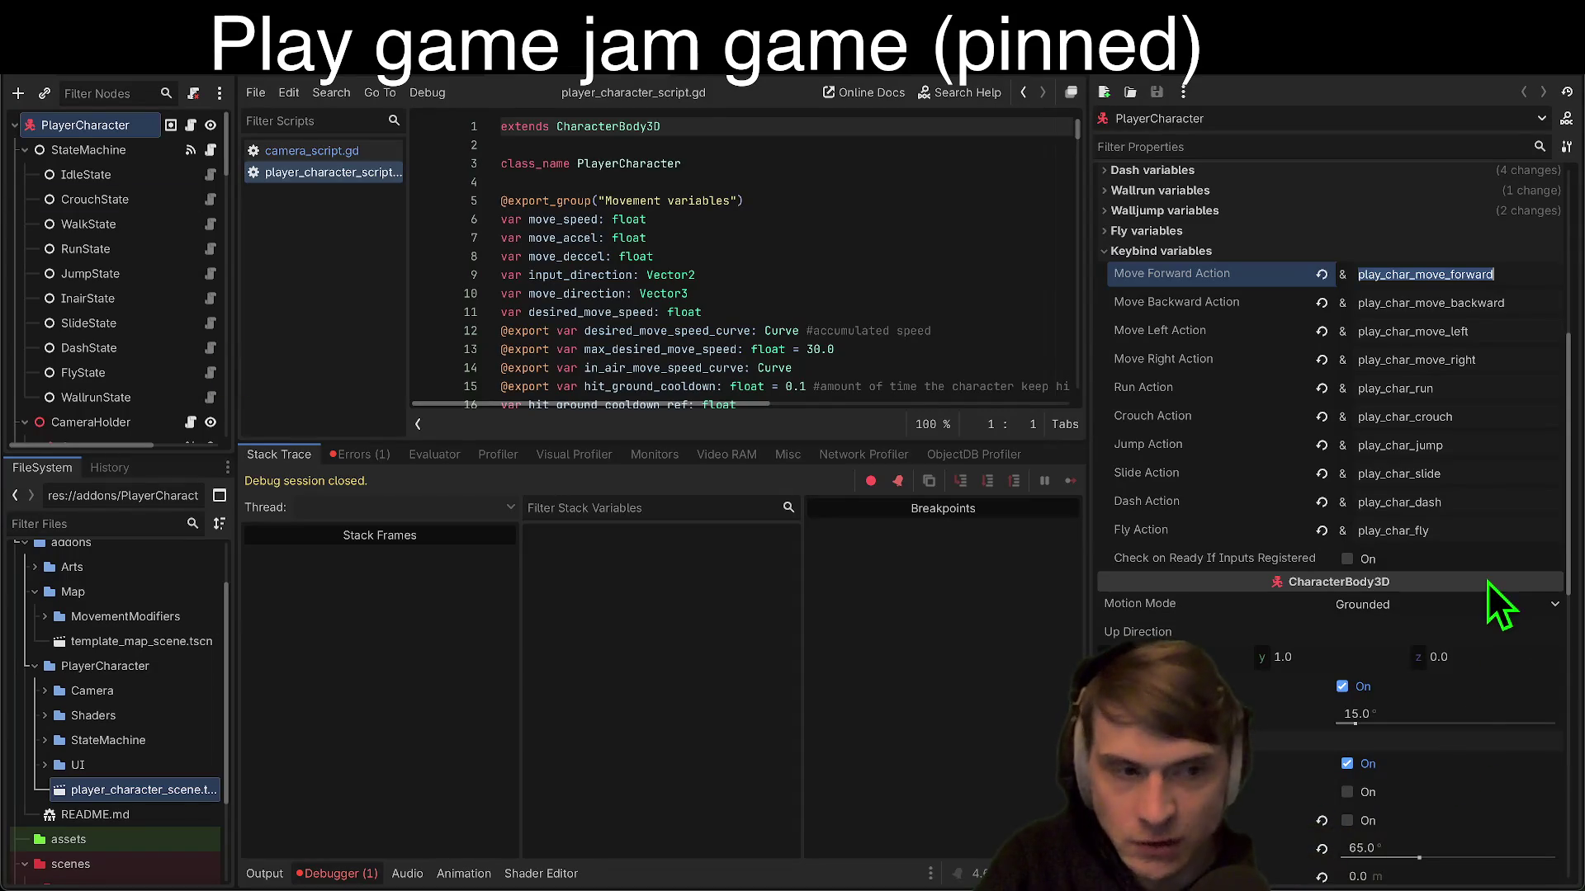
left_click(157, 62)
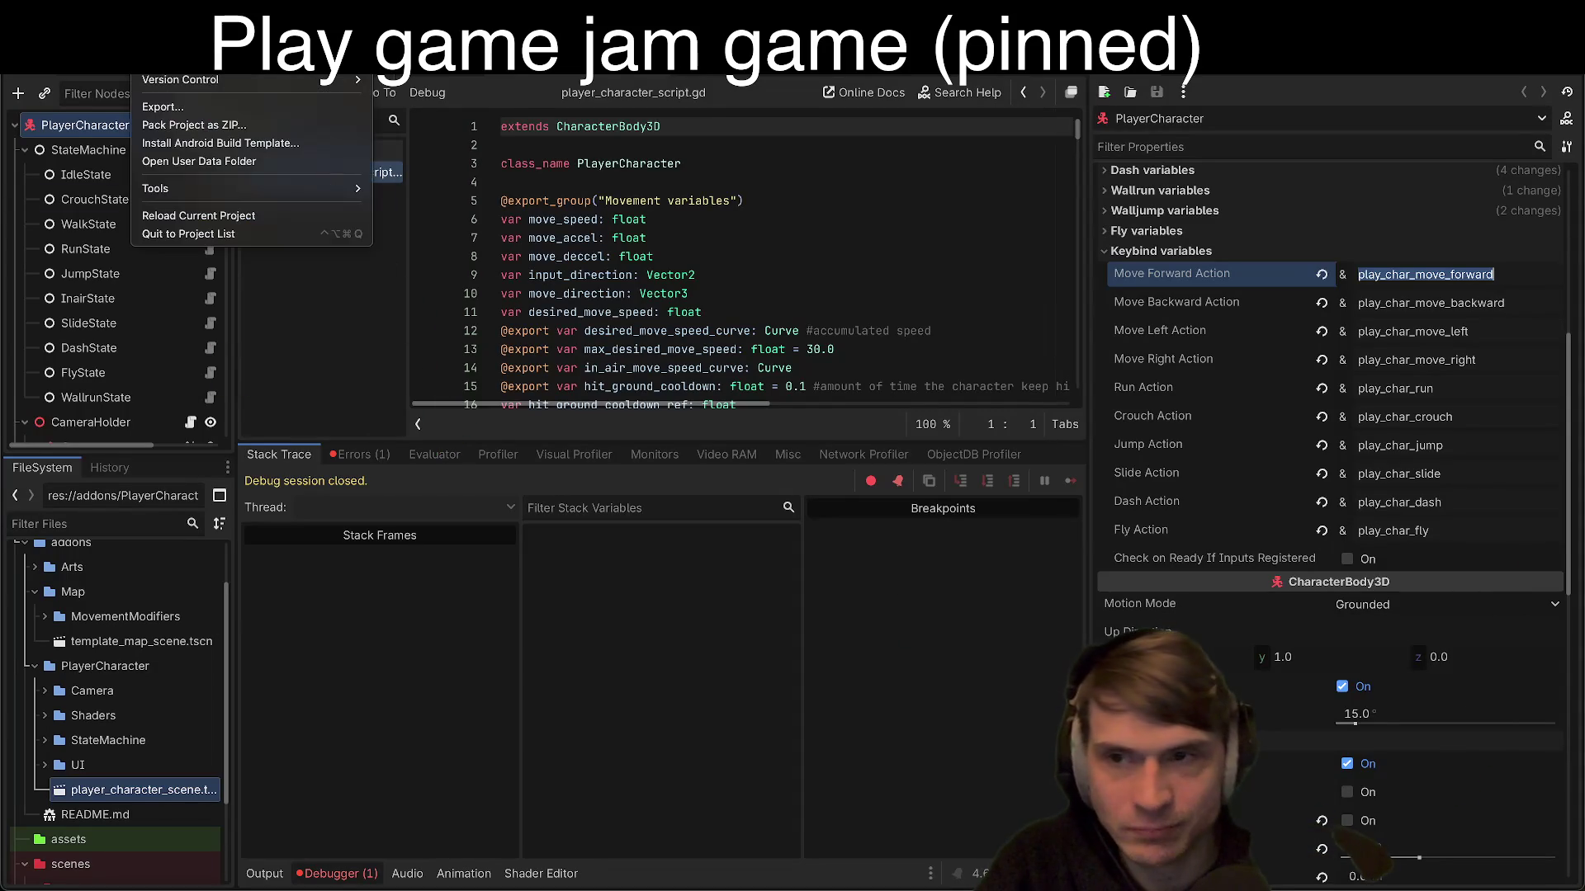
Step: Add play_char_move_forward as an action in the Project Settings Input Map
left_click(173, 83)
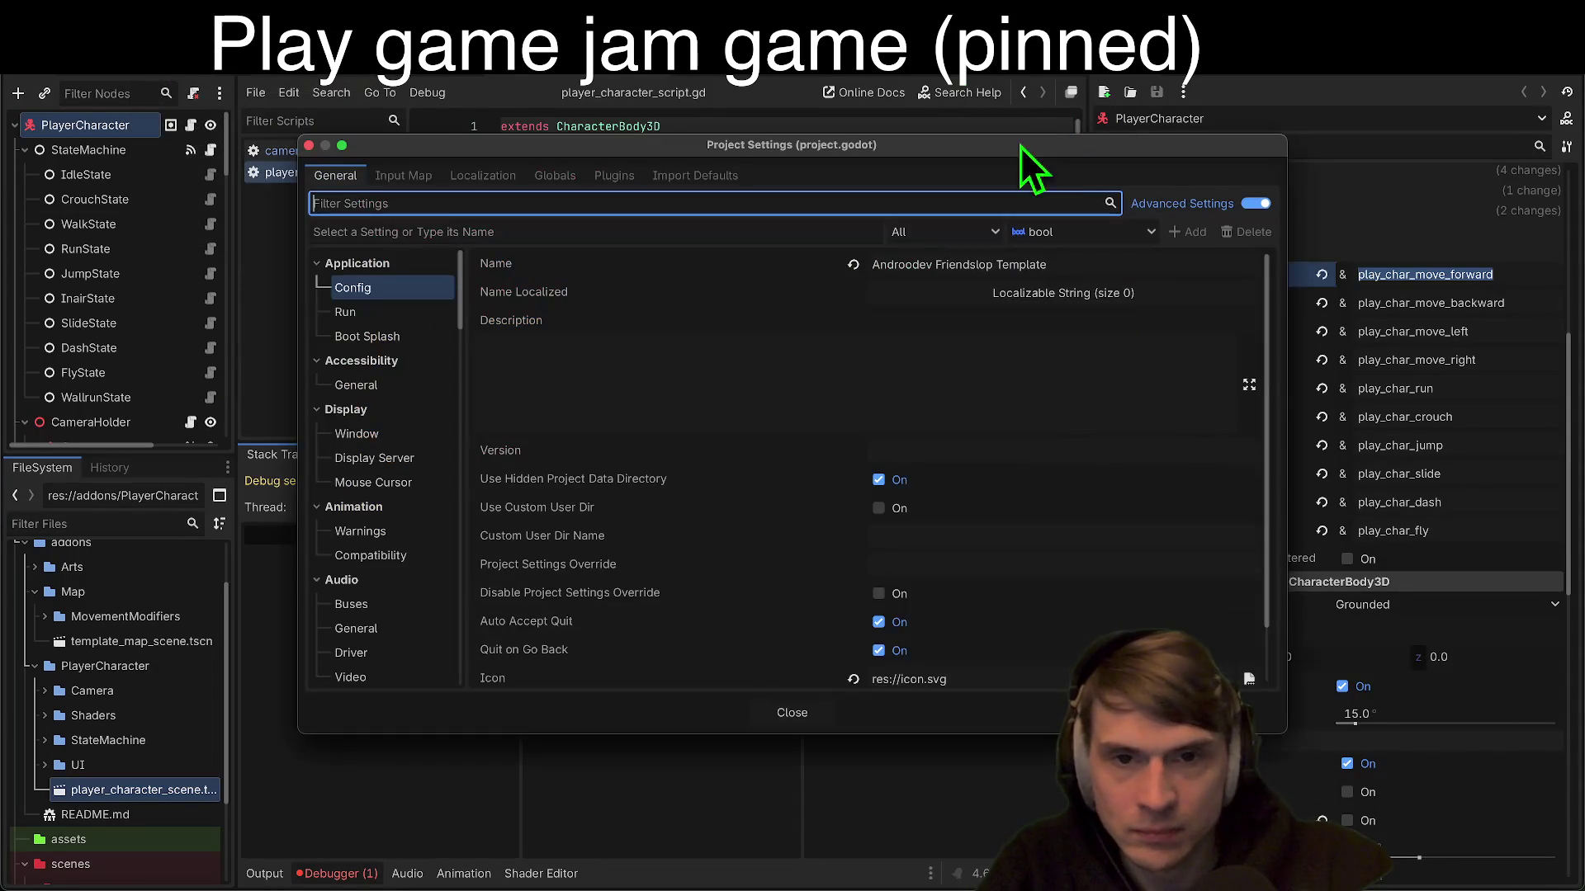
left_click(400, 173)
left_click_drag(430, 144, 218, 102)
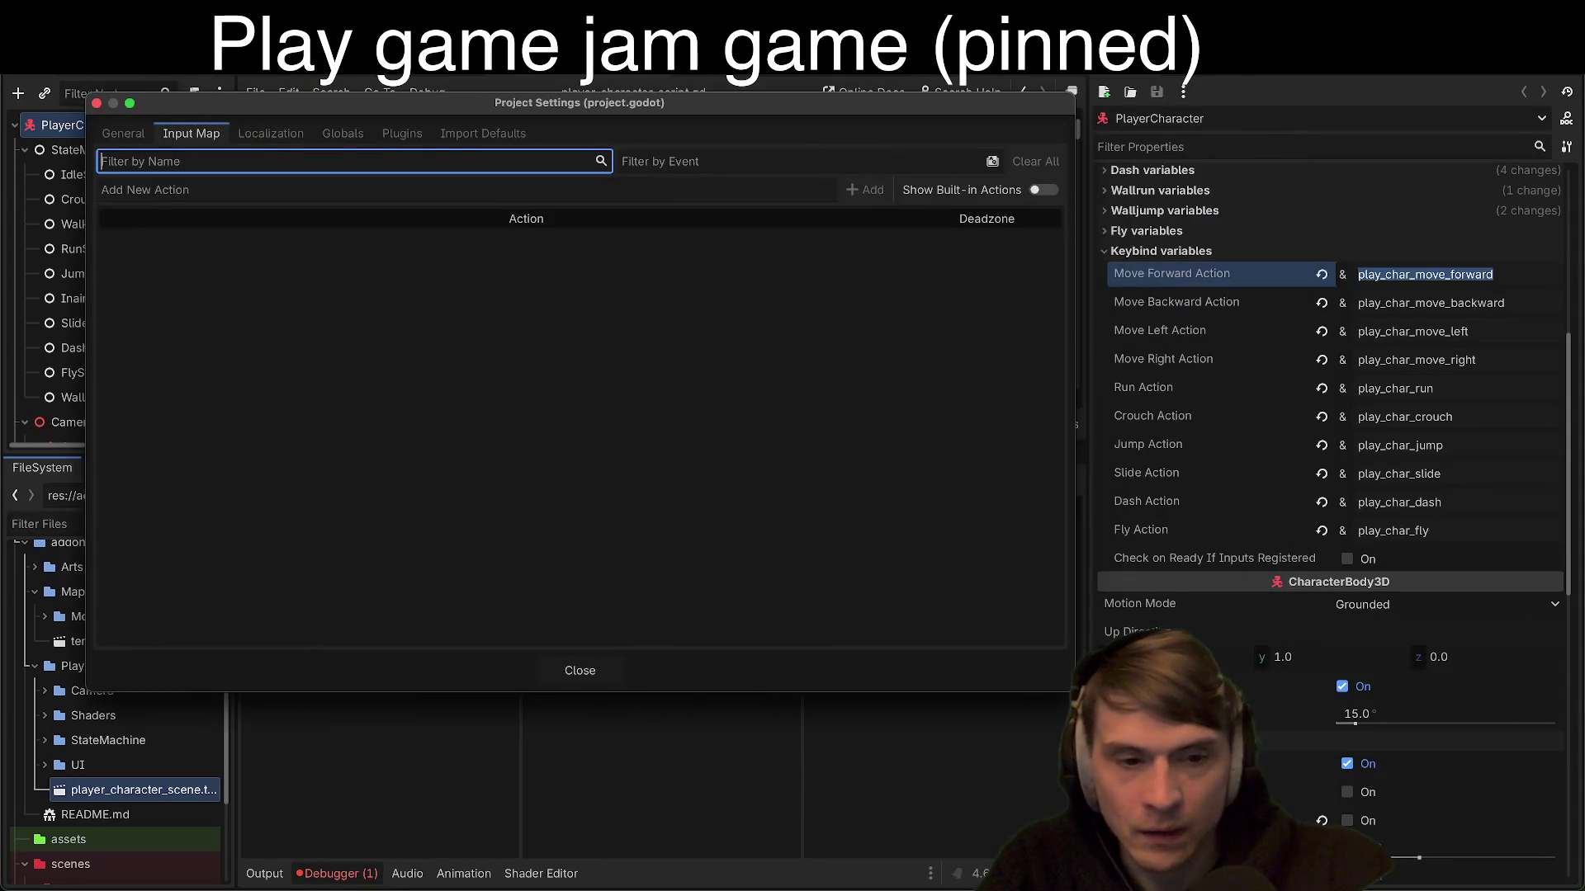
left_click_drag(1062, 682, 958, 725)
left_click(293, 190)
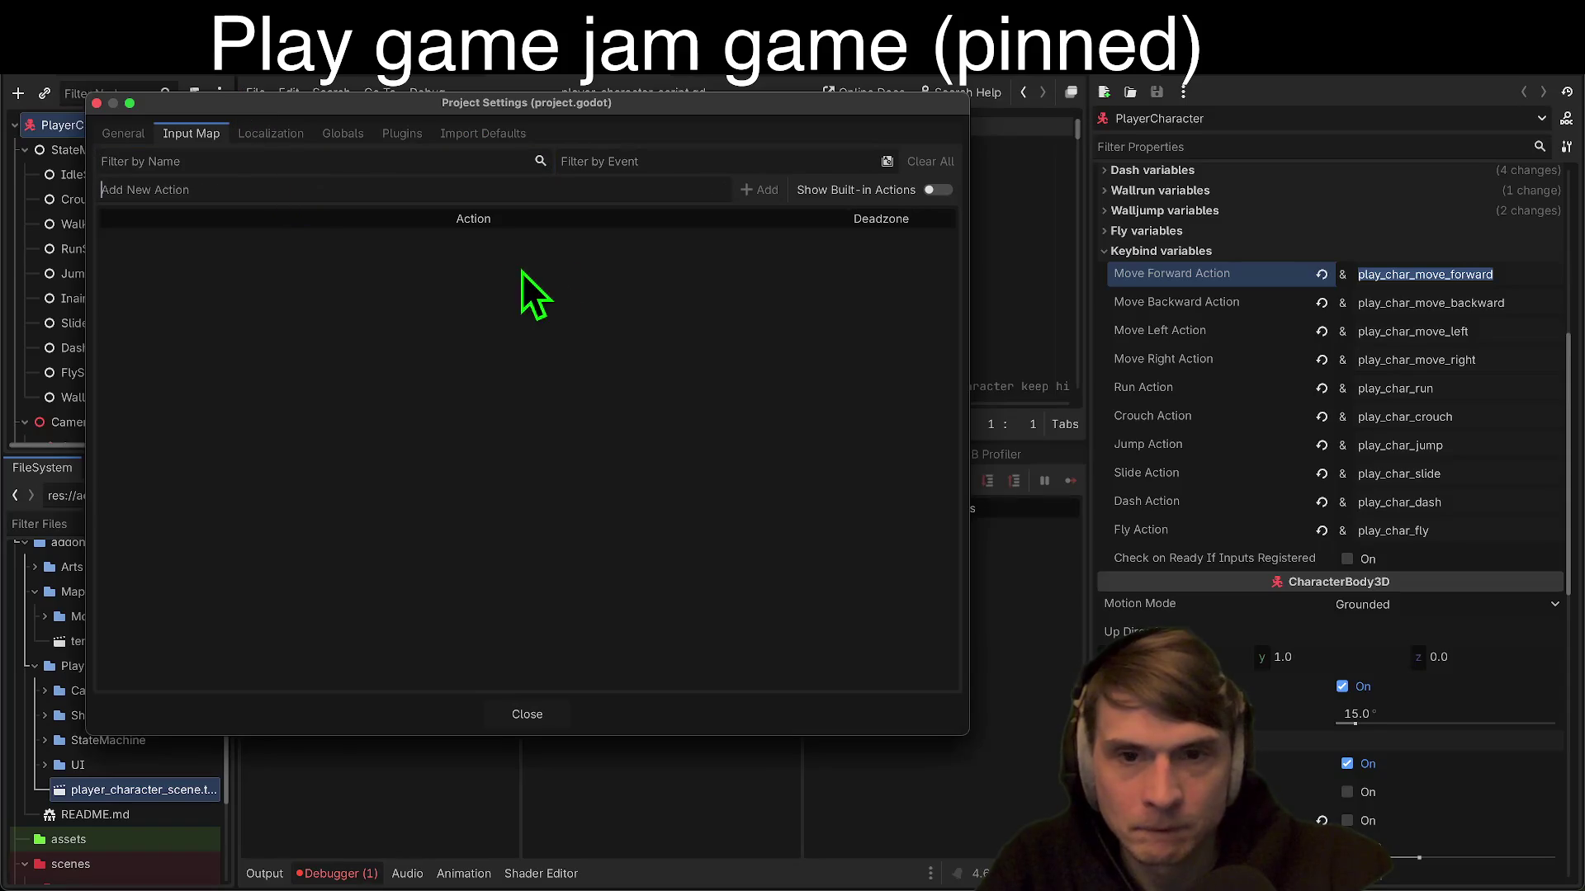
left_click(766, 191)
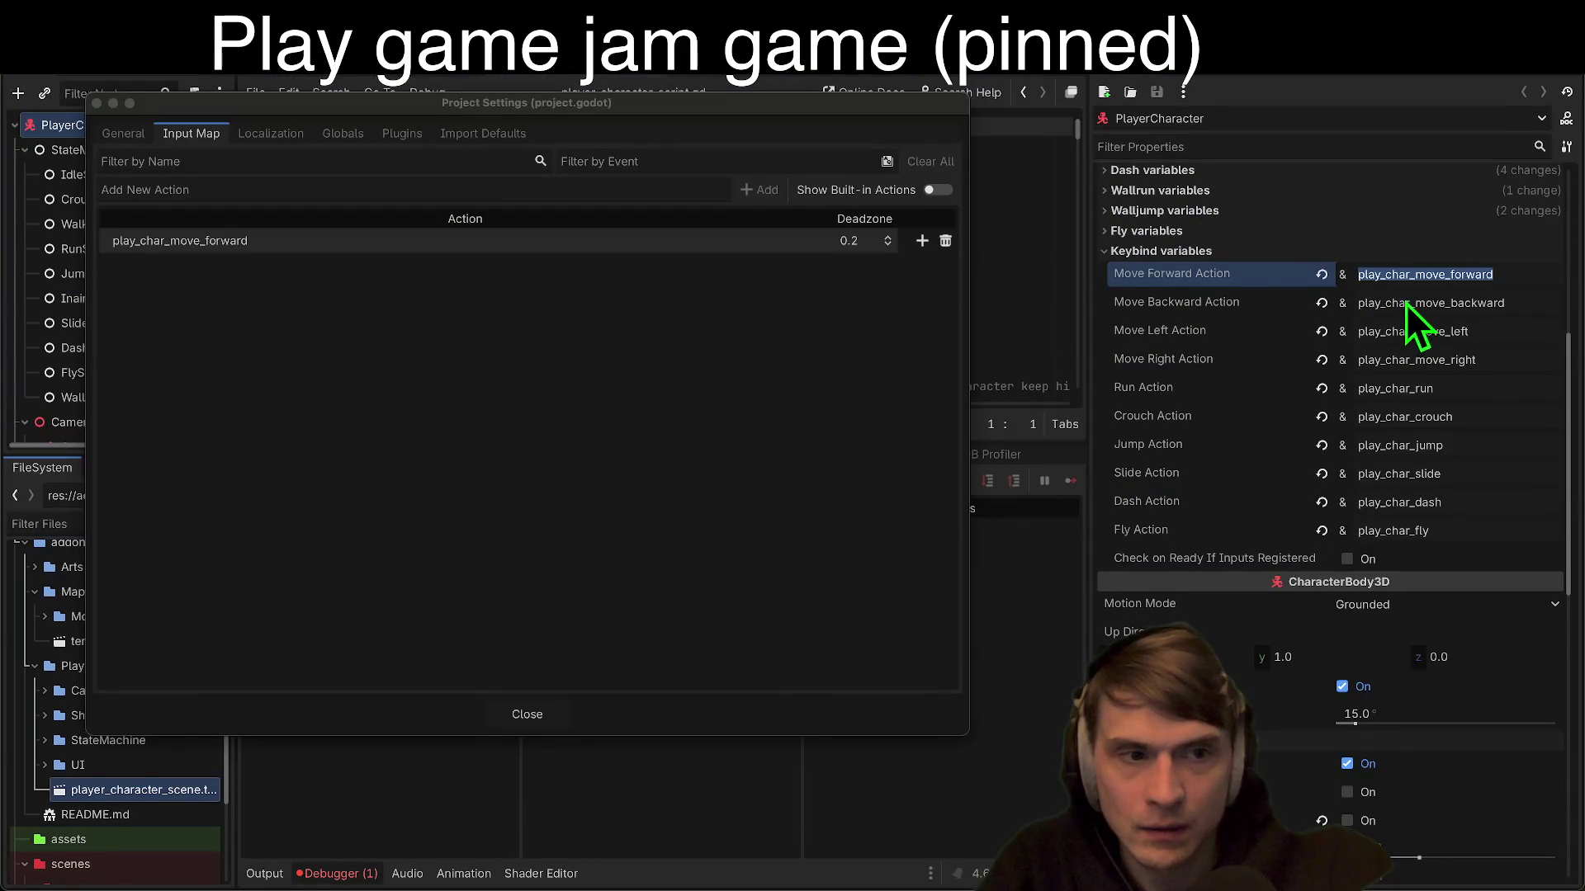
Step: Screenshot the keybind action names and pin it as a reference window
left_click_drag(364, 112, 300, 66)
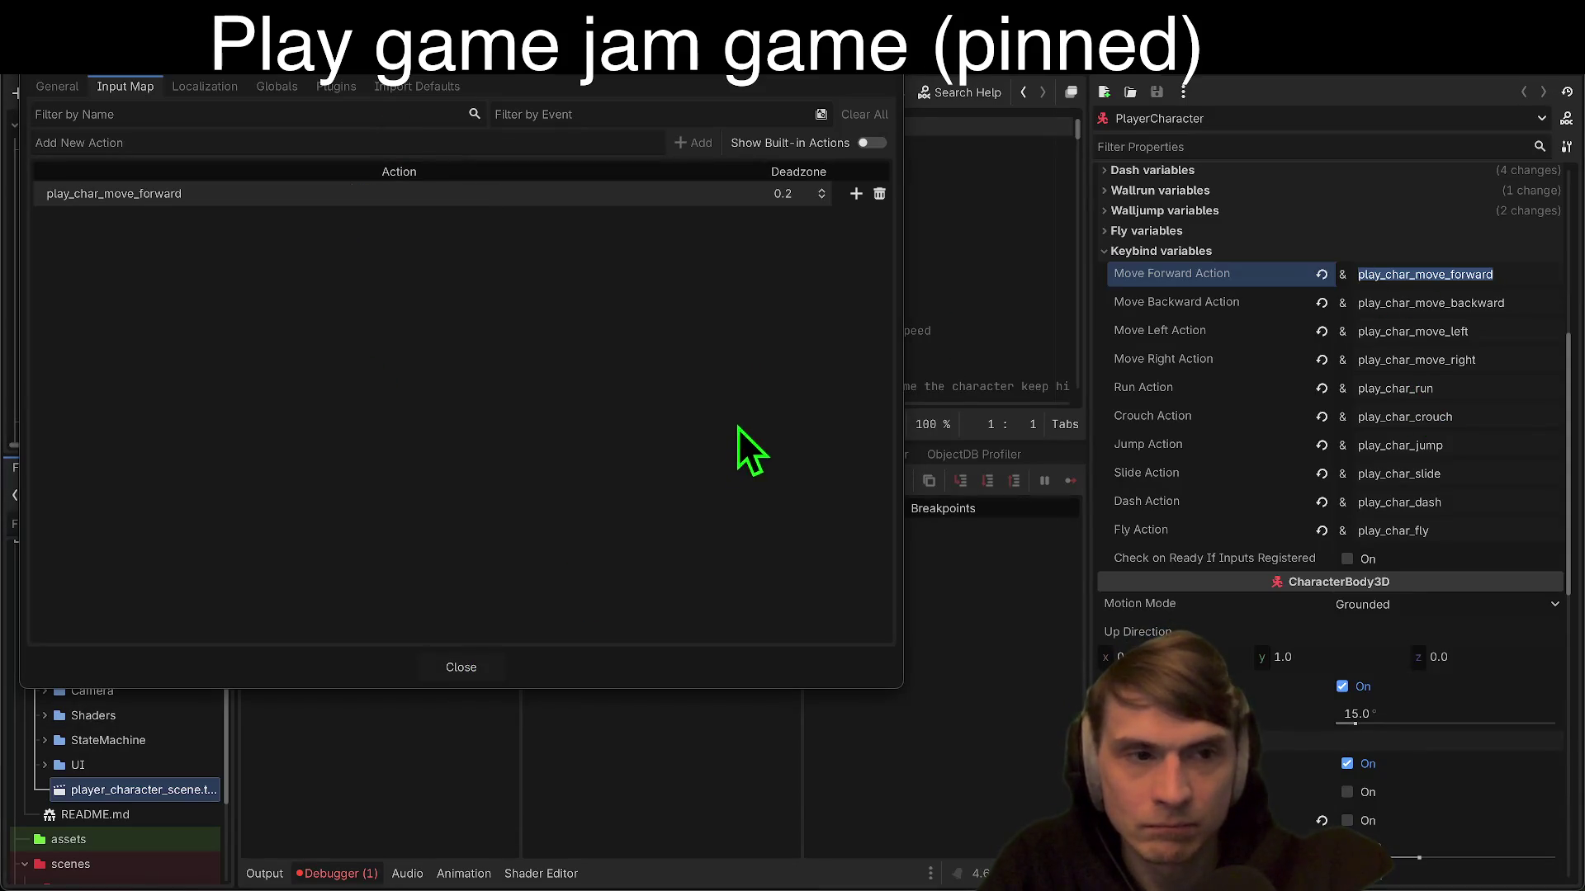
key("Print")
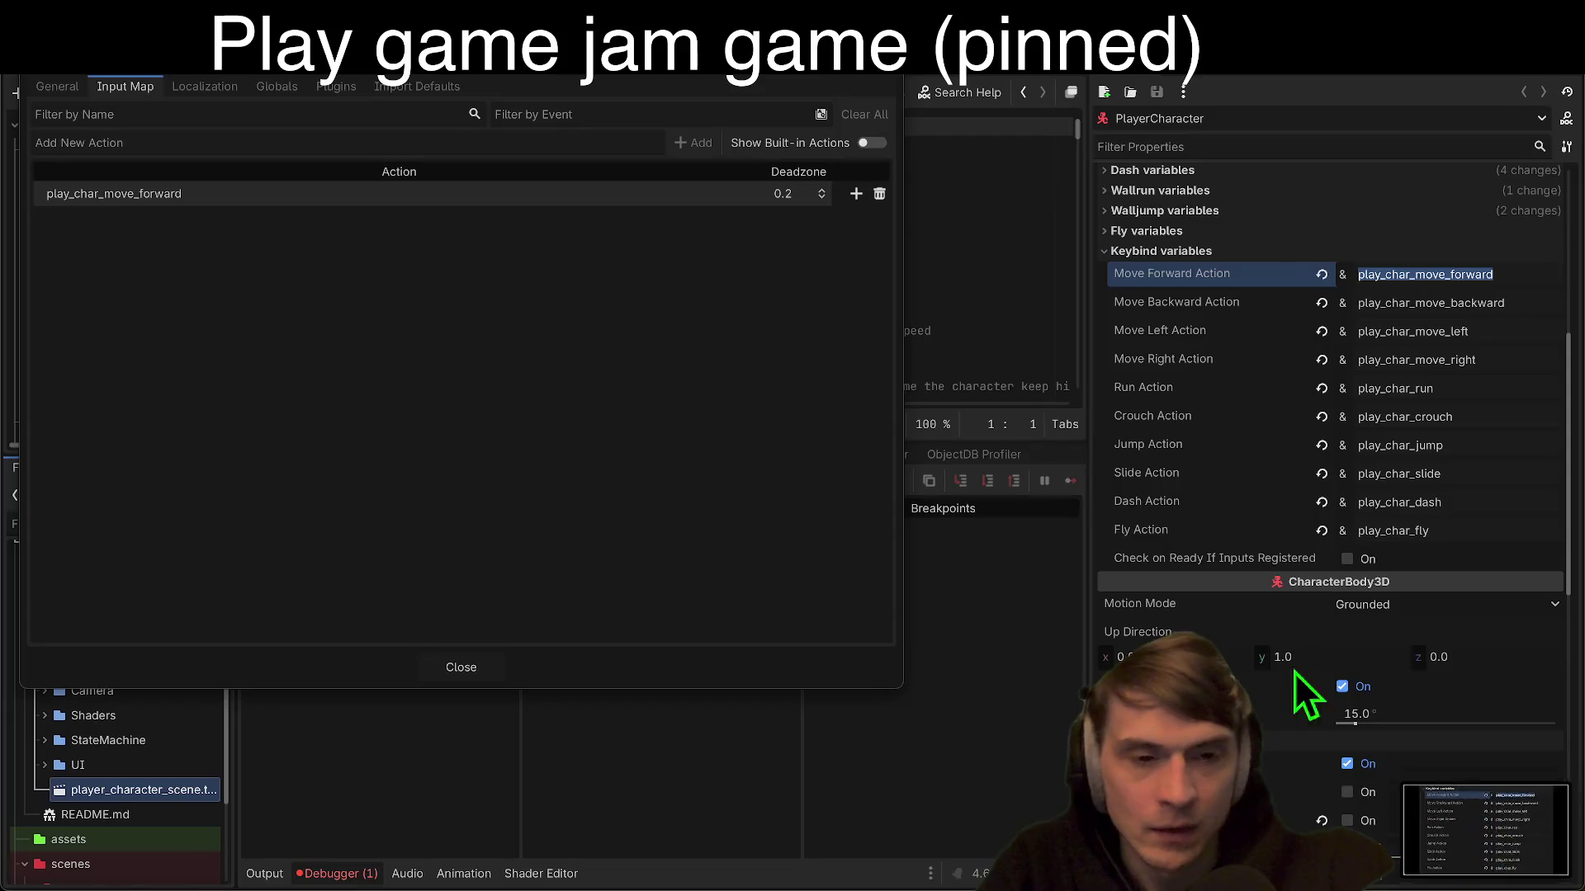
left_click(1490, 834)
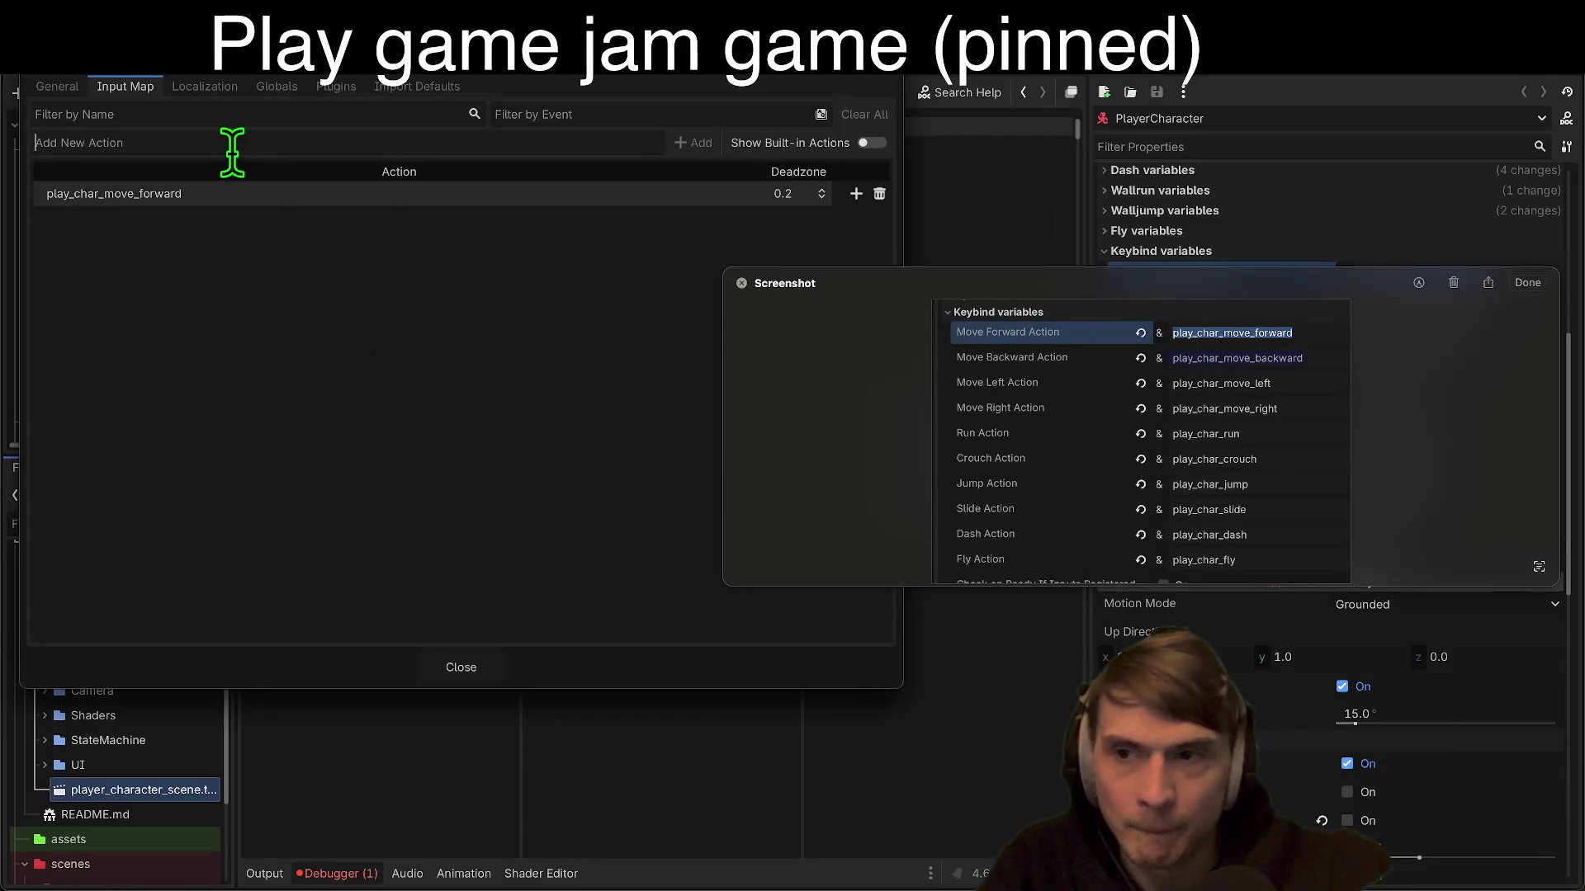
Step: Add play_char_move_backward, play_char_move_left., play_char_run and play_char_crouch actions
key("Return")
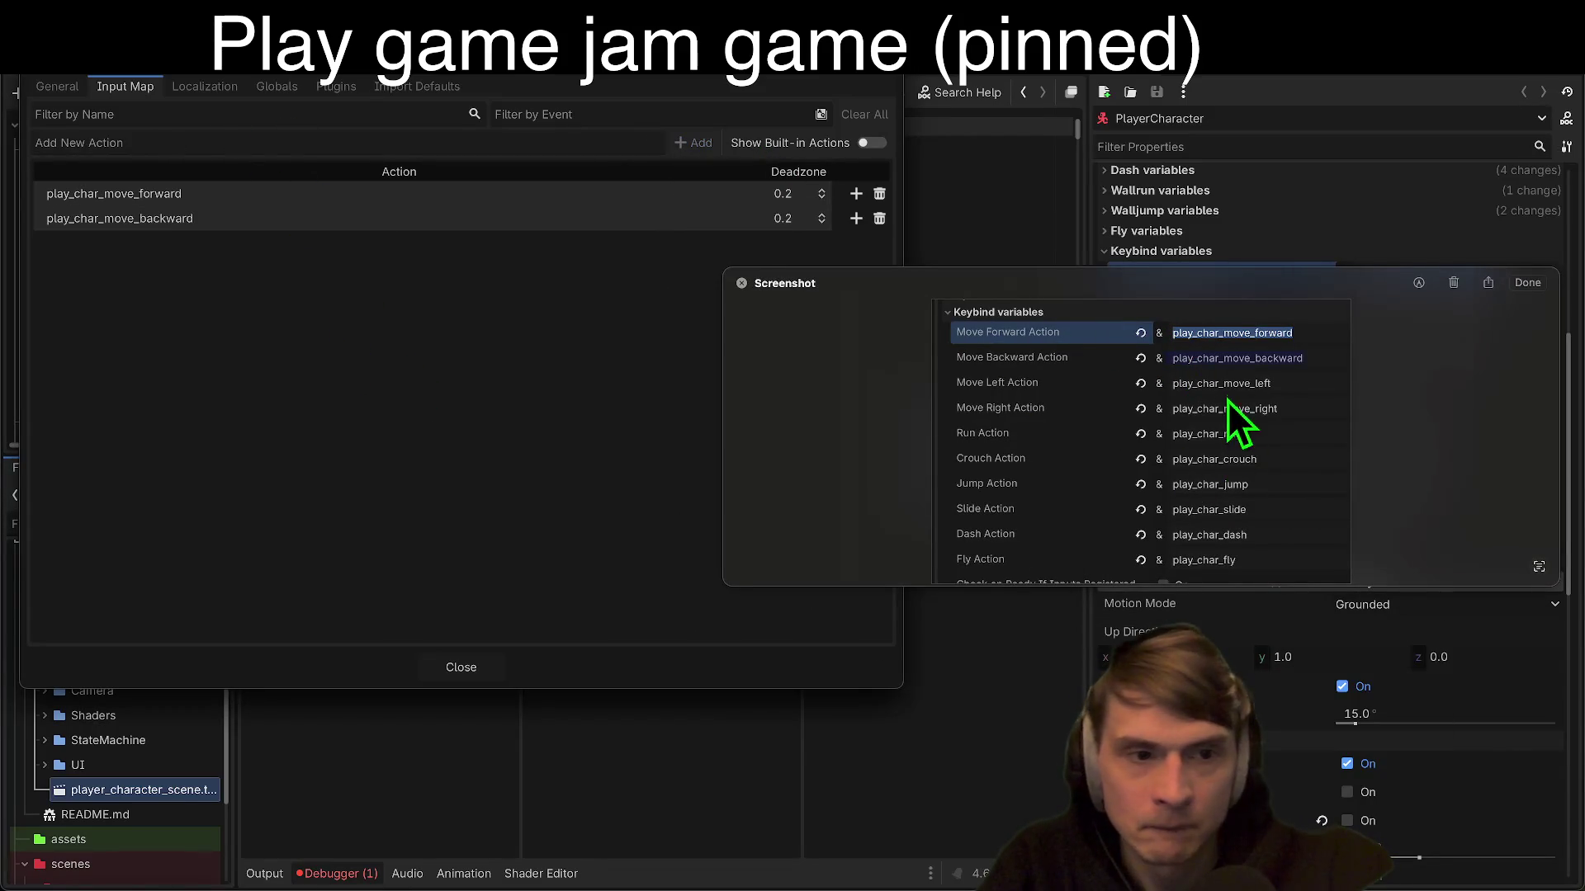
type("play_char_move_left.")
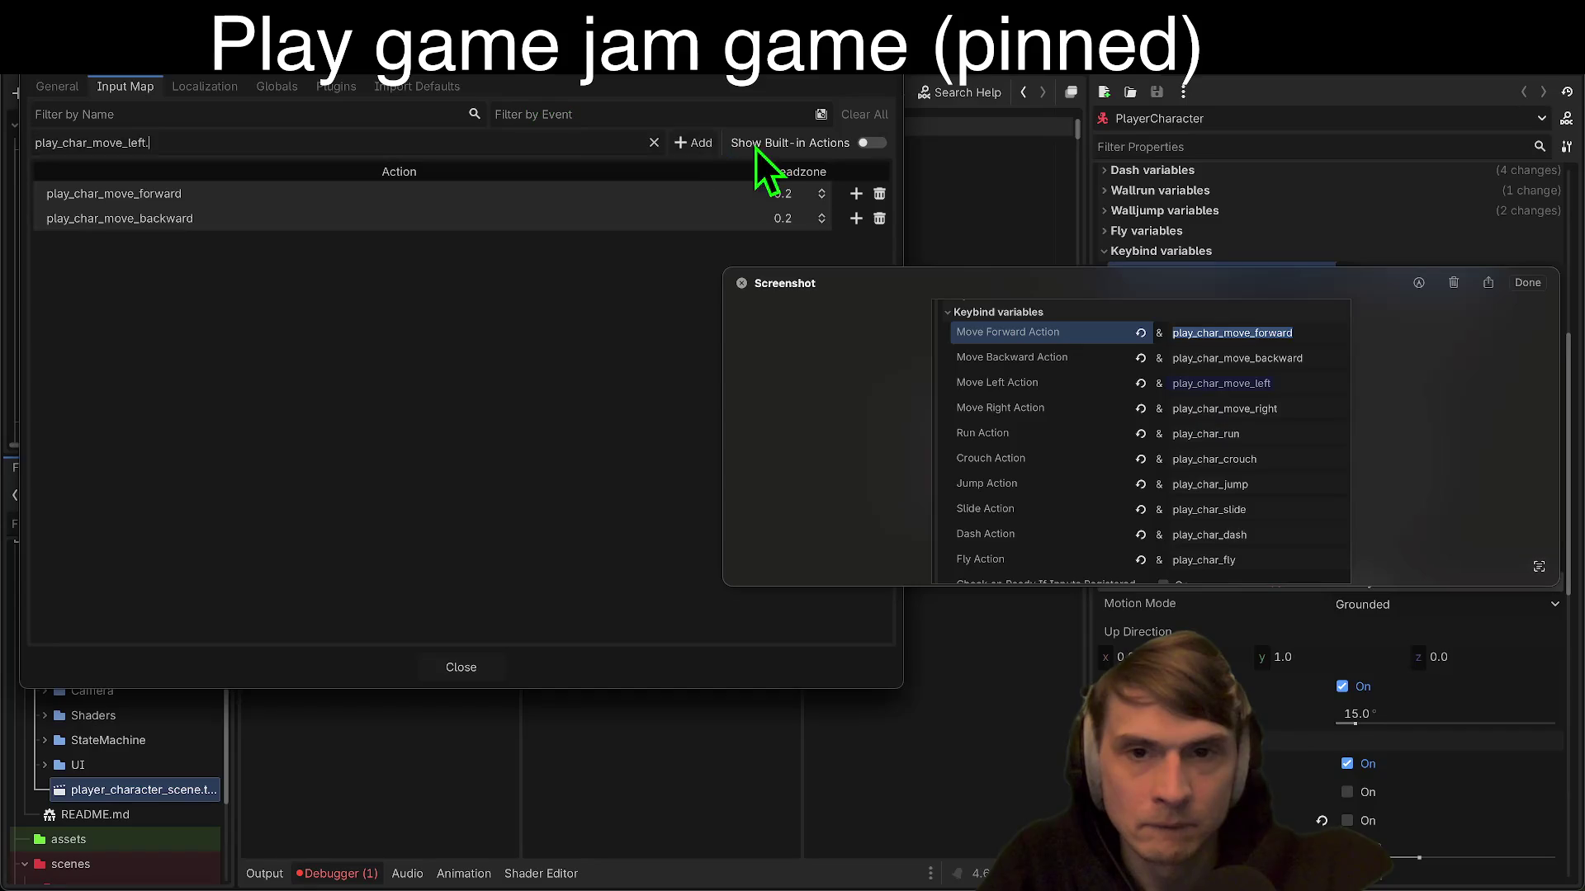
key("Return")
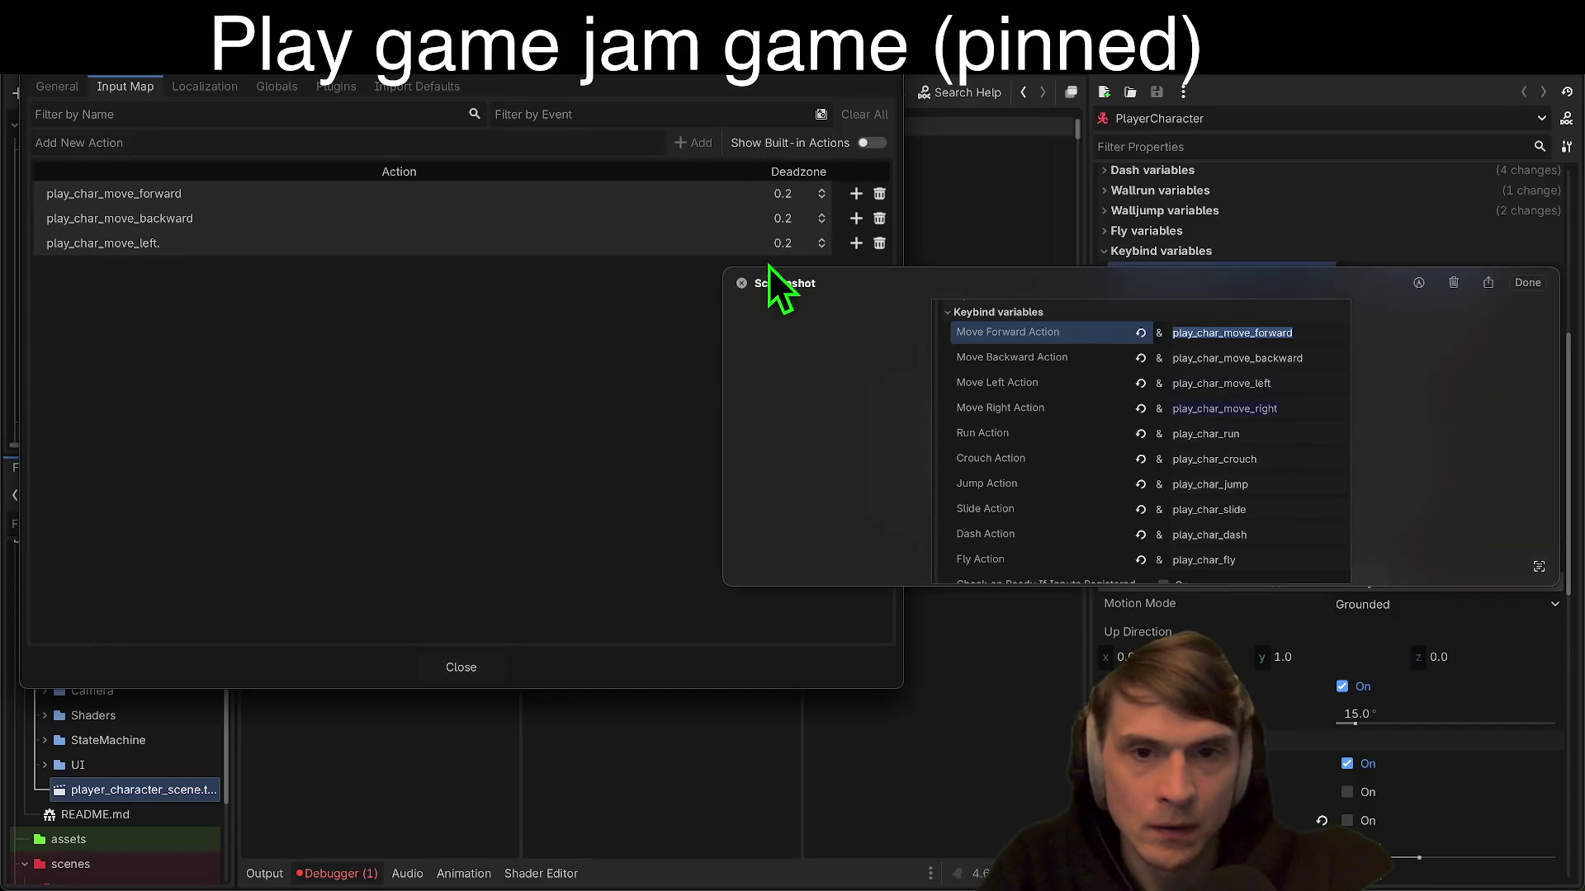
type("play_char_move_right")
key("super+shift+4")
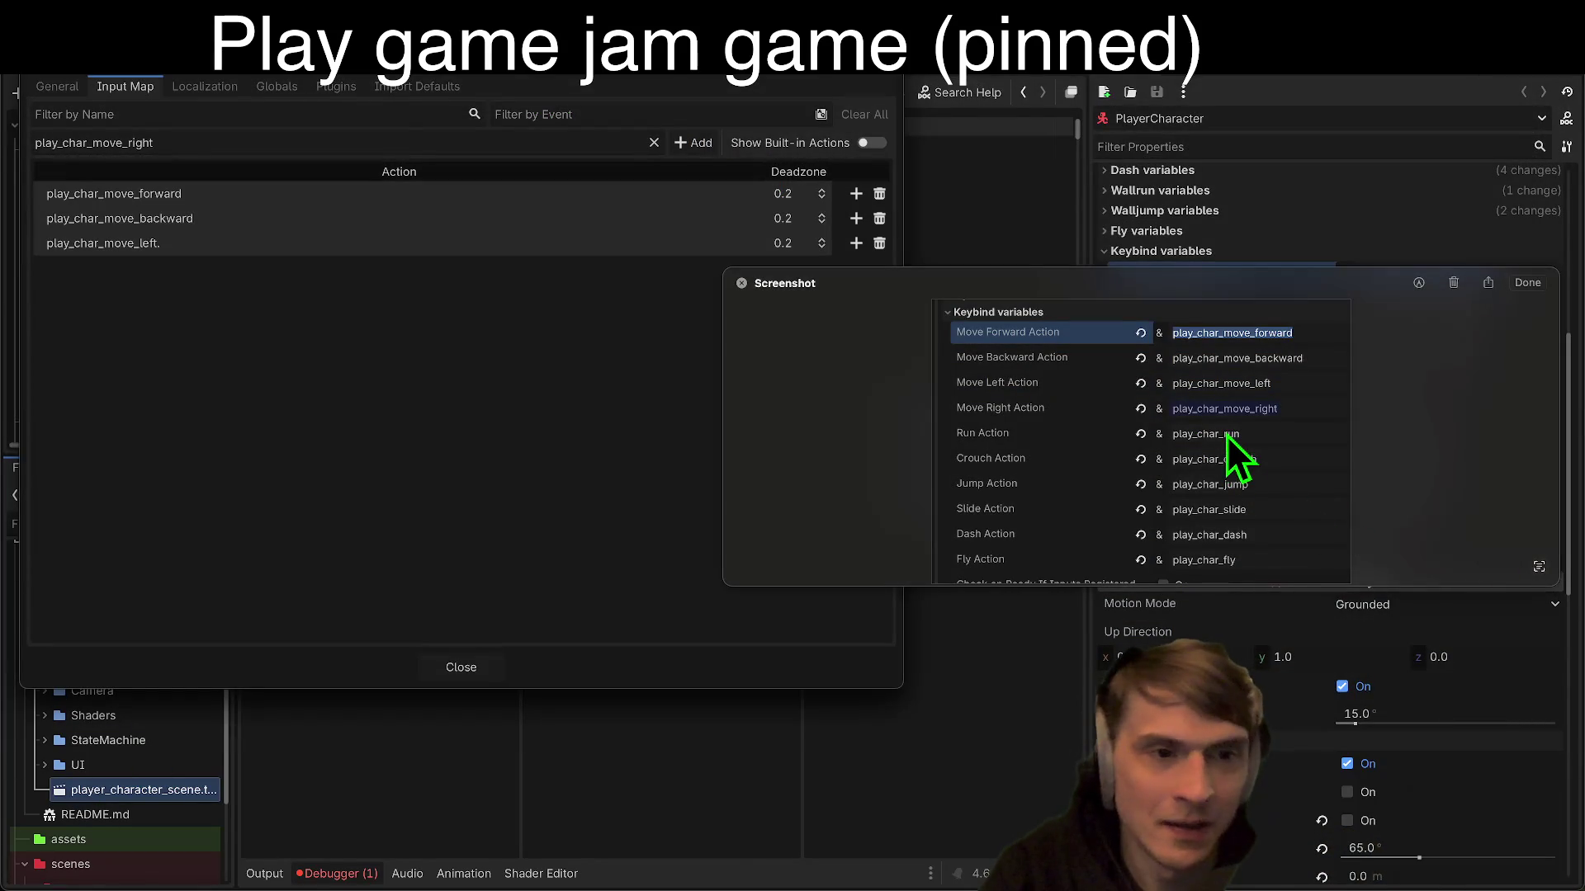
key("super+a")
type("play_char_run")
left_click(689, 142)
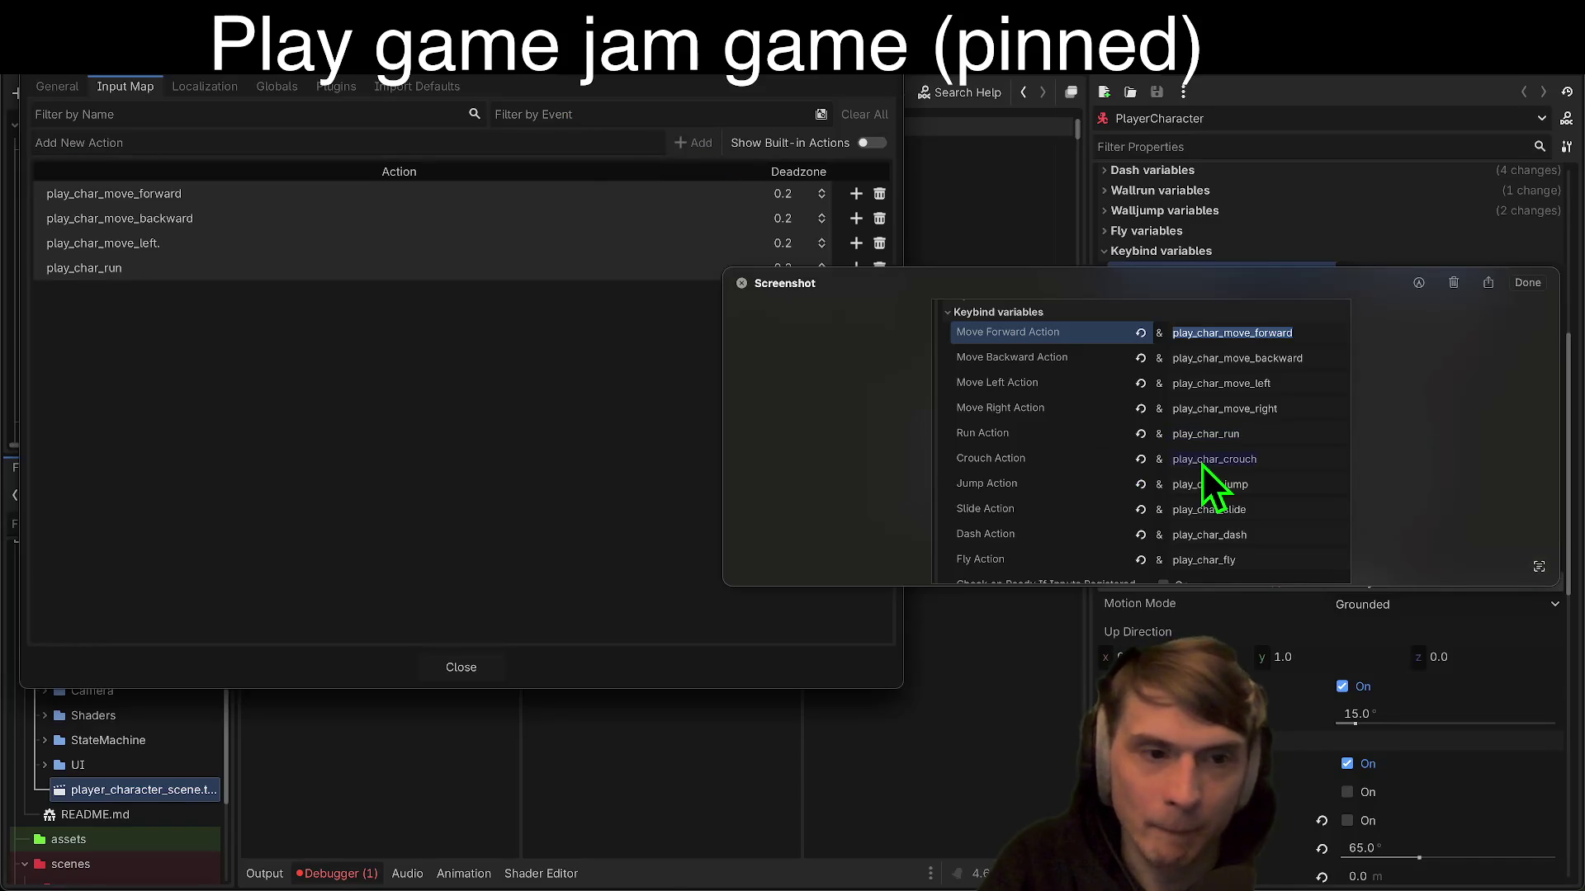
left_click(276, 142)
type("play_char_crouch")
left_click(690, 143)
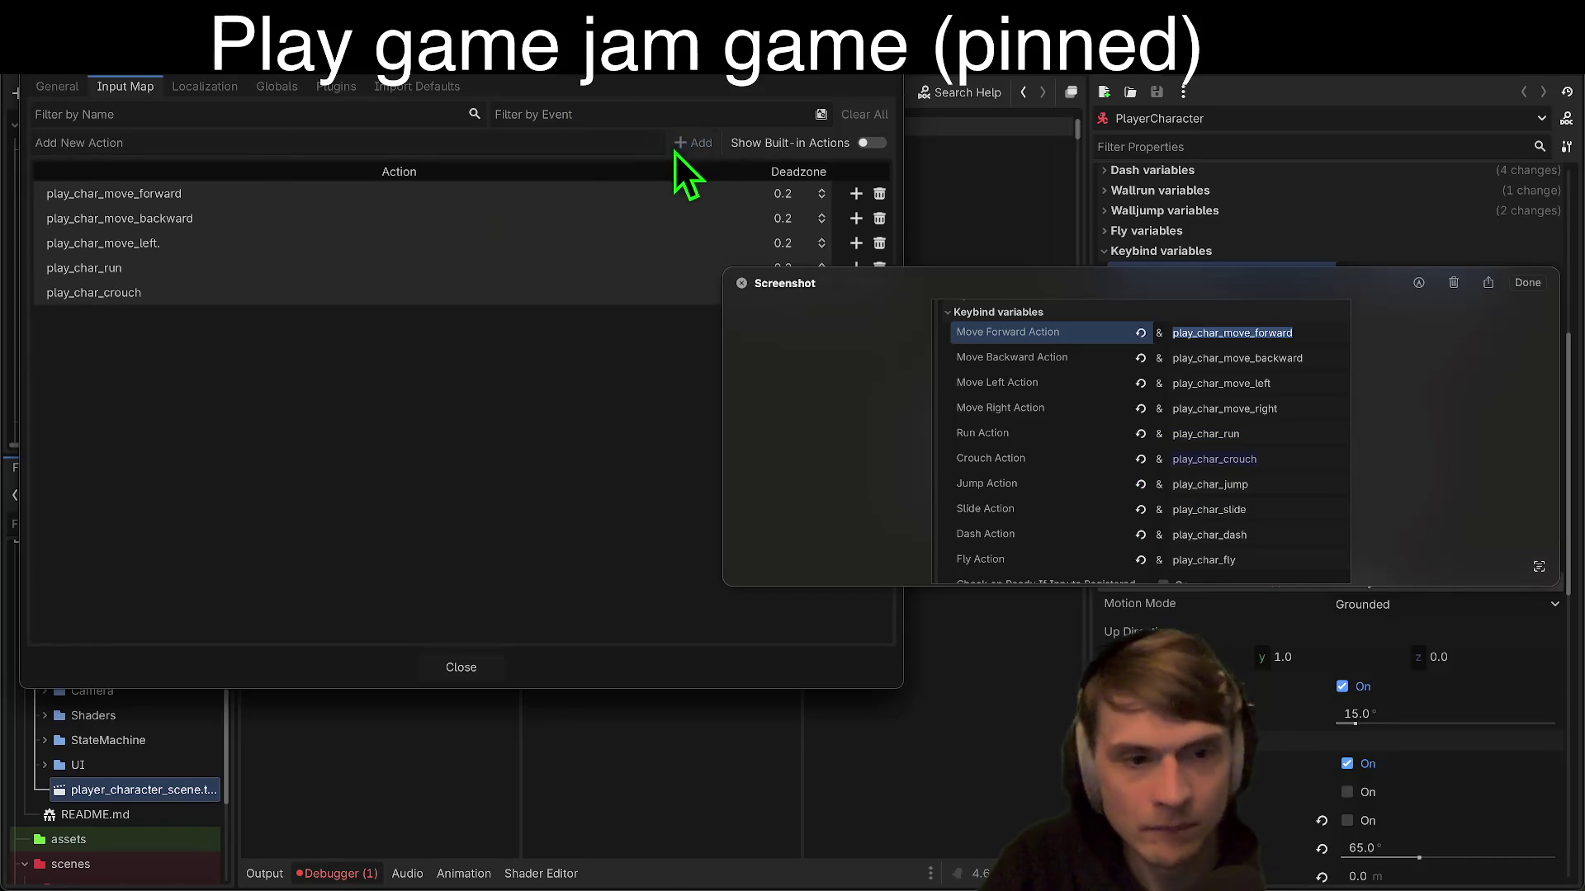
Step: Add play_char_jump and play_char_slide, copying the names from the reference screenshot
double_click(1211, 488)
key("super+c")
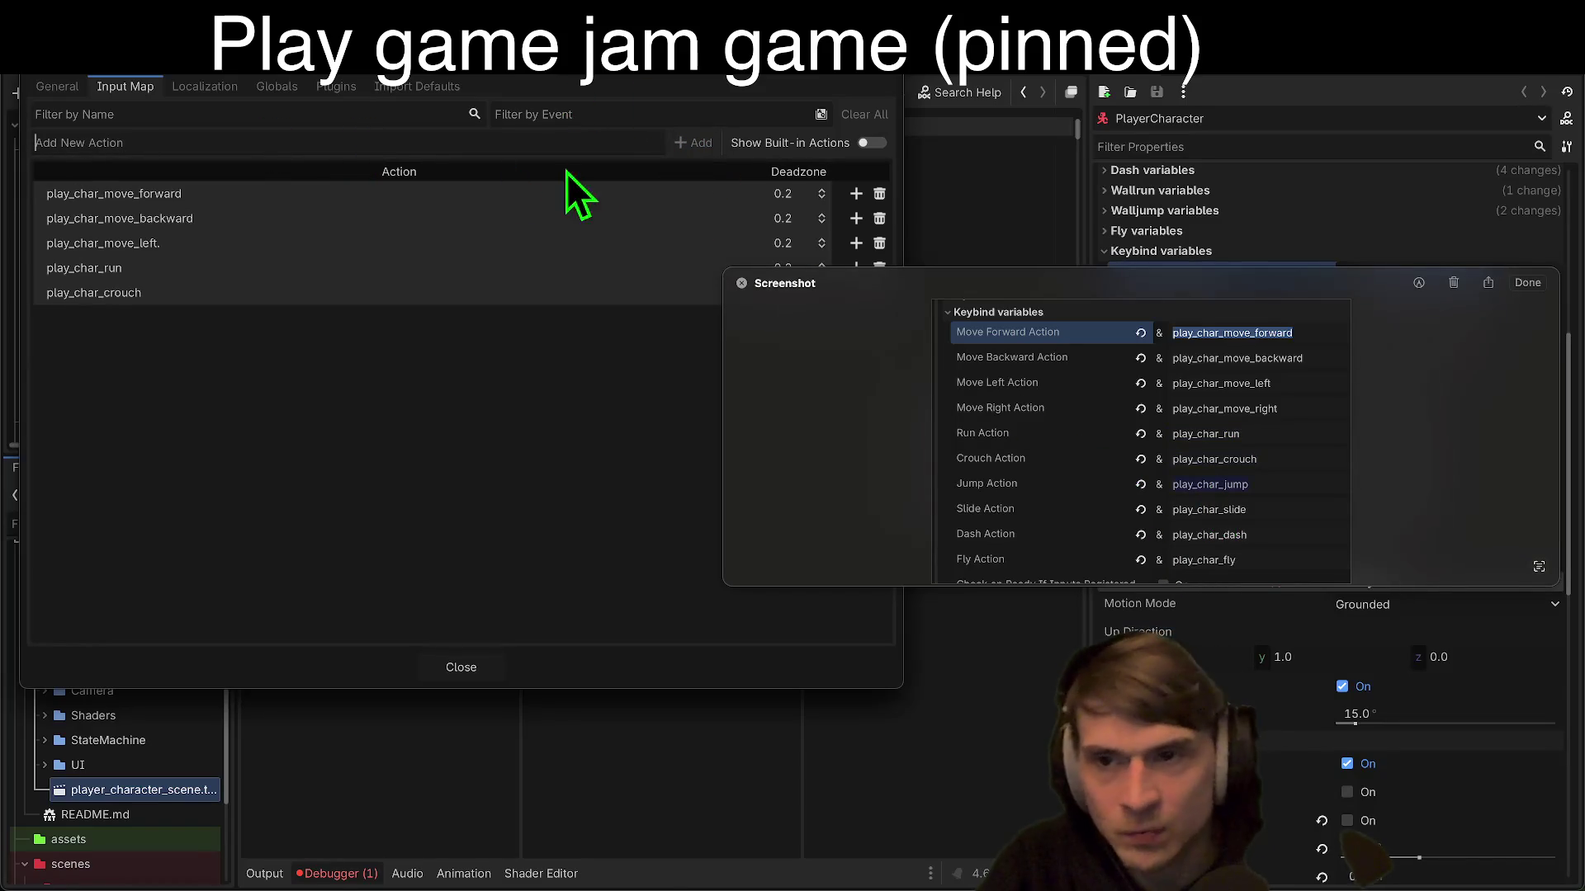
left_click(662, 144)
key("super+v")
left_click(690, 143)
double_click(1200, 511)
left_click(525, 140)
type("play_char_slide")
left_click(690, 143)
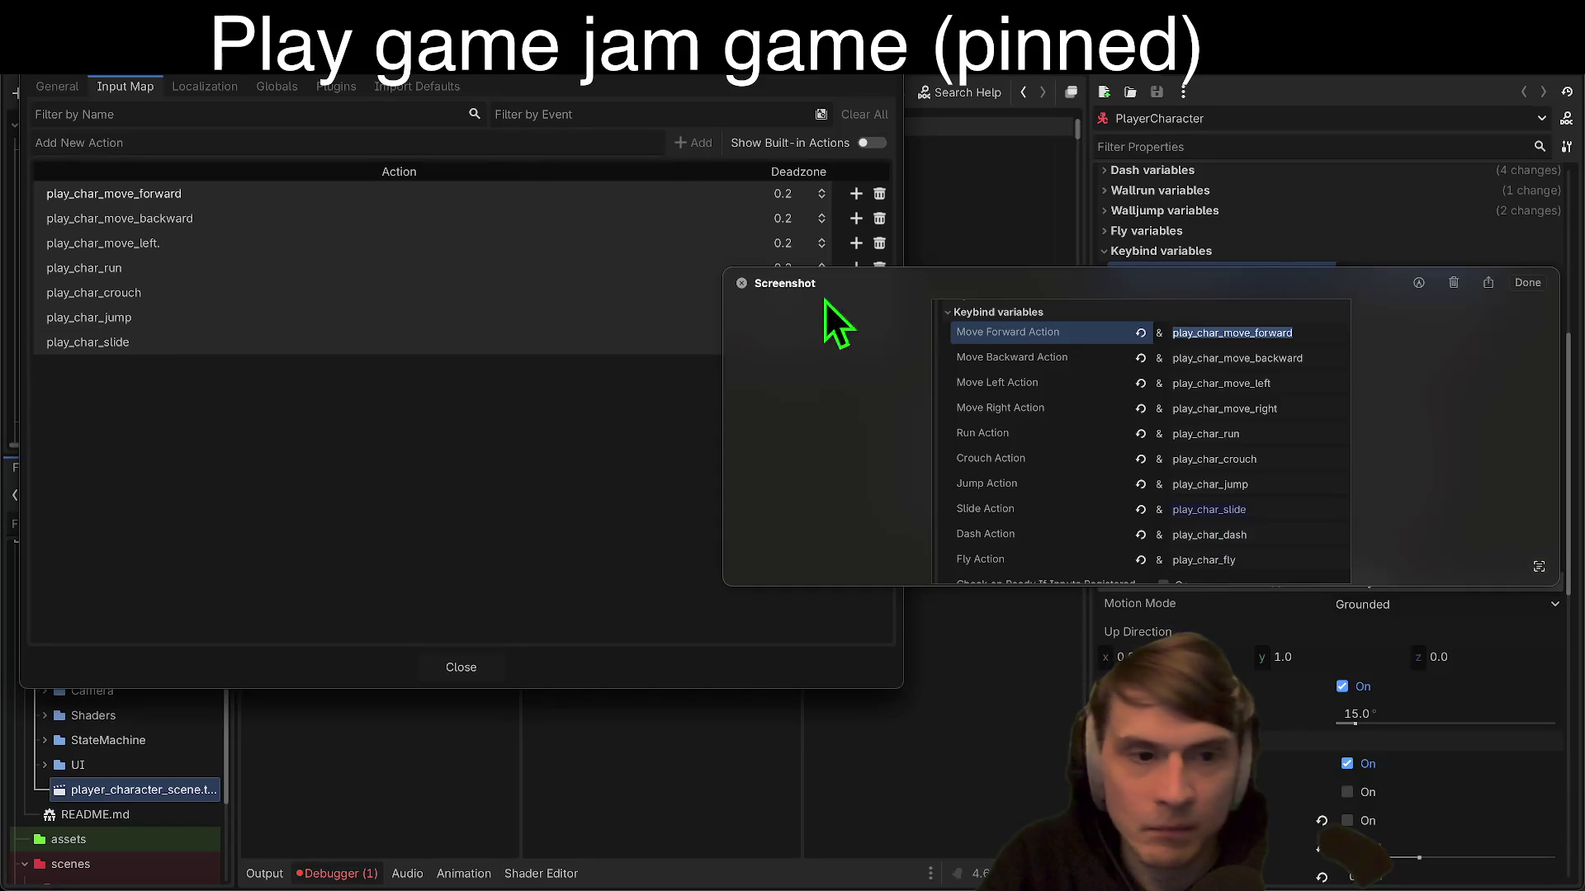
Step: Add play_char_dash and play_char_fly, then close the reference screenshot
double_click(1196, 536)
left_click(598, 142)
type("play_char_dash")
left_click(690, 142)
double_click(1186, 563)
key("super+c")
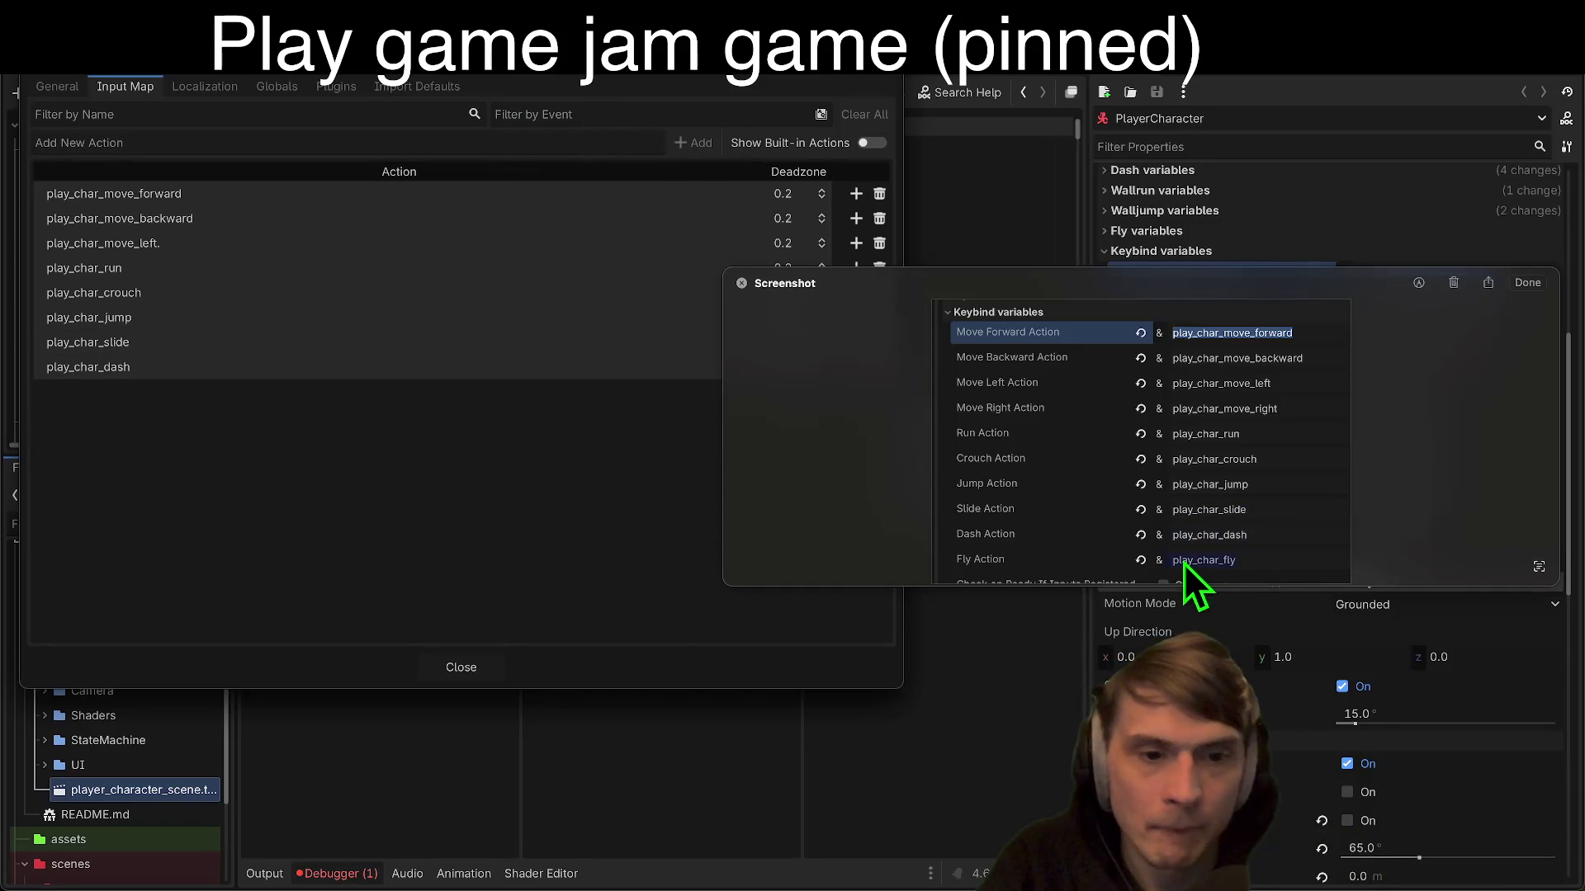
left_click(487, 143)
key("super+v")
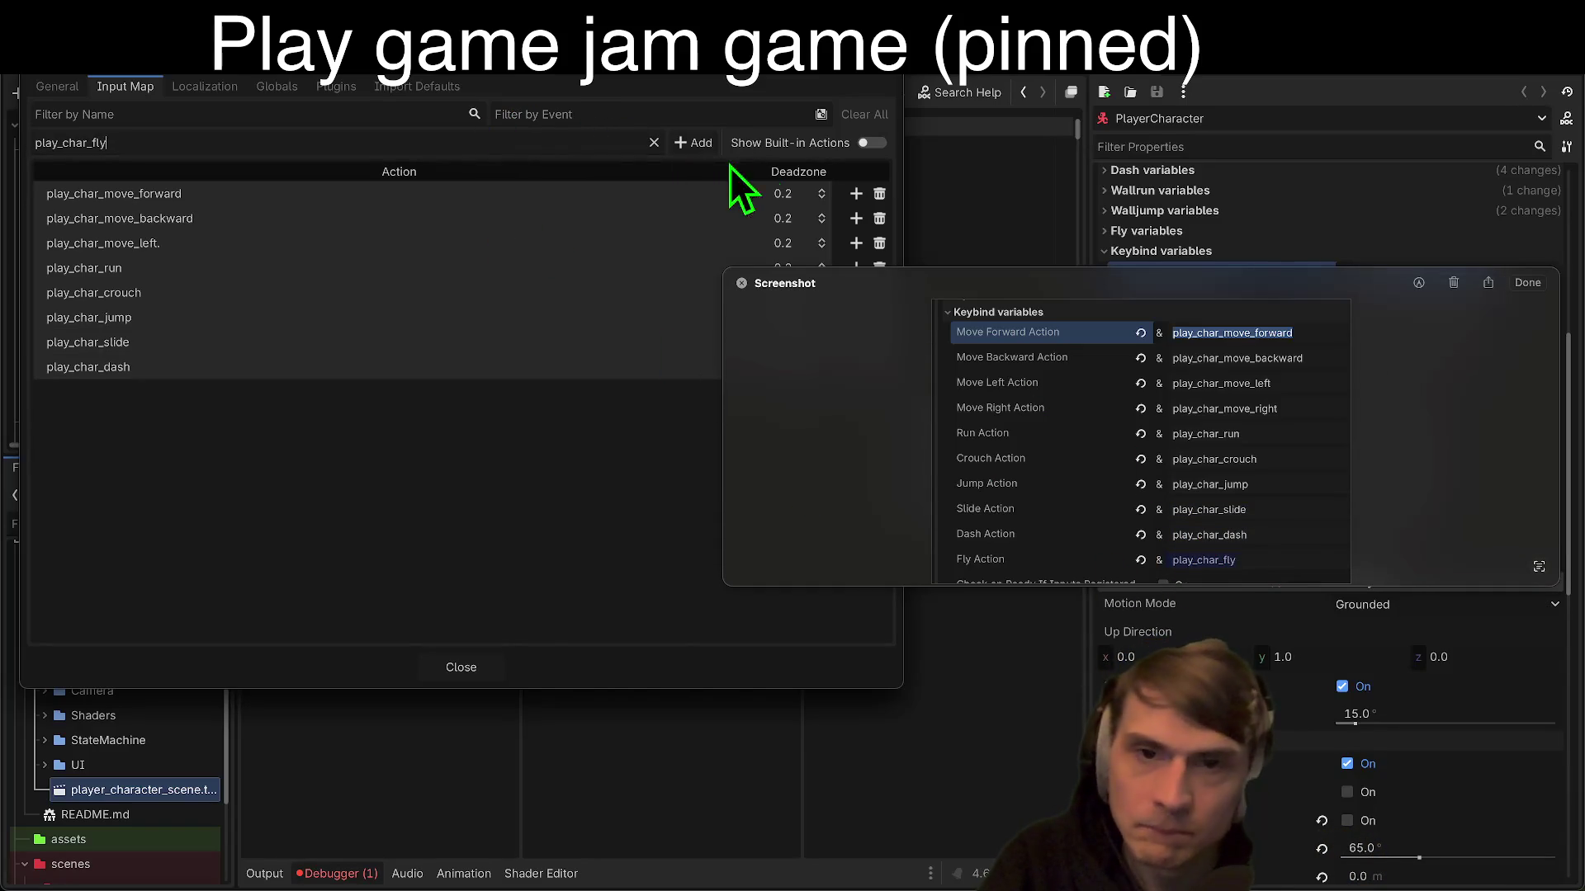
left_click(697, 144)
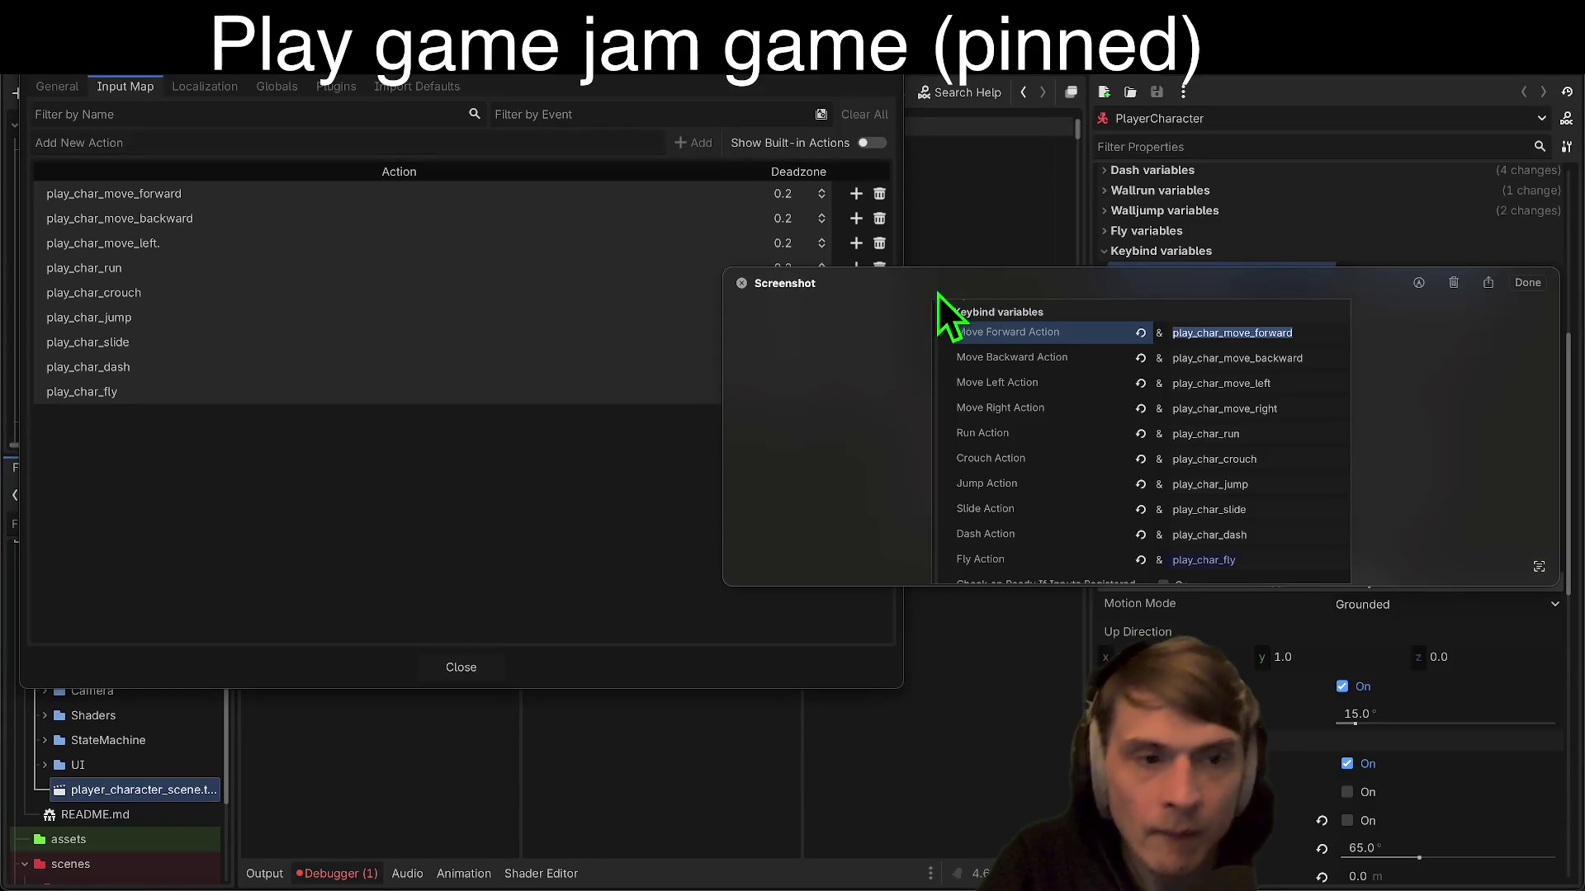
left_click(742, 283)
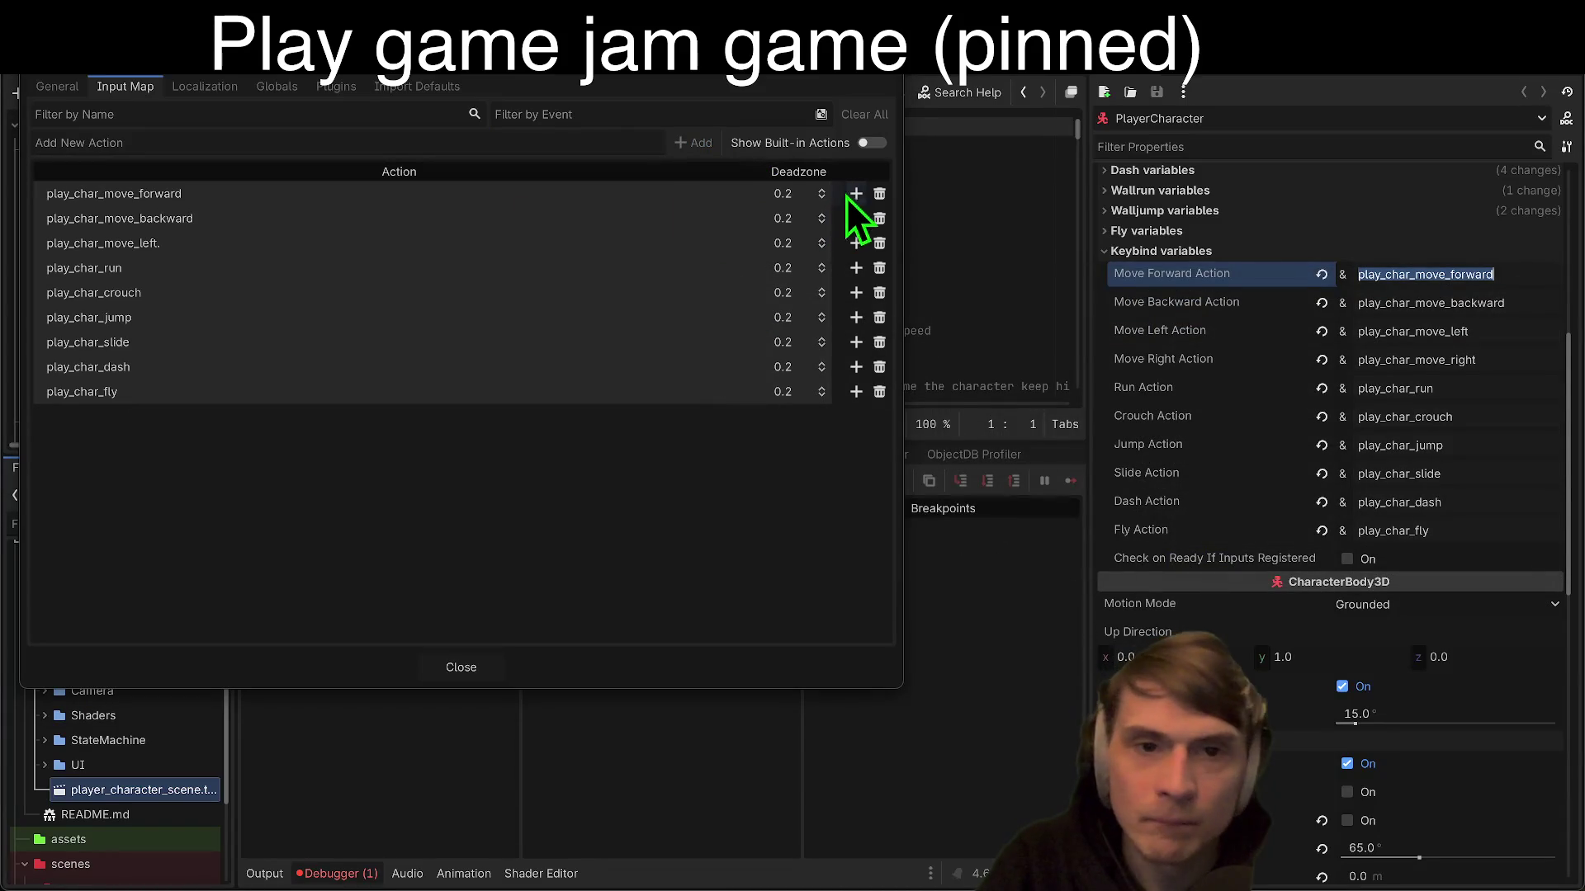
Step: Bind W, S and A to move forward, backward and left
left_click(856, 193)
key("w")
left_click(915, 588)
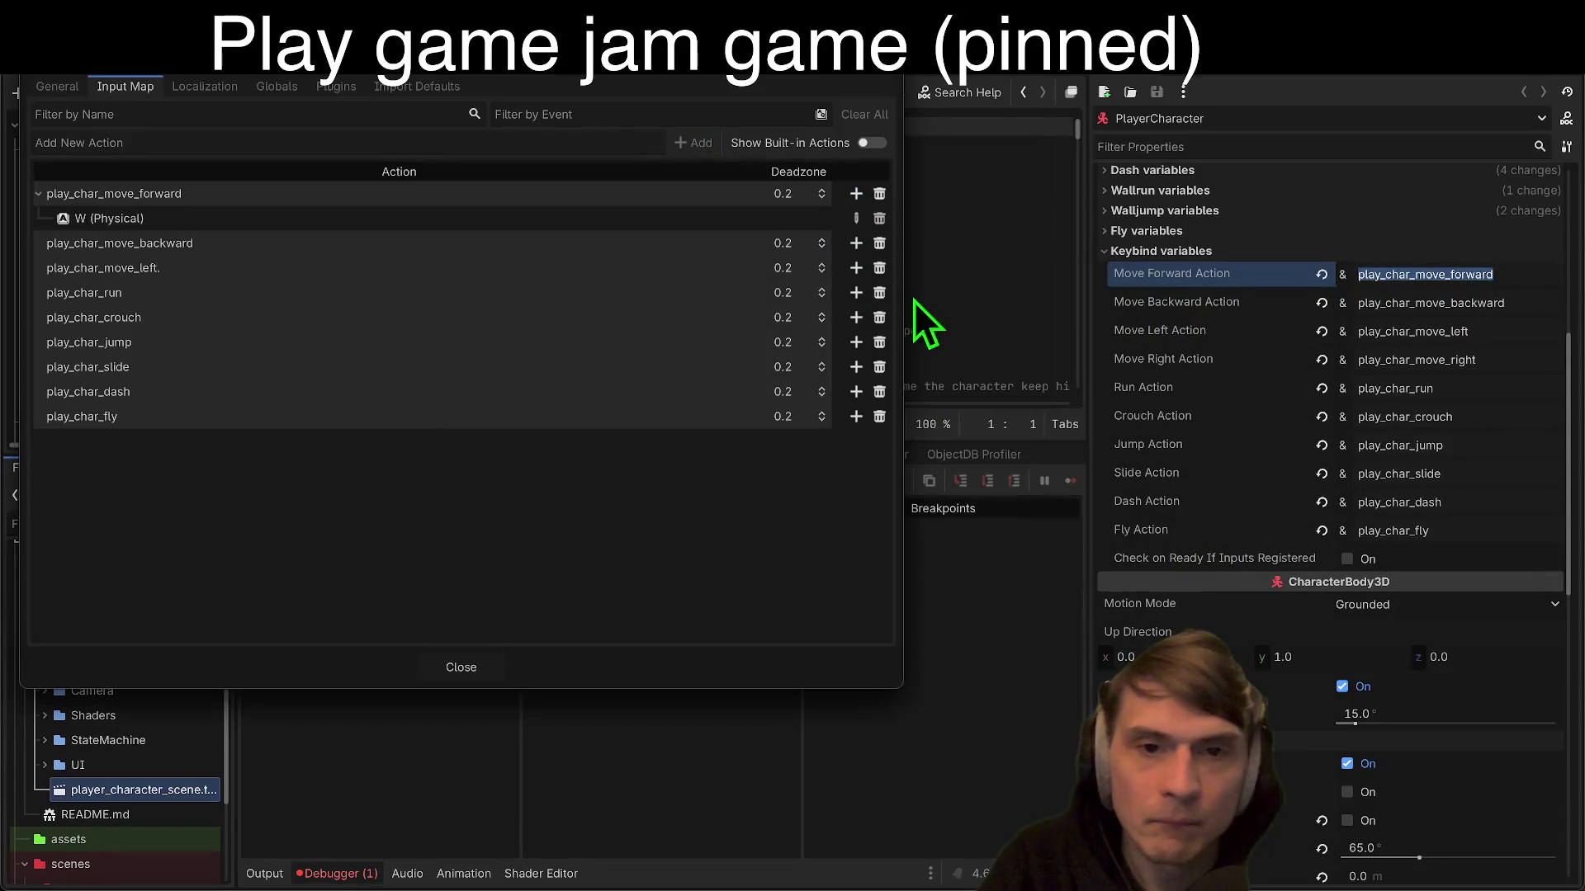
left_click(856, 243)
key("s")
left_click(915, 587)
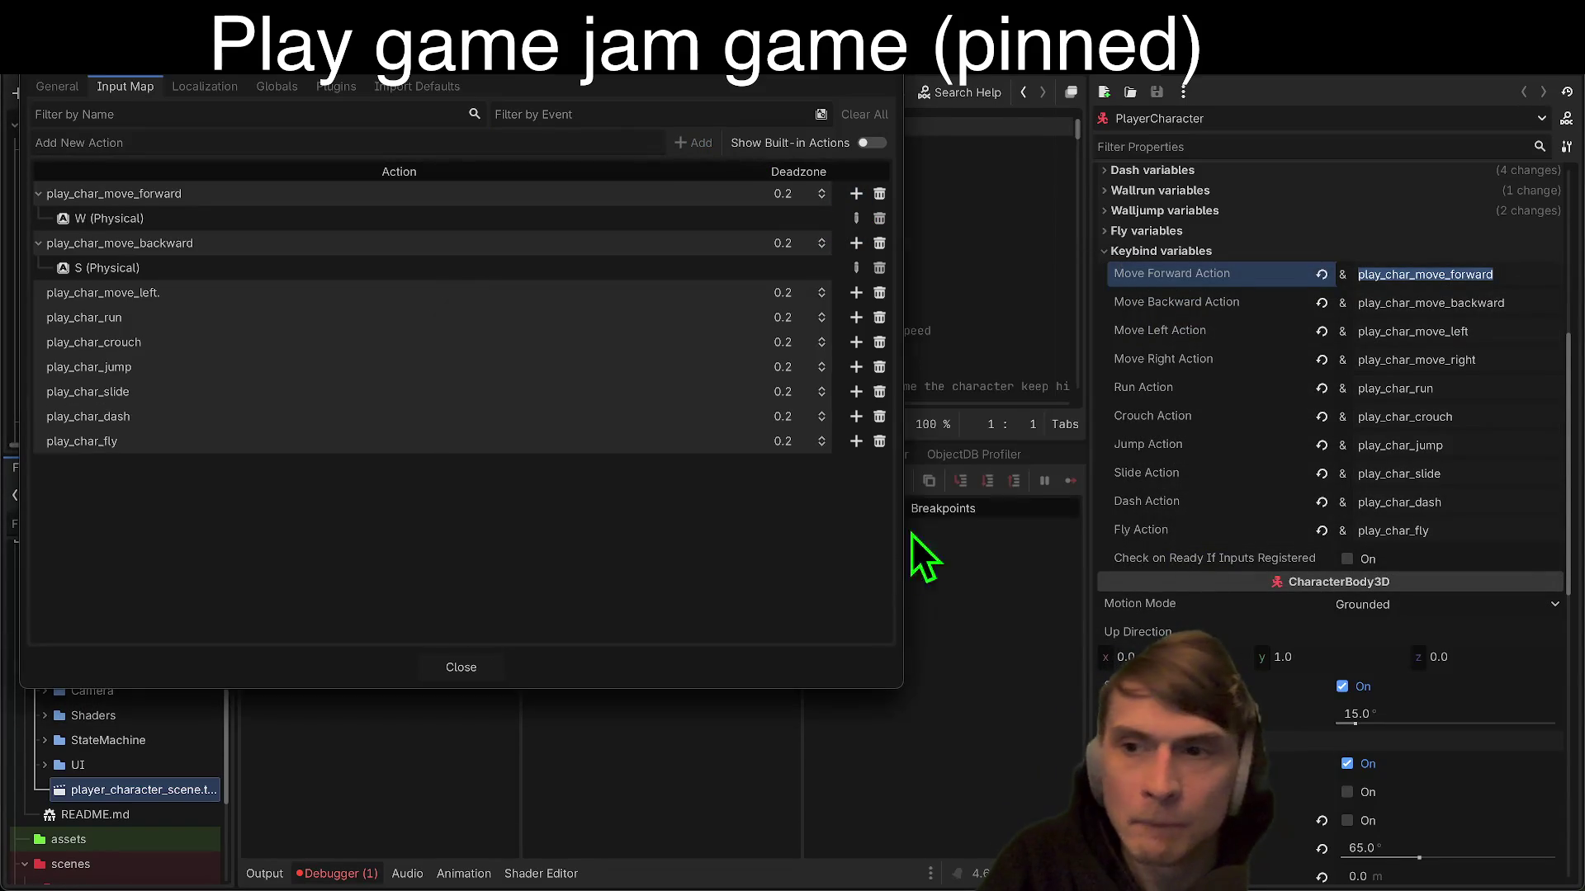
left_click(855, 293)
key("a")
left_click(883, 596)
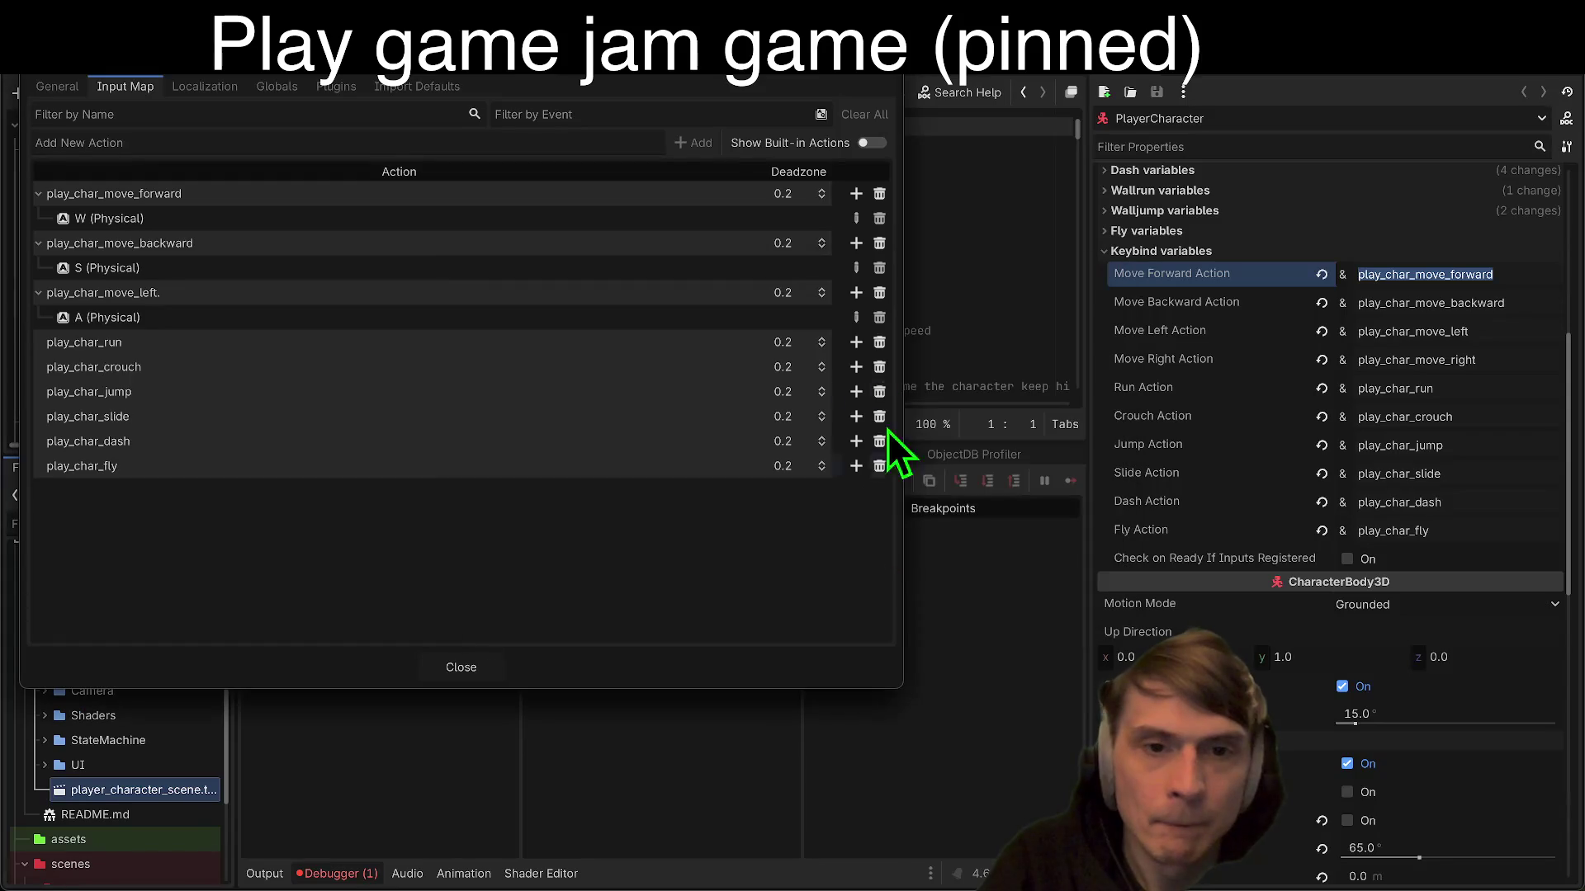
Step: Cancel stray run and move-left bindings and edit the move-left action name
left_click(862, 342)
key("Escape")
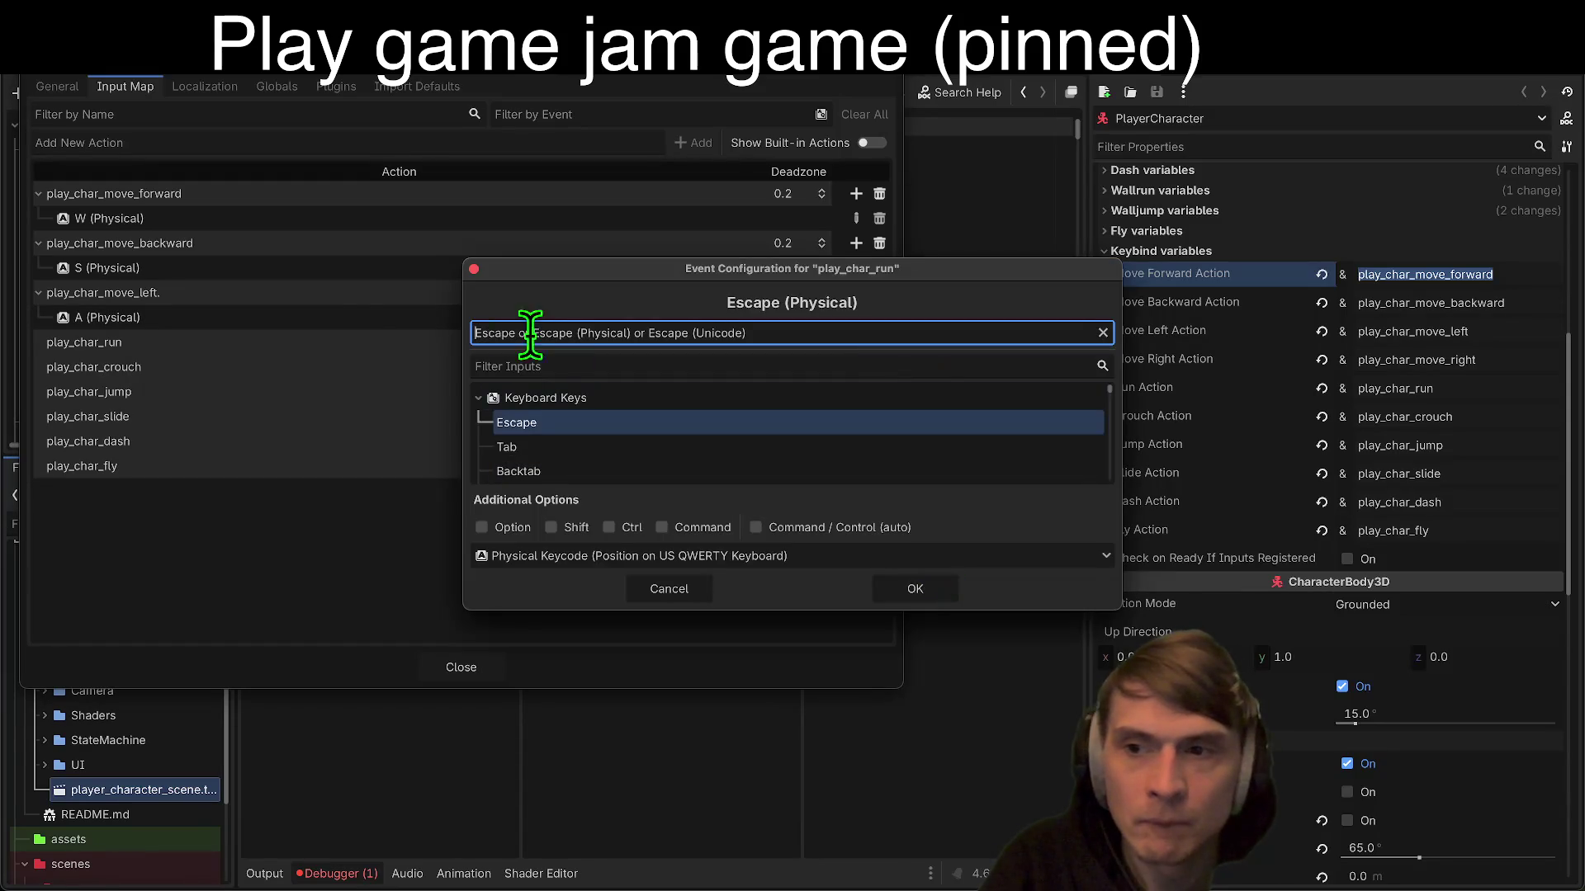
left_click(661, 592)
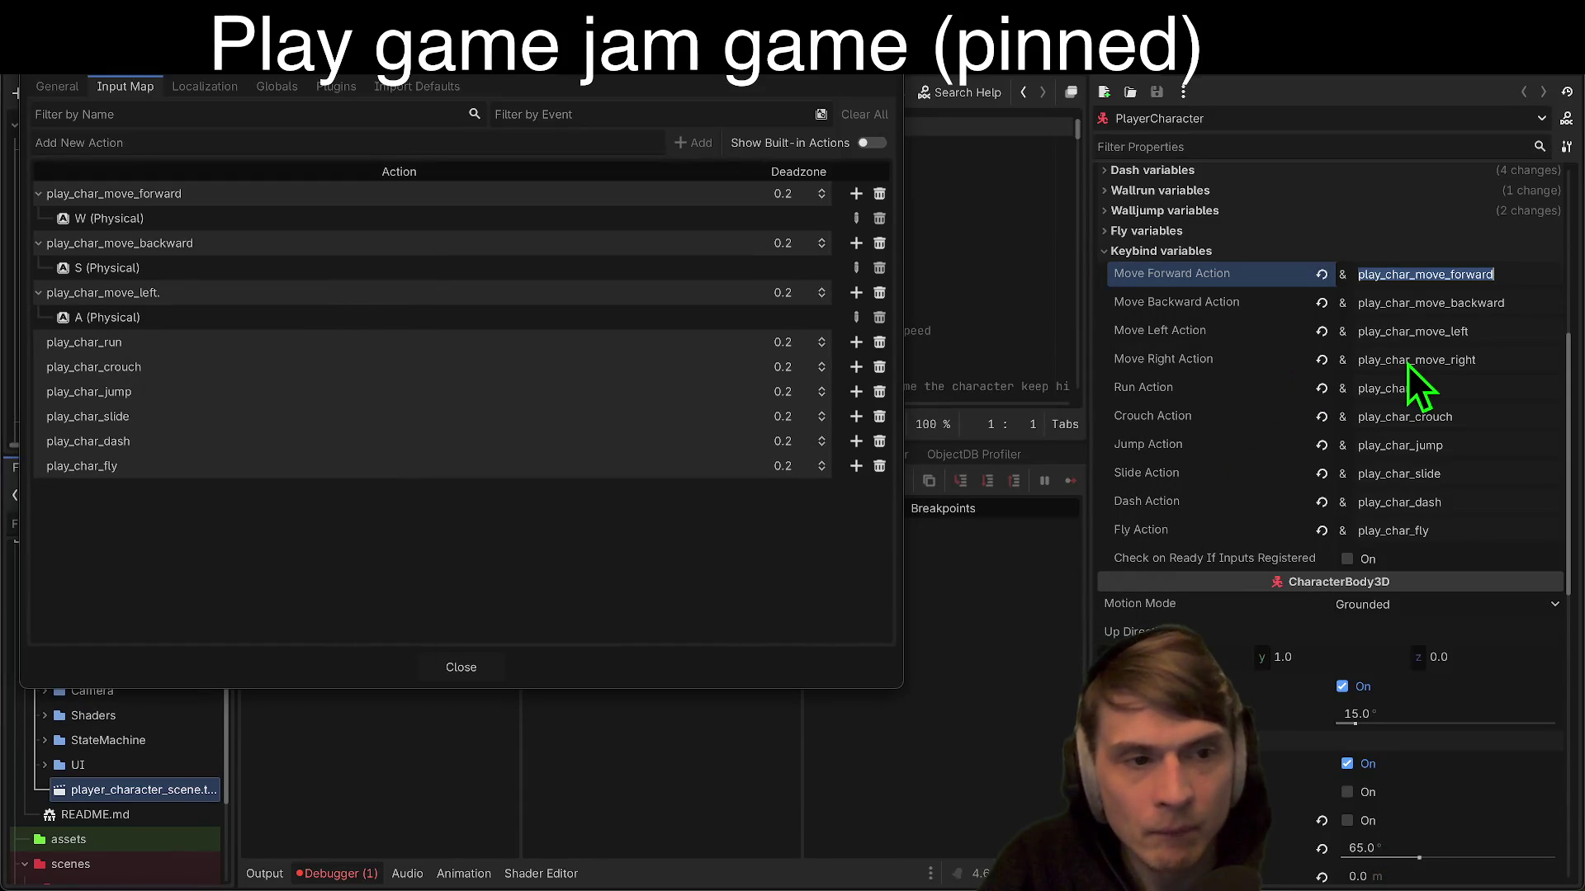
double_click(159, 300)
right_click(159, 299)
left_click(148, 293)
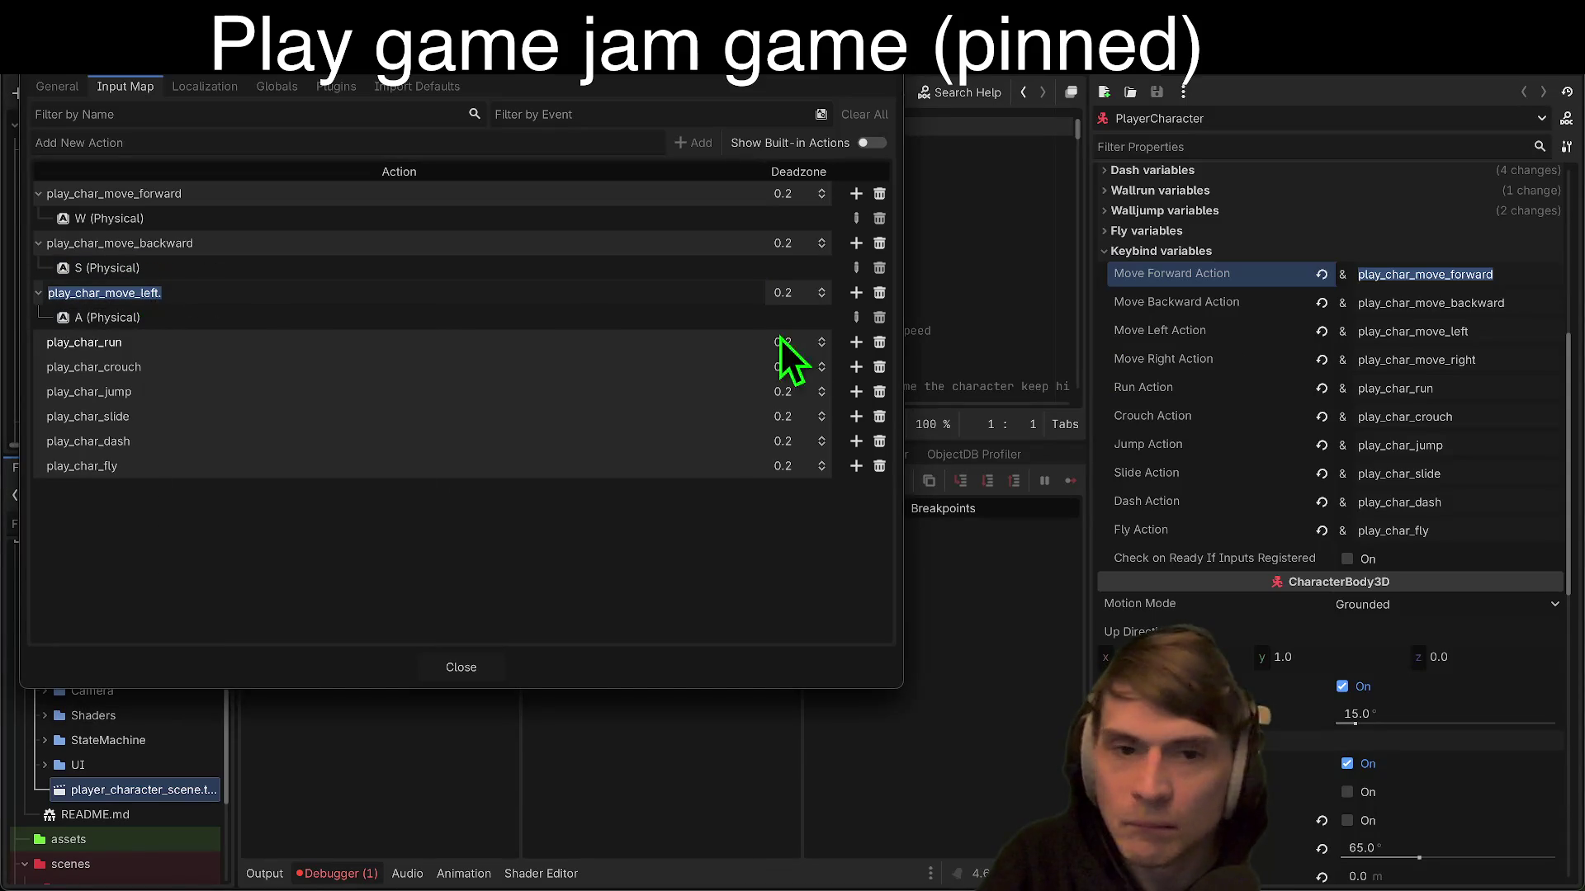
left_click(853, 294)
key("Escape")
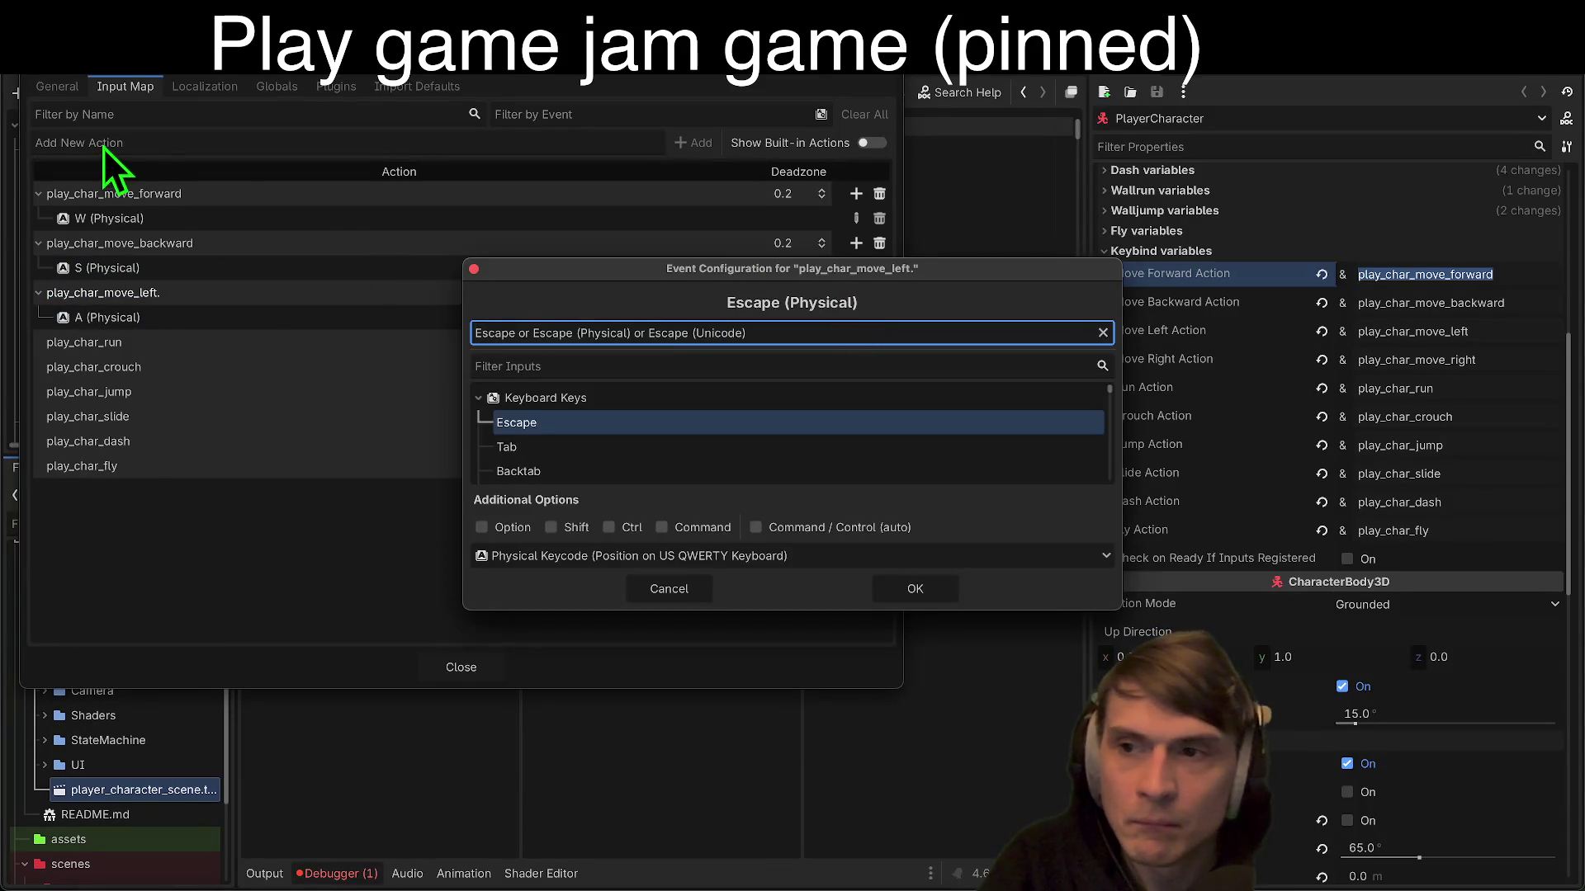
left_click(695, 594)
left_click(252, 136)
type("player_char_move_right")
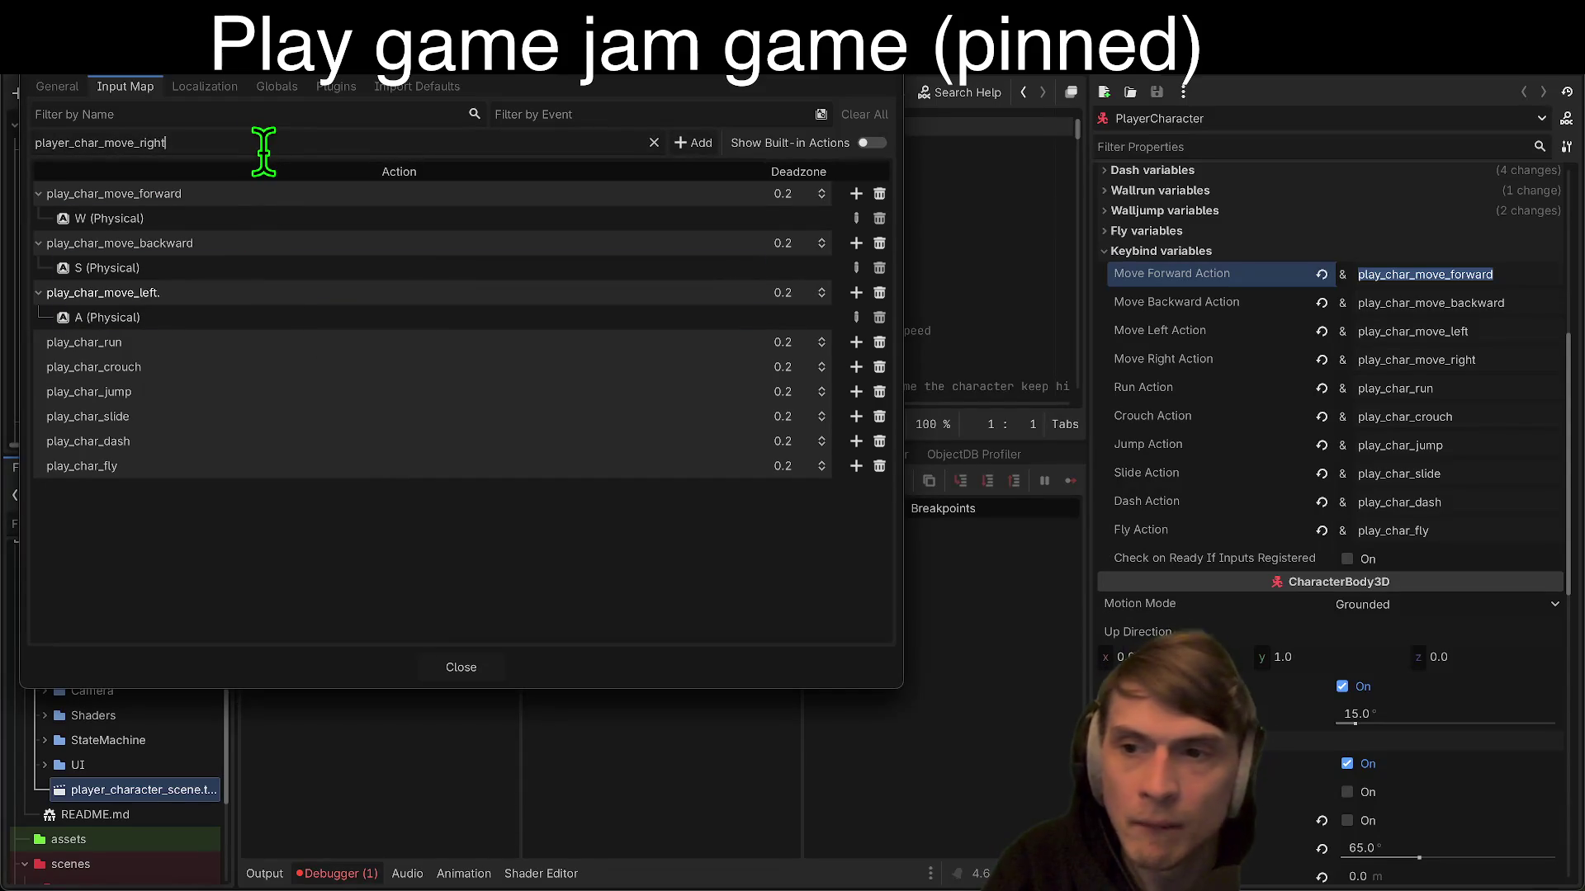
Step: Add a player_char_move_right action bound to D
key("Return")
left_click(856, 491)
key("d")
left_click(884, 601)
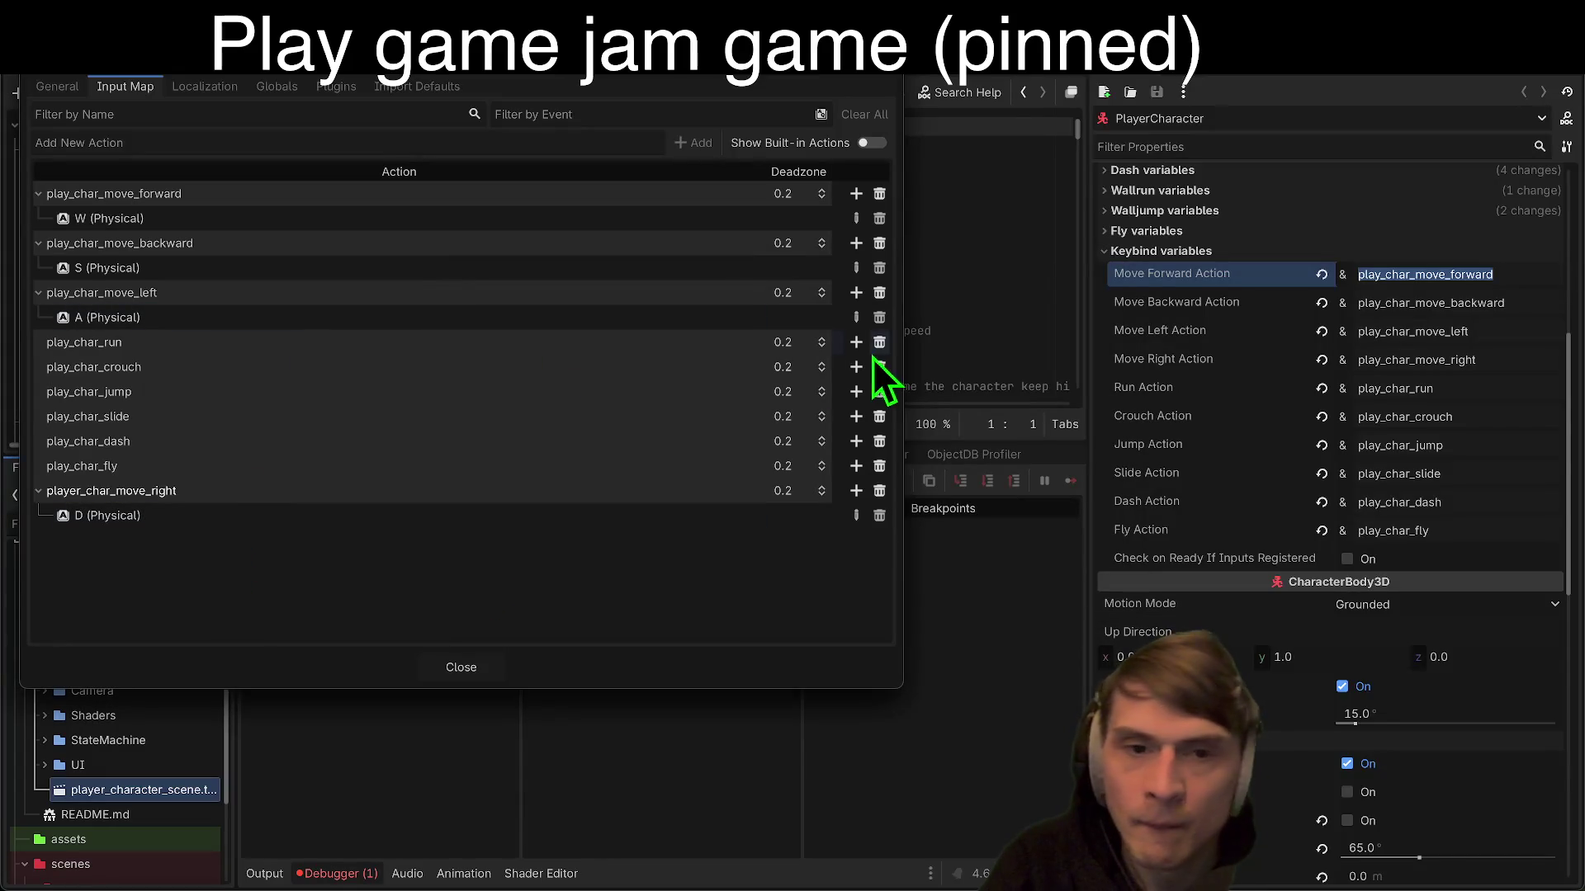
Step: Bind Shift to run, Ctrl to crouch and Space to jump
left_click(856, 350)
key("shift")
left_click(884, 601)
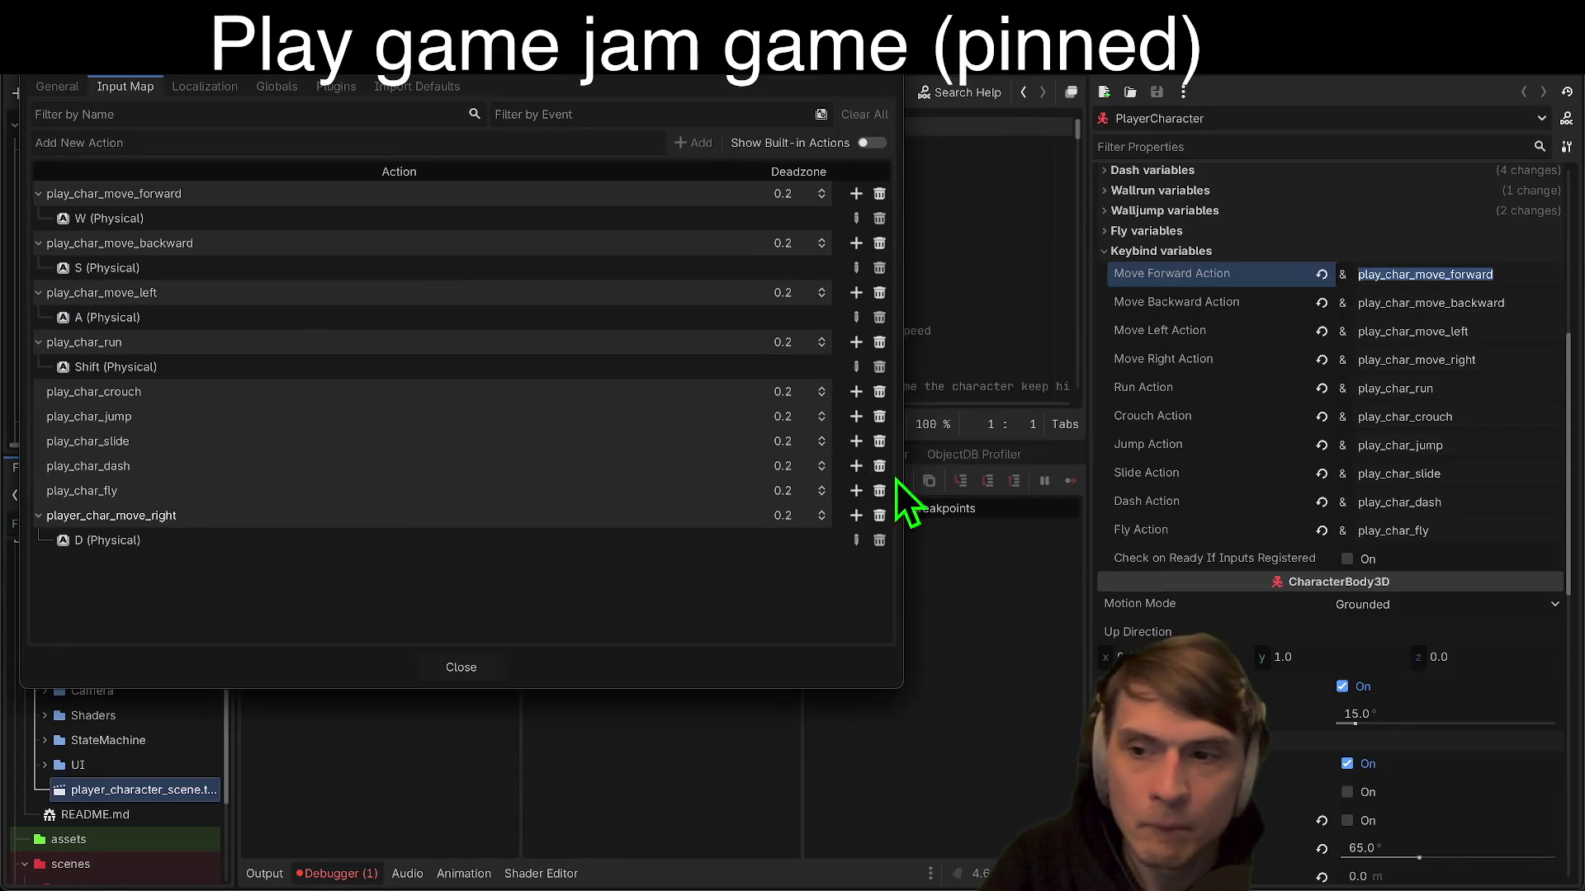
left_click(856, 393)
key("ctrl")
left_click(925, 596)
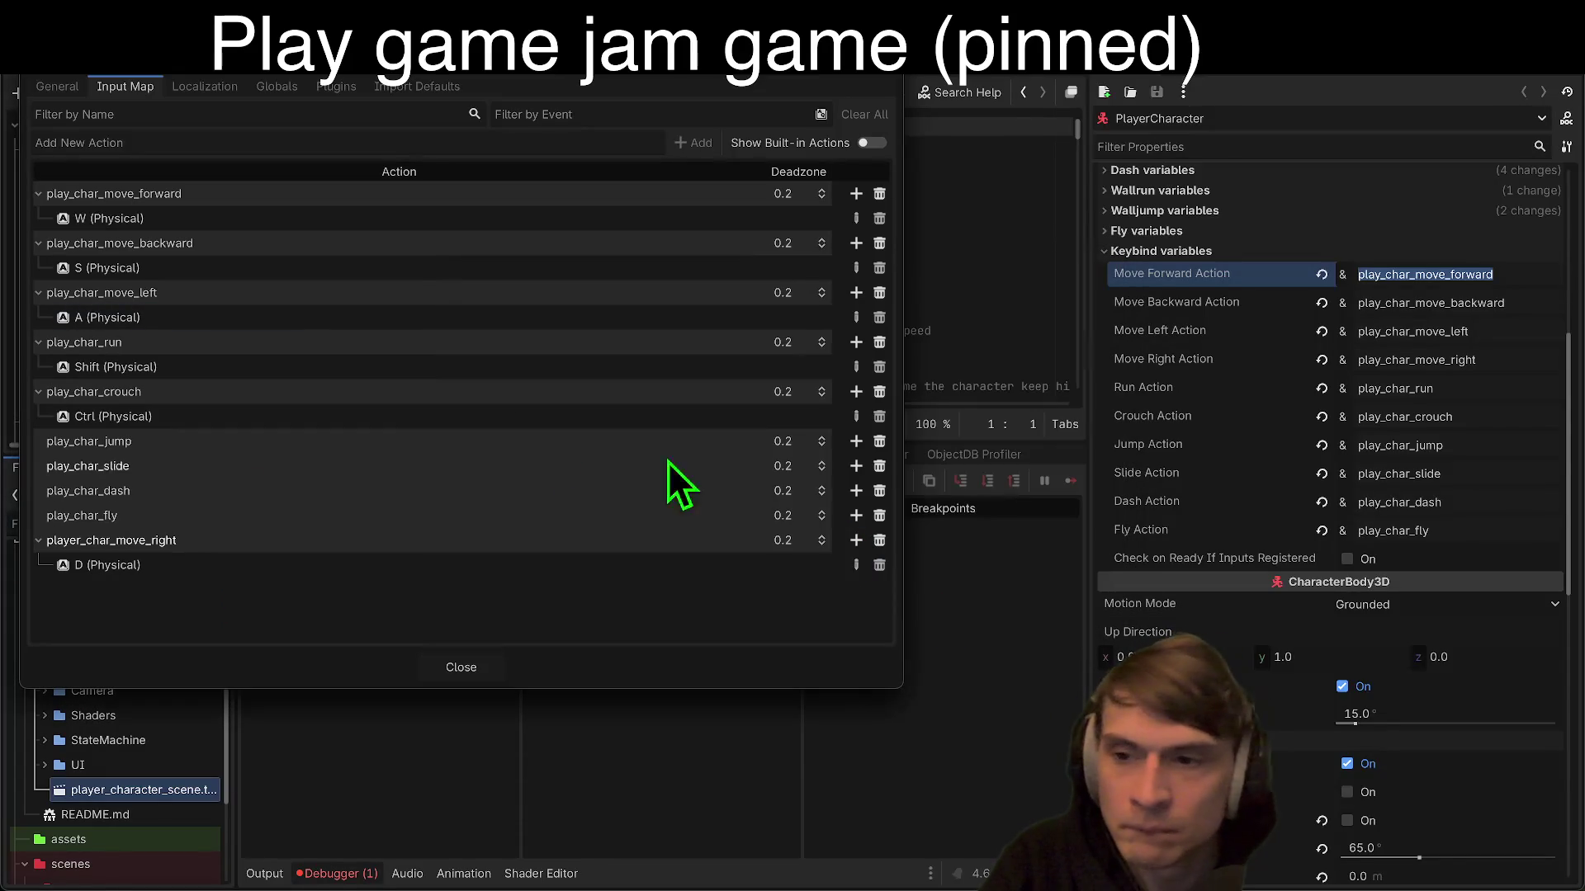
left_click(856, 441)
key("space")
left_click(929, 581)
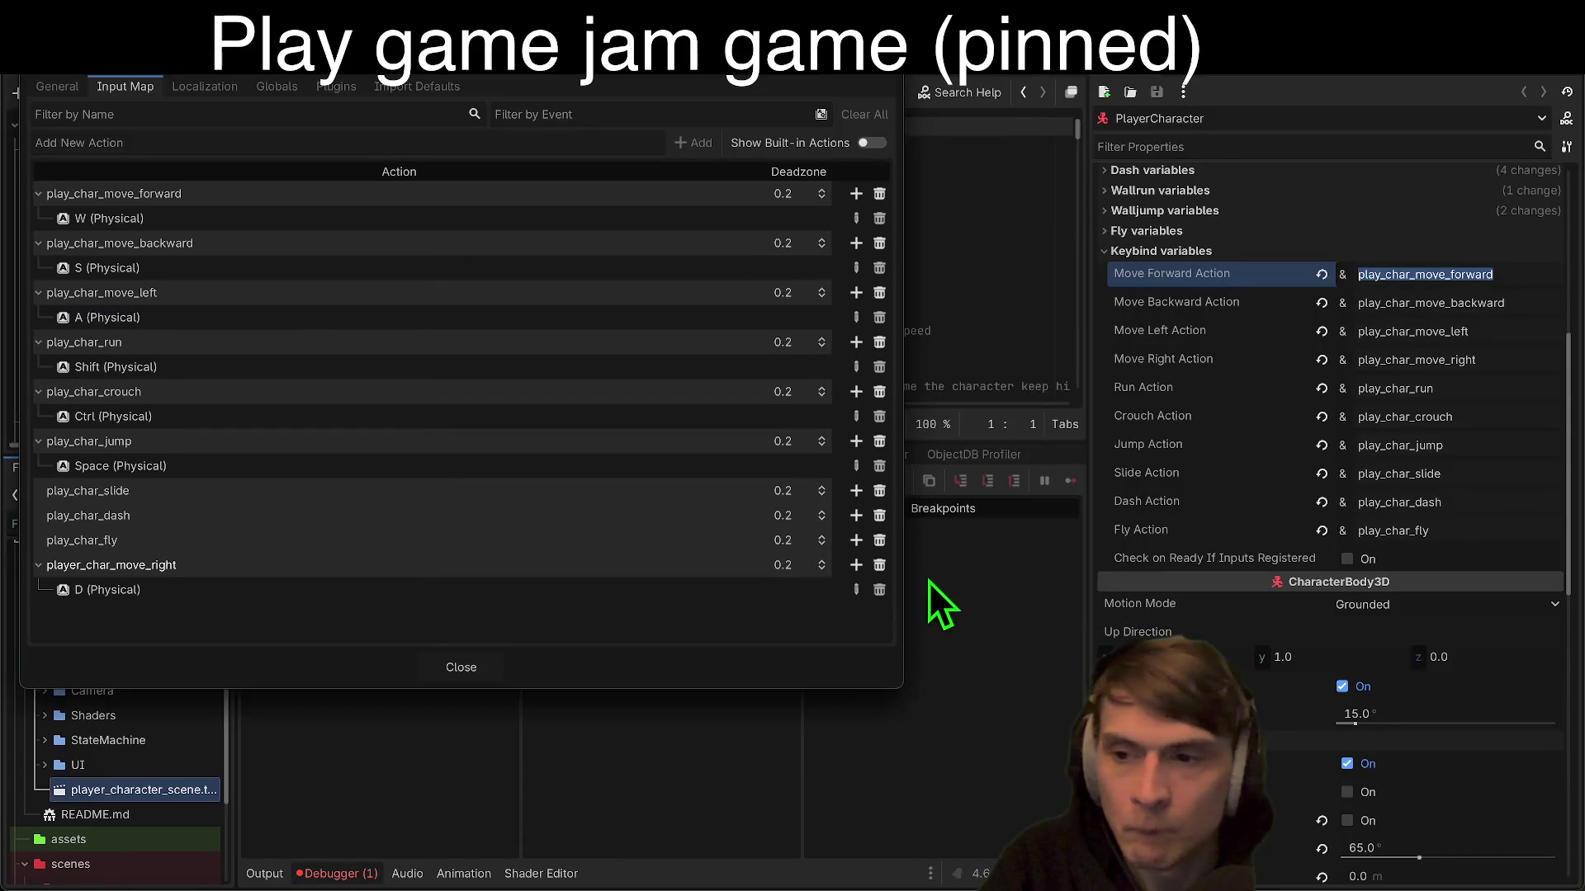
Step: Bind C to slide, F to dash and R to fly, then close Project Settings
left_click(856, 490)
key("c")
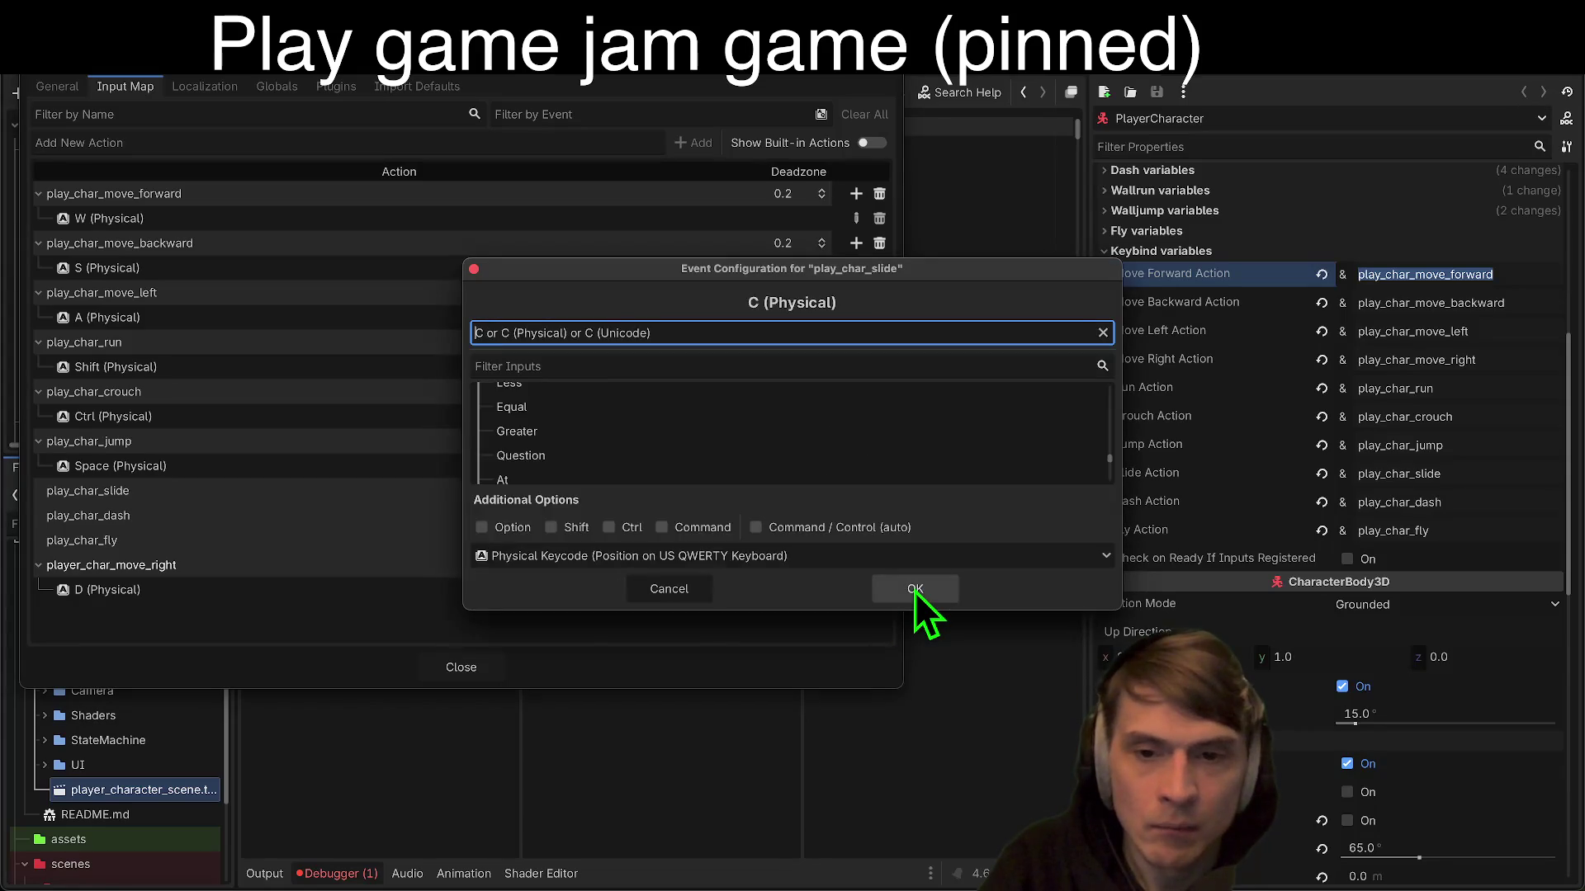
left_click(915, 591)
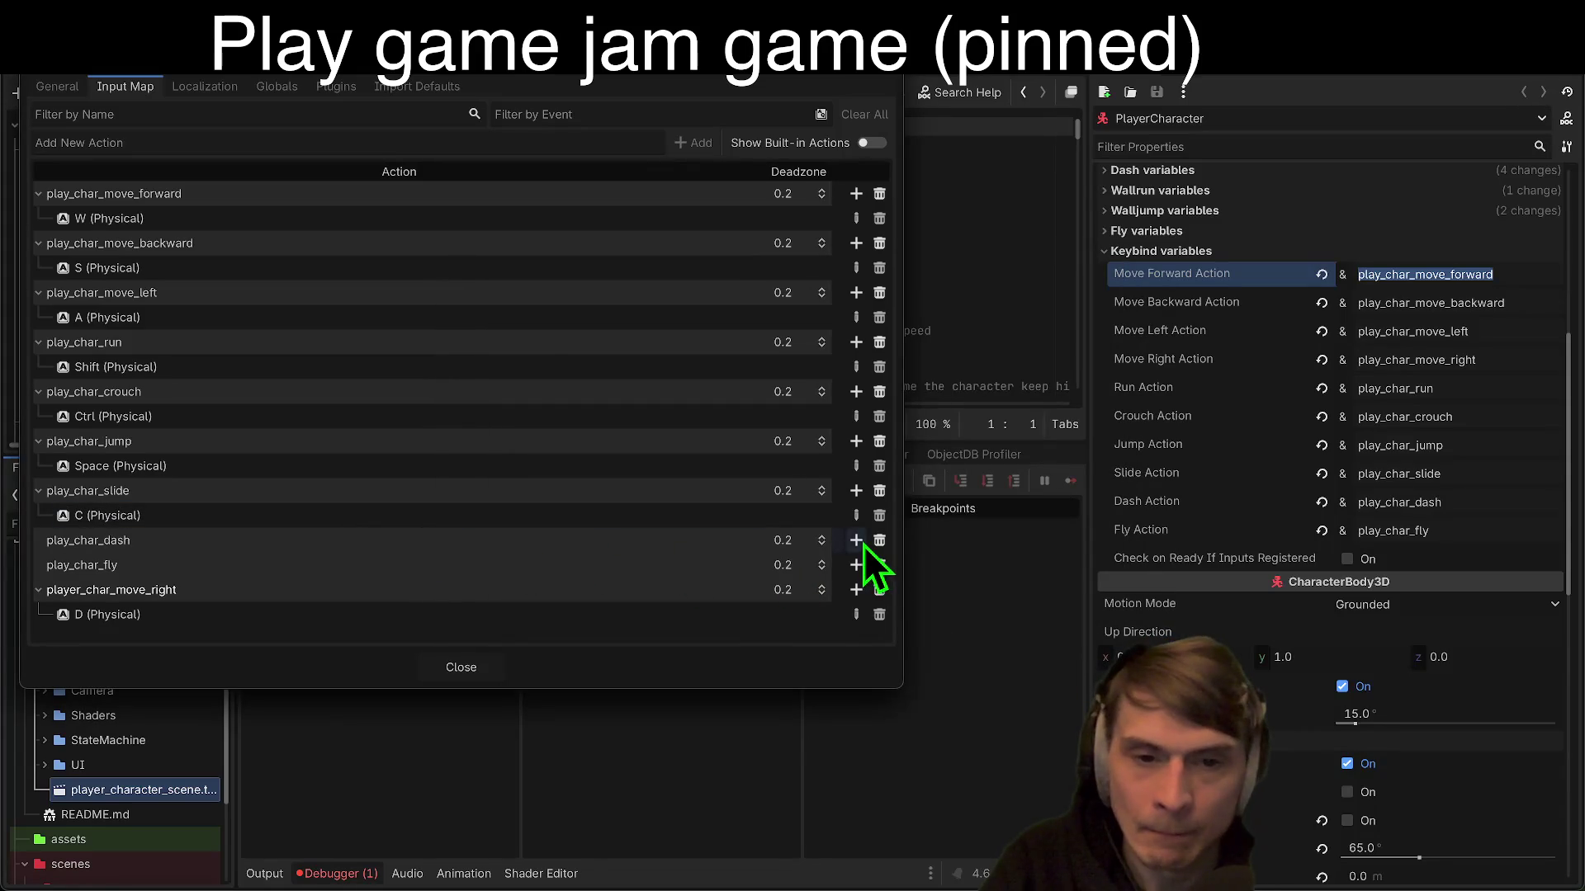
left_click(856, 539)
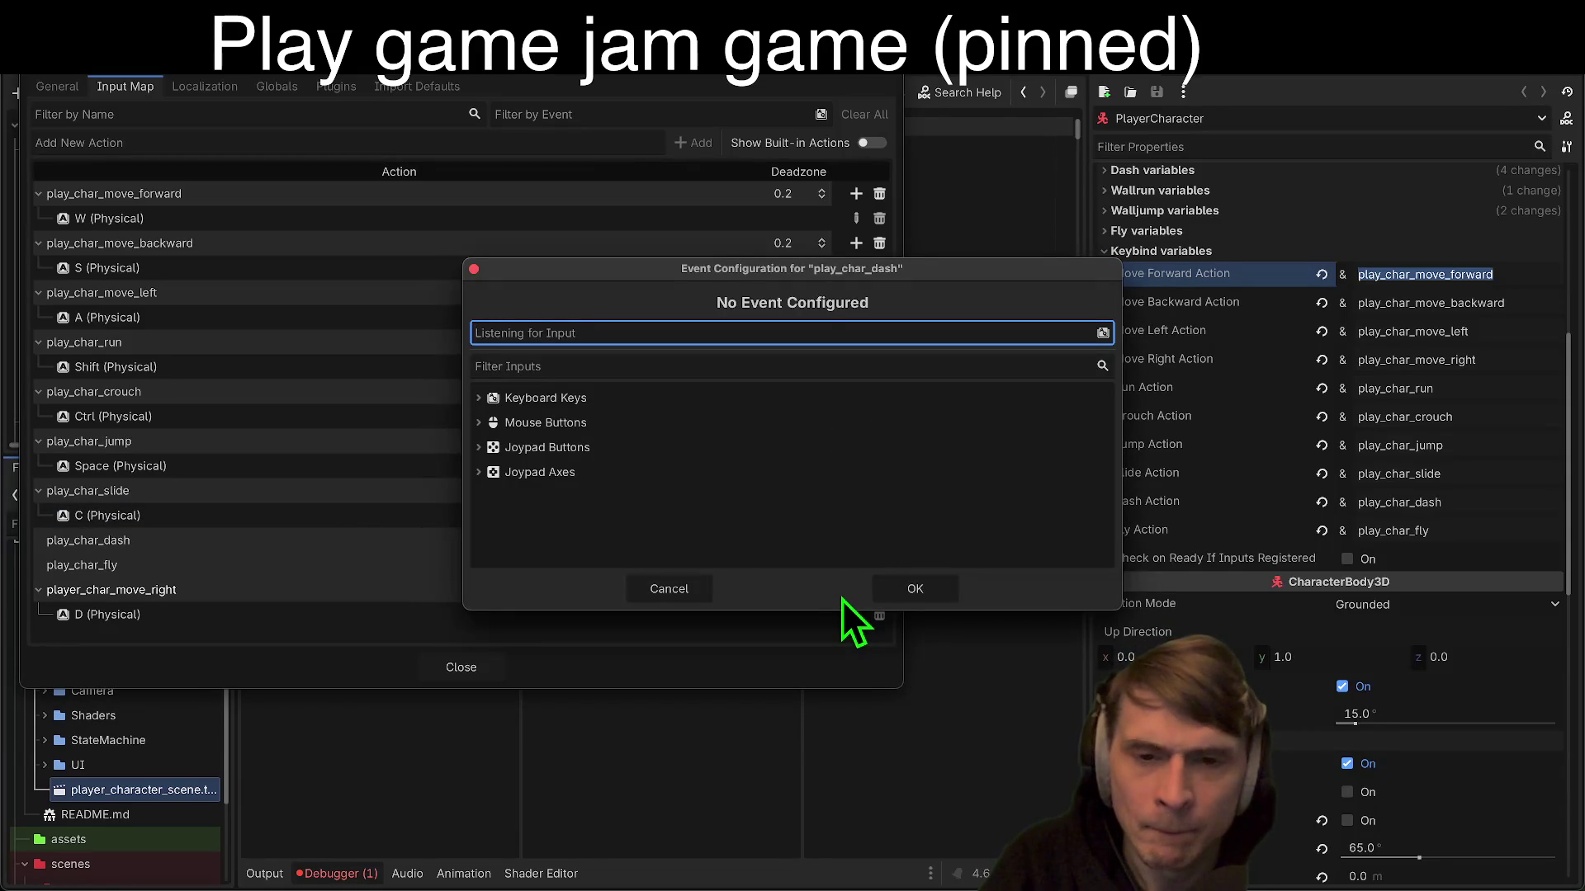
key("f")
left_click(900, 593)
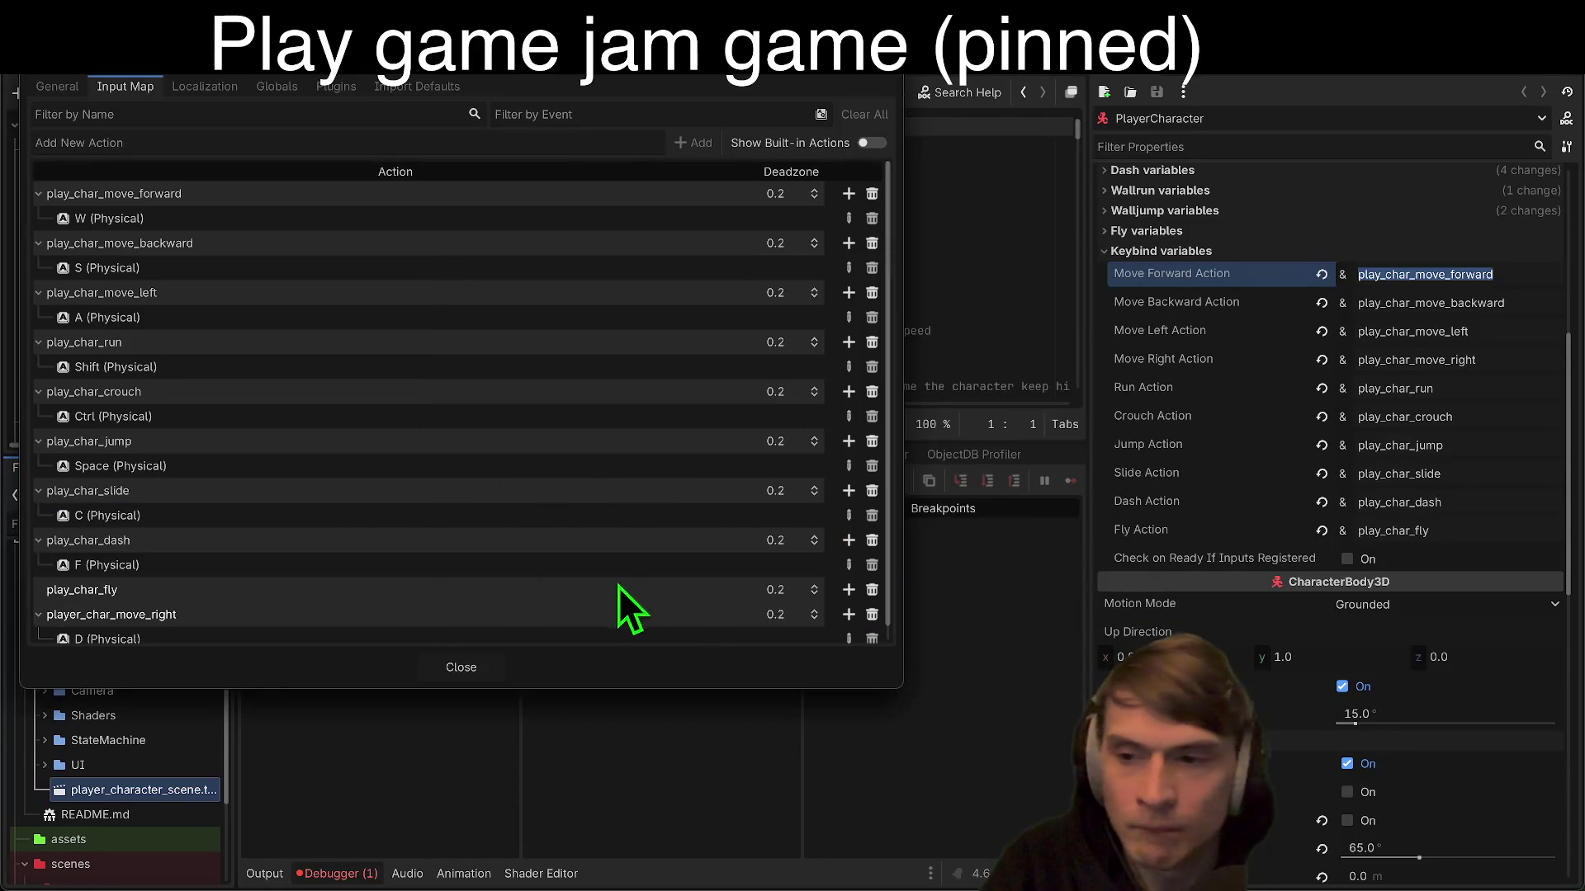
left_click(847, 589)
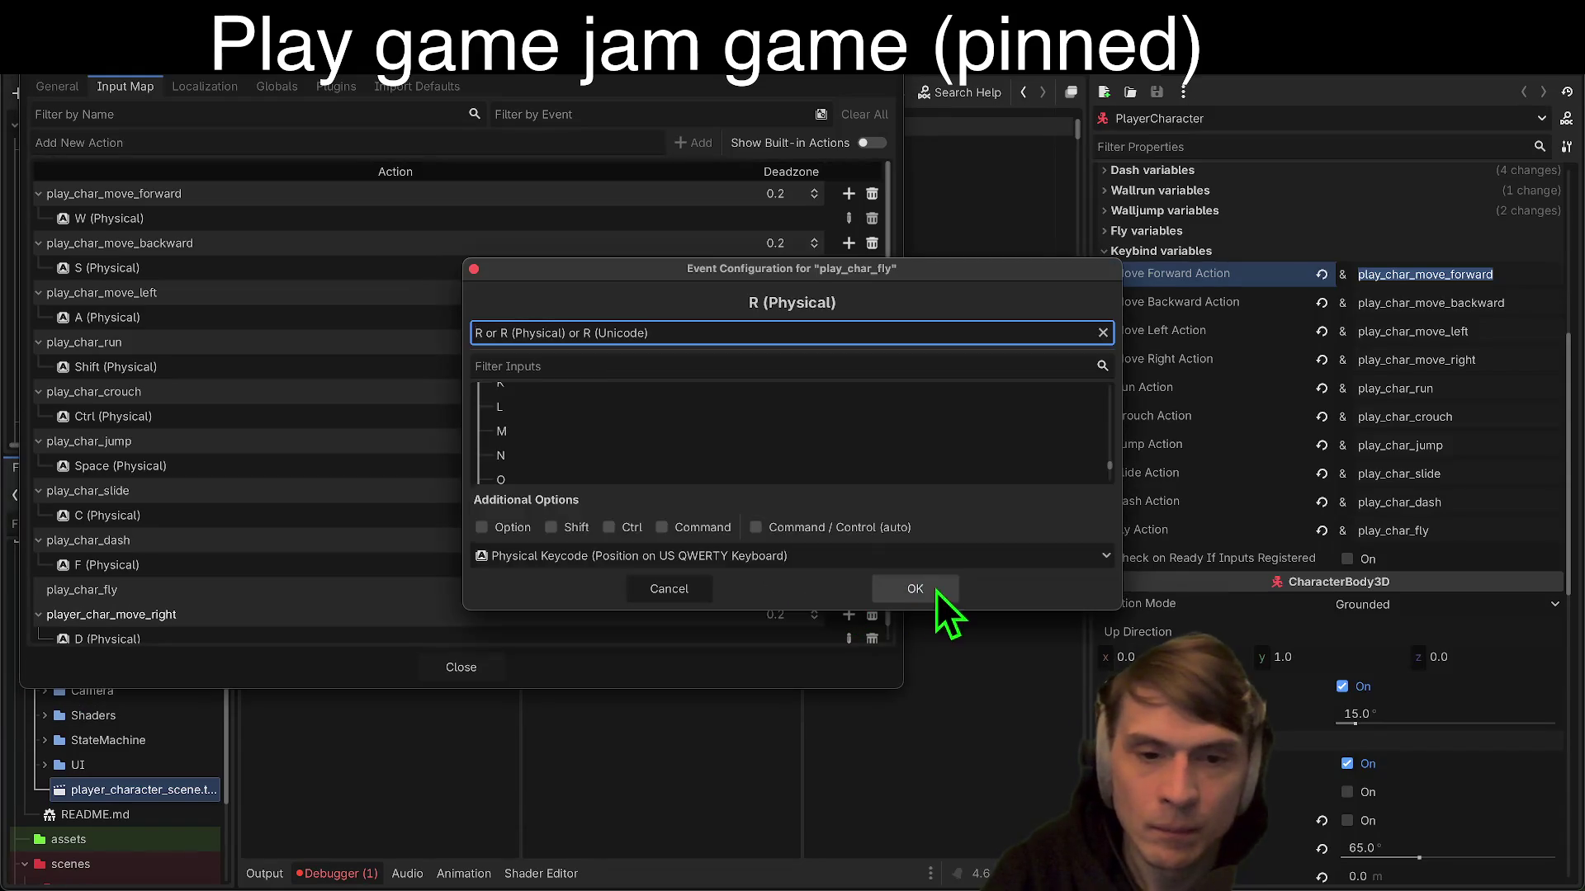
key("r")
left_click(924, 593)
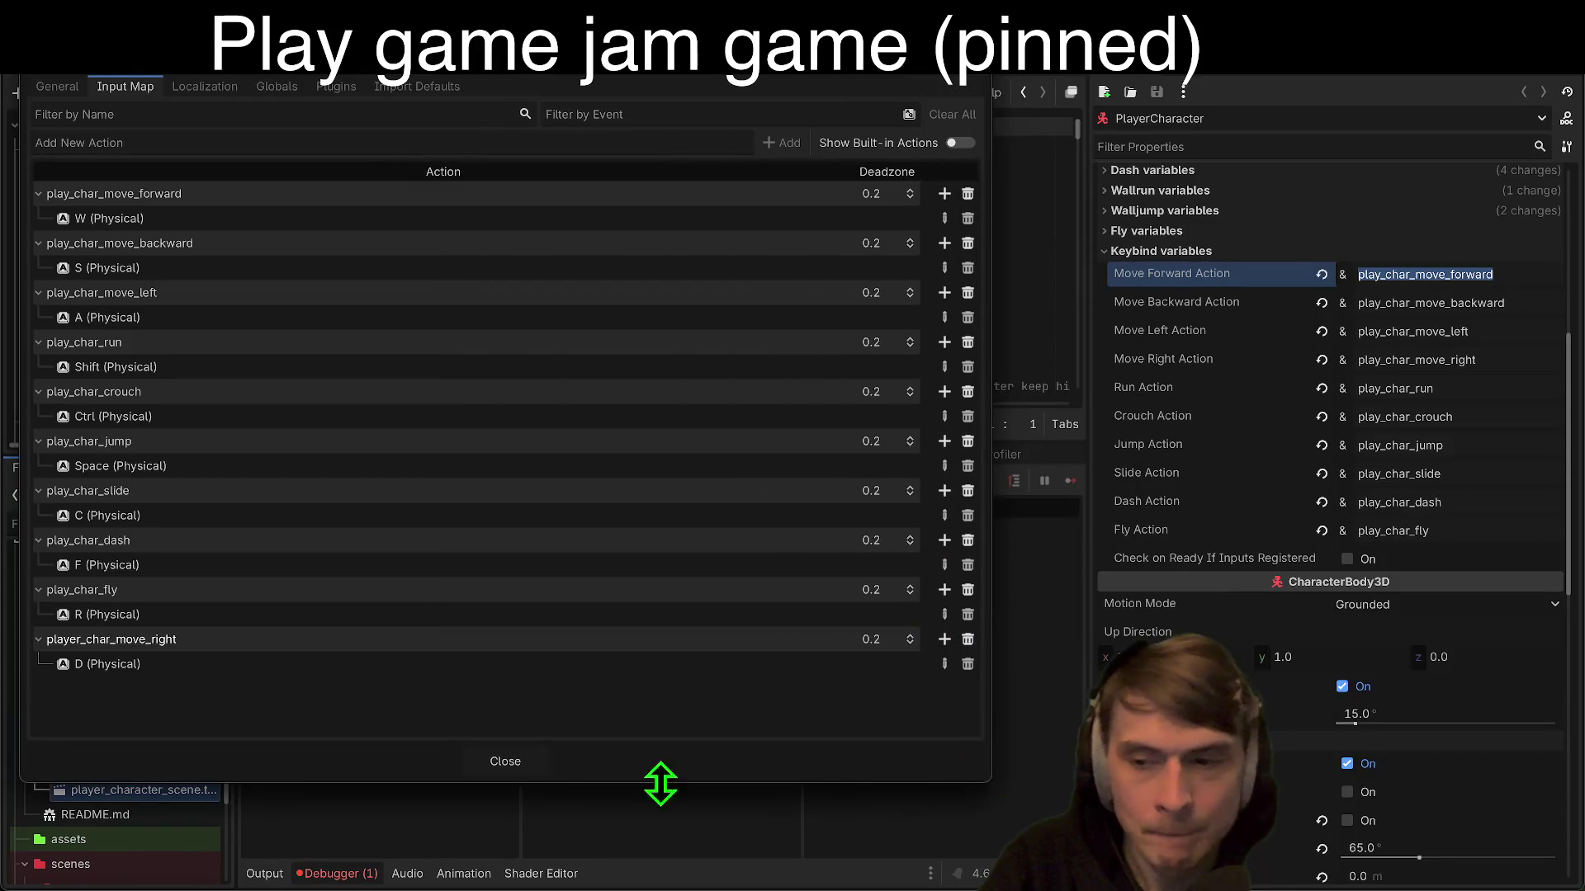
key("Escape")
Step: Run the TemplateMap test scene, dismissing the no-main-scene prompt
key("F5")
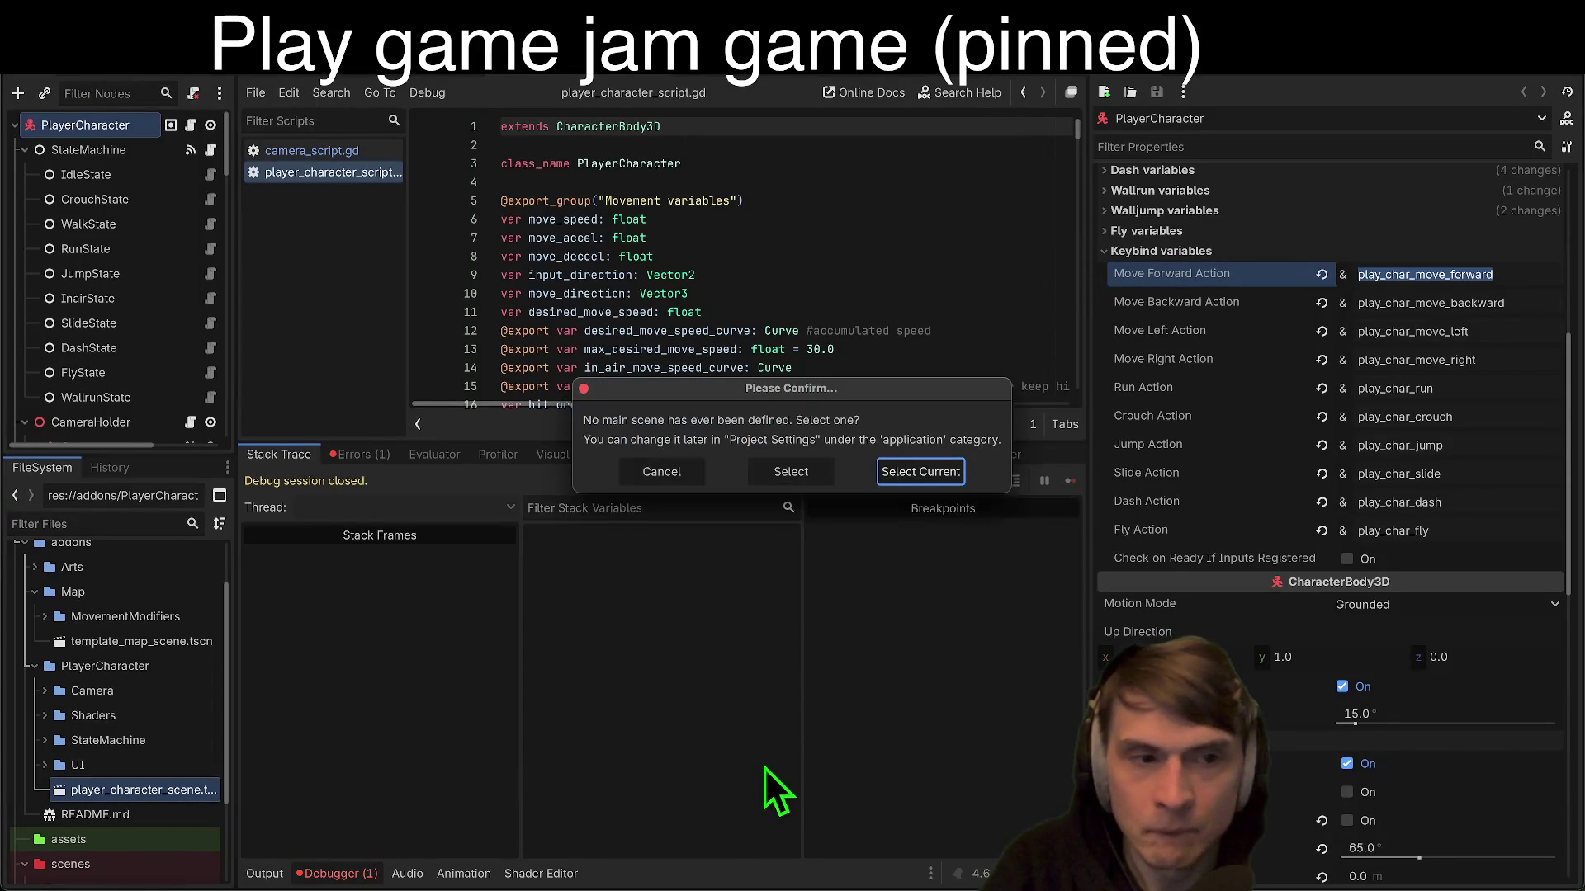
left_click(653, 476)
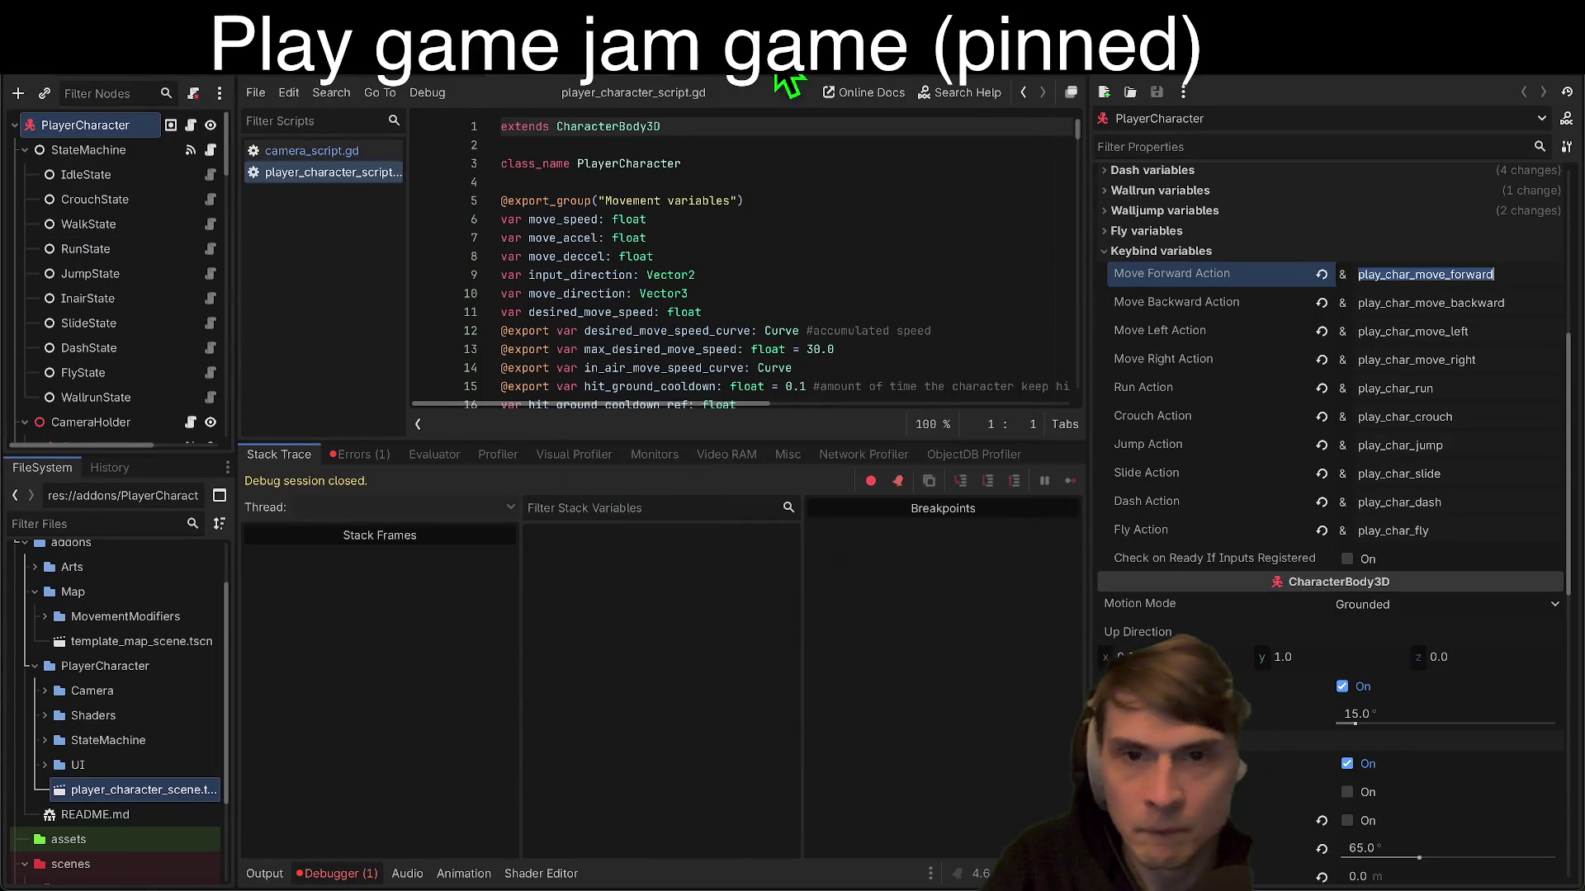
left_click(415, 71)
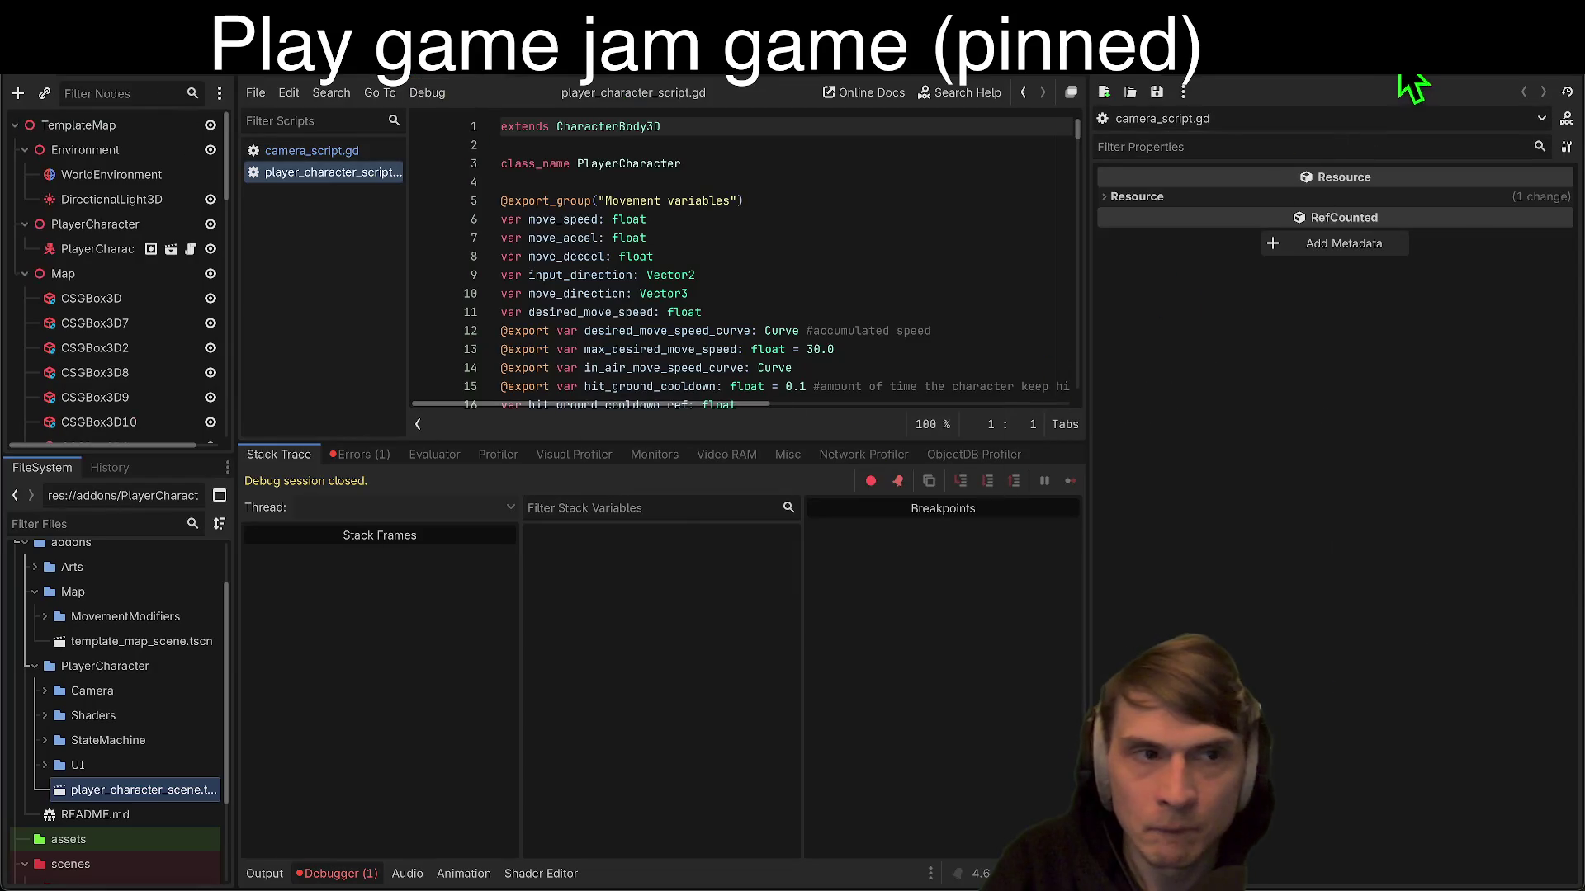
left_click(1401, 77)
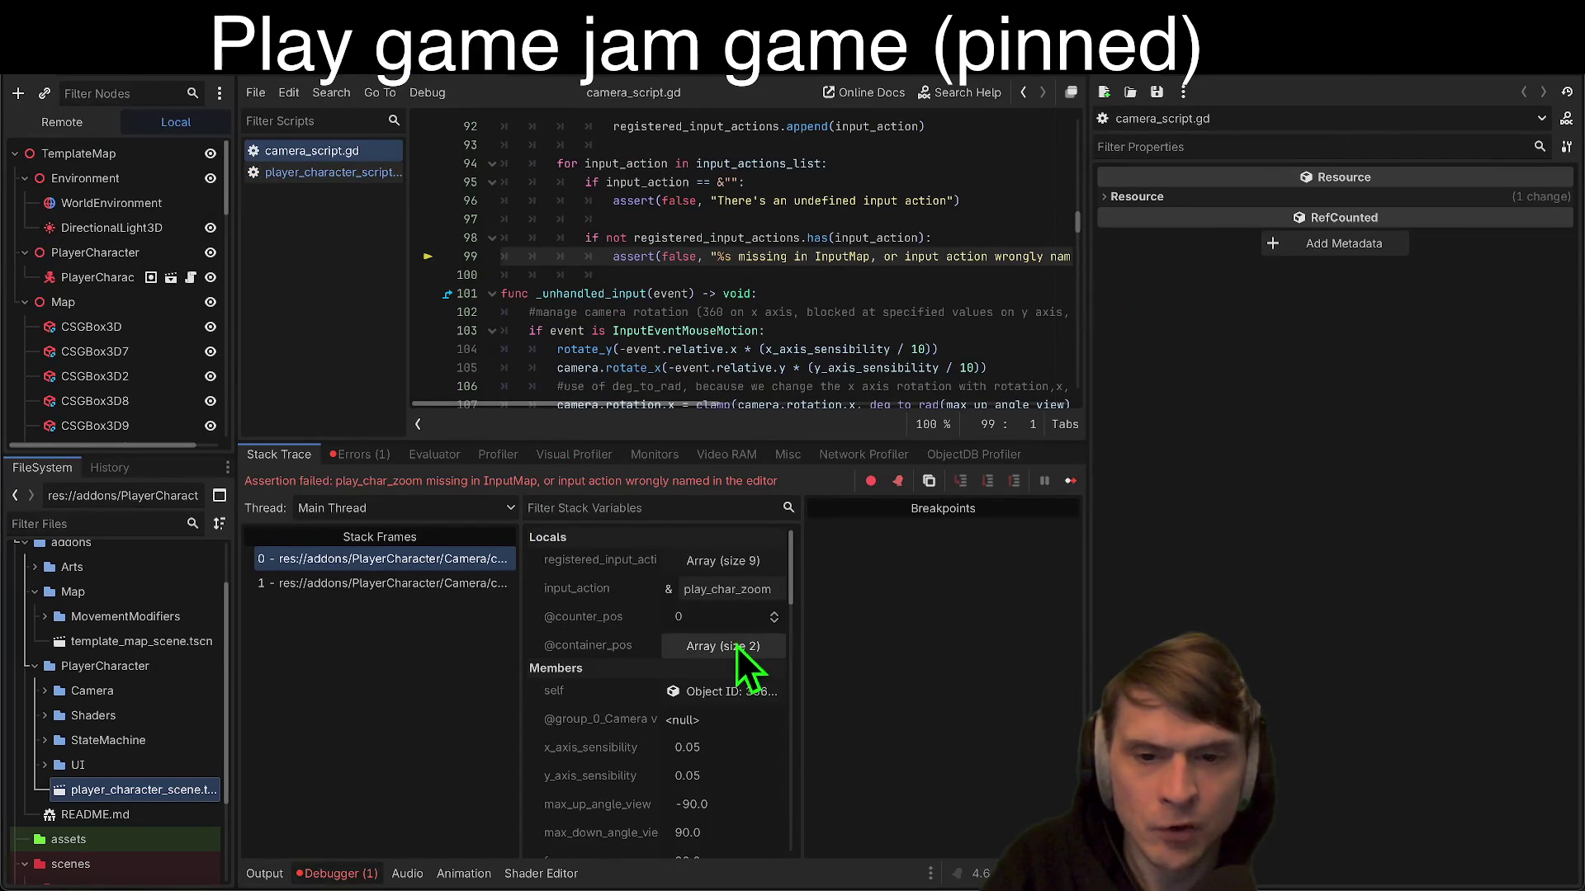
Step: In the debugger, expand registered_input_actions and confirm input_action is play_char_zoom
left_click(396, 583)
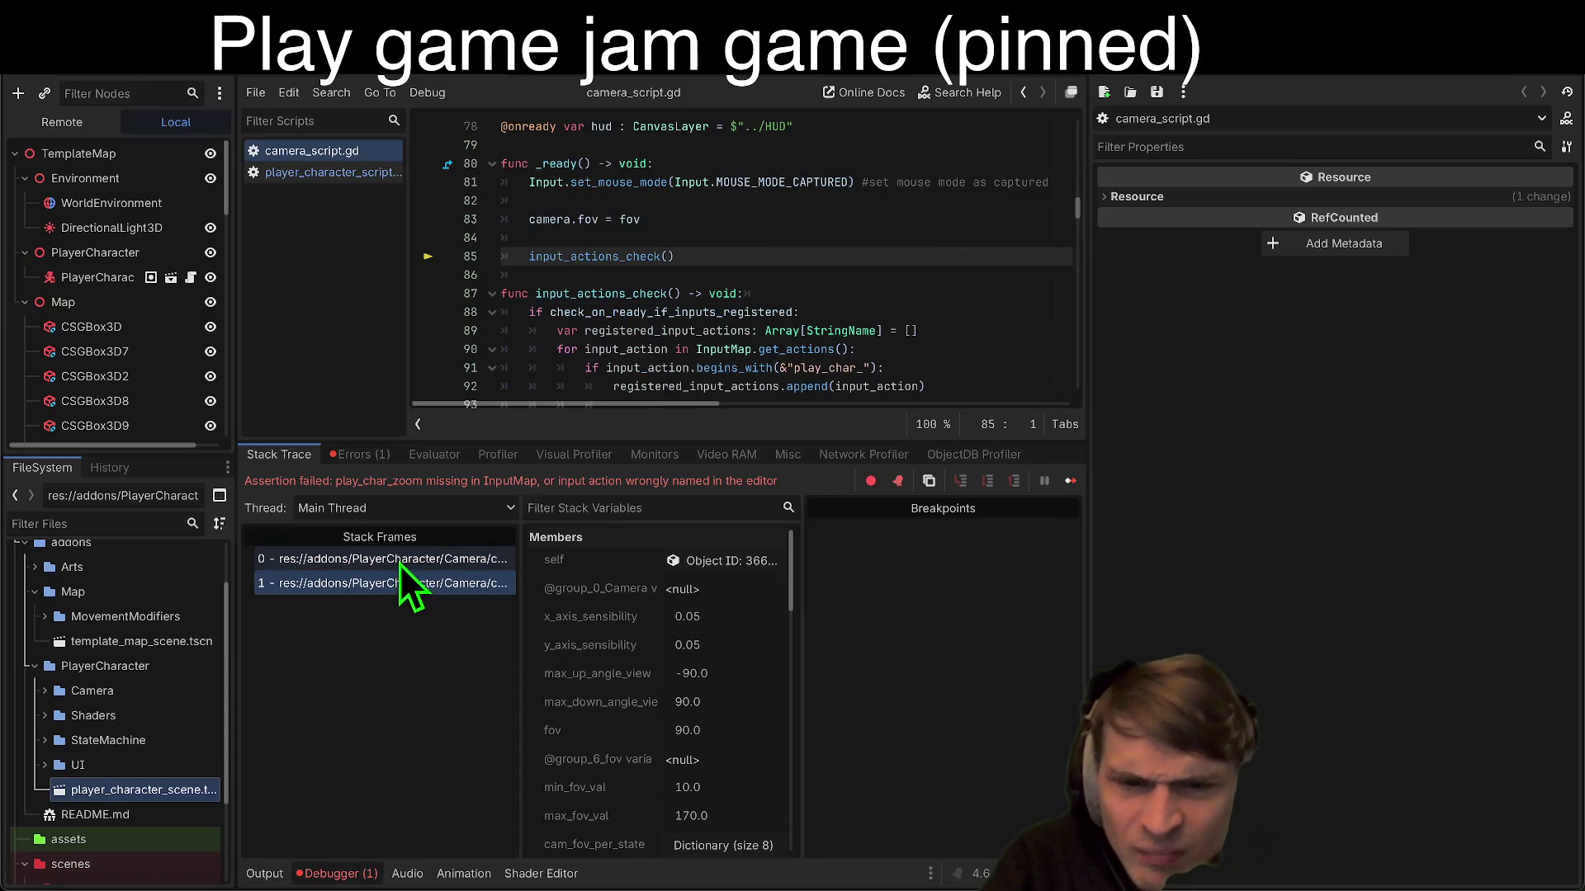
left_click(401, 561)
left_click_drag(1087, 447, 1319, 454)
left_click(824, 586)
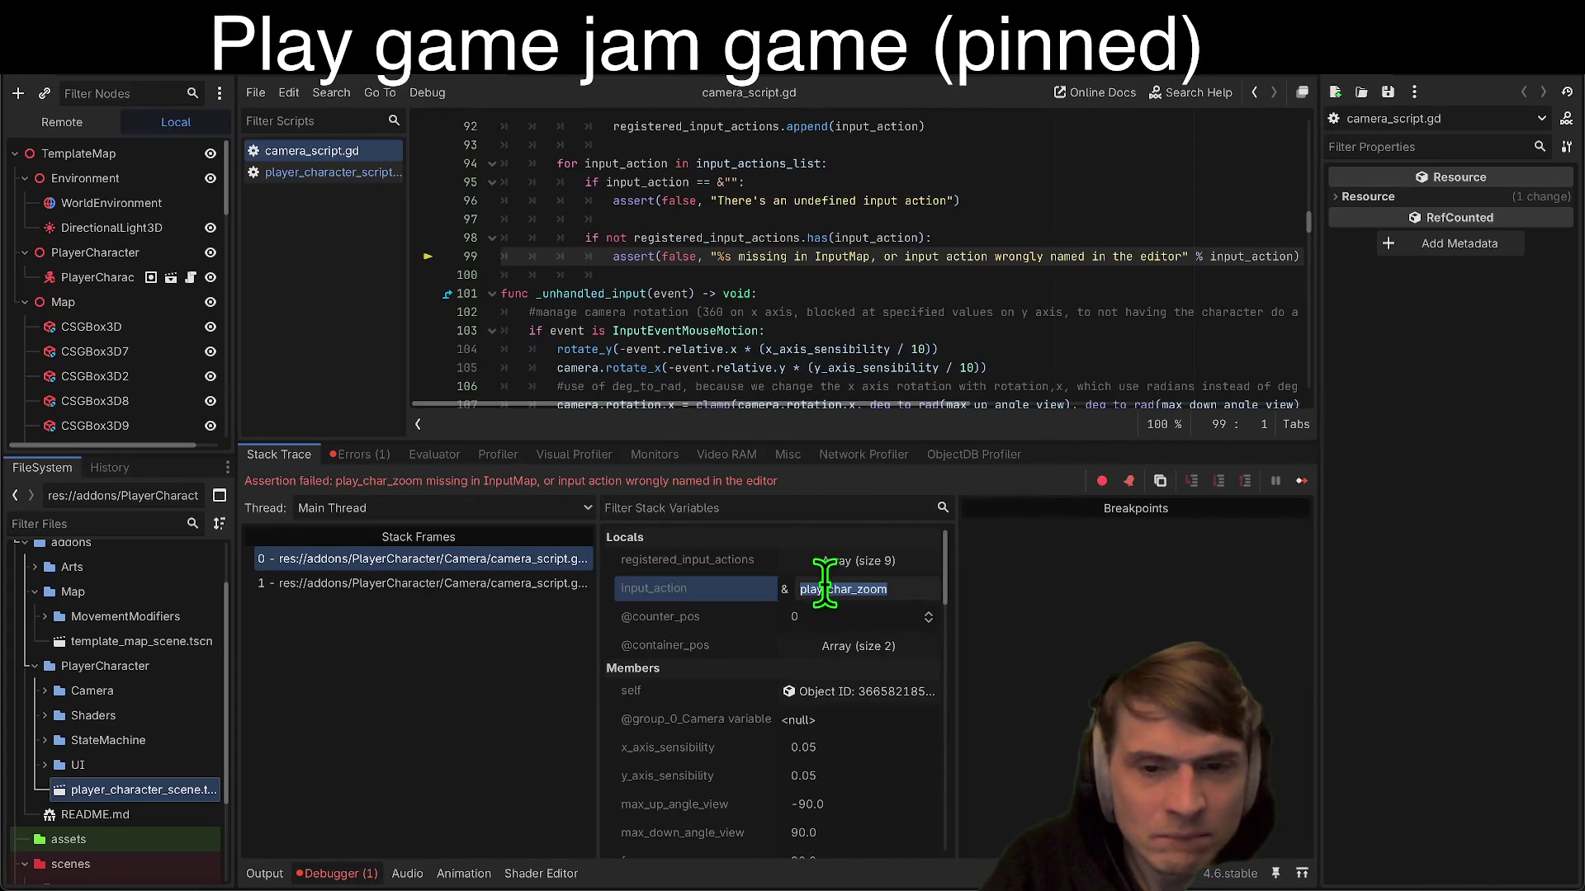
left_click(925, 312)
left_click(845, 561)
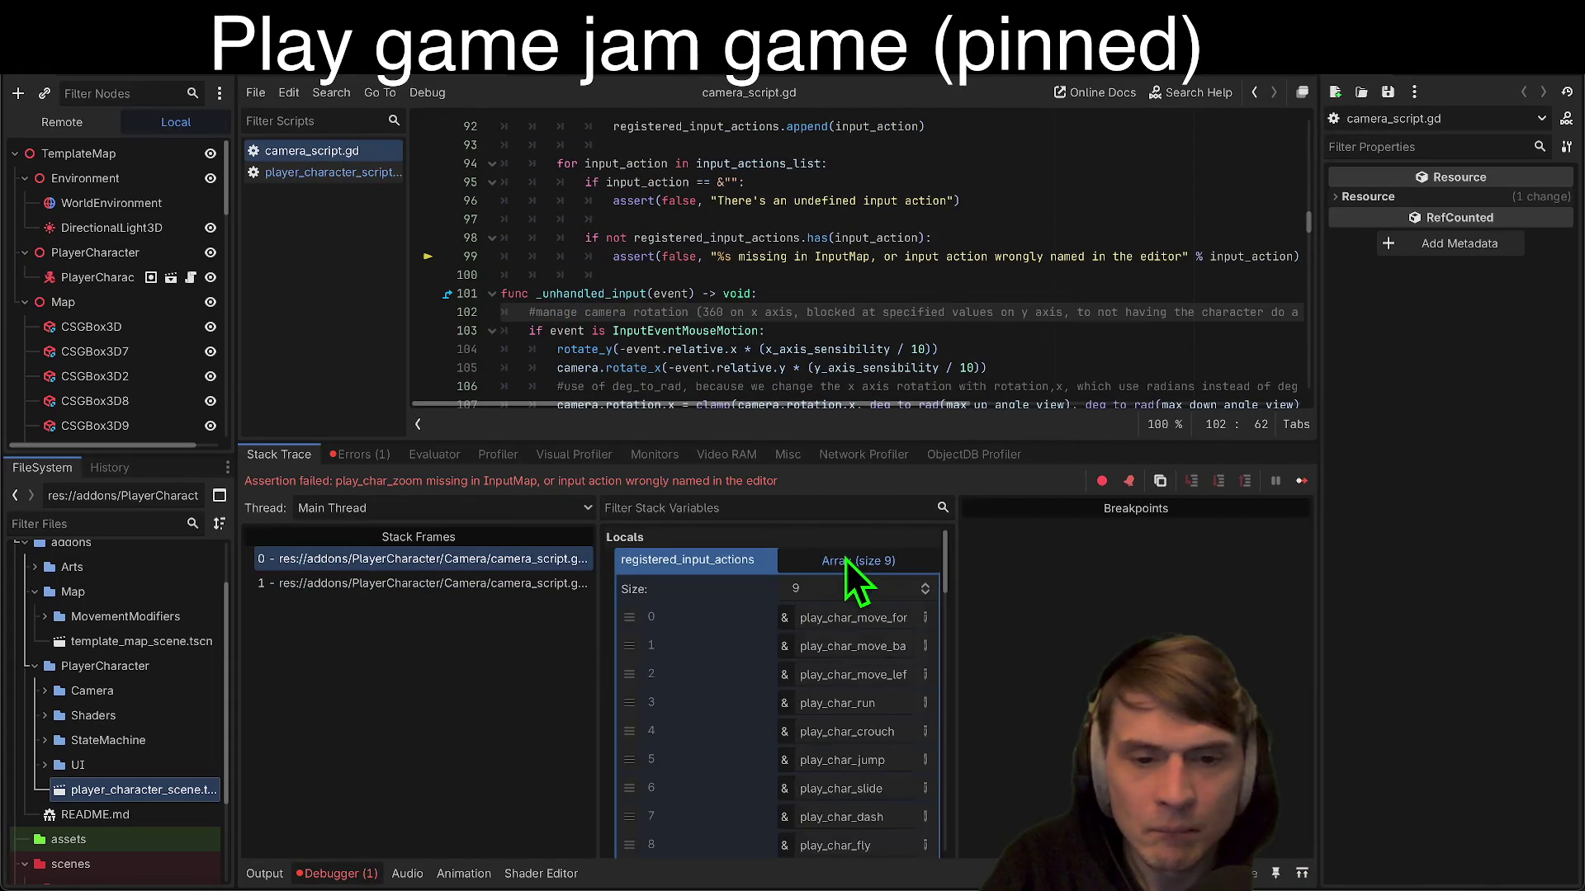
scroll(845, 558, "down", 4)
left_click(841, 690)
scroll(888, 725, "up", 2)
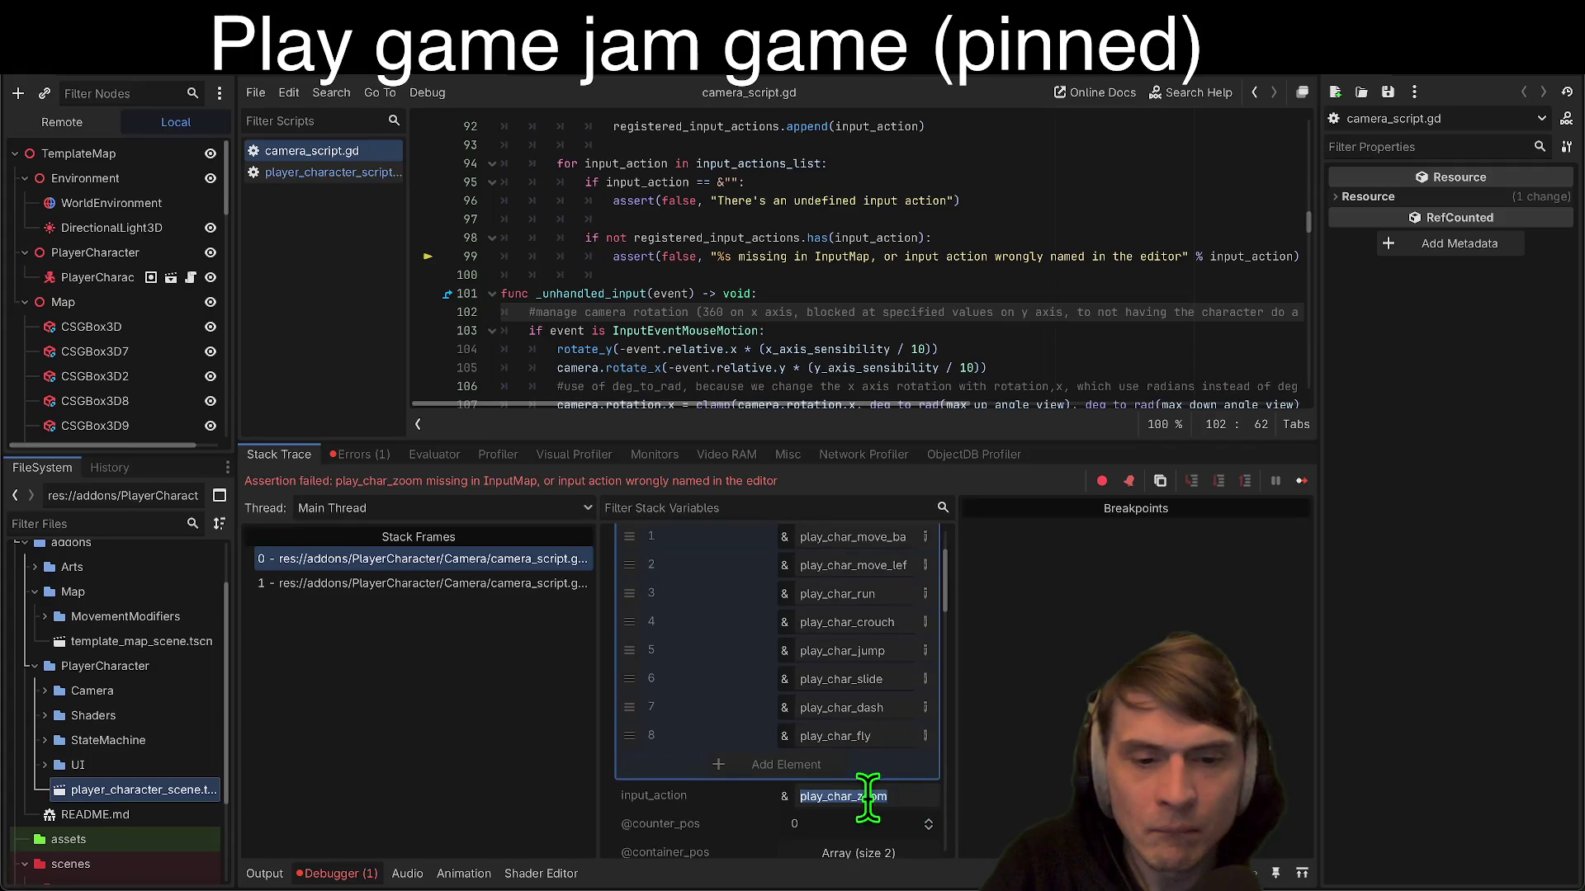
scroll(836, 776, "up", 2)
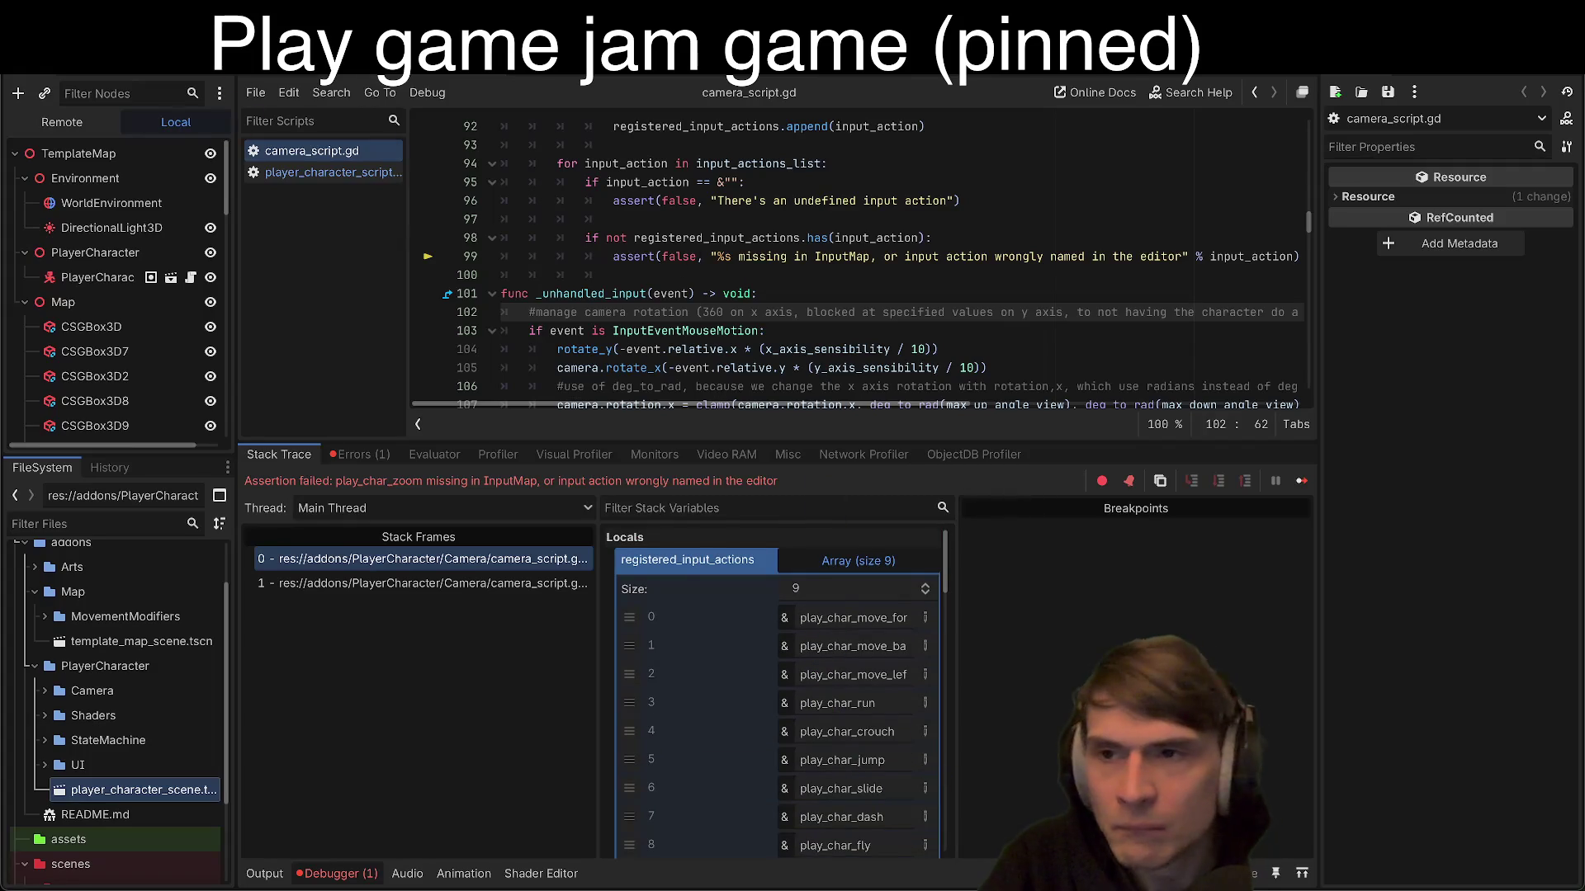
left_click(157, 39)
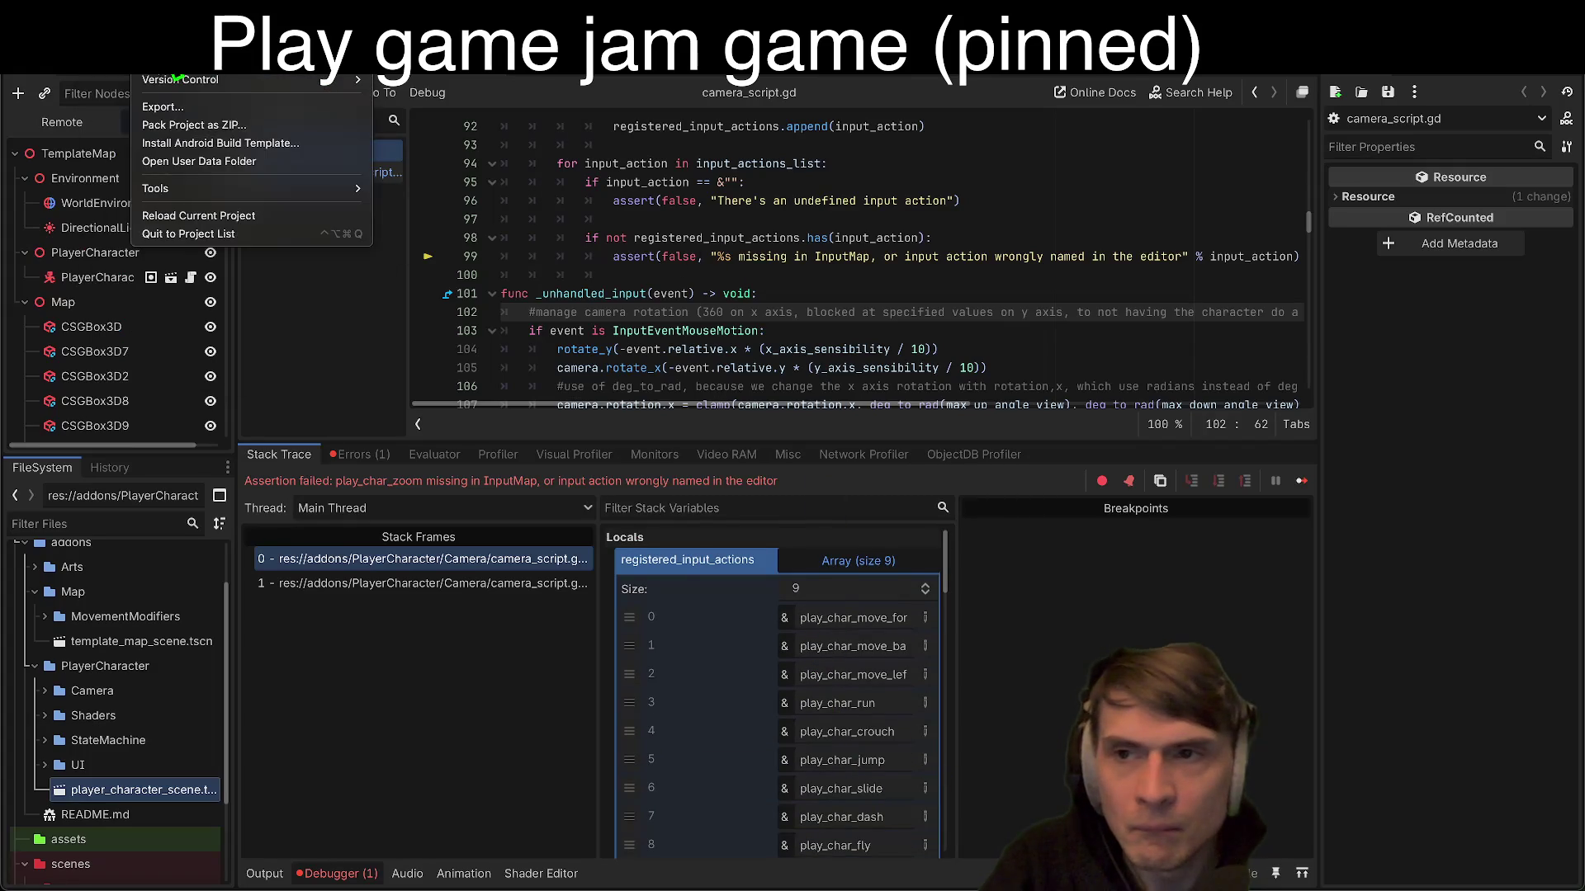
Step: Add play_char_zoom as a new Input Map action
left_click(174, 61)
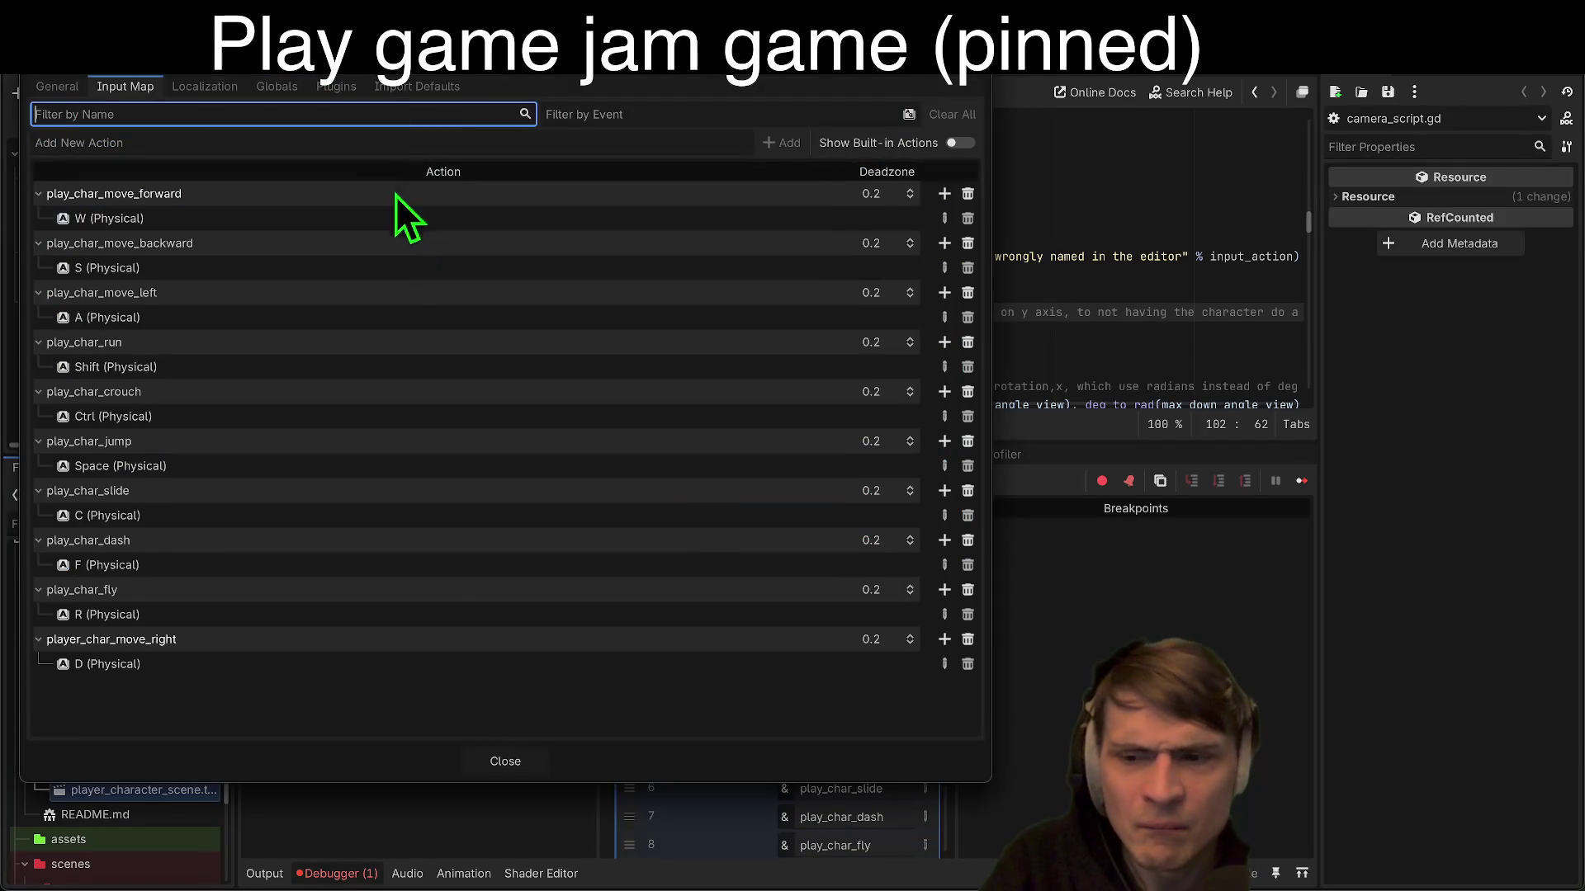
left_click(224, 140)
type("play_char_zoom")
key("Return")
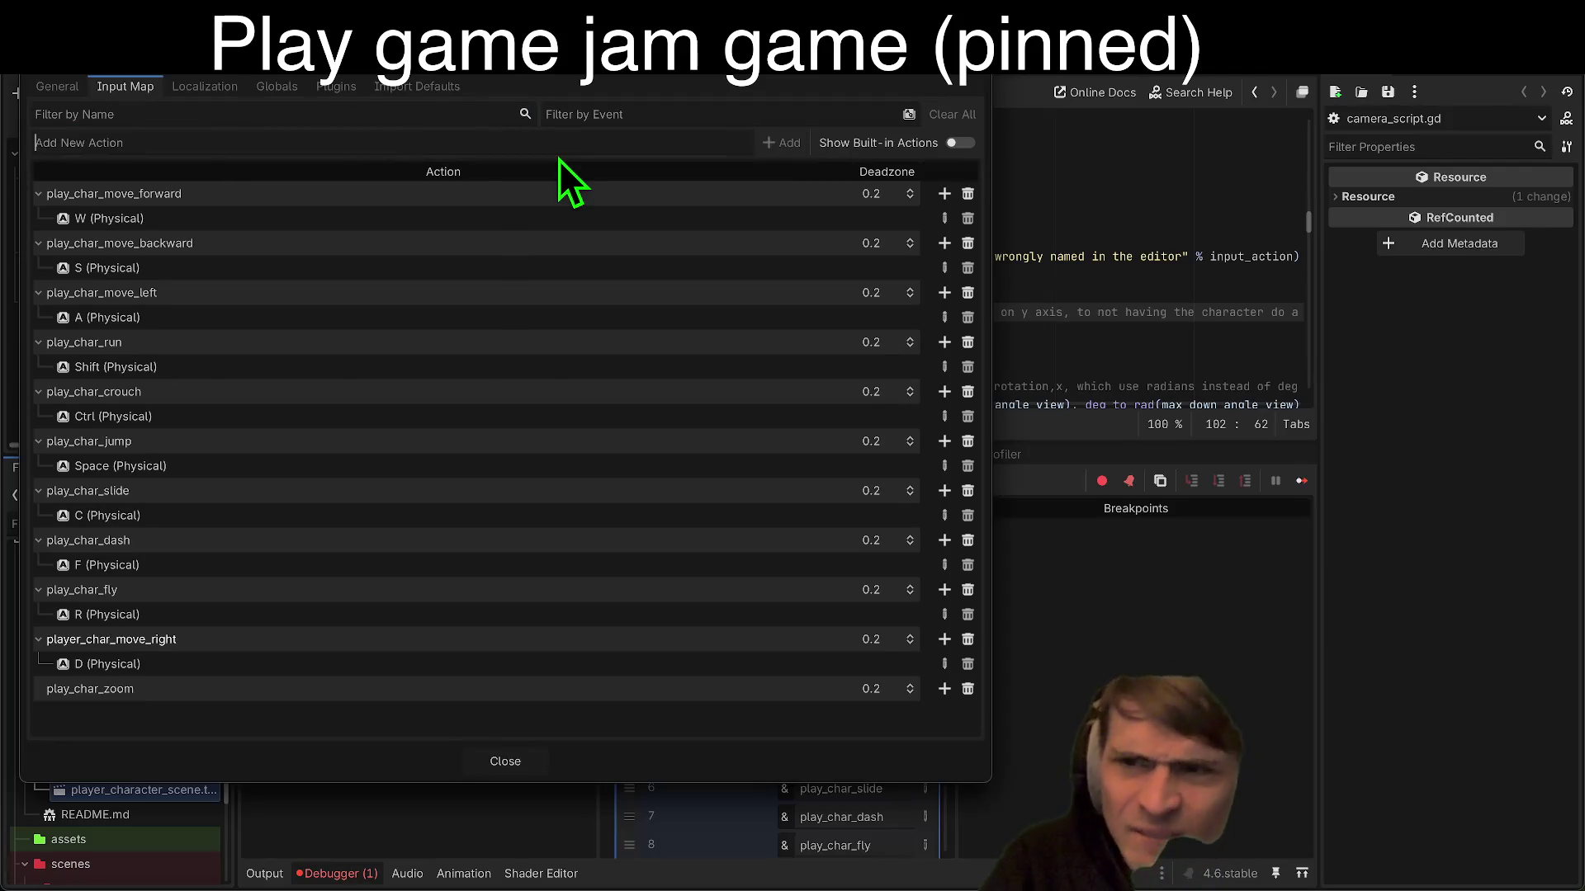
left_click(512, 765)
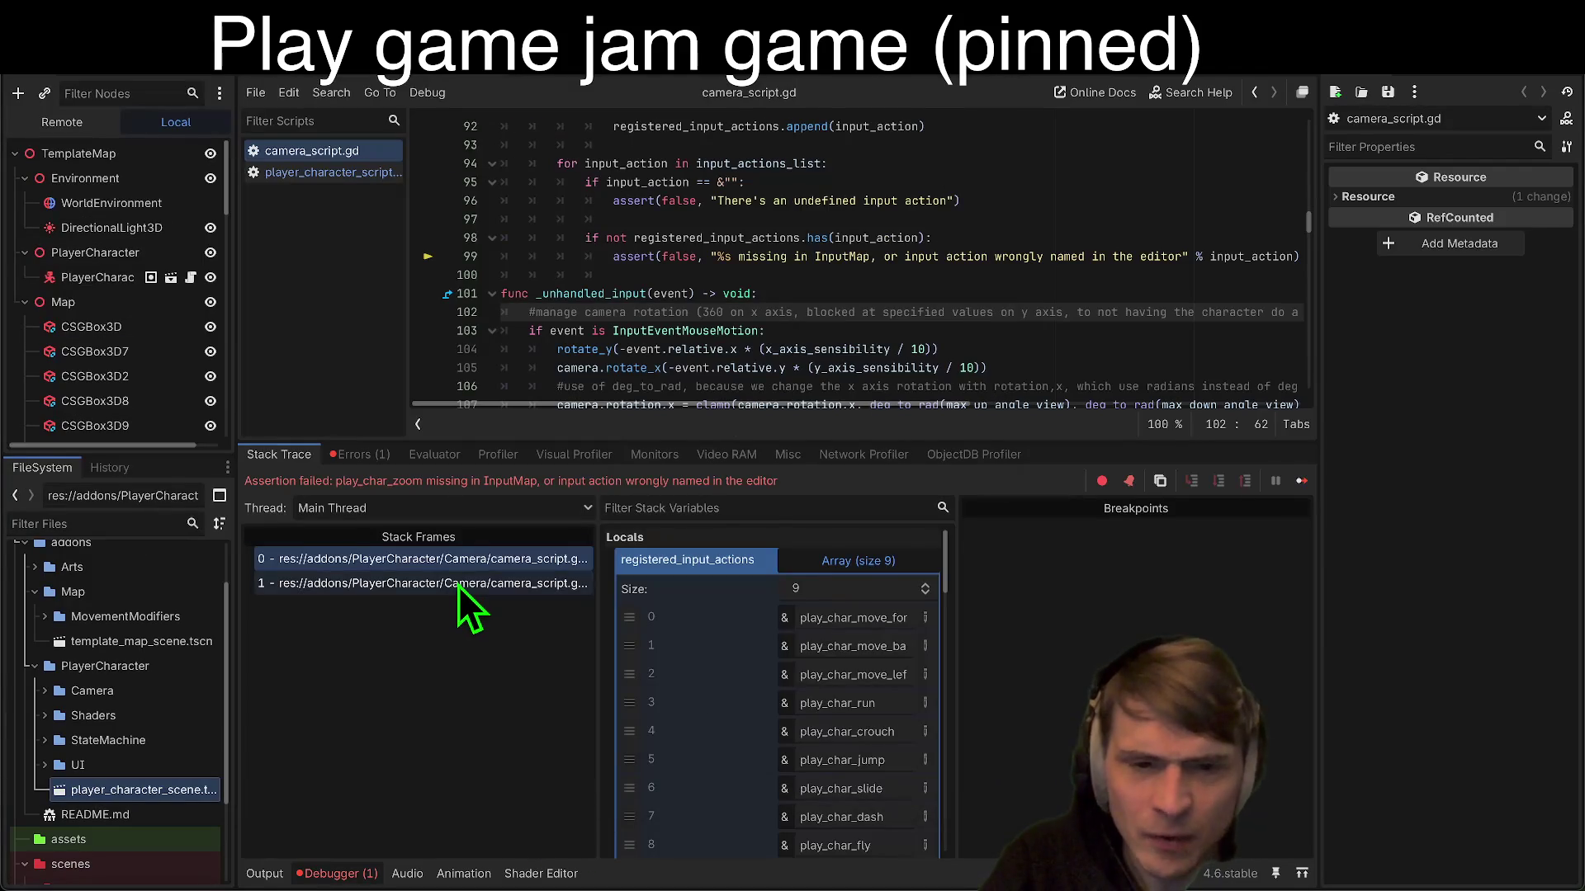
Step: Rerun the scene, note the missing play_char_mouse_mode action, and stop the session
left_click(458, 584)
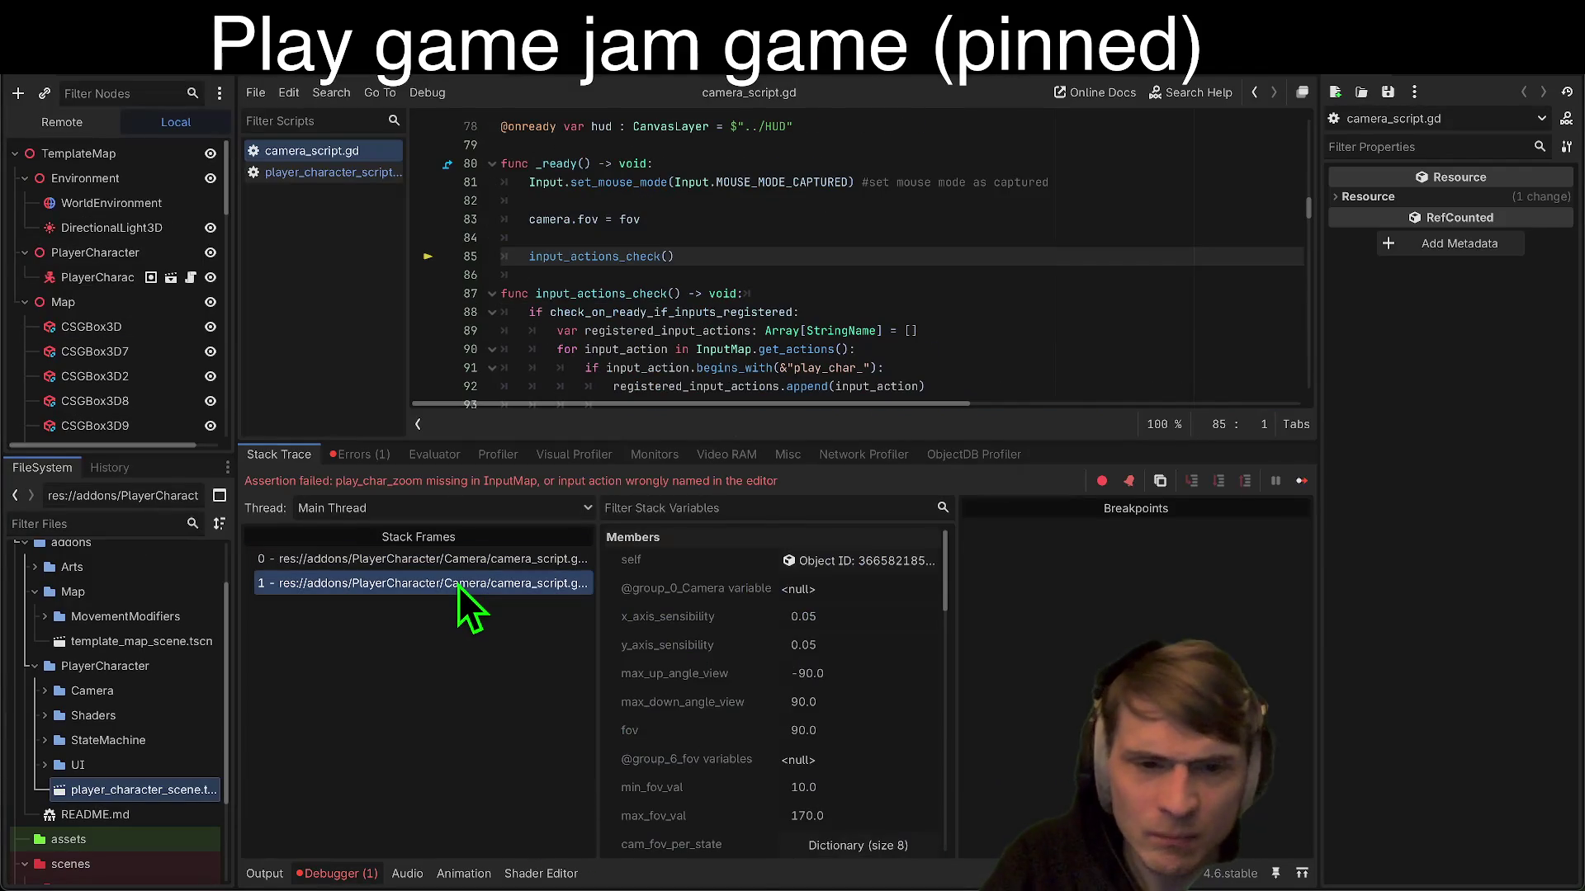
left_click(1391, 80)
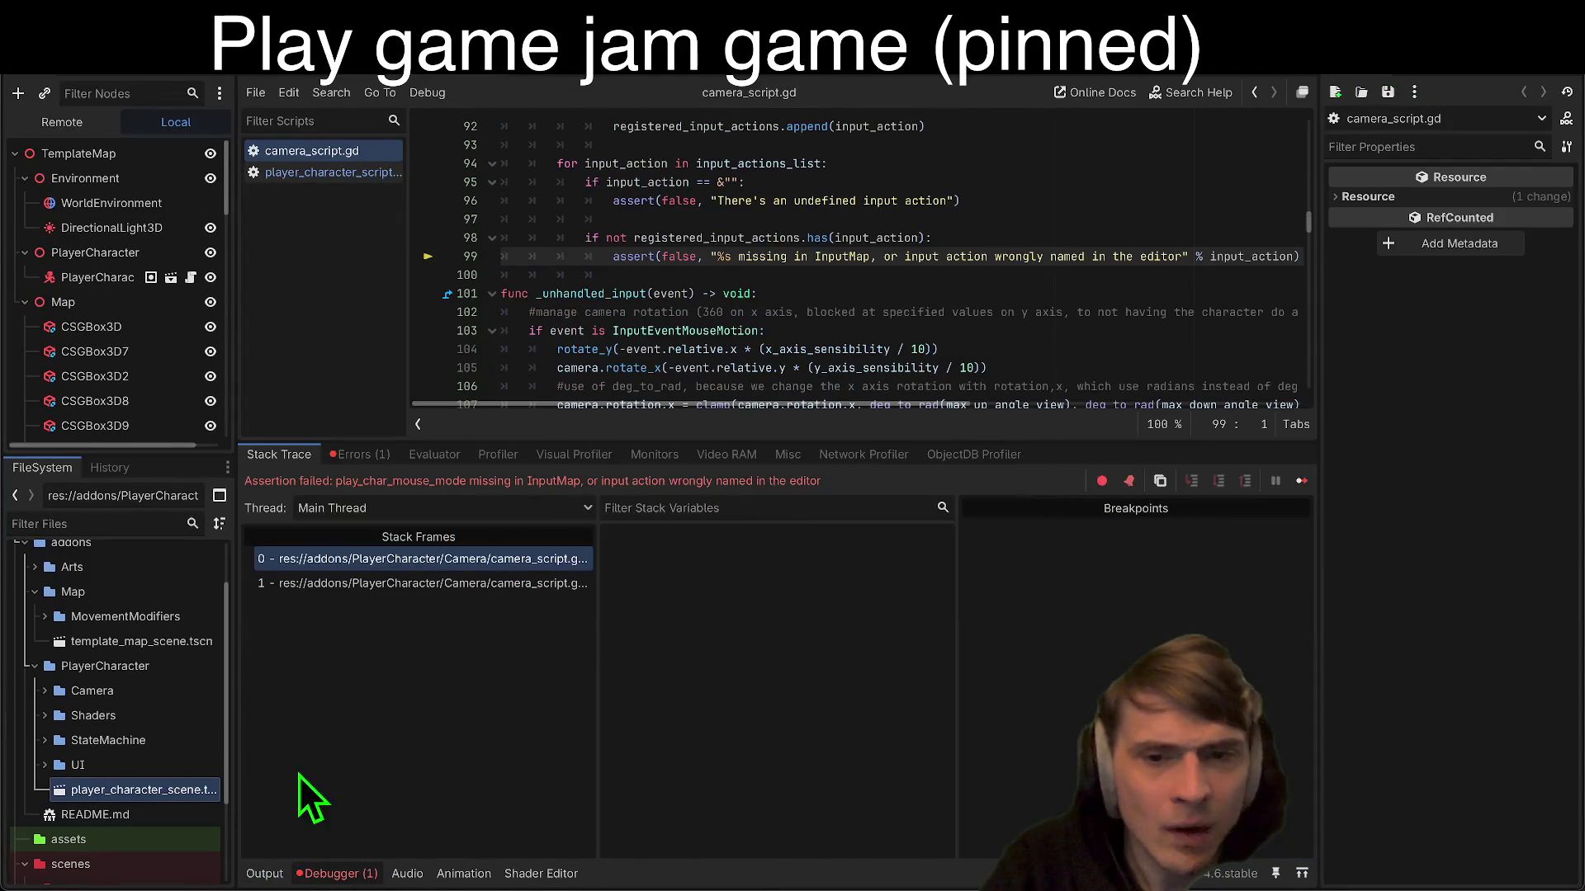
scroll(764, 751, "down", 5)
scroll(799, 761, "up", 1)
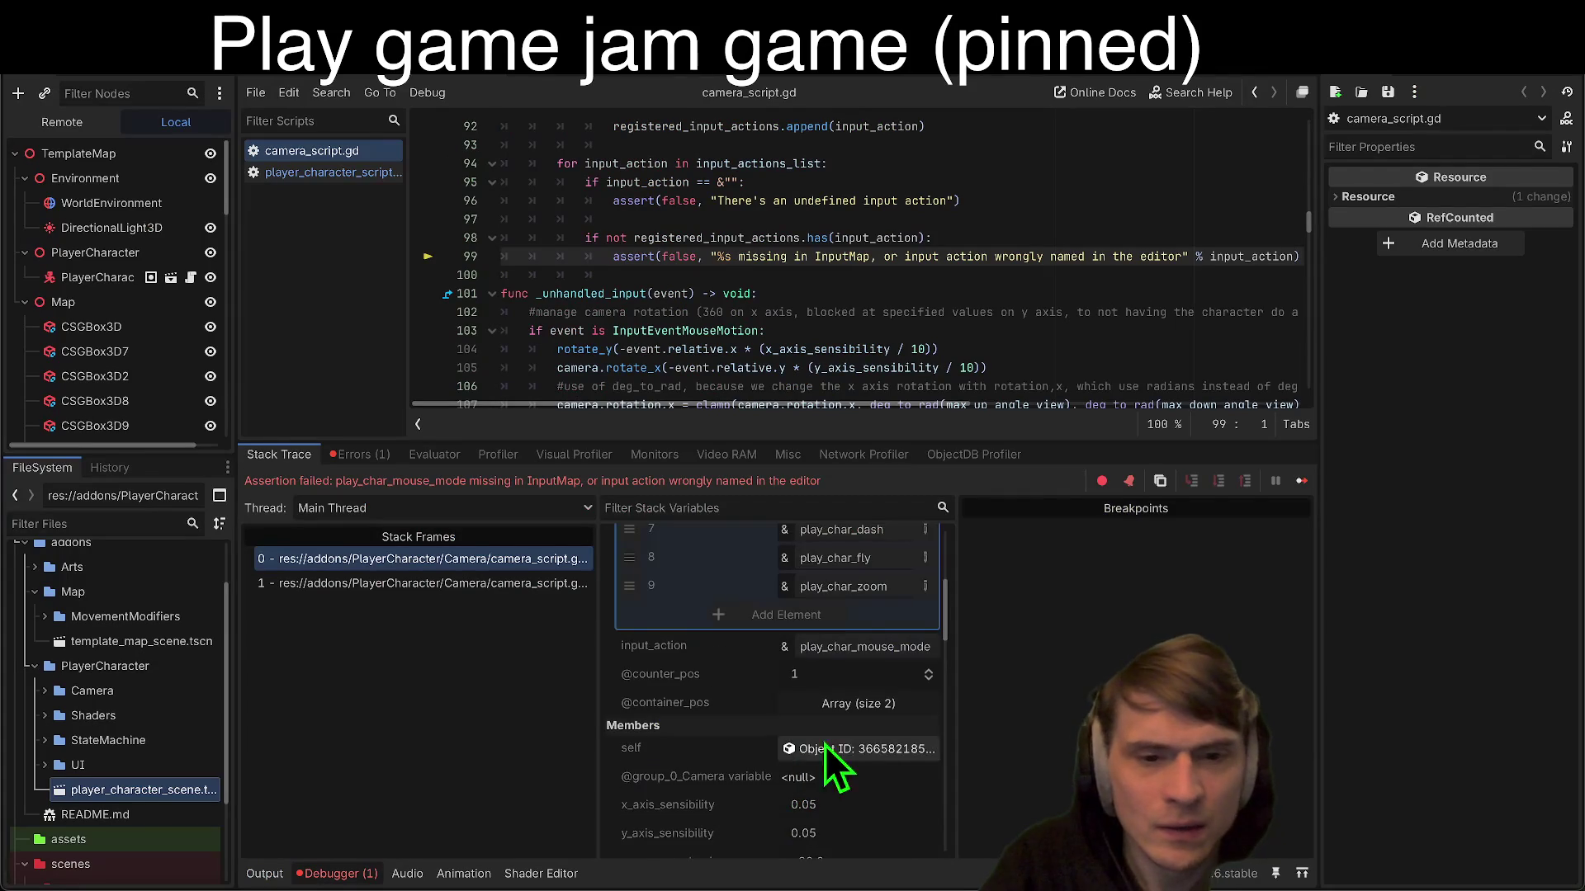
double_click(908, 647)
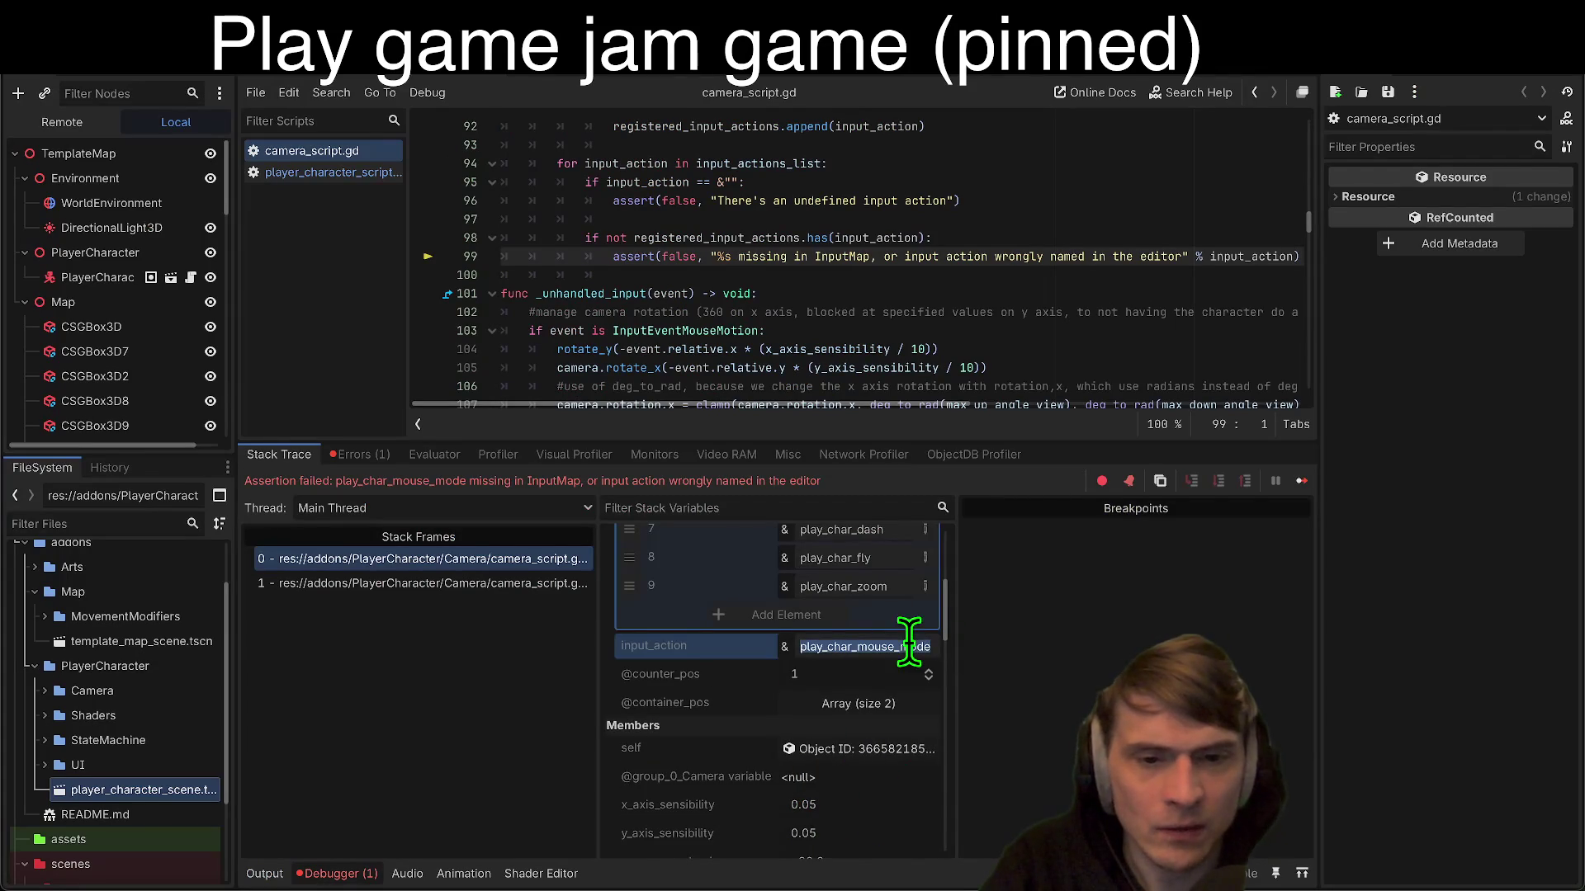
left_click(153, 62)
left_click(157, 62)
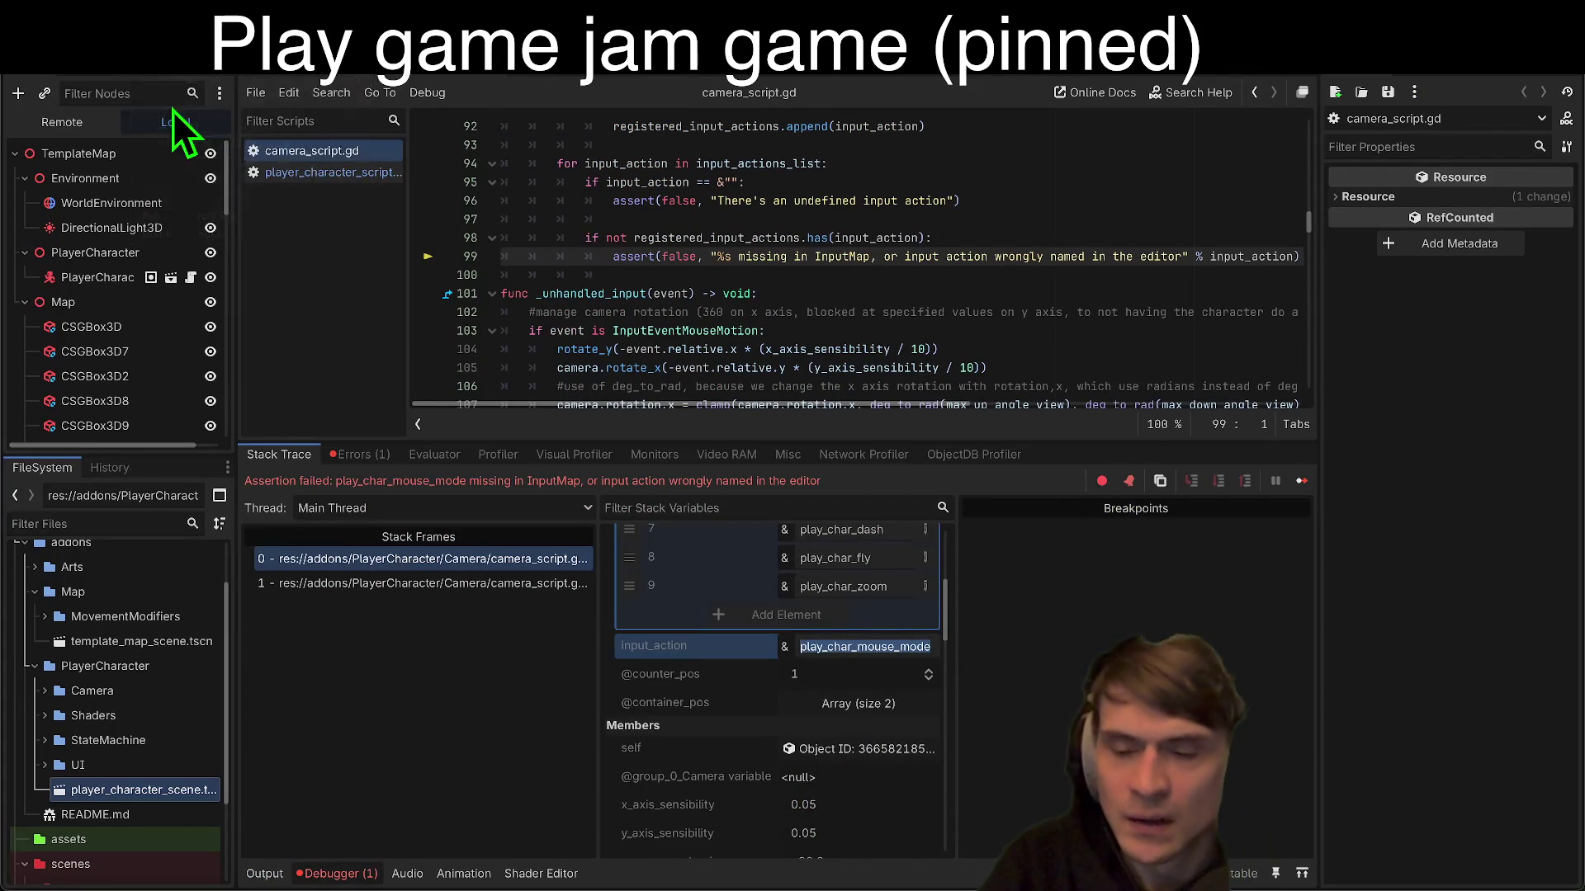
left_click(1440, 77)
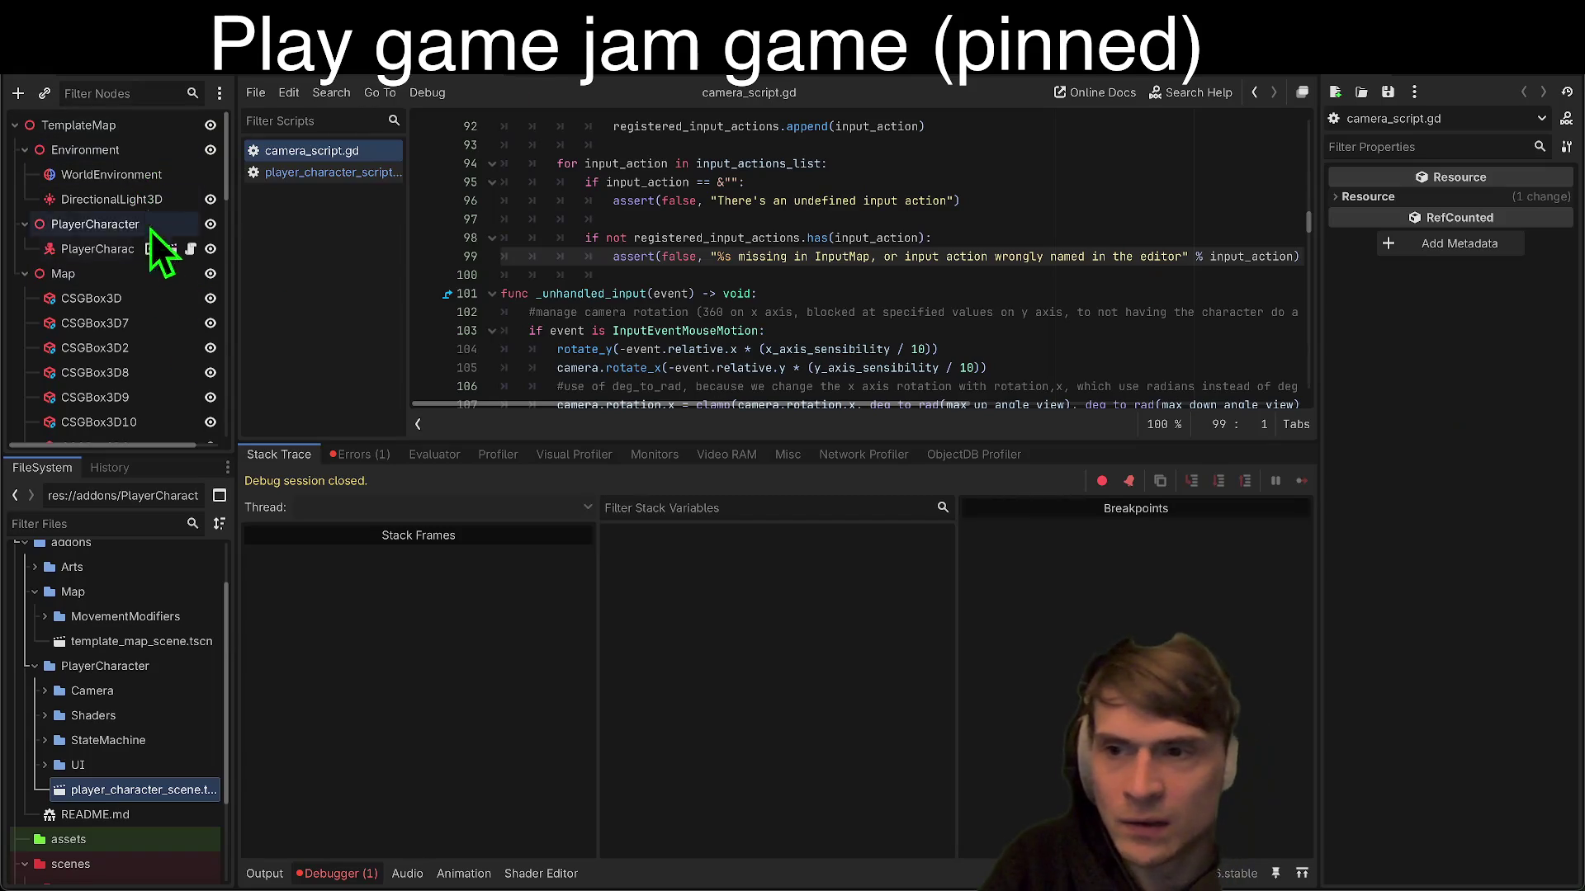
Step: Open the PlayerCharacter scene and browse its Walljump, Wallrun and Fly variable groups
left_click(639, 80)
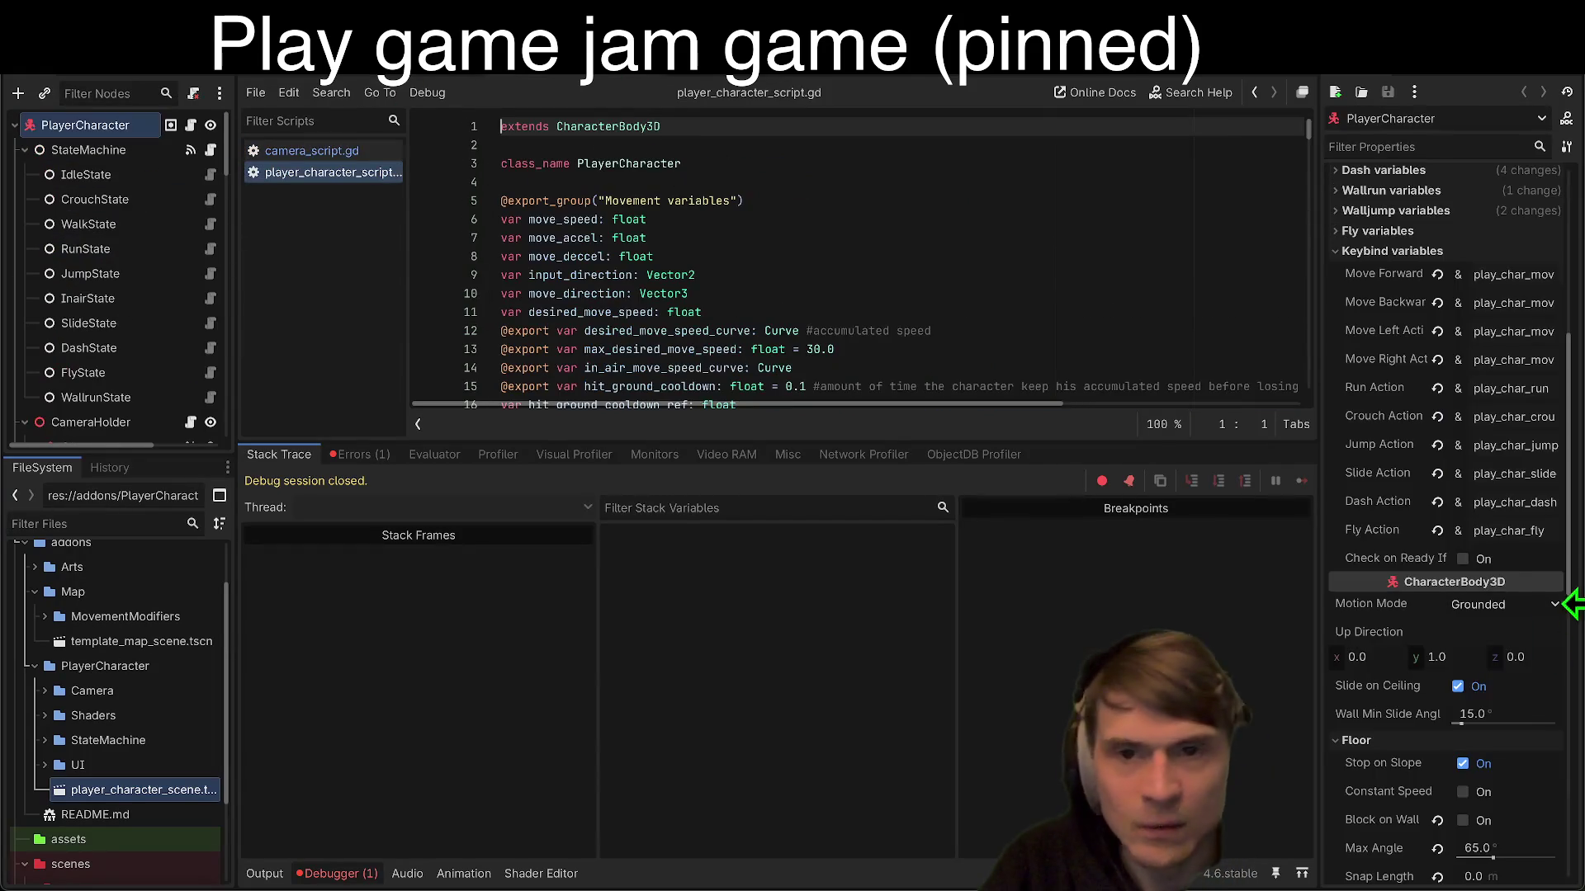
scroll(1492, 429, "up", 5)
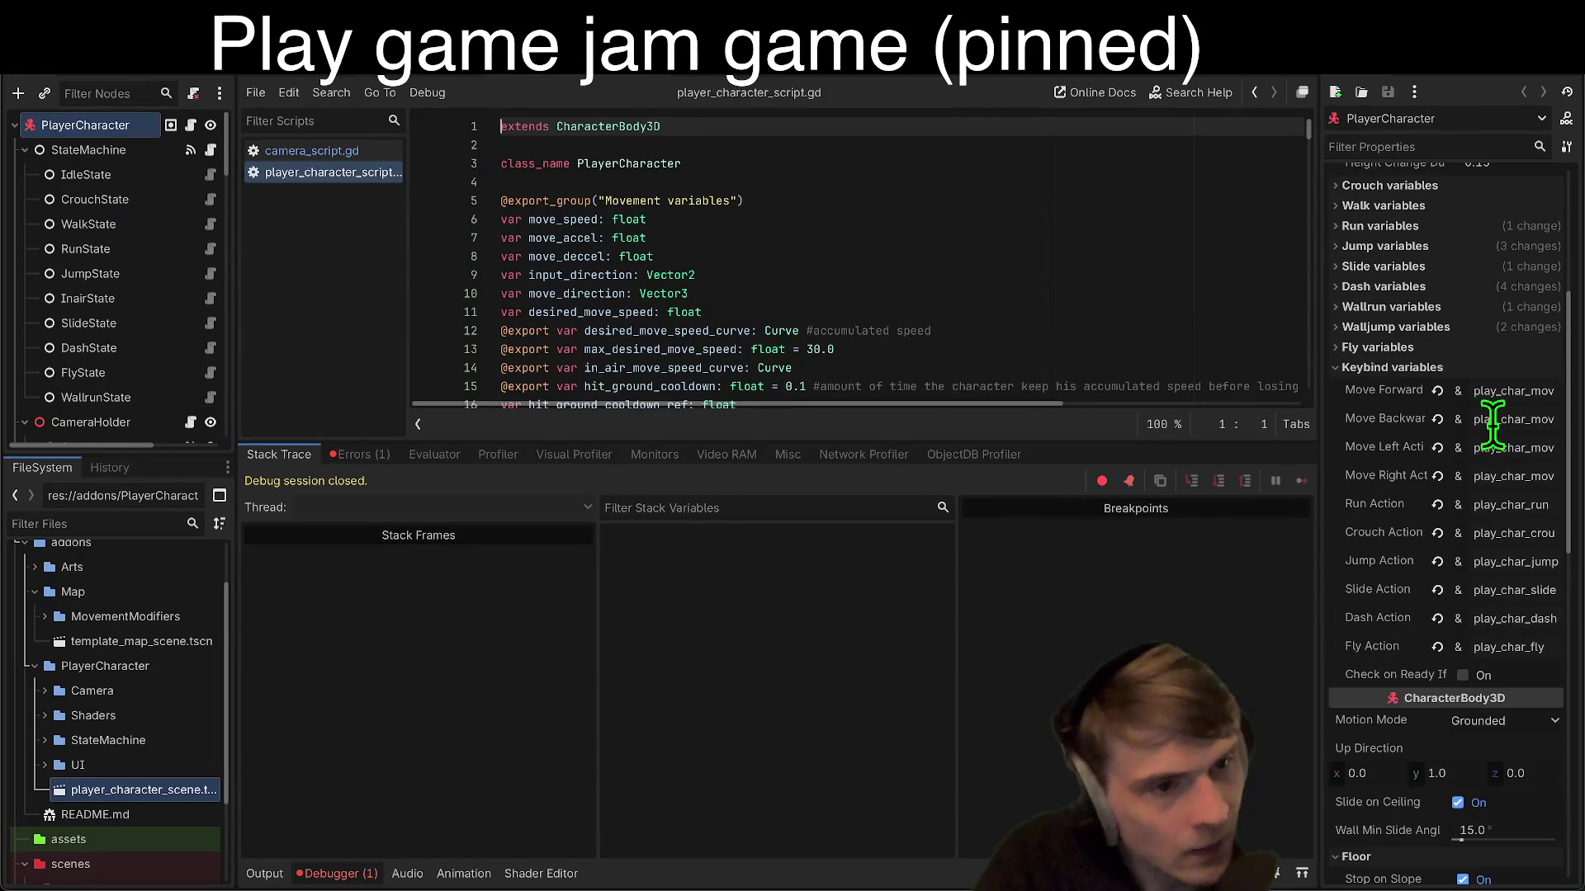
scroll(1477, 410, "up", 1)
left_click(1453, 354)
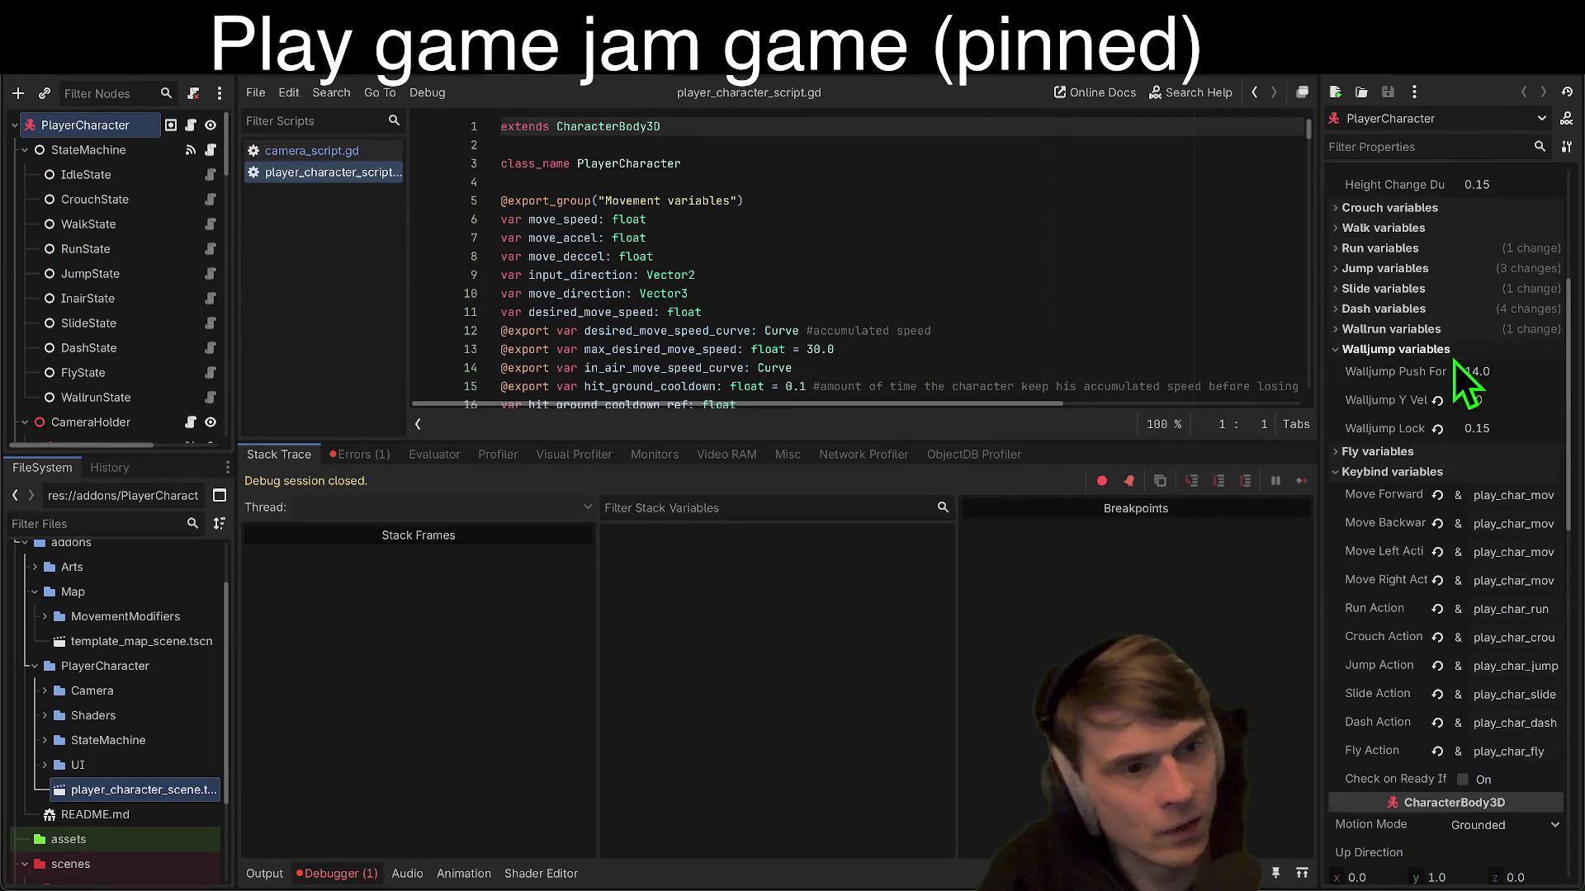
left_click(1454, 337)
left_click(1449, 334)
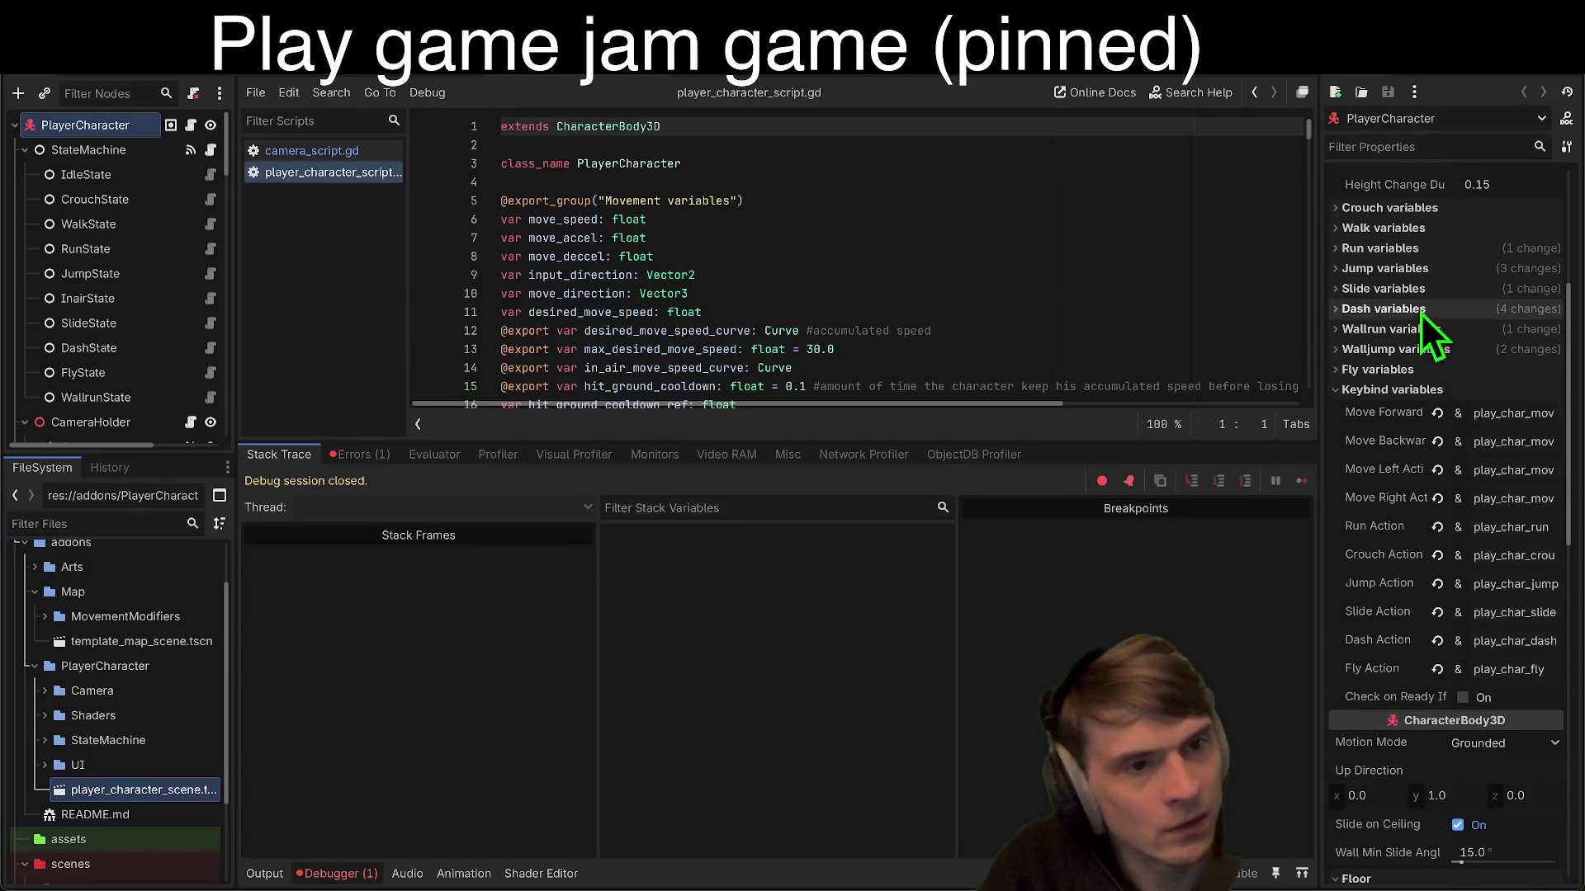
left_click(1416, 326)
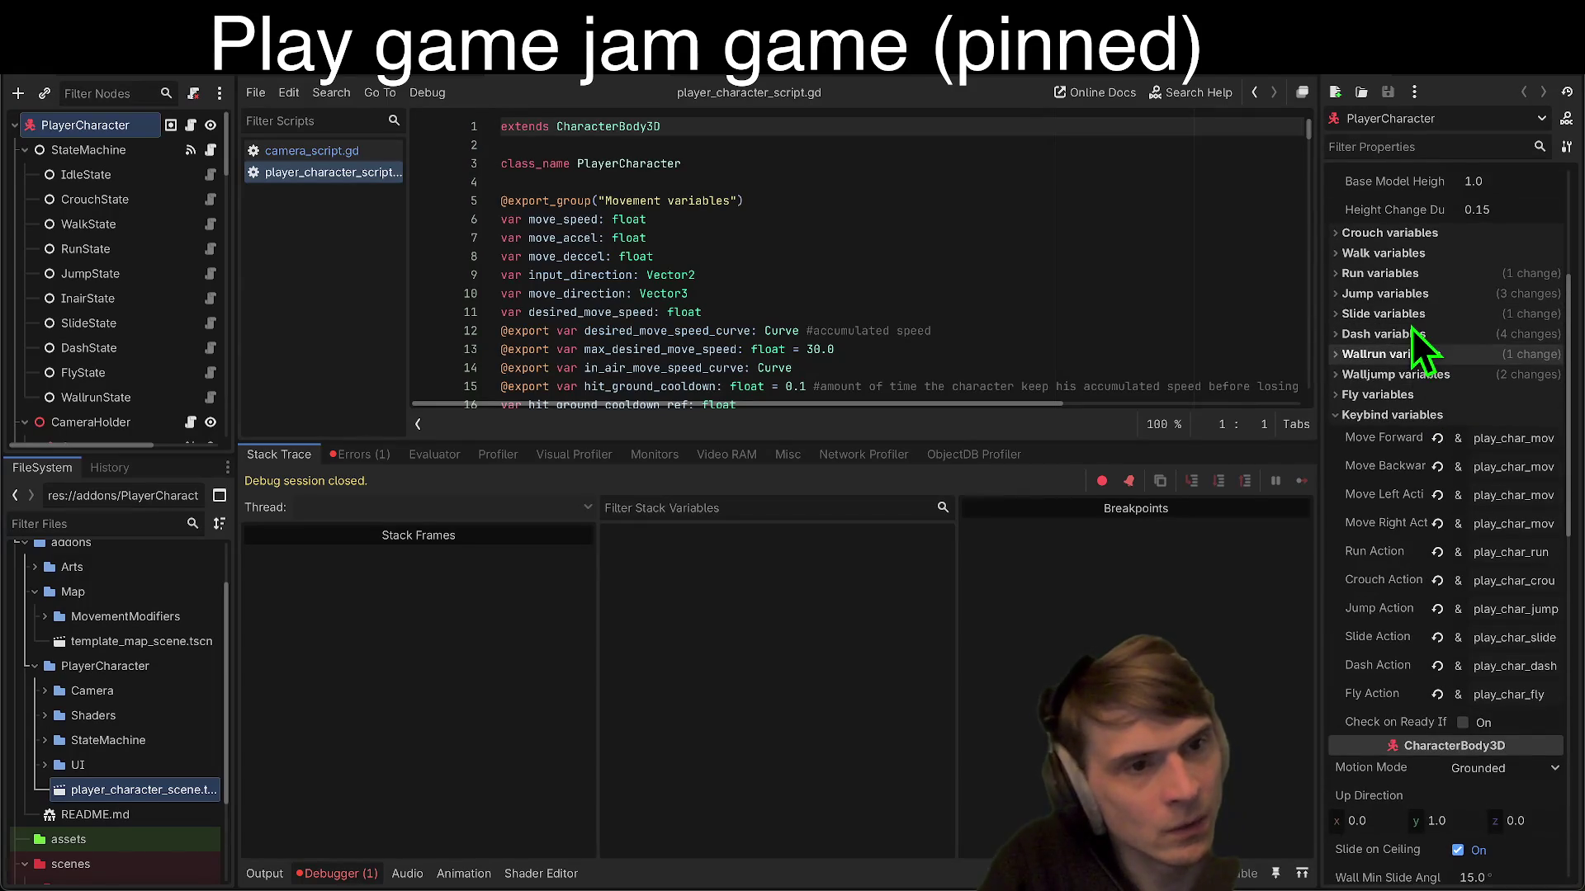
left_click(1396, 396)
left_click(1467, 400)
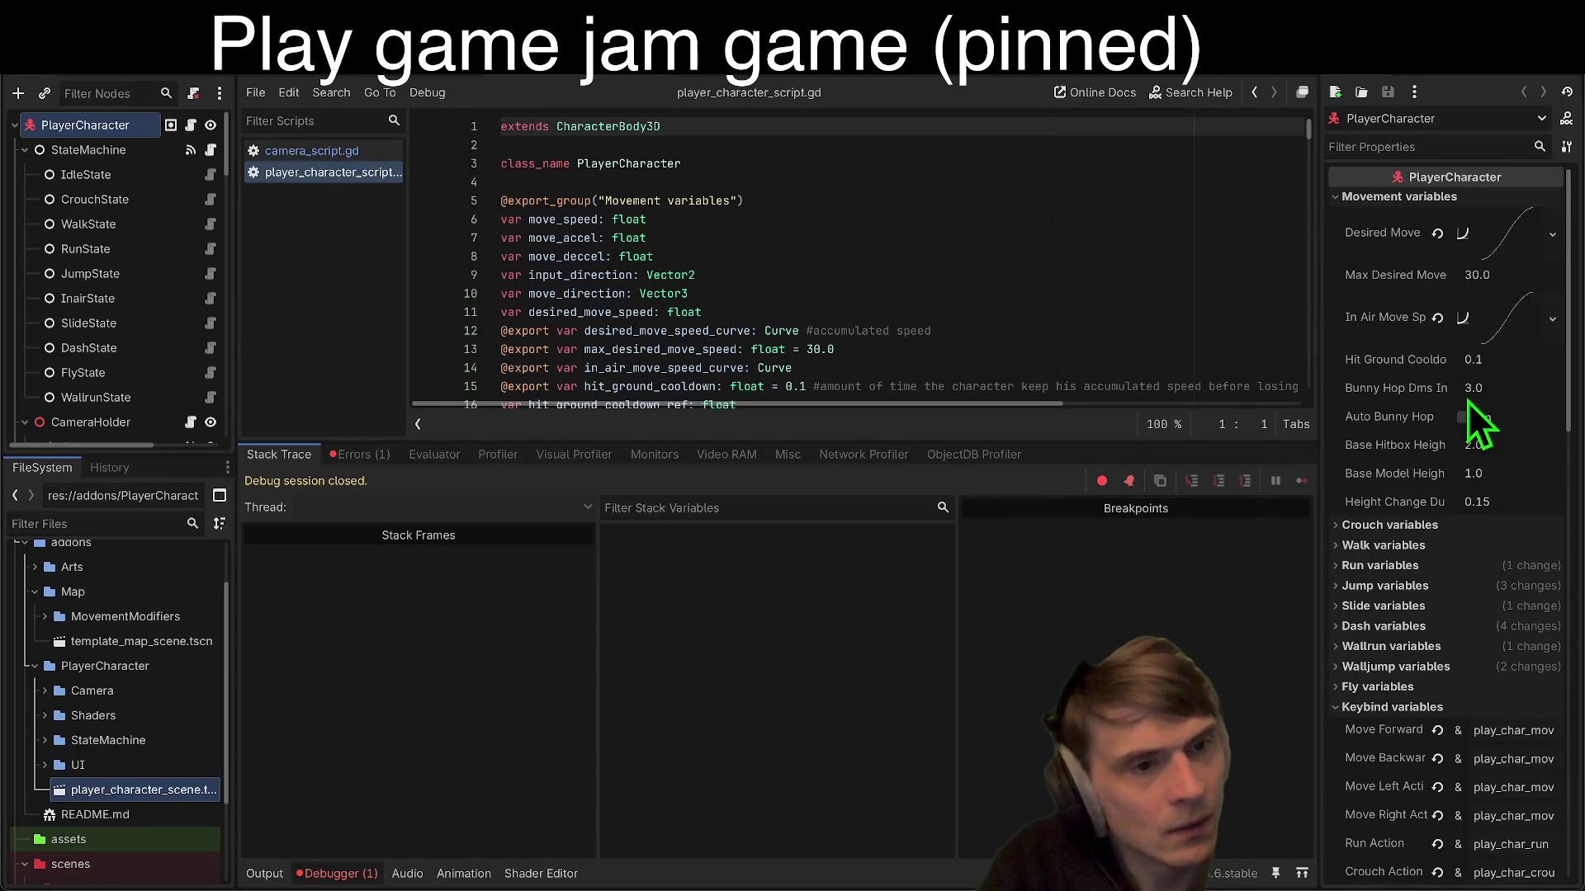
scroll(1423, 540, "down", 10)
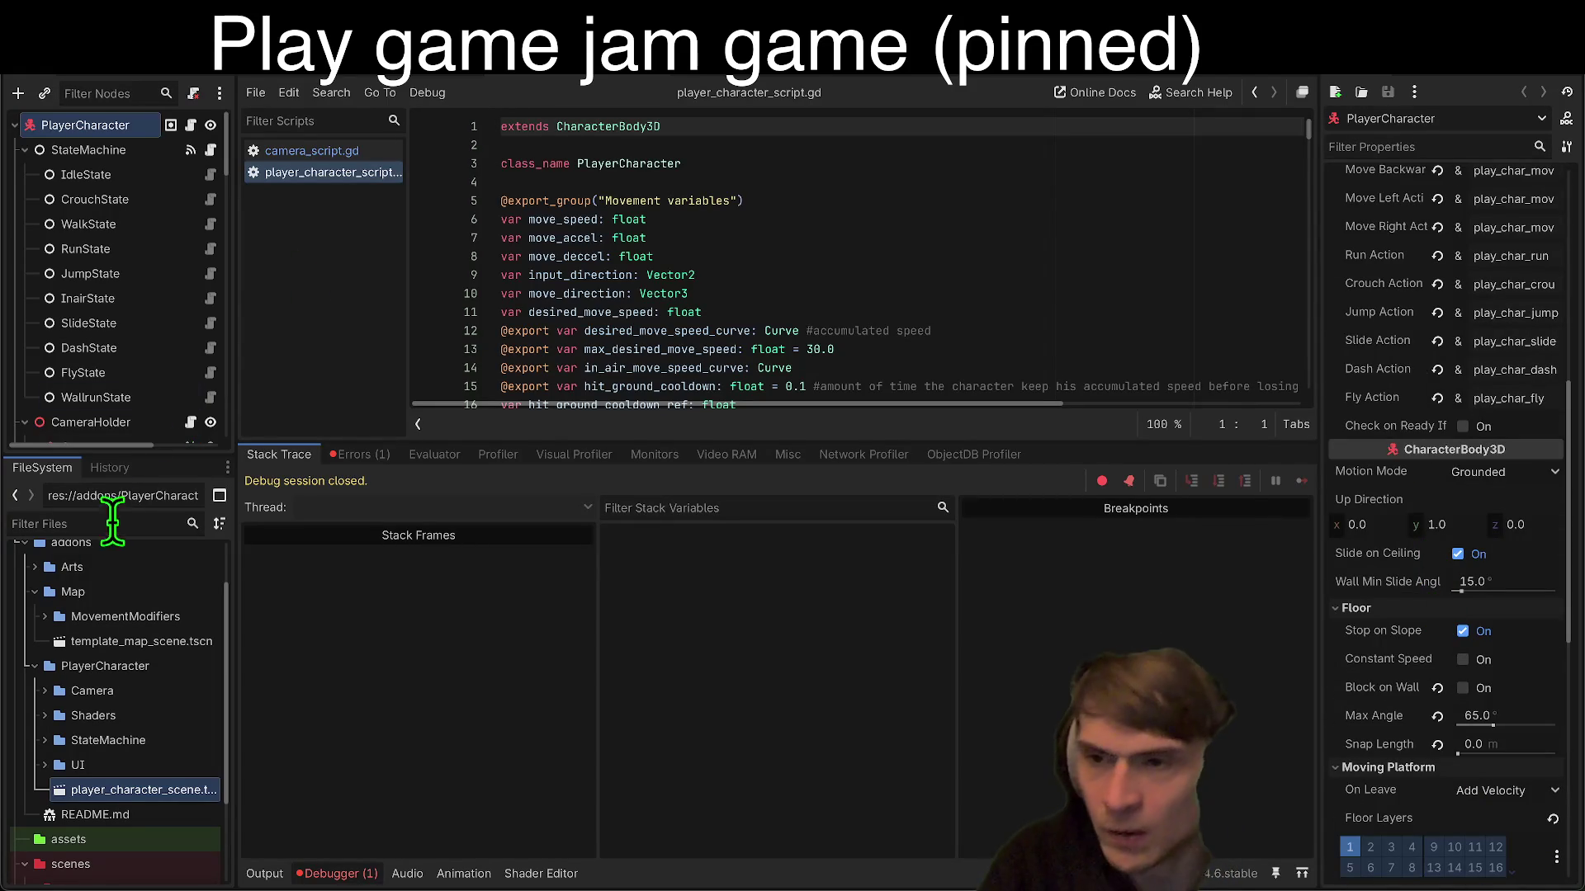
Step: Select the CameraHolder node and pick out the Mouse Mode action name in its keybind variables
left_click_drag(142, 456, 113, 772)
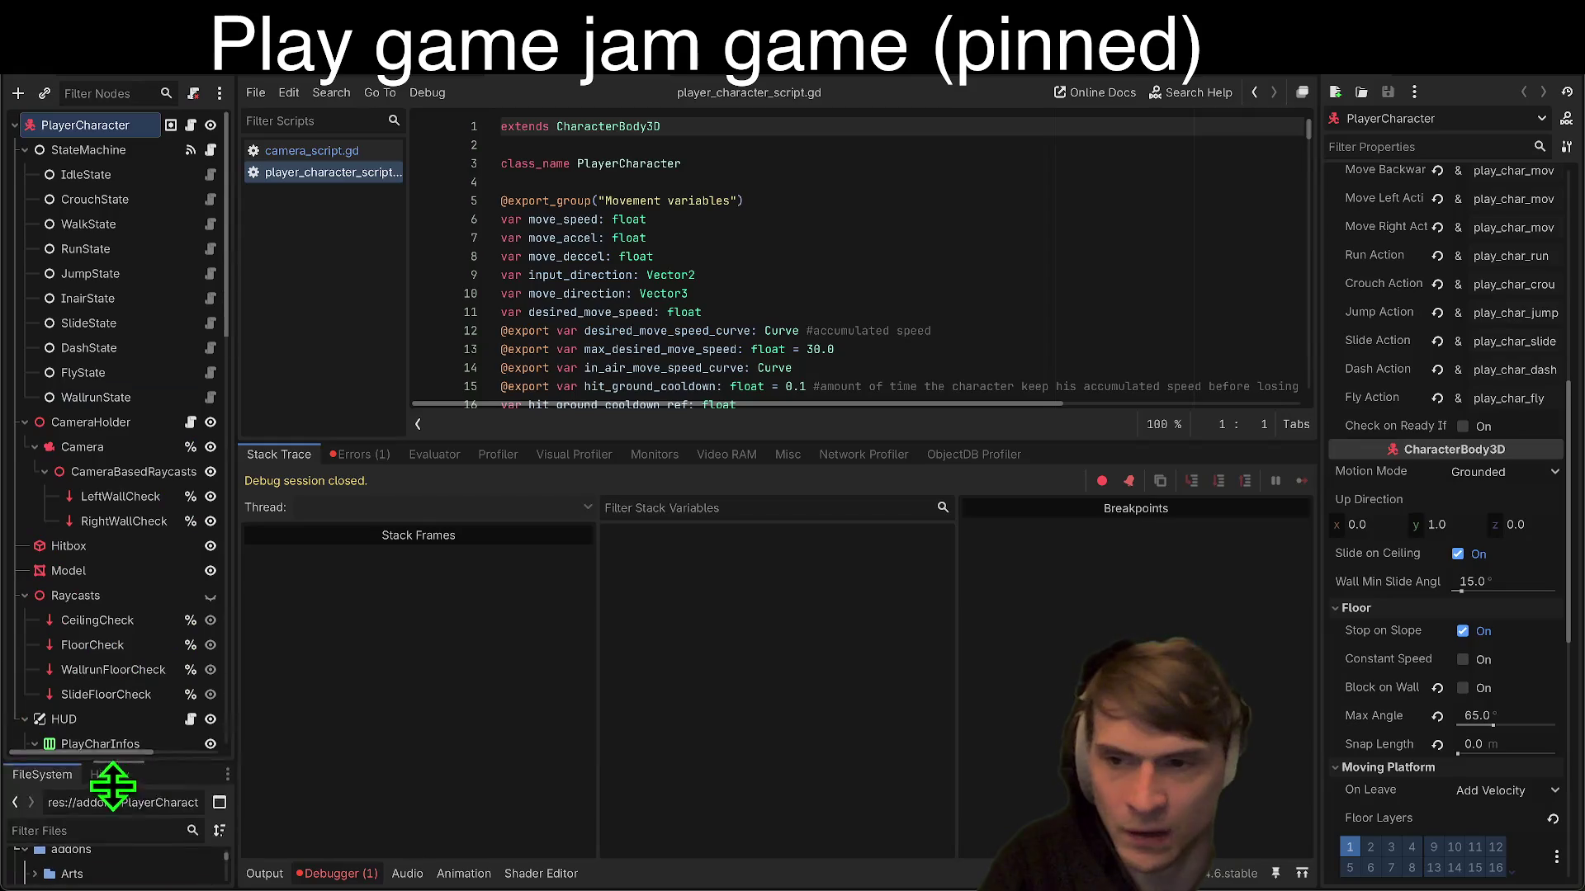
left_click(147, 428)
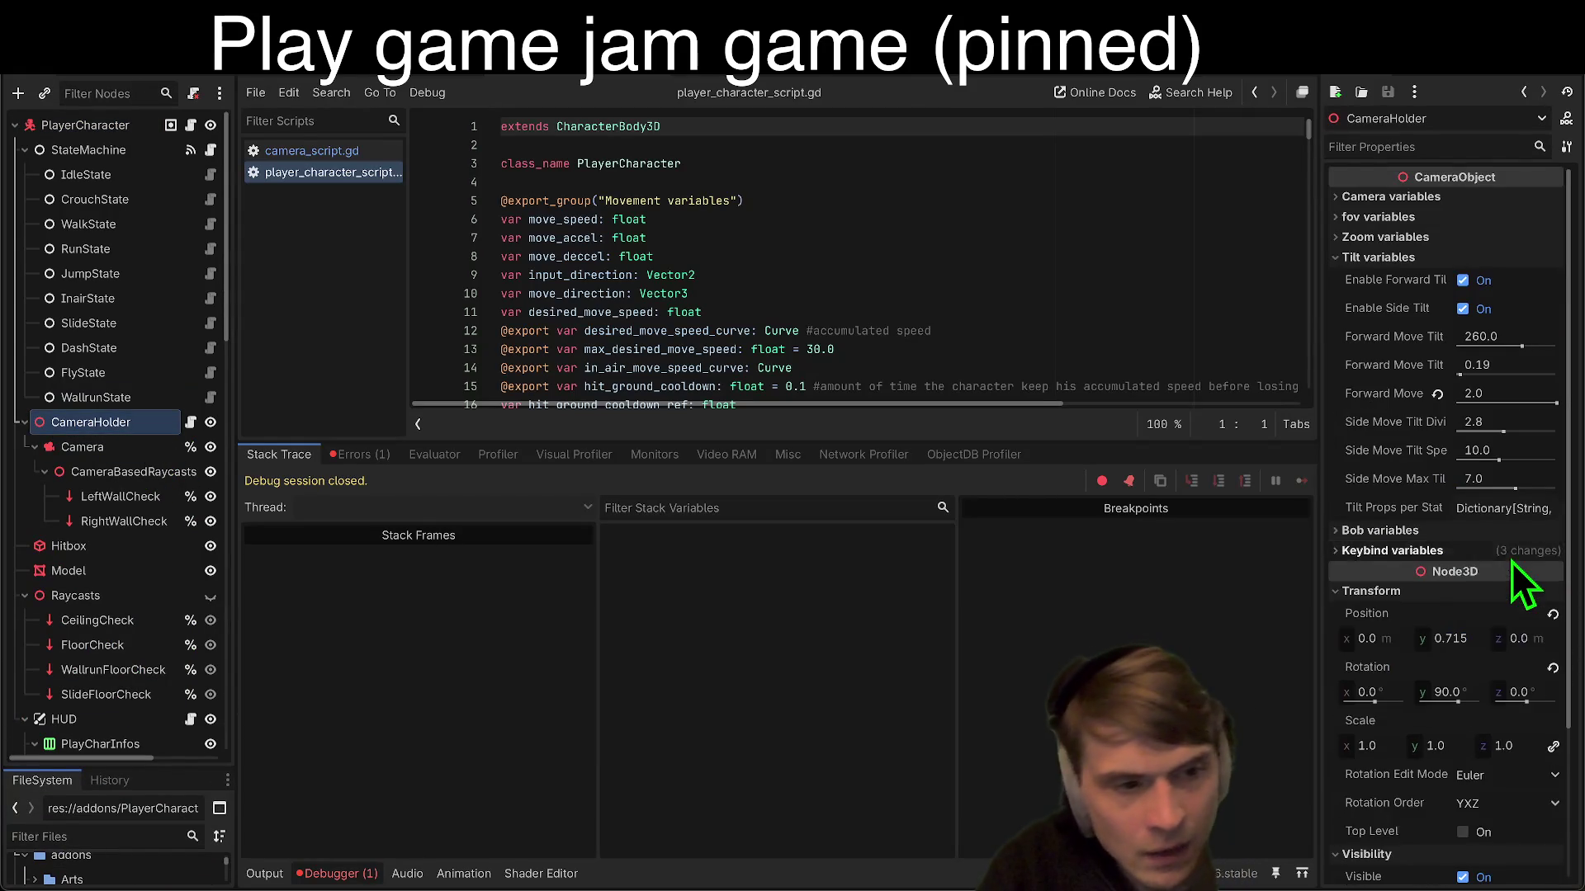
double_click(1517, 602)
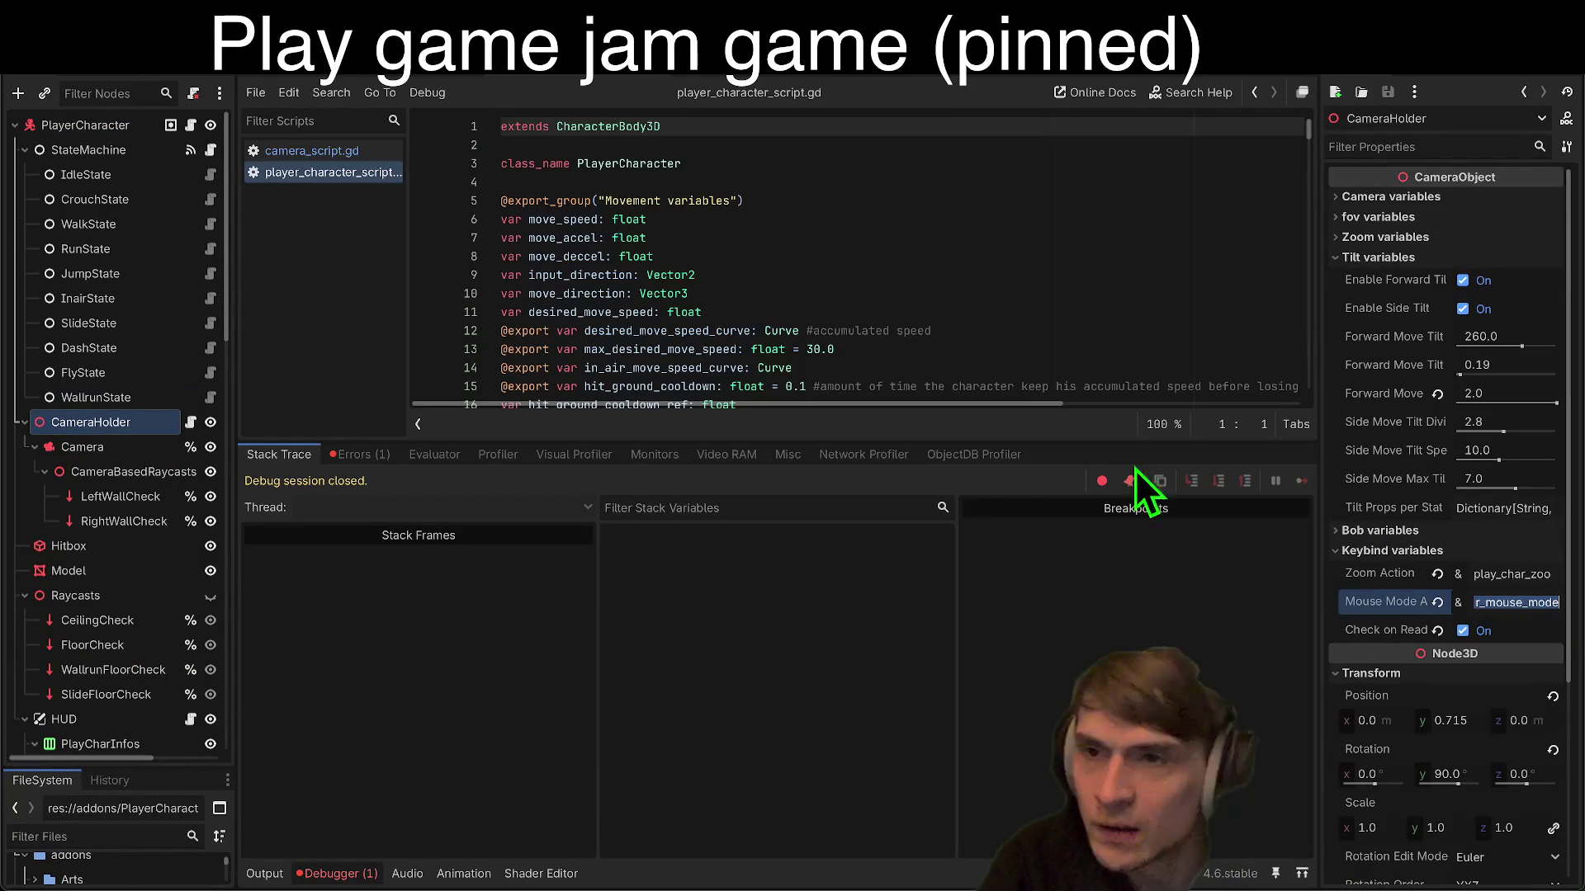
left_click(188, 67)
Step: Add a play_char_mouse_mode input action bound to the Tab key
left_click(188, 61)
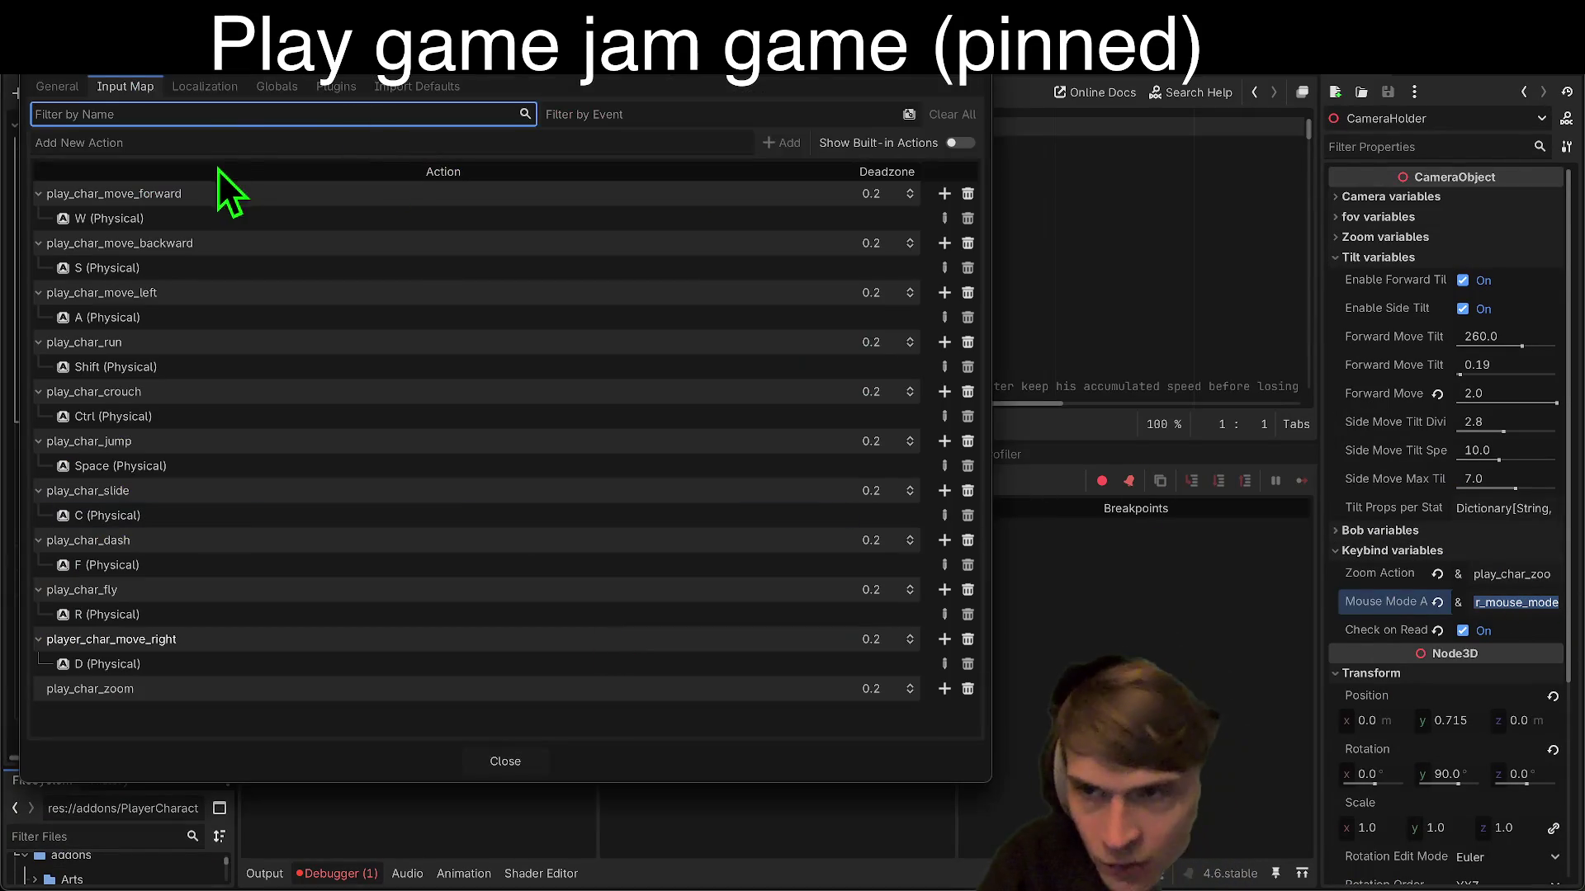
left_click(237, 142)
type("play_char_mouse_mode")
left_click(781, 143)
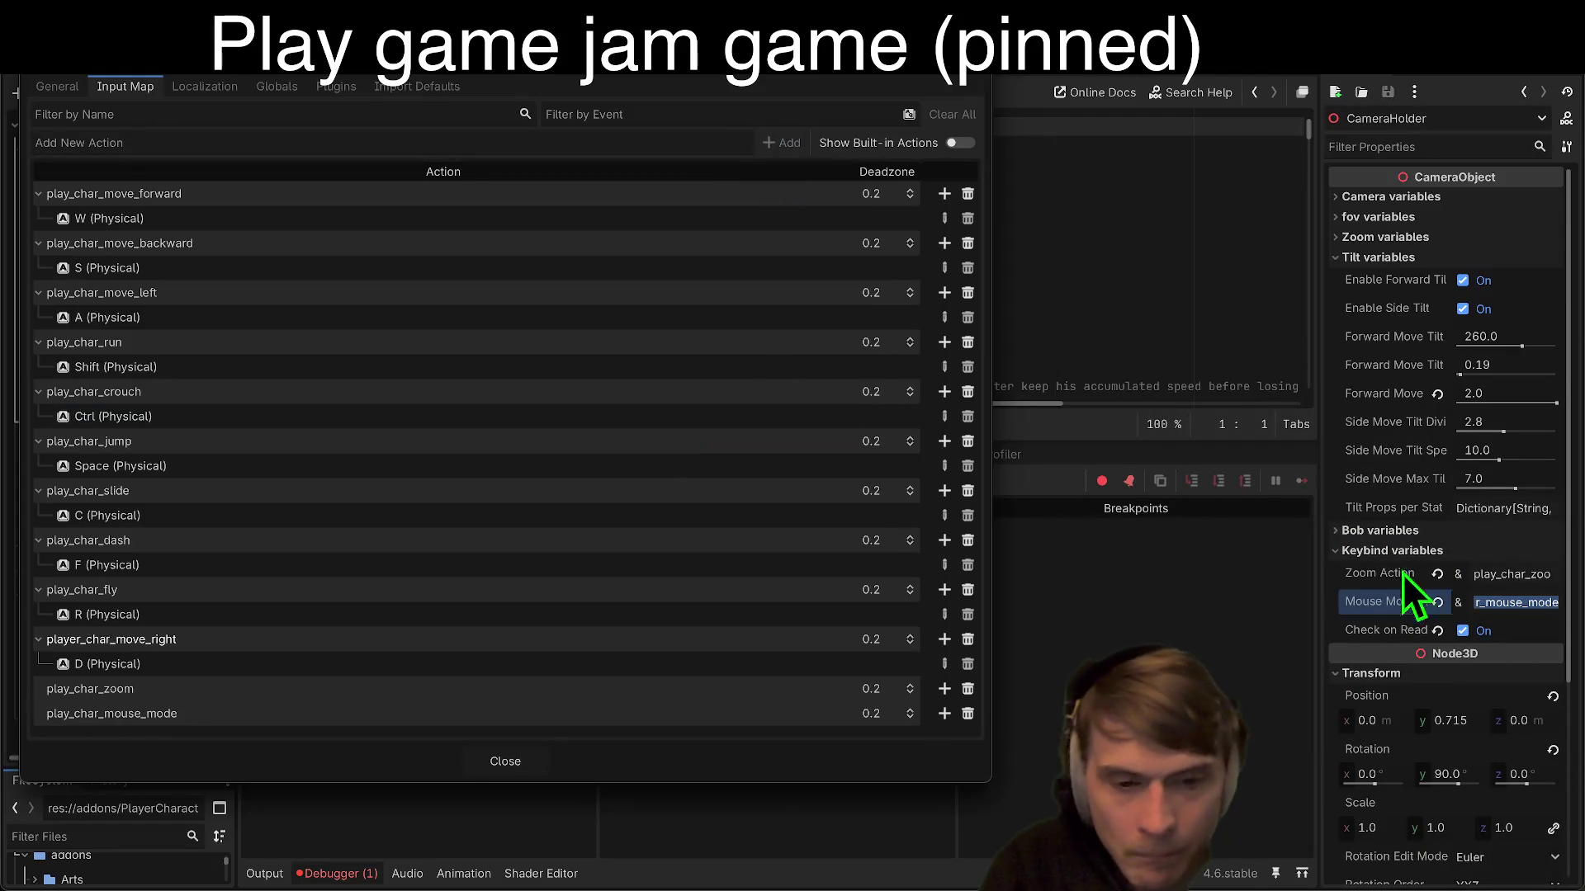
left_click(944, 713)
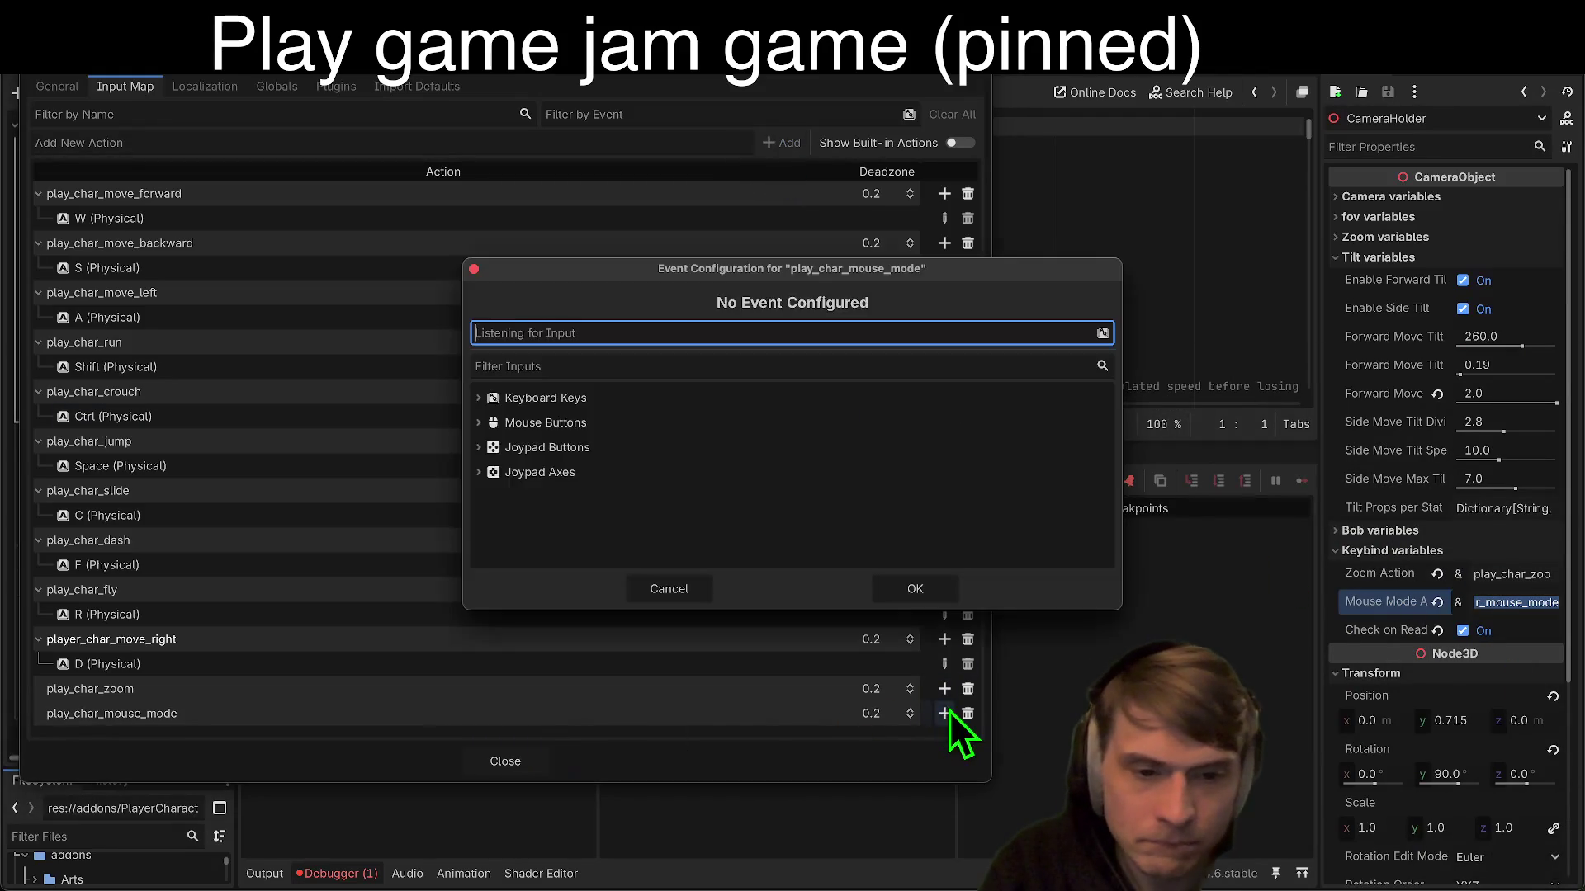
key("Tab")
left_click(930, 596)
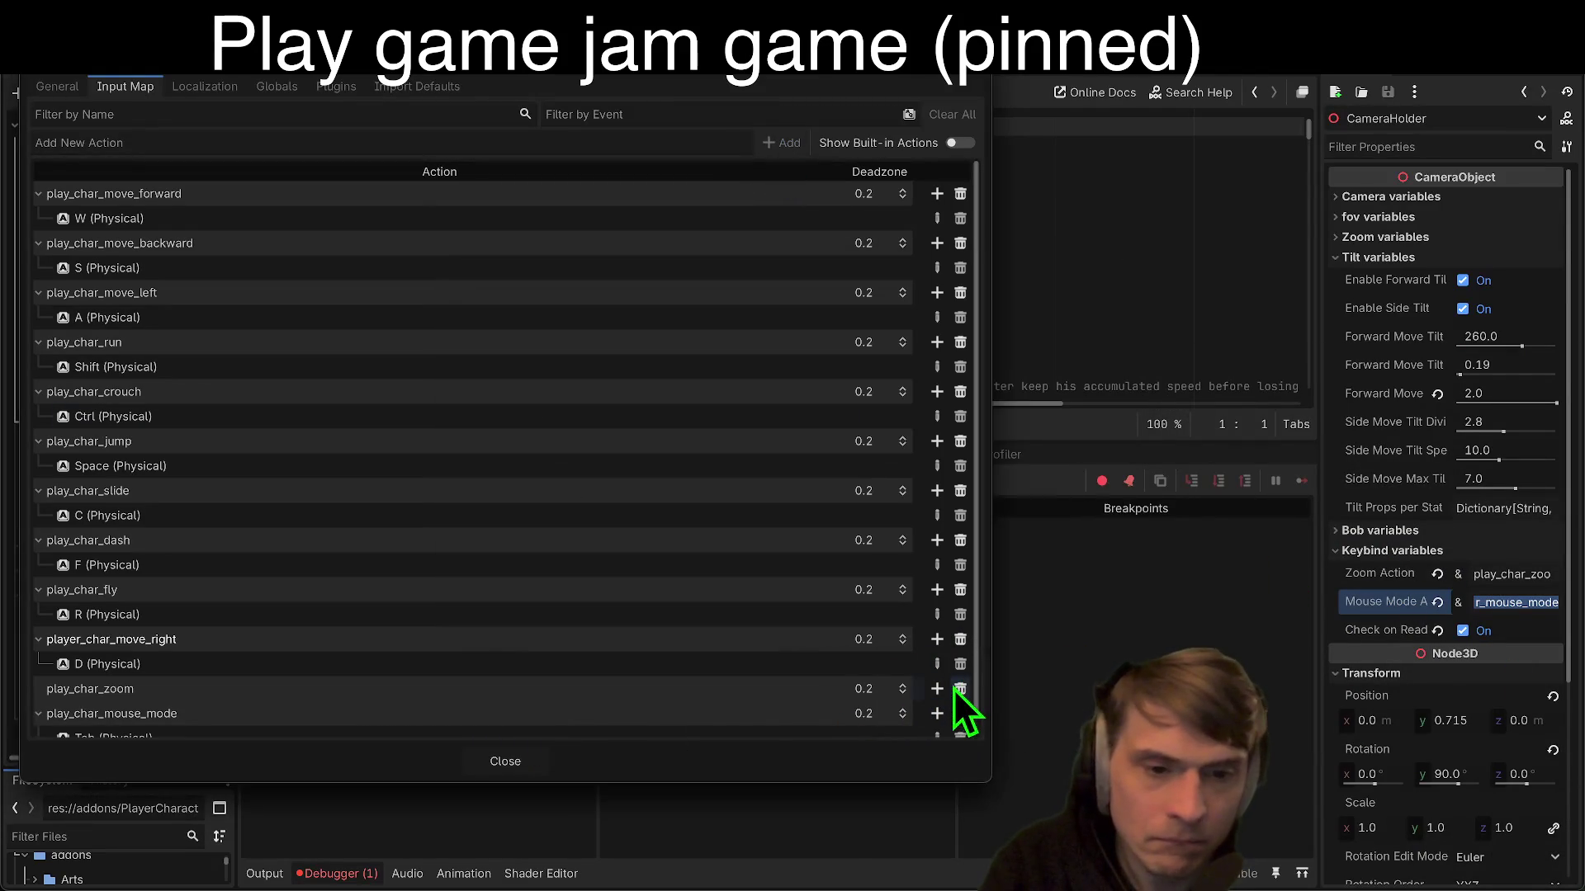
Step: Bind T to play_char_zoom, close the settings and try running the project with F5
left_click(939, 689)
key("t")
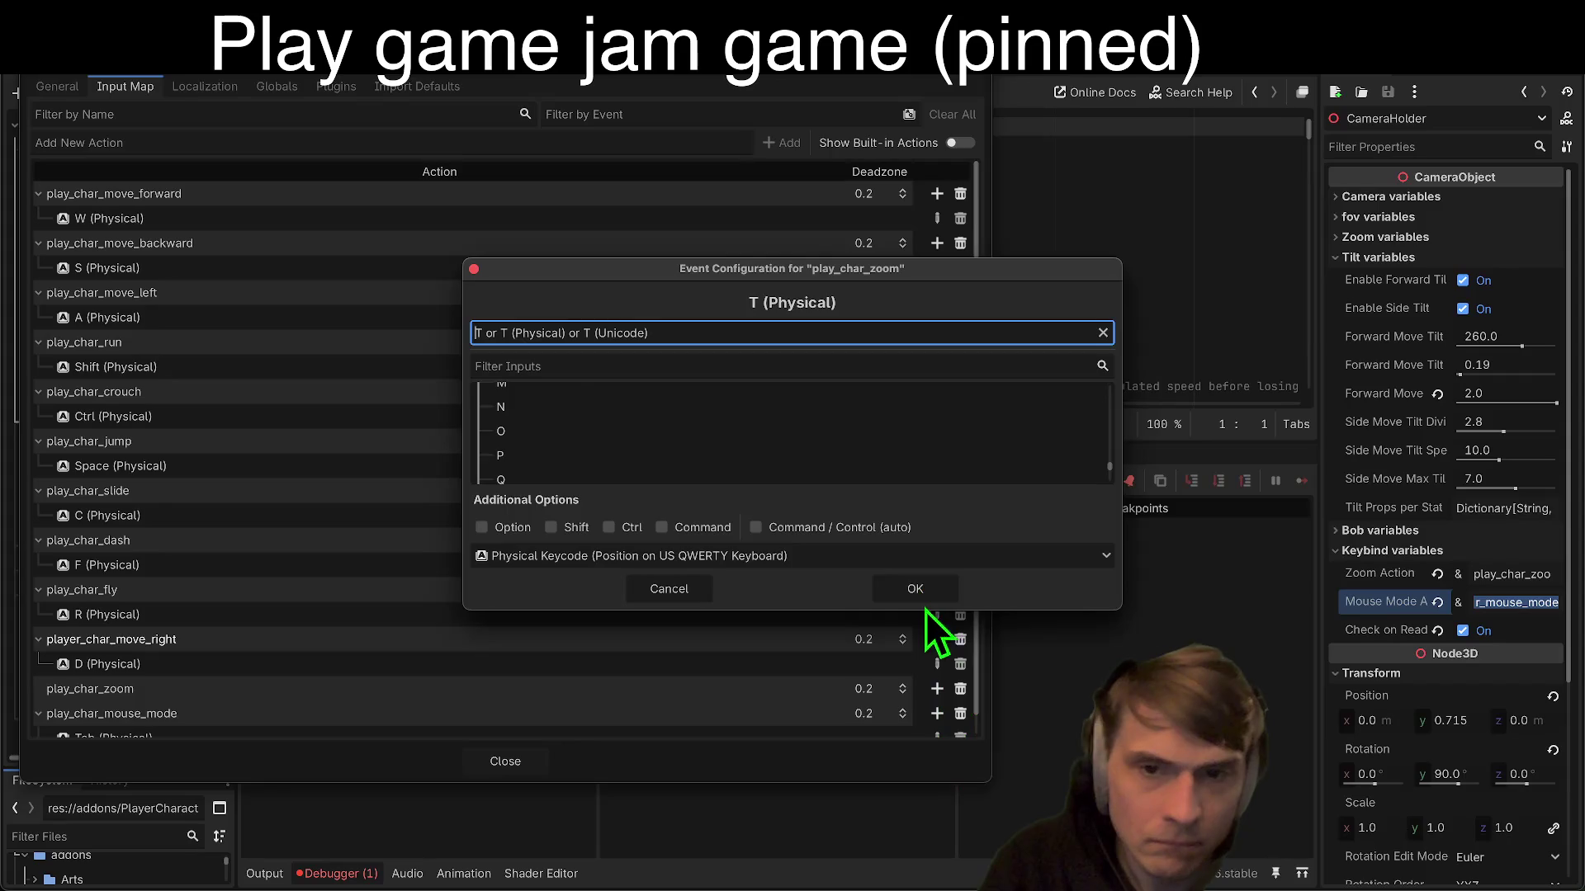
left_click(928, 587)
scroll(840, 691, "down", 2)
left_click(506, 761)
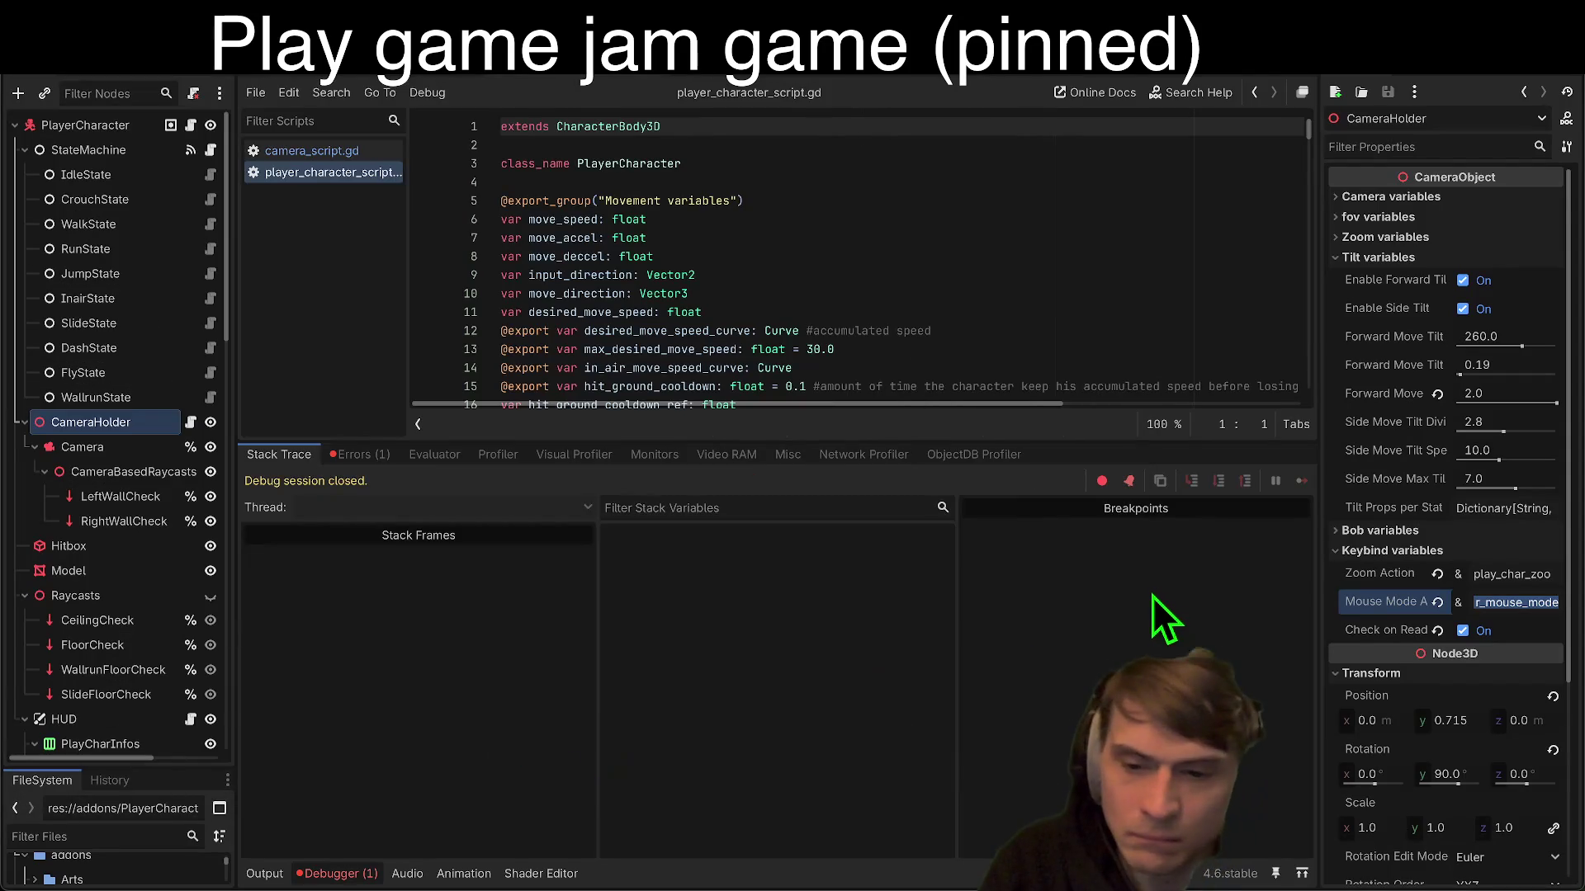
key("F5")
key("Escape")
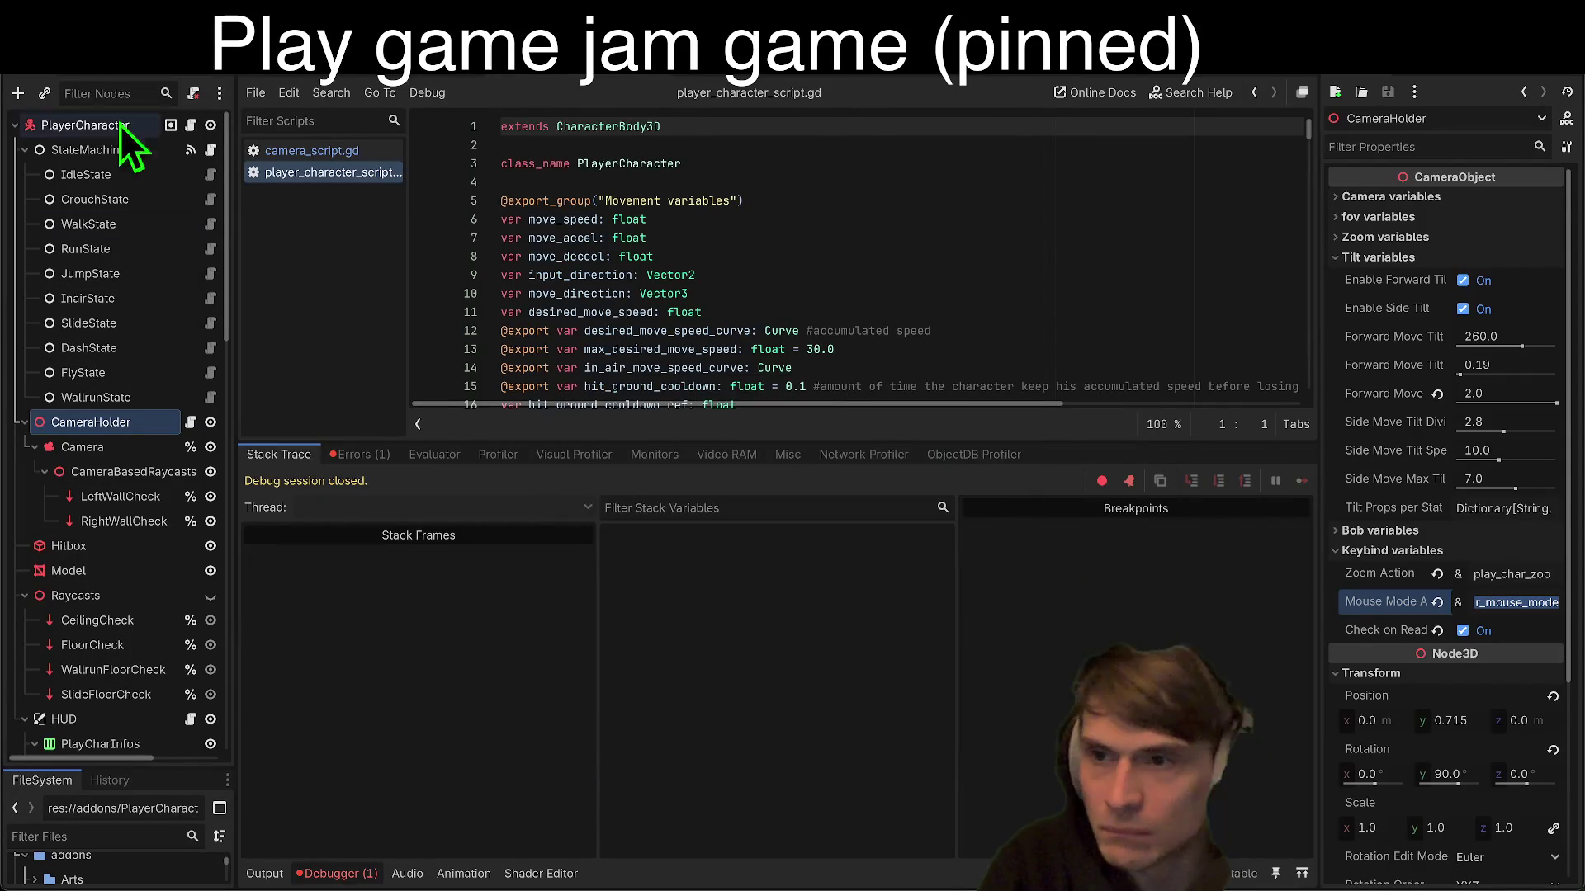
Step: Switch to TemplateMap, run it, move the character forward, then stop the game
left_click(1263, 82)
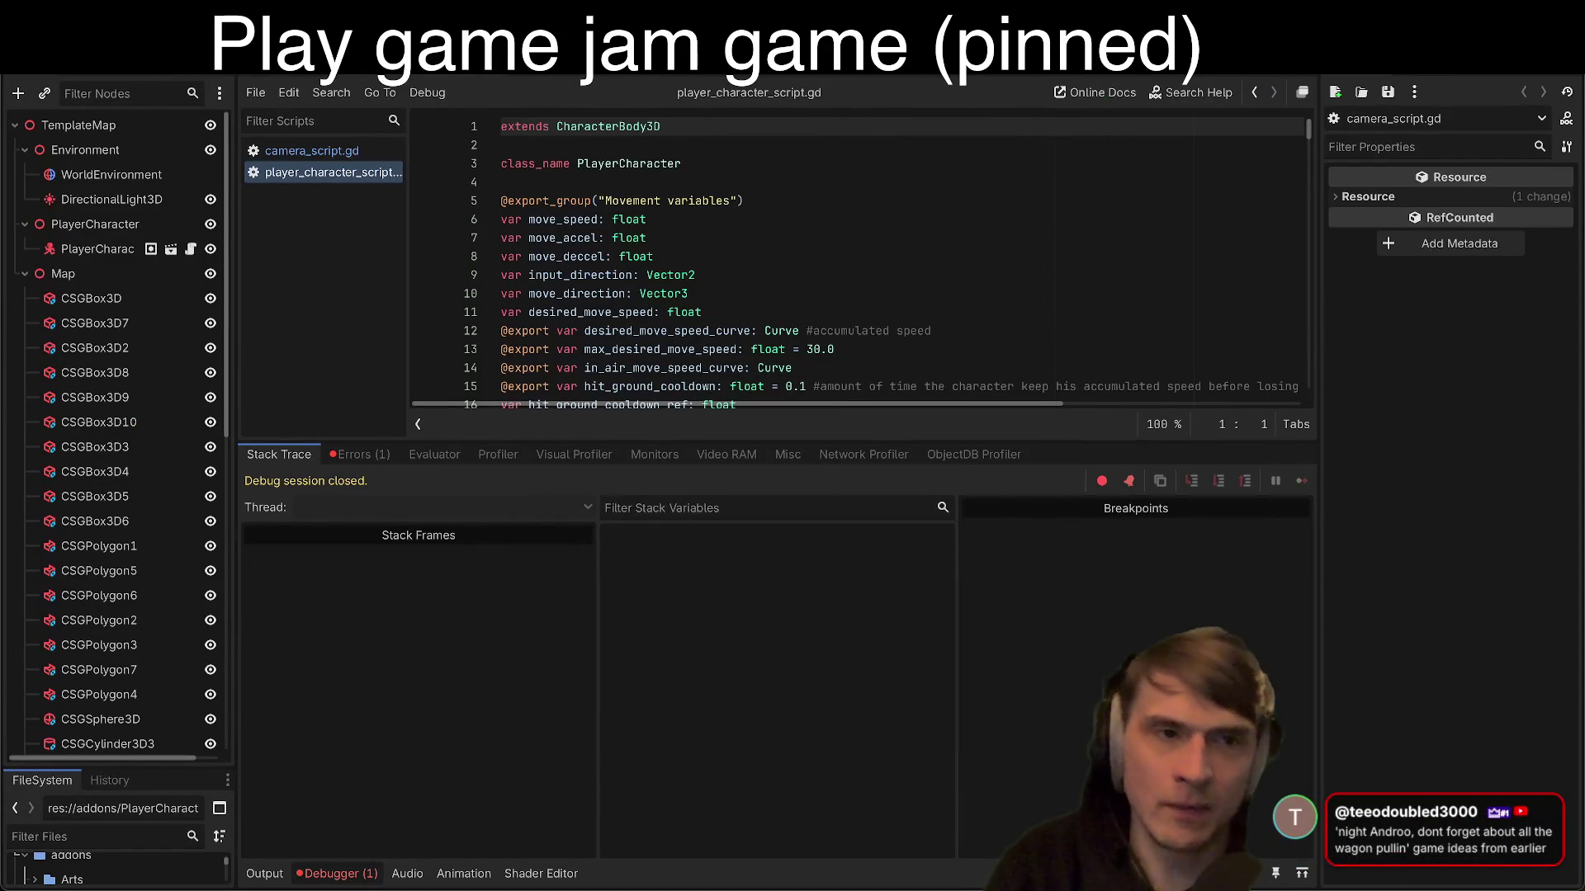
key("F5")
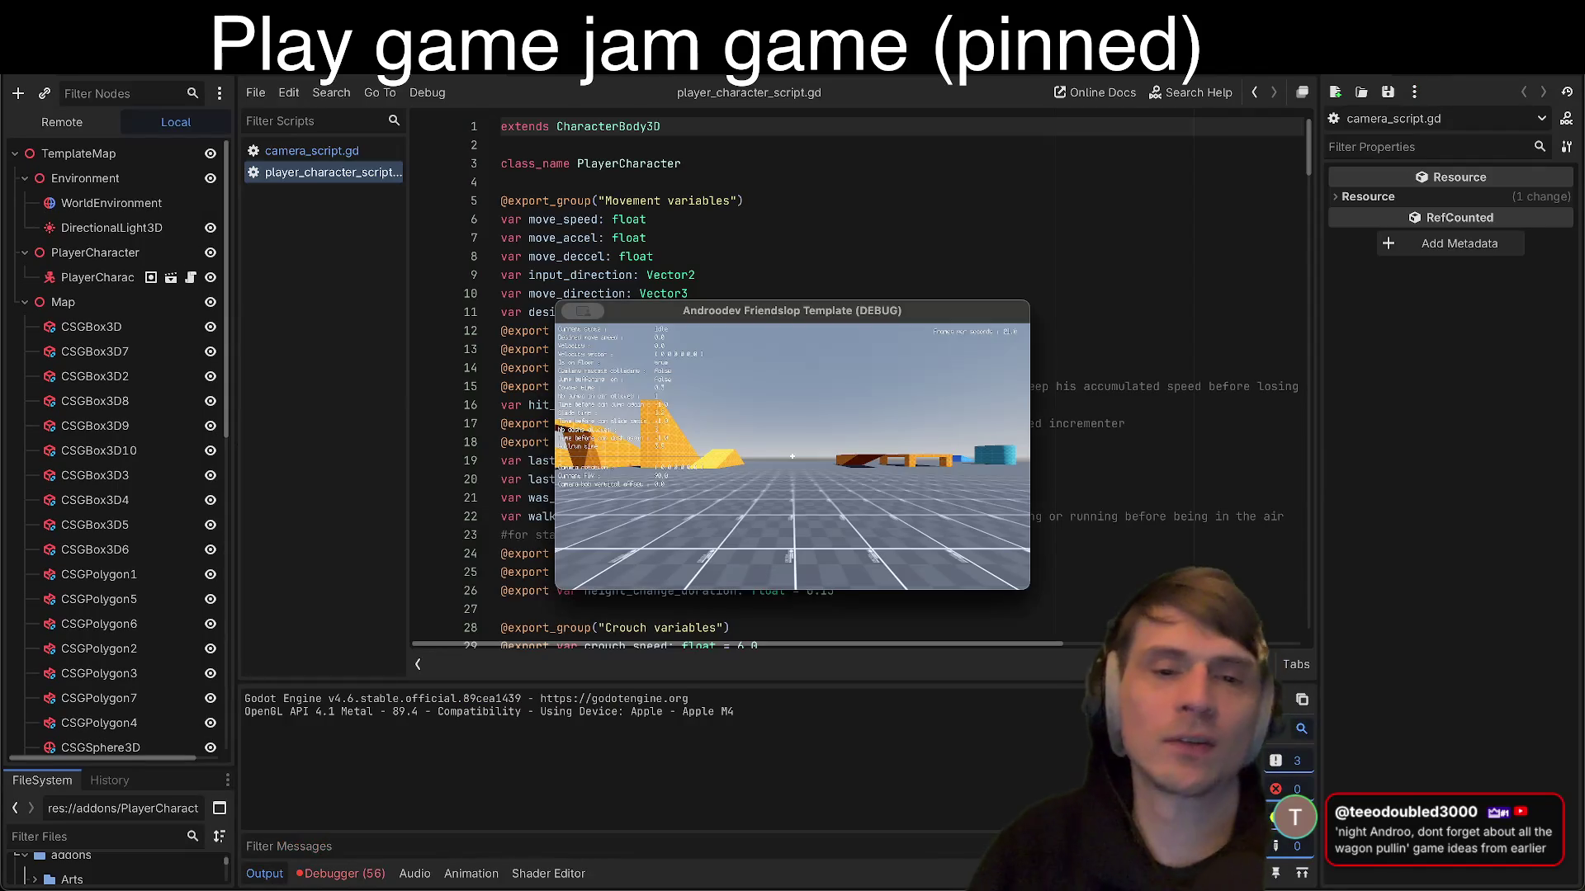
key("w")
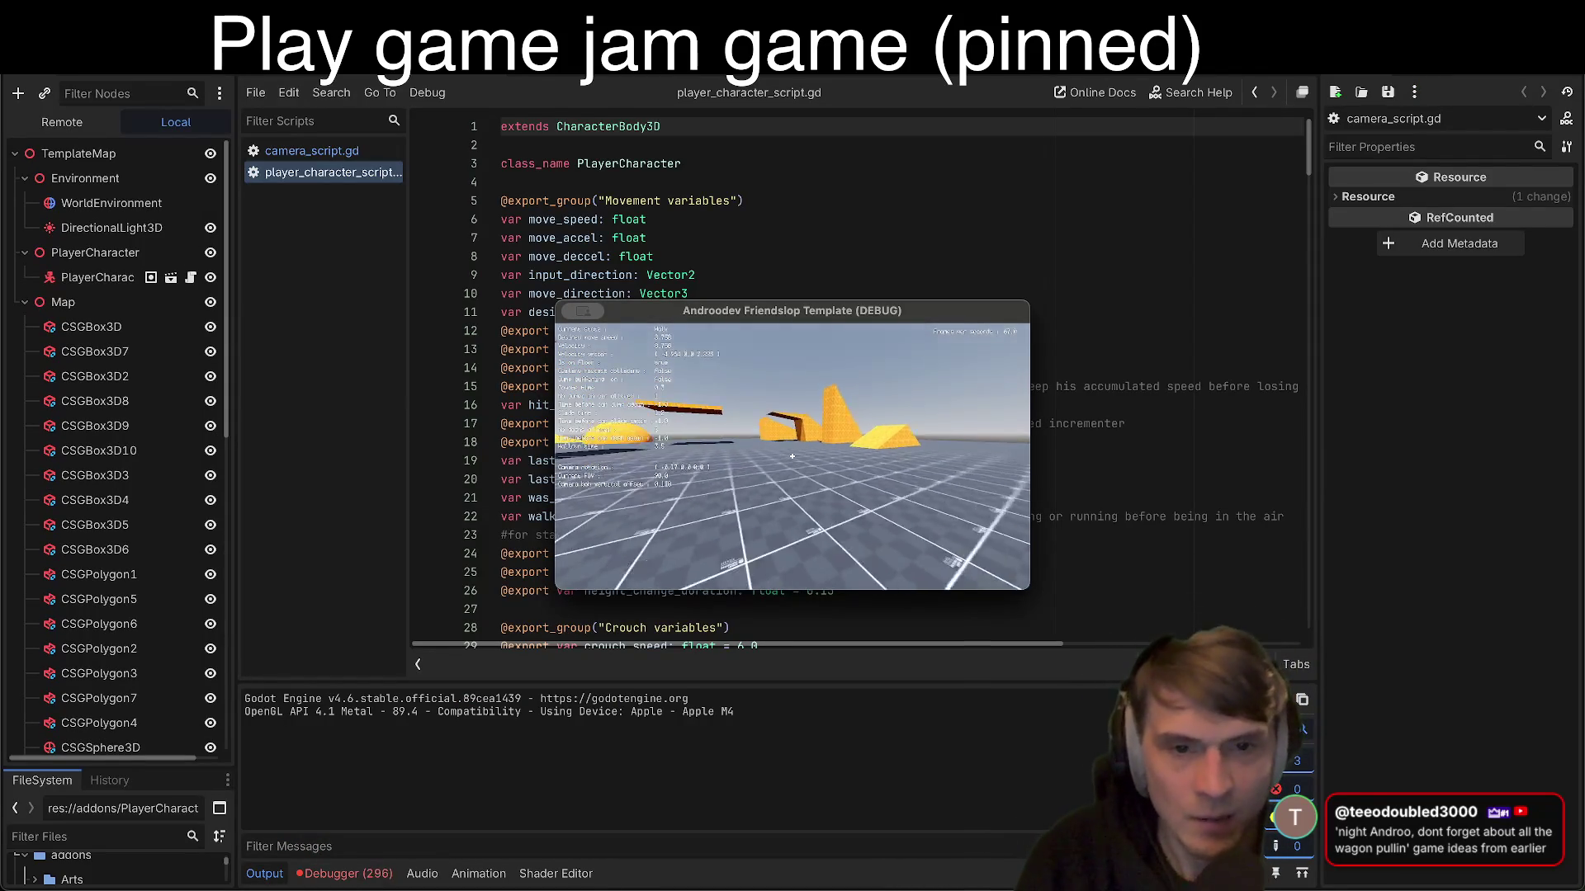
mouse_move(792, 456)
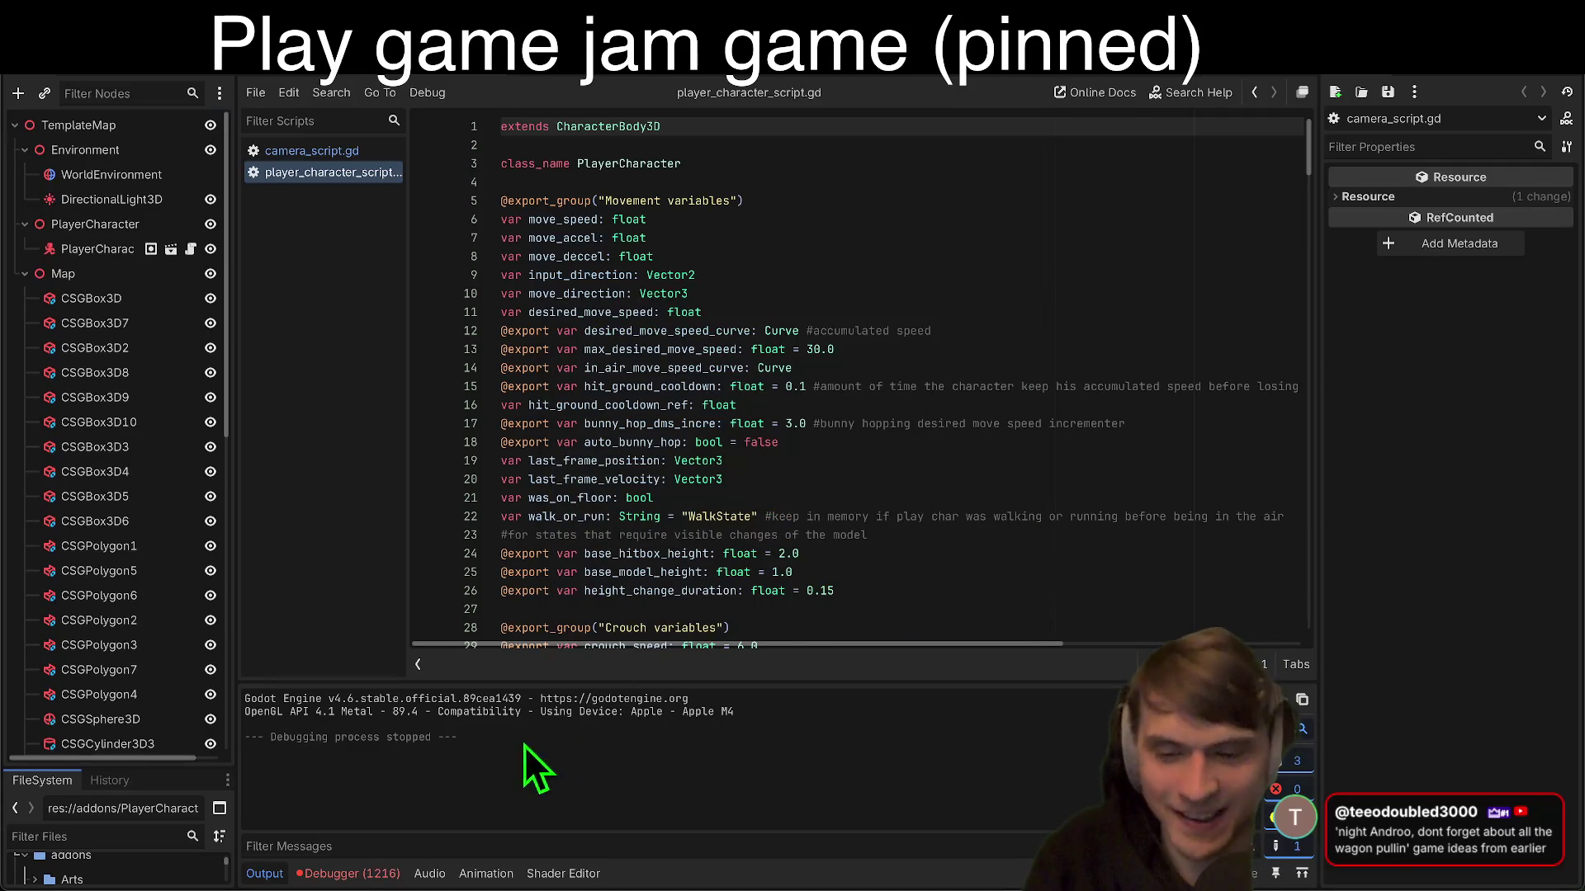
left_click(347, 873)
Step: Open the Errors list and jump to idle_state_script.gd line 73 for the missing play_char_move_right action
left_click(364, 462)
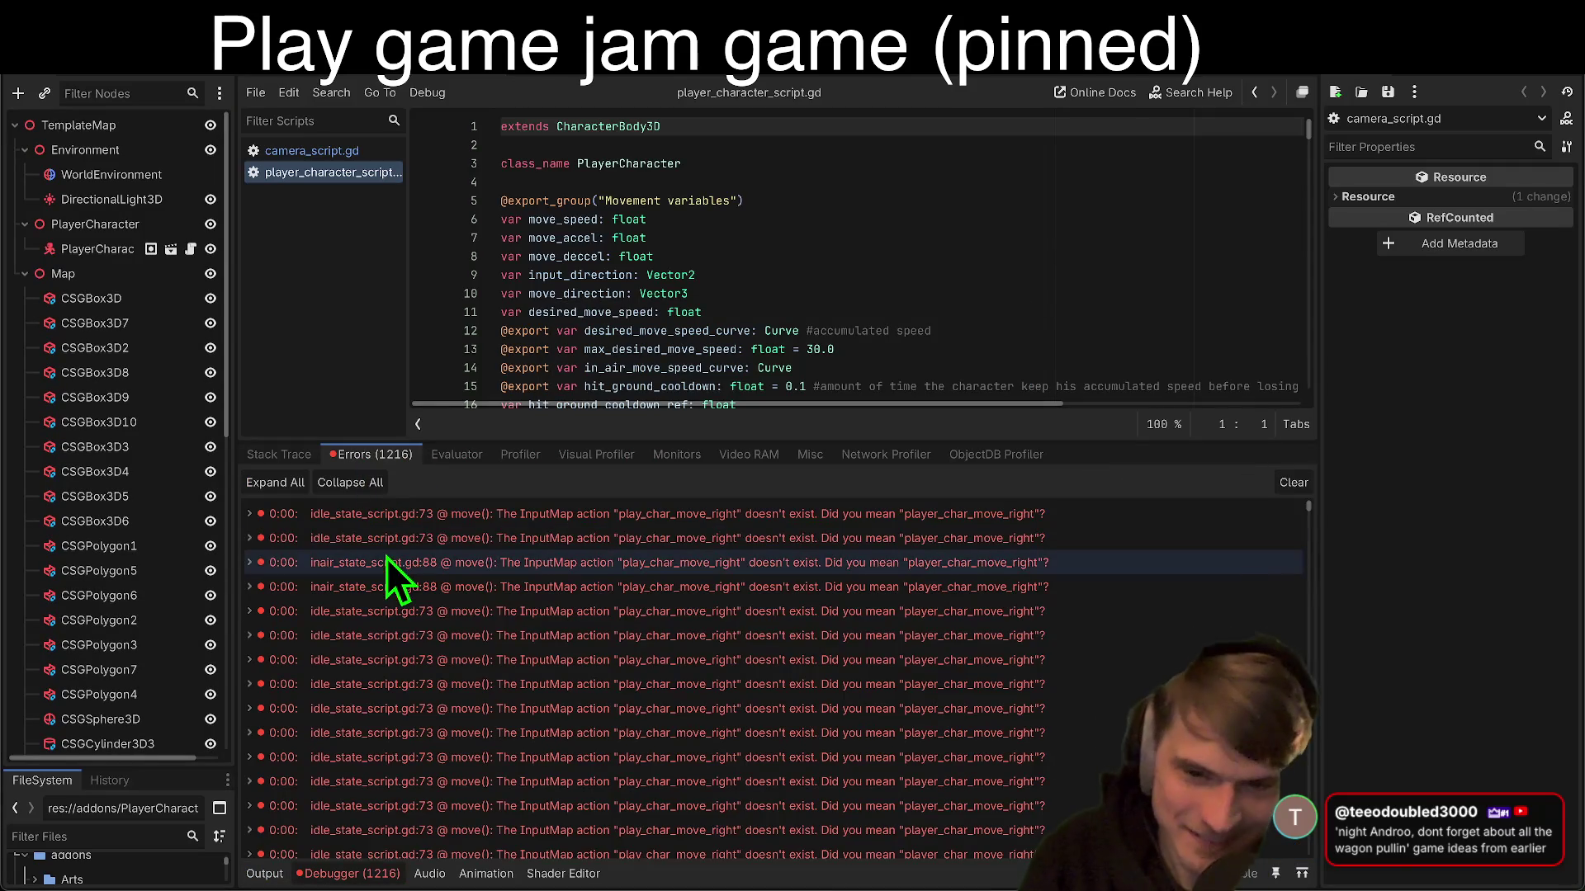
double_click(451, 725)
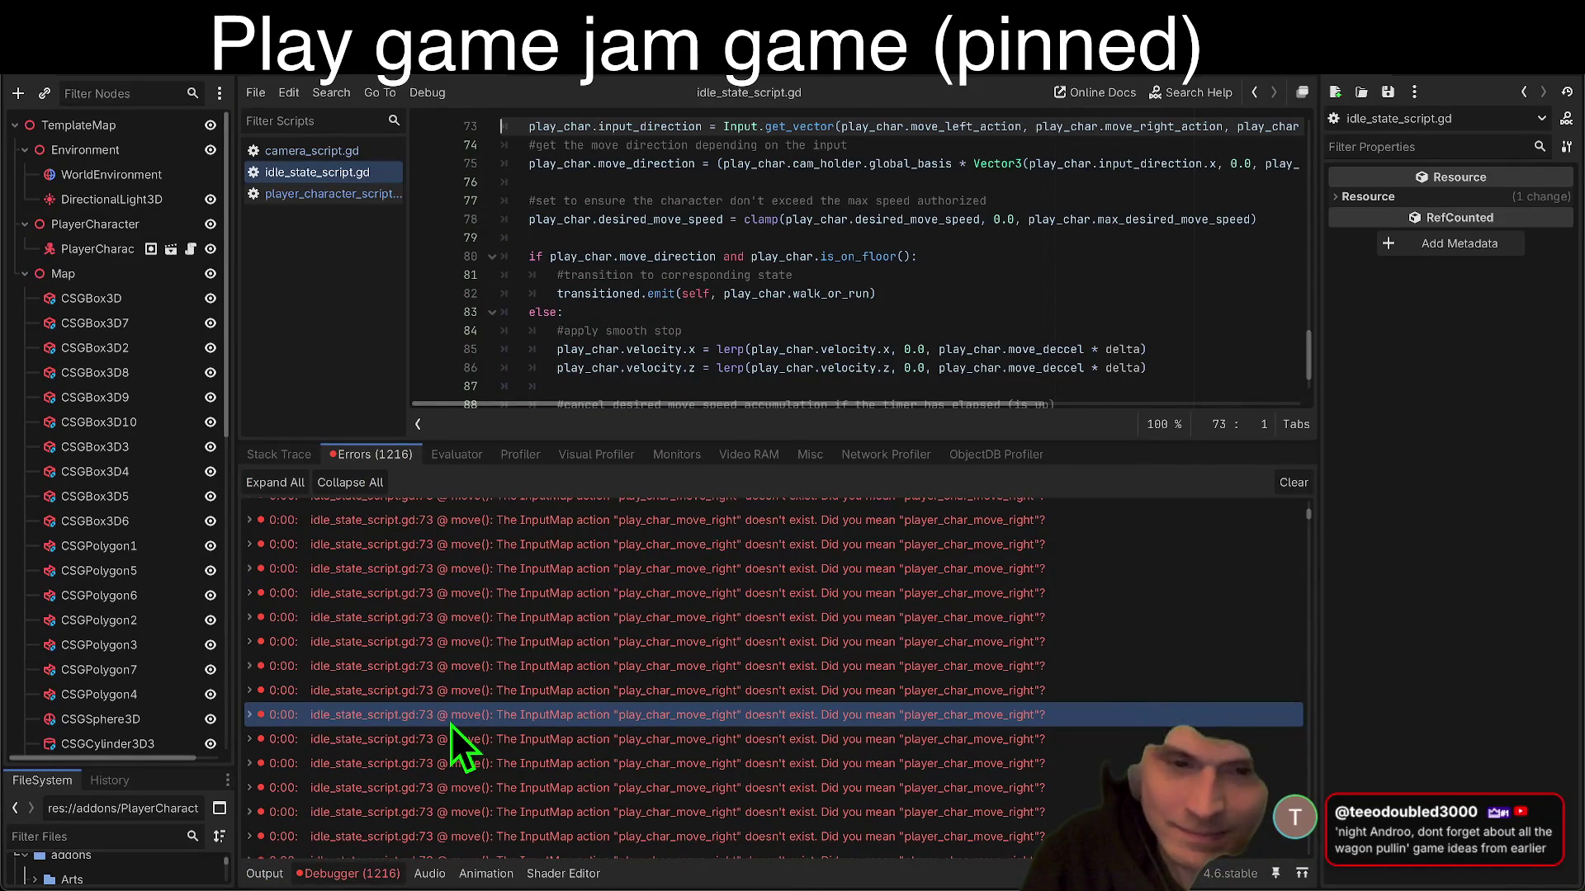
mouse_move(453, 654)
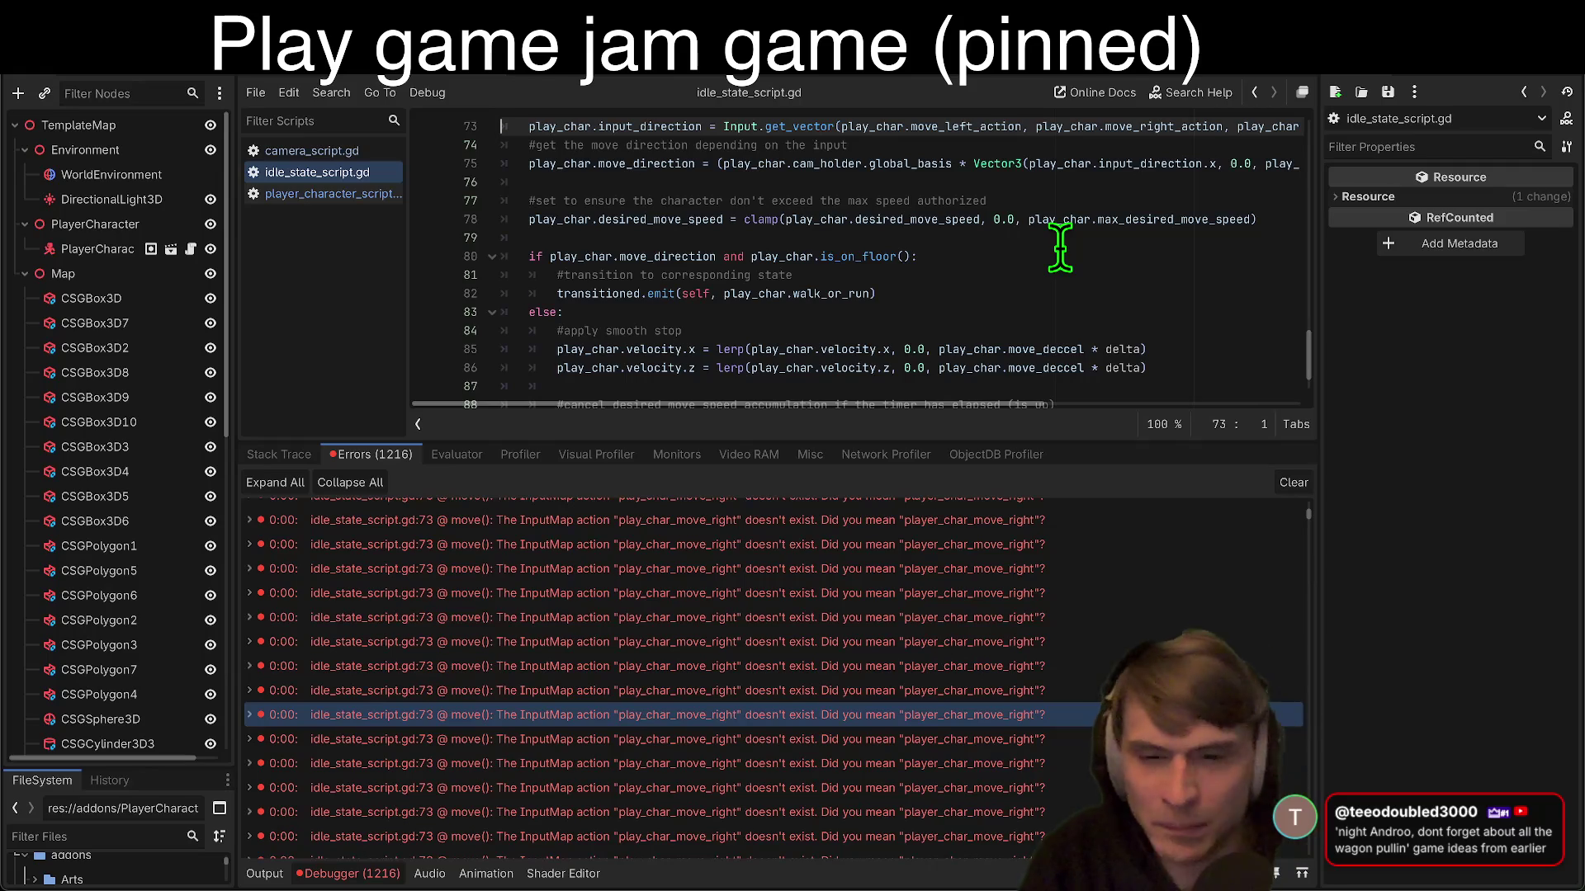
left_click(153, 12)
Step: In the Input Map, rename play_char_fly and play_char_dash to player_char_fly and player_char_dash
left_click(190, 33)
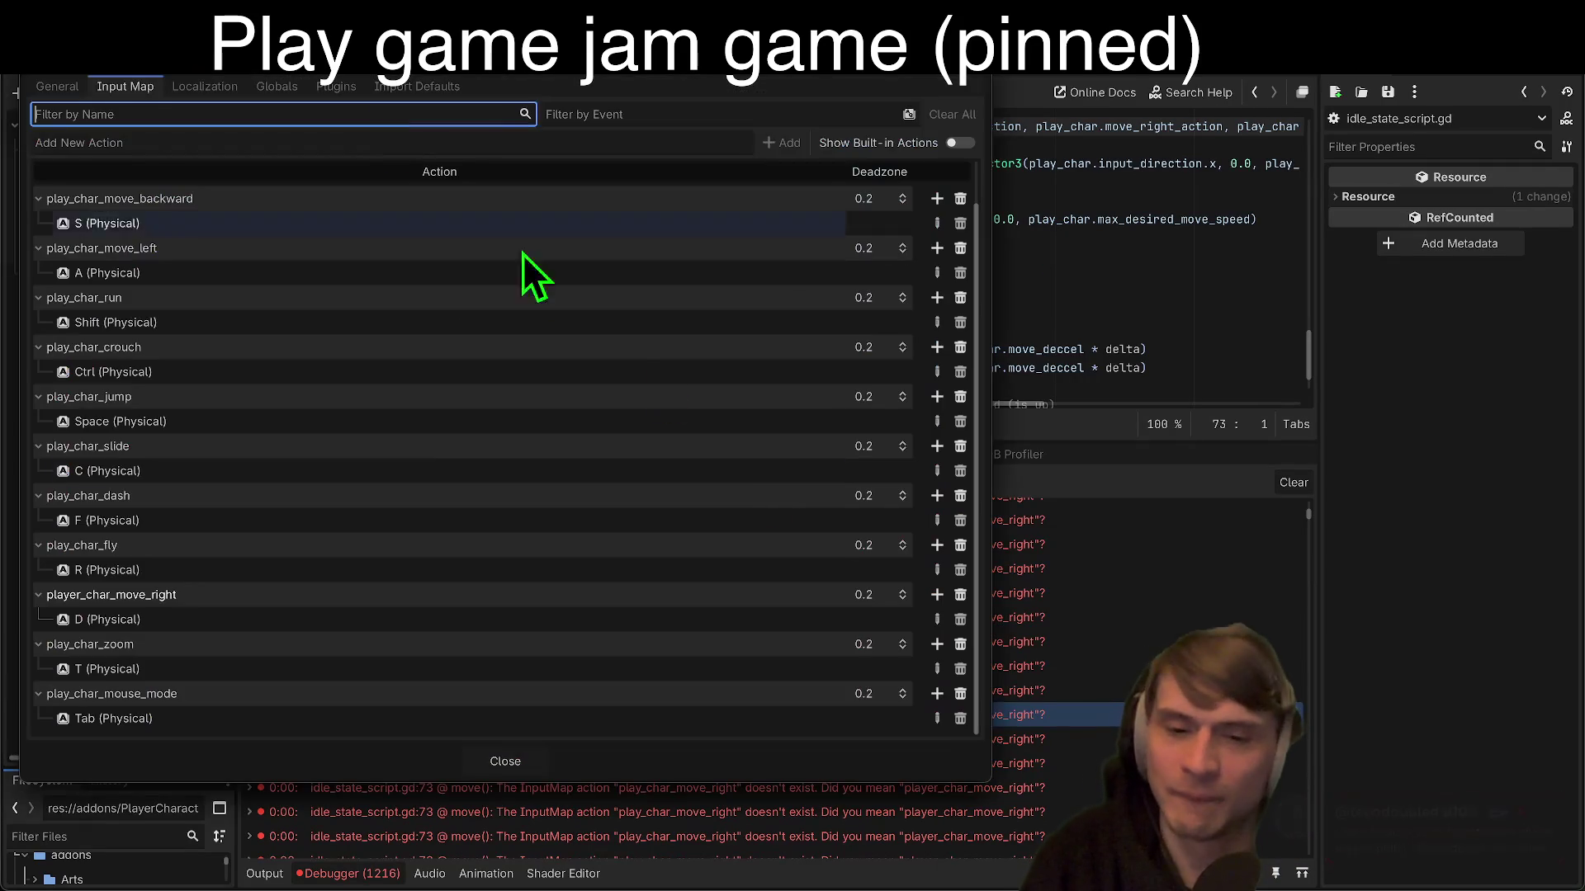
double_click(88, 549)
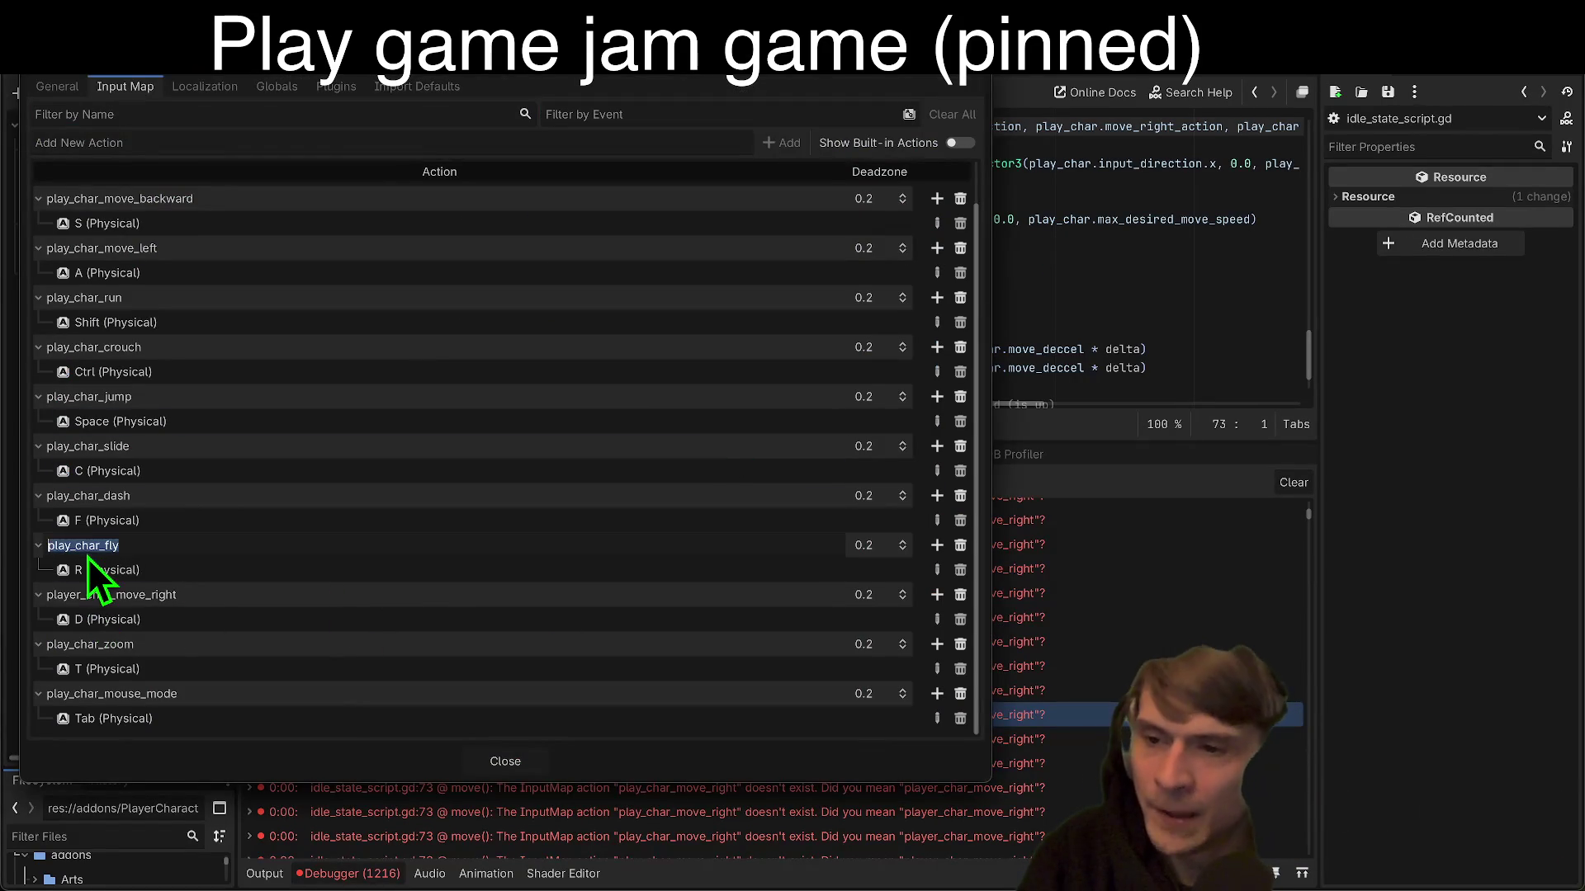
left_click(71, 547)
type("er")
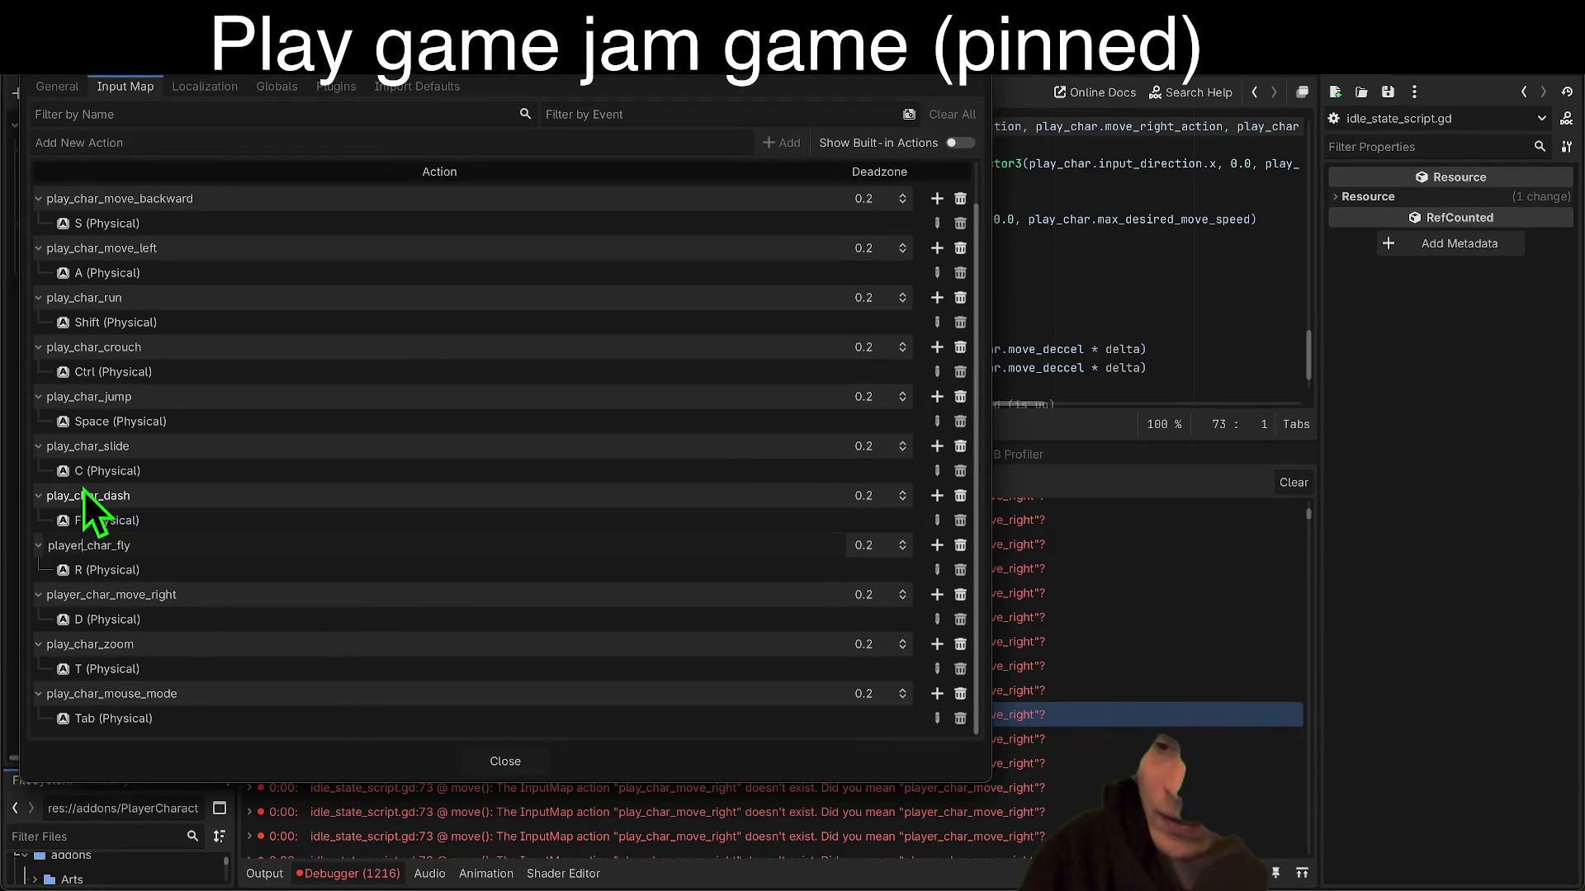
key("Return")
double_click(70, 495)
left_click(69, 495)
type("er")
key("Return")
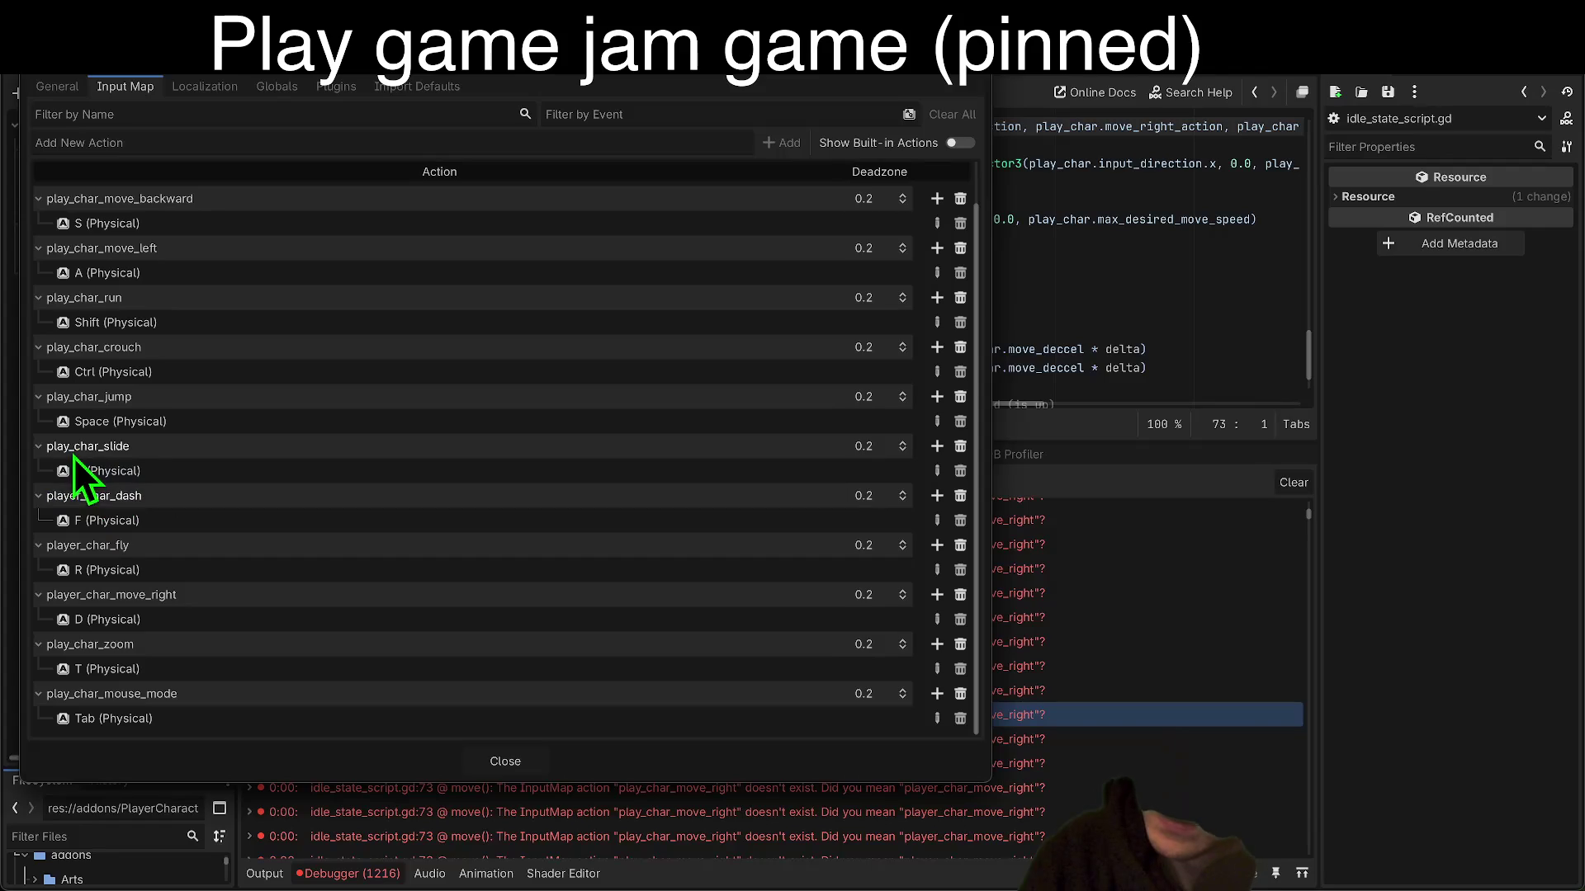
Step: Leave play_char_slide unchanged, close the settings and open the PlayerCharacter scene
double_click(71, 446)
left_click(66, 446)
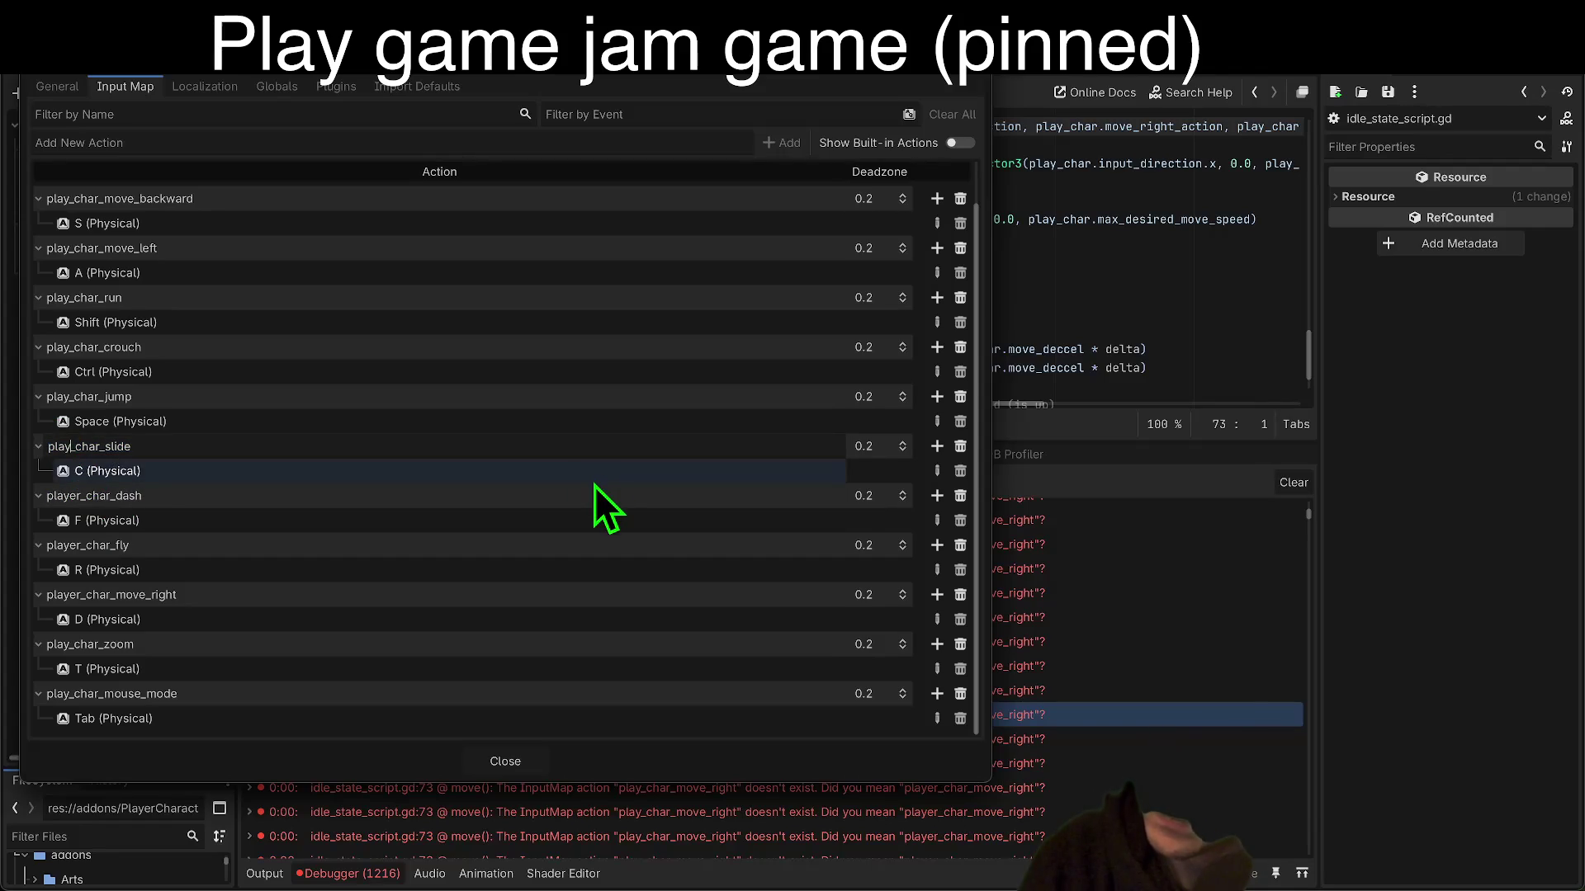
left_click(84, 598)
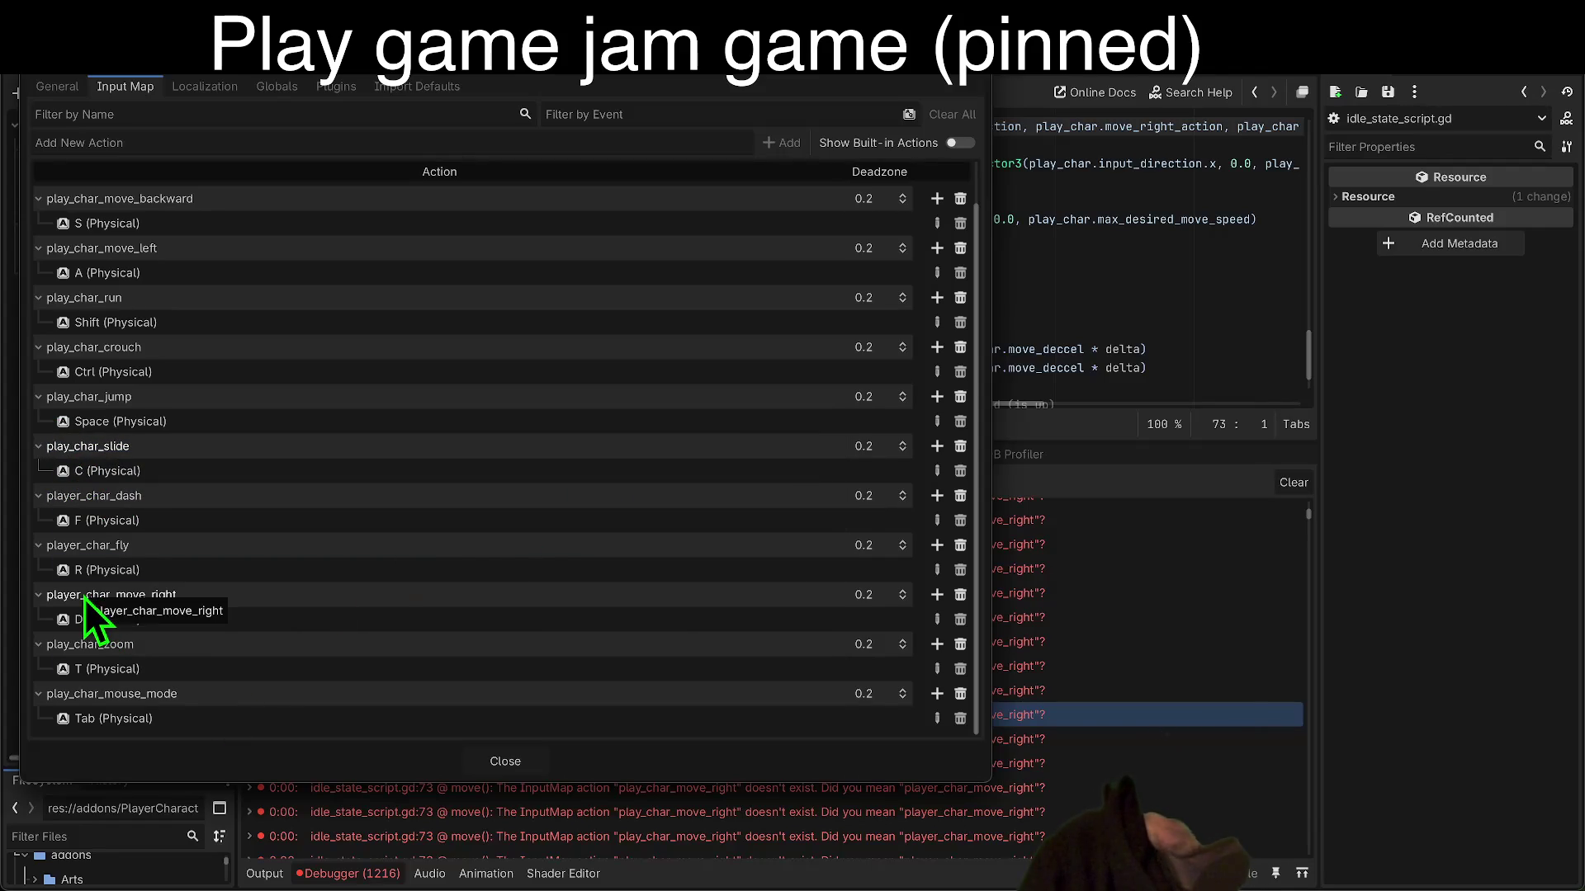
key("Escape")
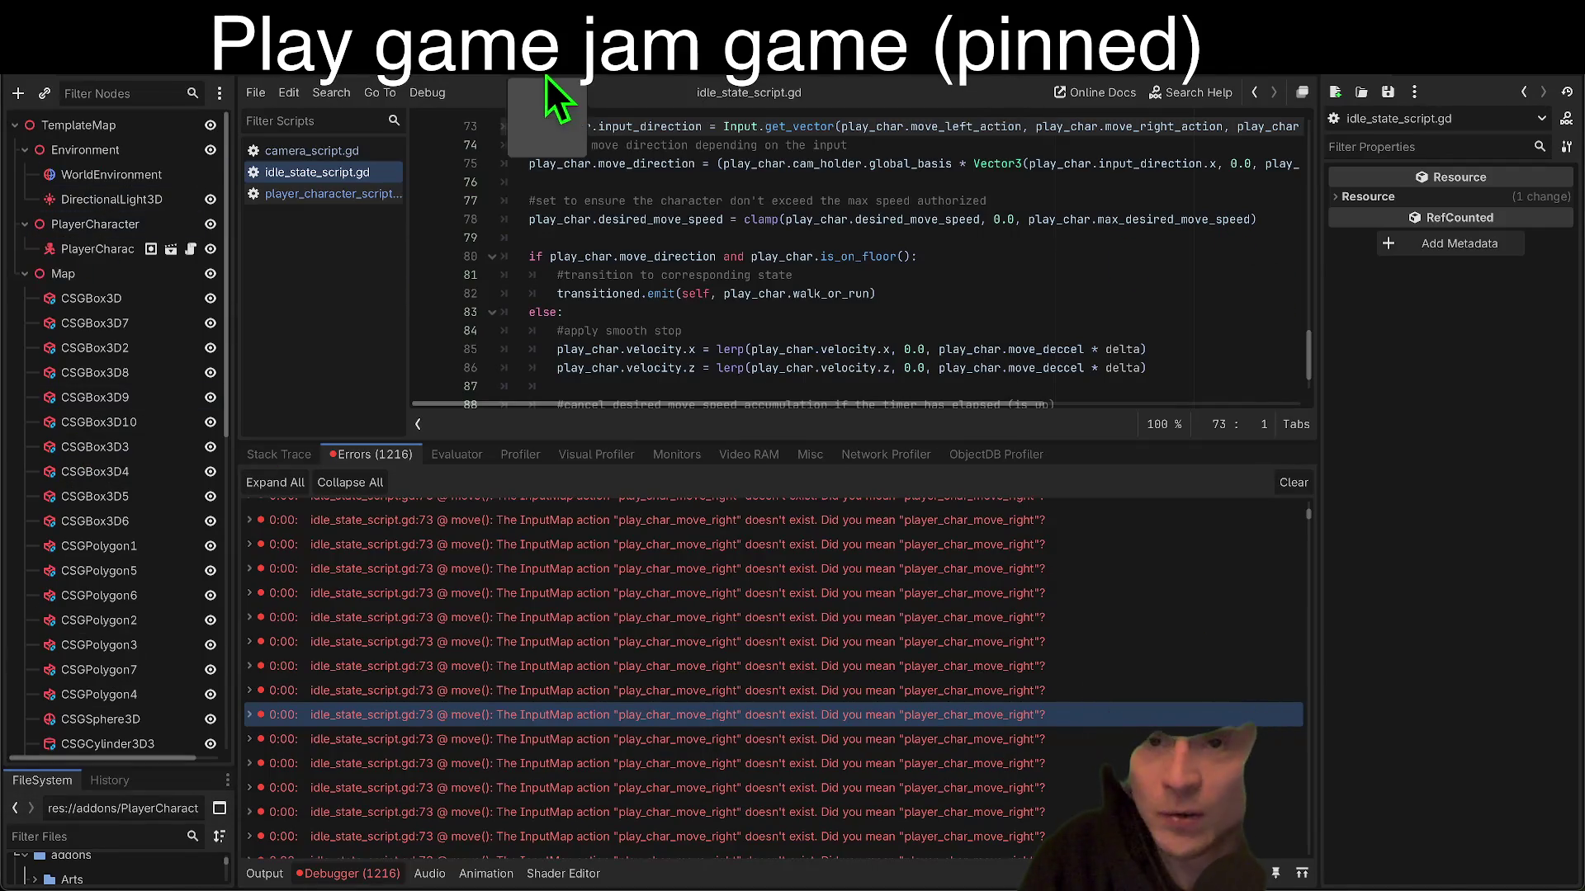
left_click(545, 83)
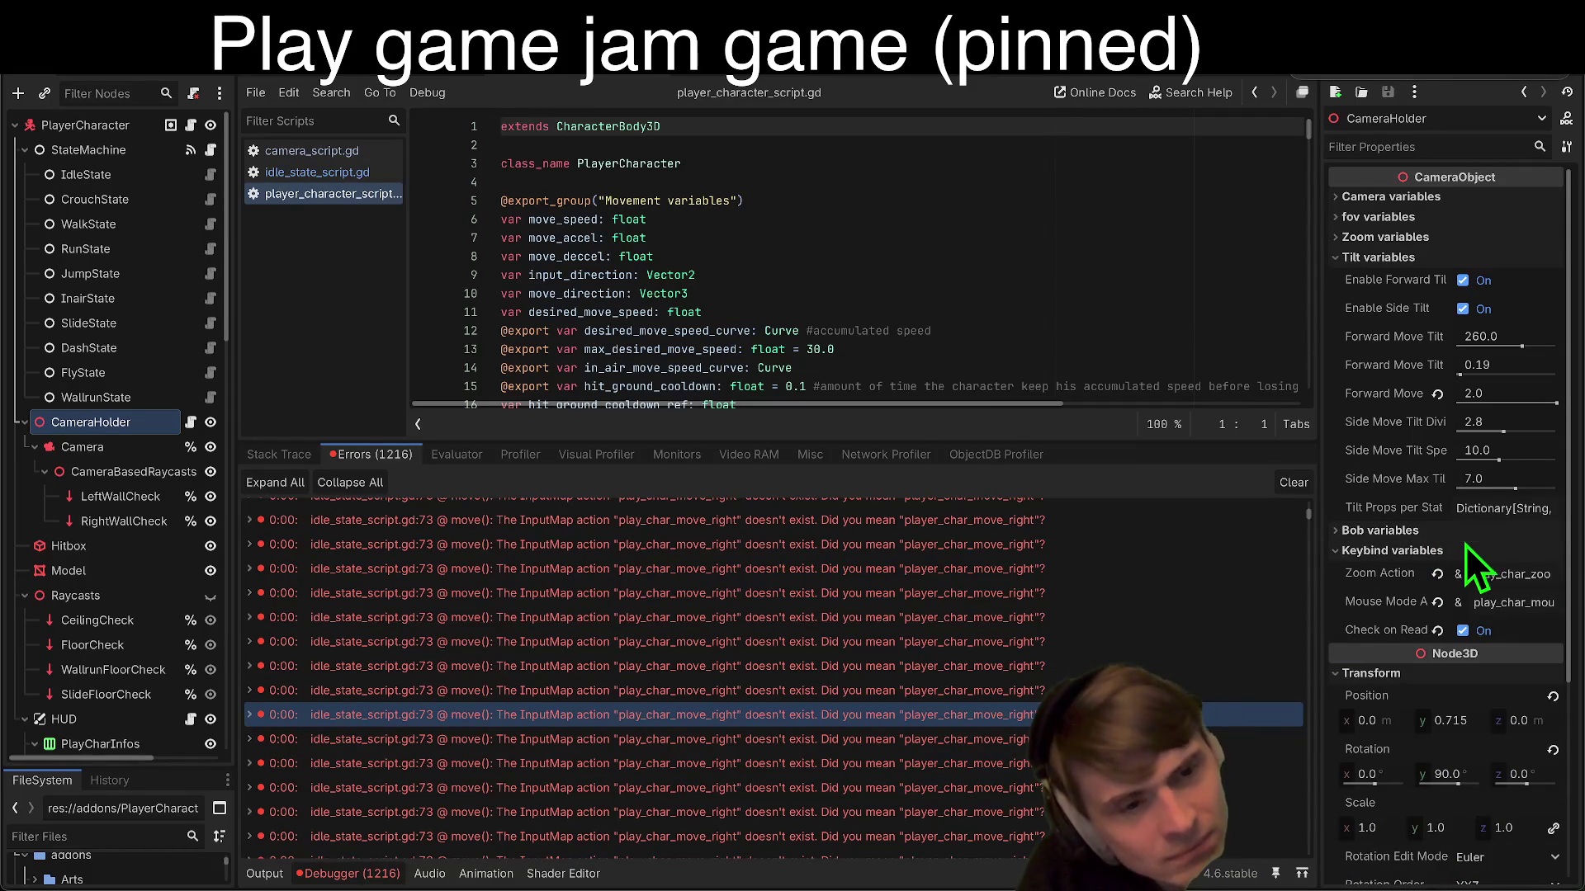
Step: Check PlayerCharacter's keybind variables, then rename player_char_move_right to play_char_move_right
left_click(111, 128)
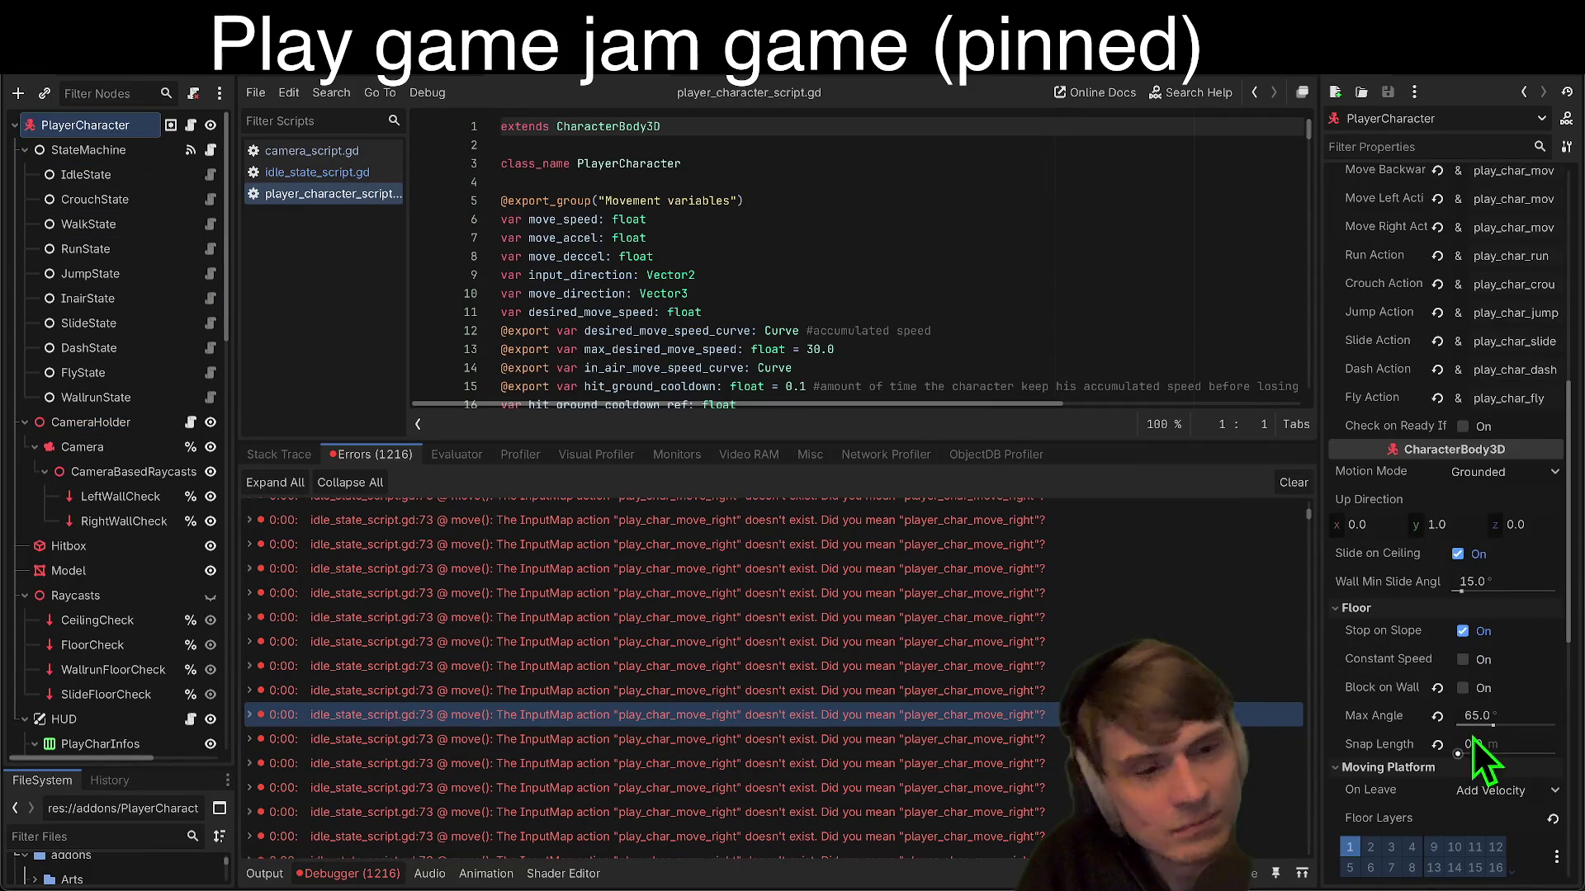
scroll(1521, 419, "up", 3)
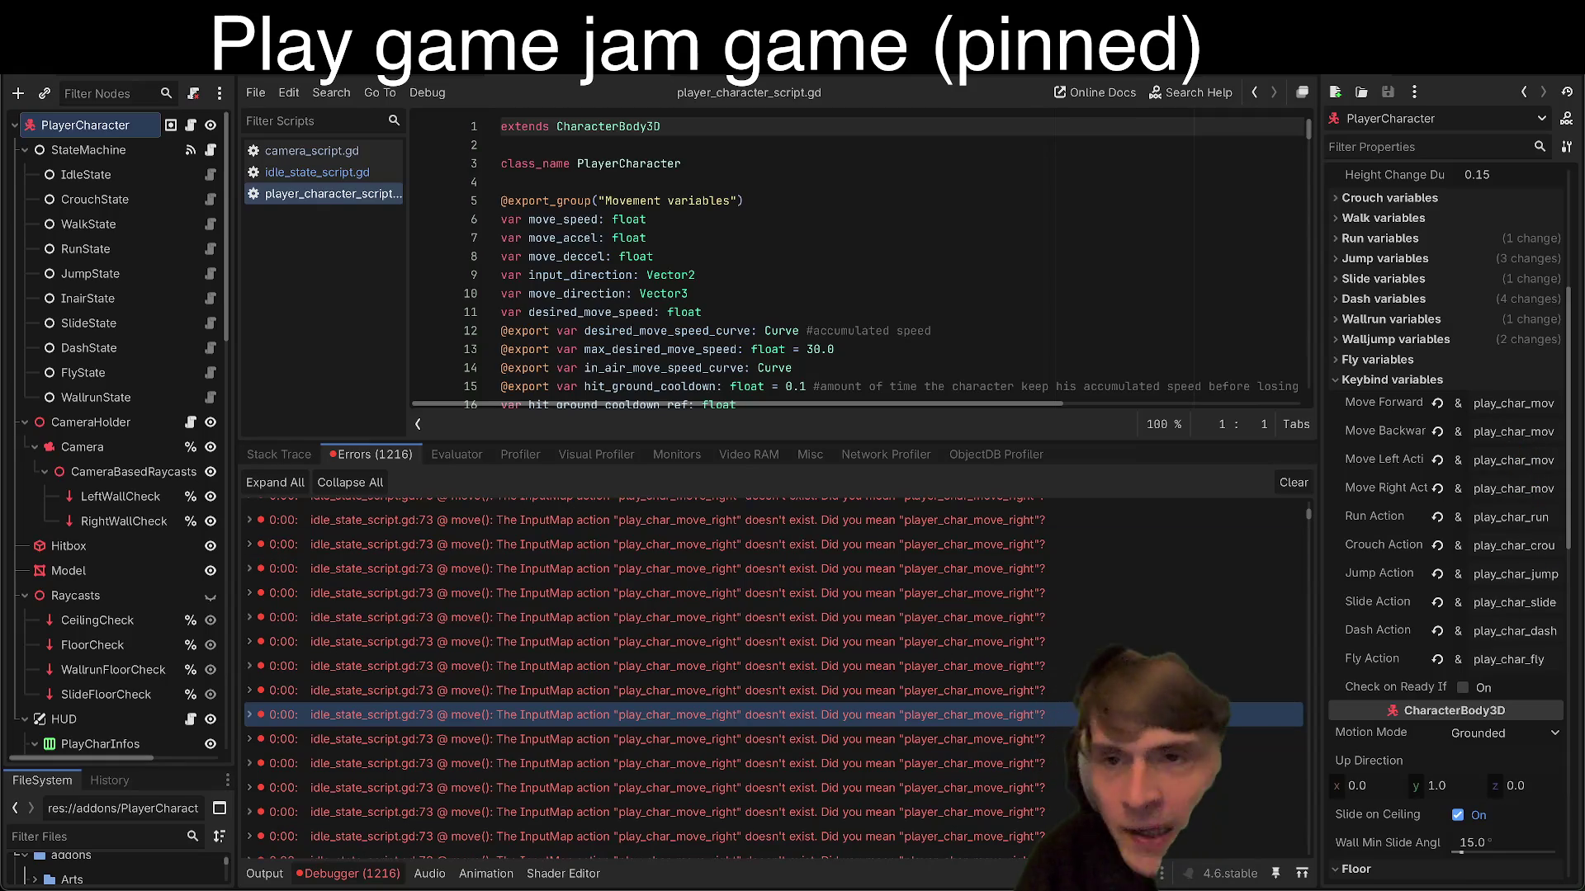
left_click(178, 79)
left_click(198, 93)
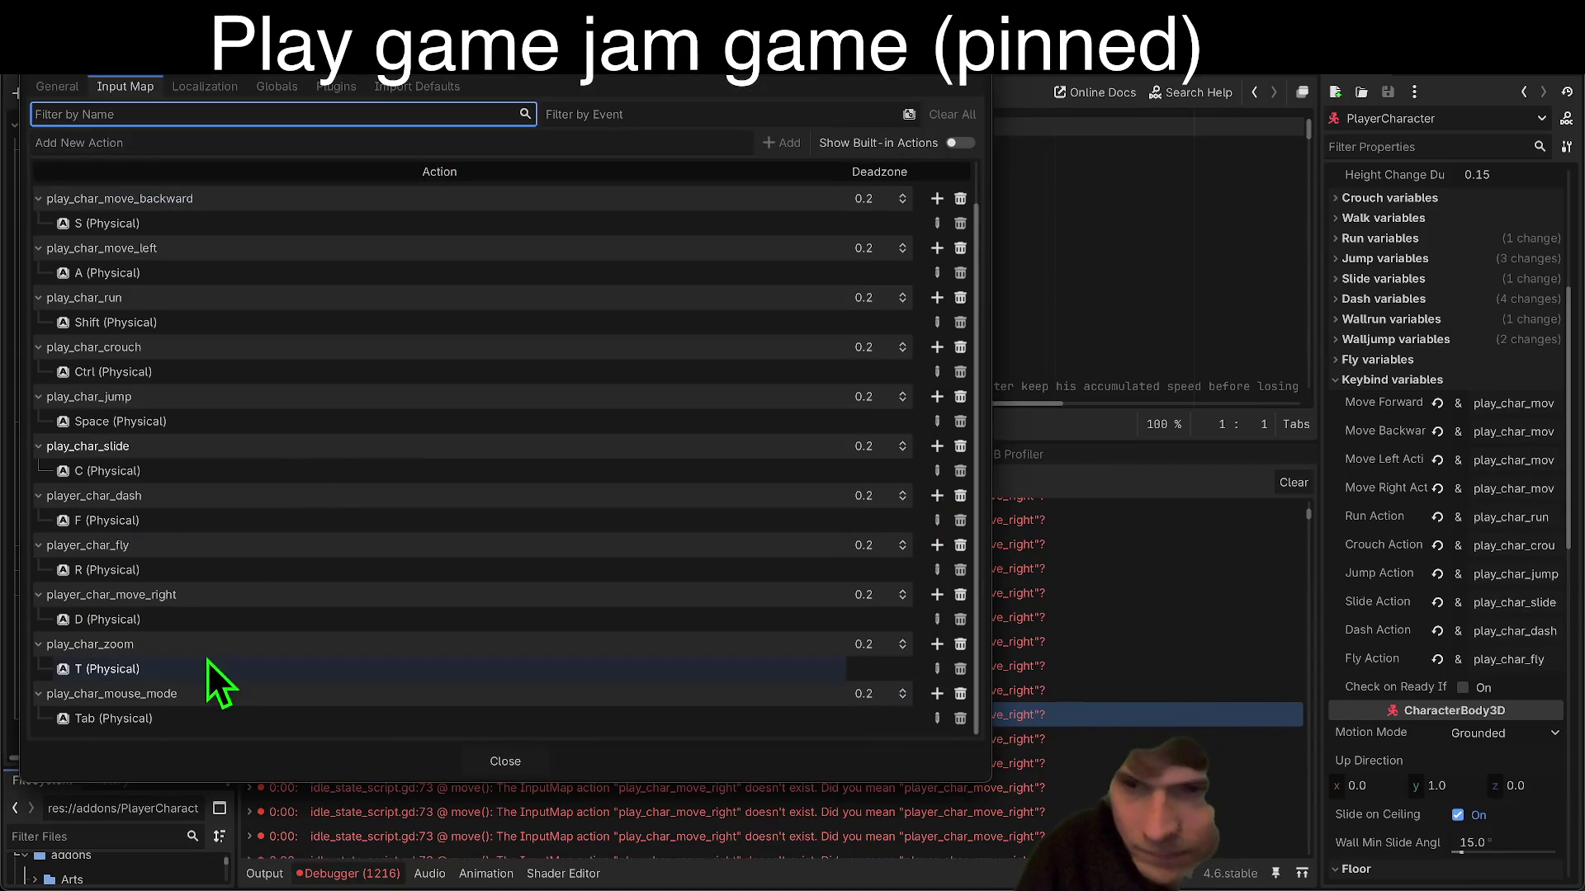
left_click(83, 599)
double_click(83, 599)
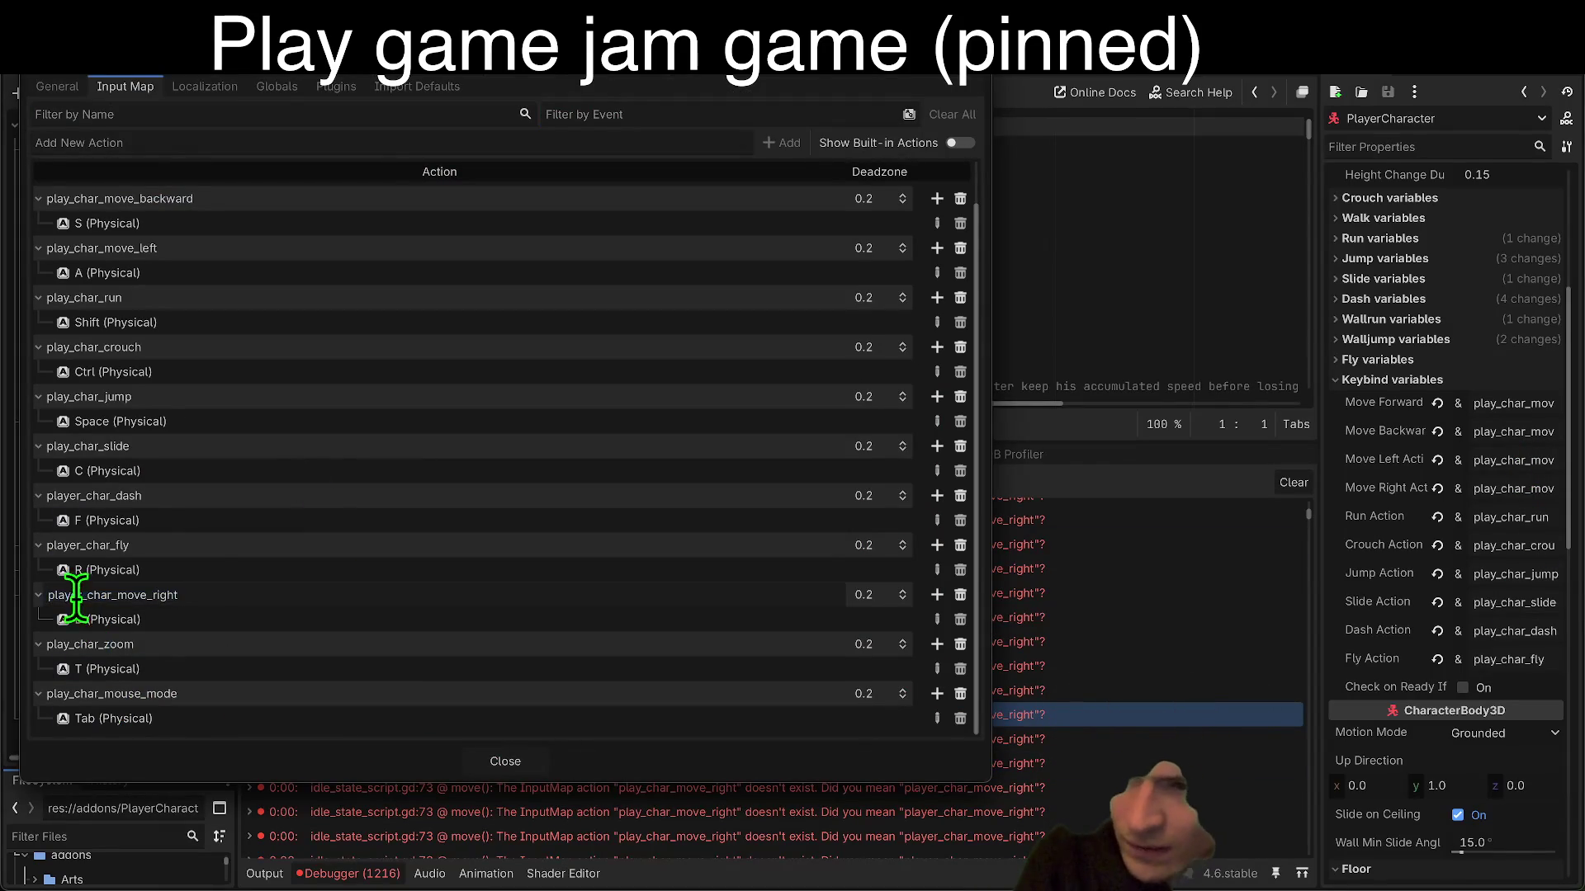
key("BackSpace")
key("BackSpace")
key("Return")
Step: Rename player_char_fly and player_char_dash back to play_char_fly and play_char_dash, then close the settings
double_click(86, 545)
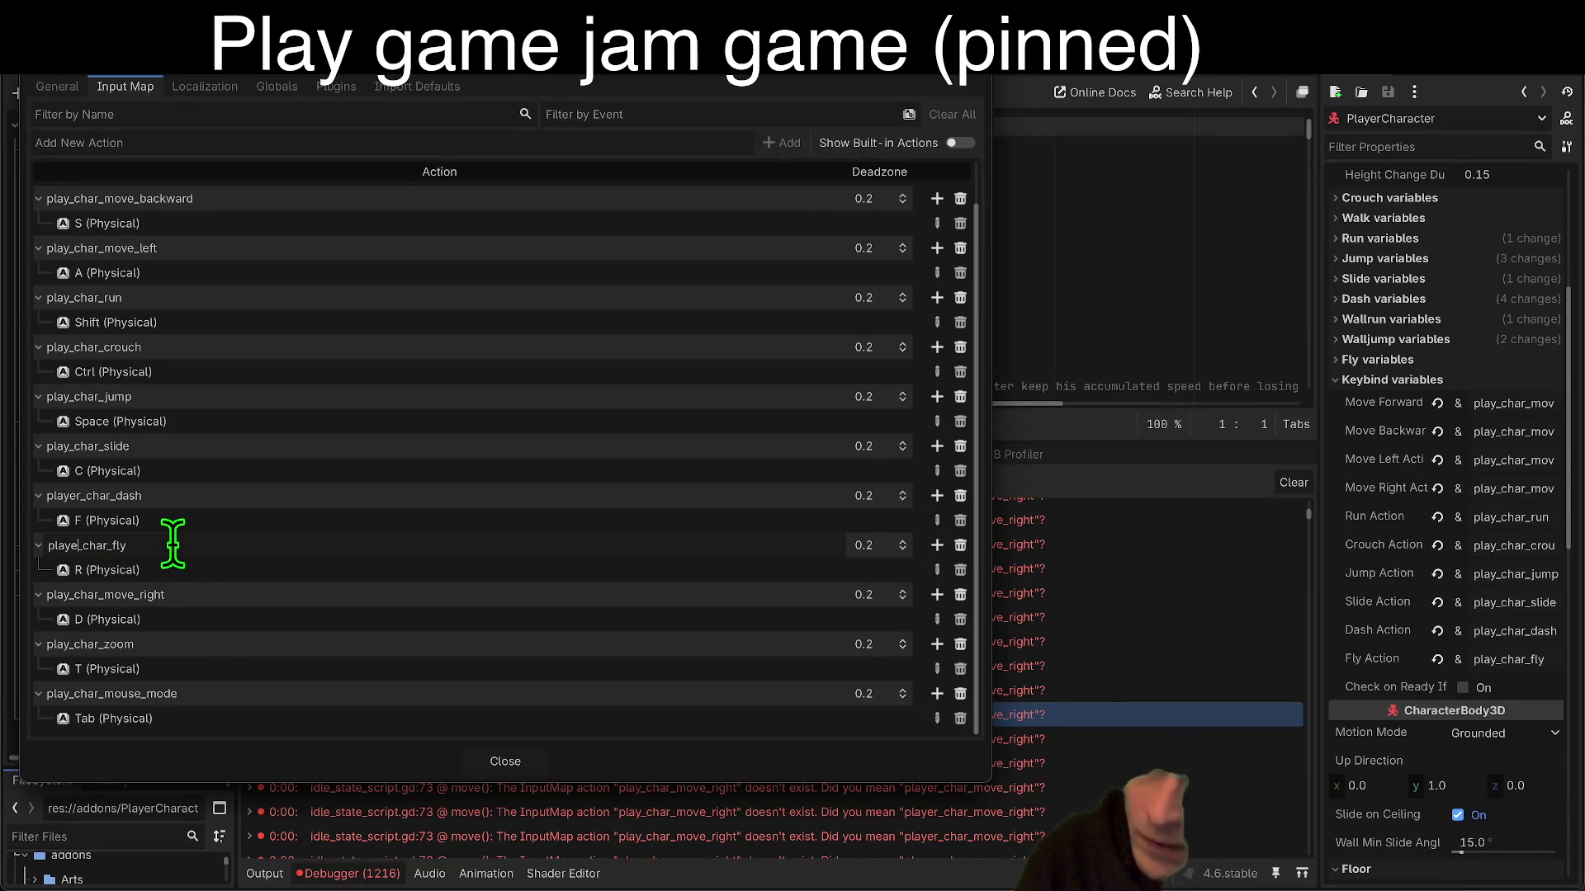
key("BackSpace")
key("BackSpace")
key("Return")
double_click(83, 495)
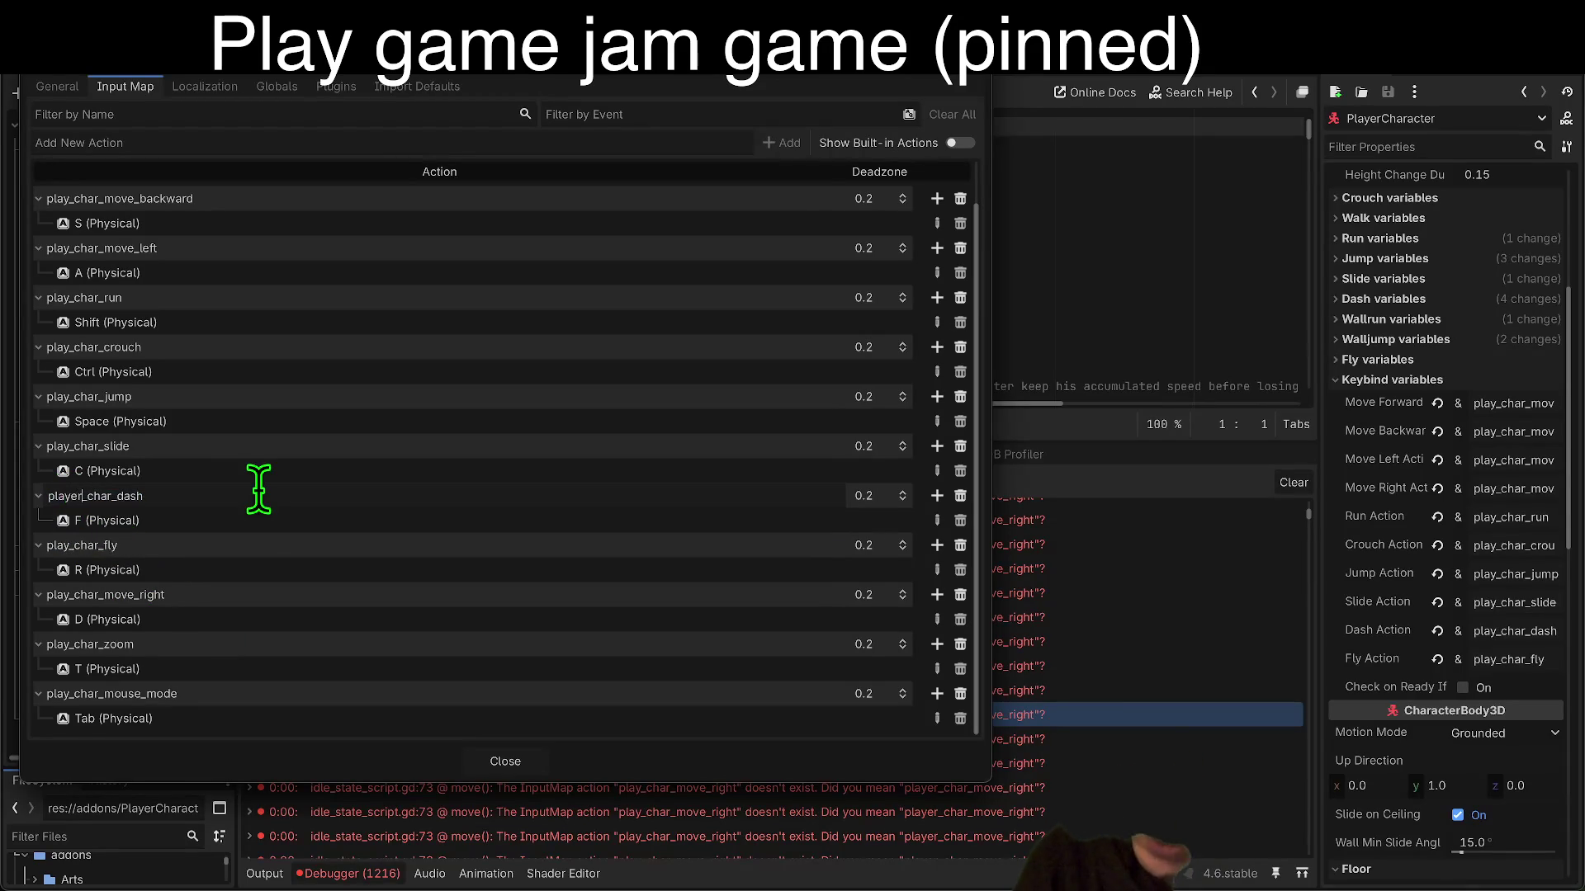
key("Return")
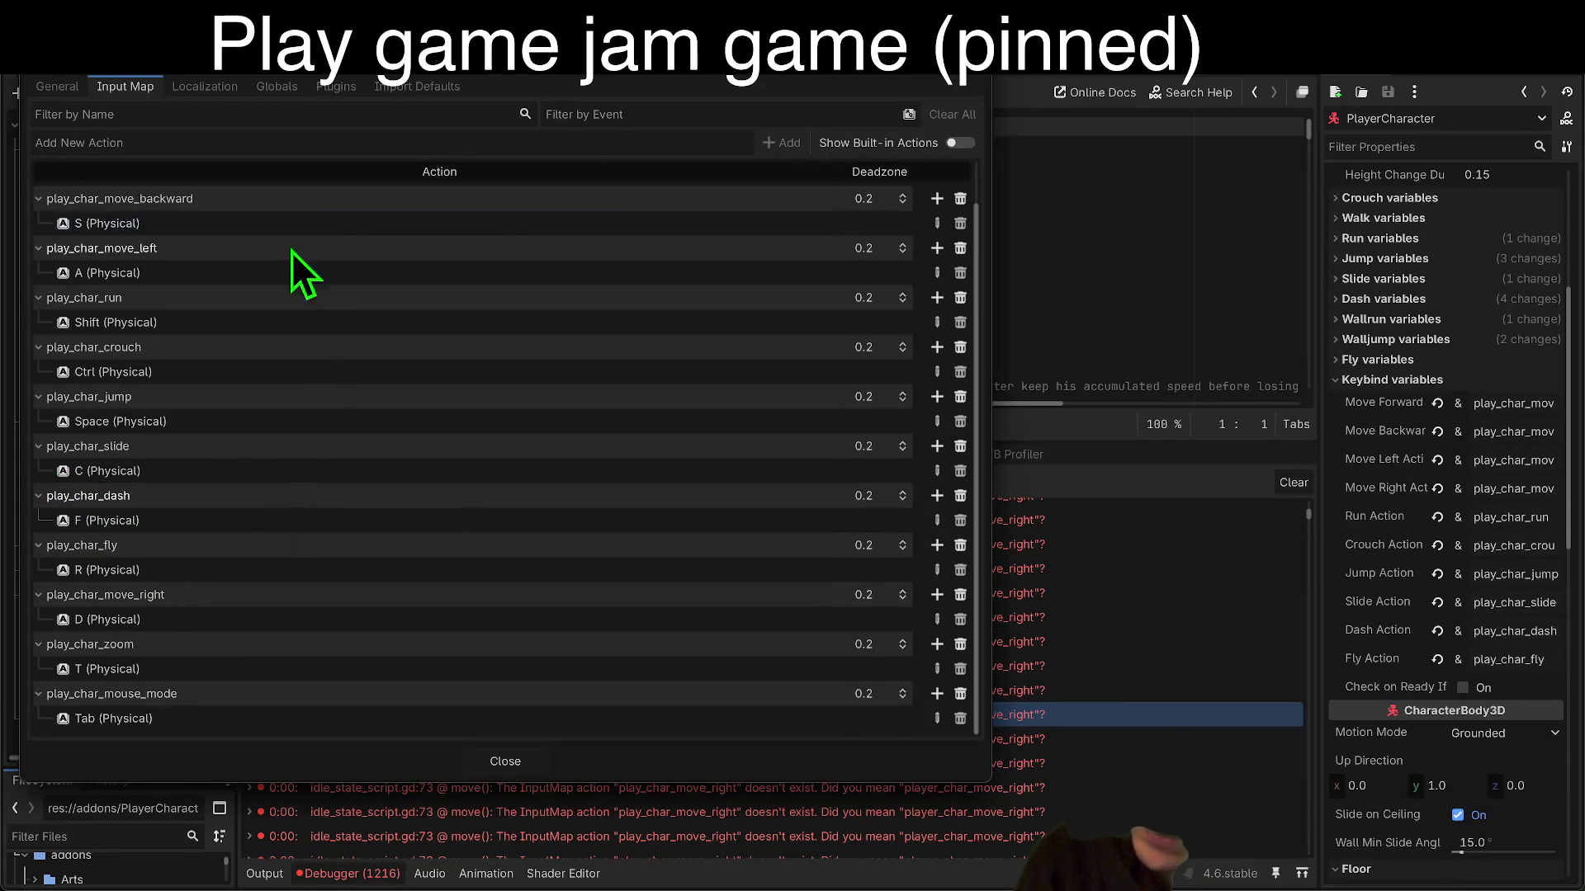
left_click(505, 761)
key("Escape")
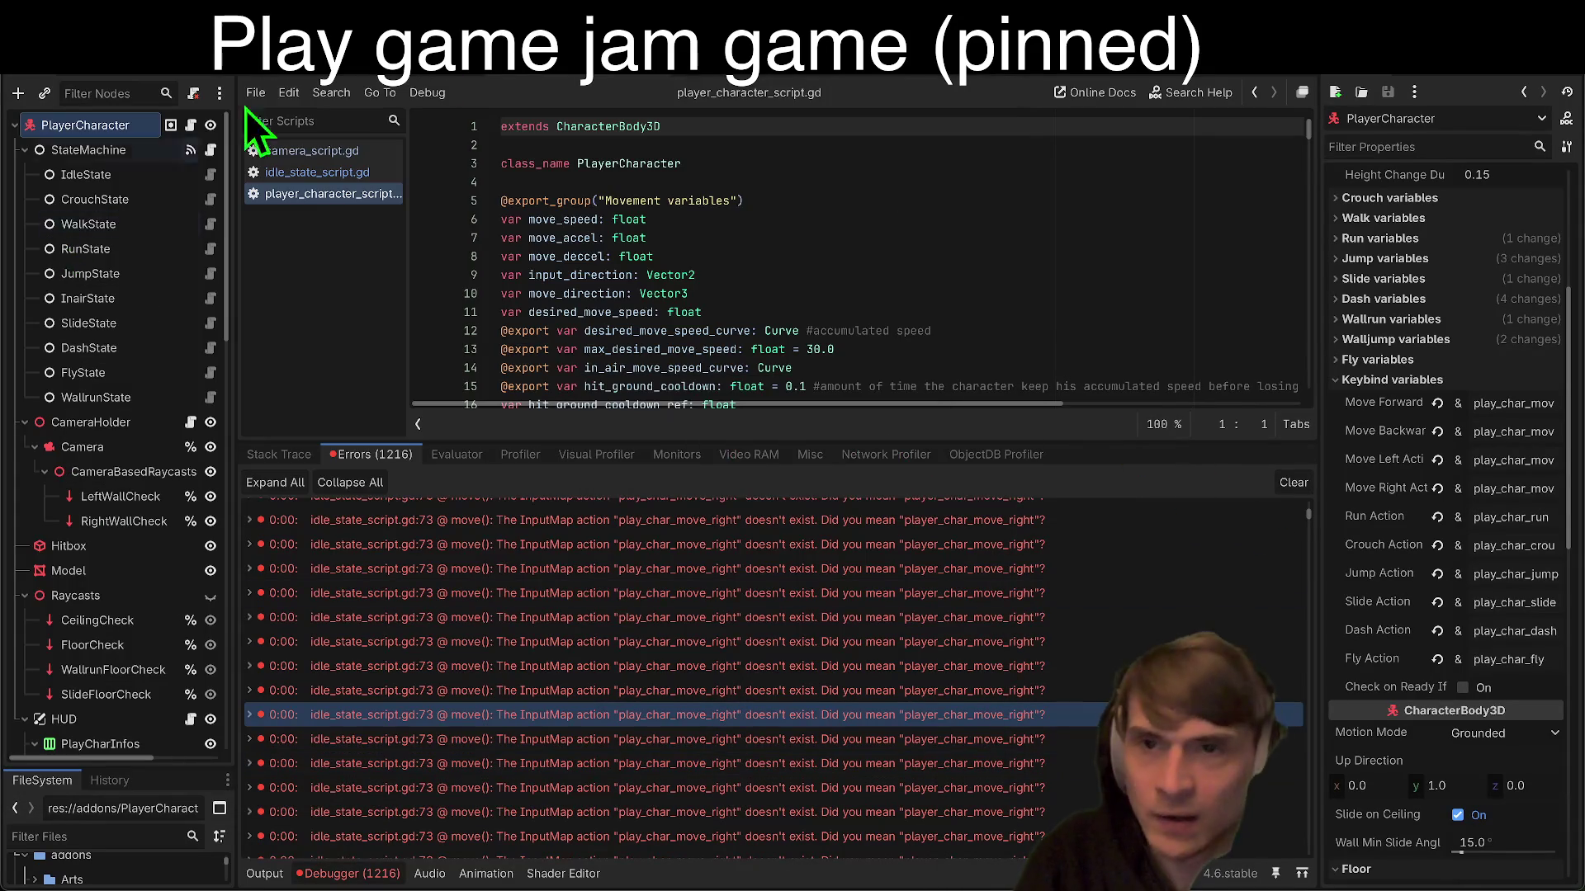
left_click(1397, 76)
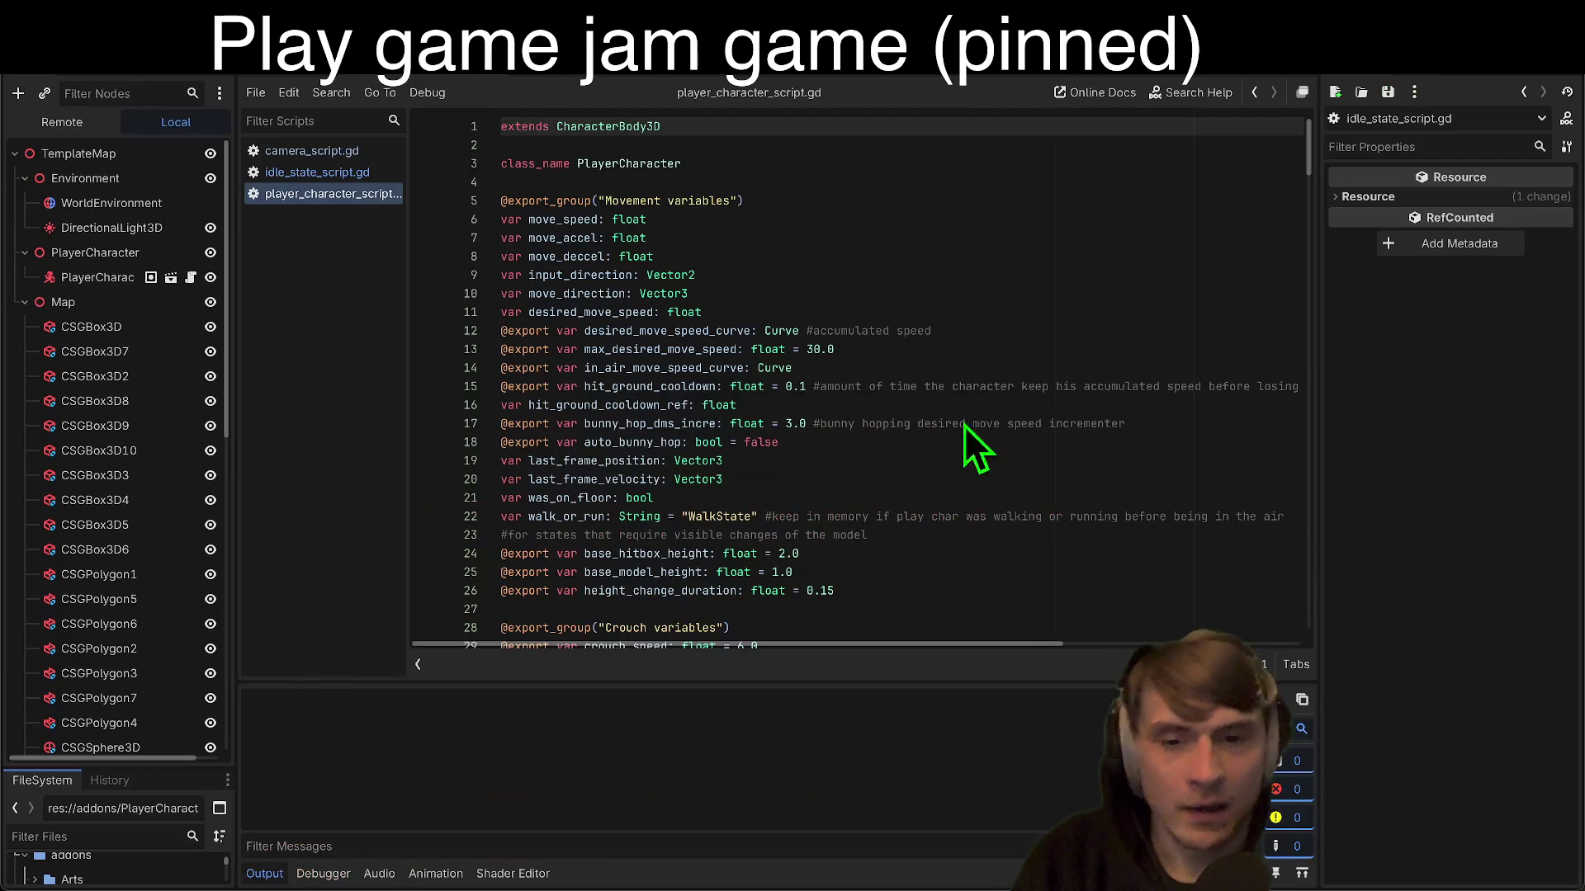
Step: Run across the test map and wallrun along the long orange wall
key("w")
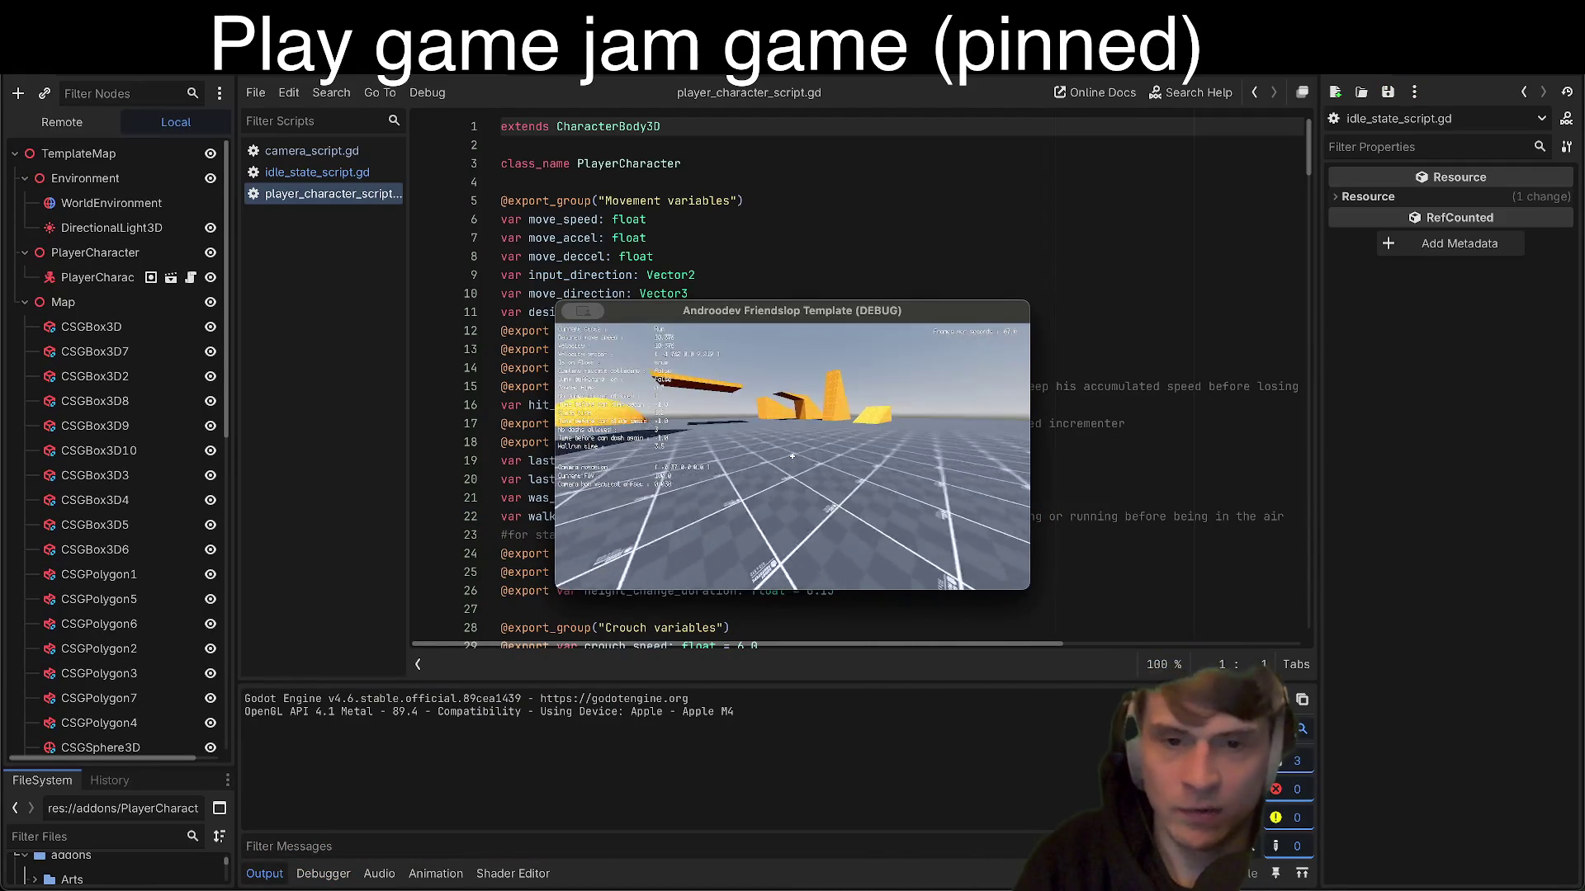
key("w")
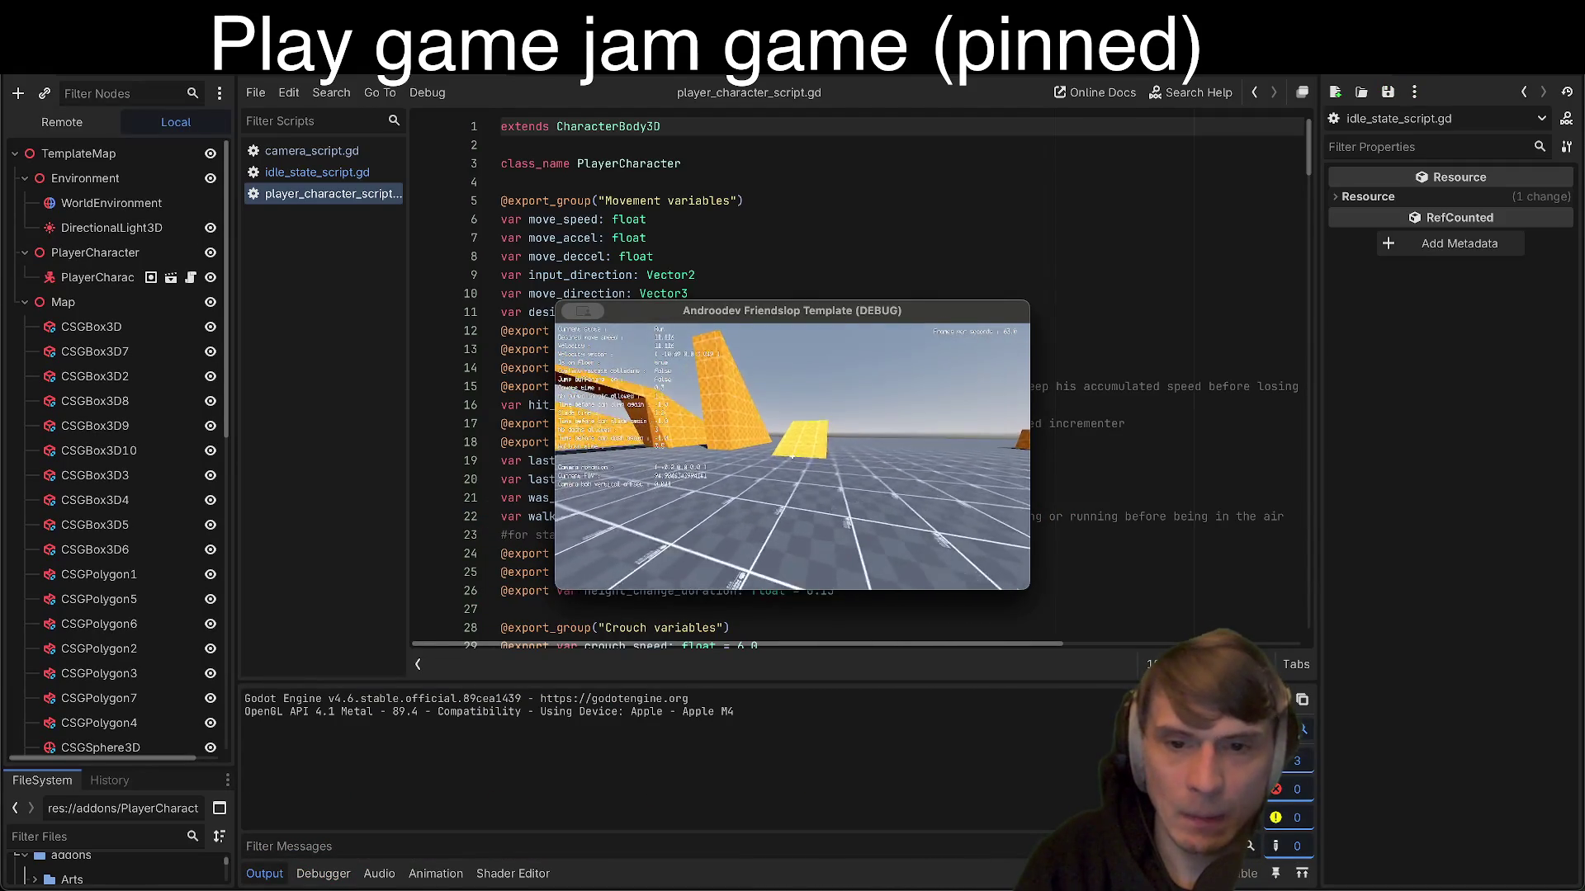
key("w")
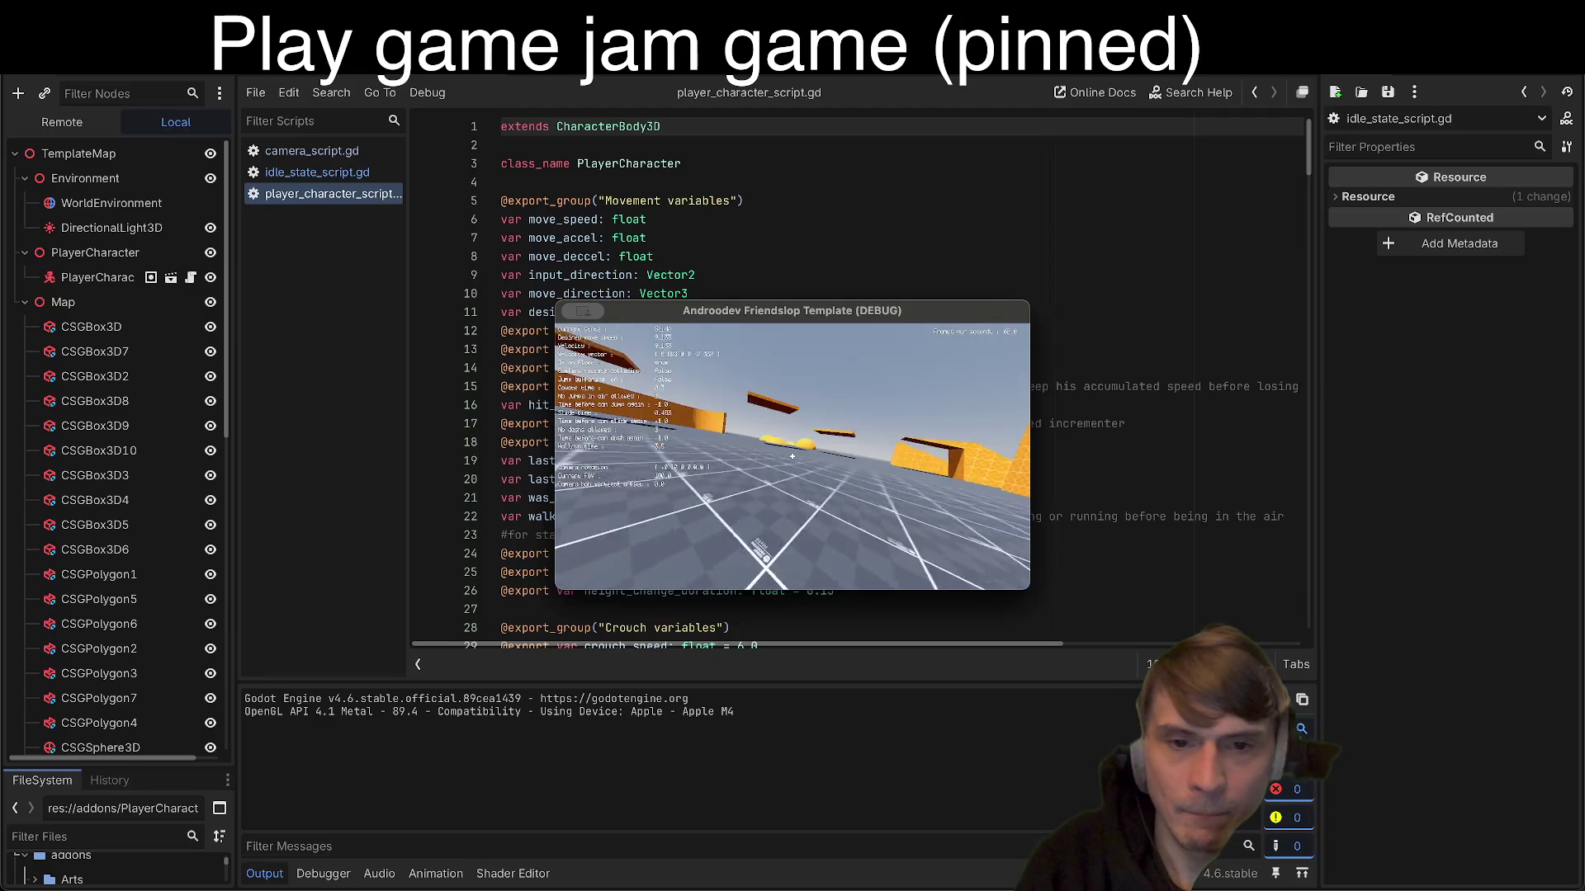
key("w")
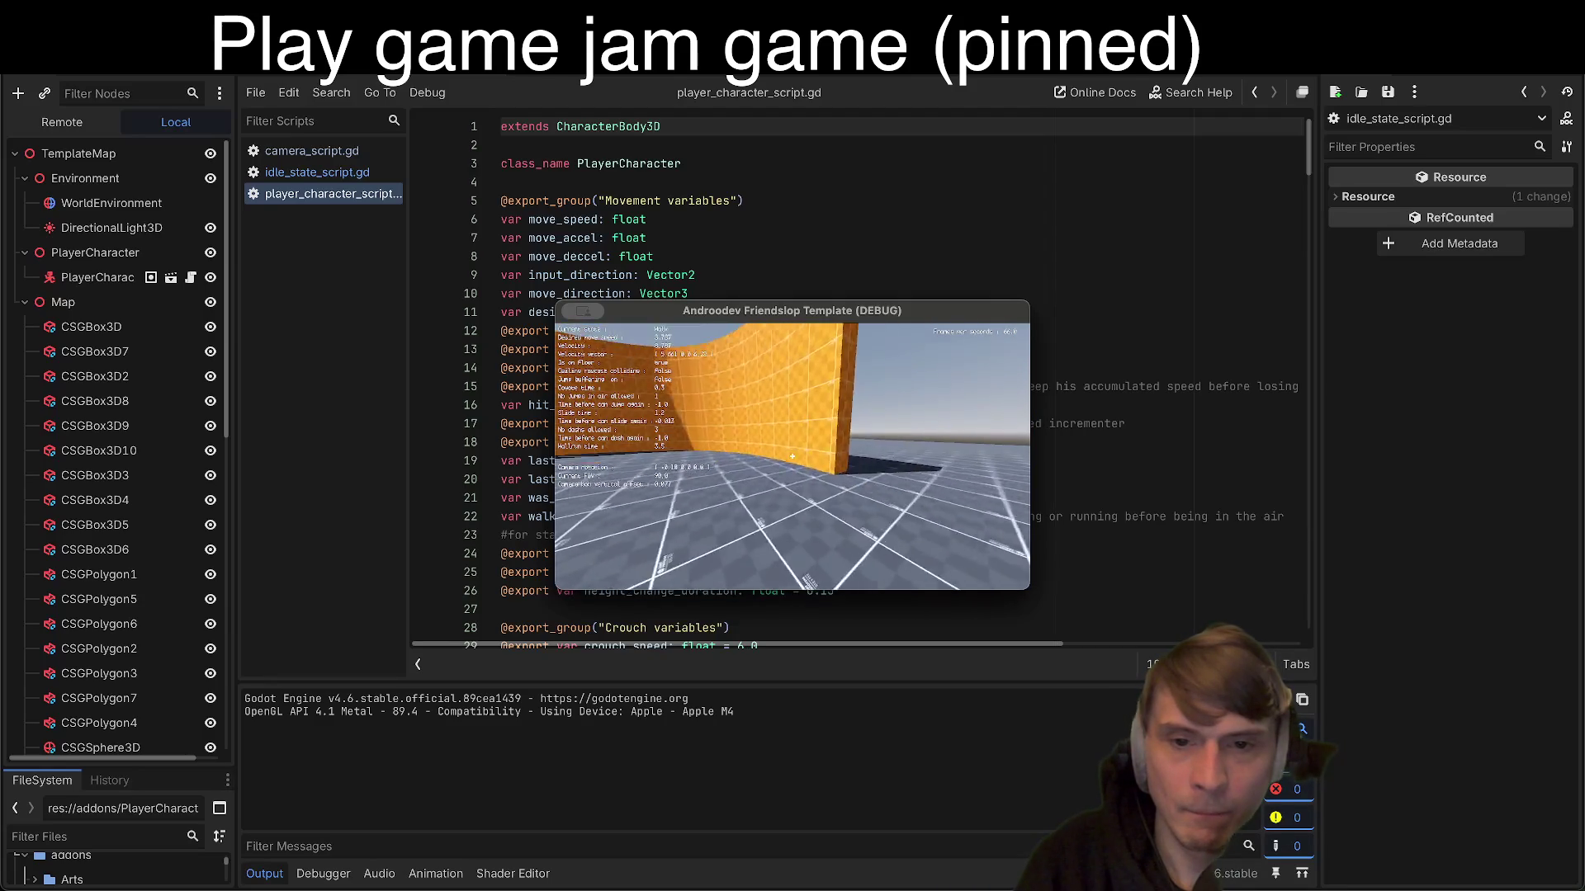
key("w")
key("w")
key("w")
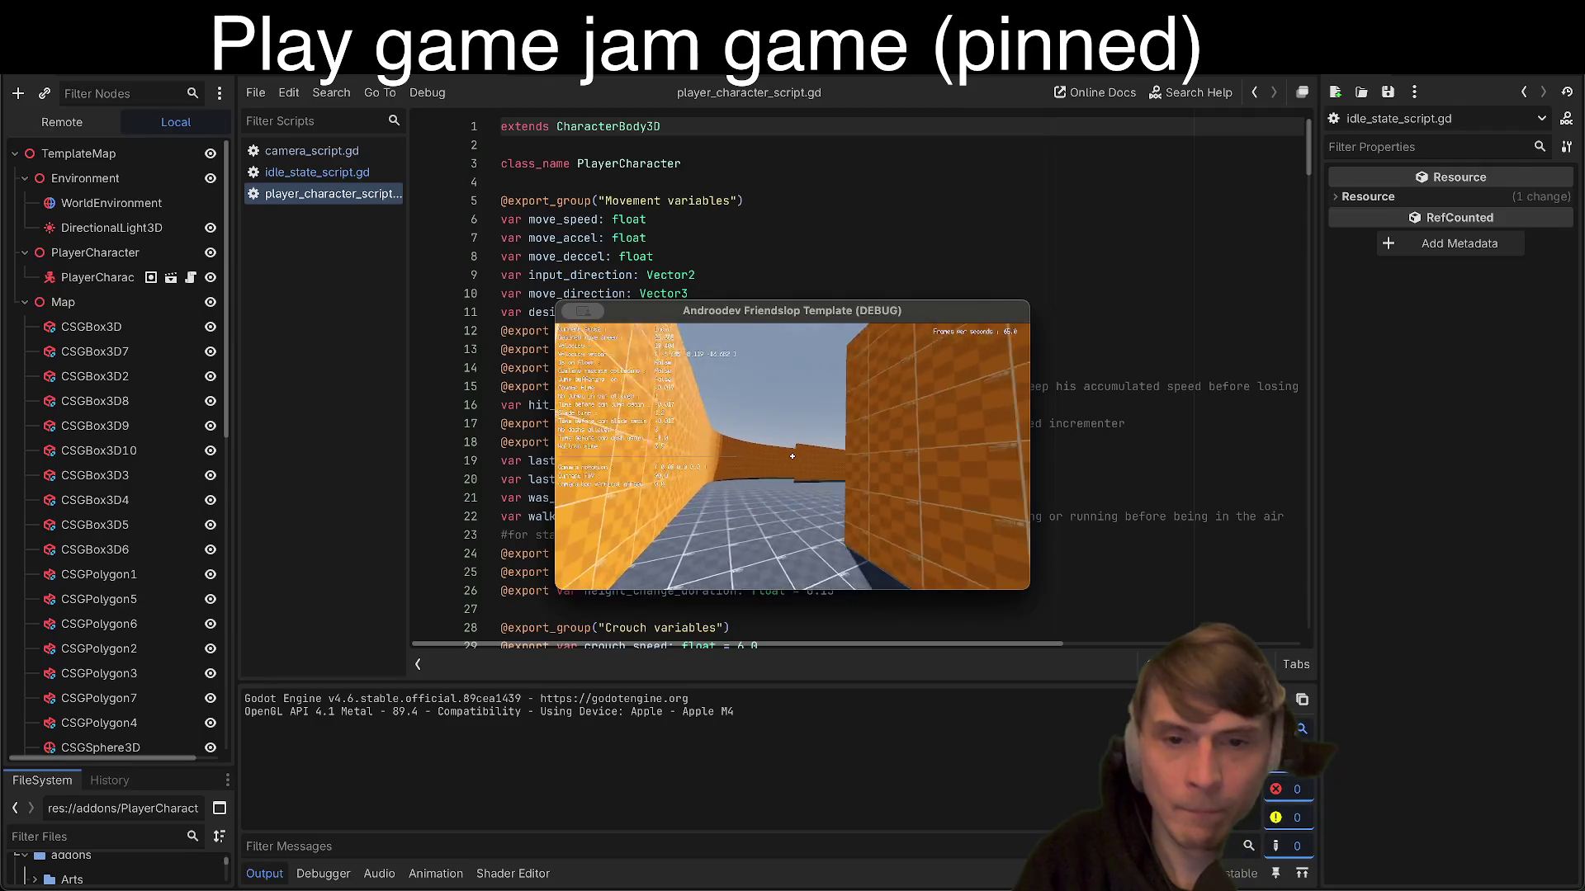
key("w")
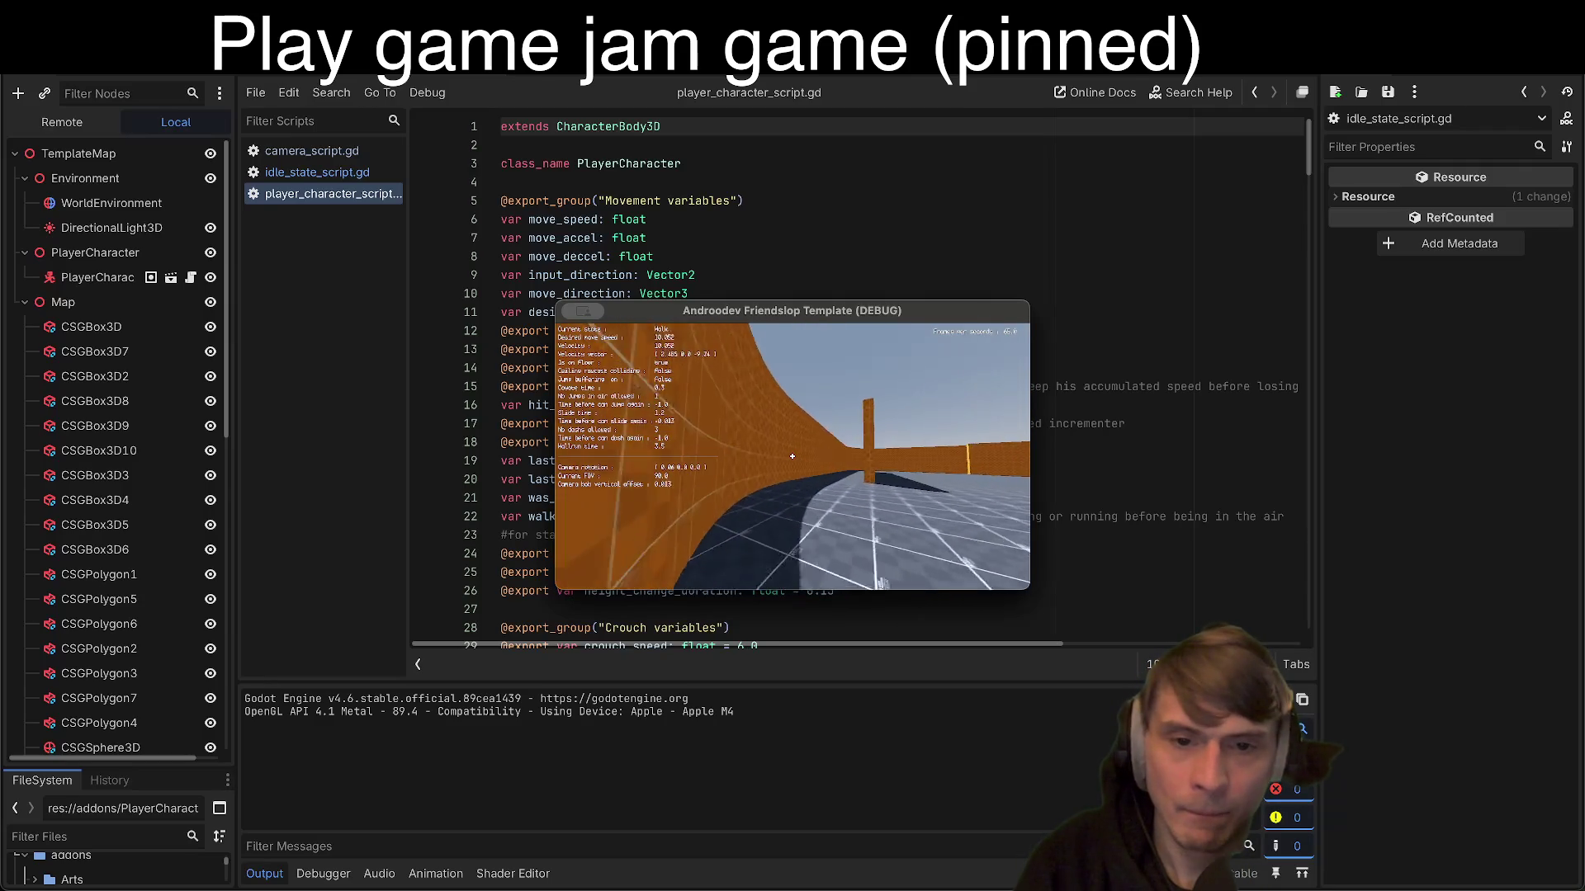
Step: Wallrun along the curved track, then jump twice and dash toward the open ground
key("w")
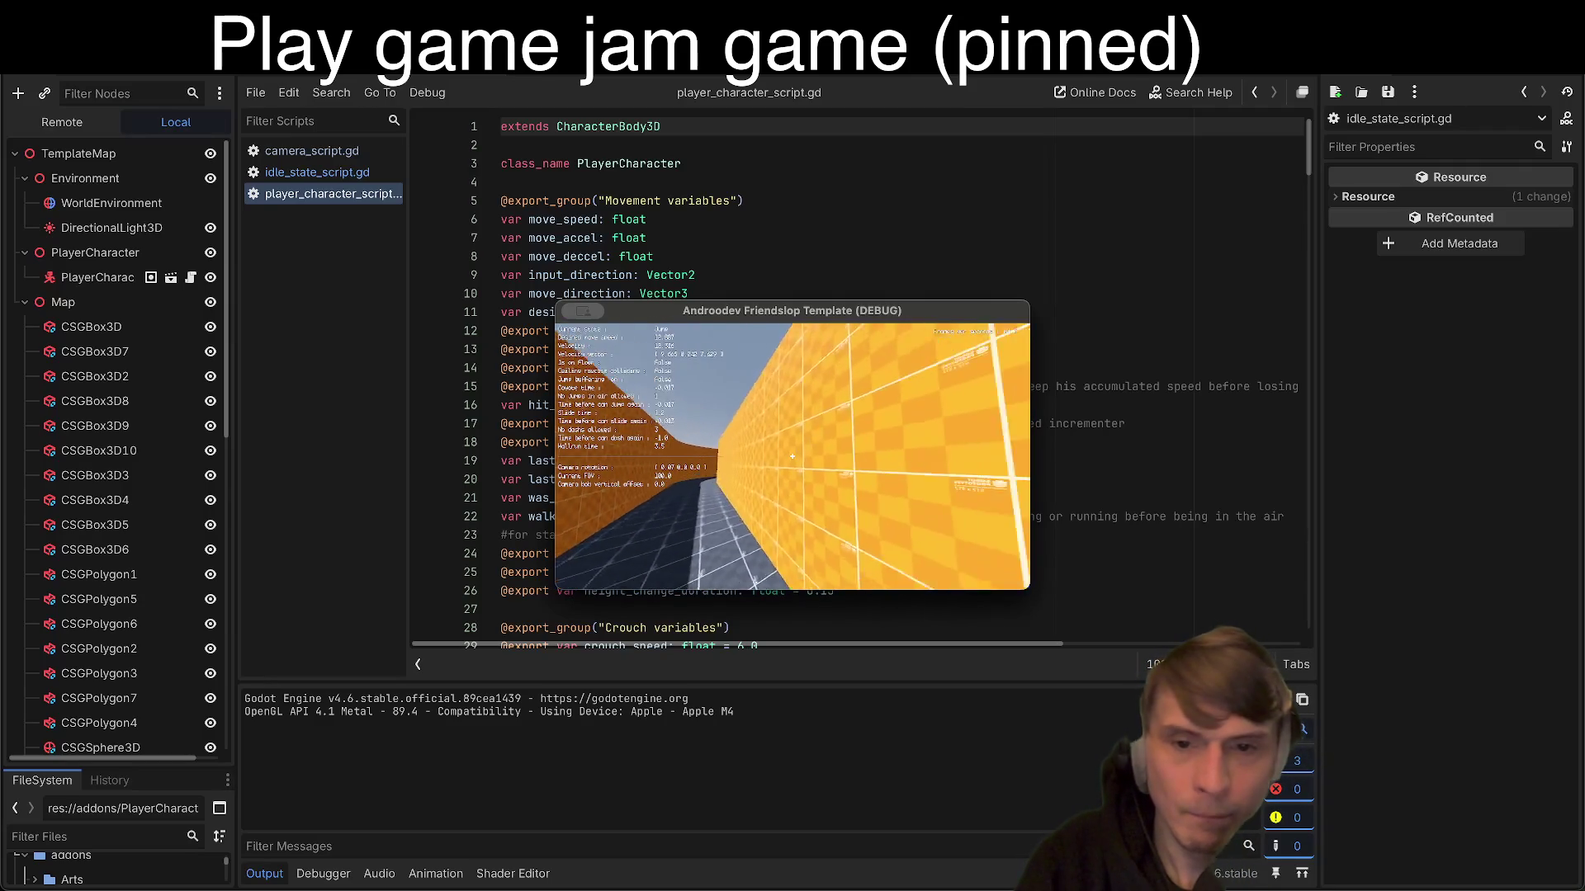
key("w")
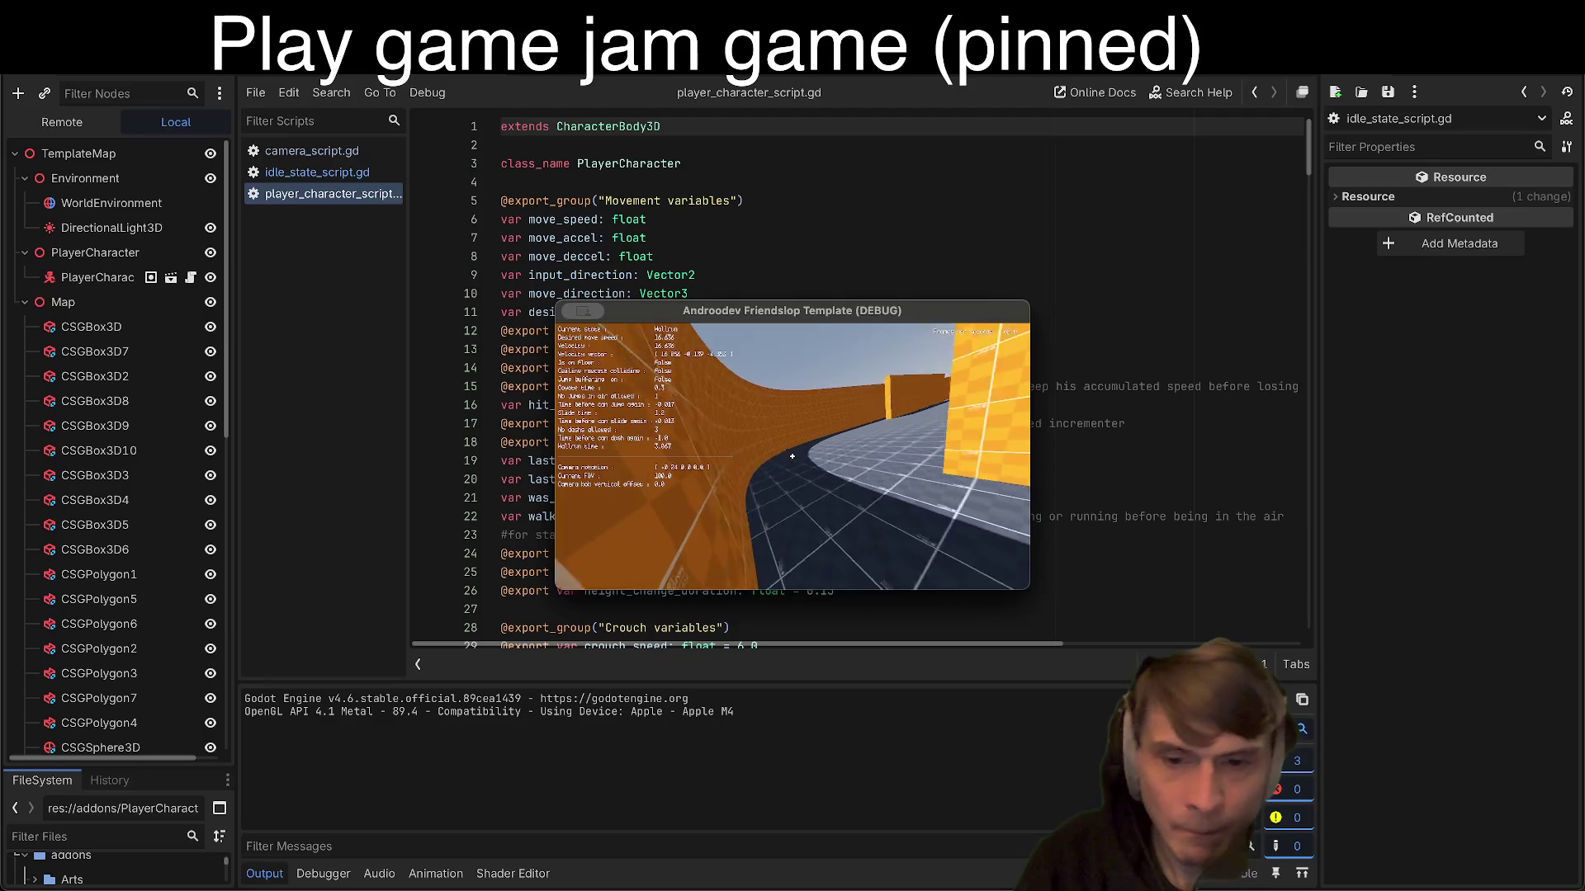
key("w")
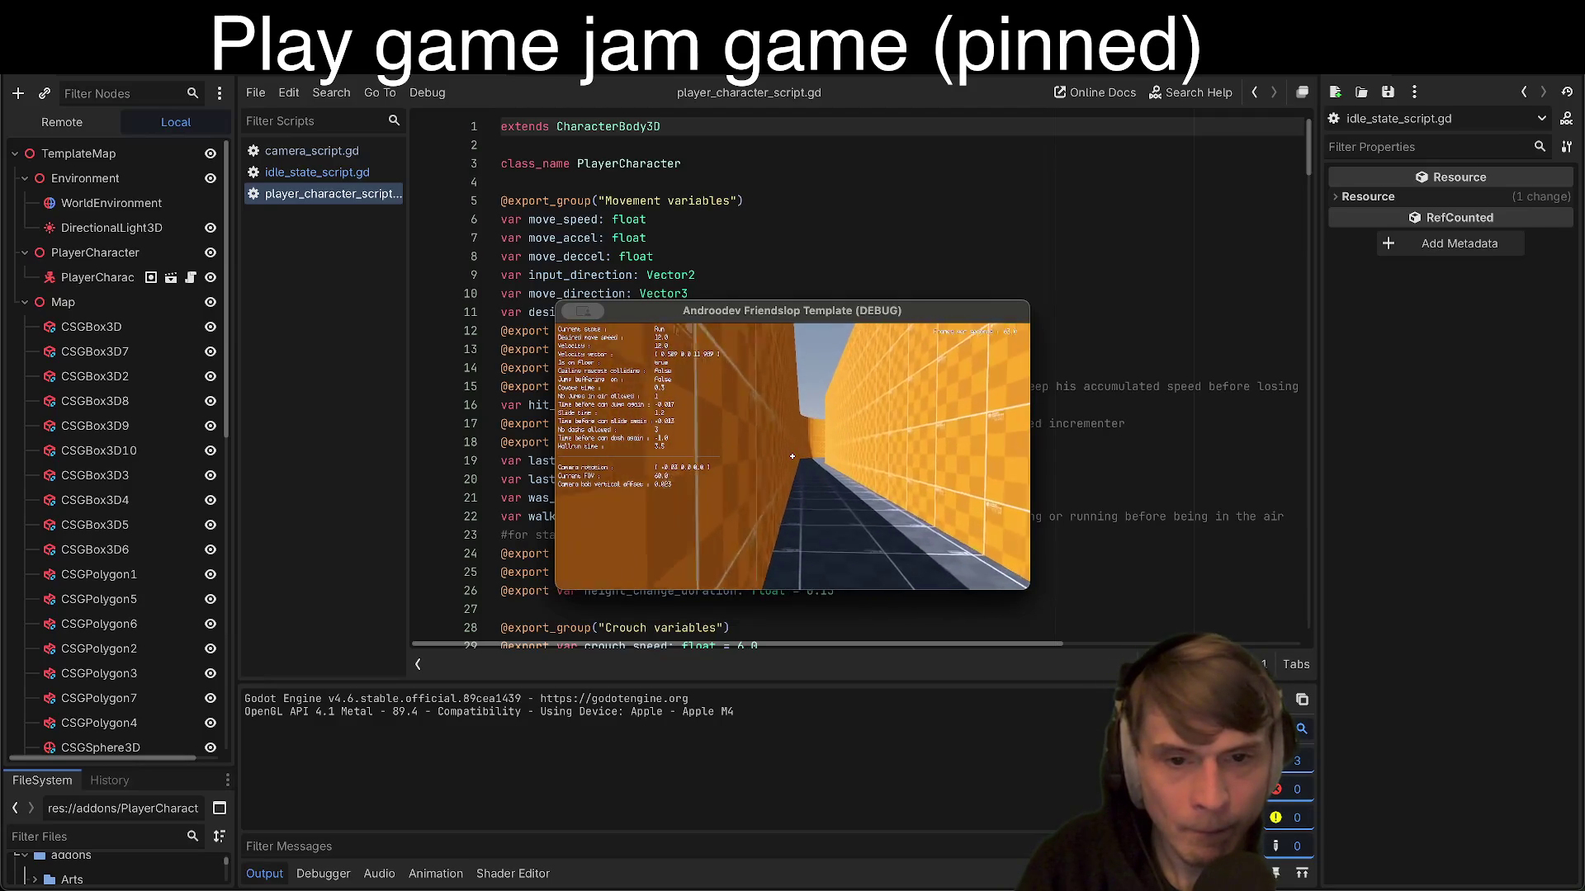
key("w")
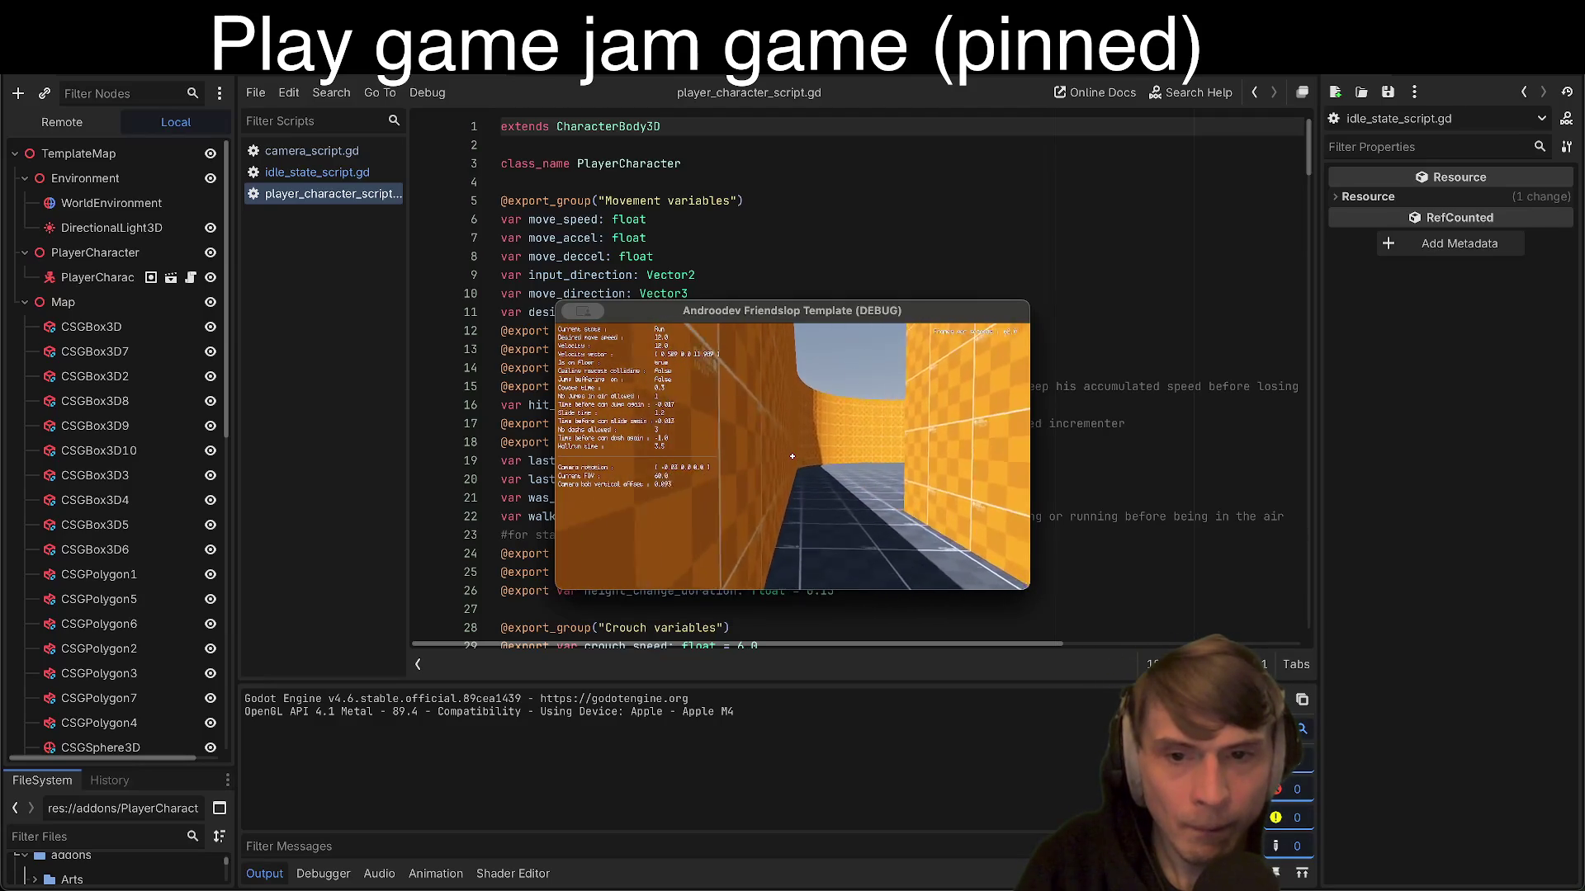
key("w")
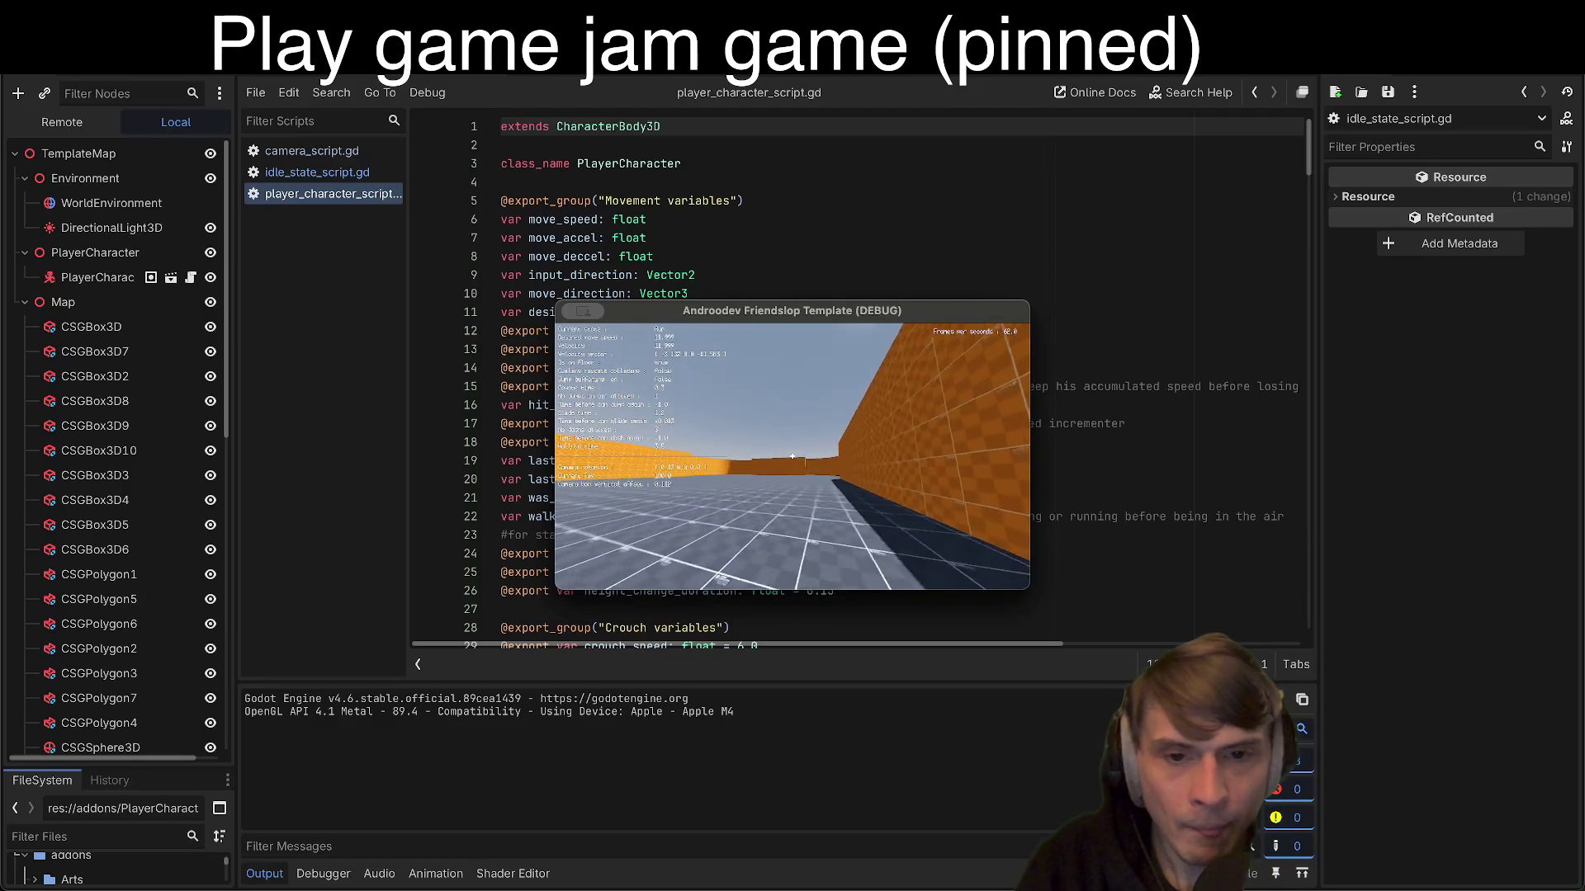
key("w")
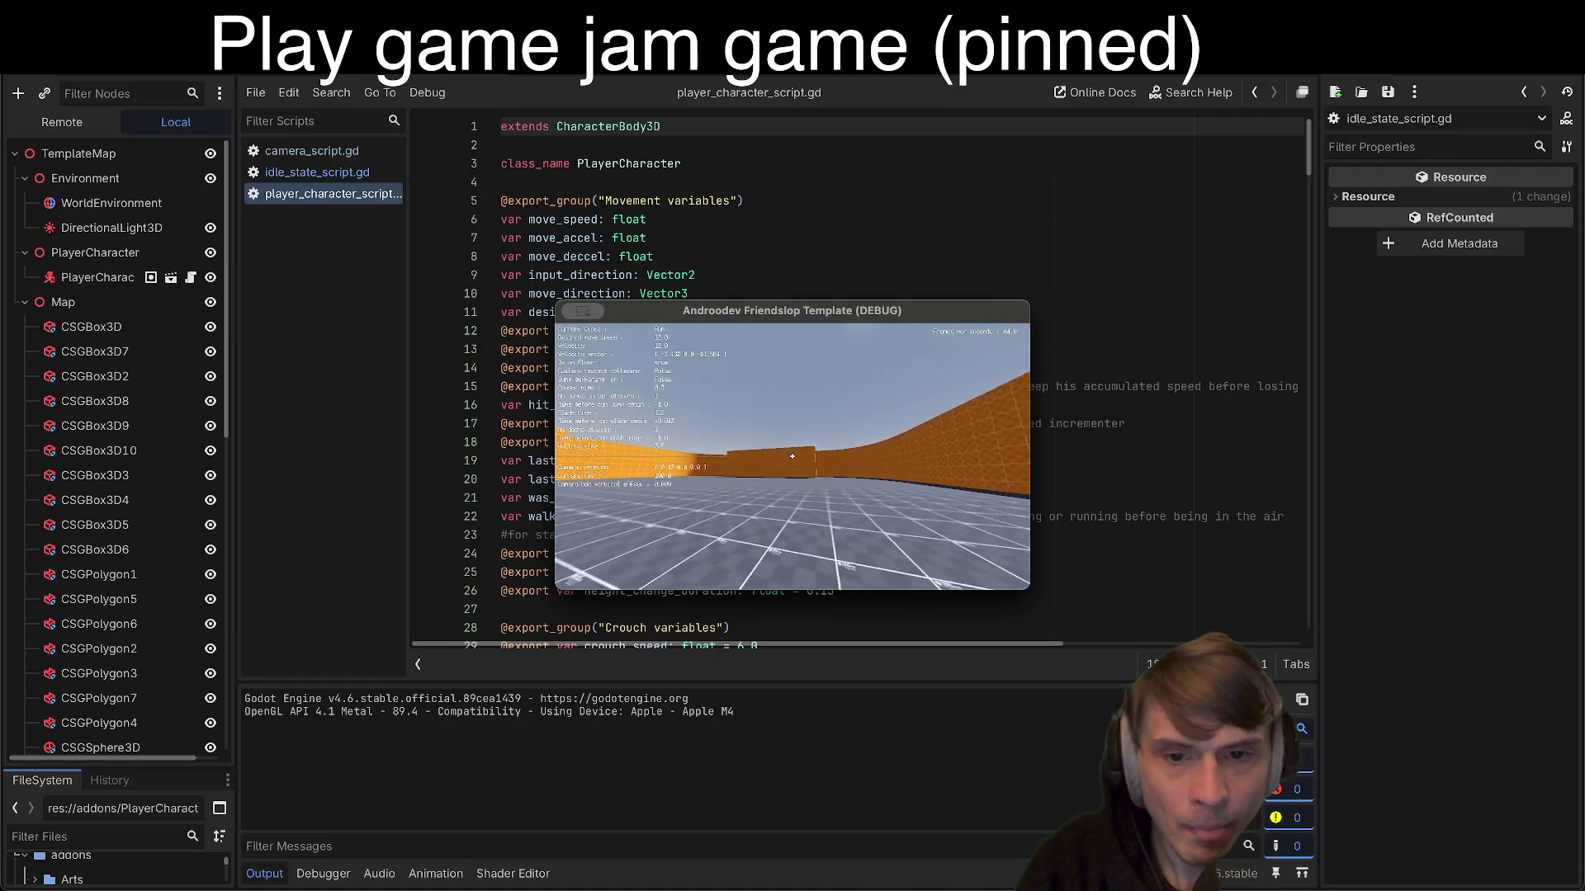
key("w")
key("space")
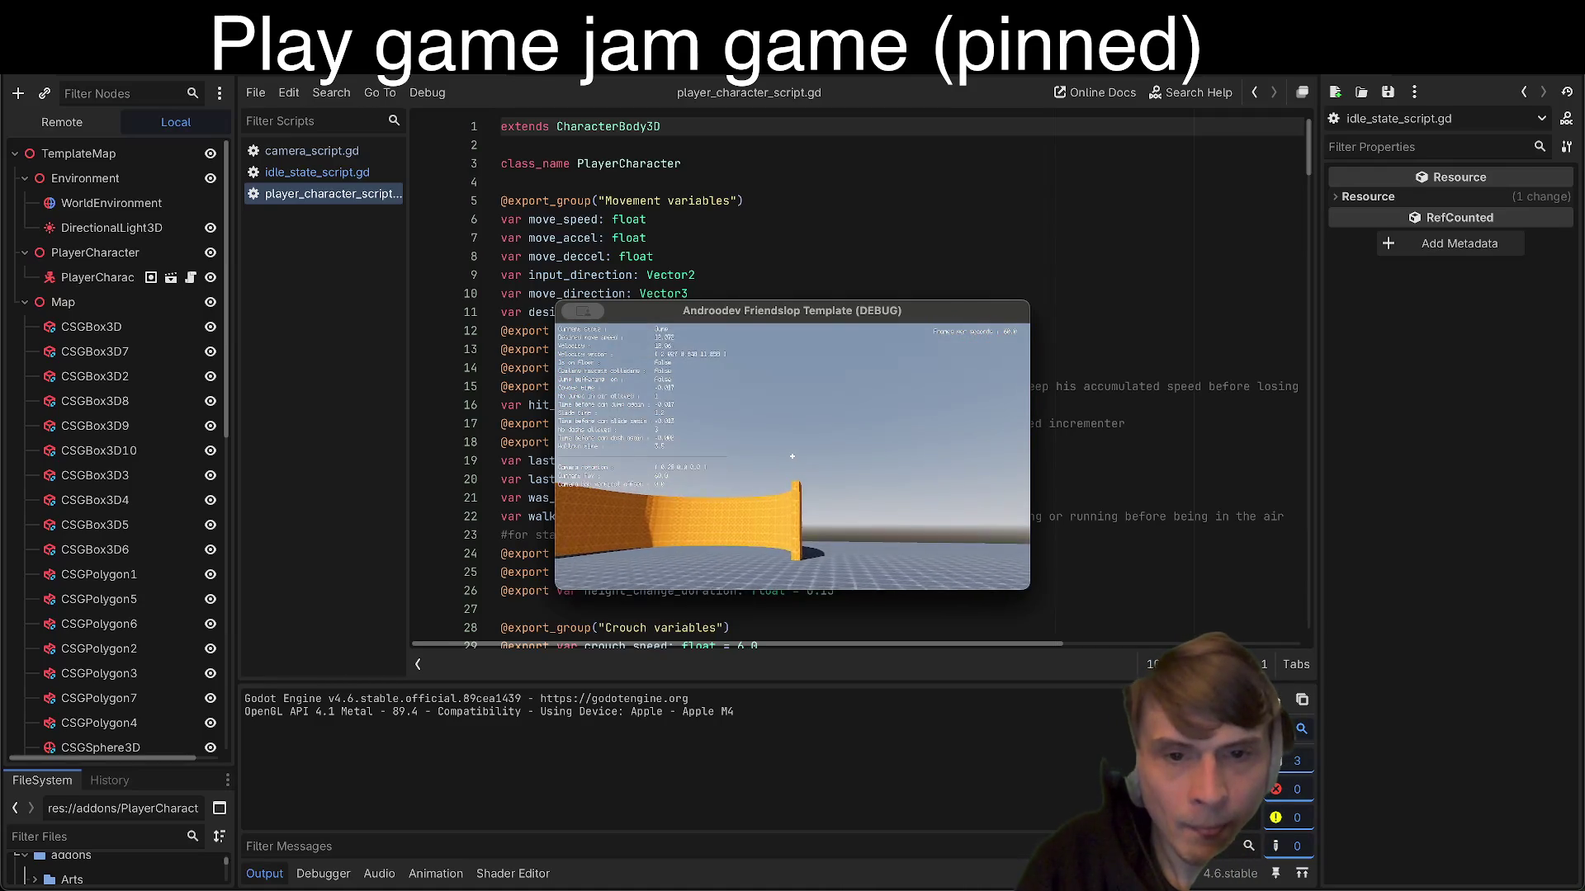
key("space")
key("shift")
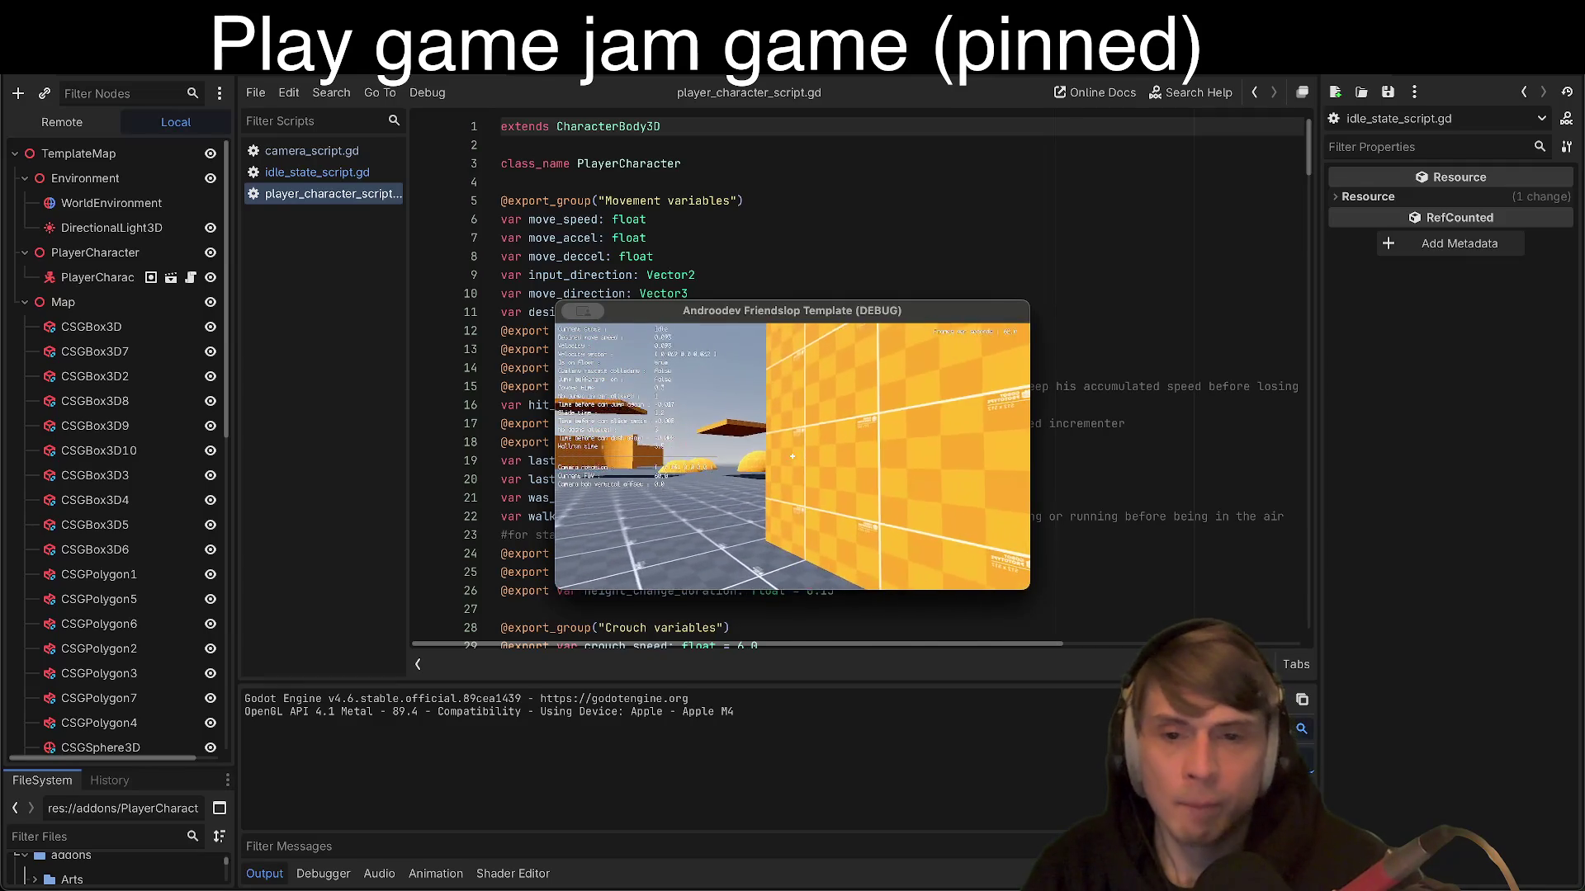
Step: Stop the running game with Escape to return to the editor
key("Escape")
left_click(289, 68)
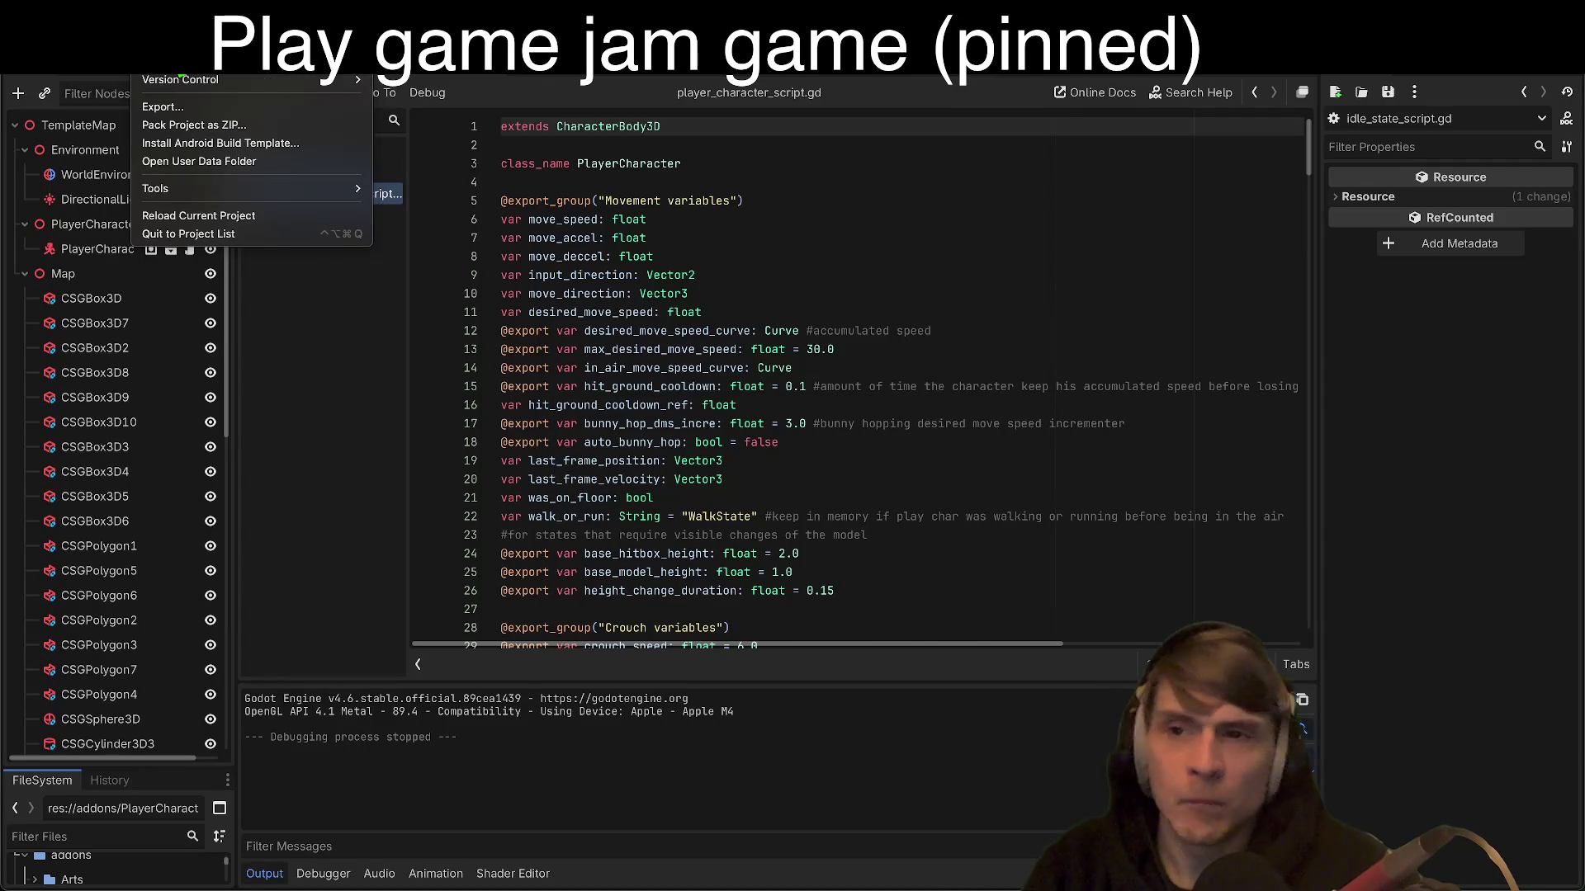
Step: Set the Display > Window Mode project setting to Maximized
left_click(170, 62)
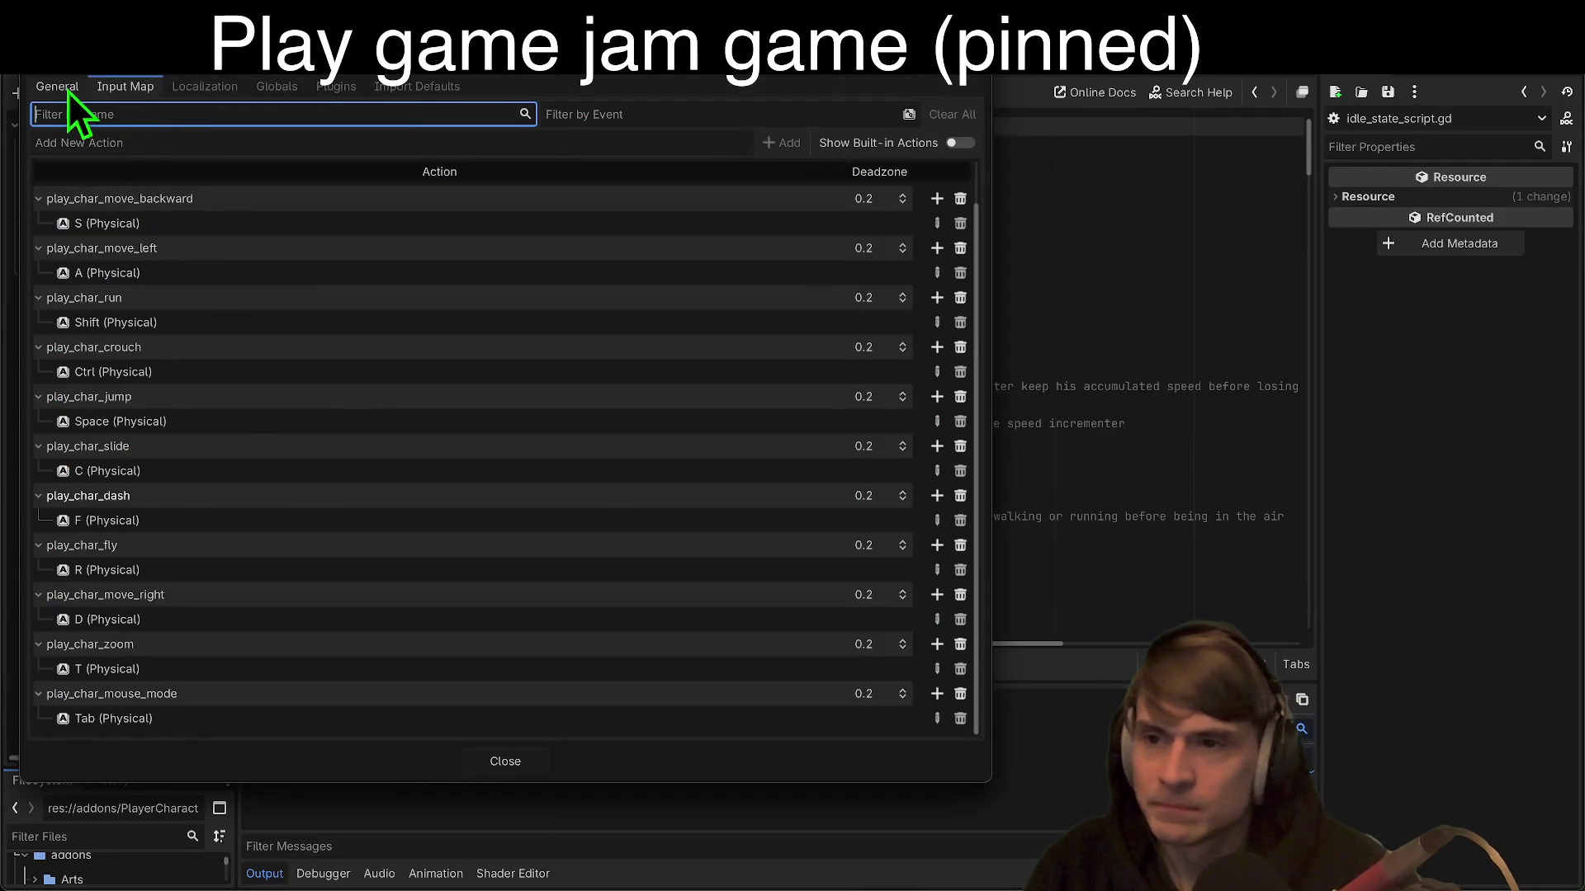
left_click(62, 86)
left_click(82, 344)
left_click(700, 252)
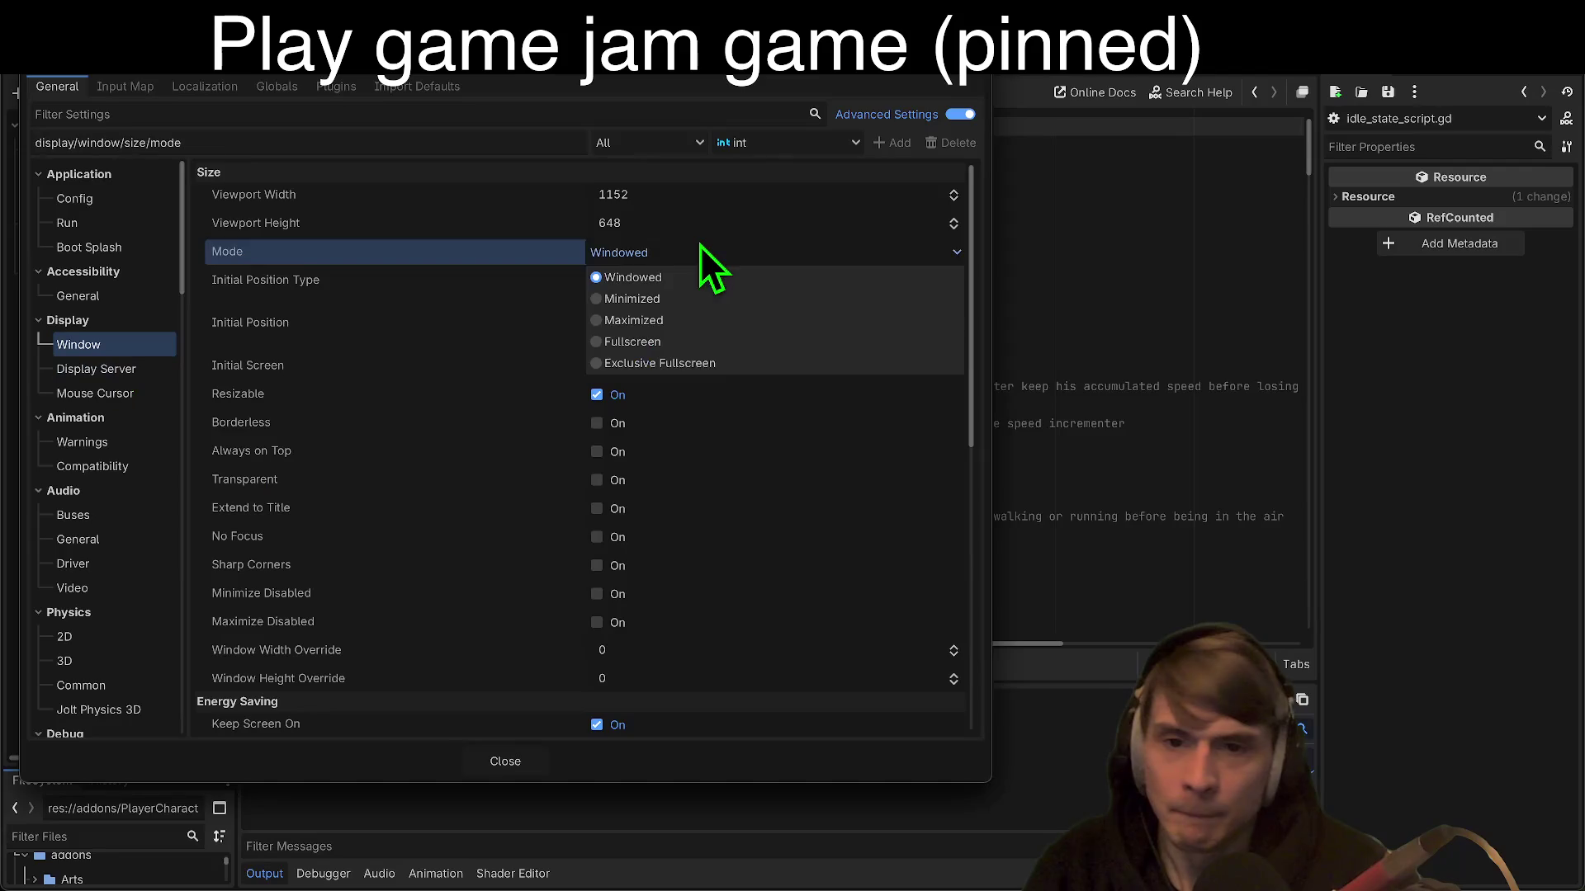
left_click(693, 325)
left_click(516, 759)
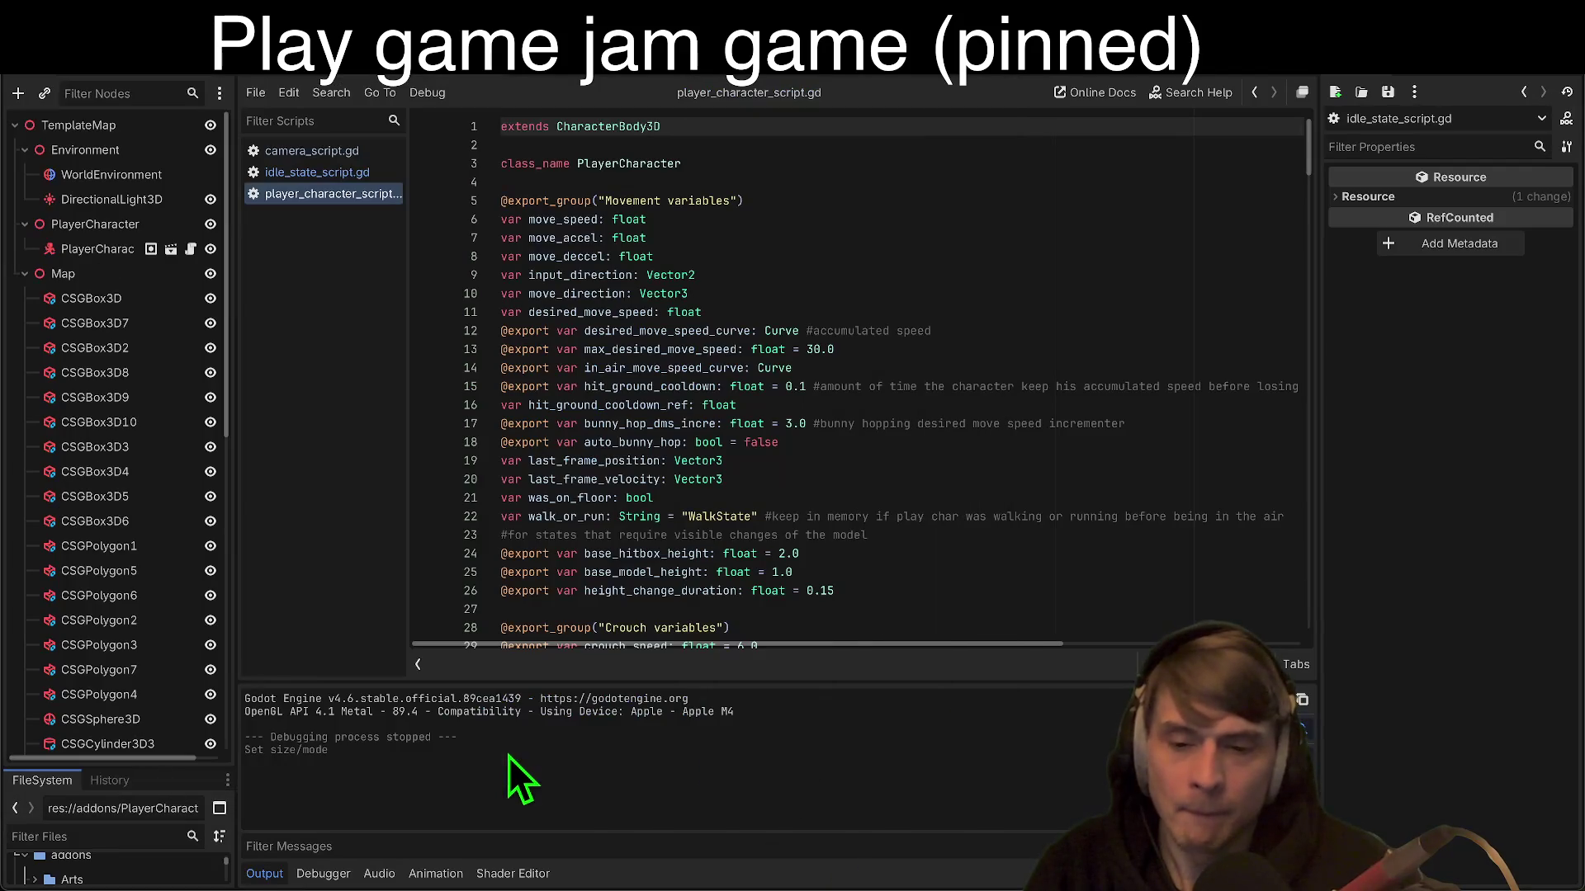
Step: Test-run the game, stop it, and select the PlayerCharacter node
left_click(1403, 61)
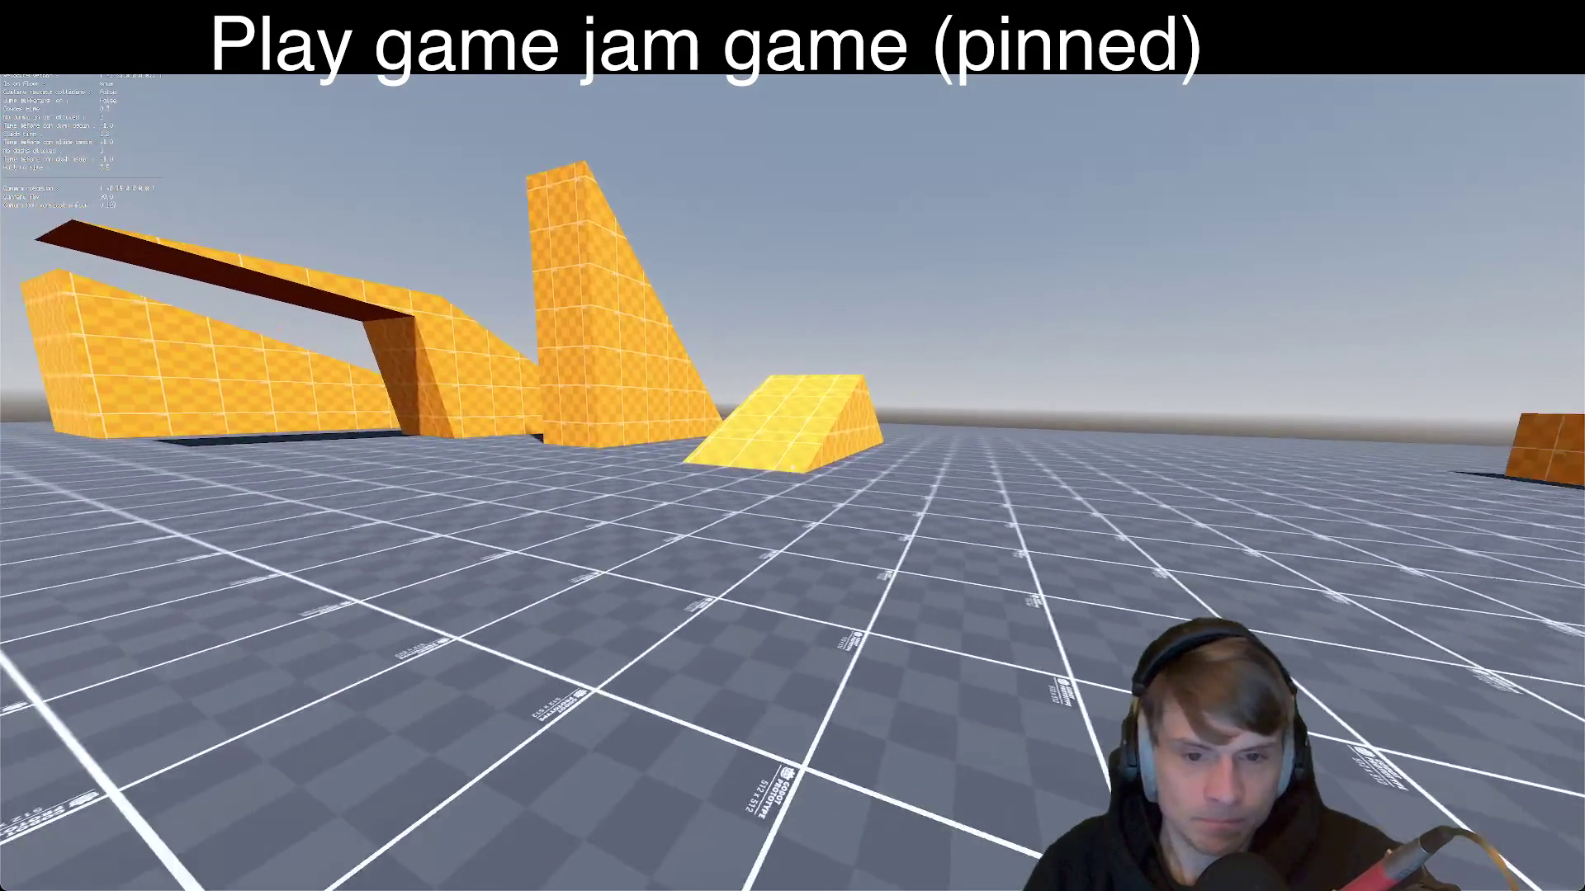
key("Escape")
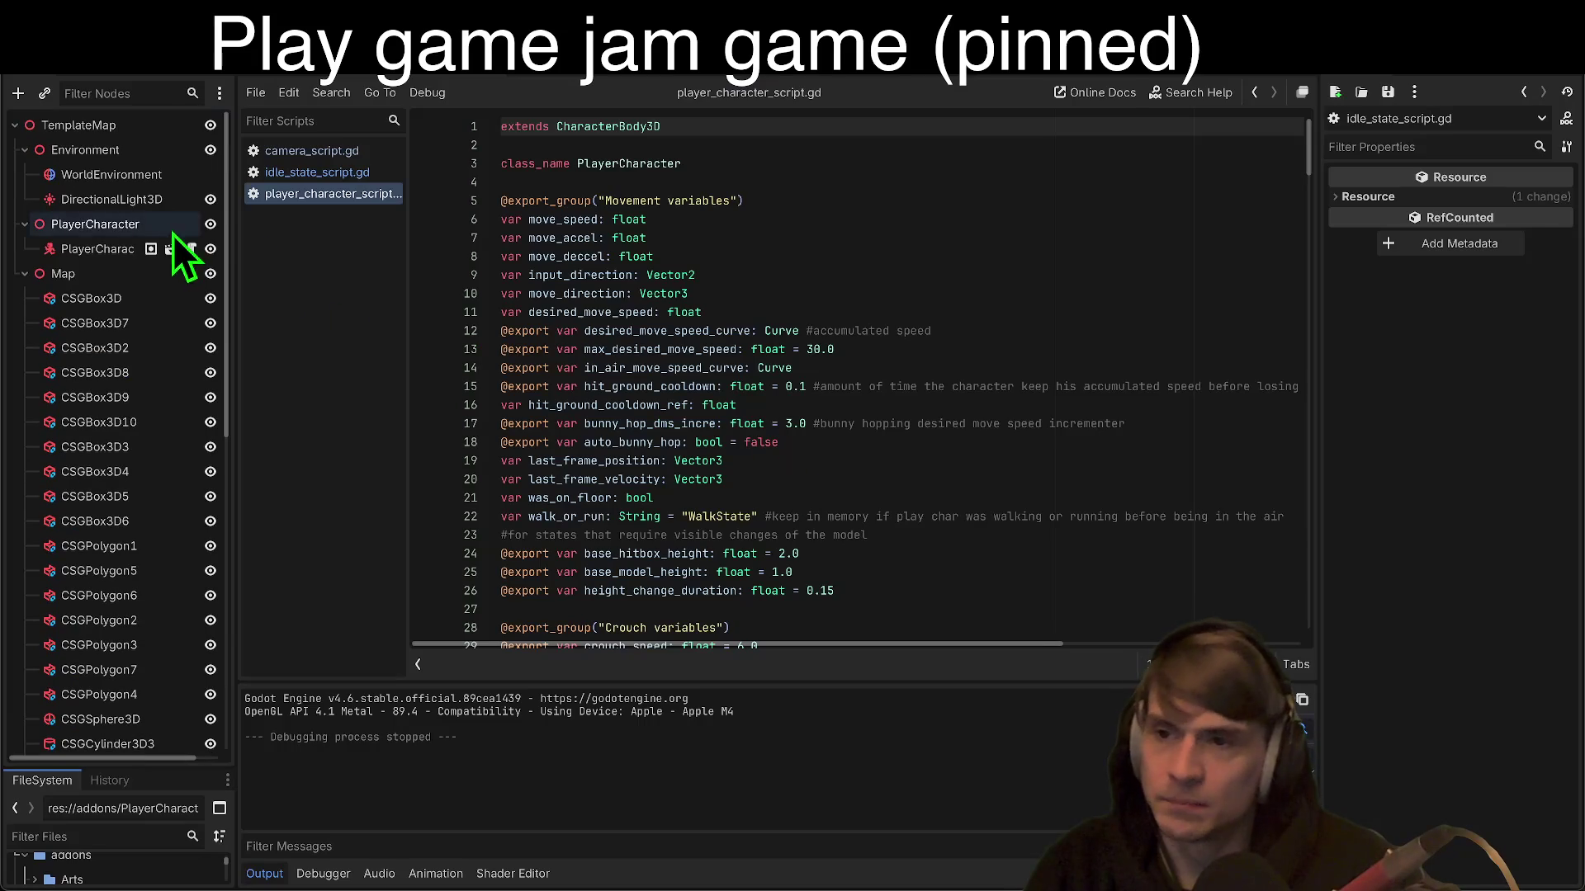
left_click(145, 249)
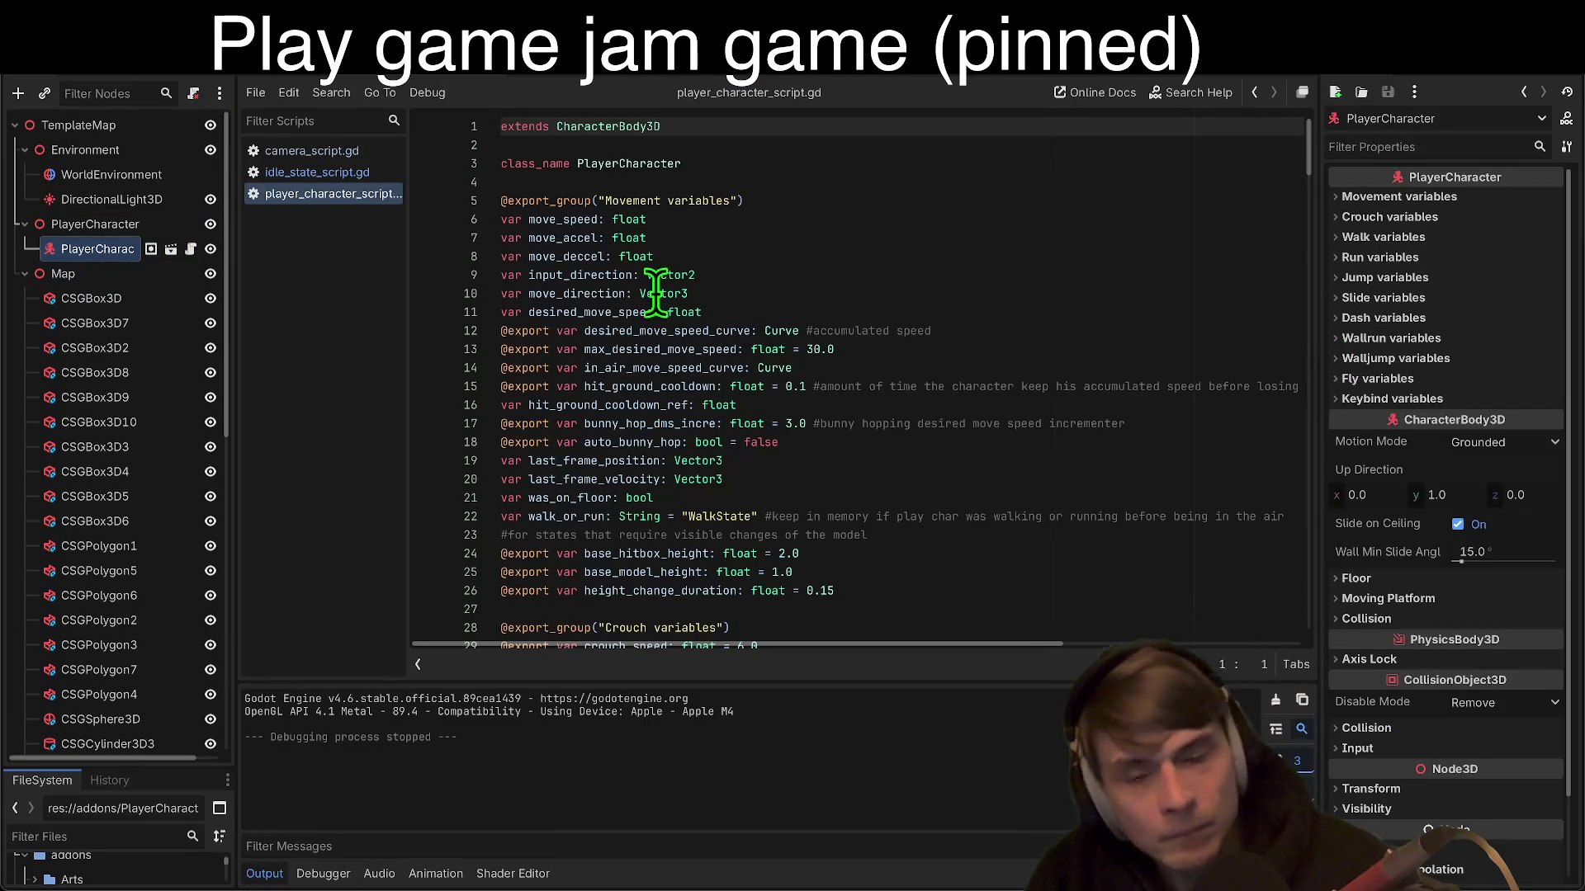
Step: In the PlayerCharacter scene, show CameraHolder's Camera variables: 0.05 X/Y sensitivity, -90/90 limits, 90 FOV
left_click(539, 79)
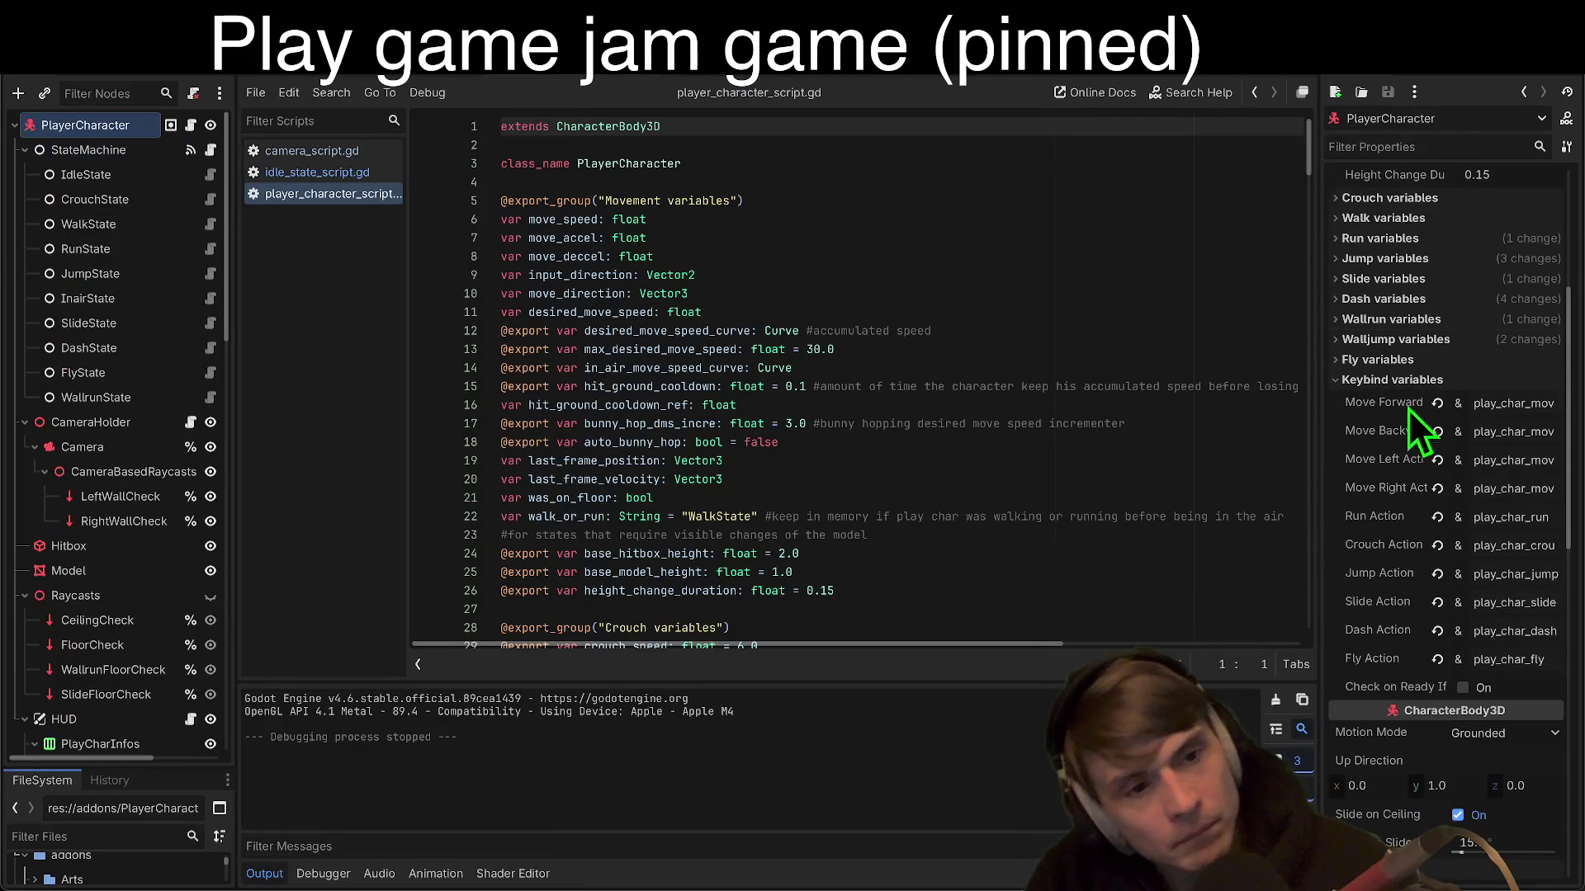
scroll(1419, 294, "up", 5)
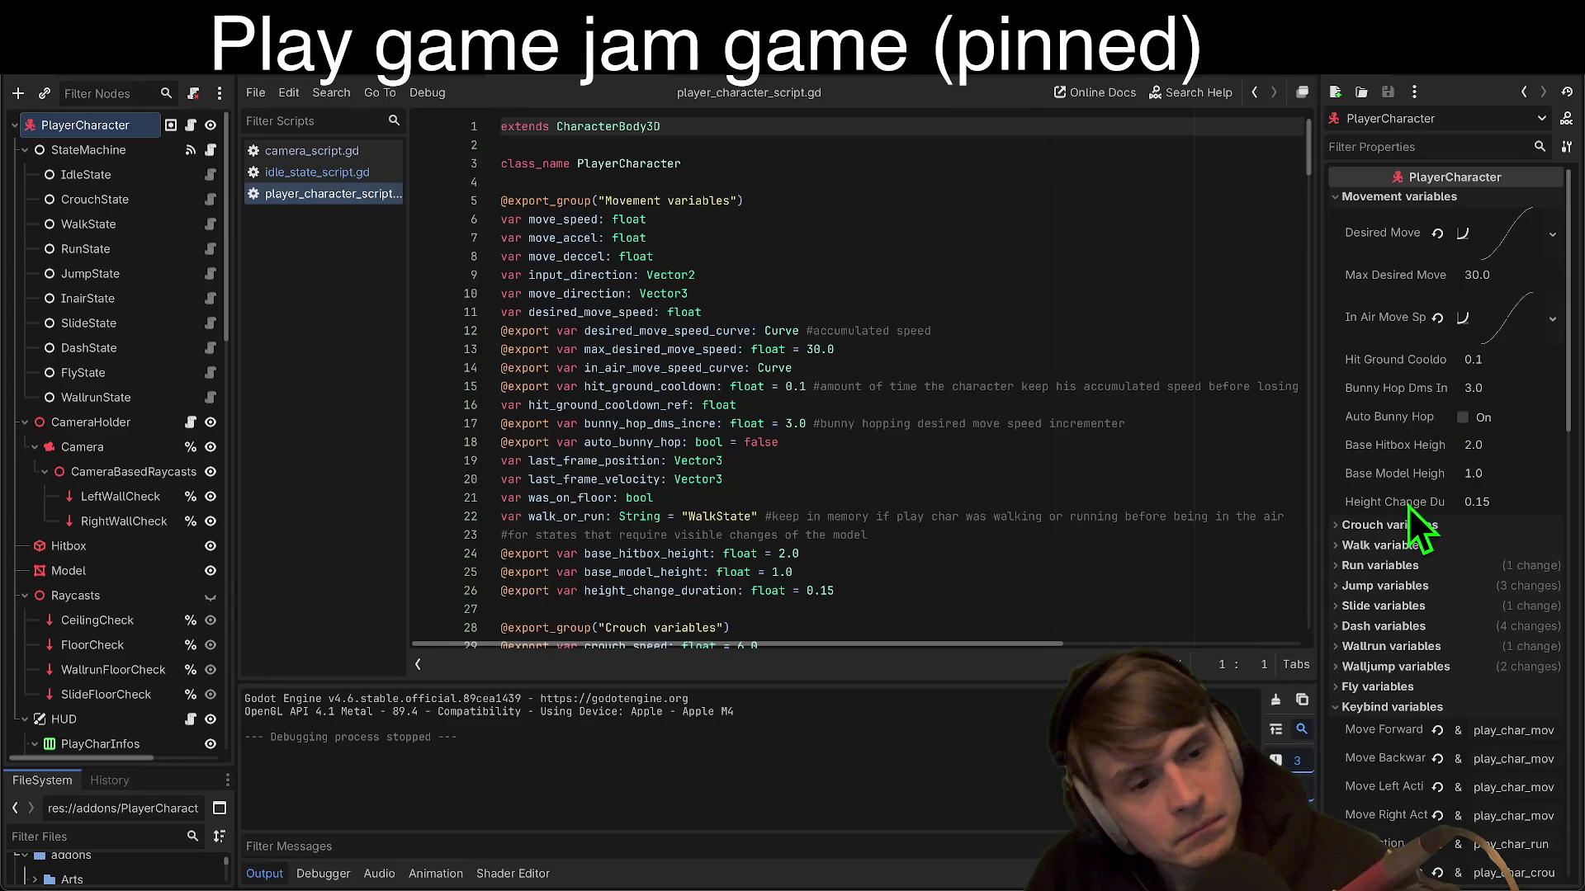
scroll(1408, 507, "down", 1)
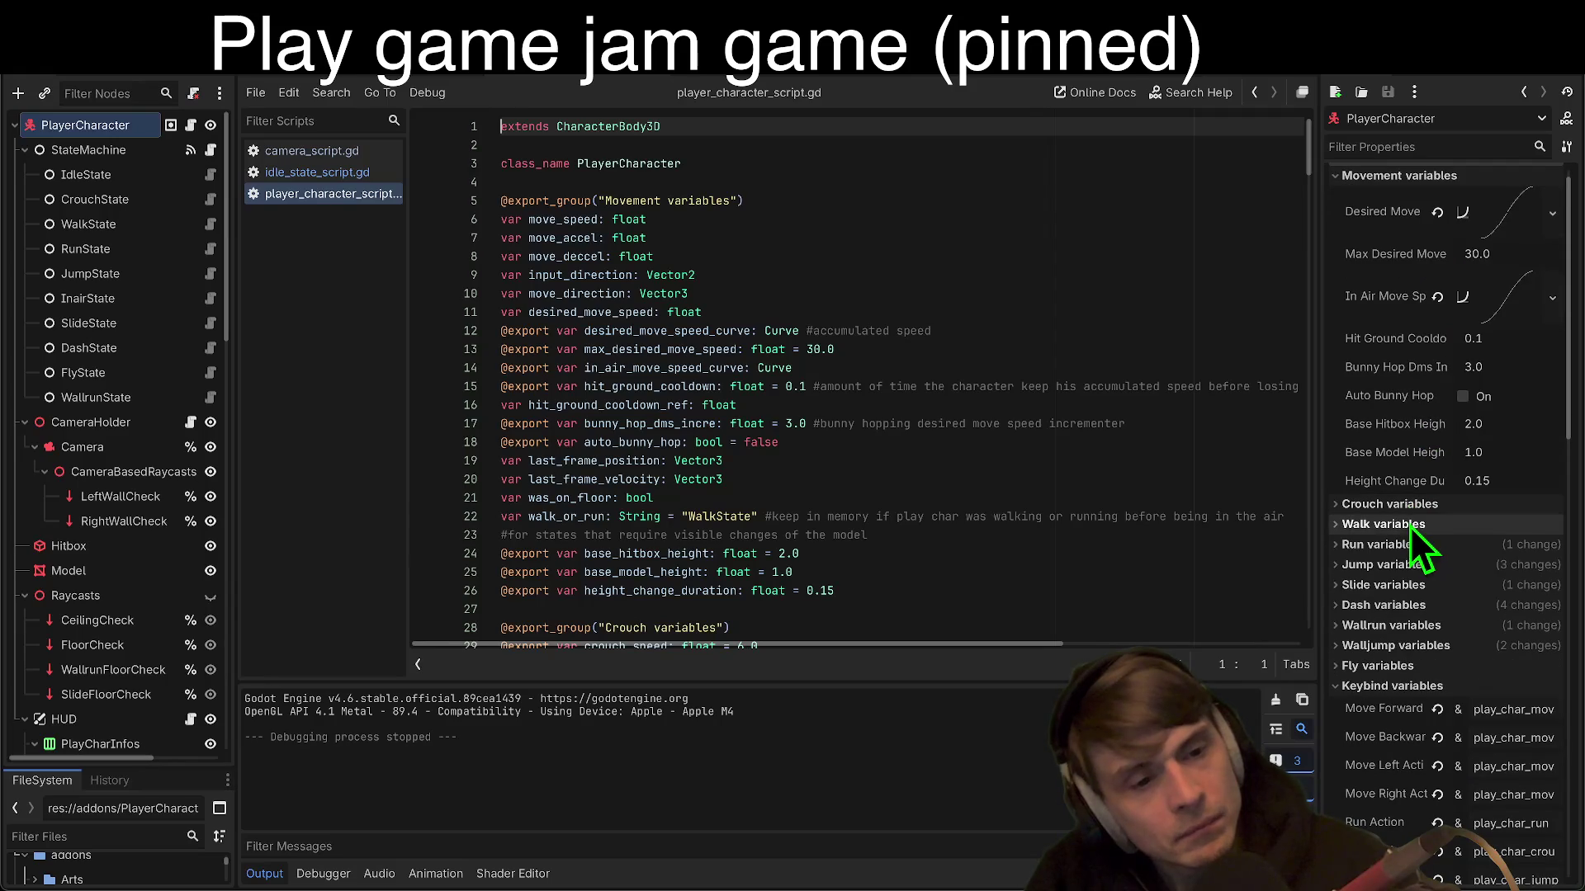
double_click(112, 450)
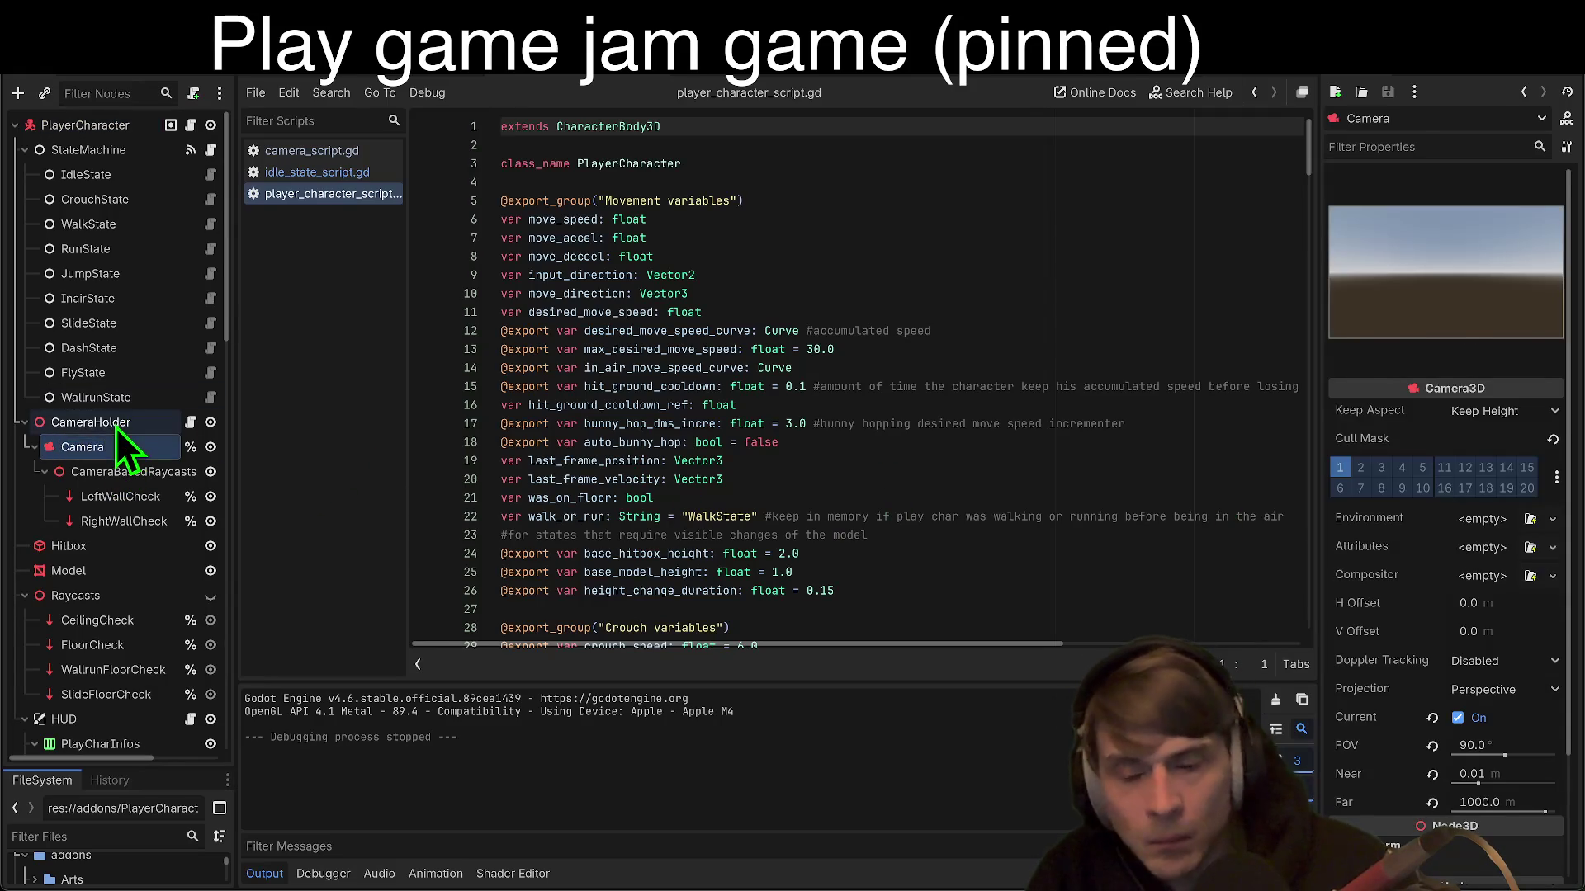
left_click(115, 426)
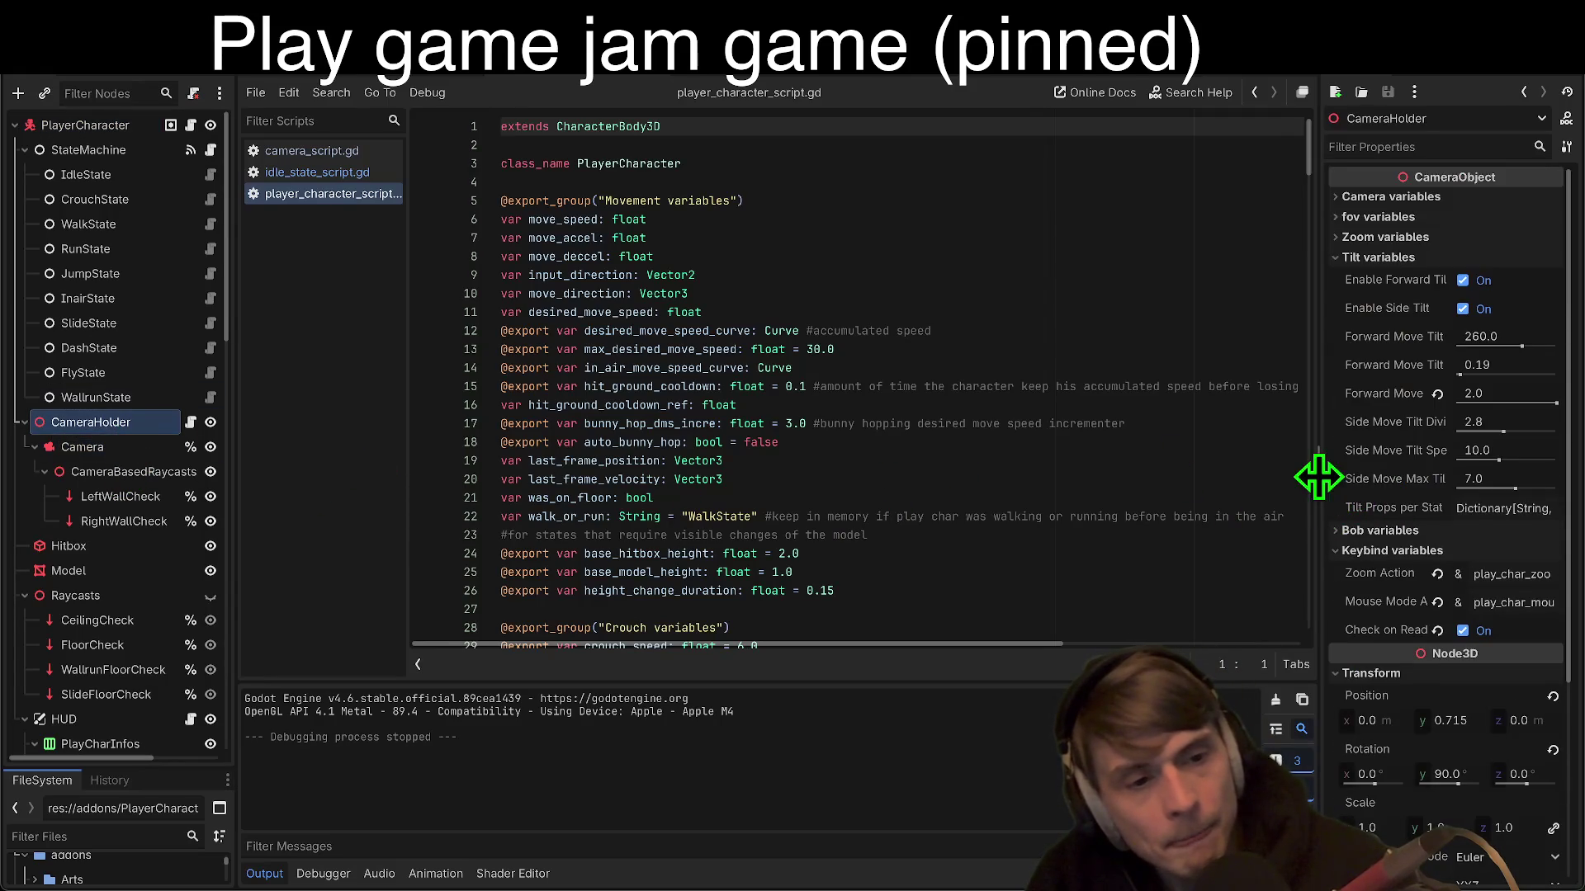
left_click_drag(1318, 477, 1115, 471)
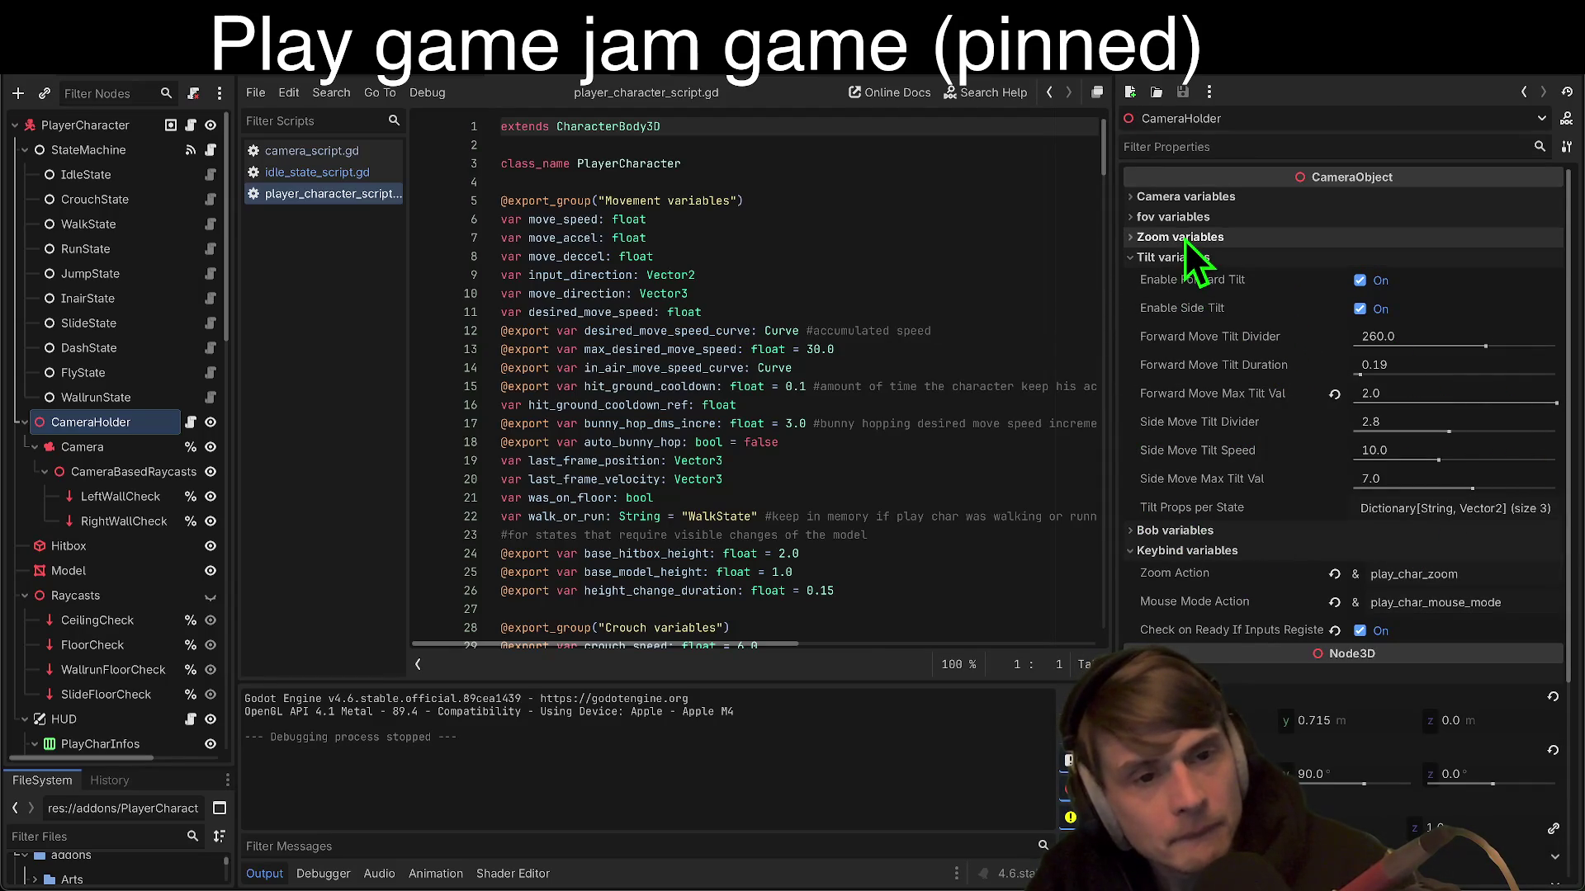
left_click(1201, 201)
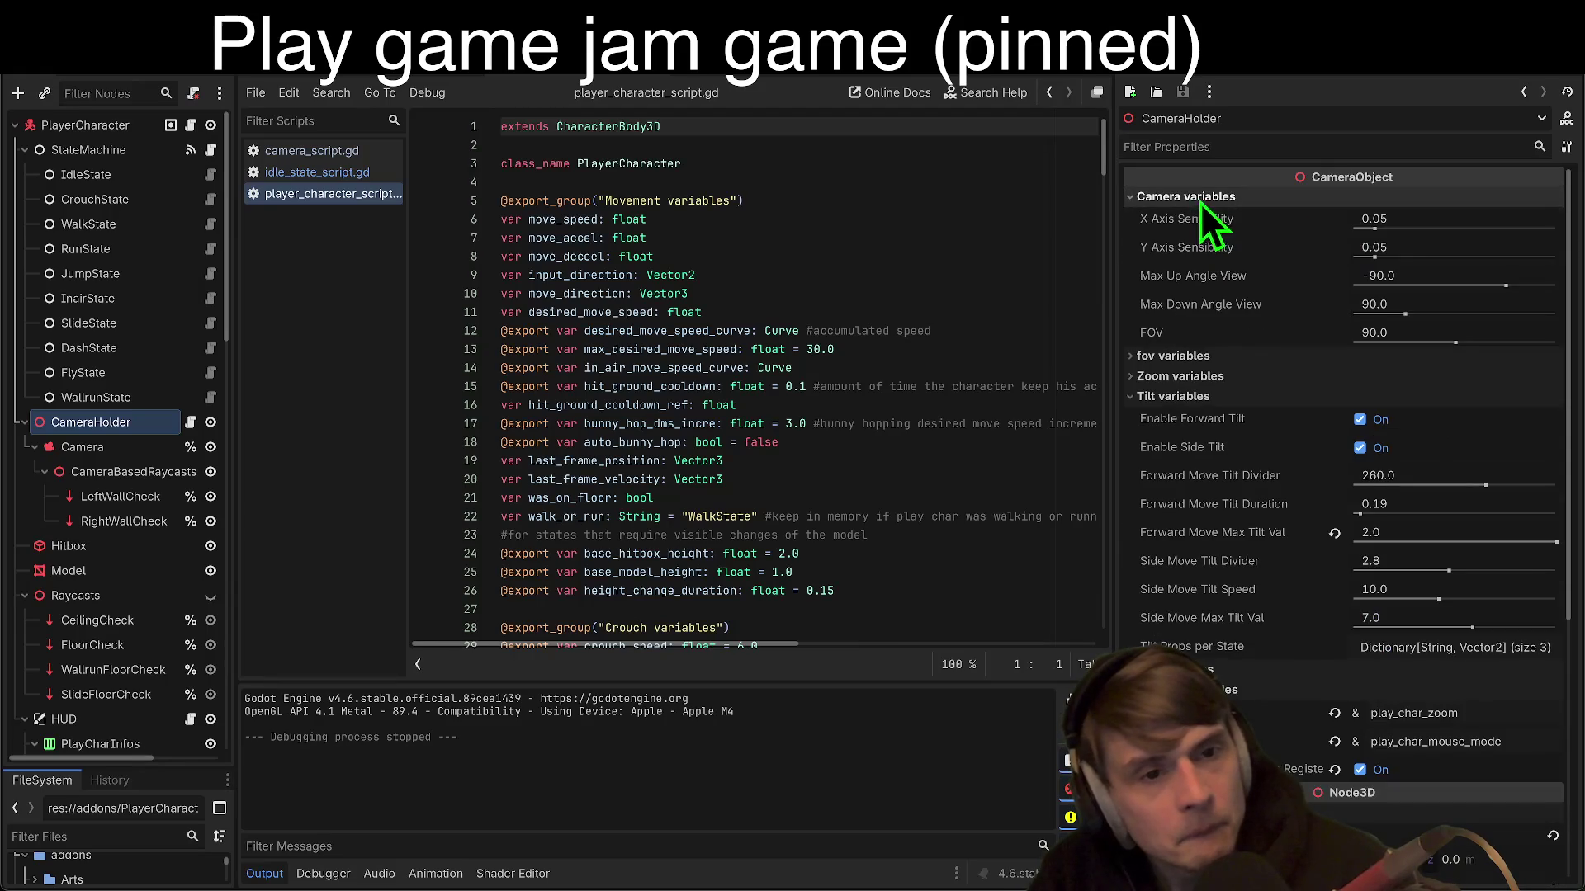
Step: Set CameraHolder's X and Y Axis Sensibility to 0.02 and run the project
left_click(1421, 221)
type("0.02")
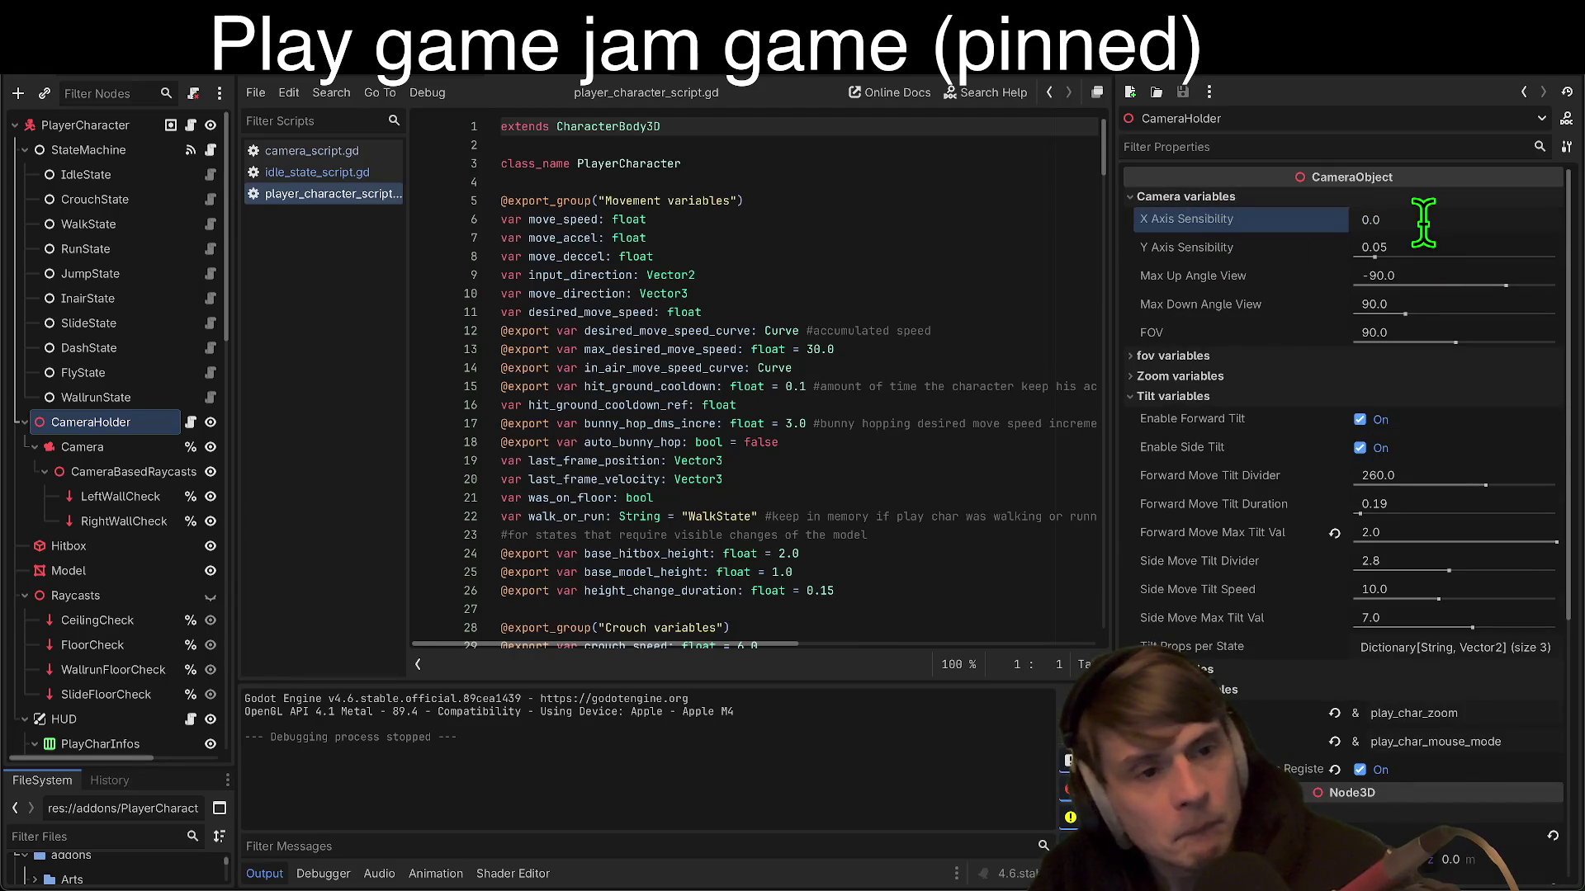
key("Tab")
type("0.02")
key("Return")
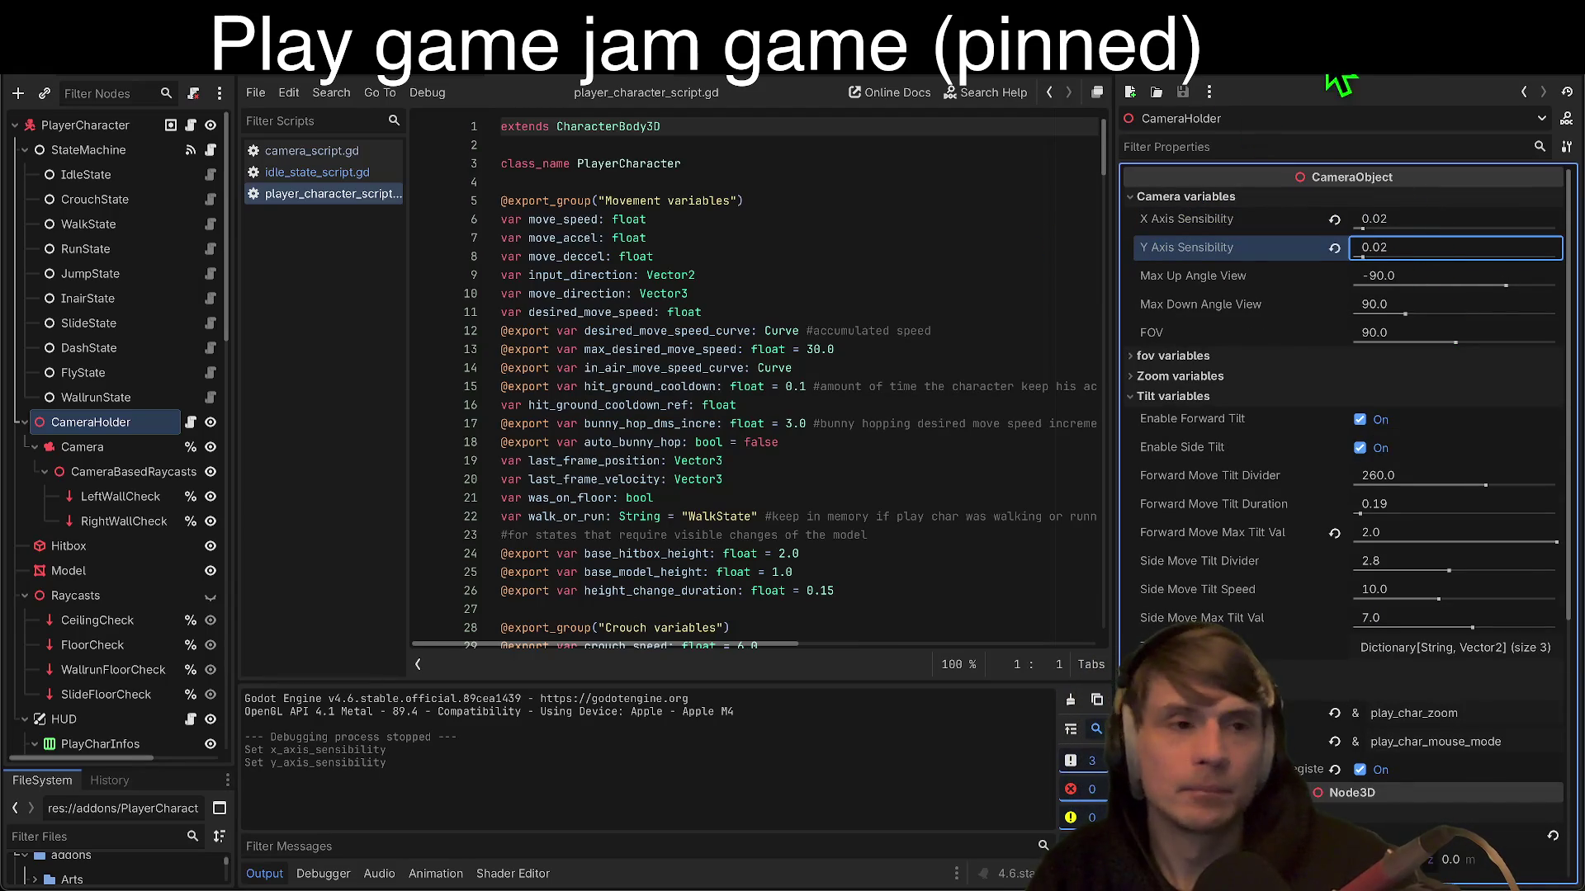
left_click(1421, 83)
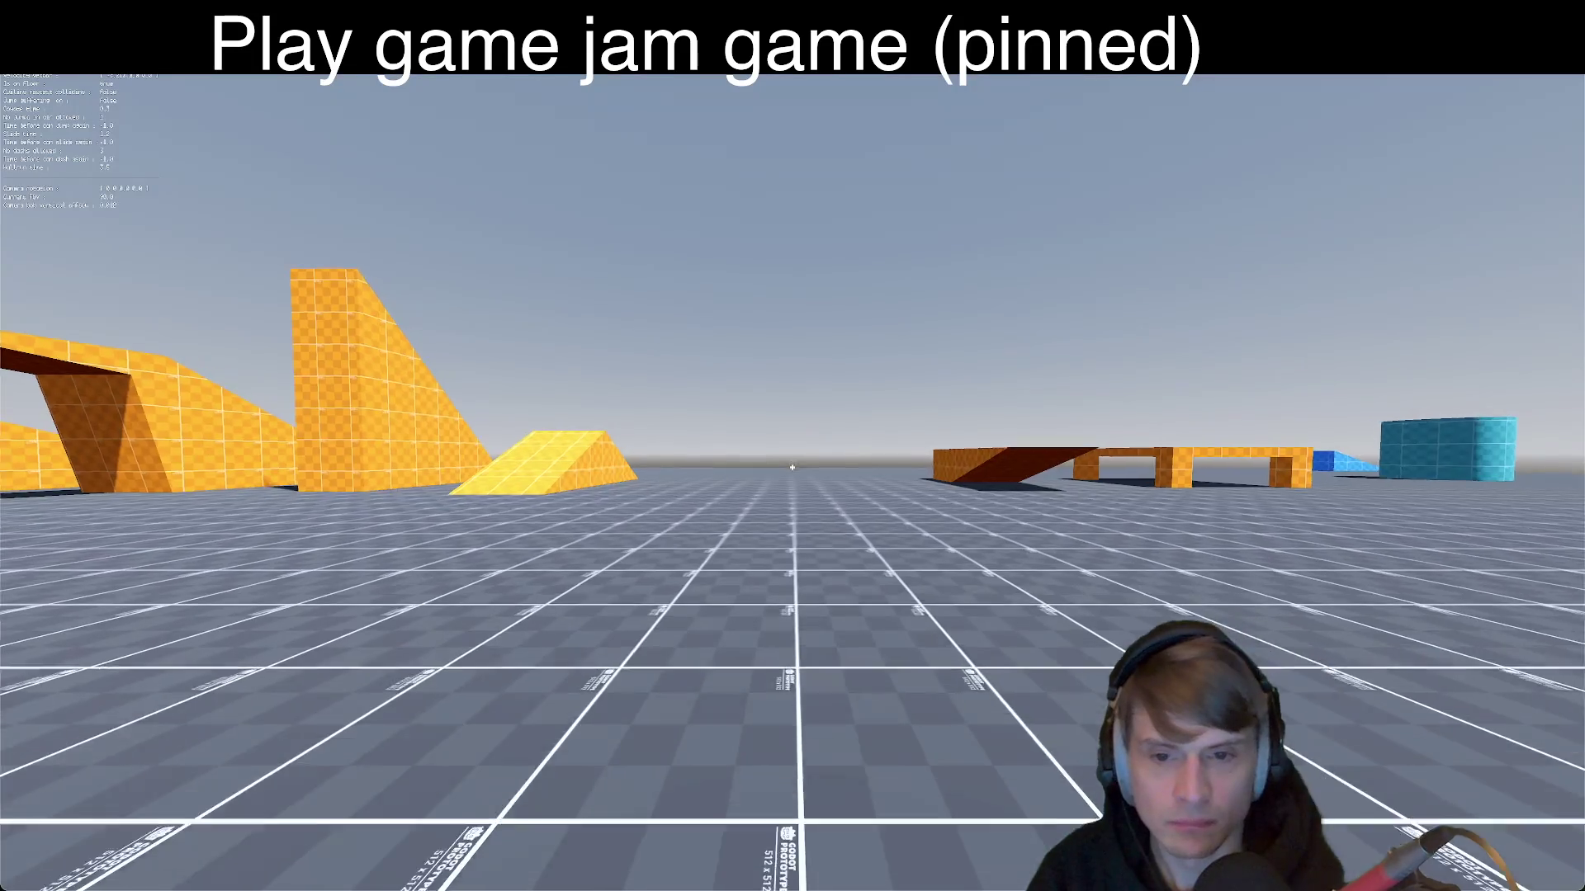
Step: Run the player up and over the yellow ramps in the test map
key("w")
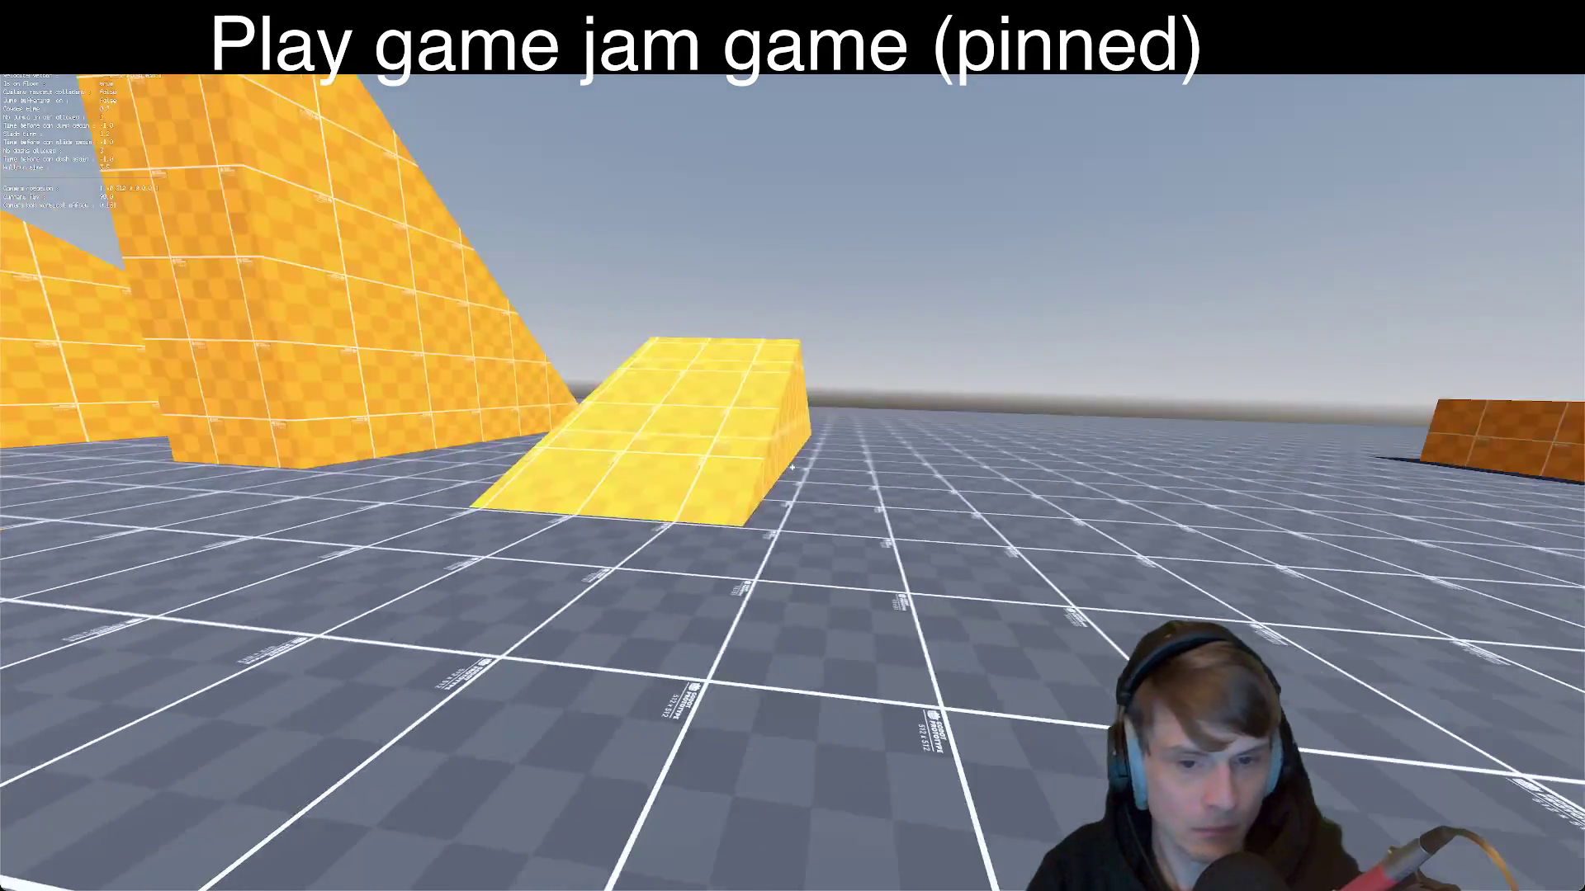
key("w")
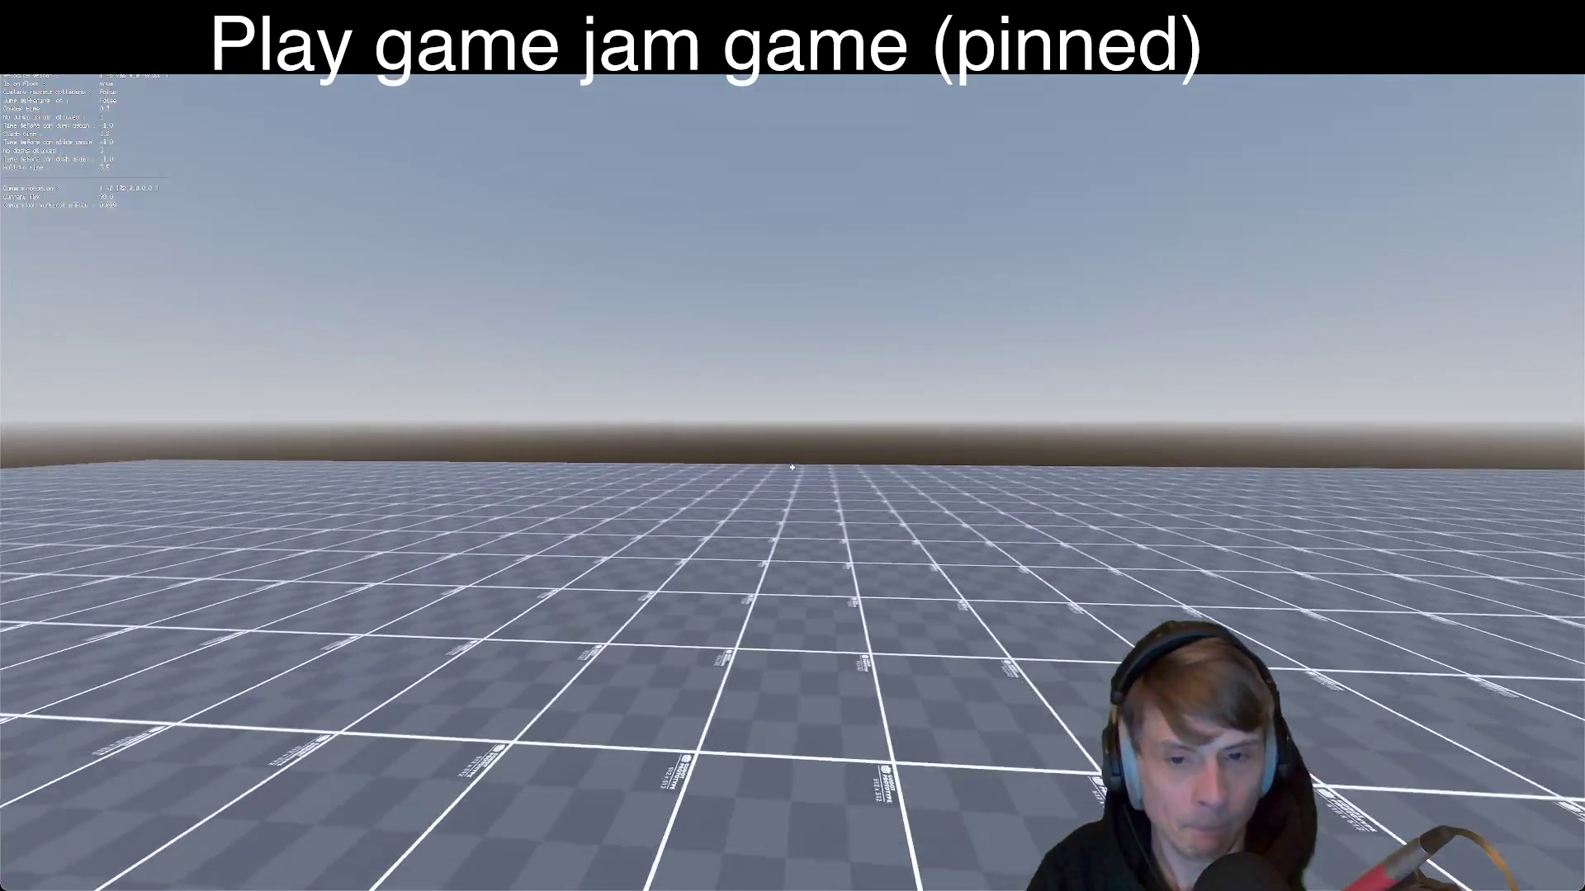
key("w")
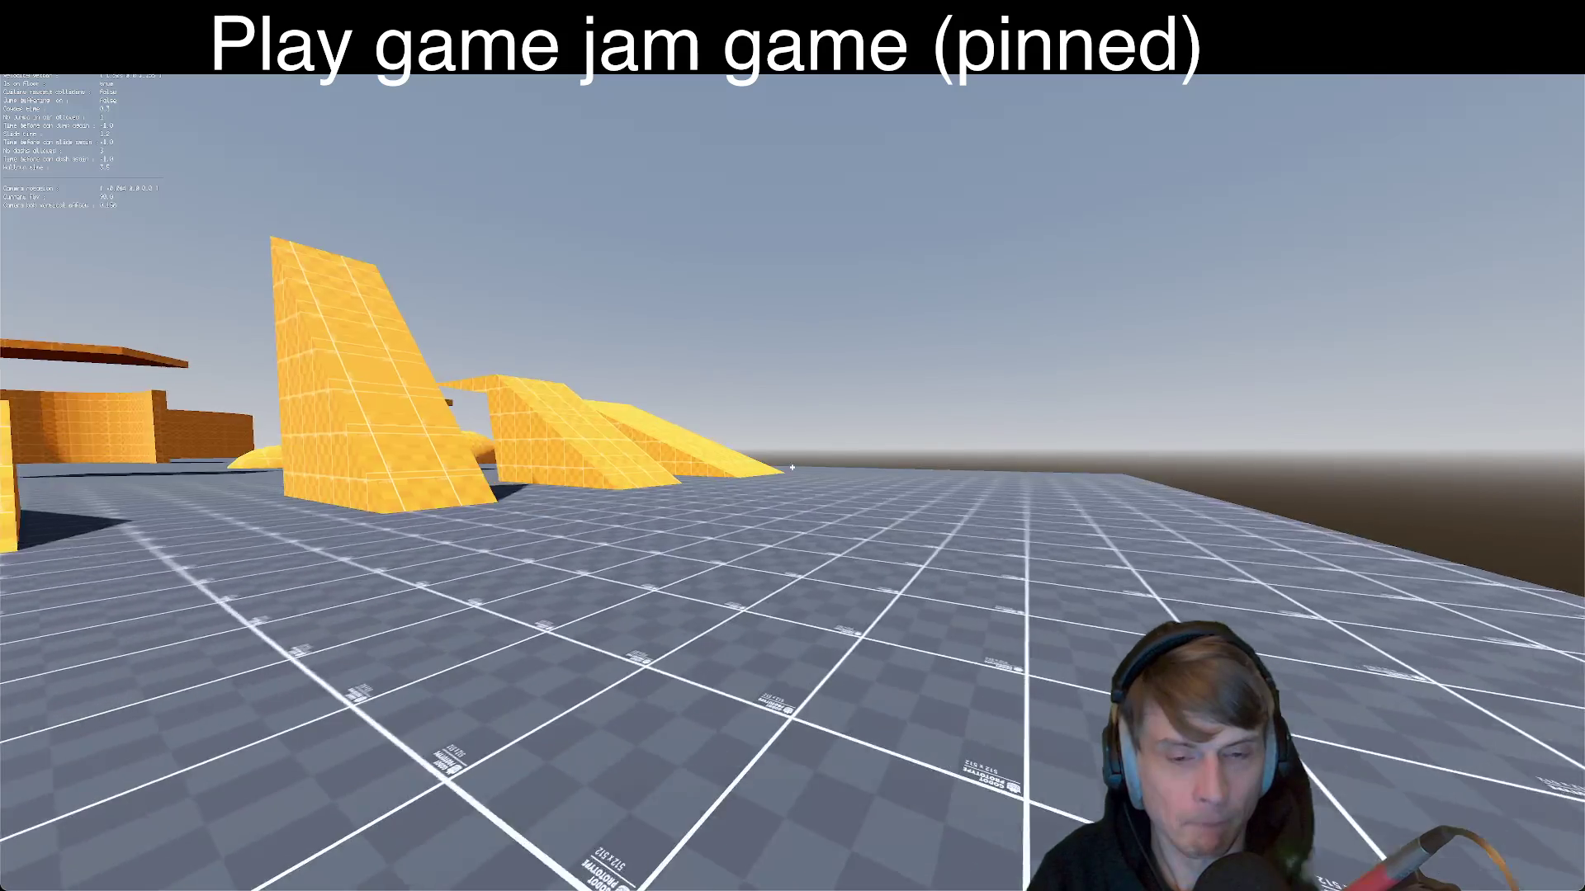
key("w")
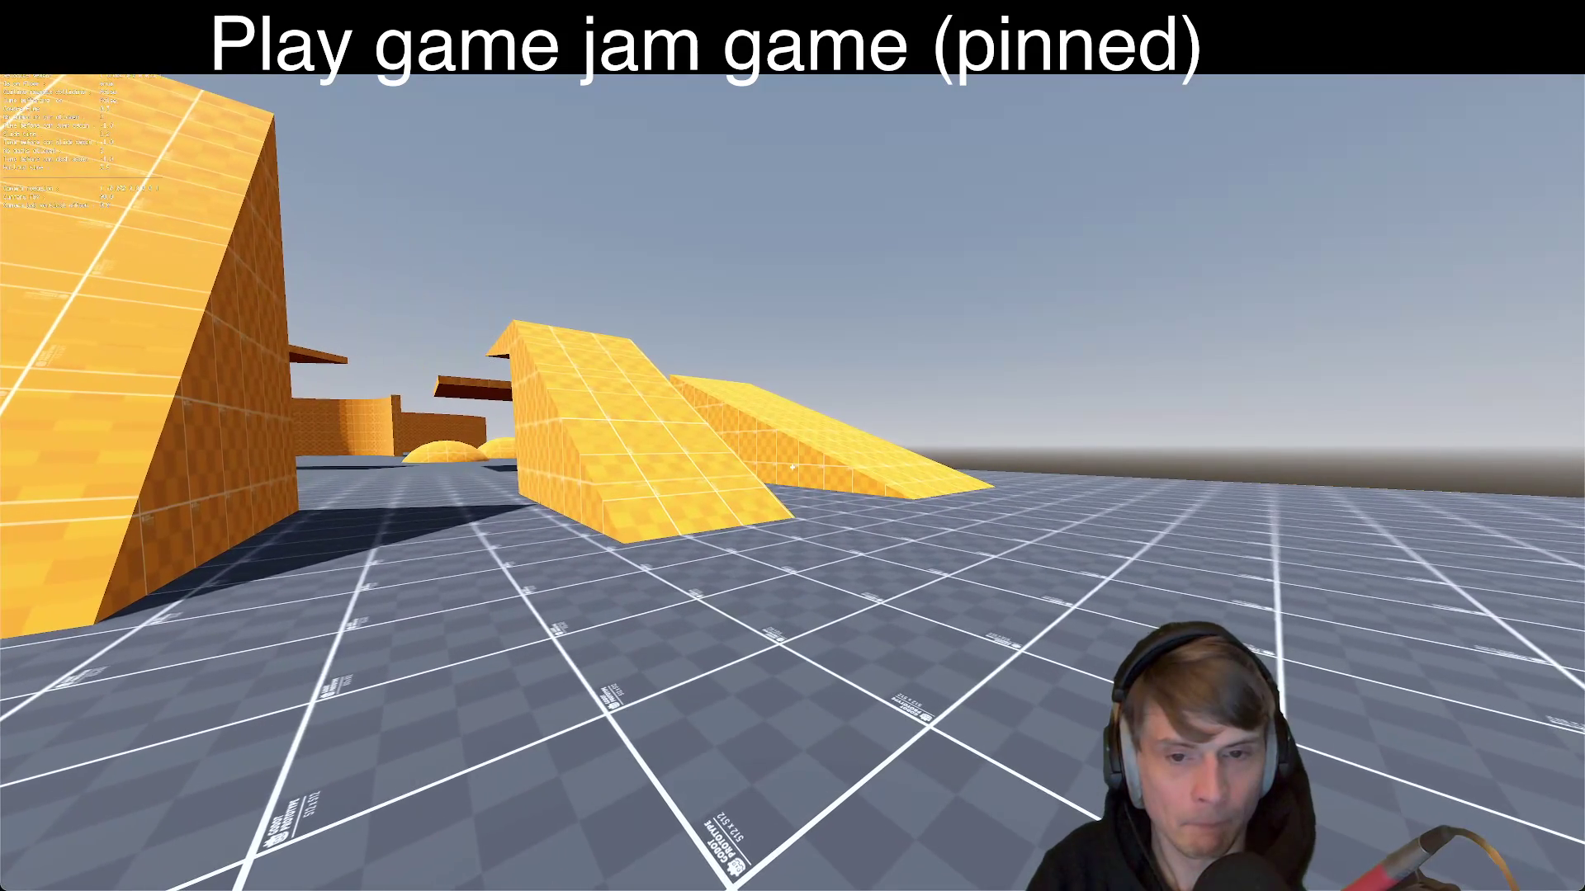
key("w")
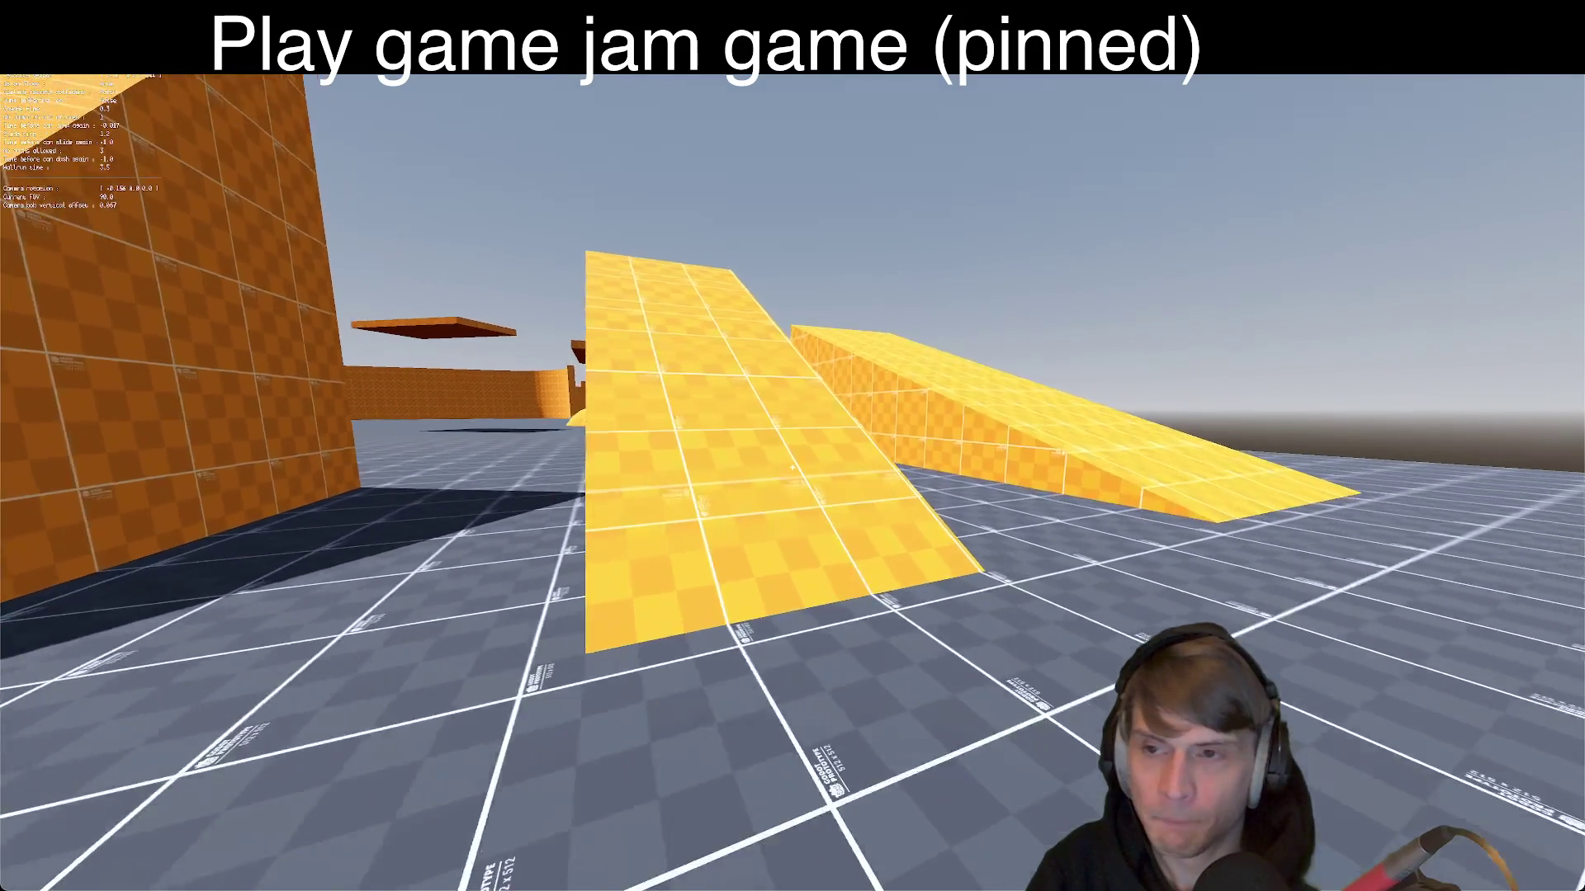
key("w")
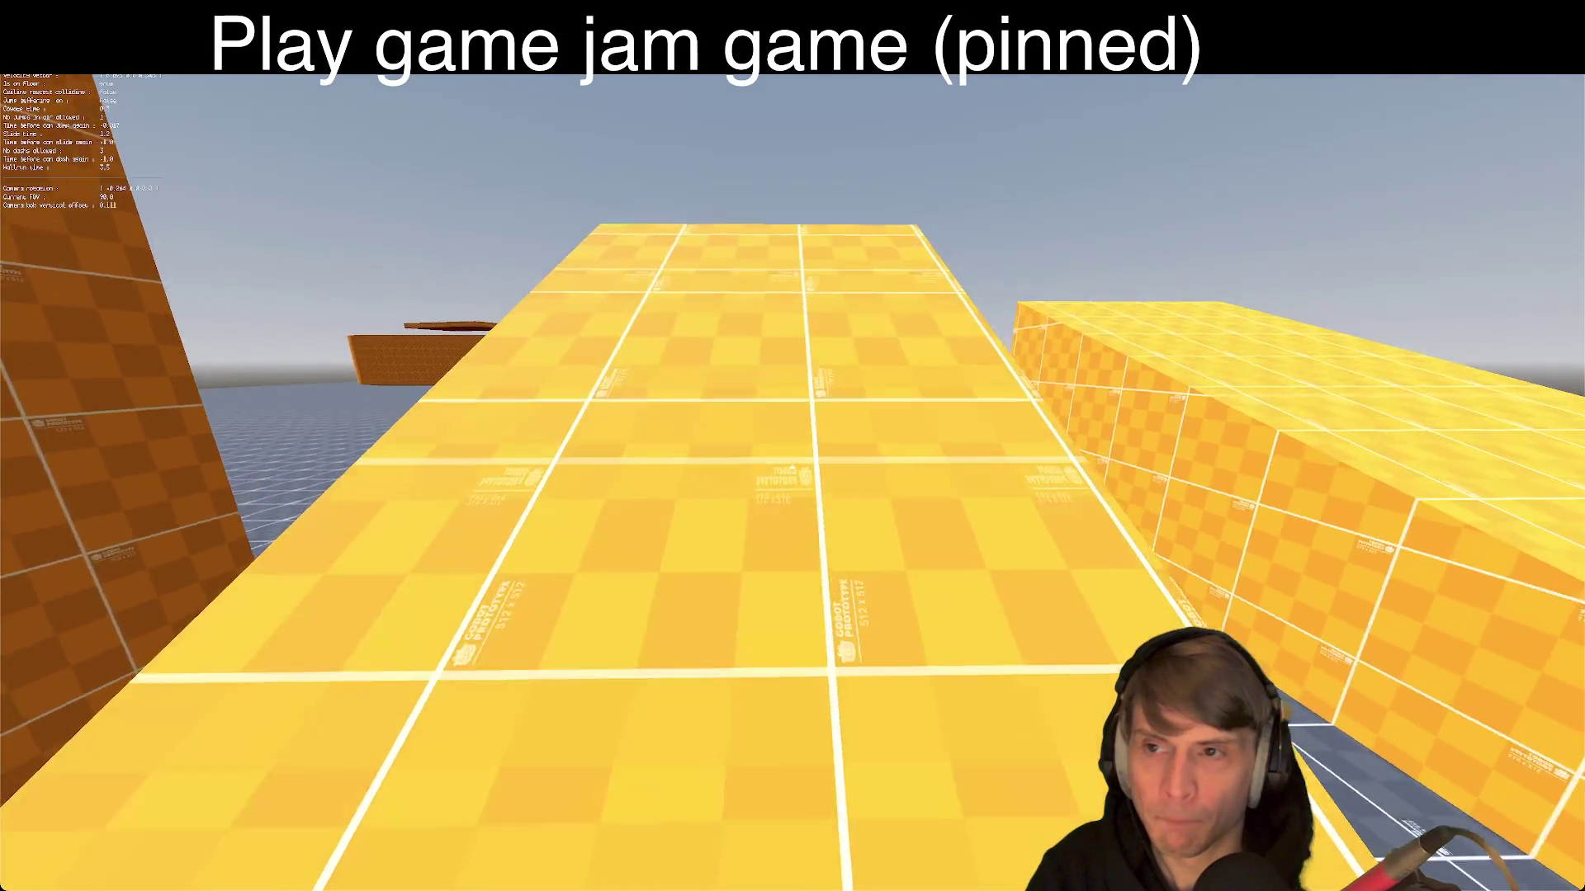
key("w")
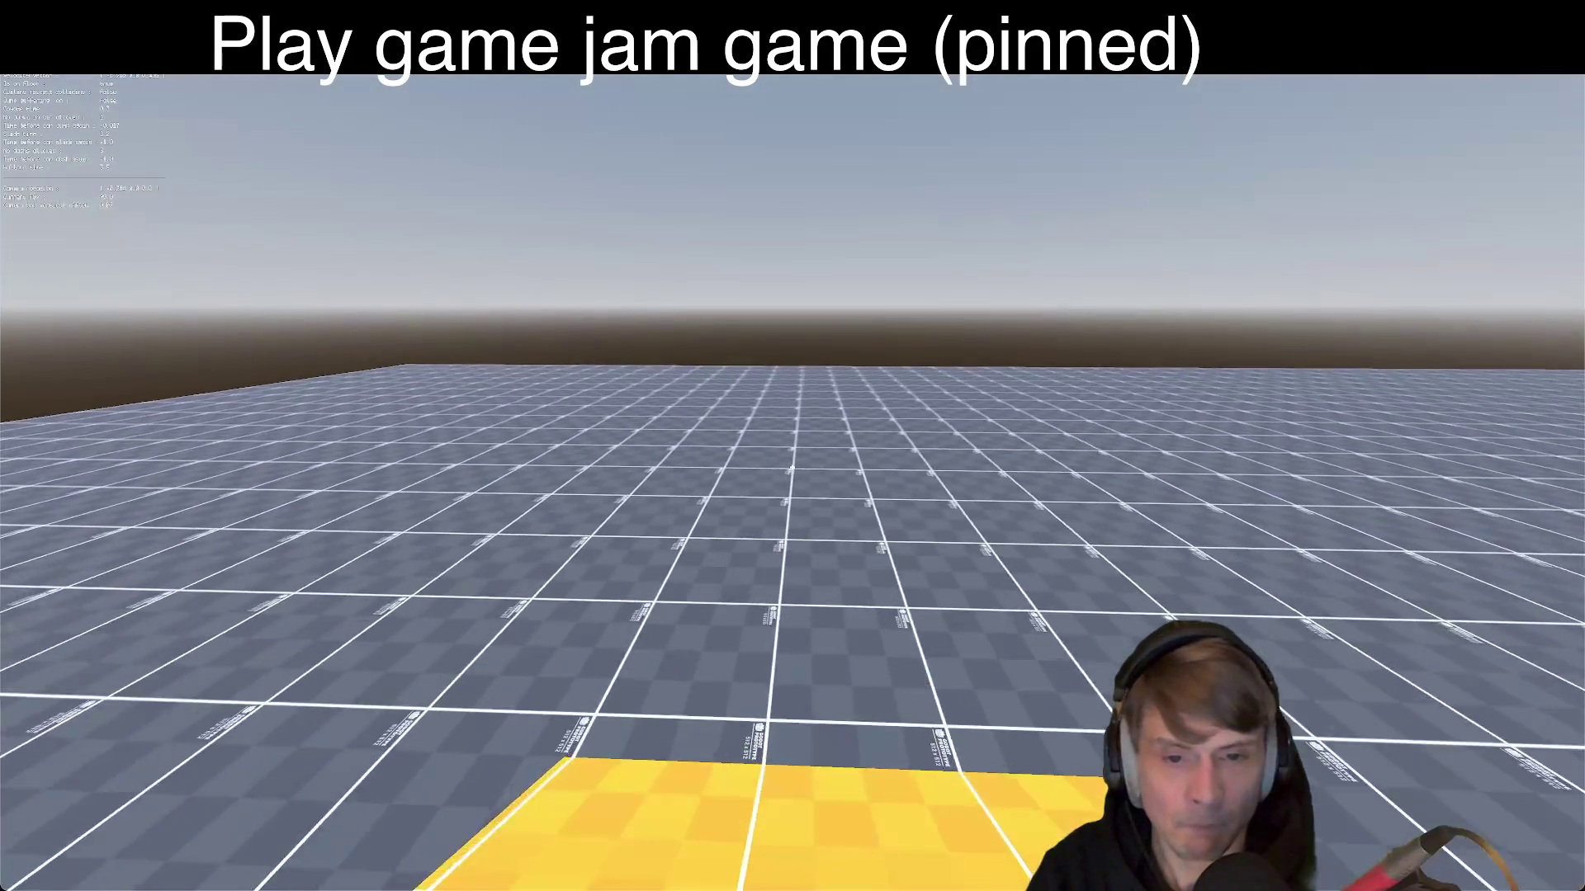
key("w")
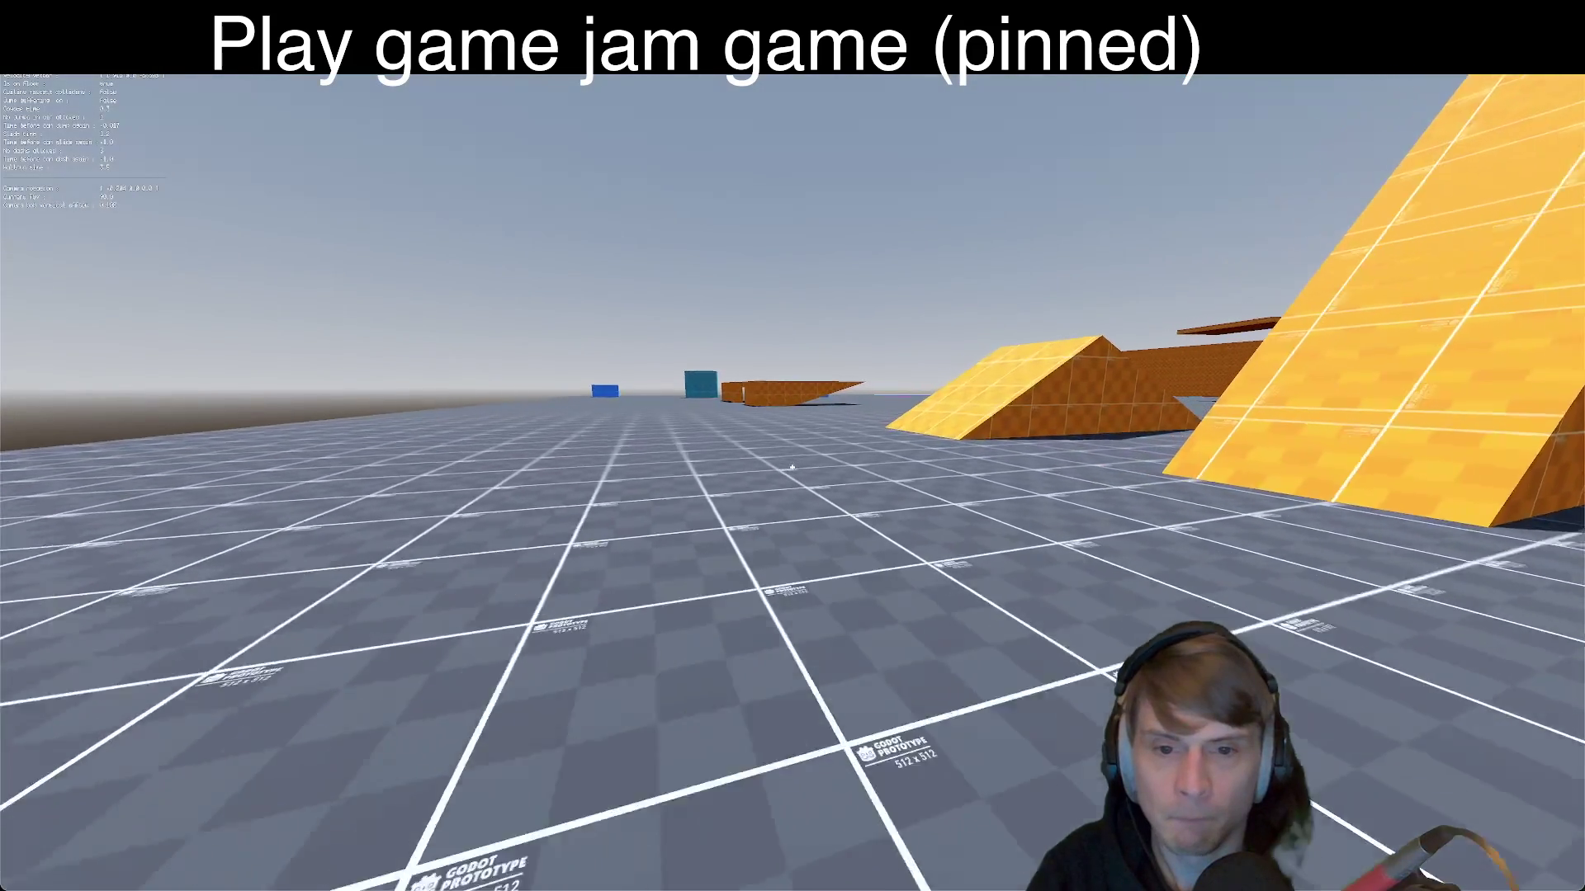
key("w")
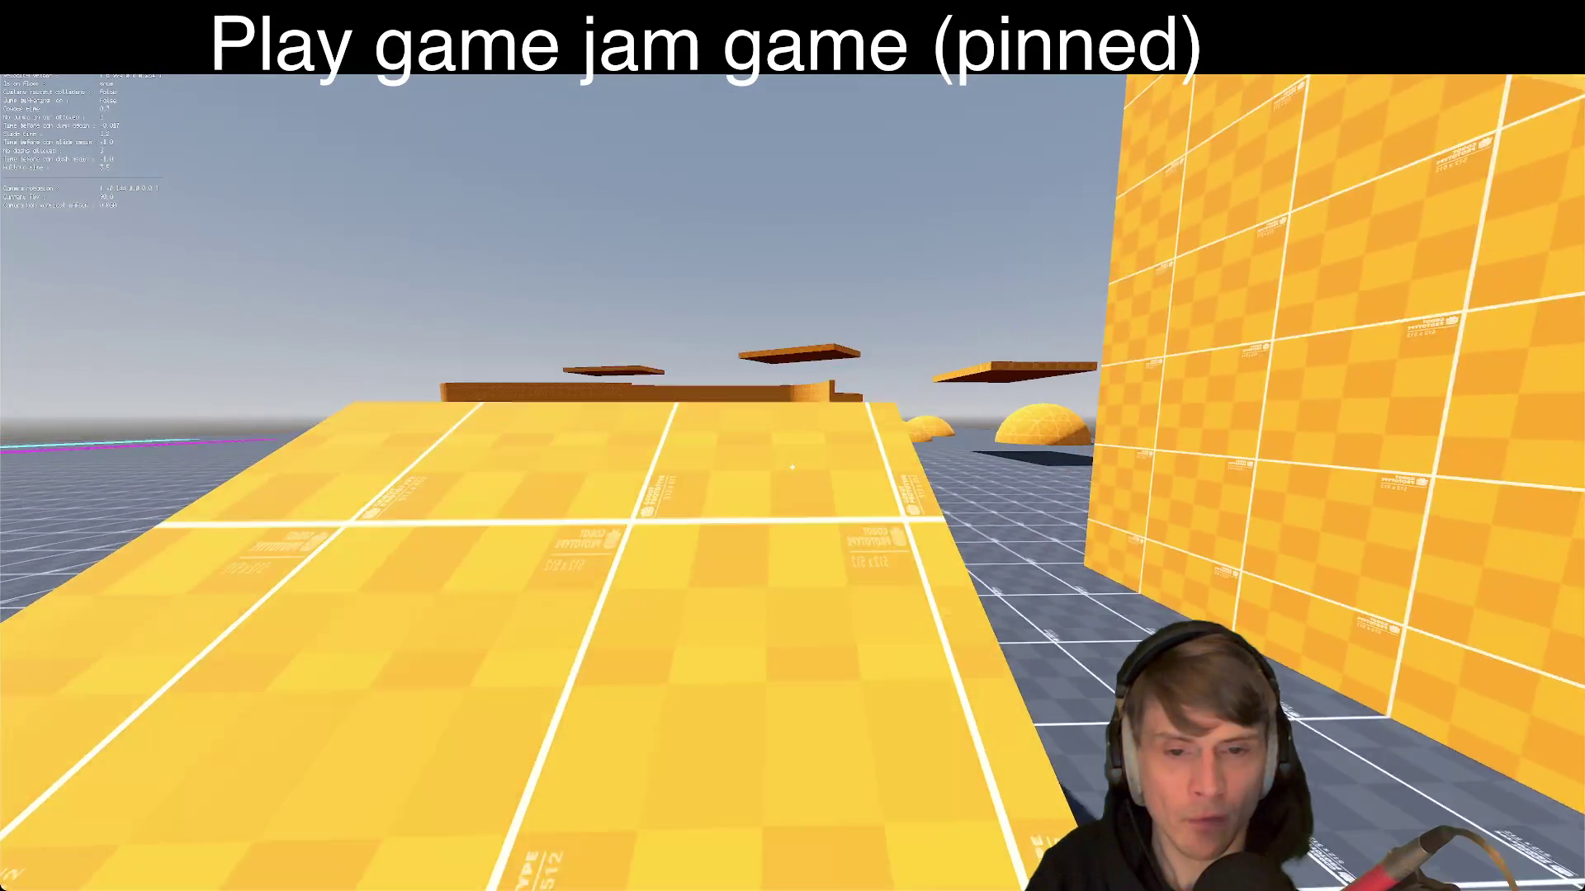
Step: Head past the orange platforms, jump onto a yellow dome, then stop the game
key("w")
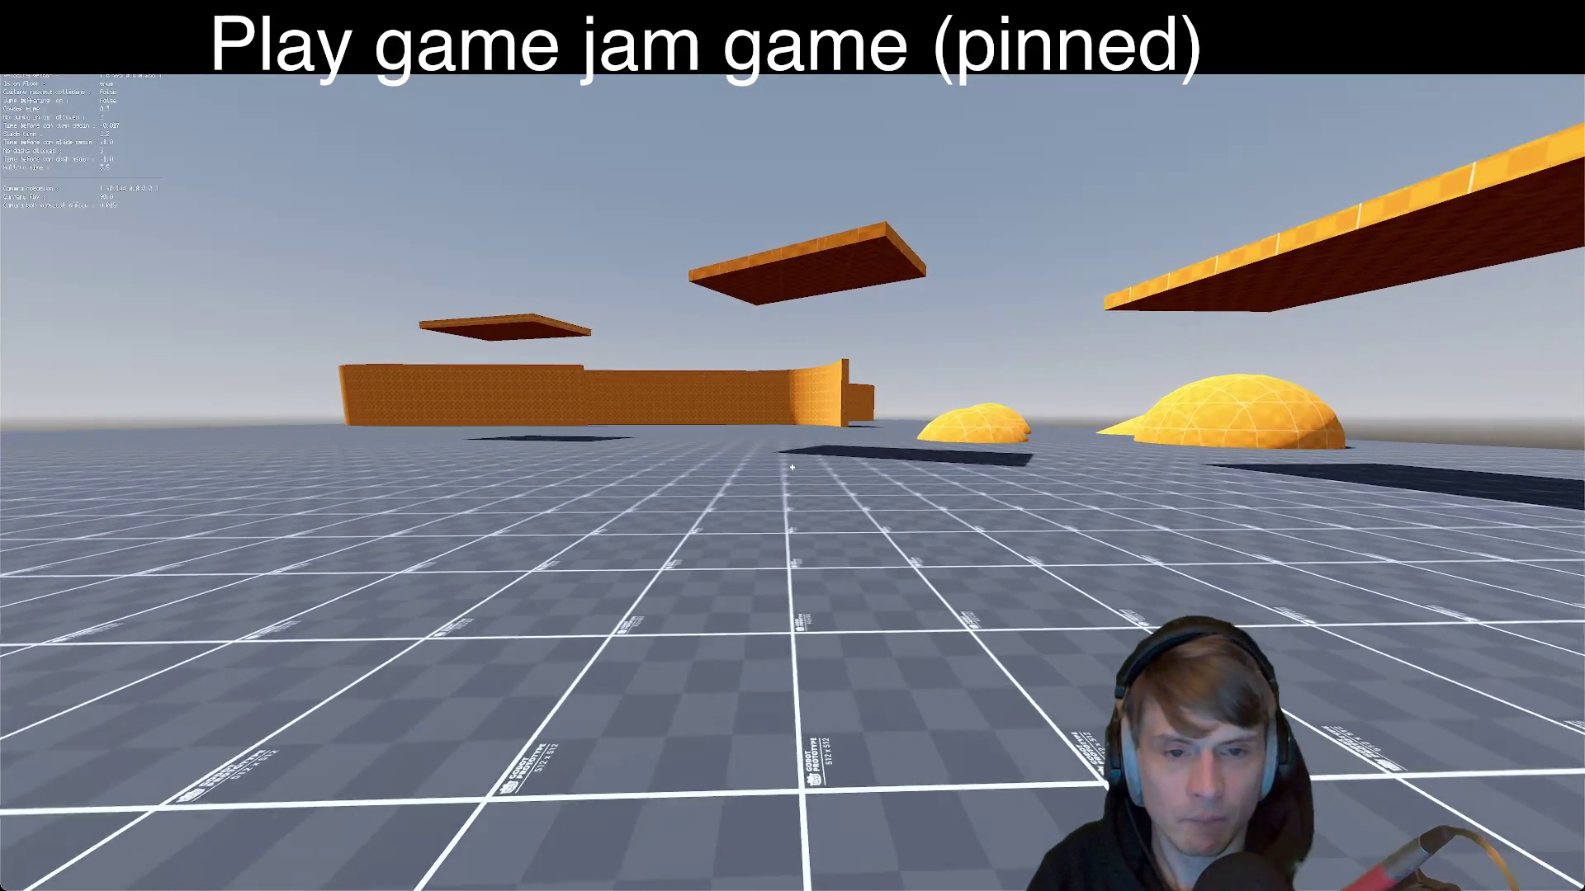
key("w")
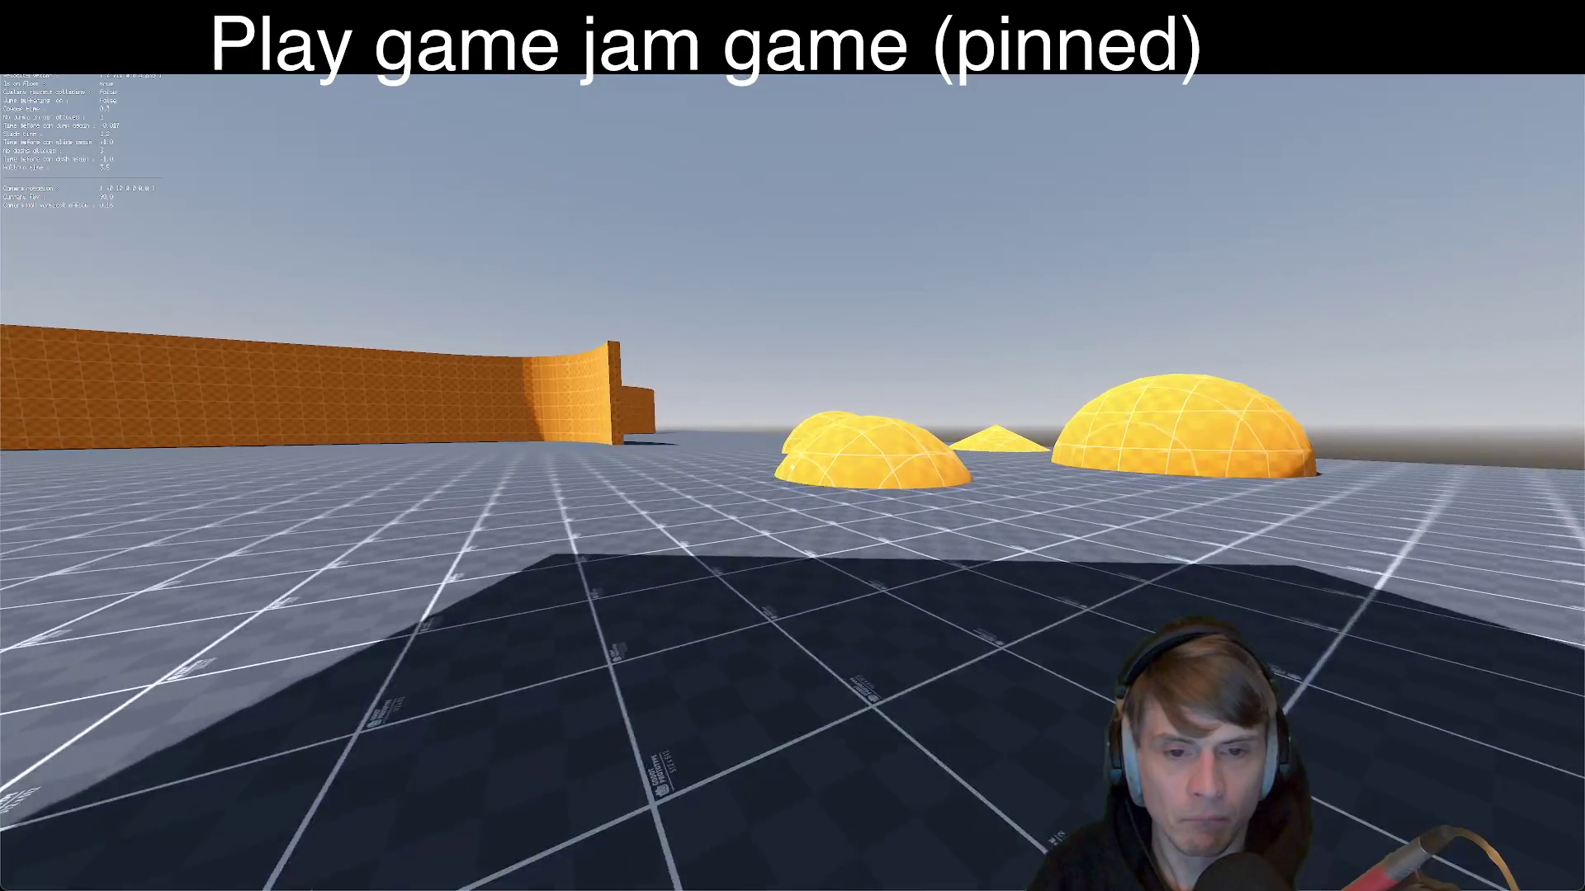
key("space")
key("w")
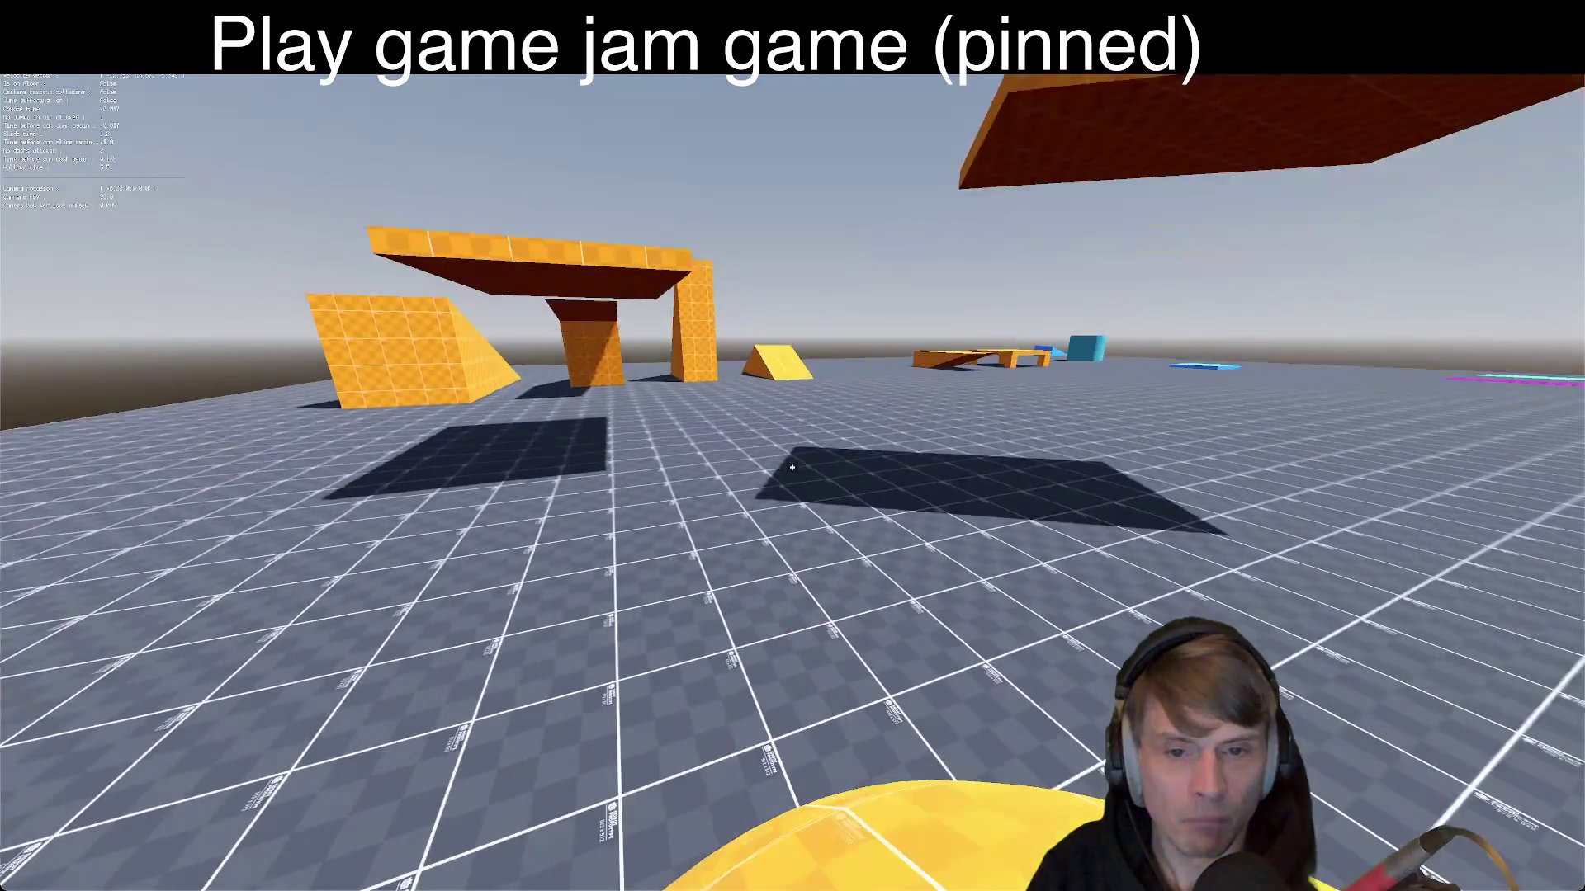
key("w")
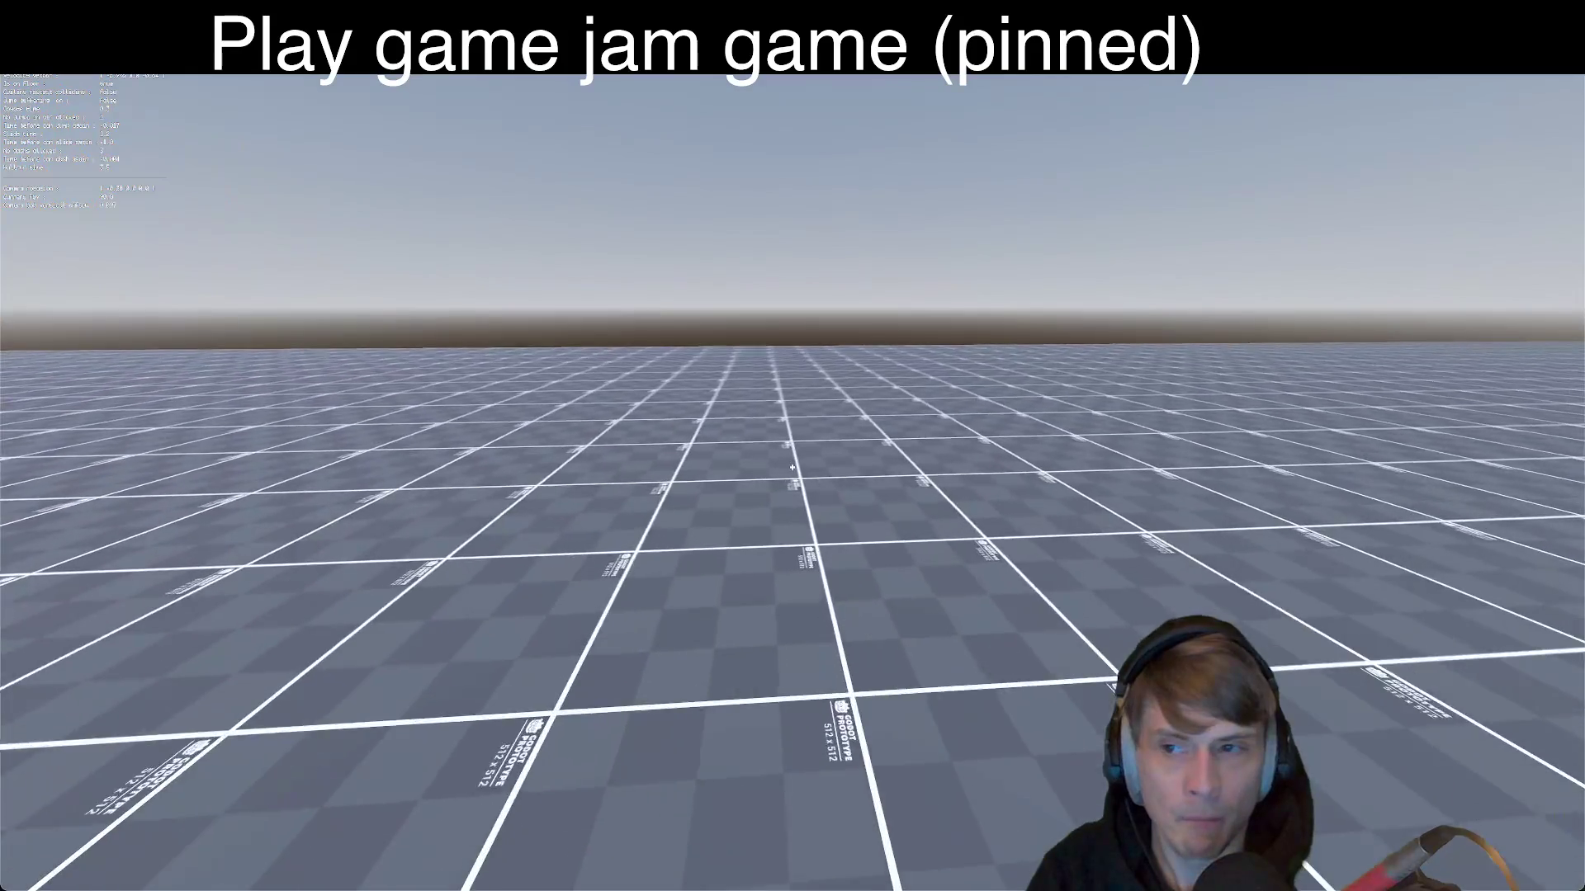
key("Escape")
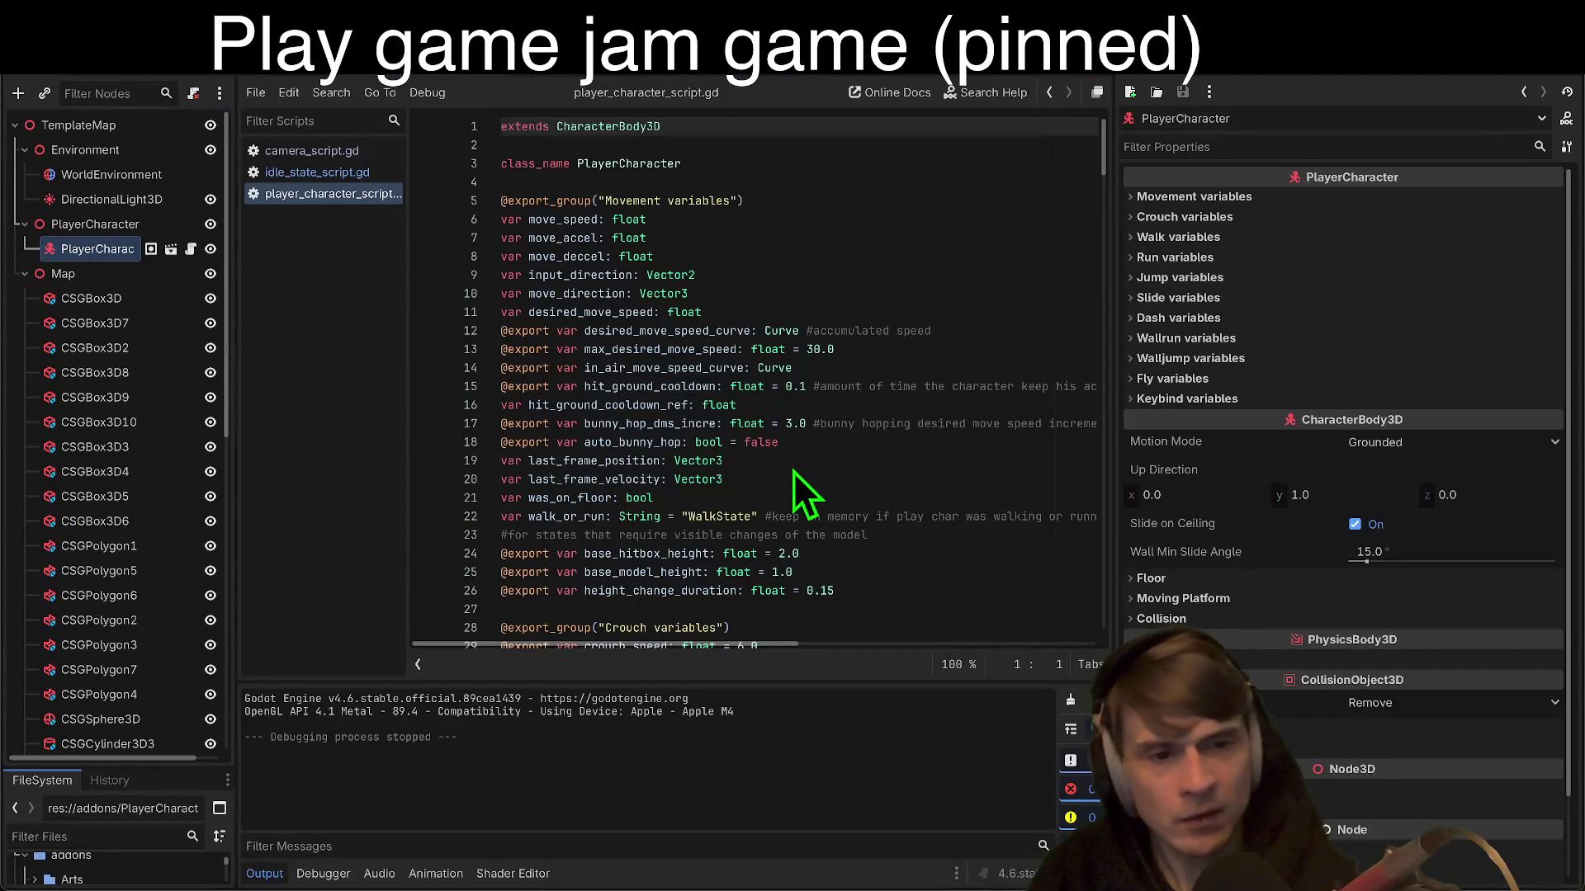
Step: Set the project's Display > Window mode to Windowed
left_click(1213, 401)
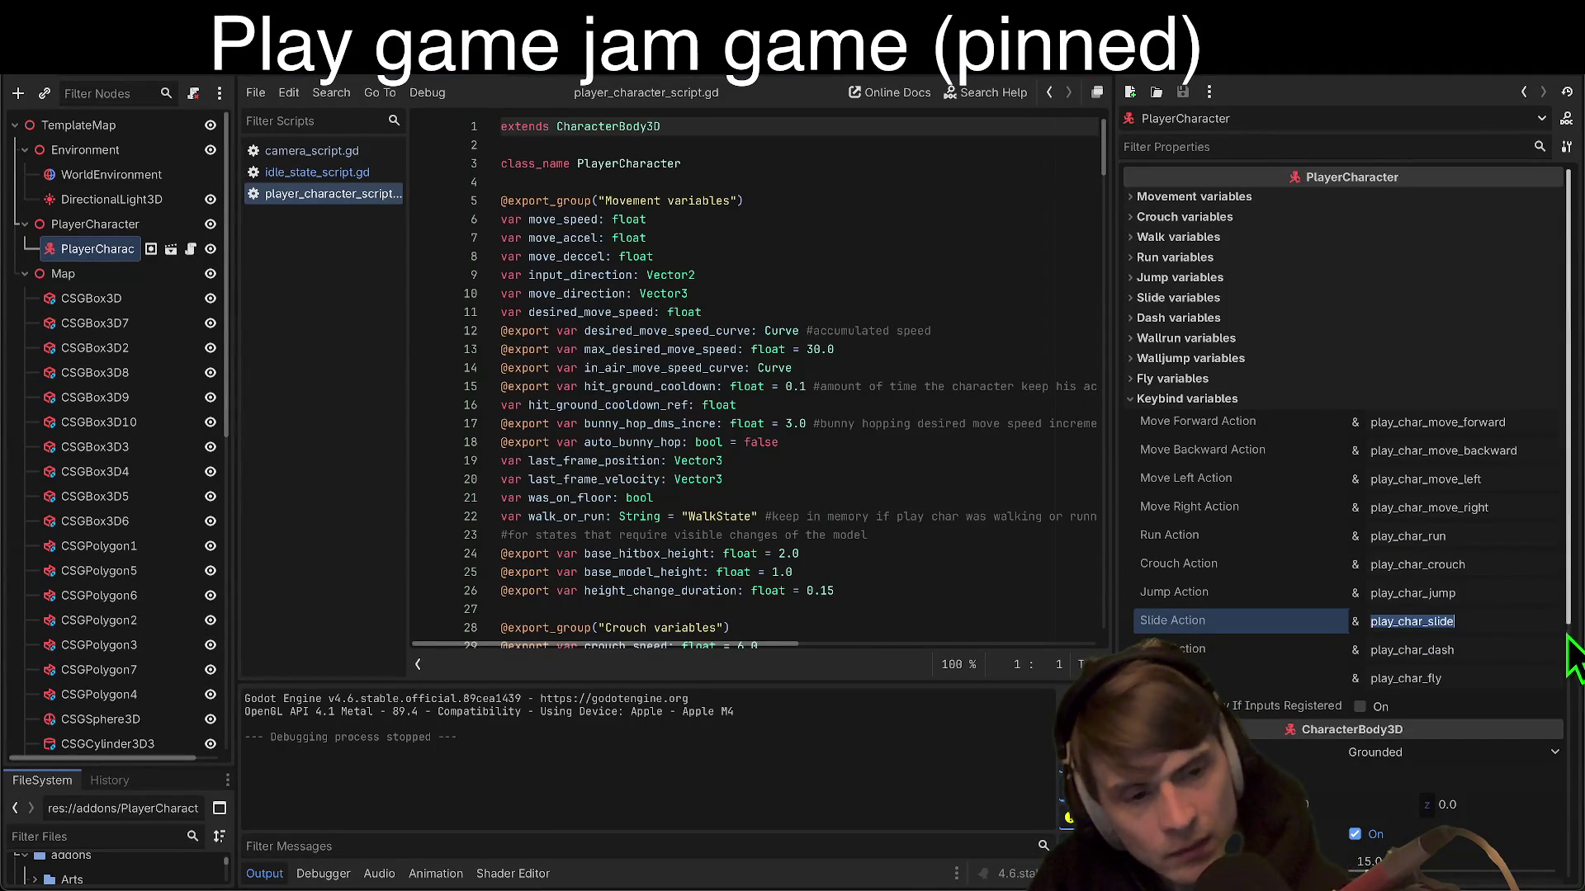
left_click(276, 8)
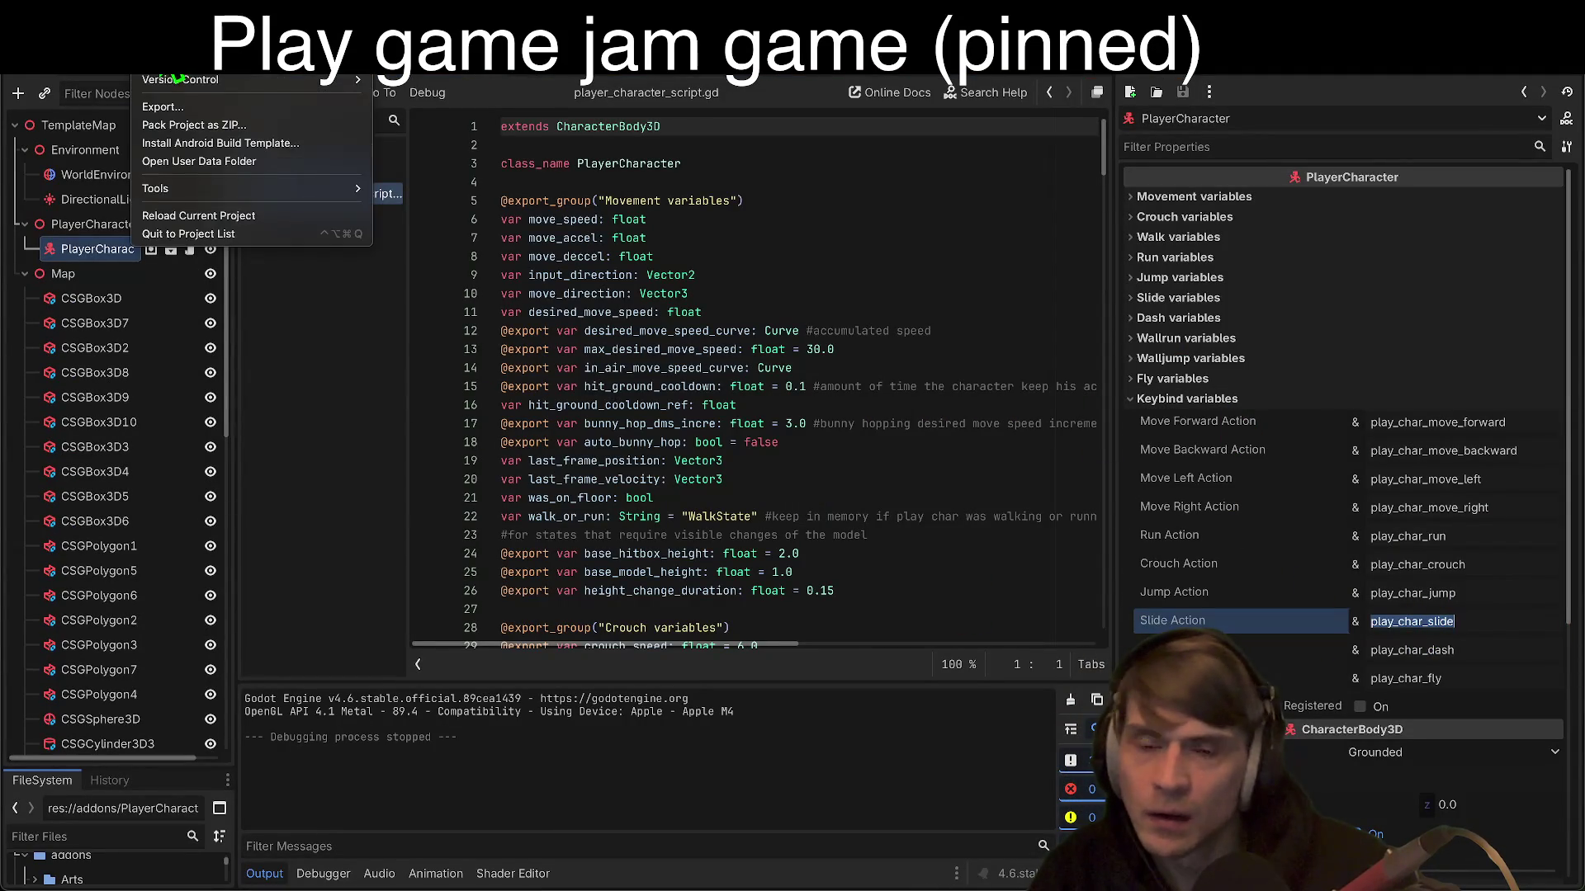
left_click(177, 61)
left_click(648, 253)
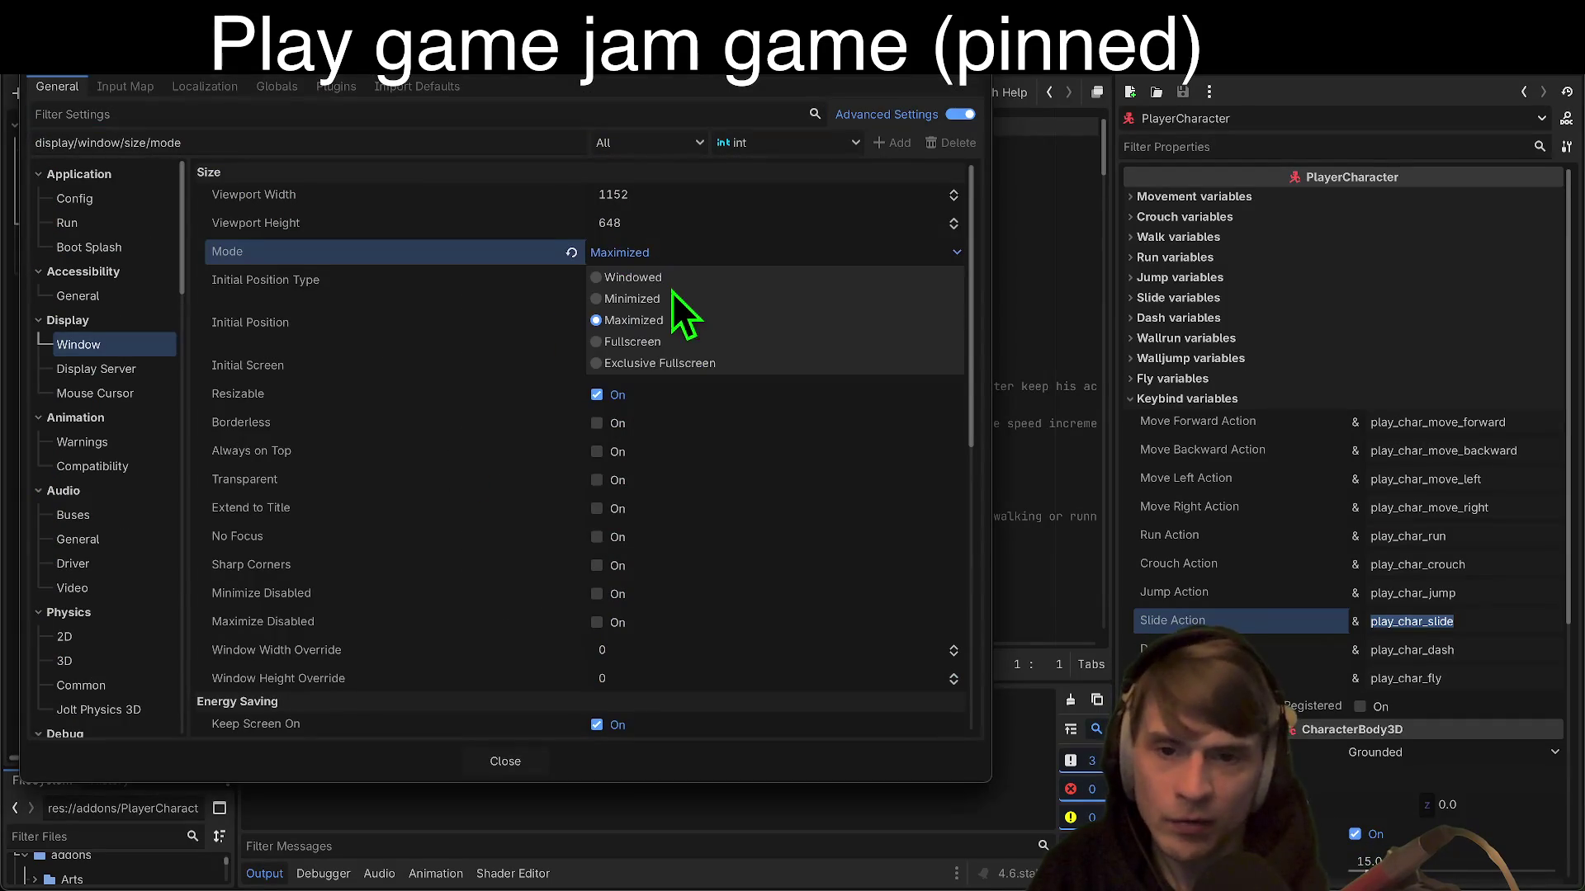
left_click(672, 278)
left_click(523, 752)
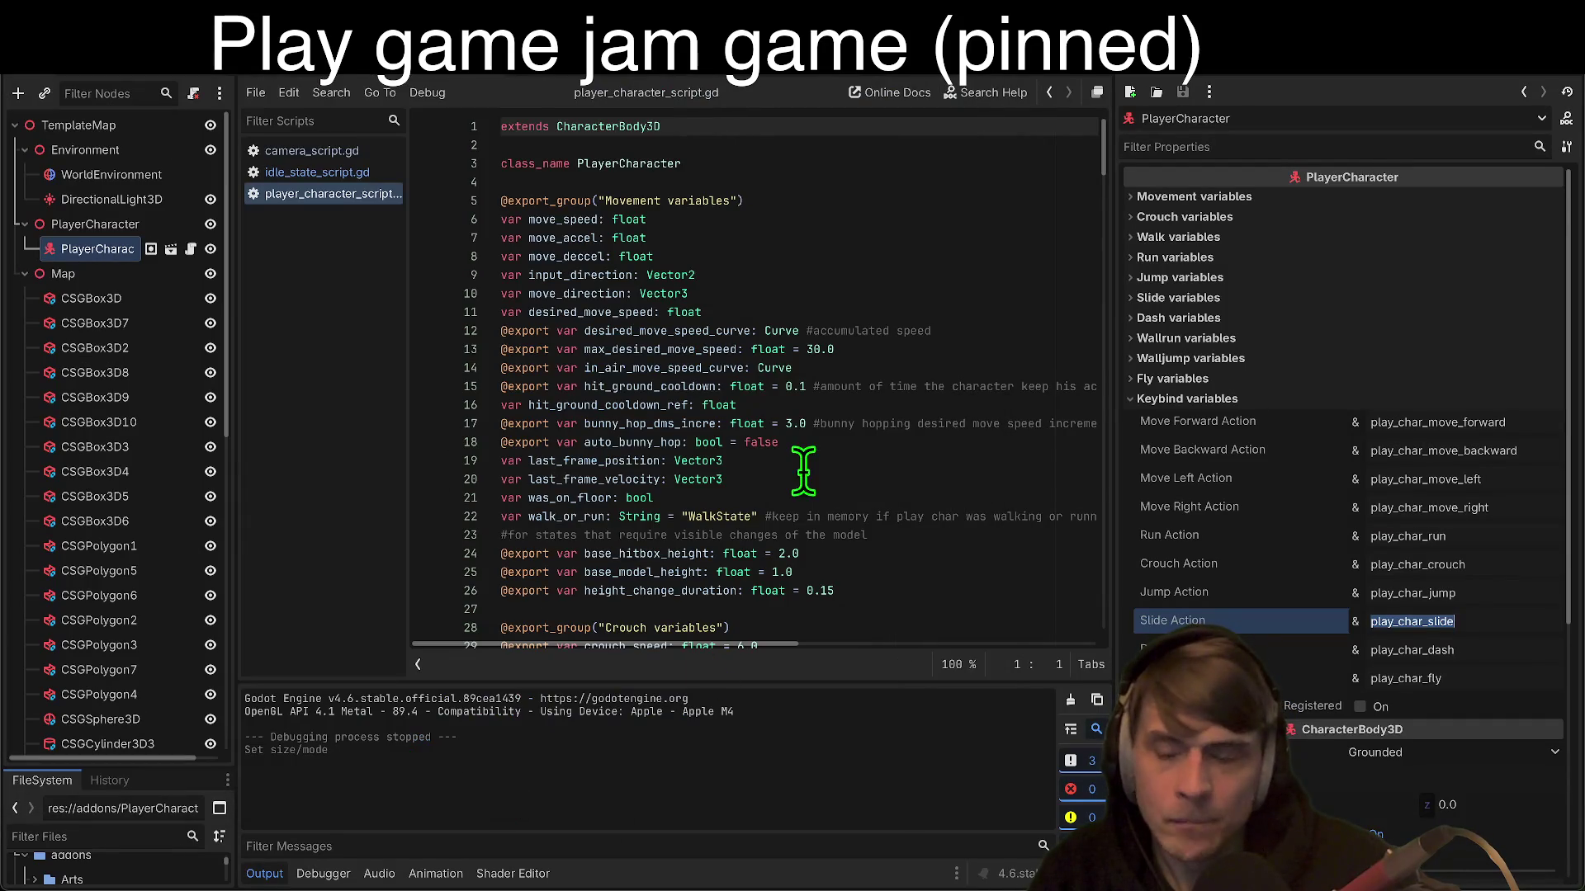
Step: Open the PlayerCharacter scene and select its root node
left_click(117, 250)
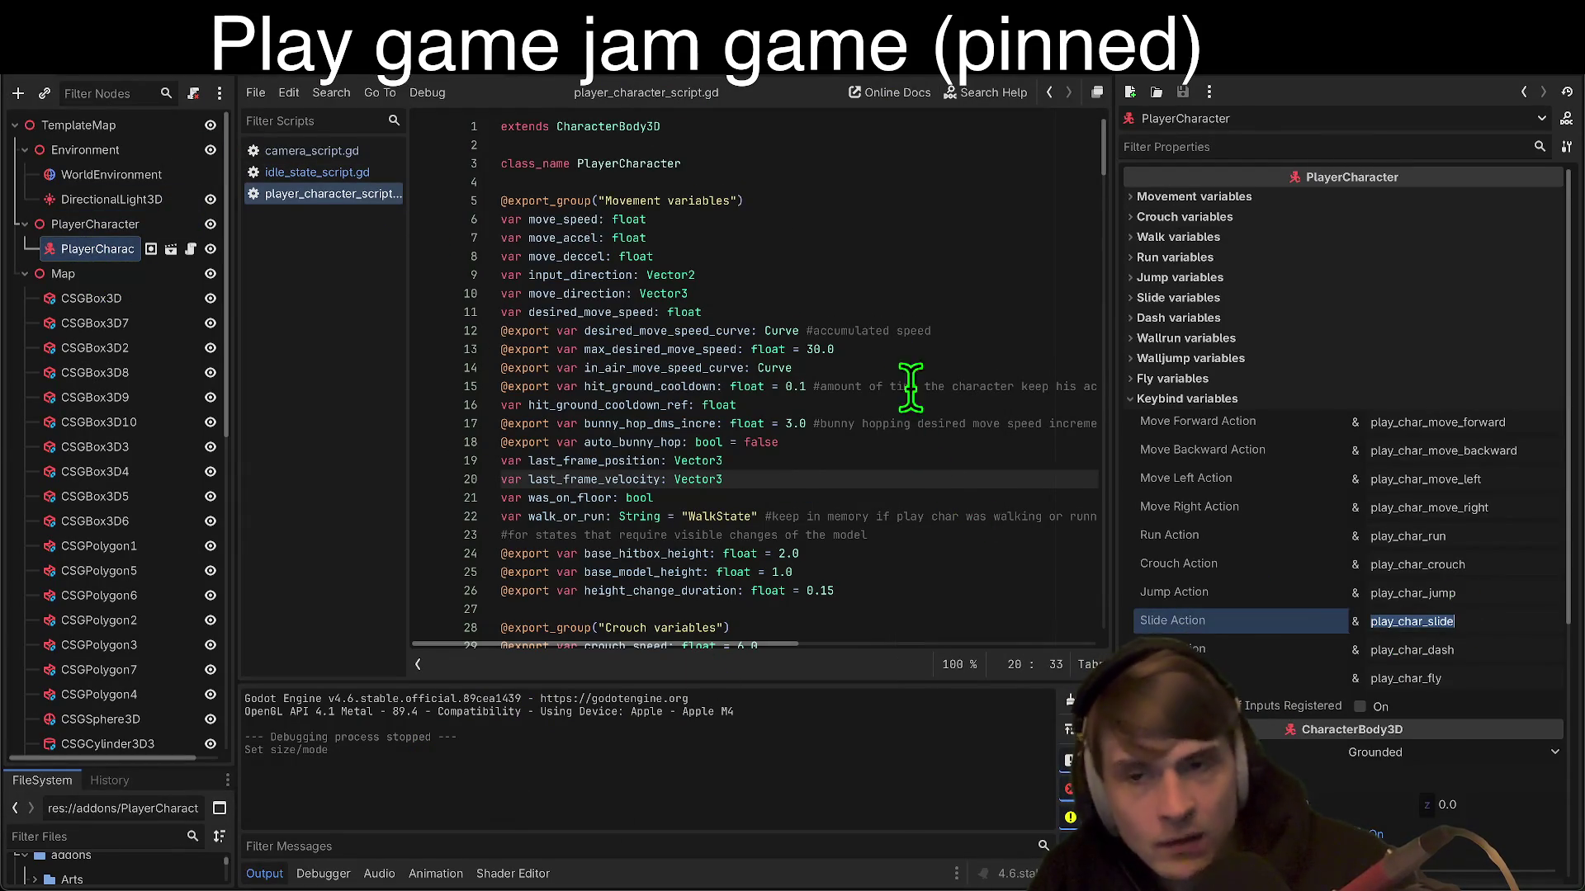
left_click(151, 248)
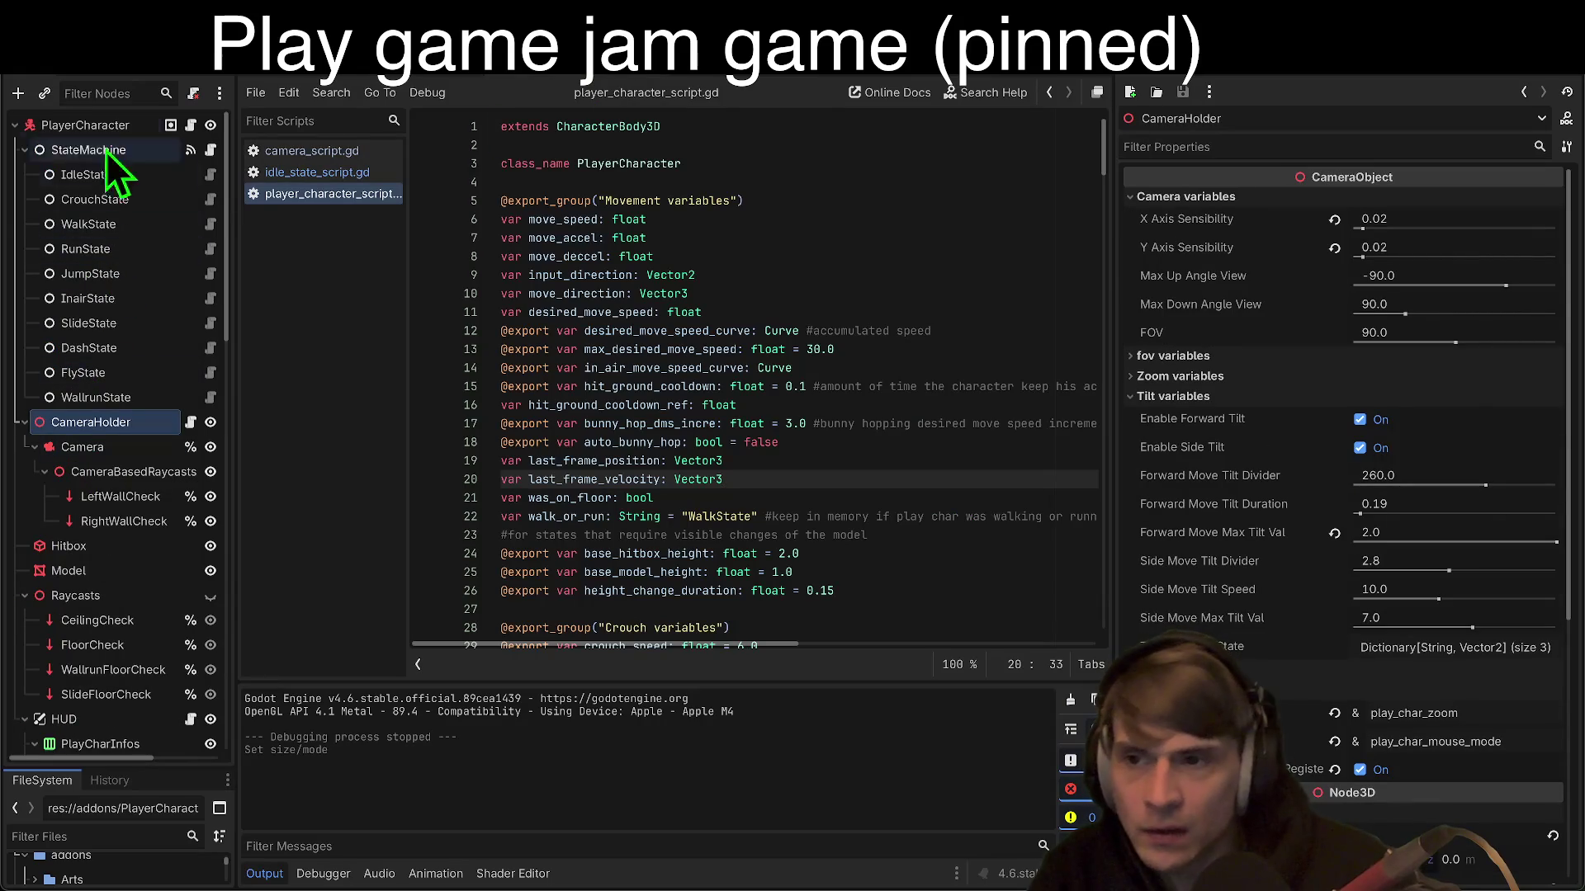
left_click(93, 131)
scroll(1509, 690, "down", 10)
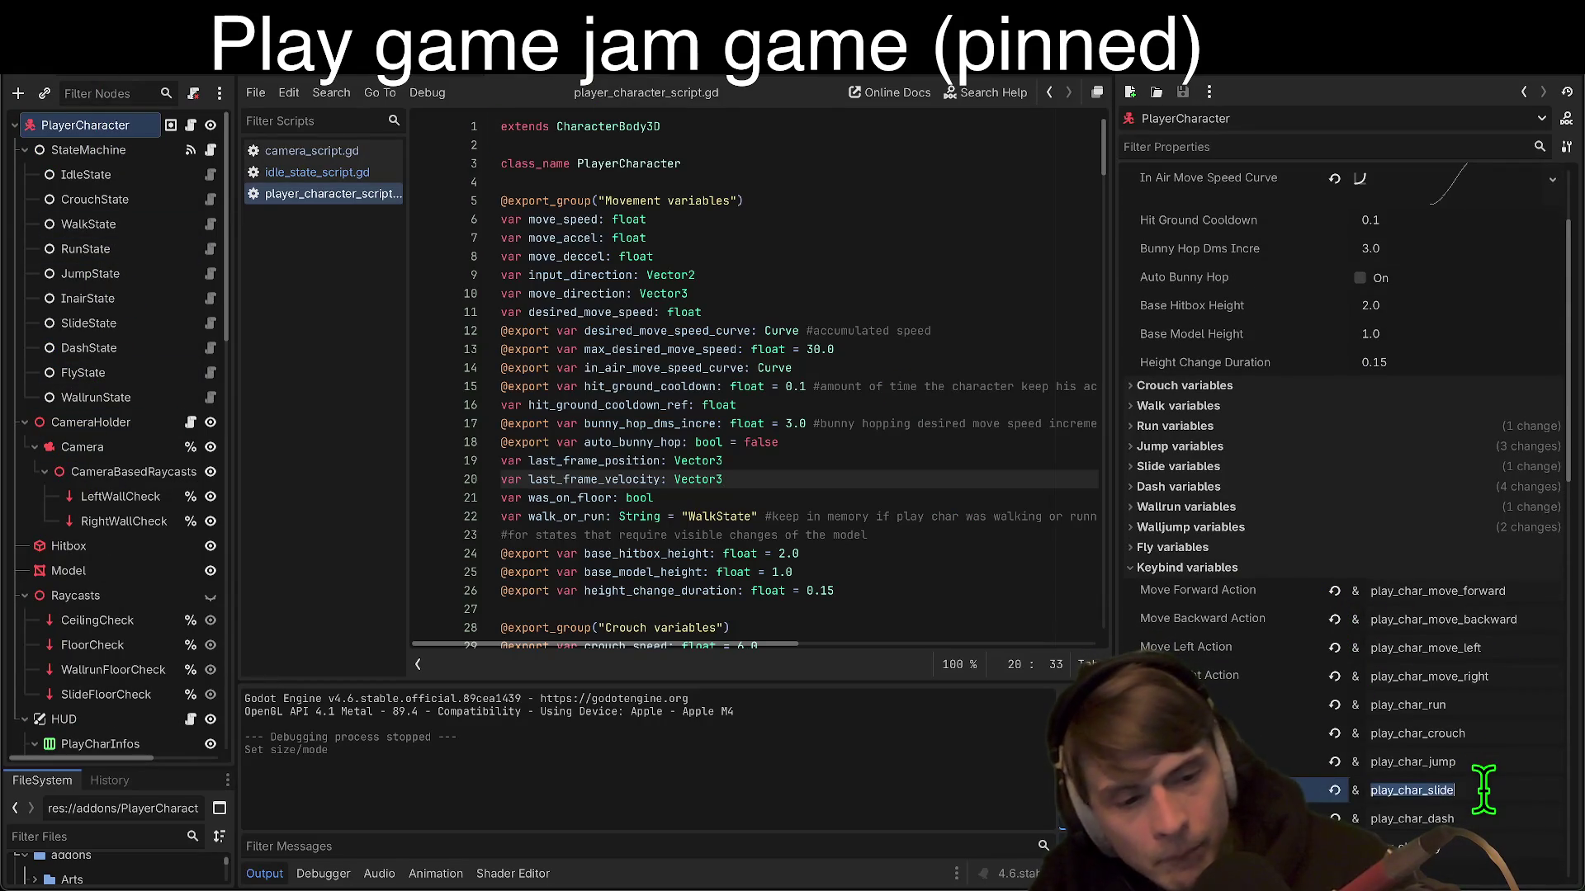
Step: Re-confirm the C key event for play_char_slide in the Input Map
left_click(194, 10)
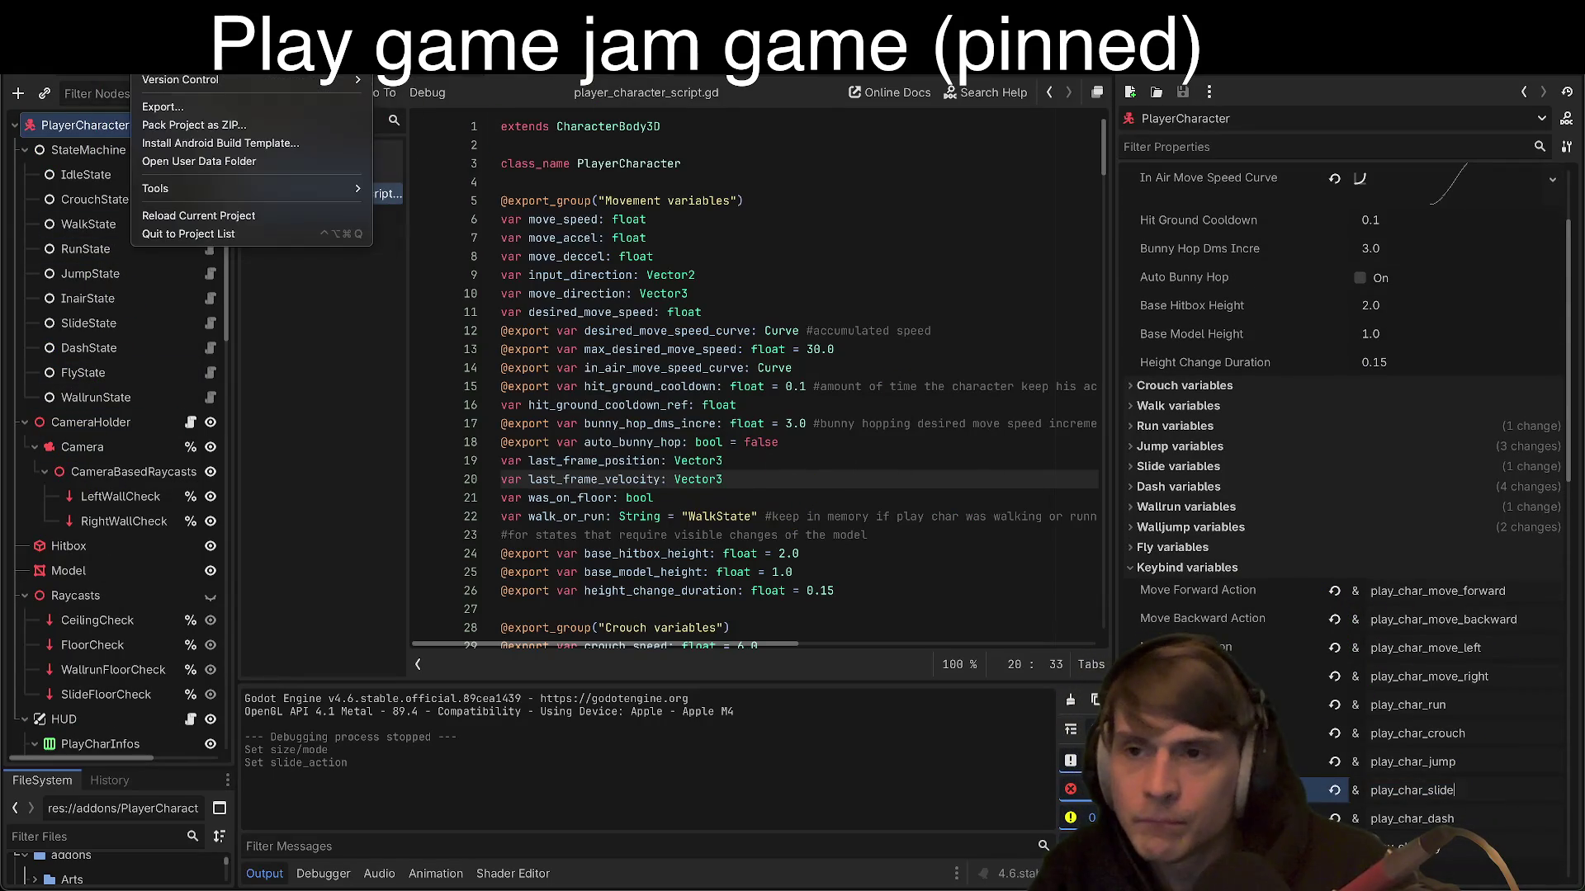
left_click(182, 73)
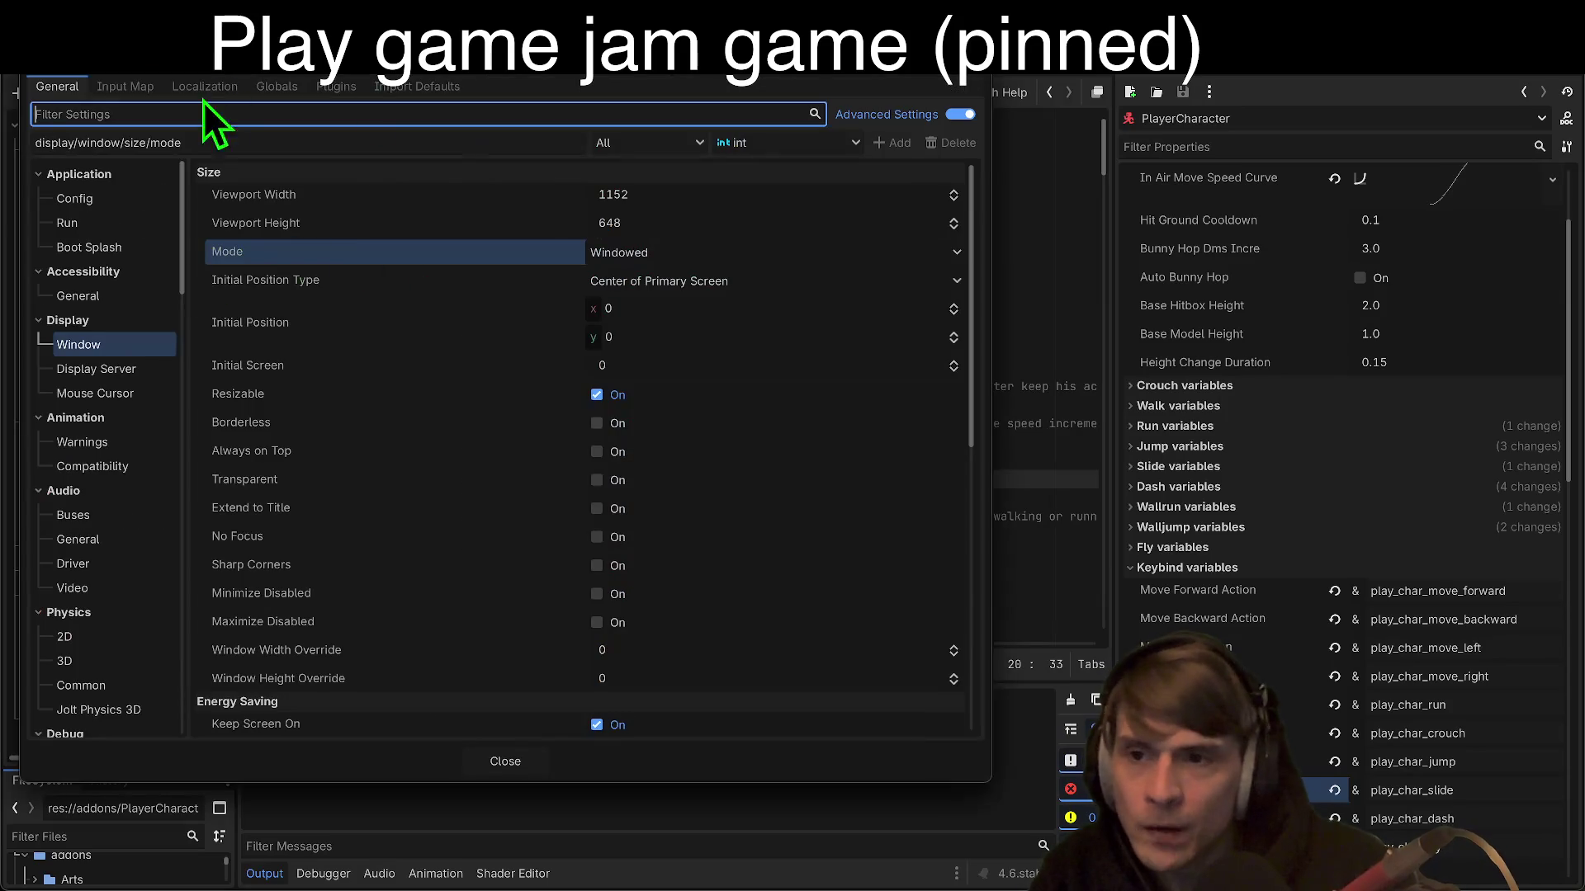
left_click(137, 88)
left_click(166, 467)
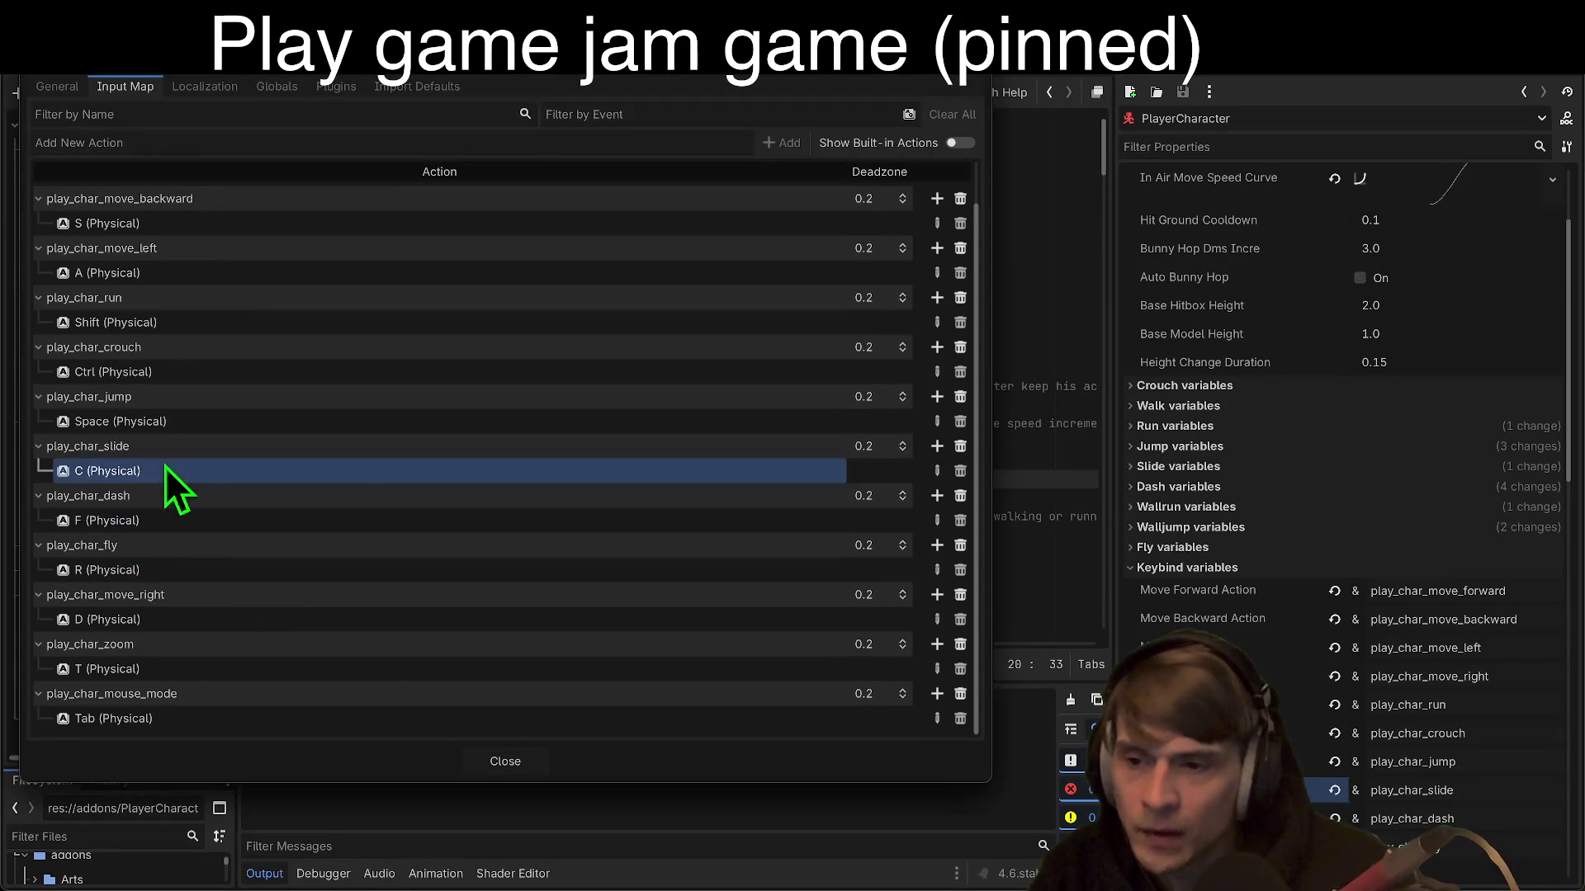
double_click(250, 466)
left_click(896, 589)
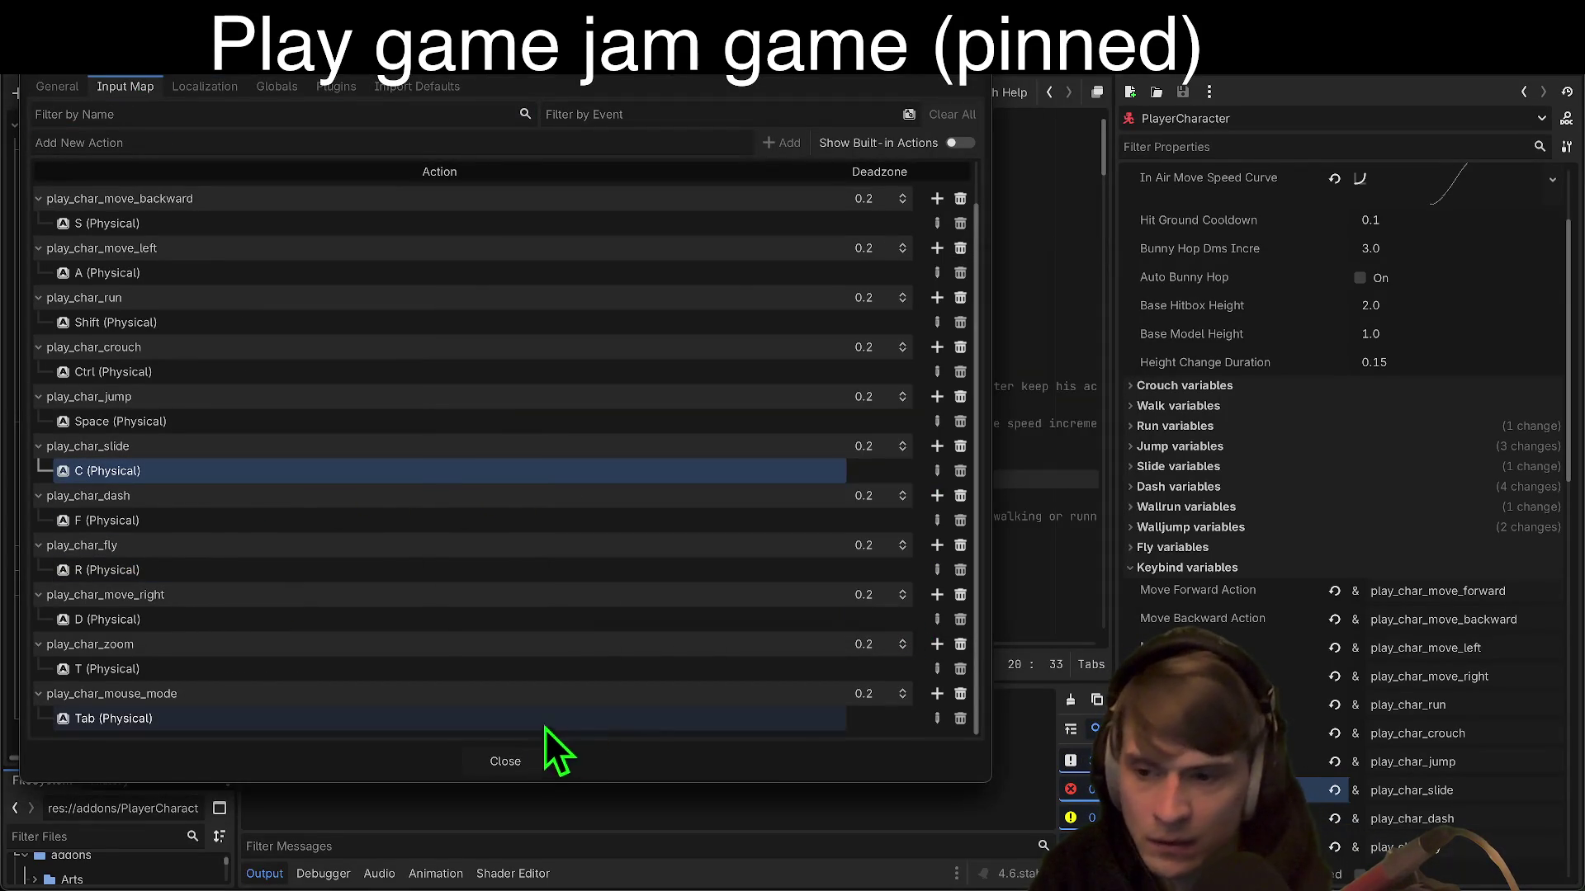
left_click(523, 760)
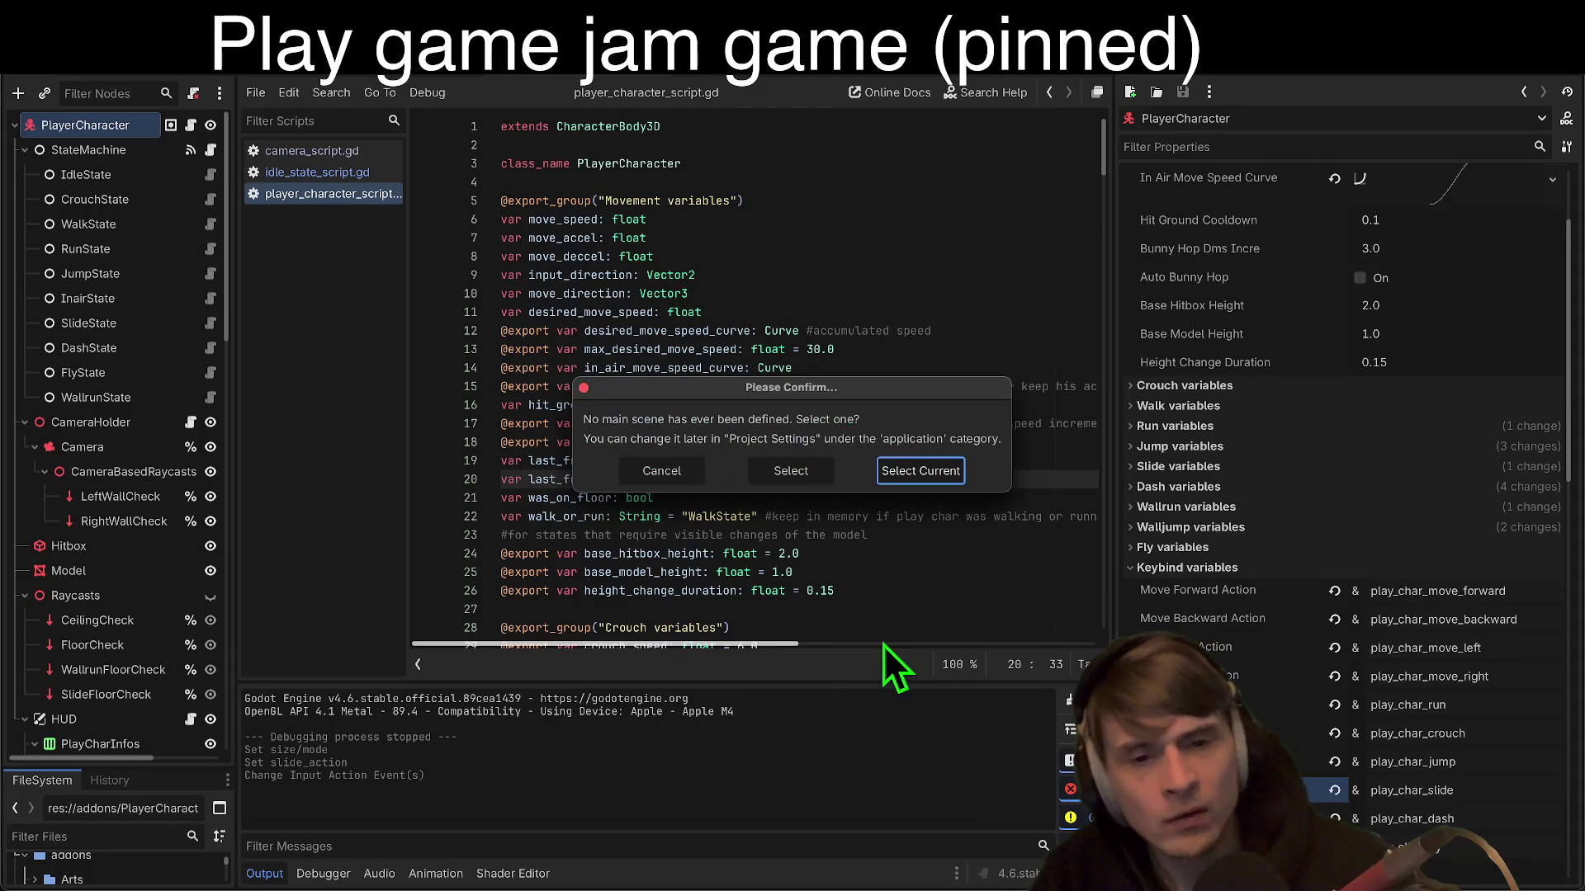
Step: Tick Continuous Run in the PlayerCharacter's Run variables and briefly test it
key("Return")
left_click(98, 147)
left_click(87, 125)
scroll(1372, 513, "up", 3)
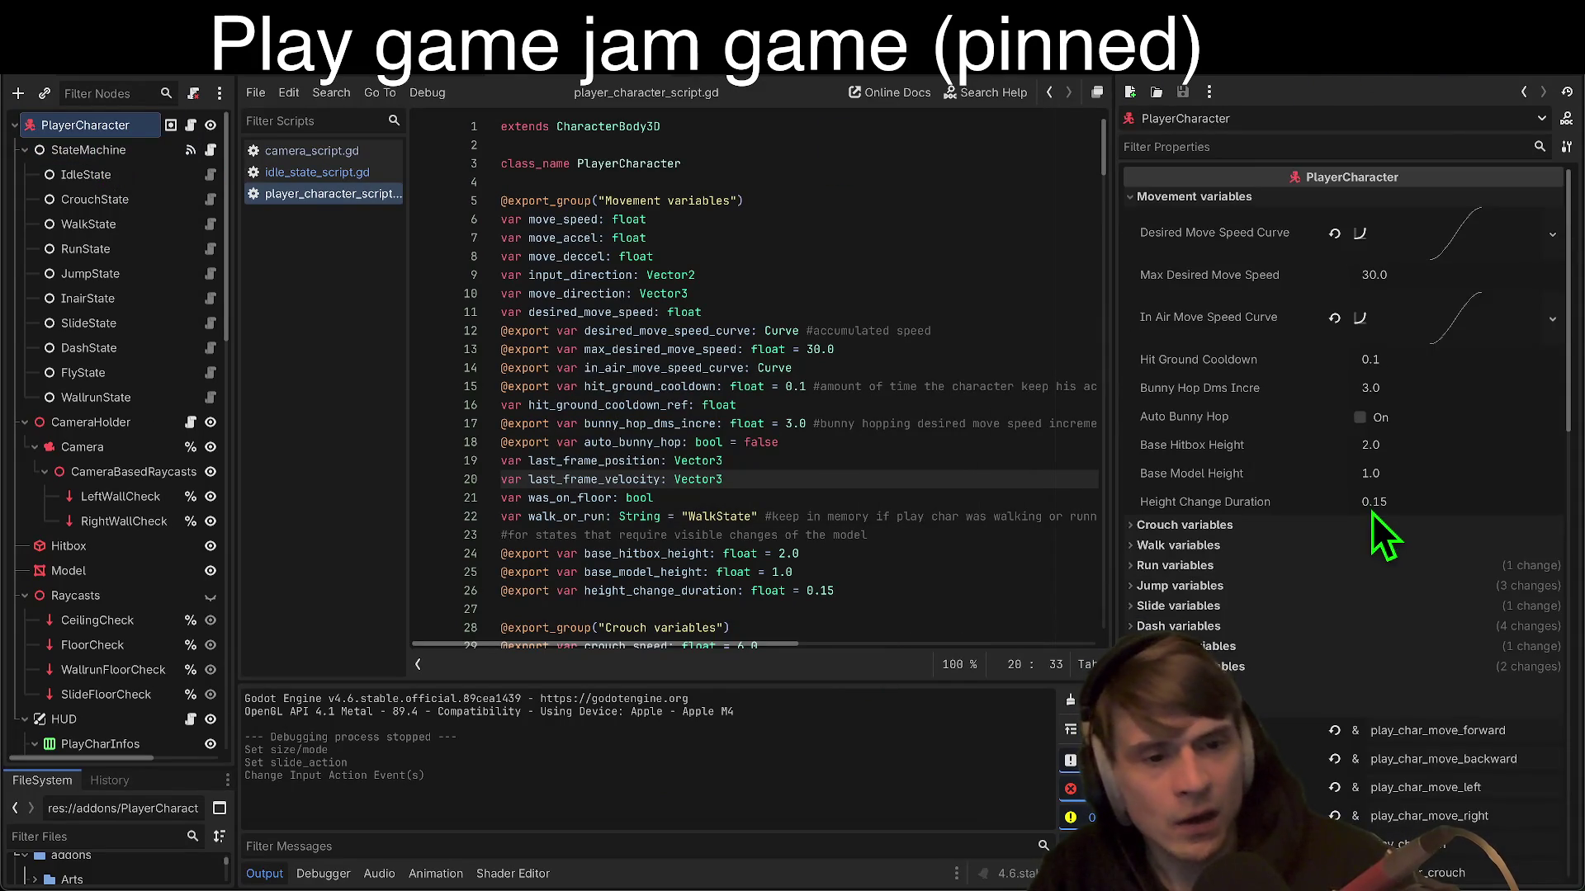
left_click(1310, 568)
left_click(1372, 675)
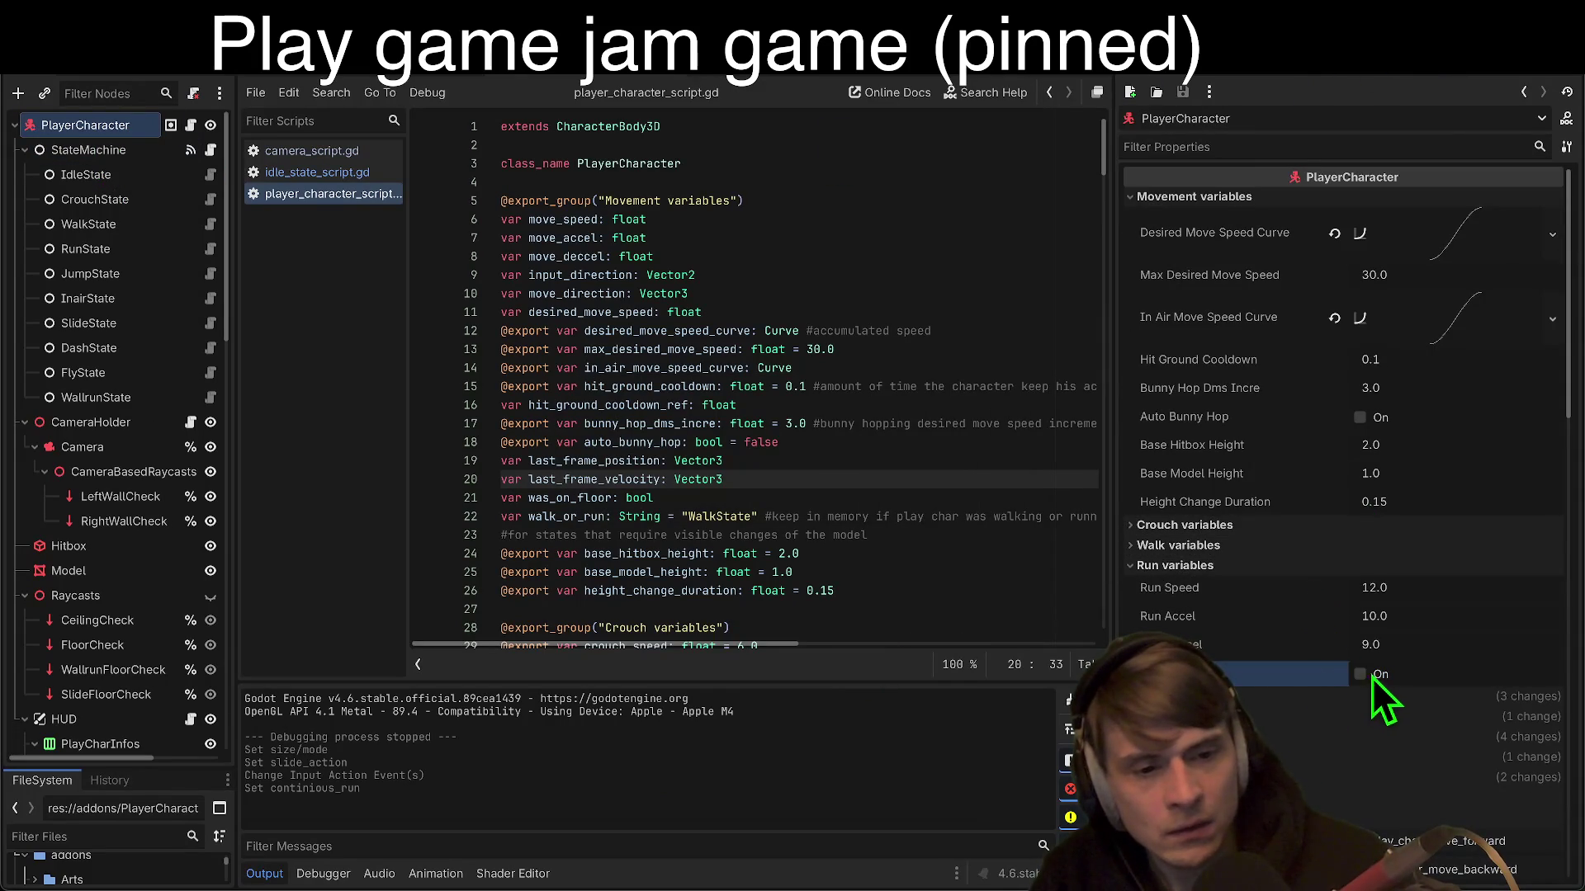
key("Return")
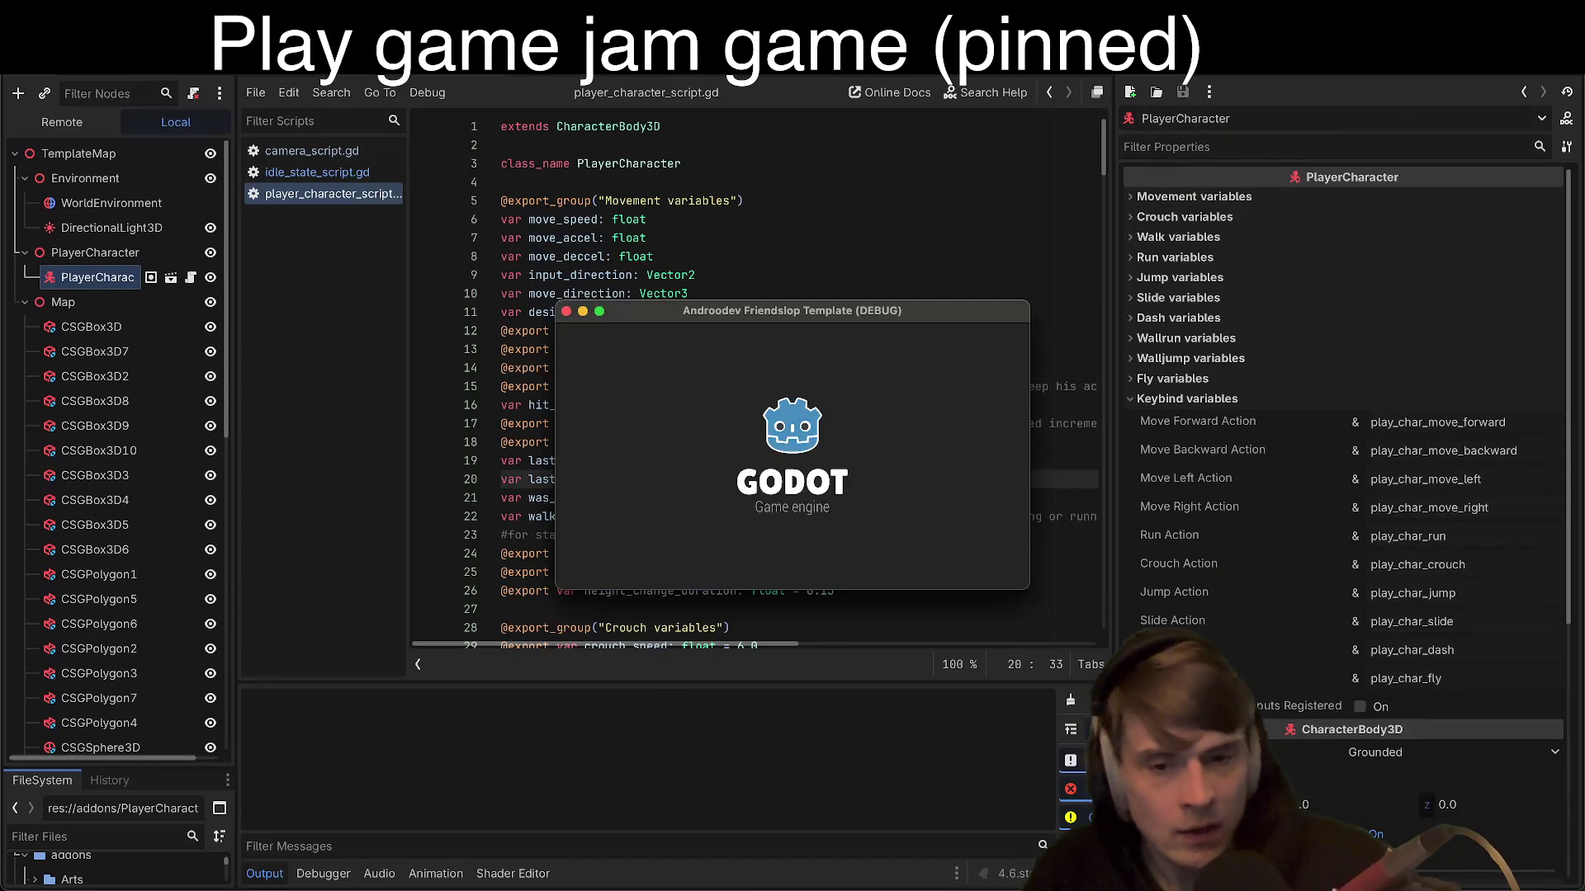
key("F8")
Step: Set the window mode back to Maximized and relaunch the test map
left_click(165, 10)
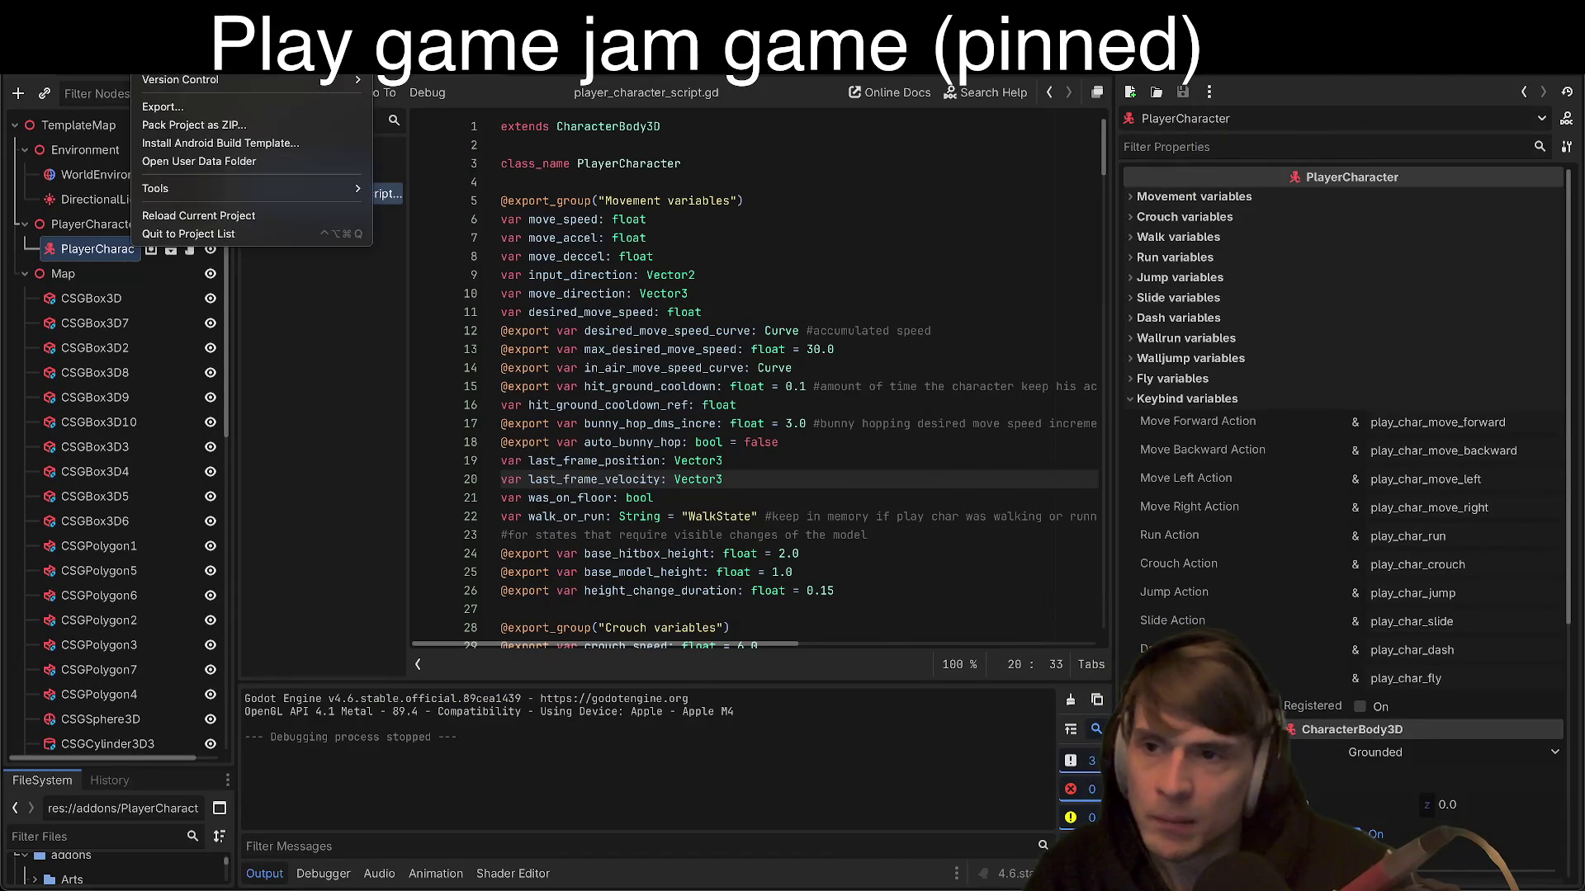
left_click(174, 60)
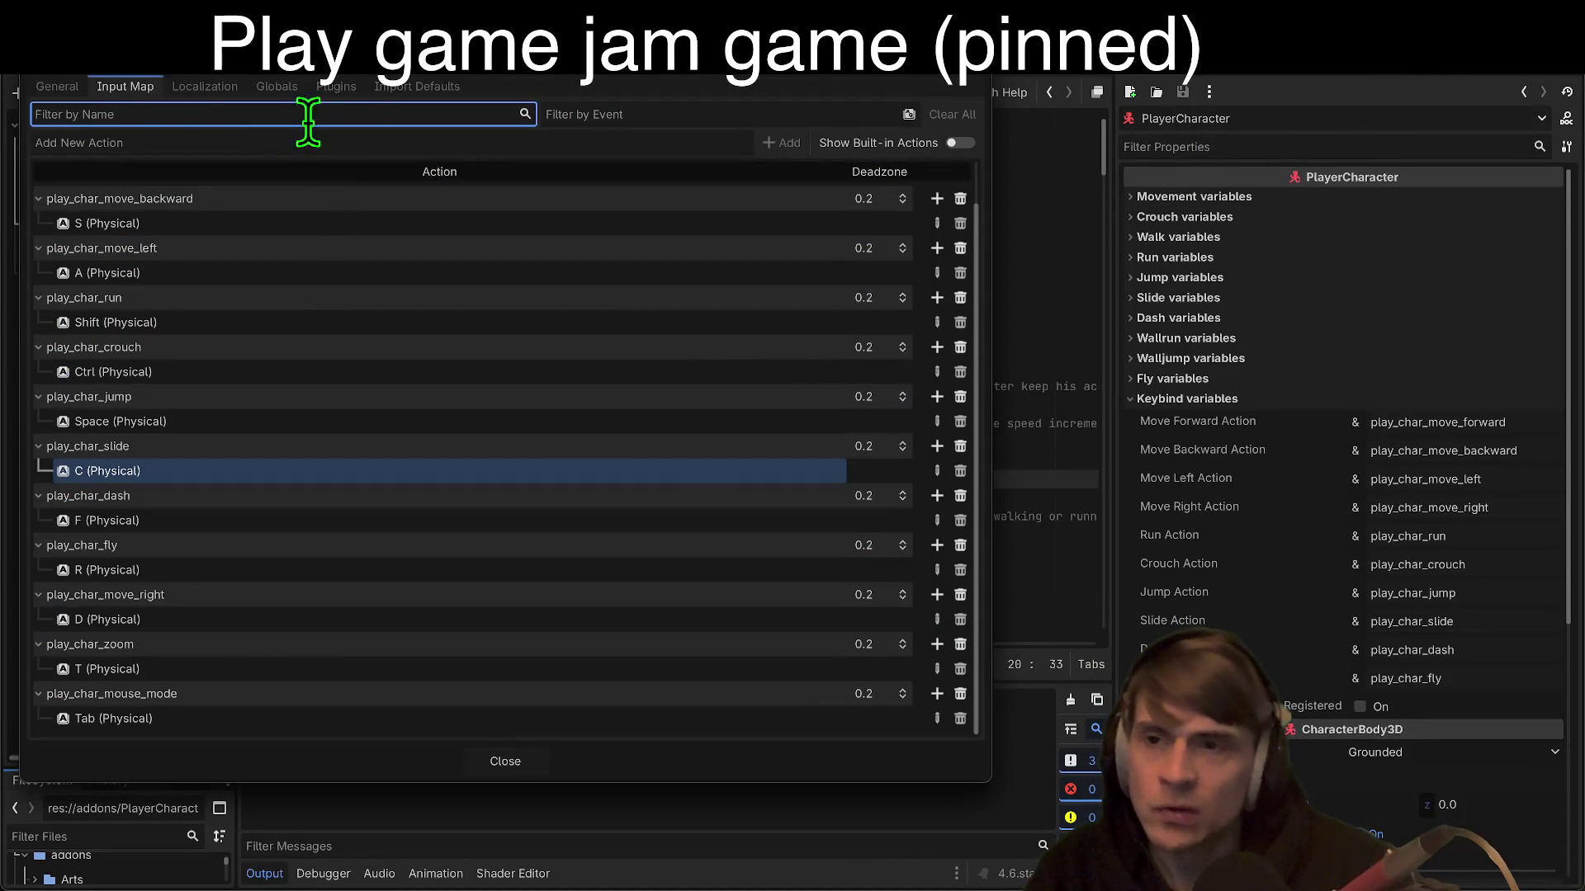
left_click(55, 86)
left_click(607, 252)
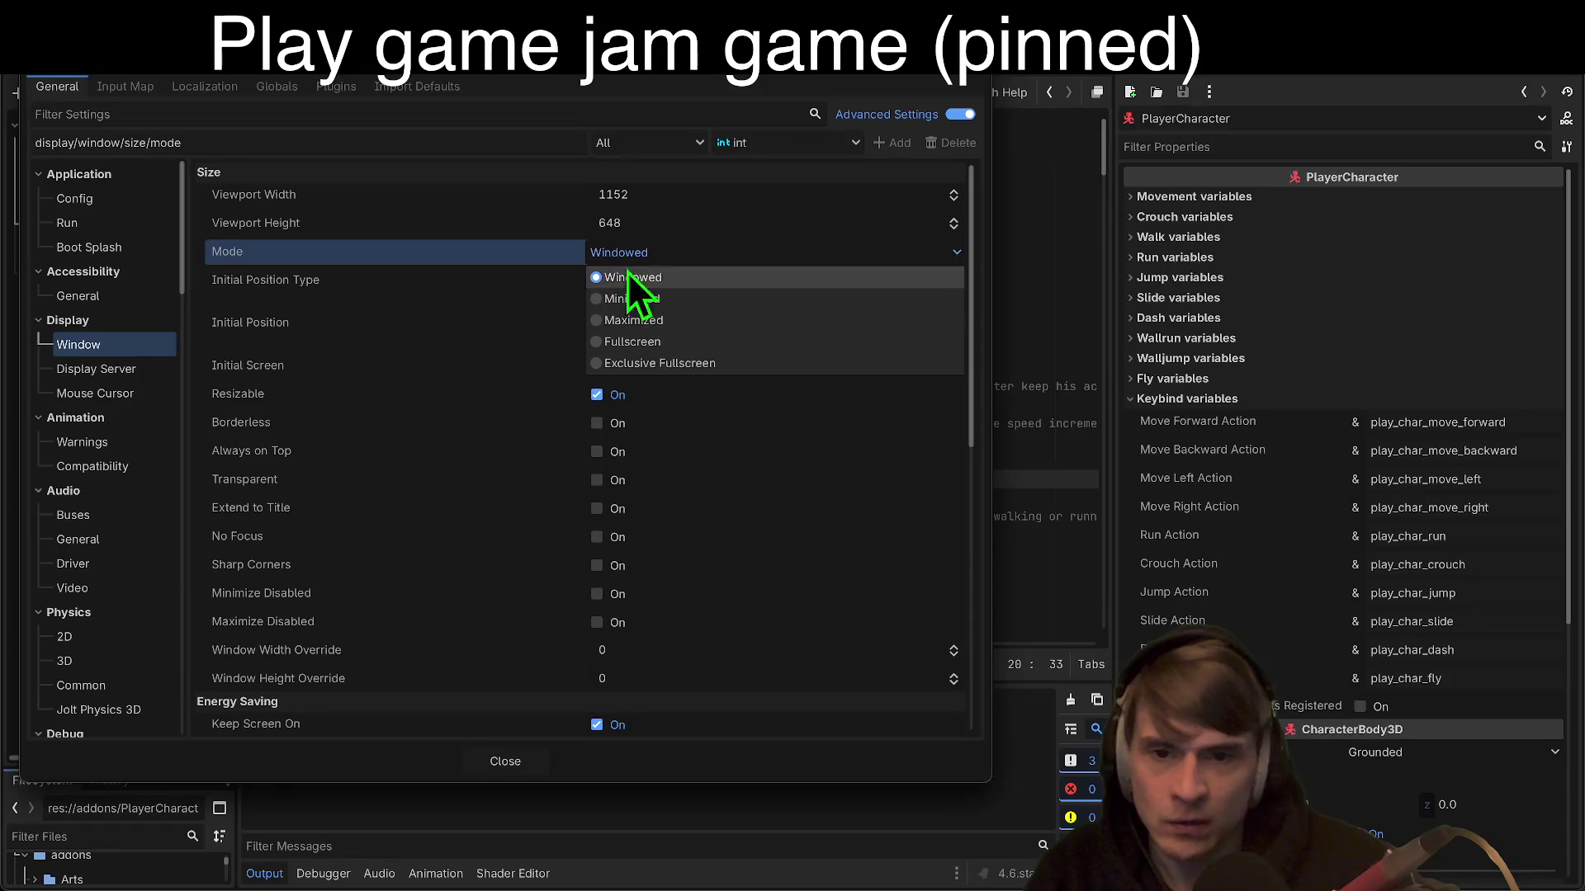
left_click(633, 320)
left_click(512, 761)
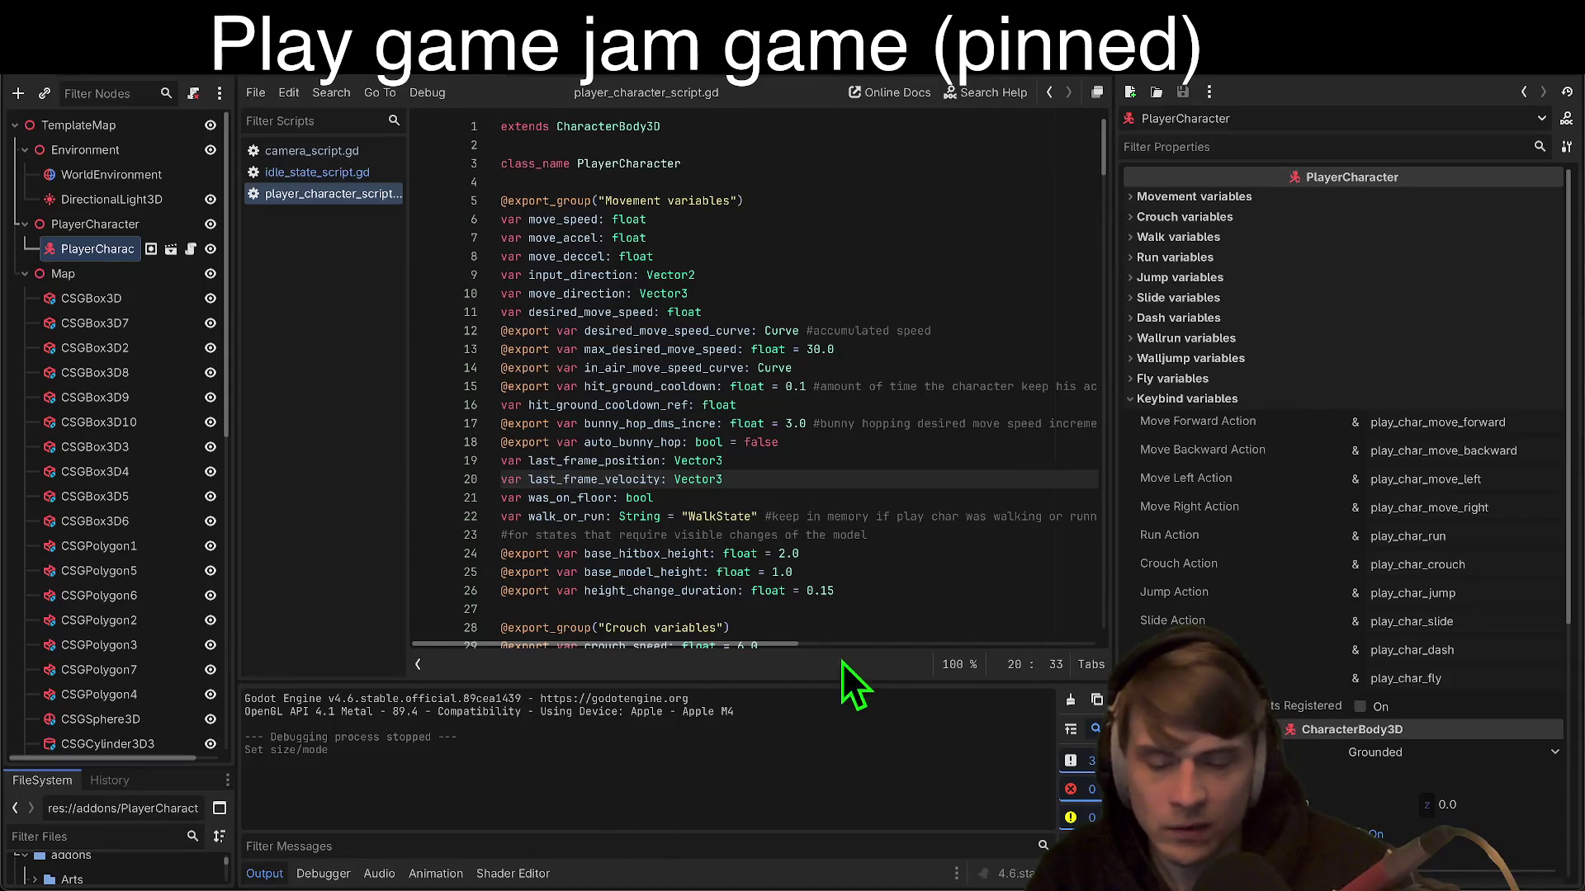
key("super+b")
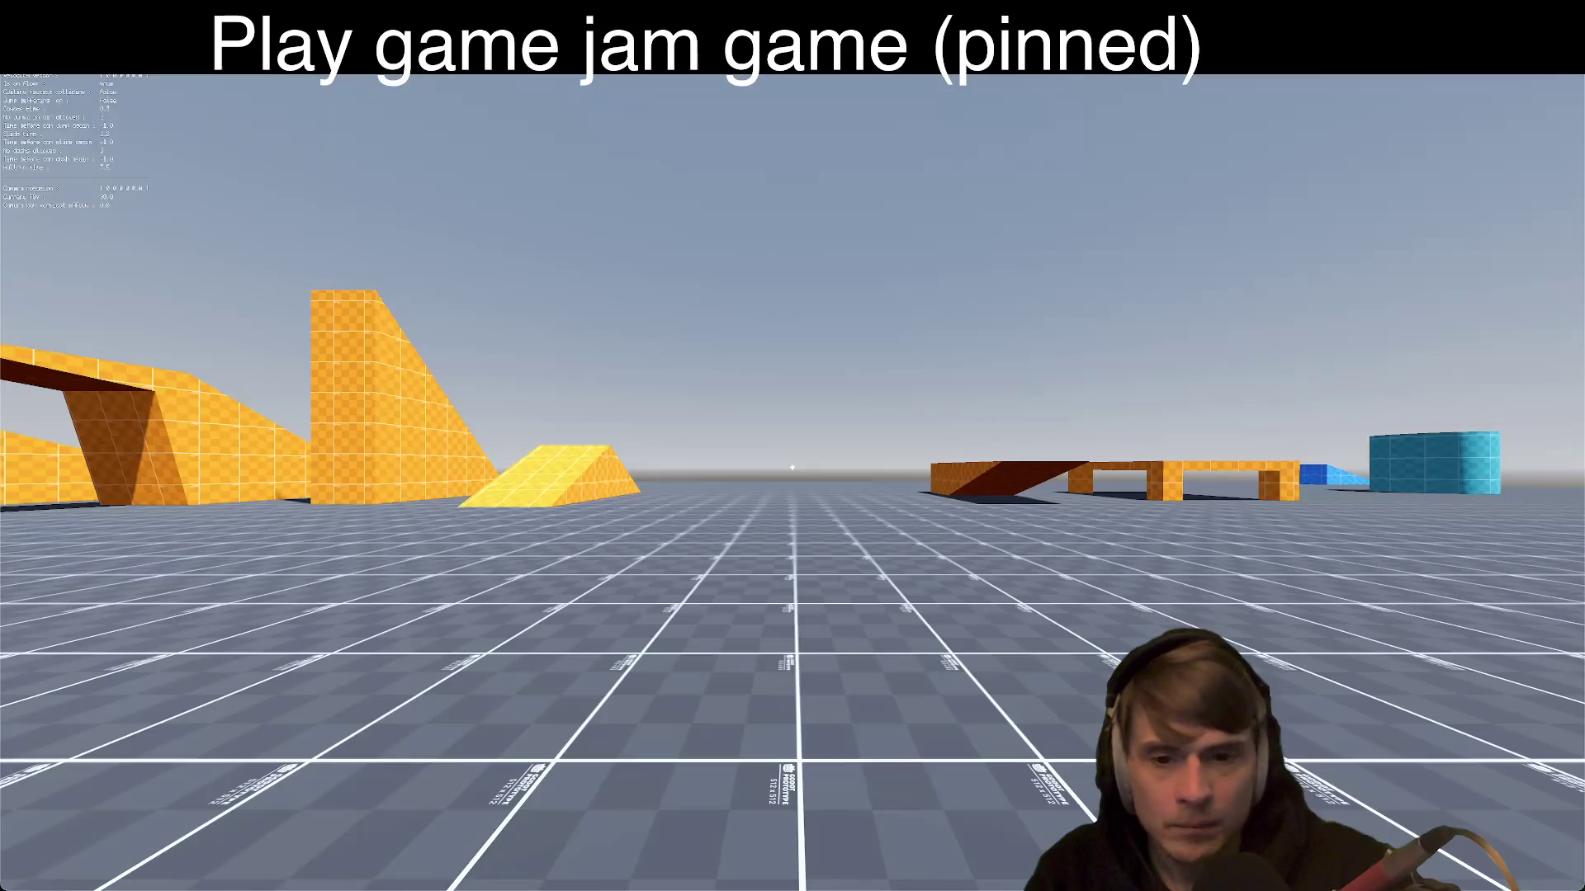
Step: Run and jump over the yellow ramps and across the grid floor
key("w")
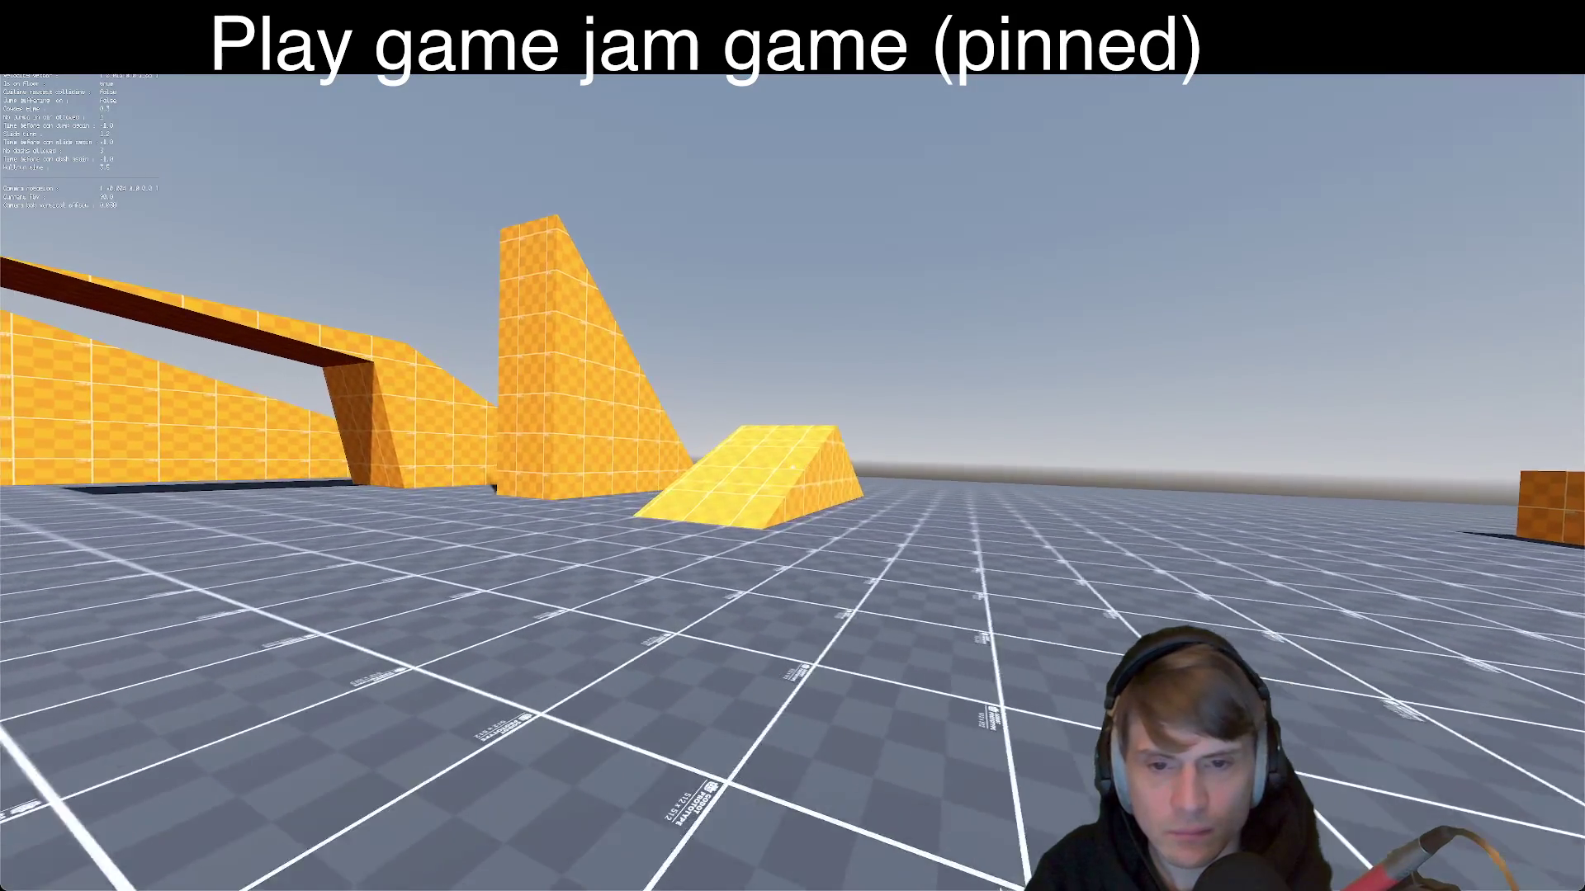
key("space")
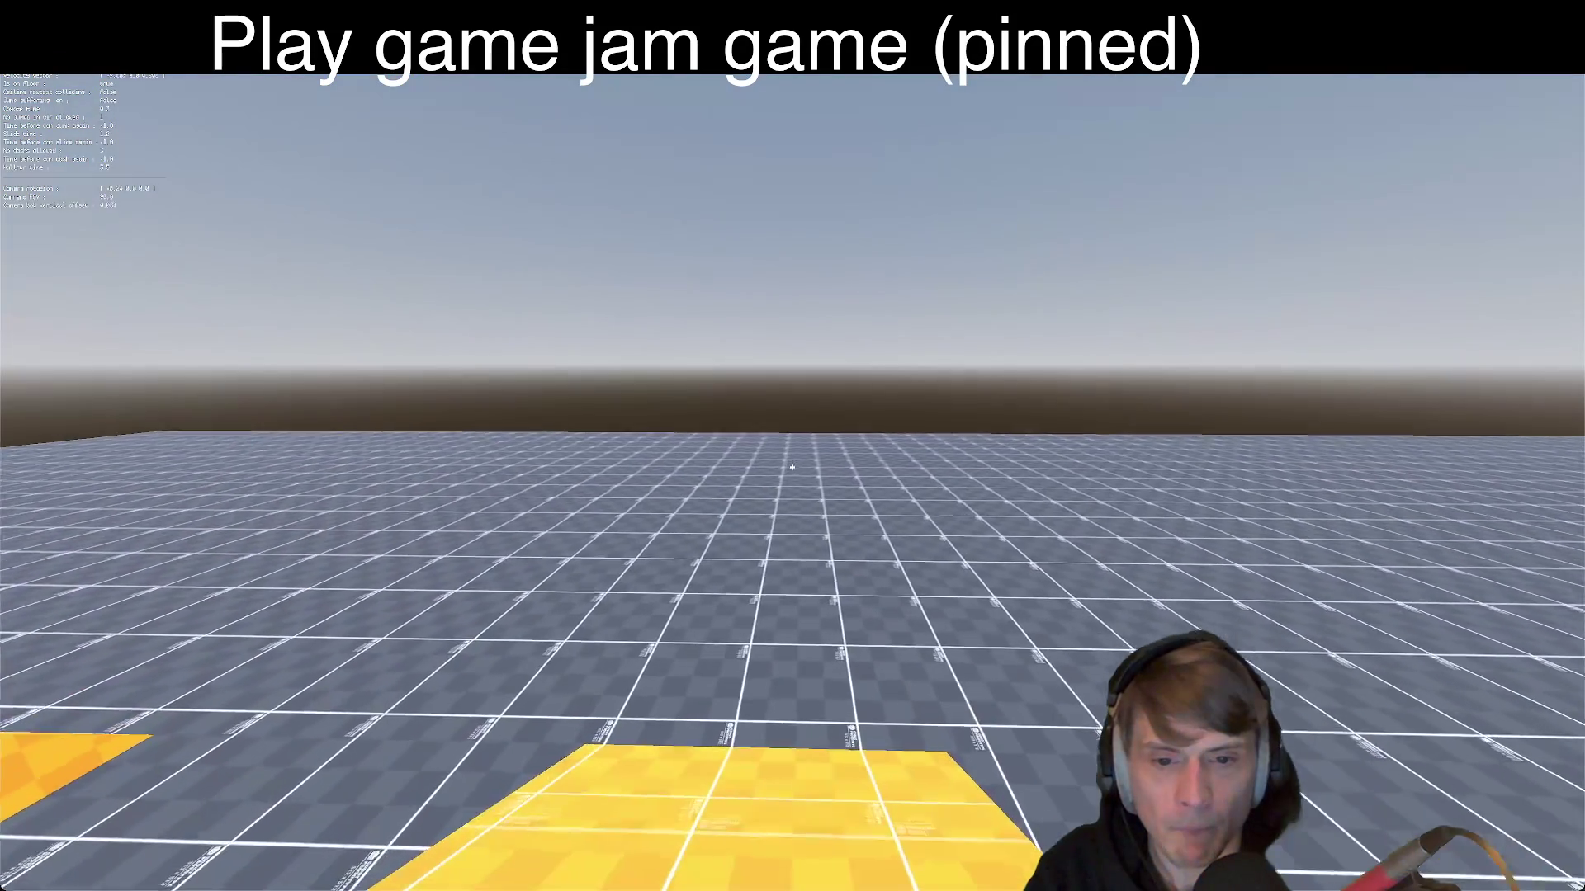
key("w")
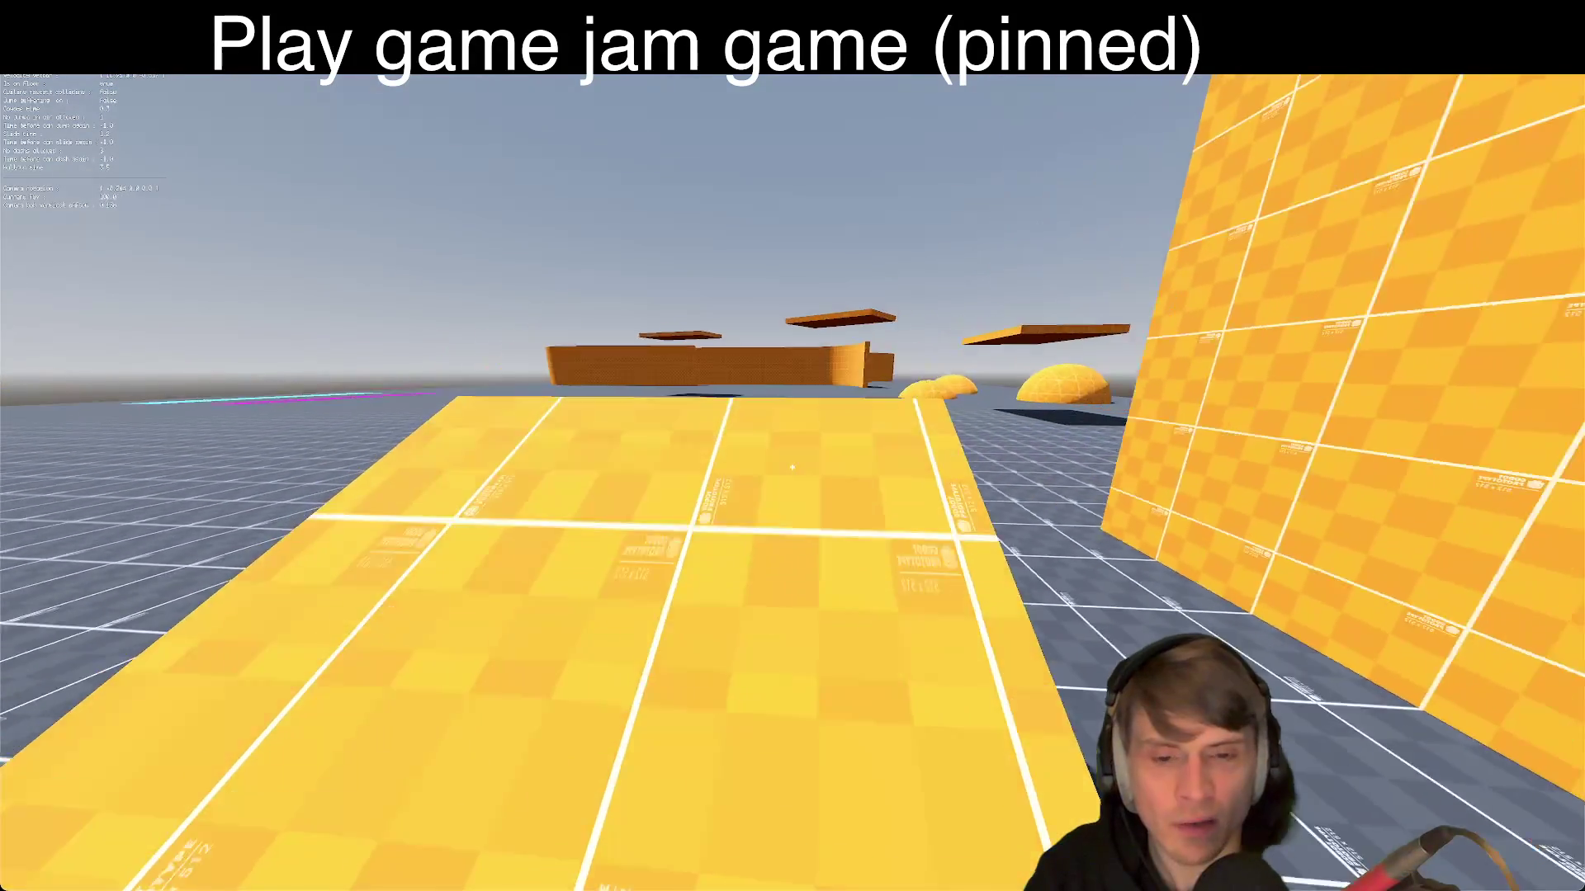
key("w")
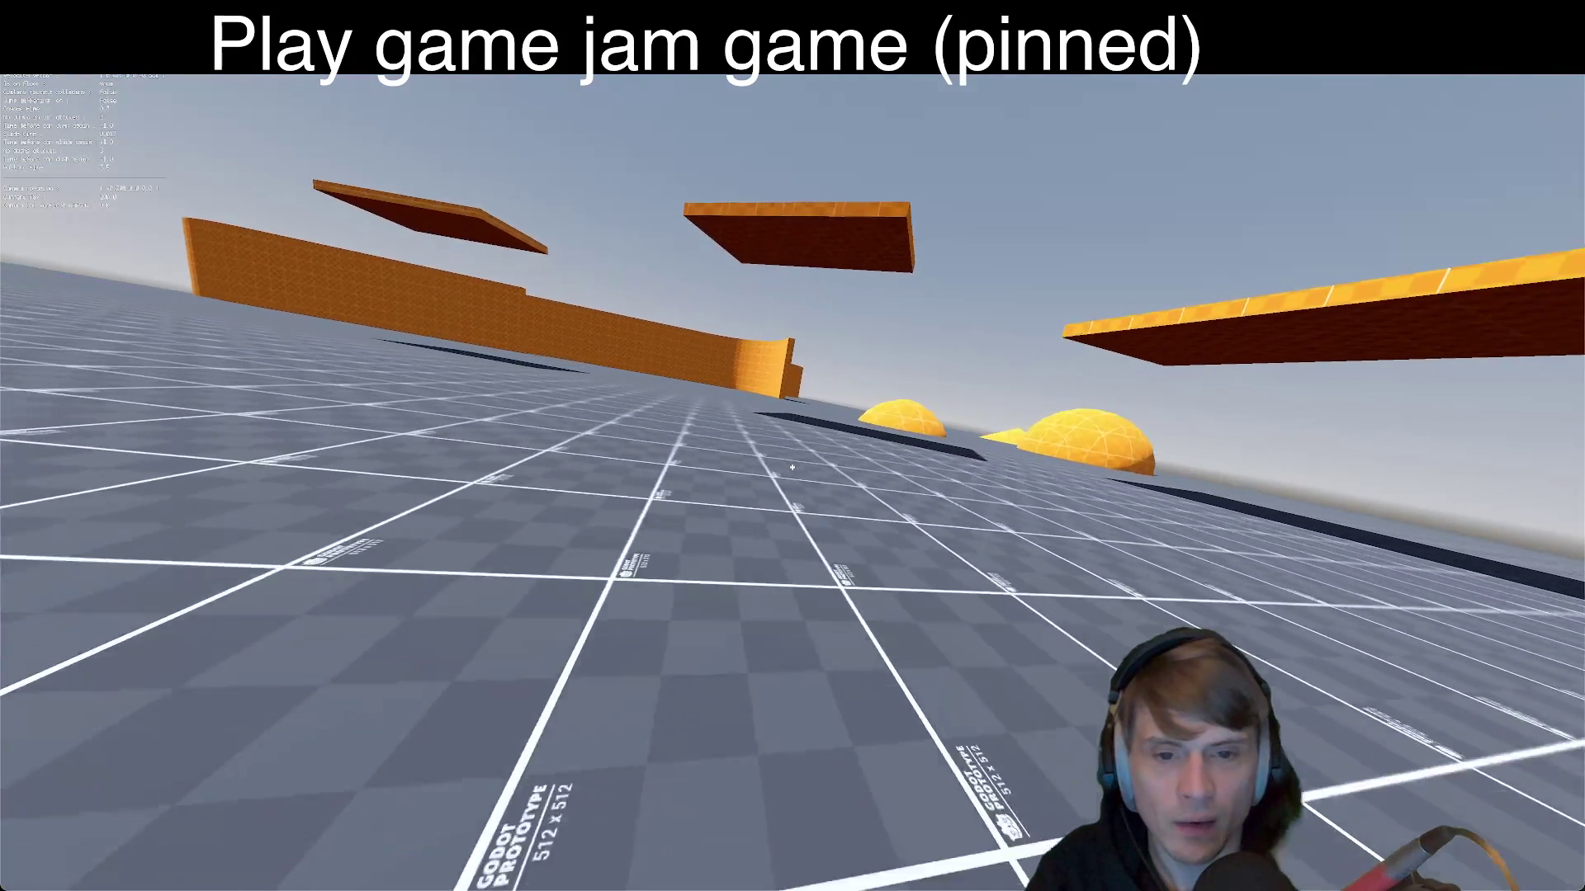
key("w")
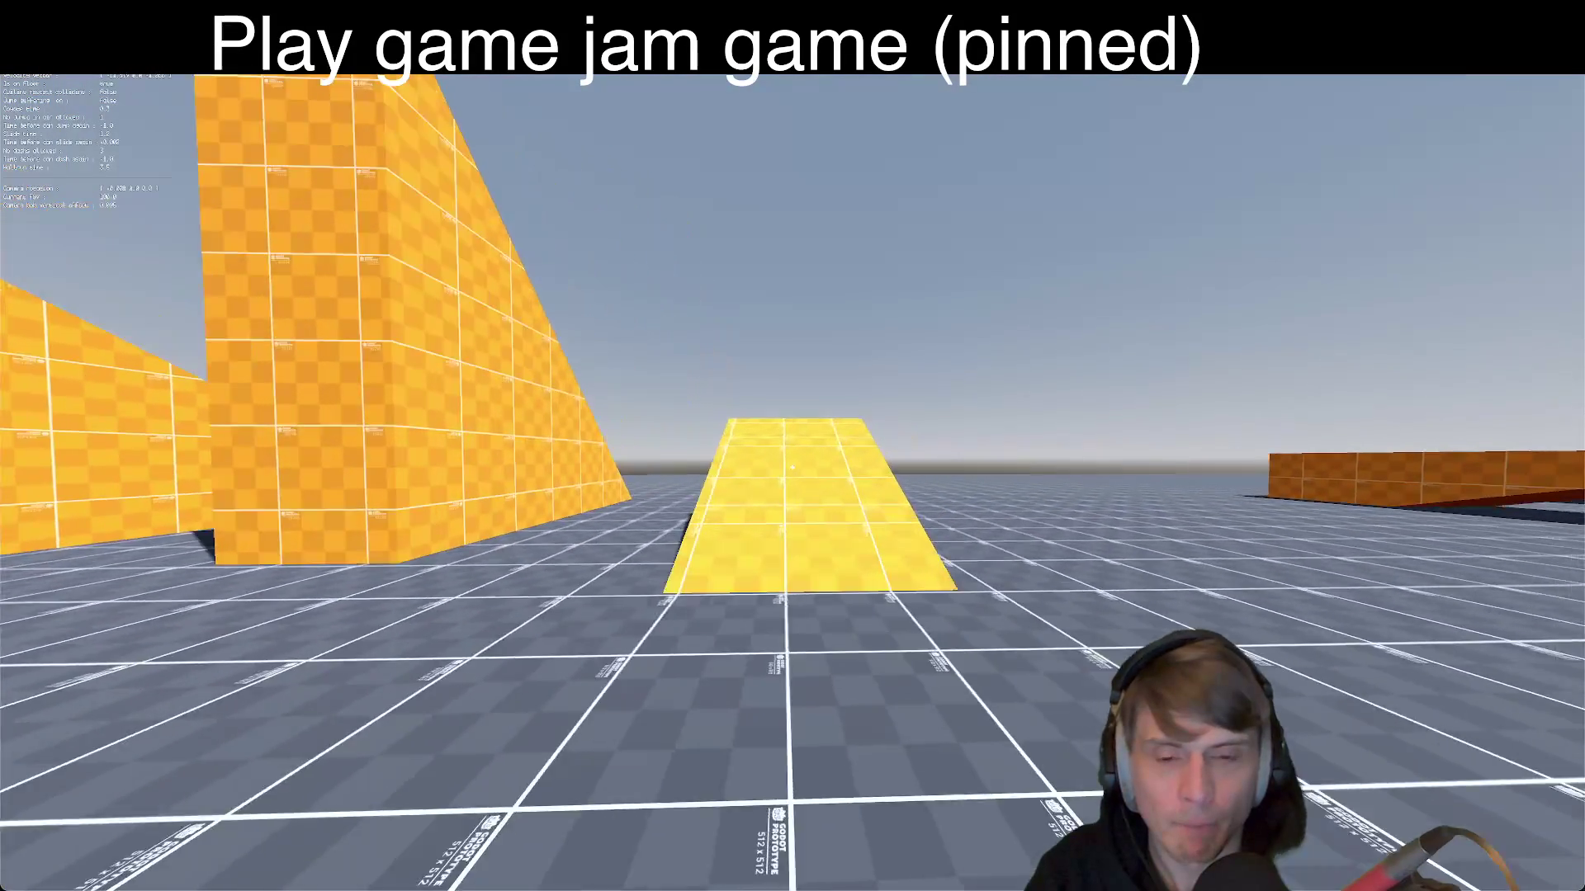
key("w")
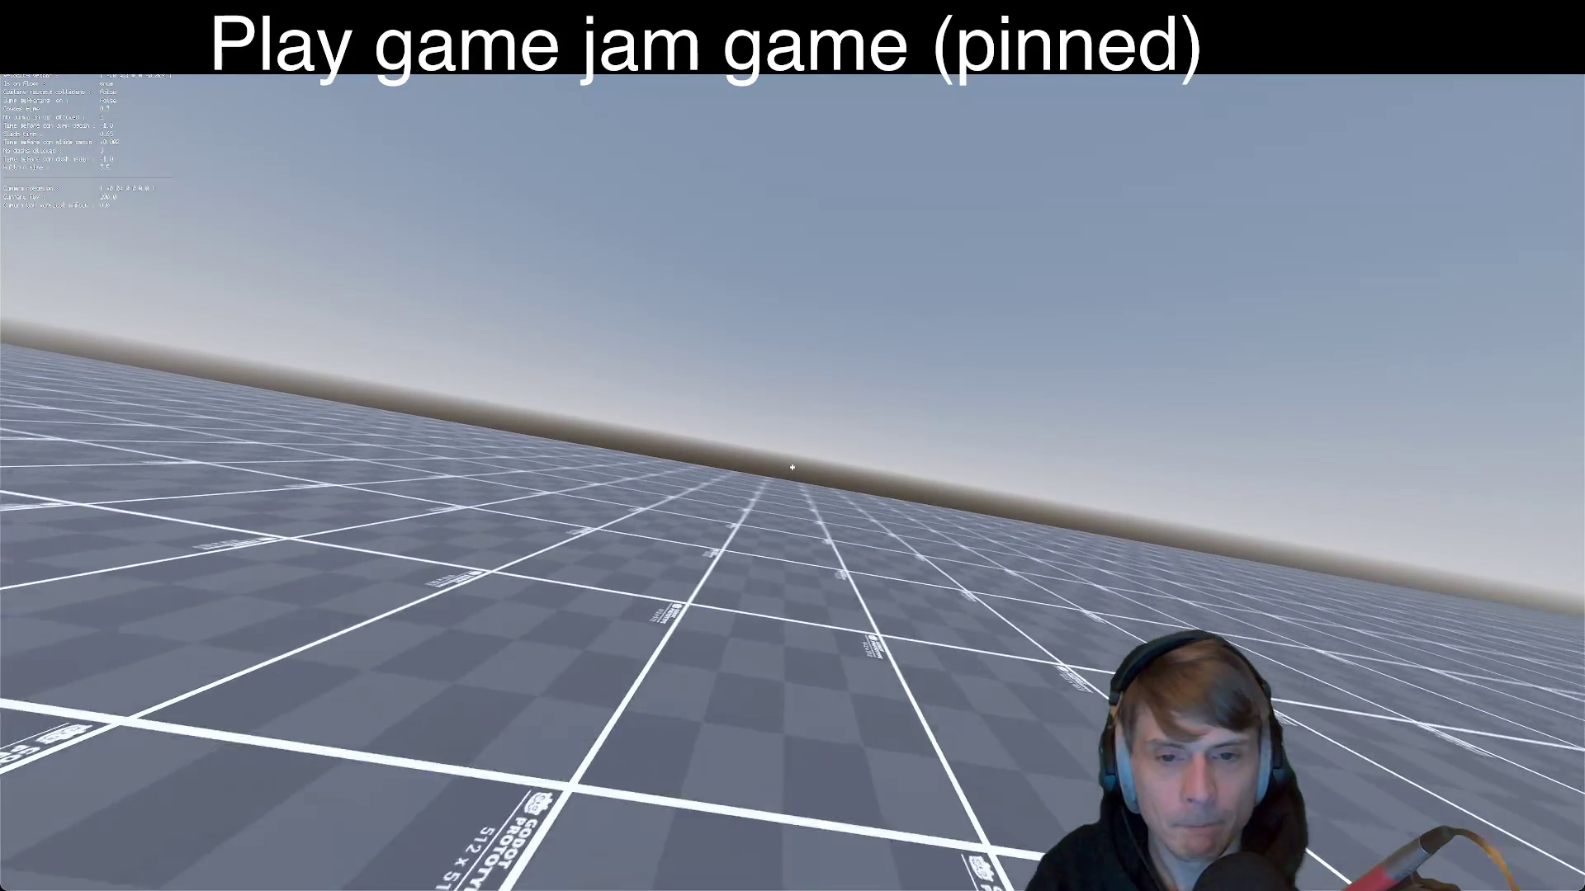
key("w")
key("w")
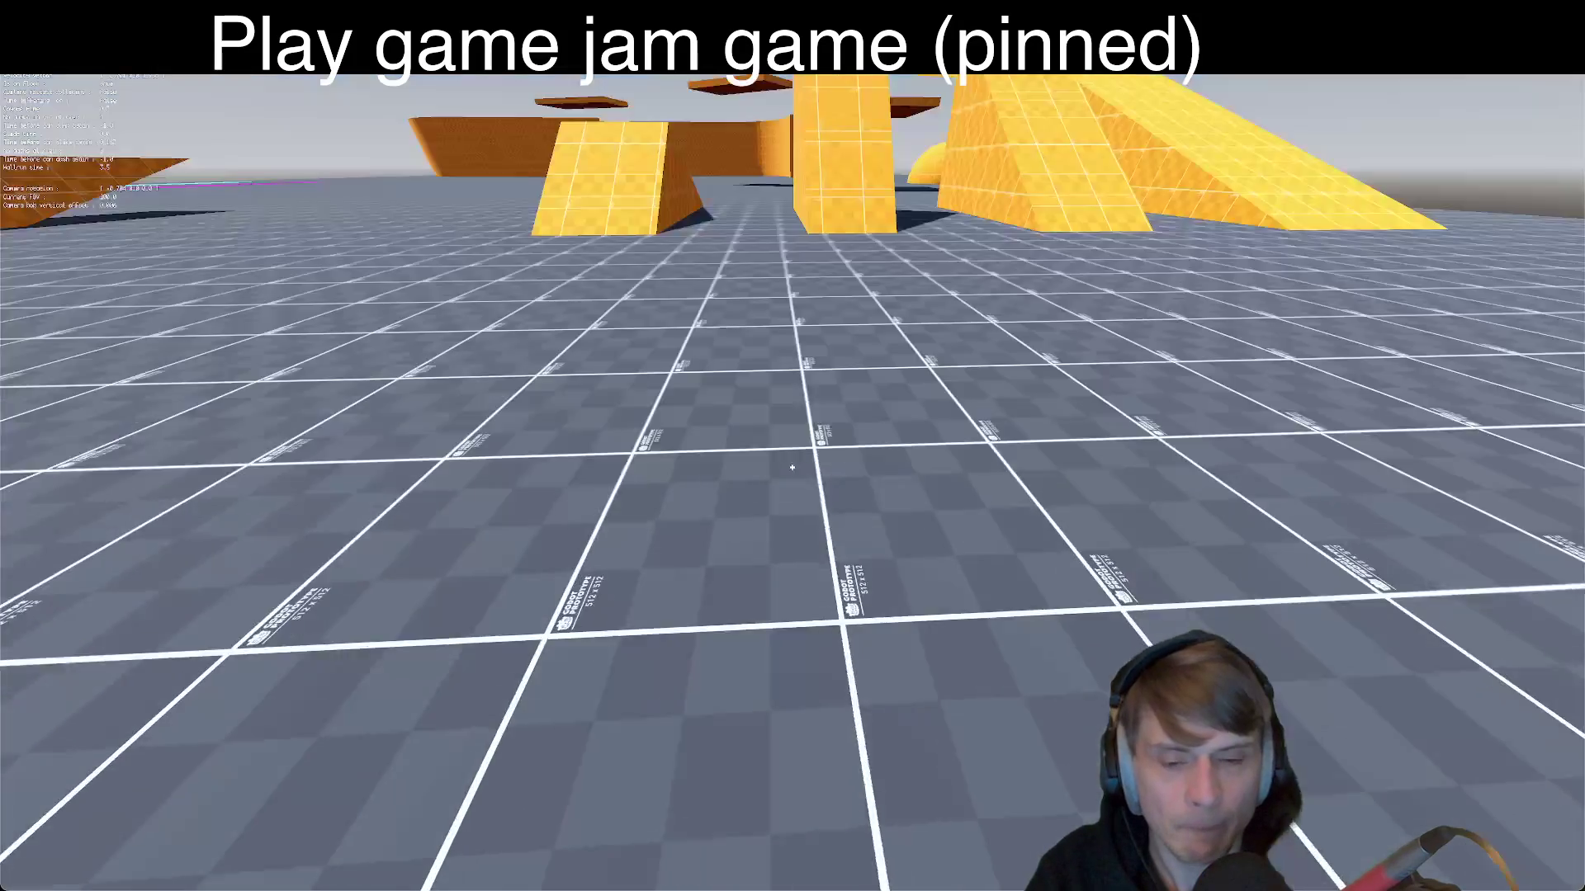
key("w")
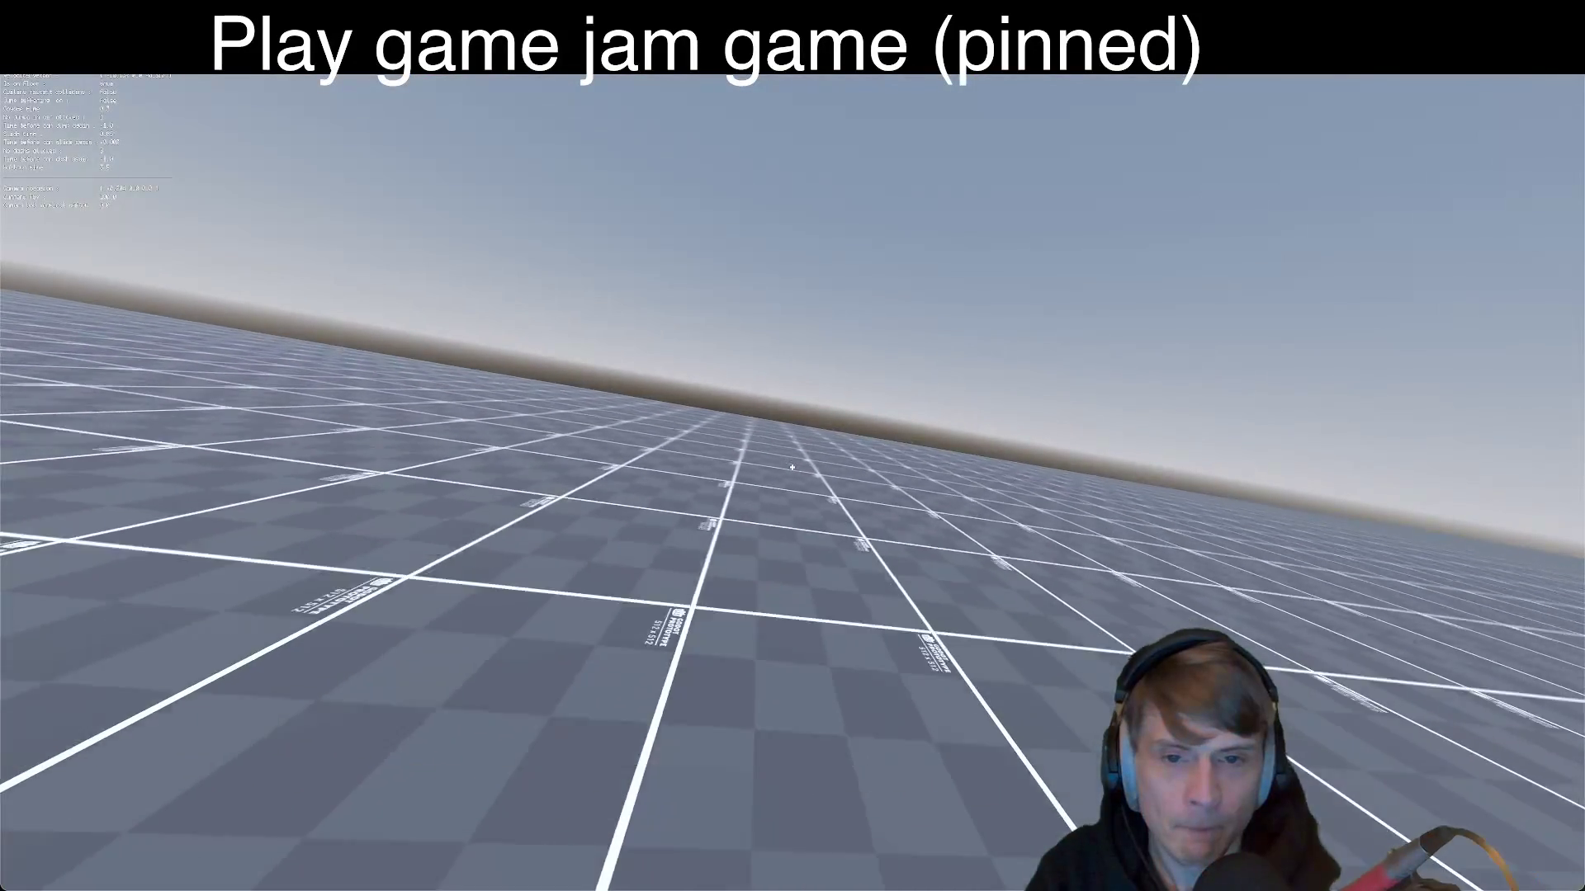
key("w")
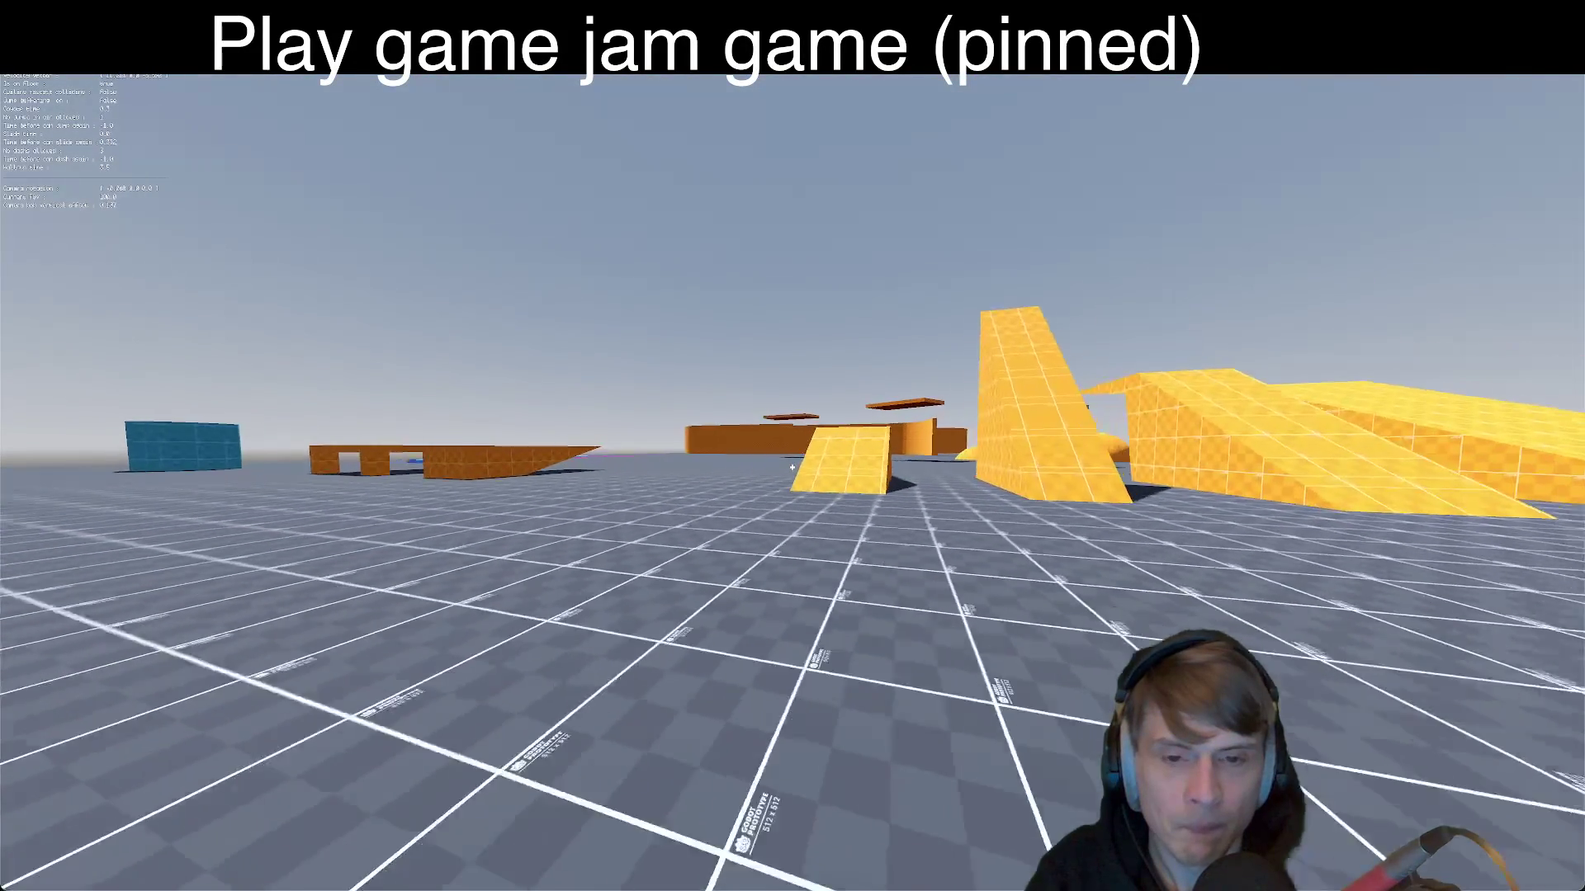
key("w")
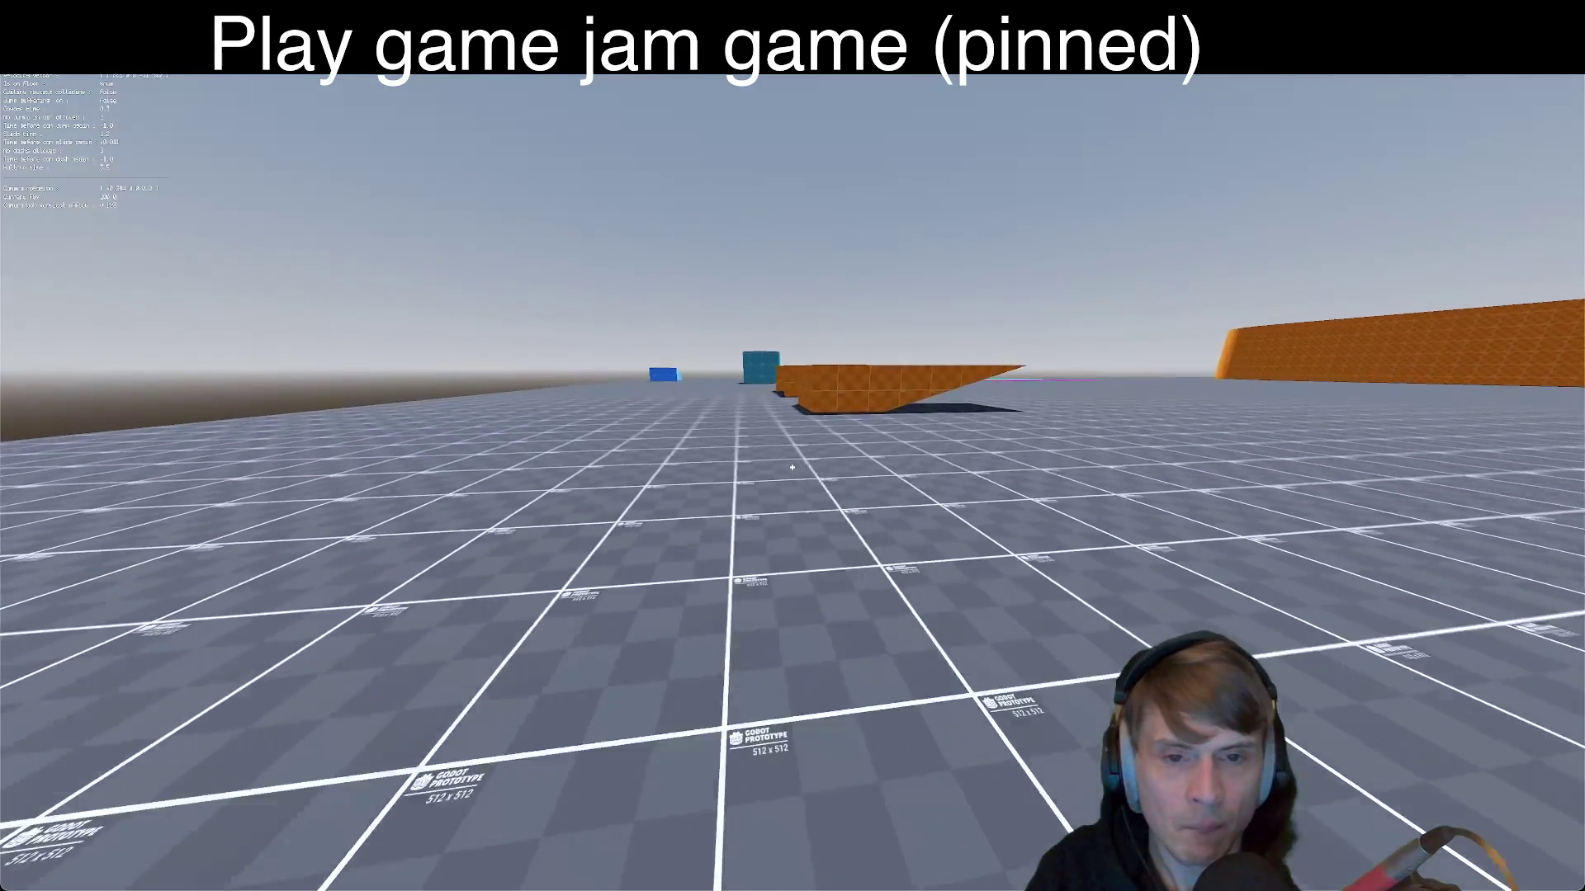
Step: Strafe past the orange slab, launch off the blue ramp, and slide along the cyan strip
key("a")
key("d")
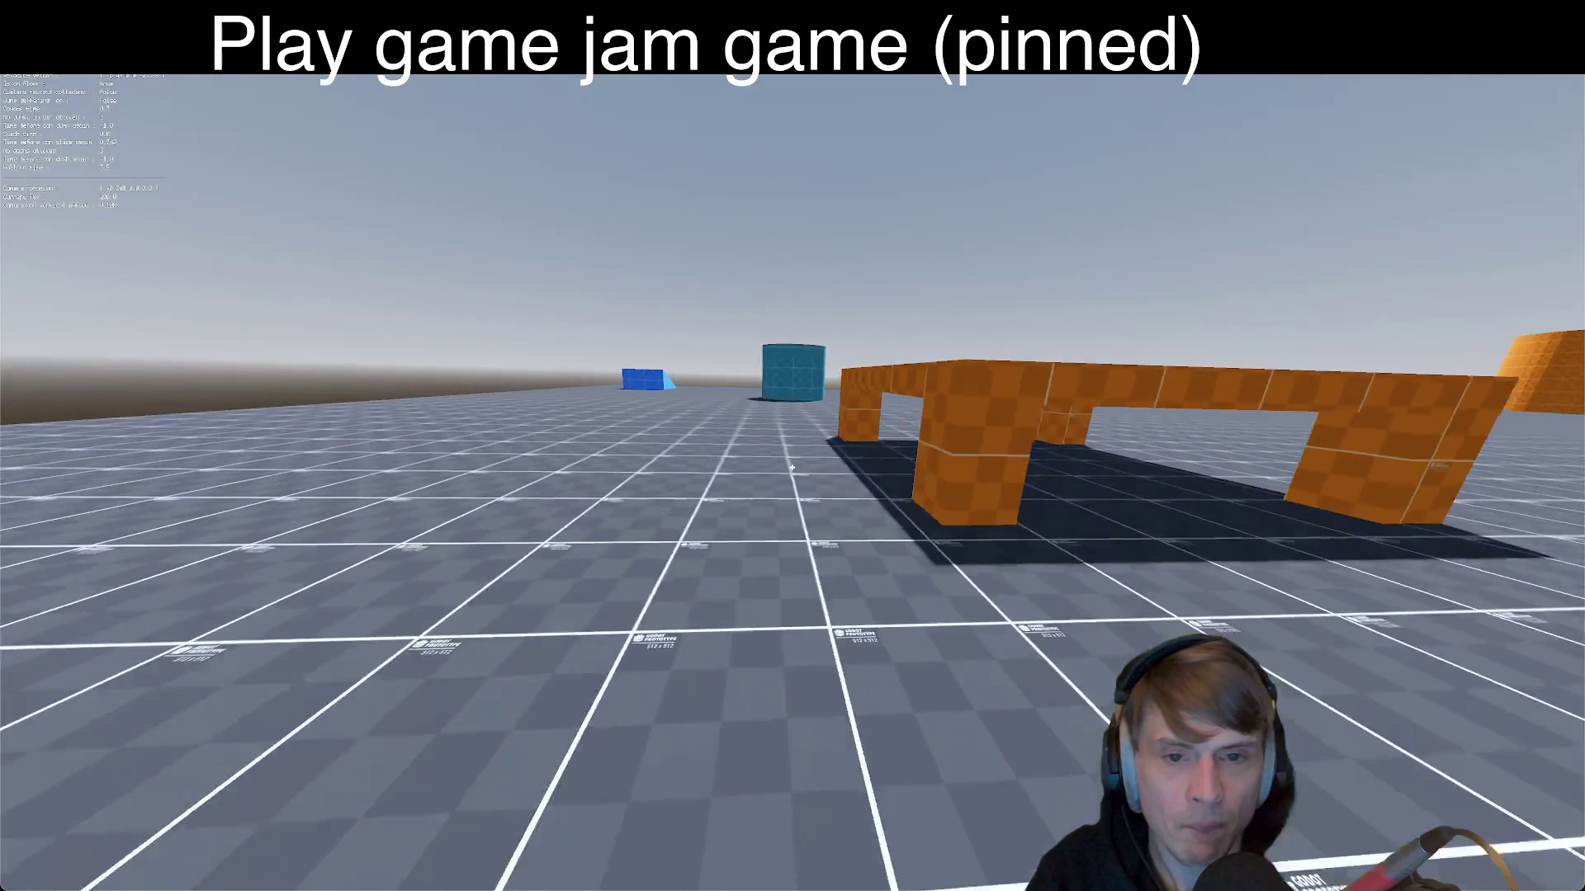
key("a")
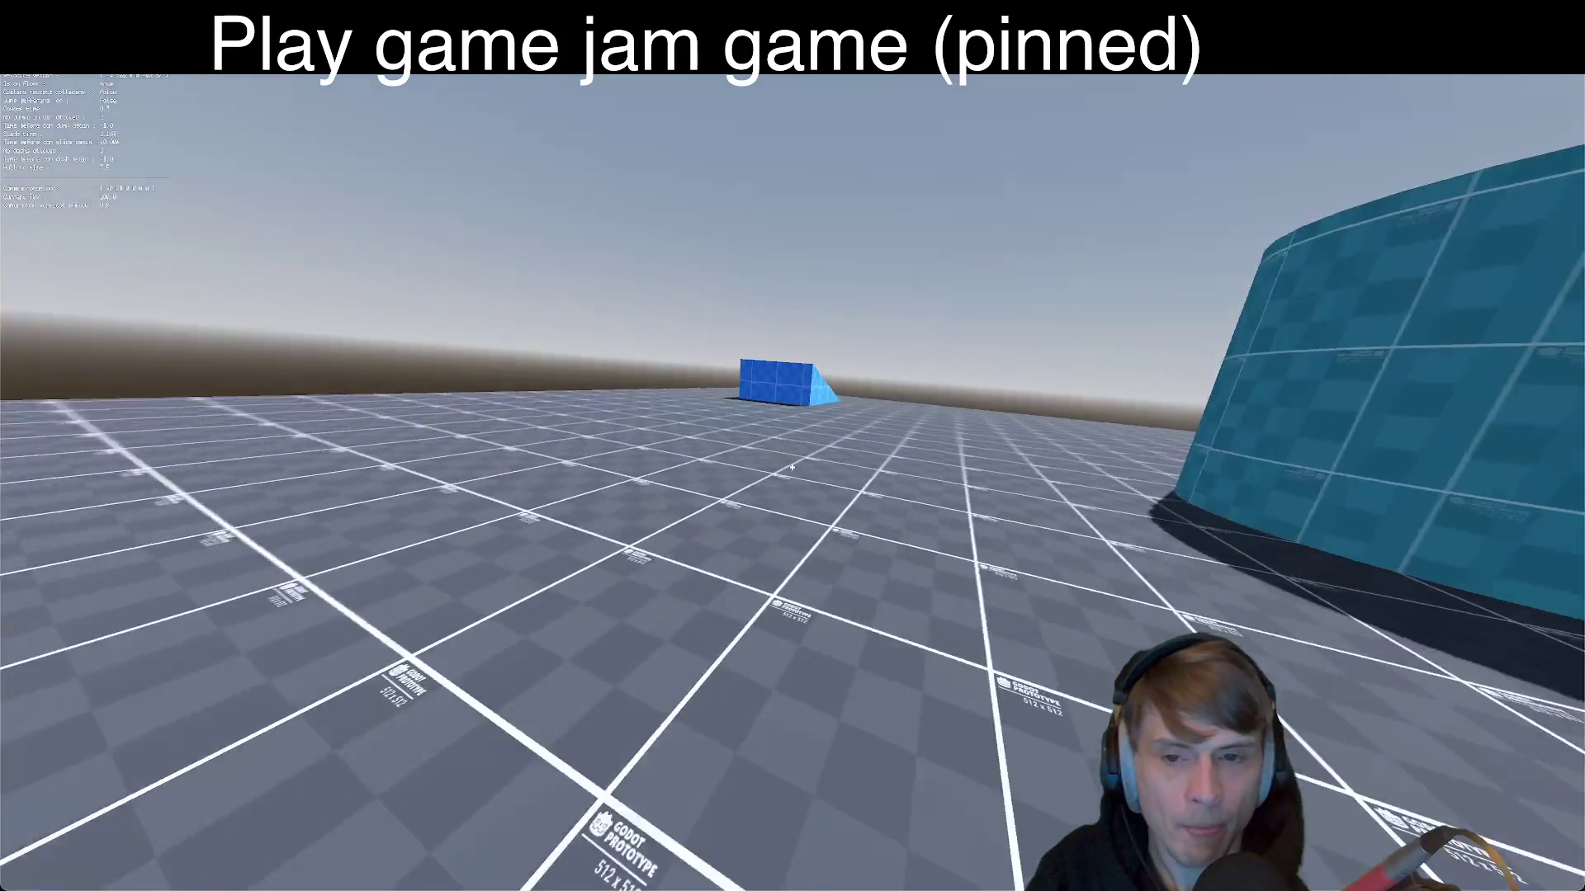
key("w")
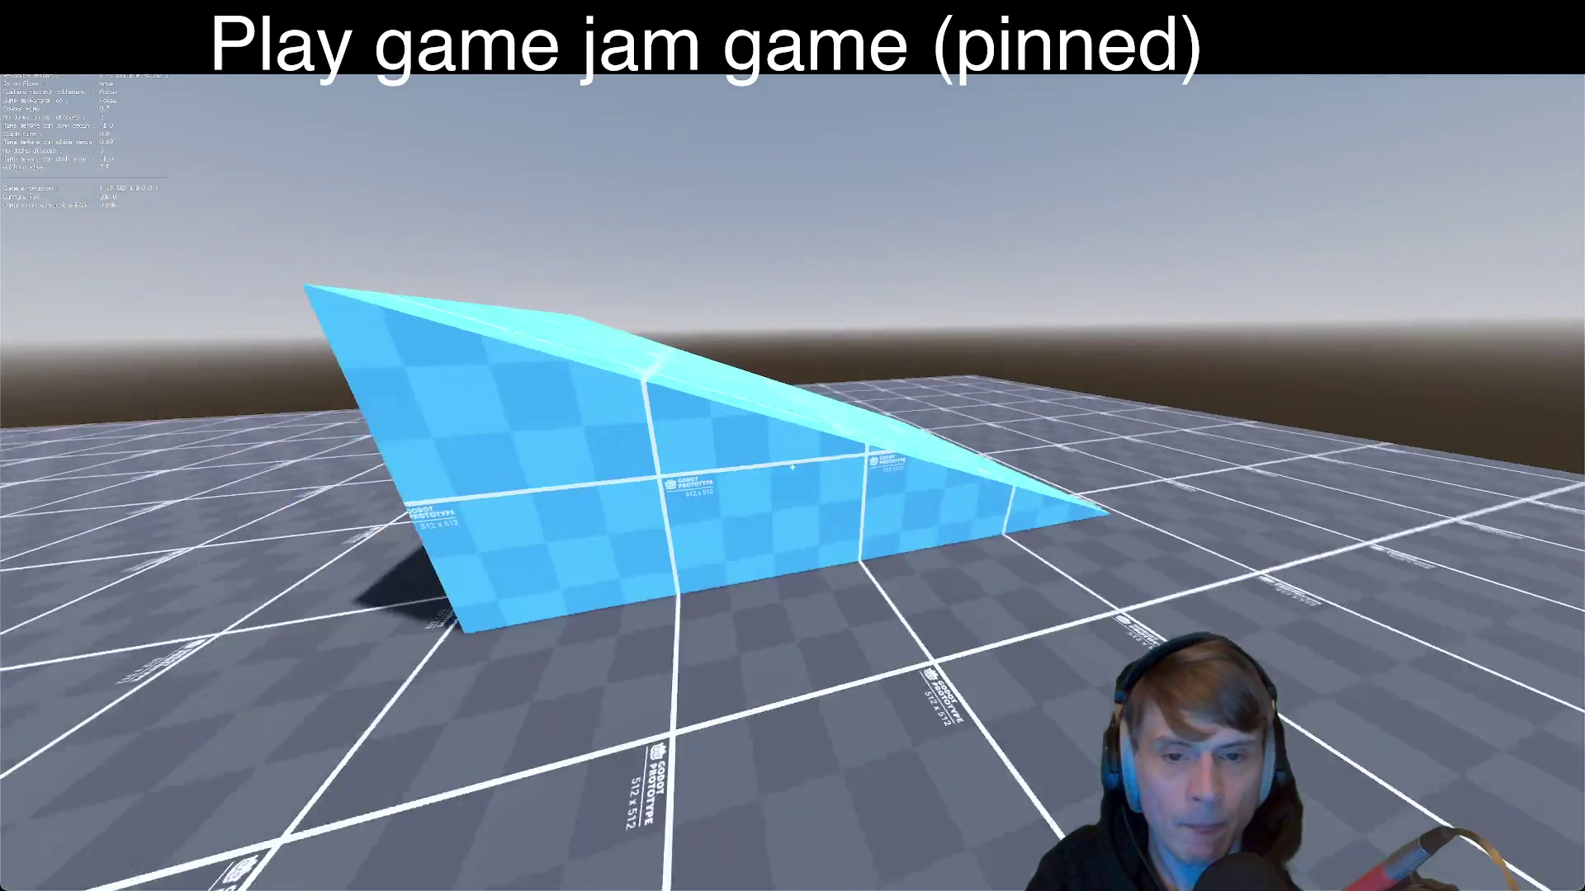
key("space")
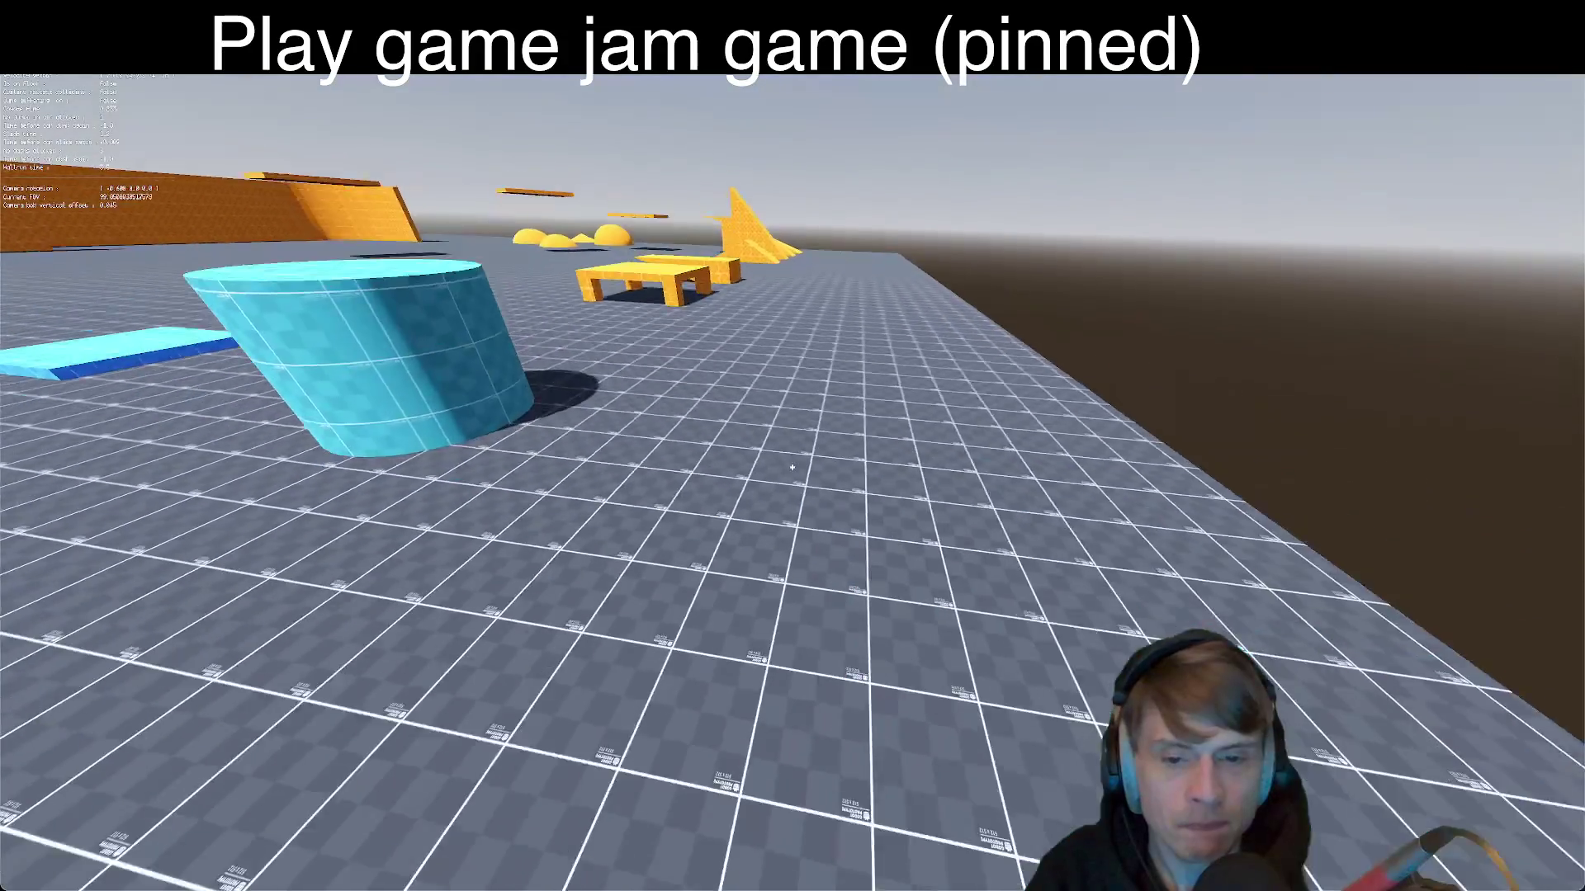
key("w")
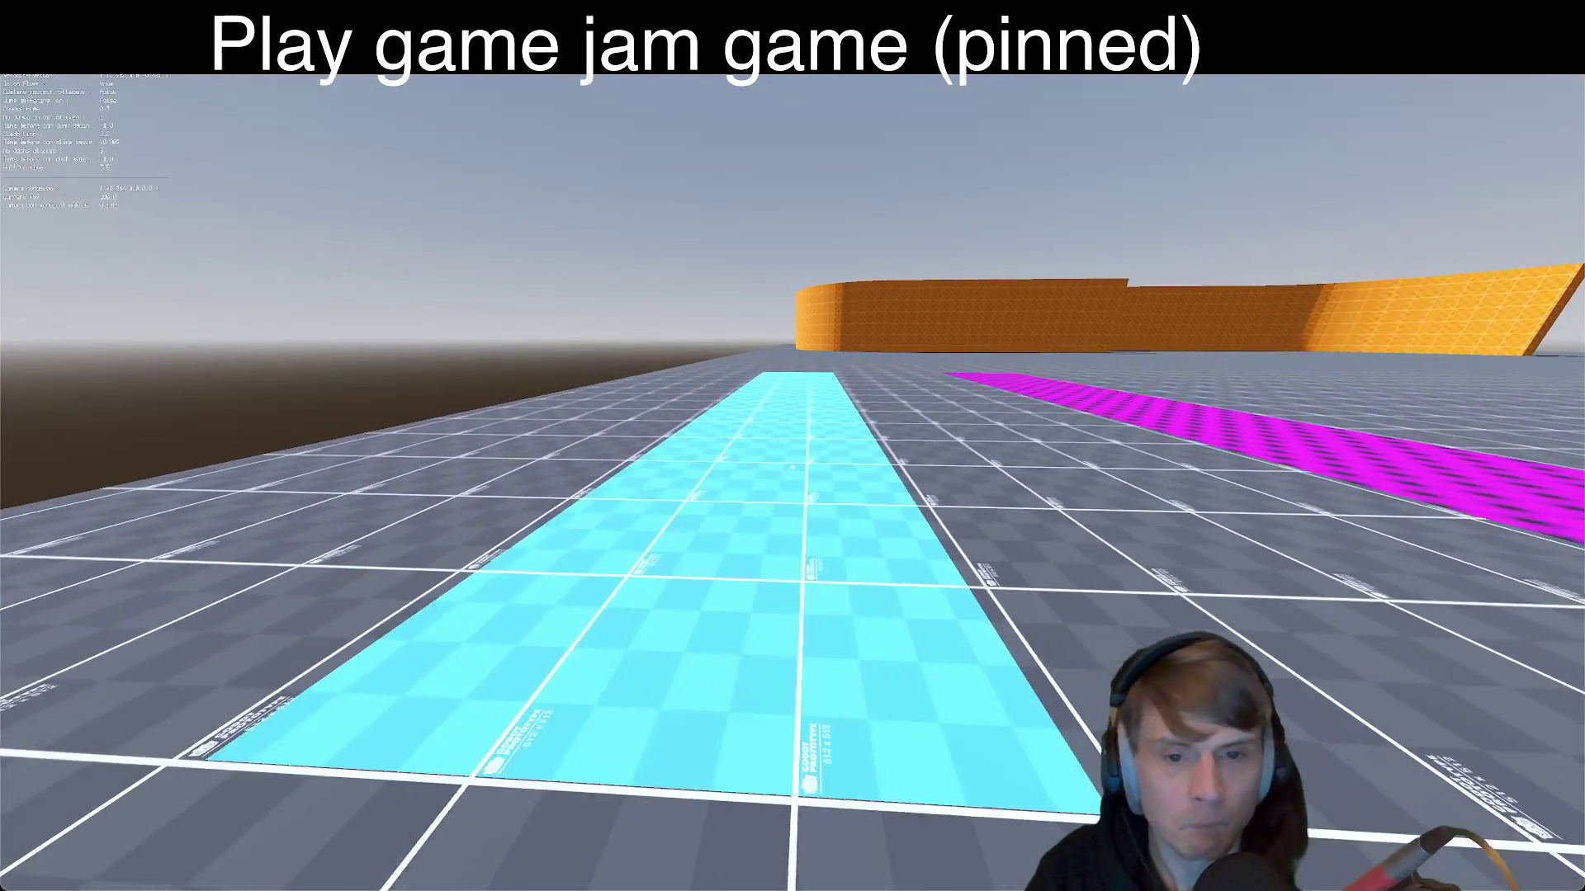
key("w")
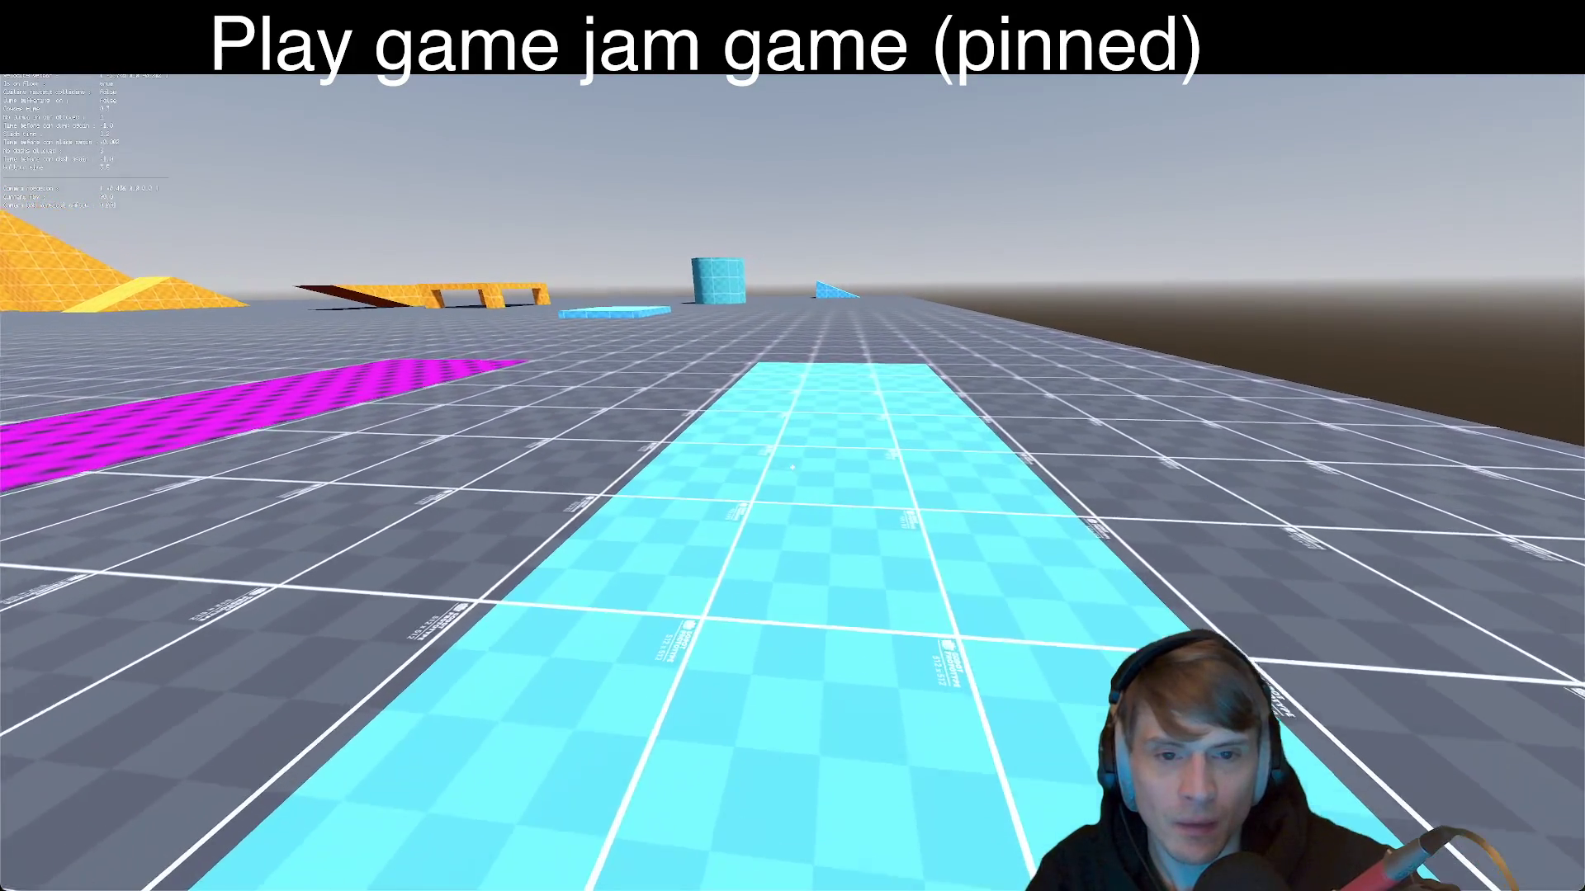
key("w")
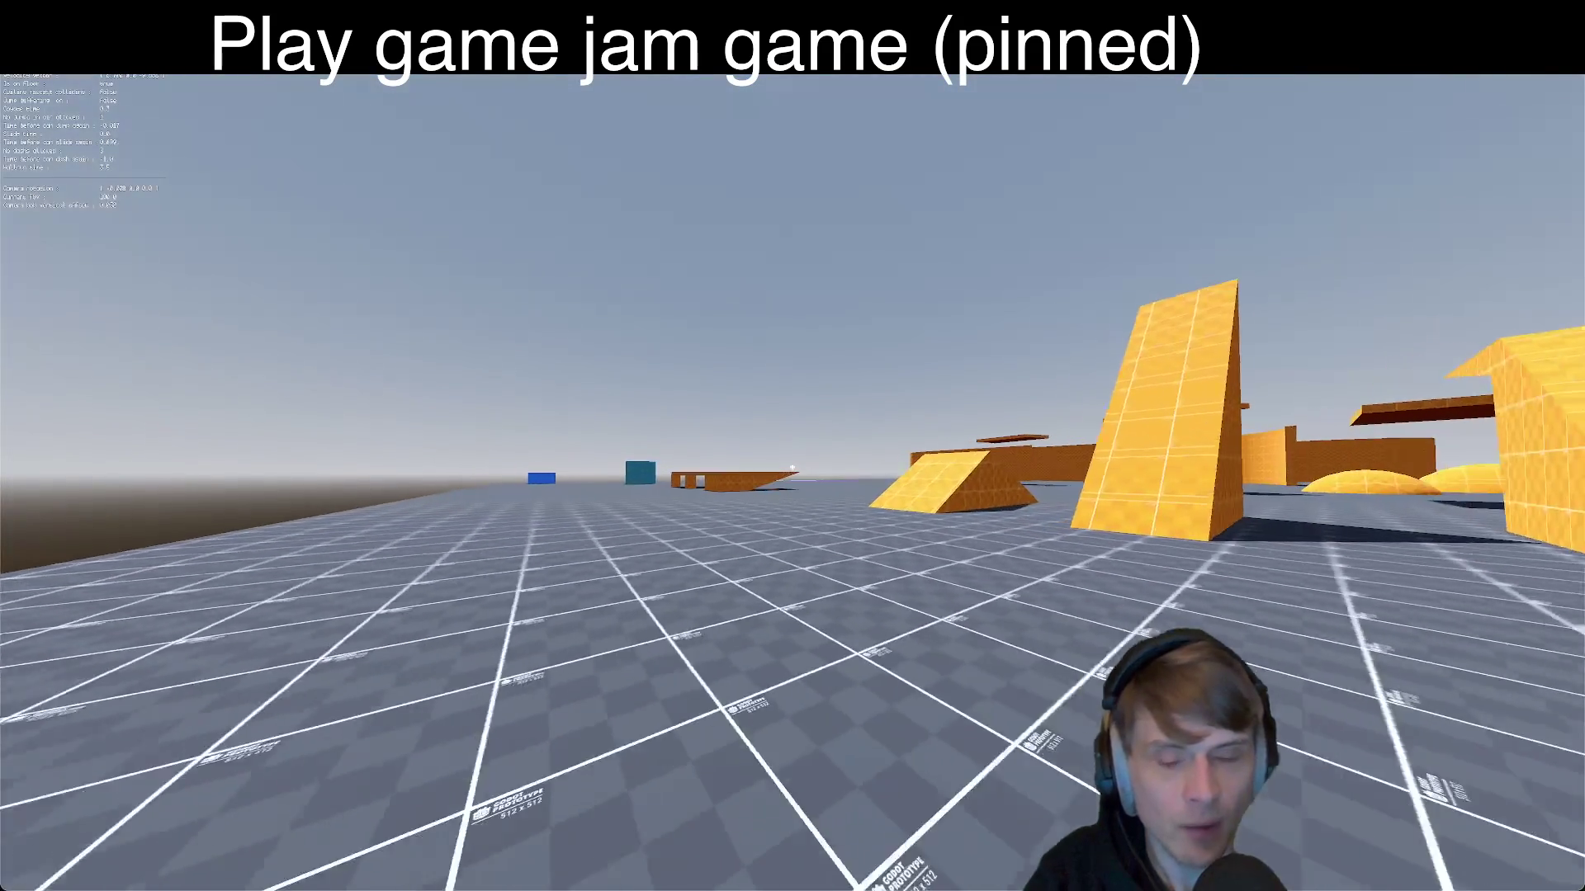
Step: Stop the playtest and return to the editor
key("super+period")
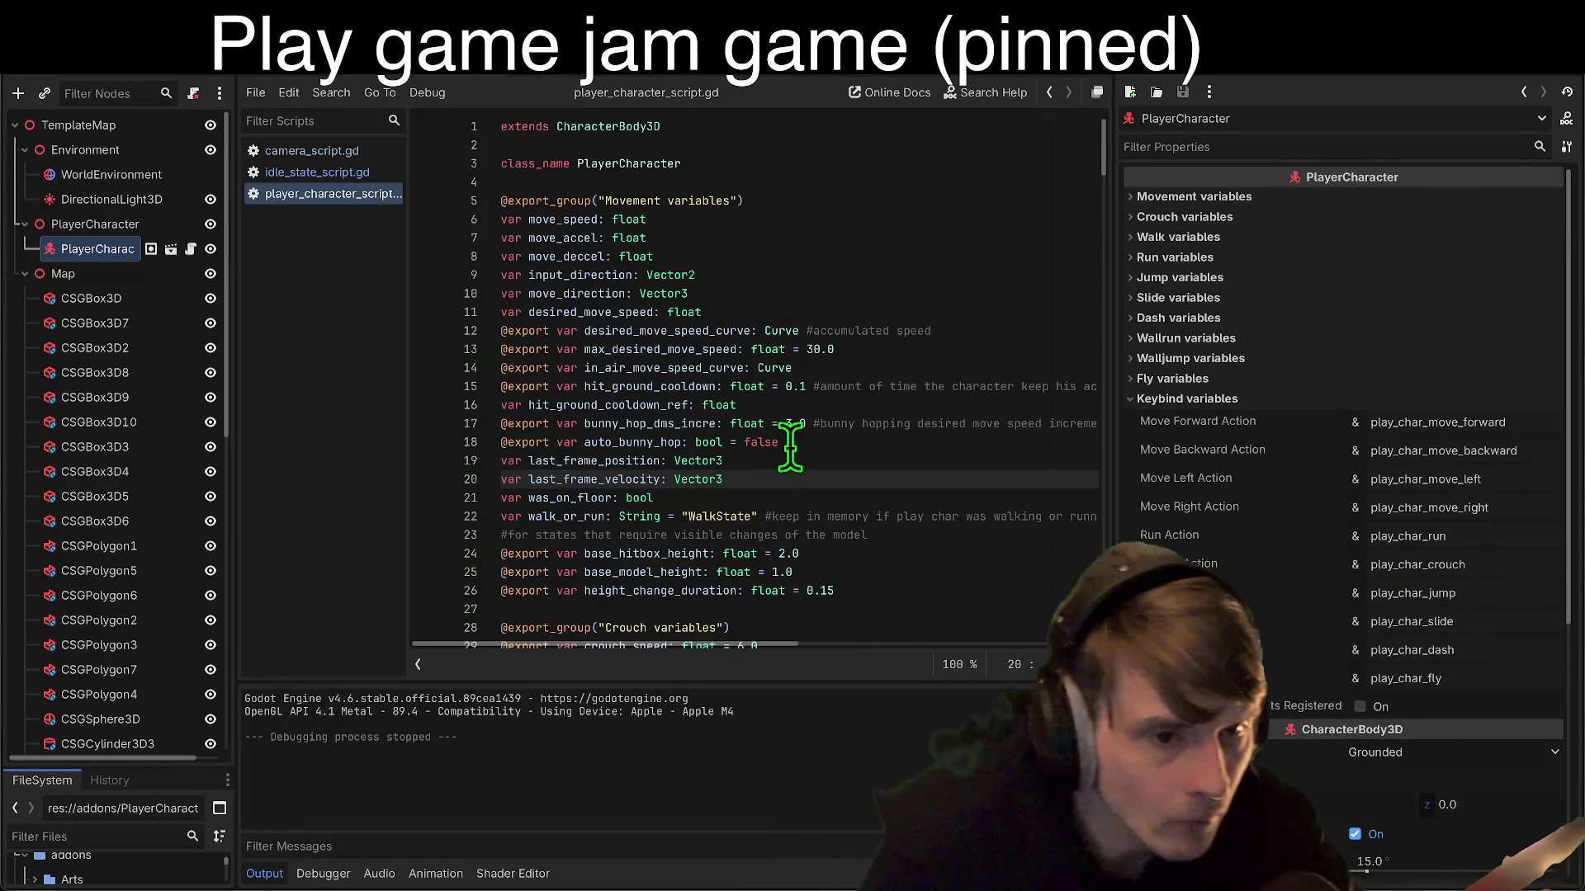
Step: Uncheck Continuous Slide in the PlayerCharacter's Slide variables
left_click(1187, 299)
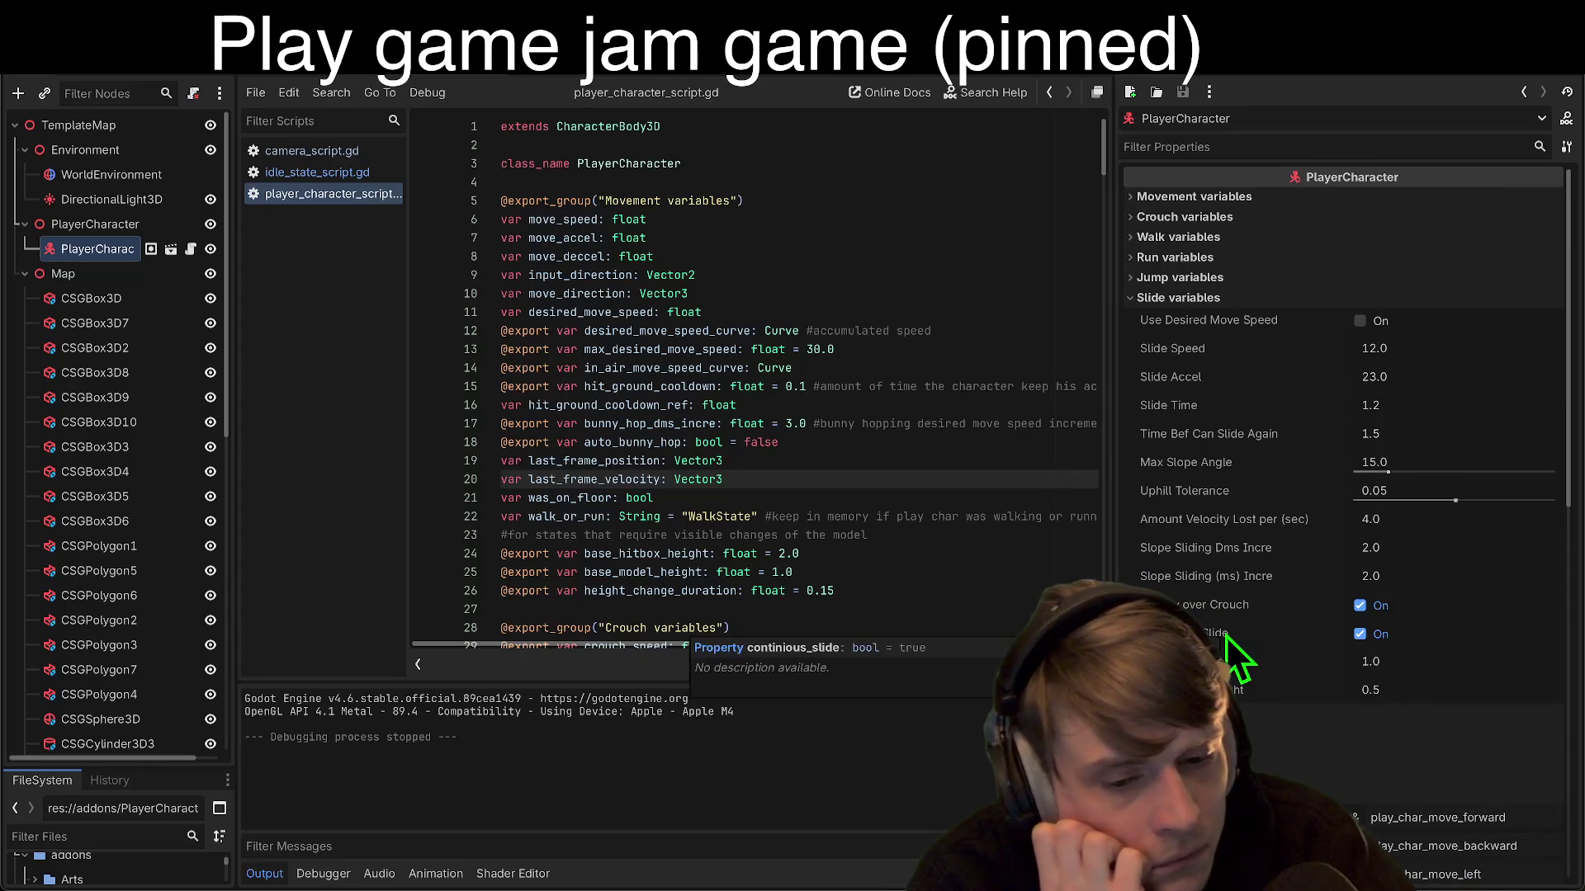
left_click(1360, 634)
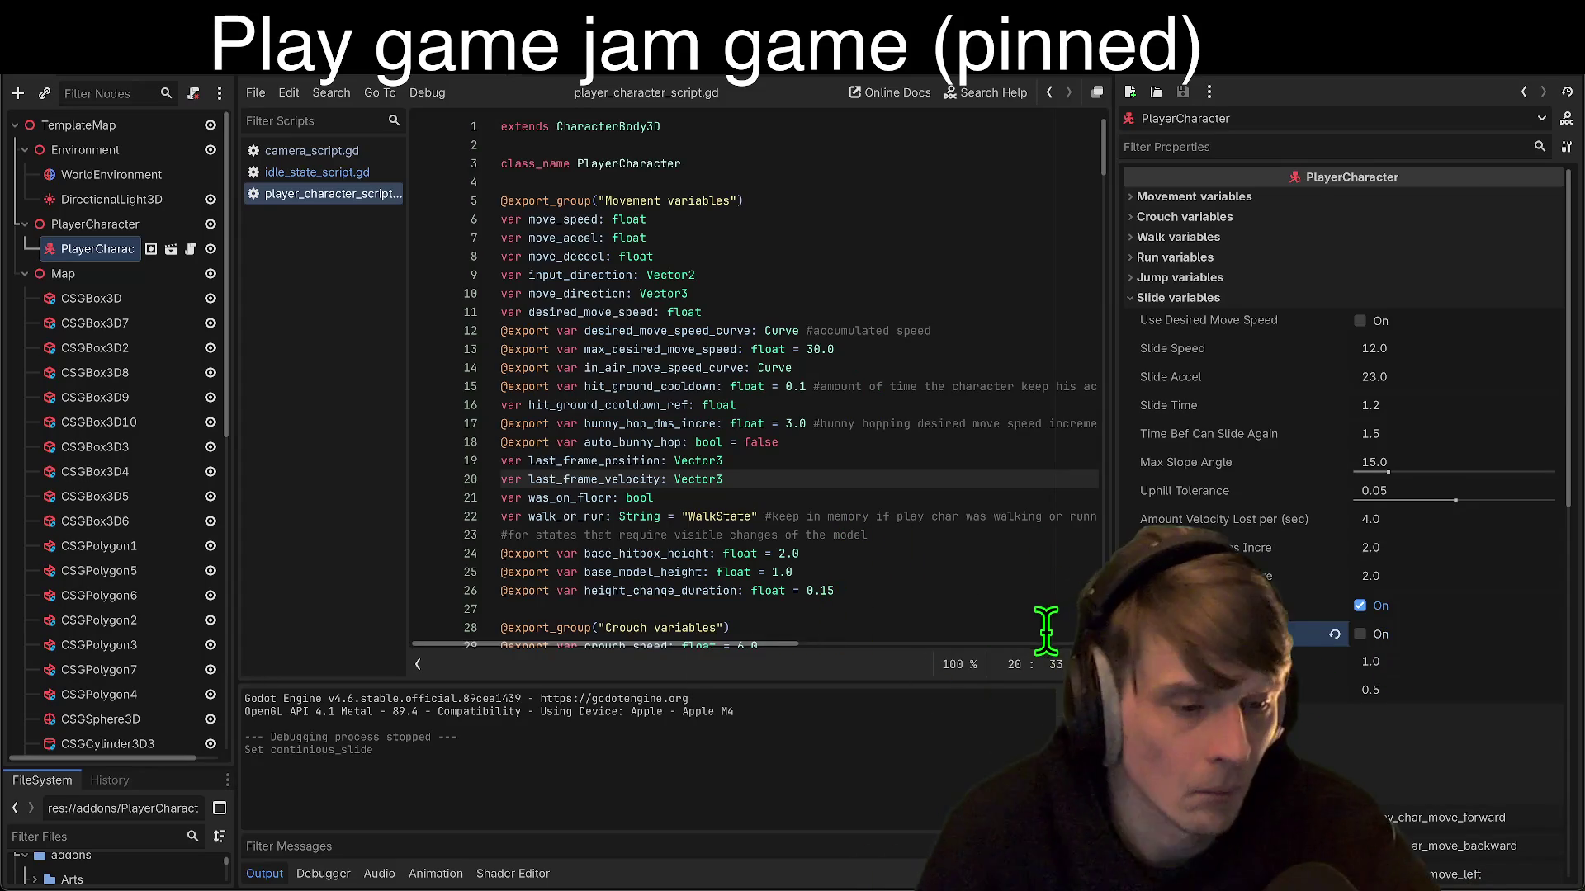
key("super+b")
key("Escape")
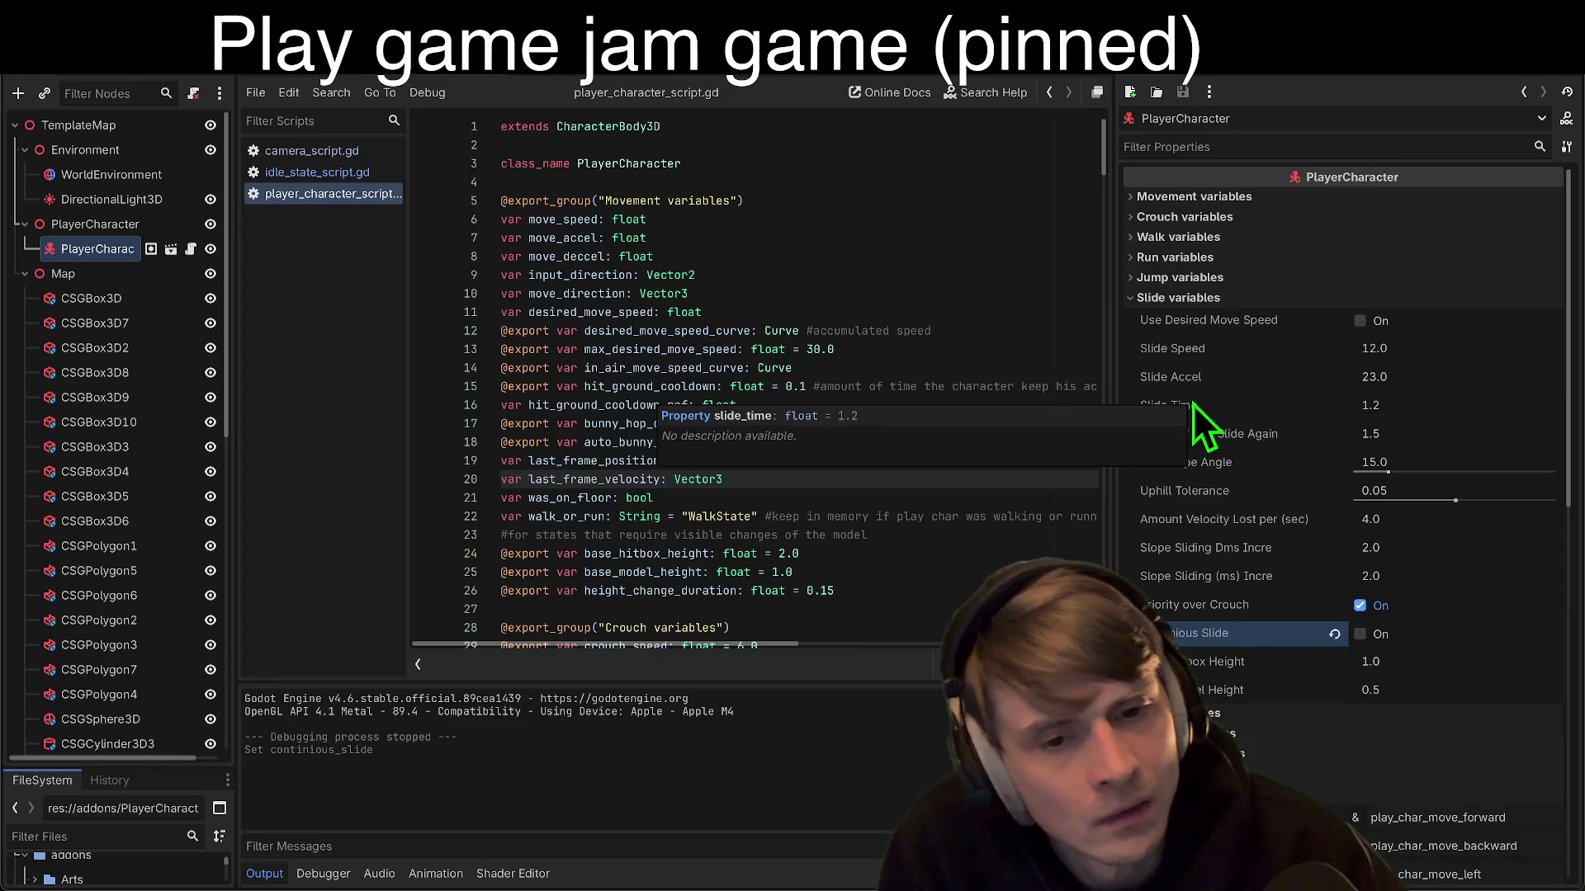
Step: Raise Slide Time from 1.2 to 20.0 and run the current scene
left_click(1377, 430)
type("1.2")
left_click(1392, 417)
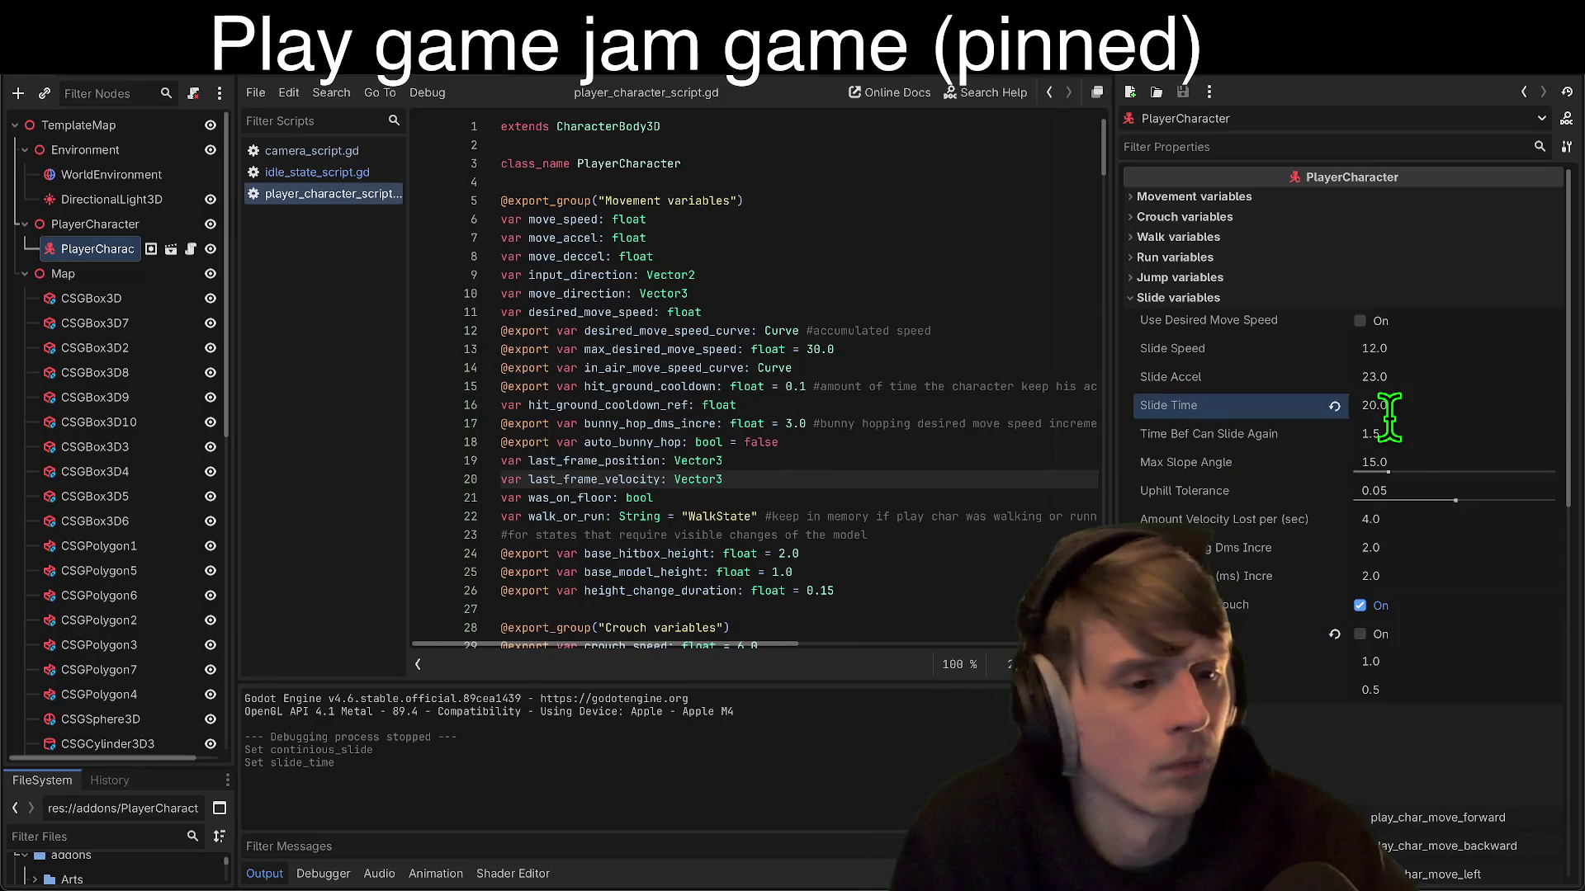
left_click(1432, 79)
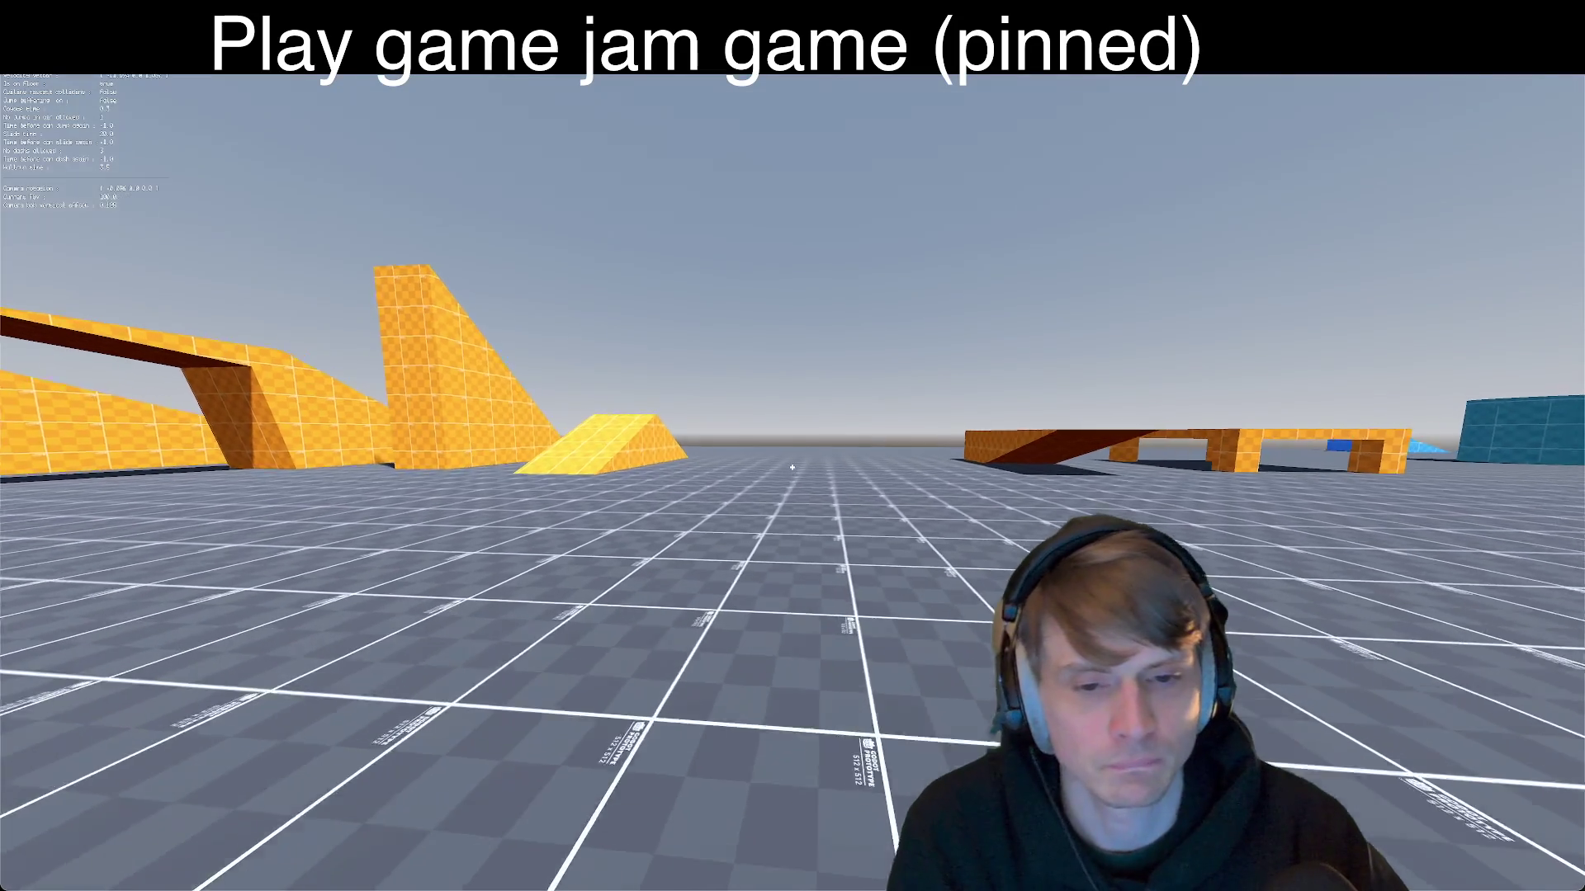
Step: Slide across the grid floor and jump onto the yellow platform
key("shift")
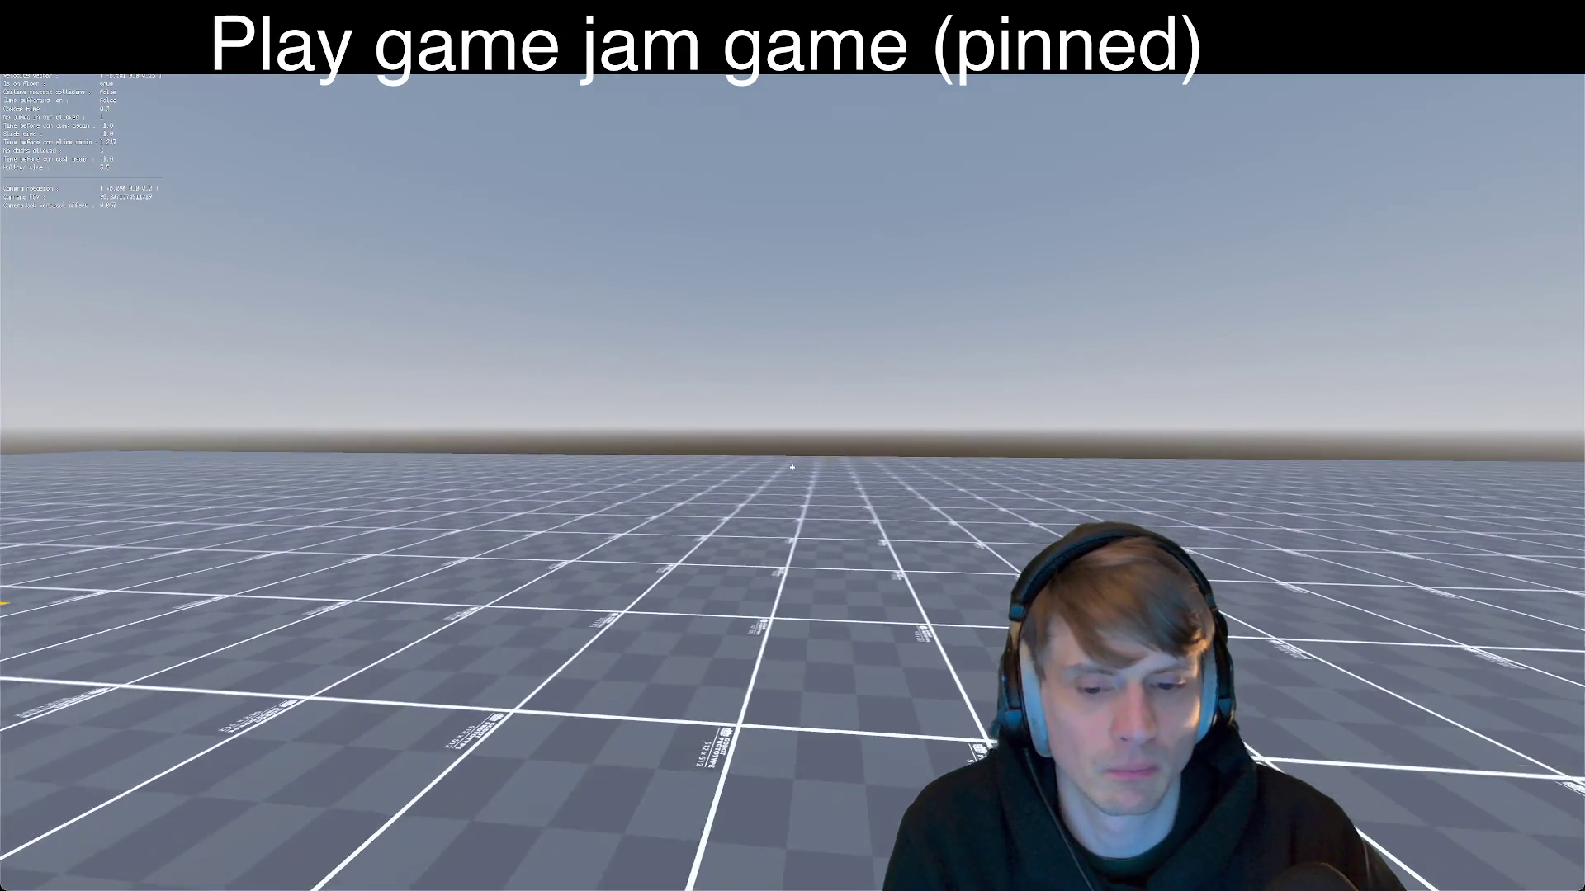
key("w")
key("w")
key("w")
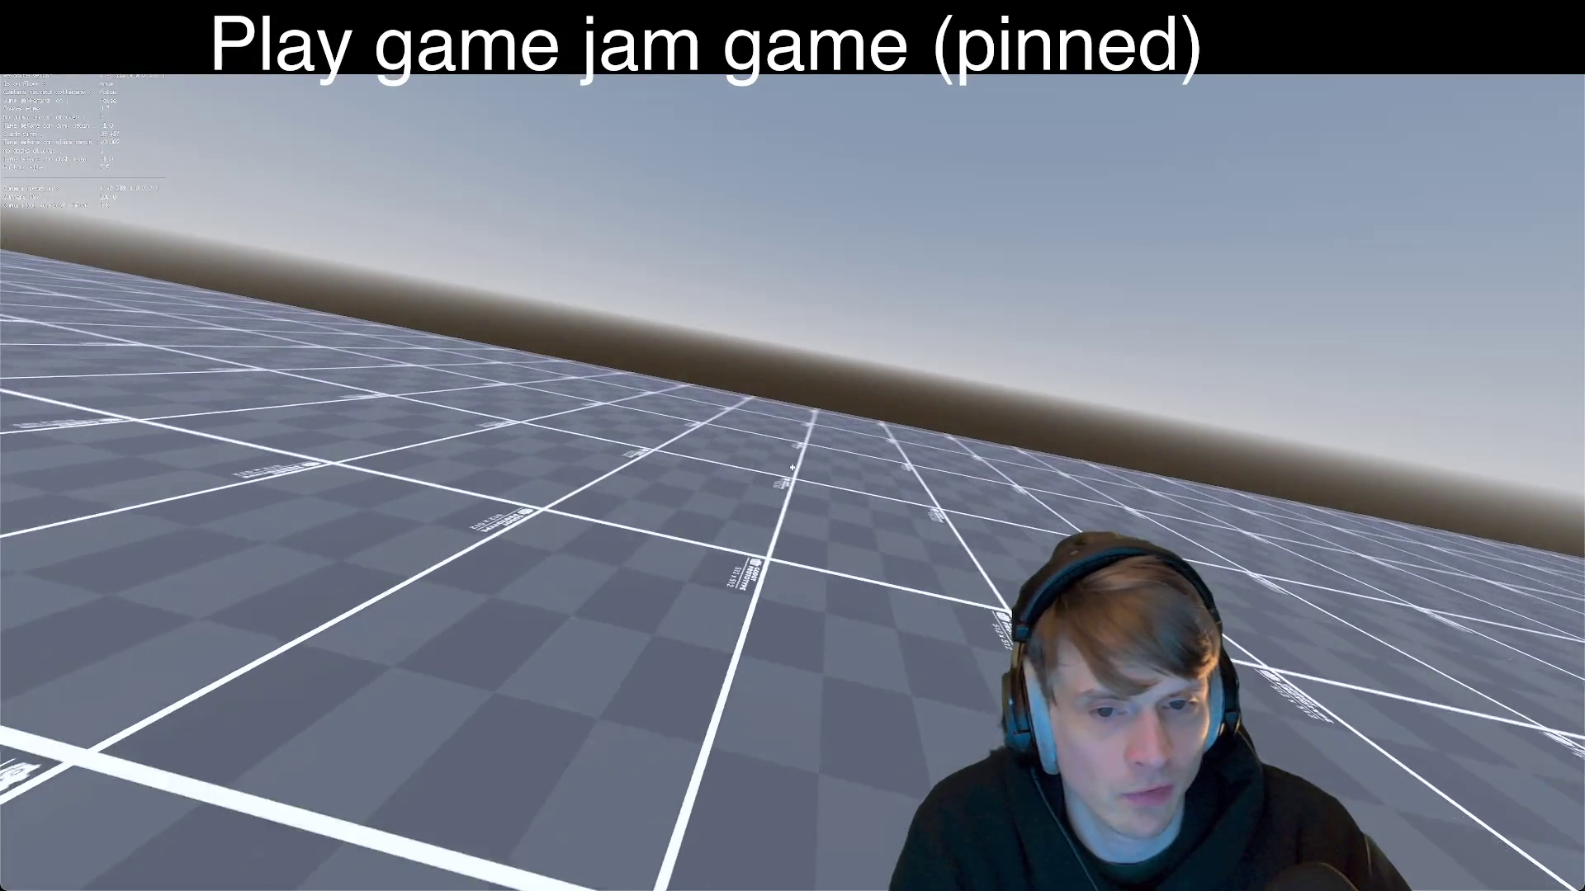
key("w")
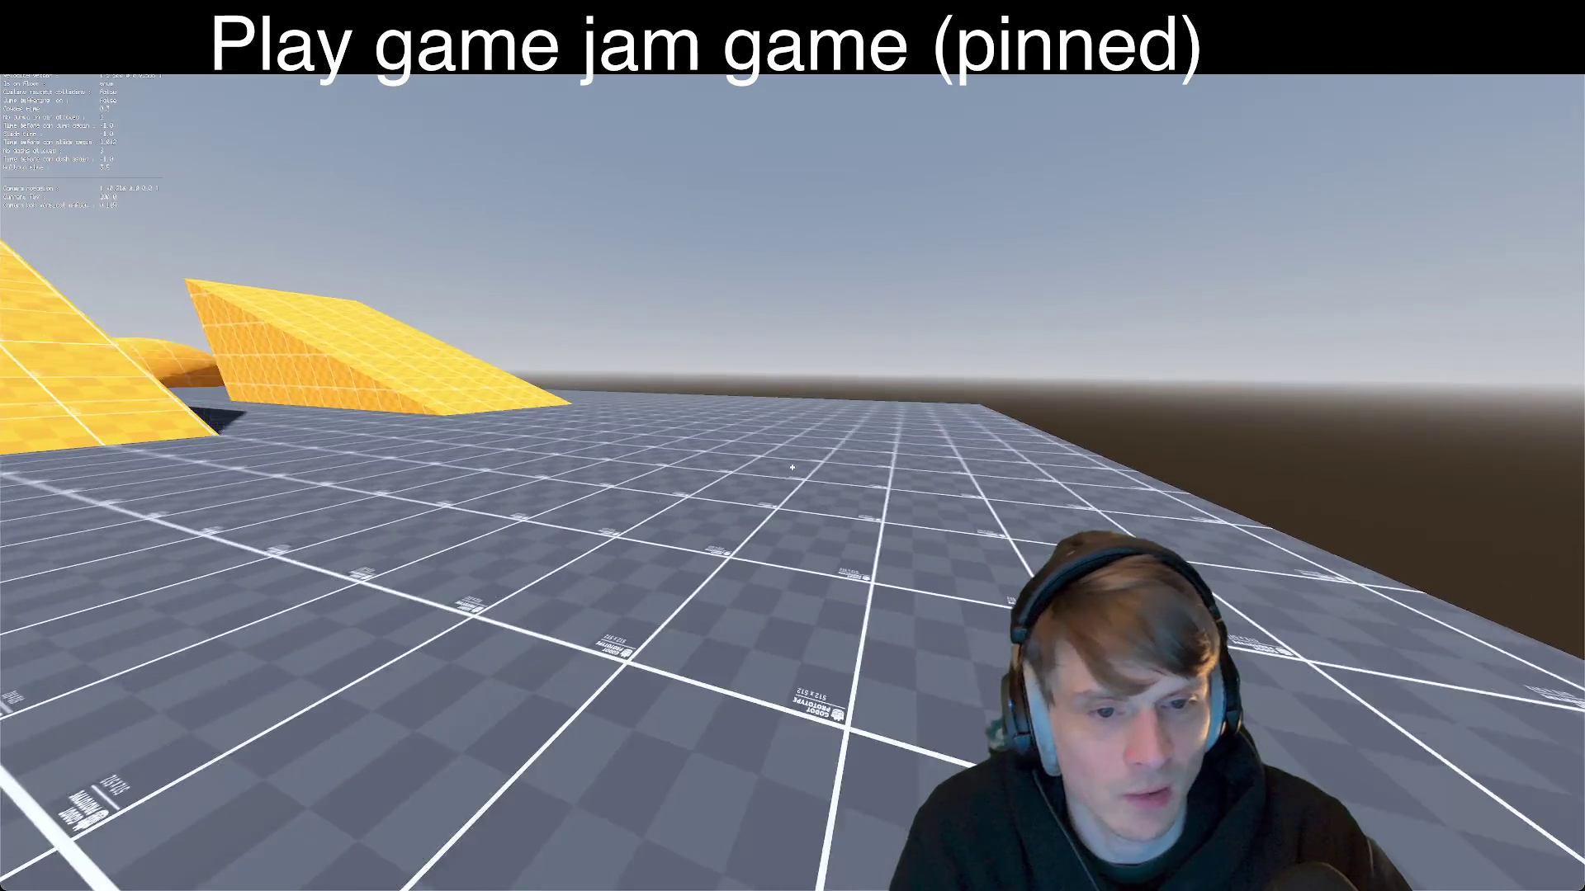
key("w")
key("space")
key("w")
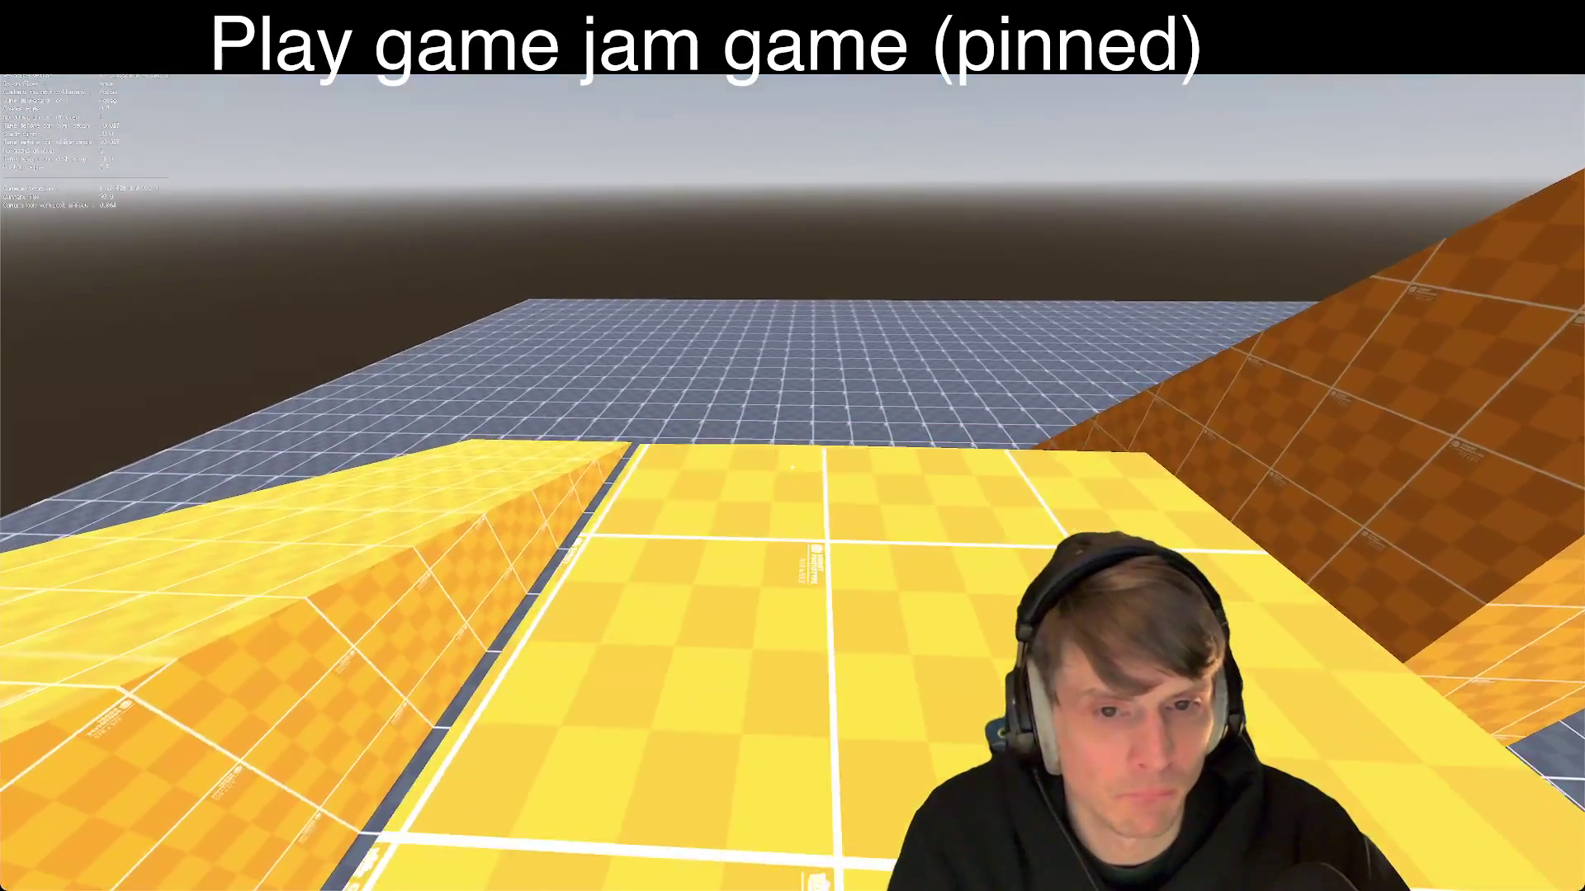
Step: Turn back and run up the tall yellow ramp onto a platform
key("w")
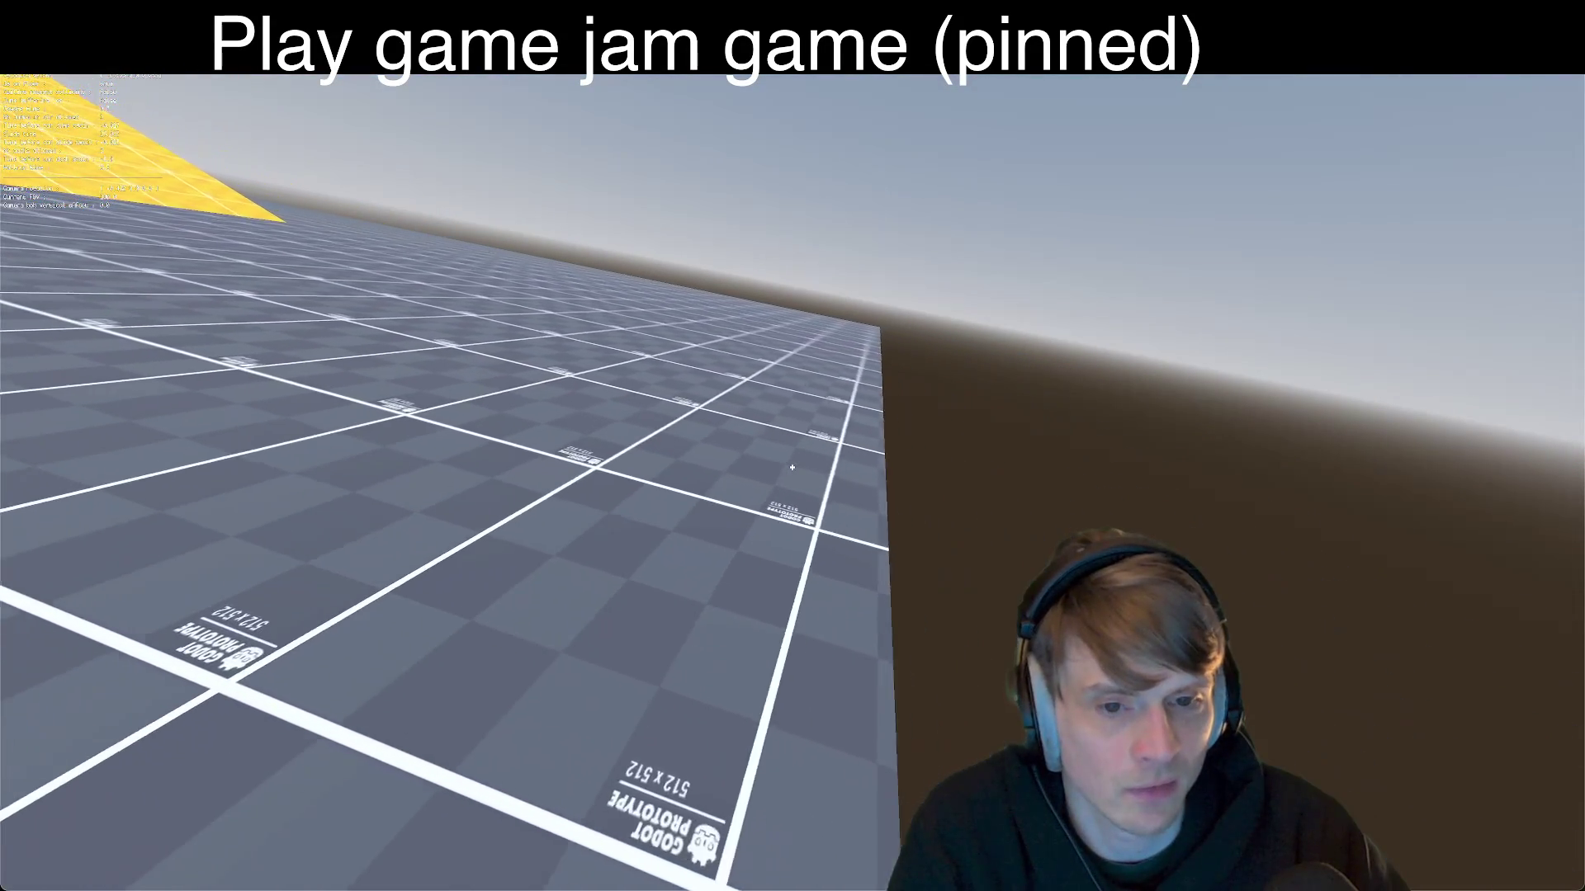
key("w")
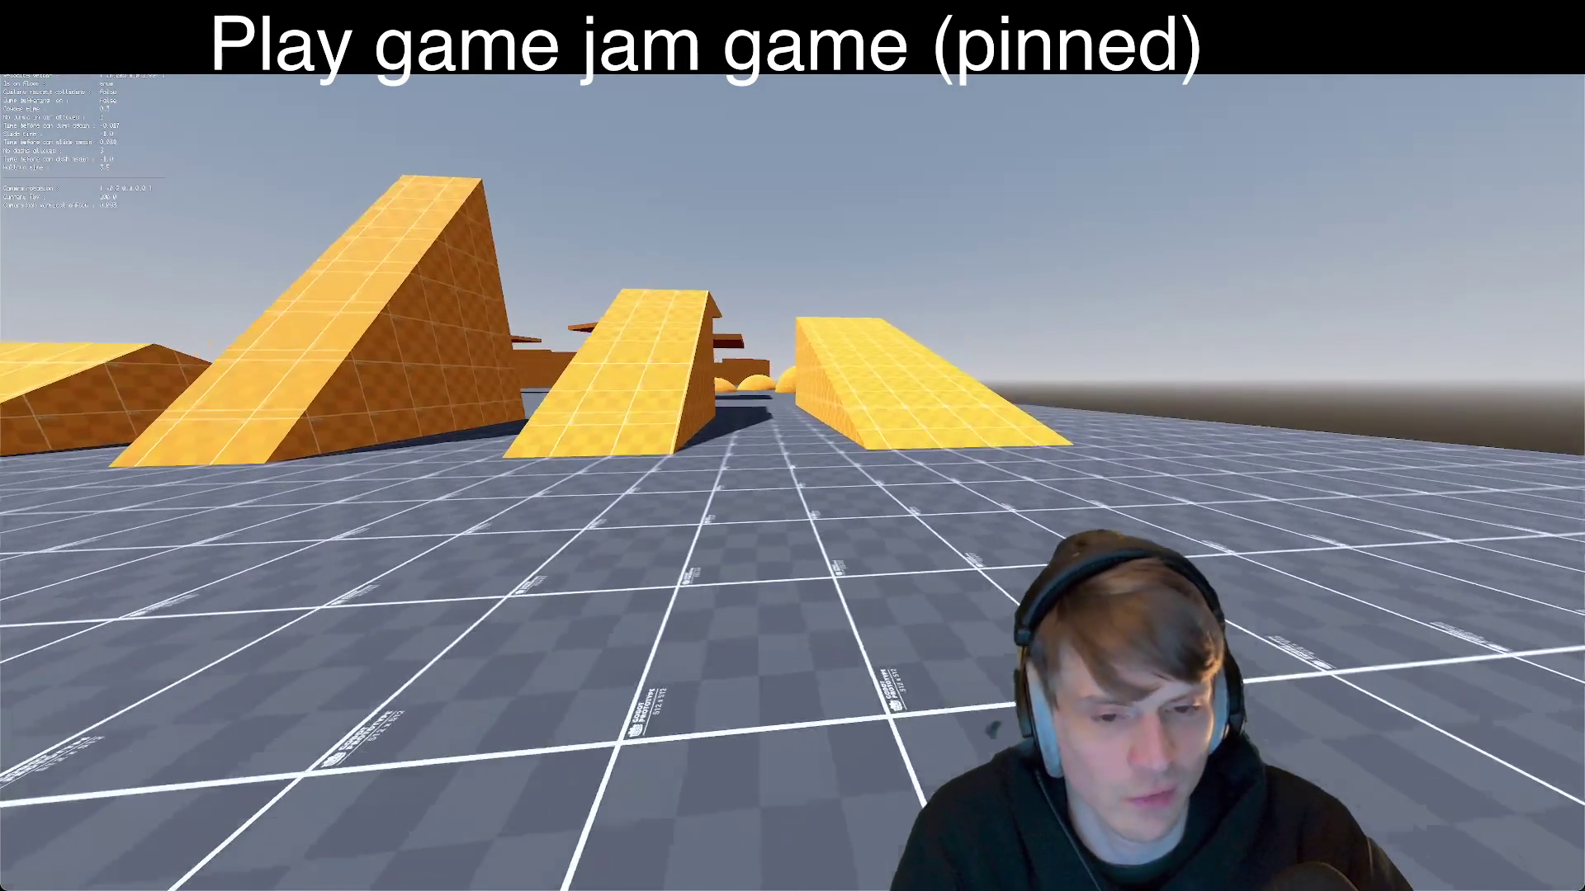
key("w")
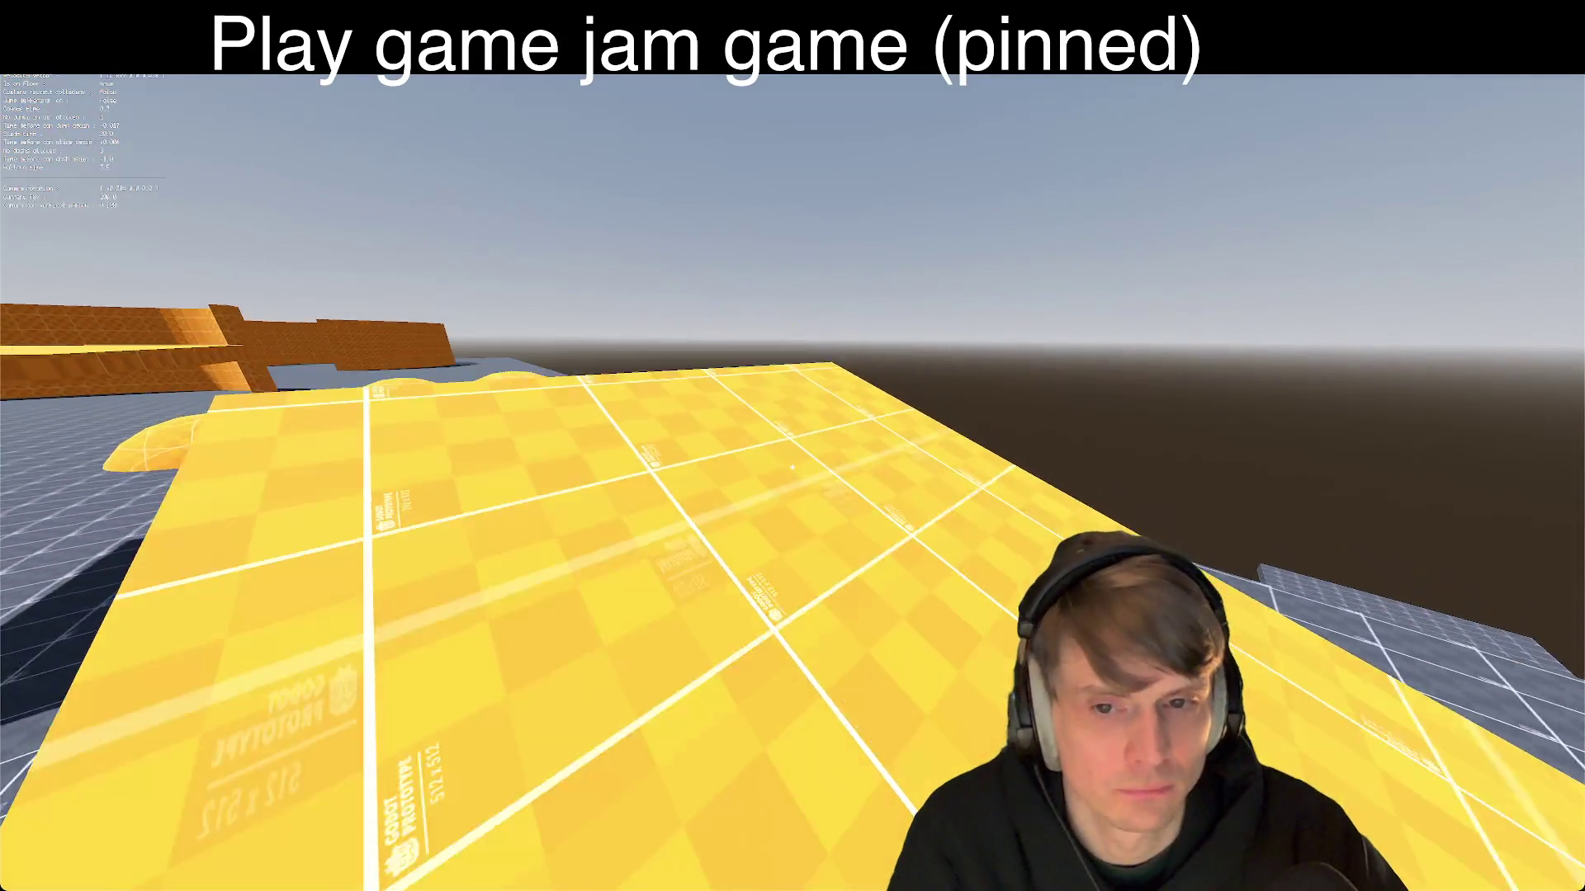
key("w")
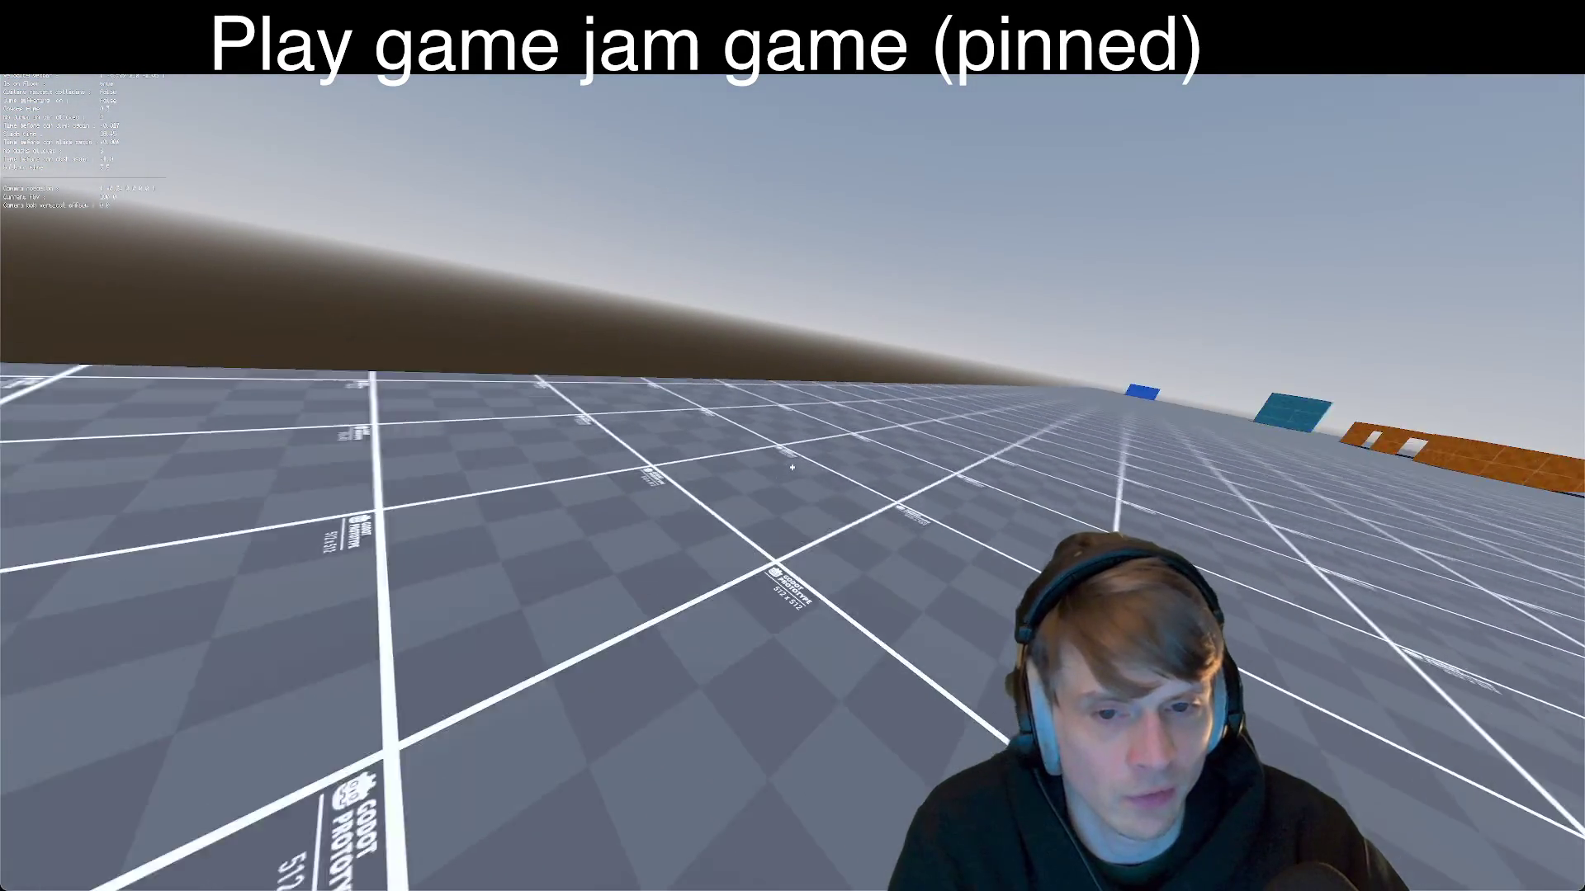
key("w")
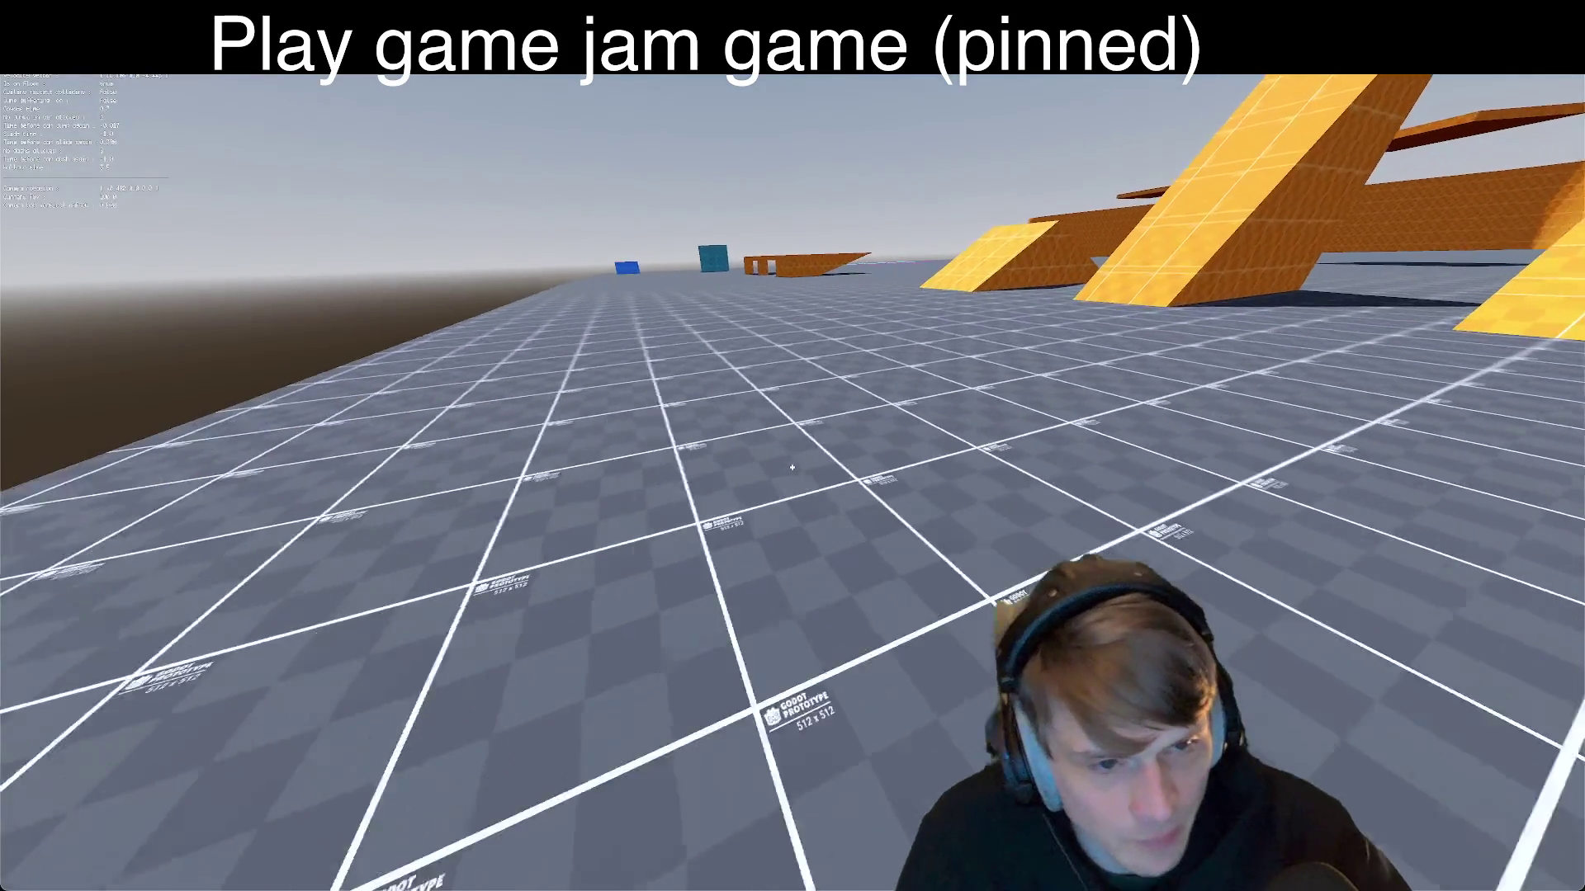
key("w")
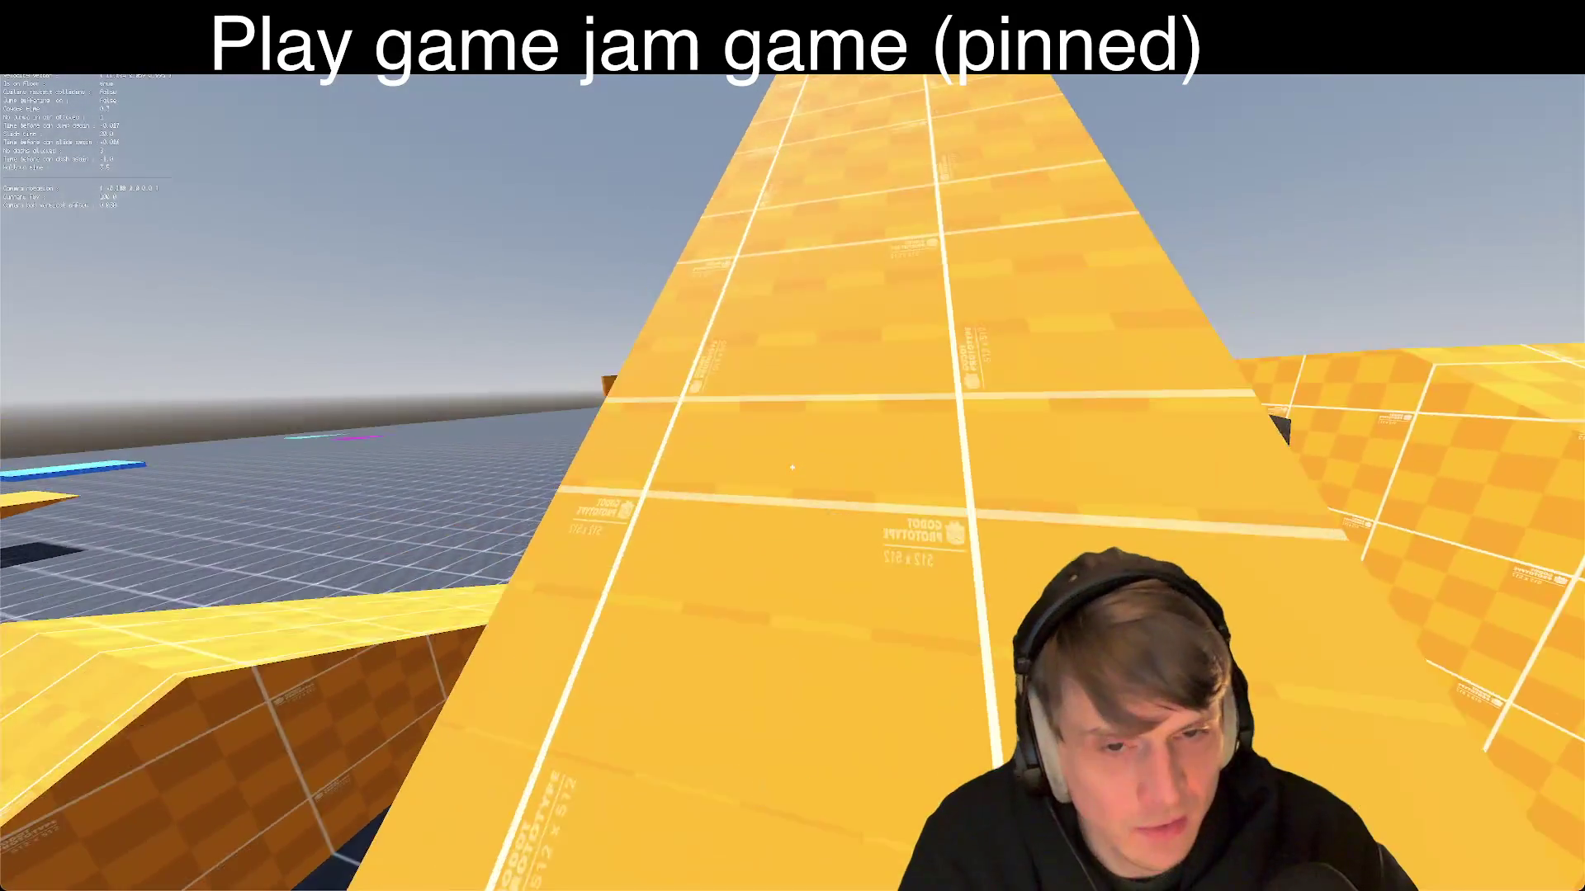
key("w")
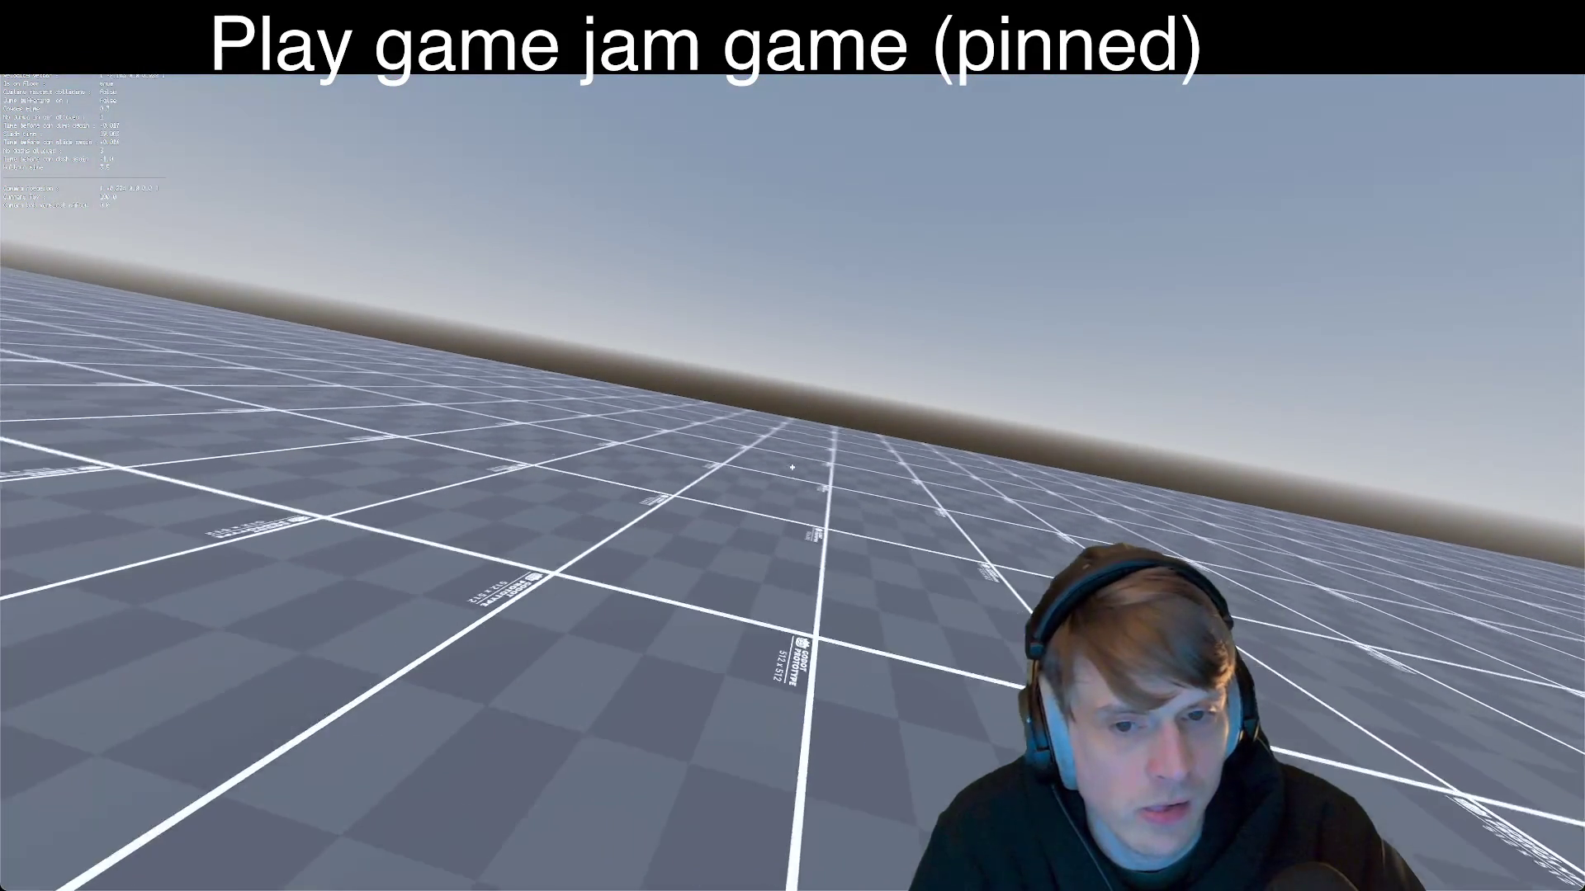
Step: Run toward the orange walls, resetting the player with R after falls
key("w")
key("w")
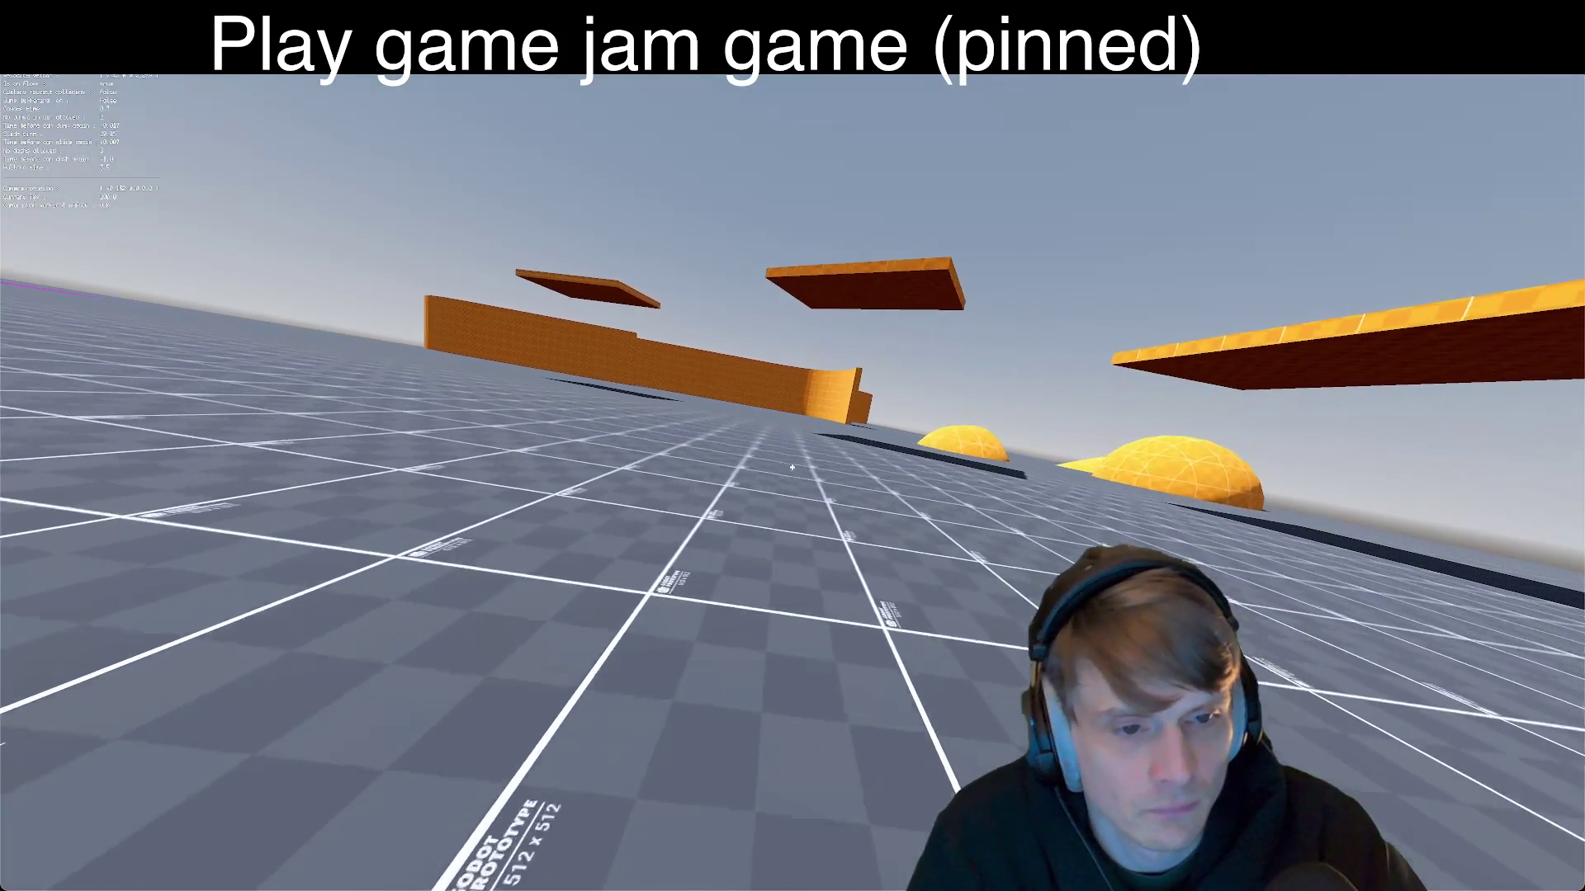
key("w")
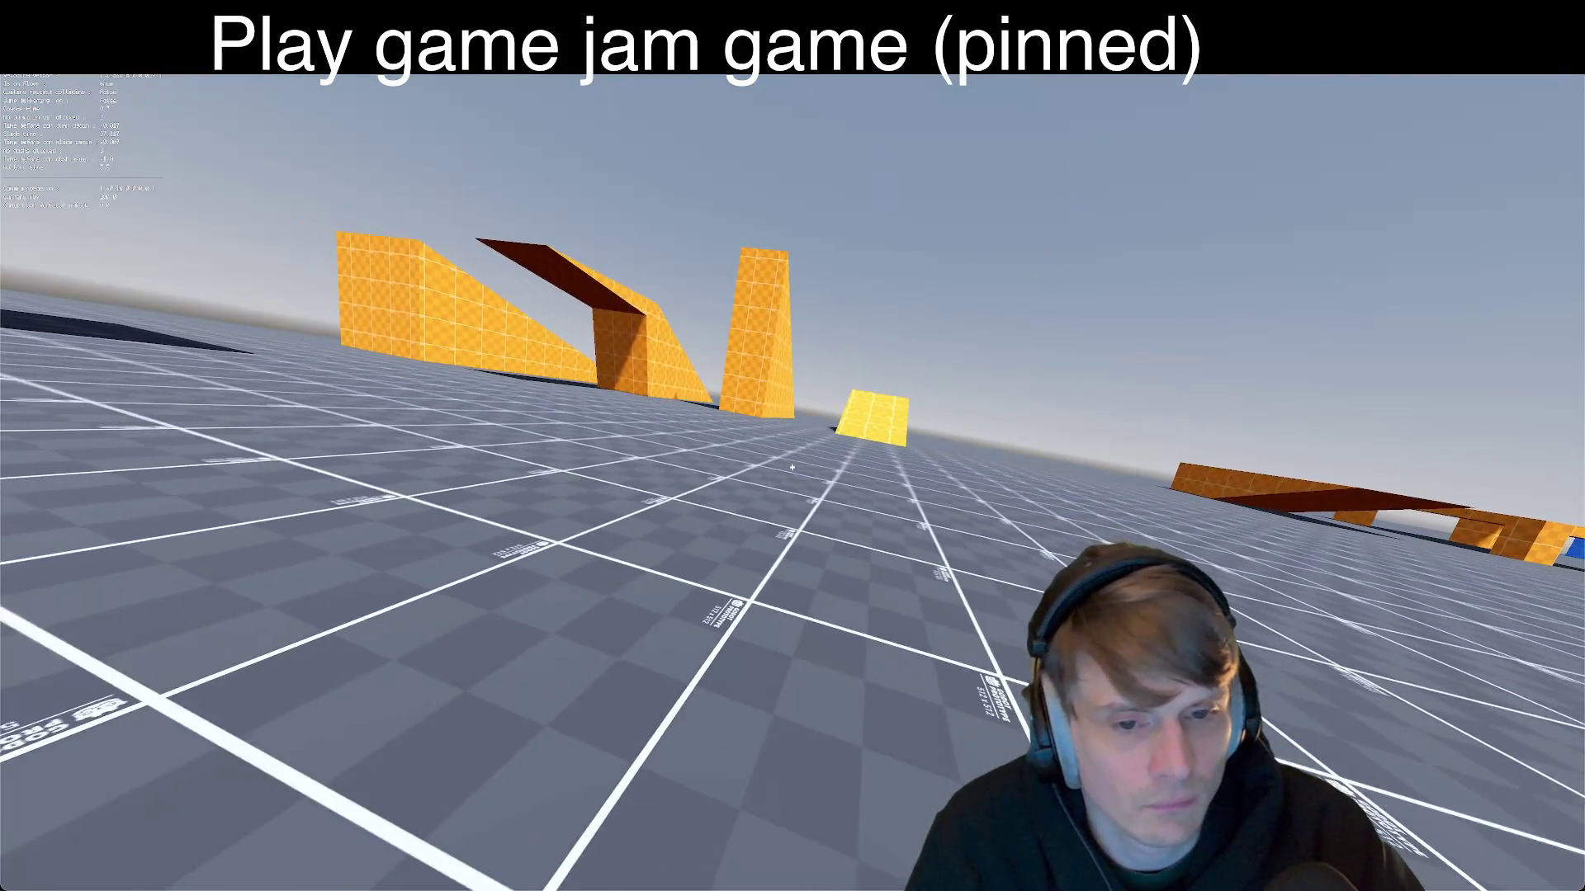
key("w")
key("w")
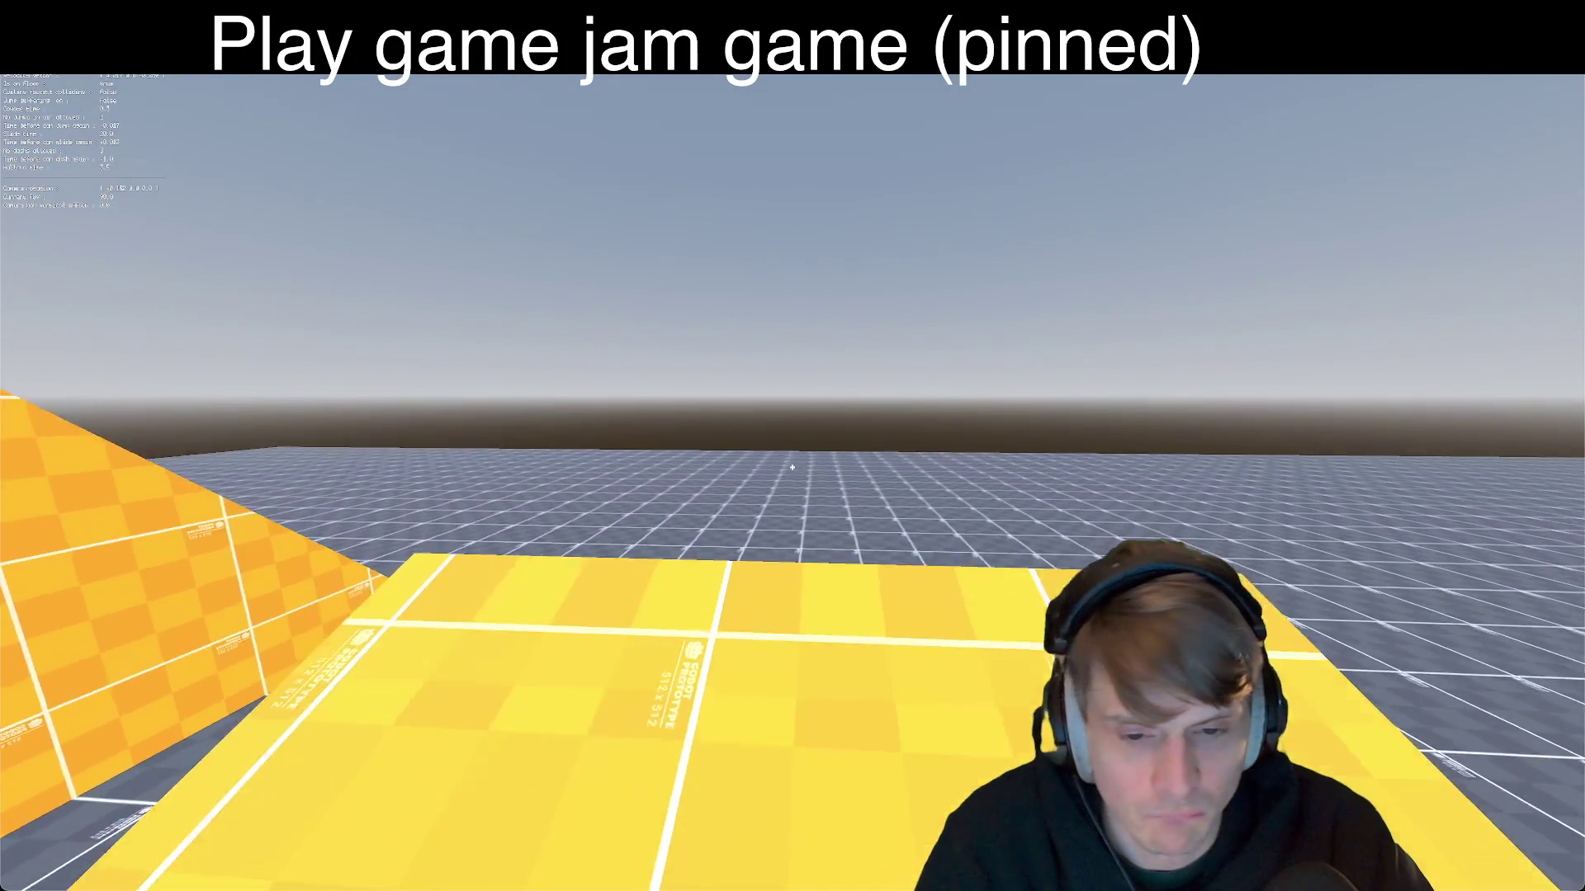
key("w")
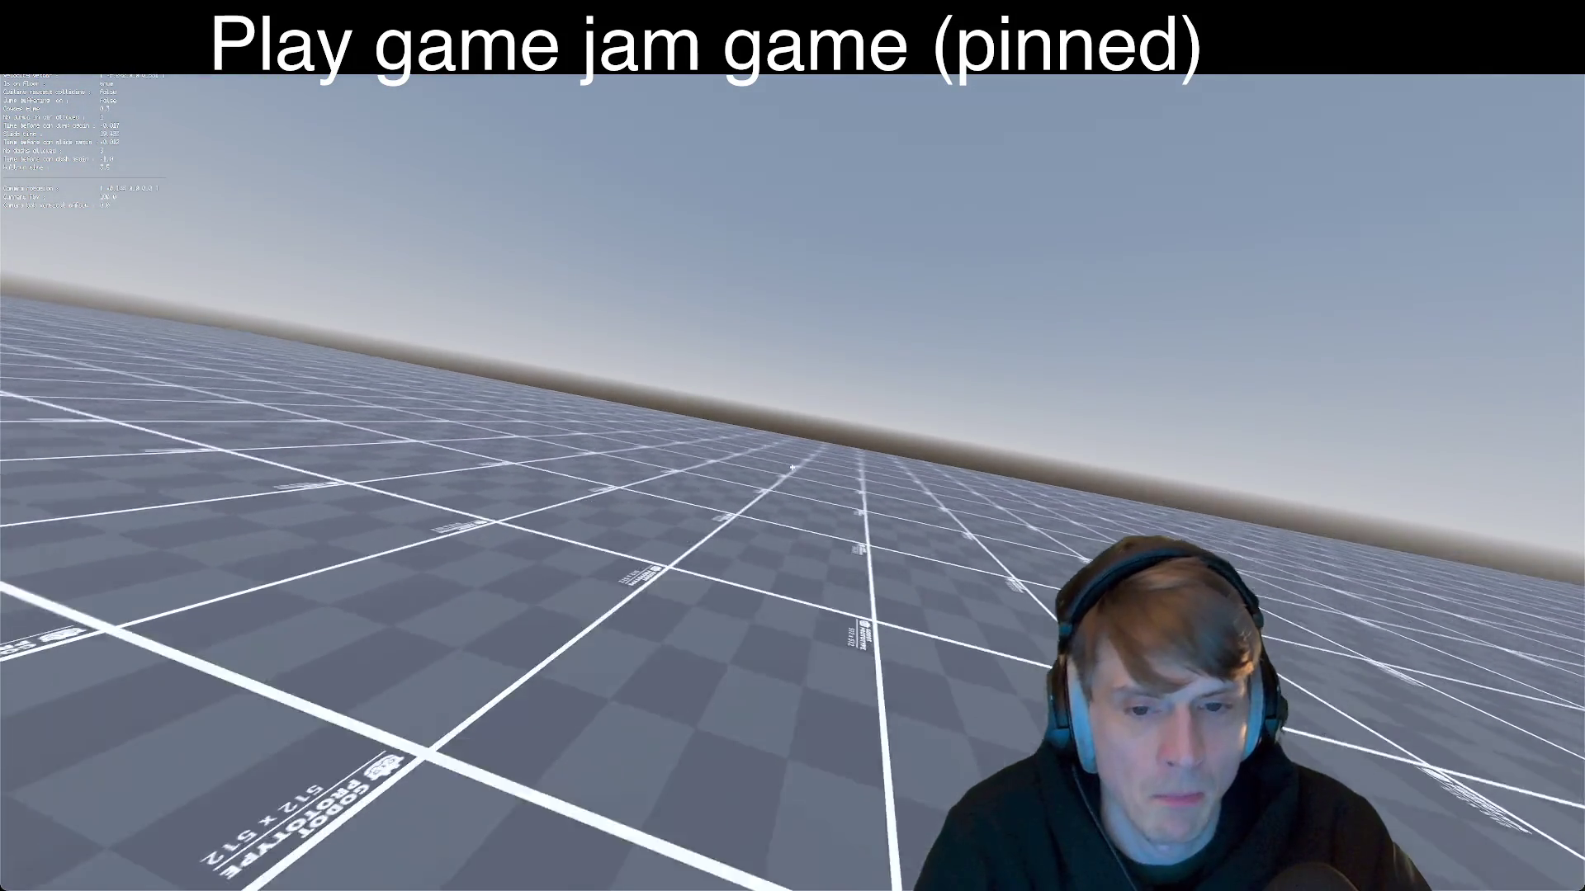
key("r")
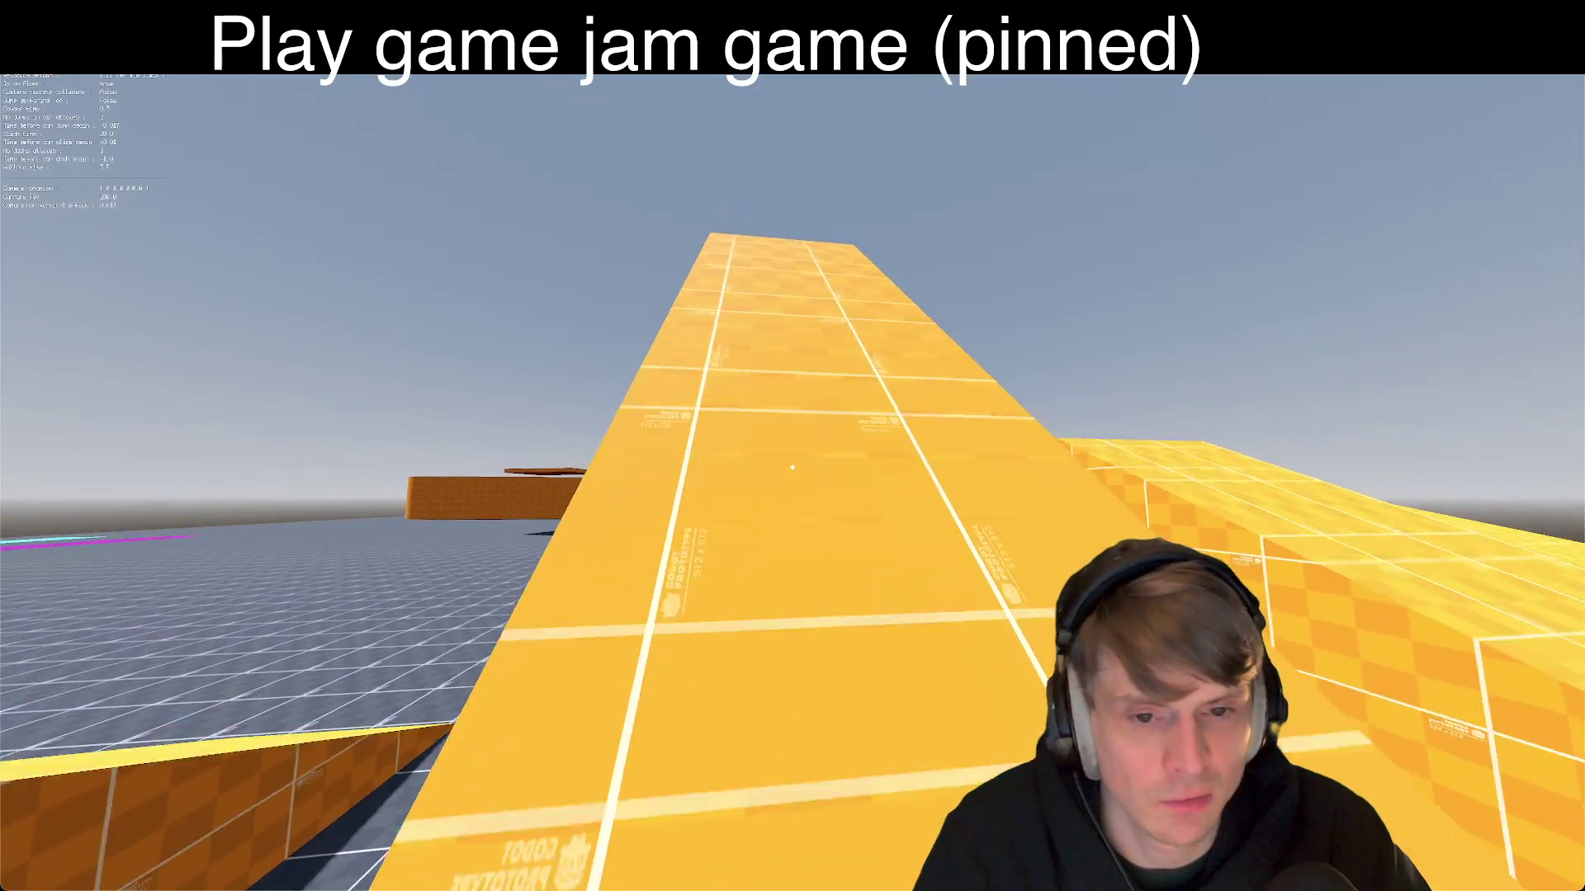
key("r")
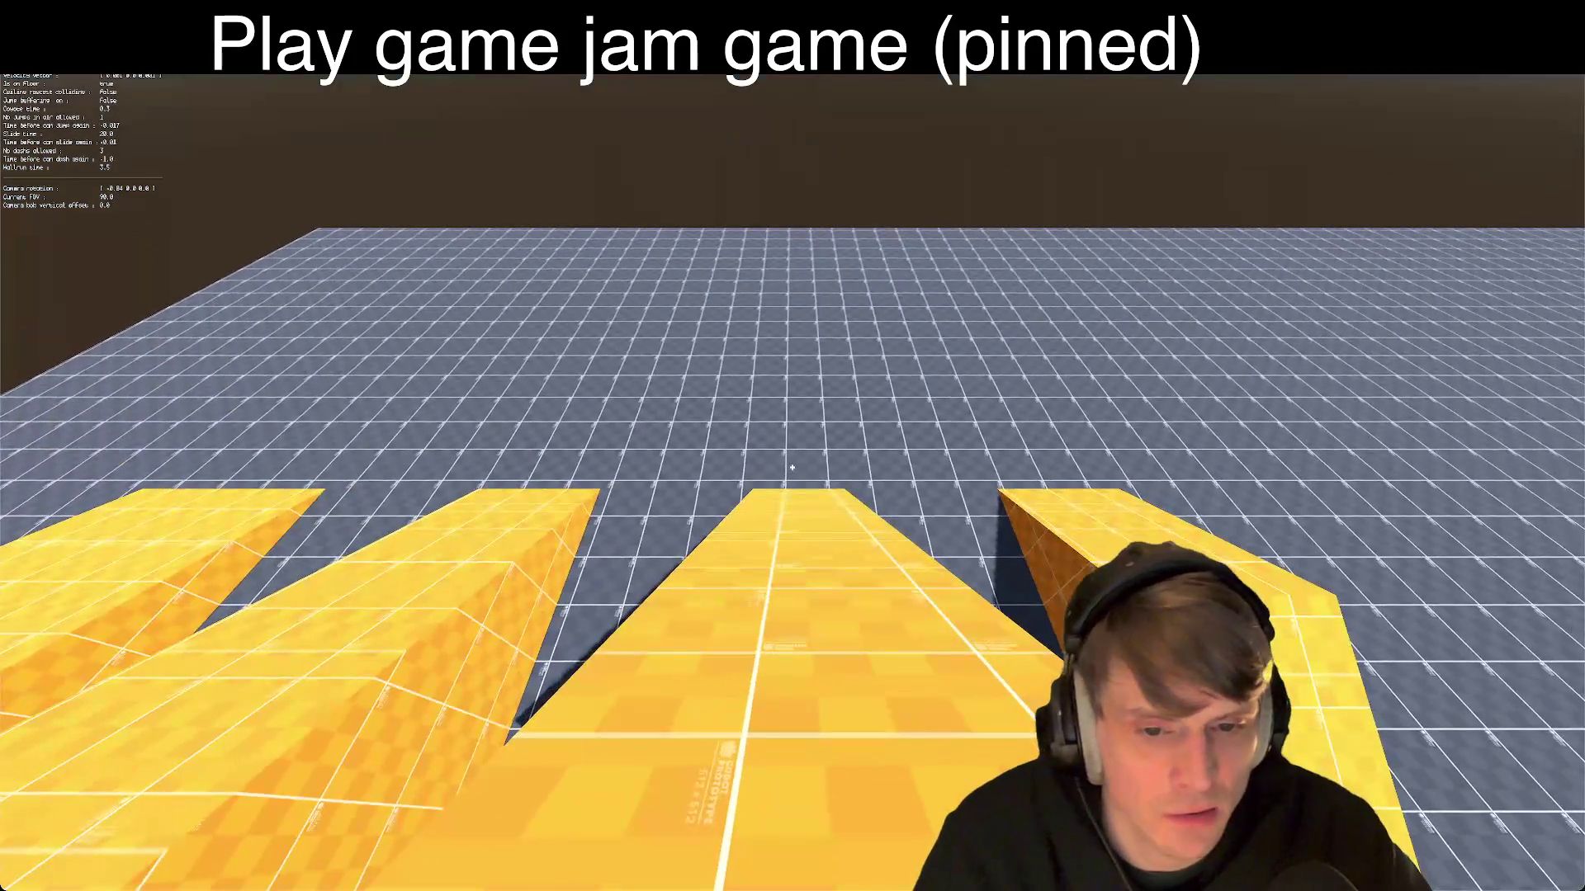
key("w")
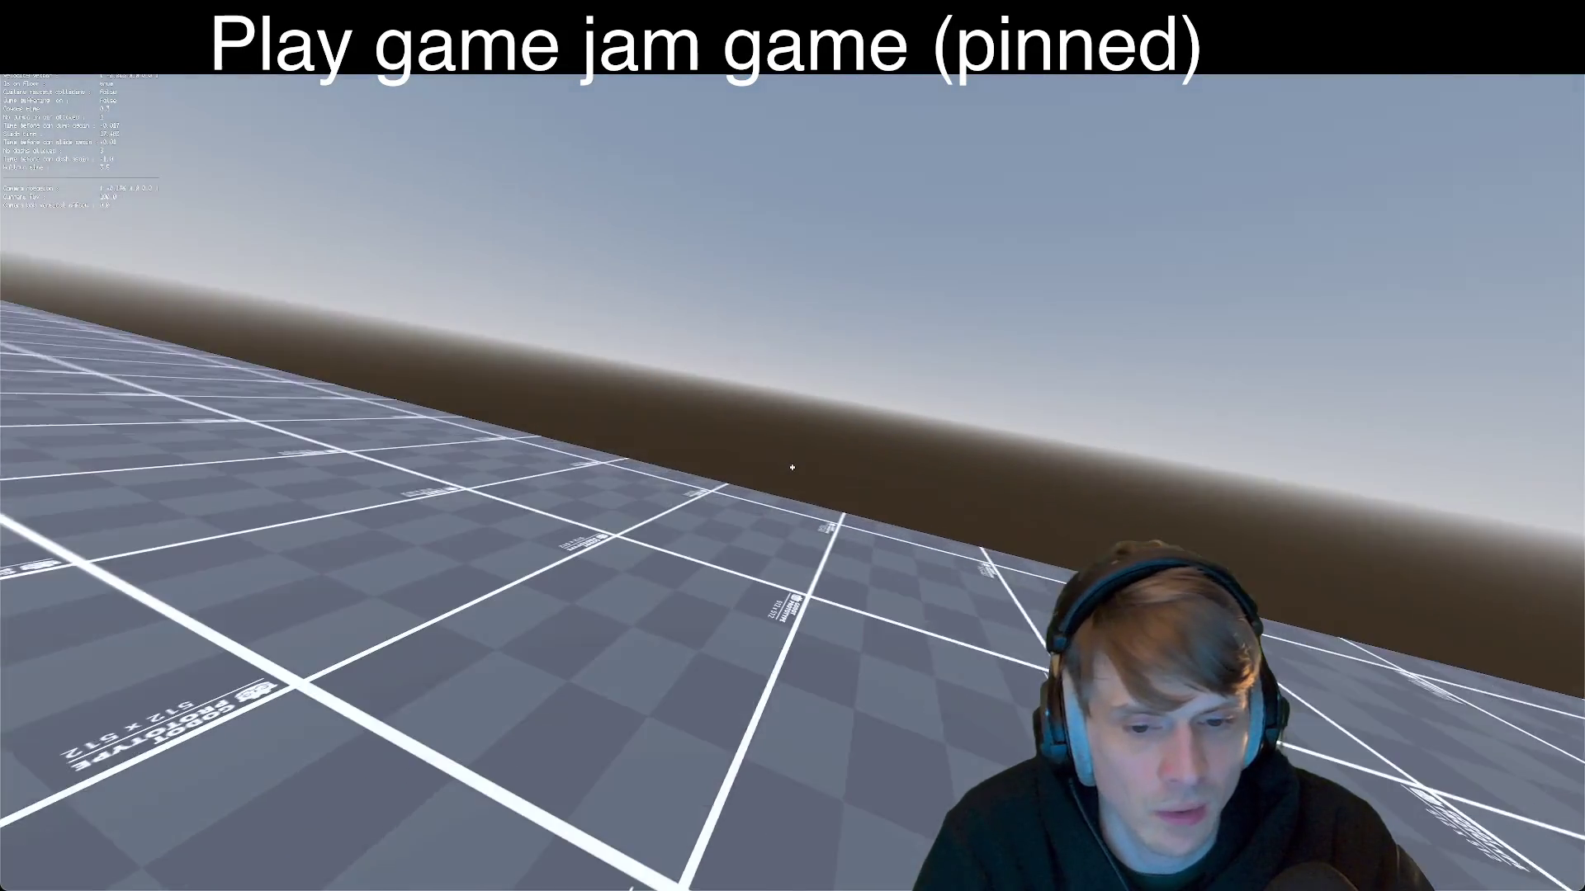
key("r")
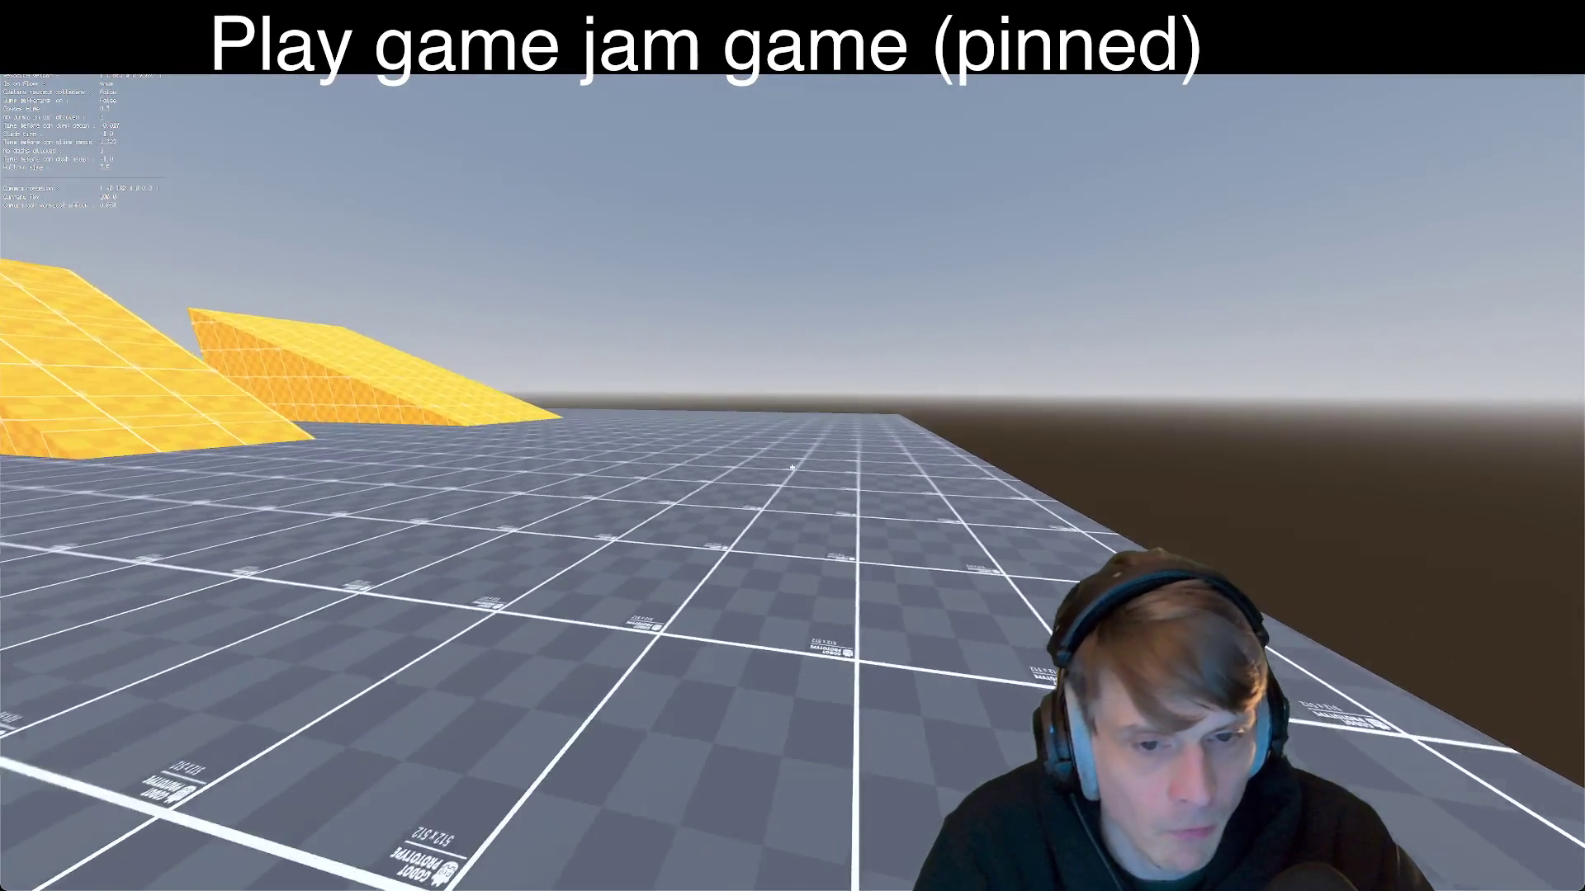
Step: Run up the long yellow ramp through the orange-walled corridor
key("w")
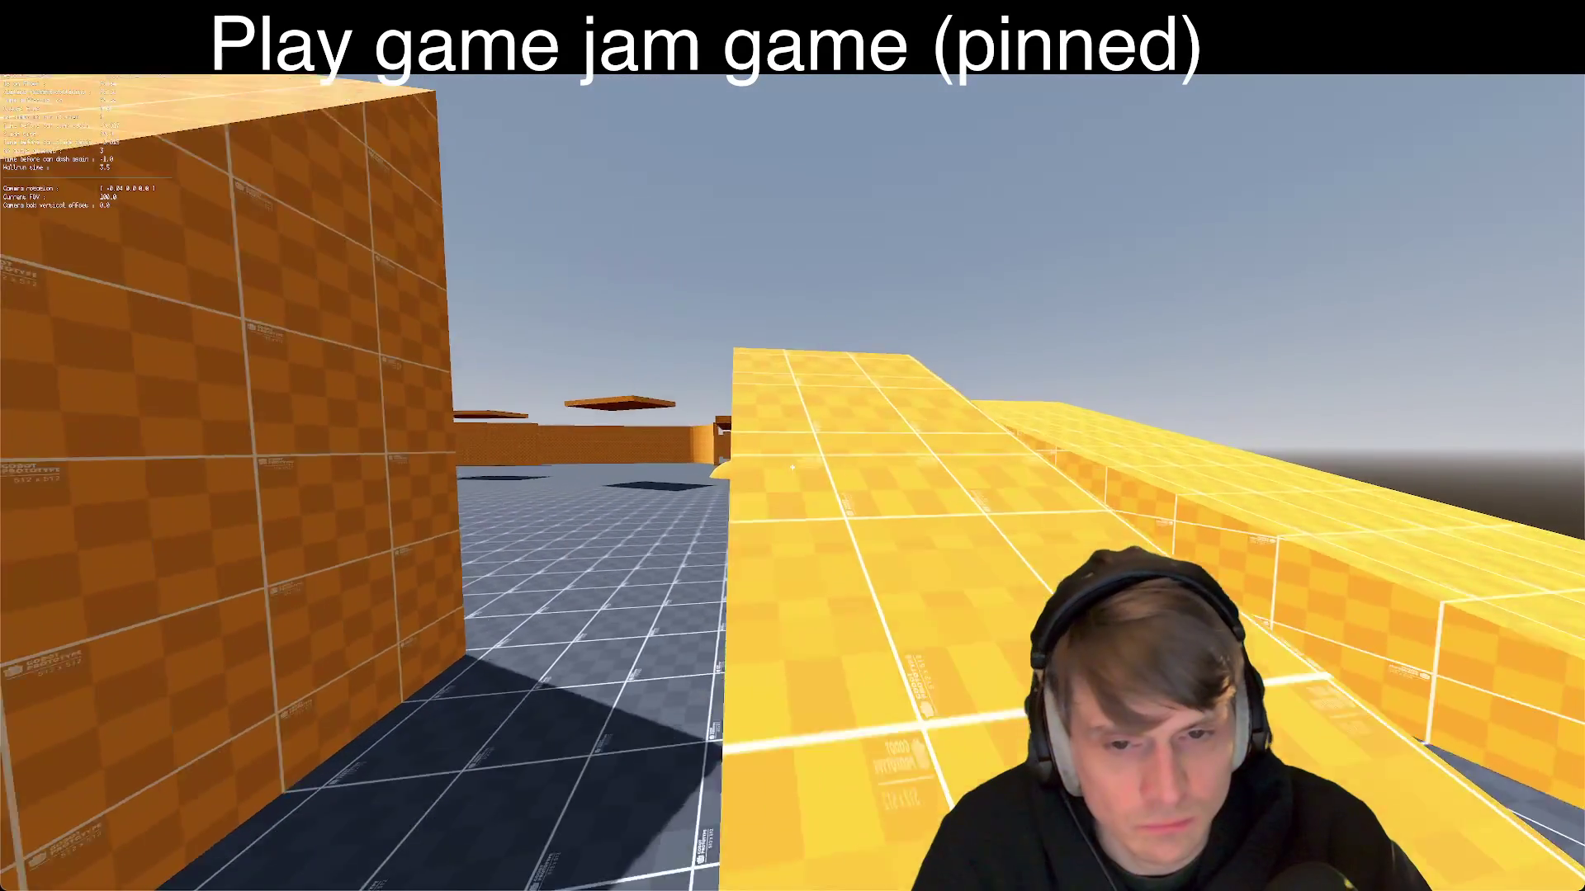
key("w")
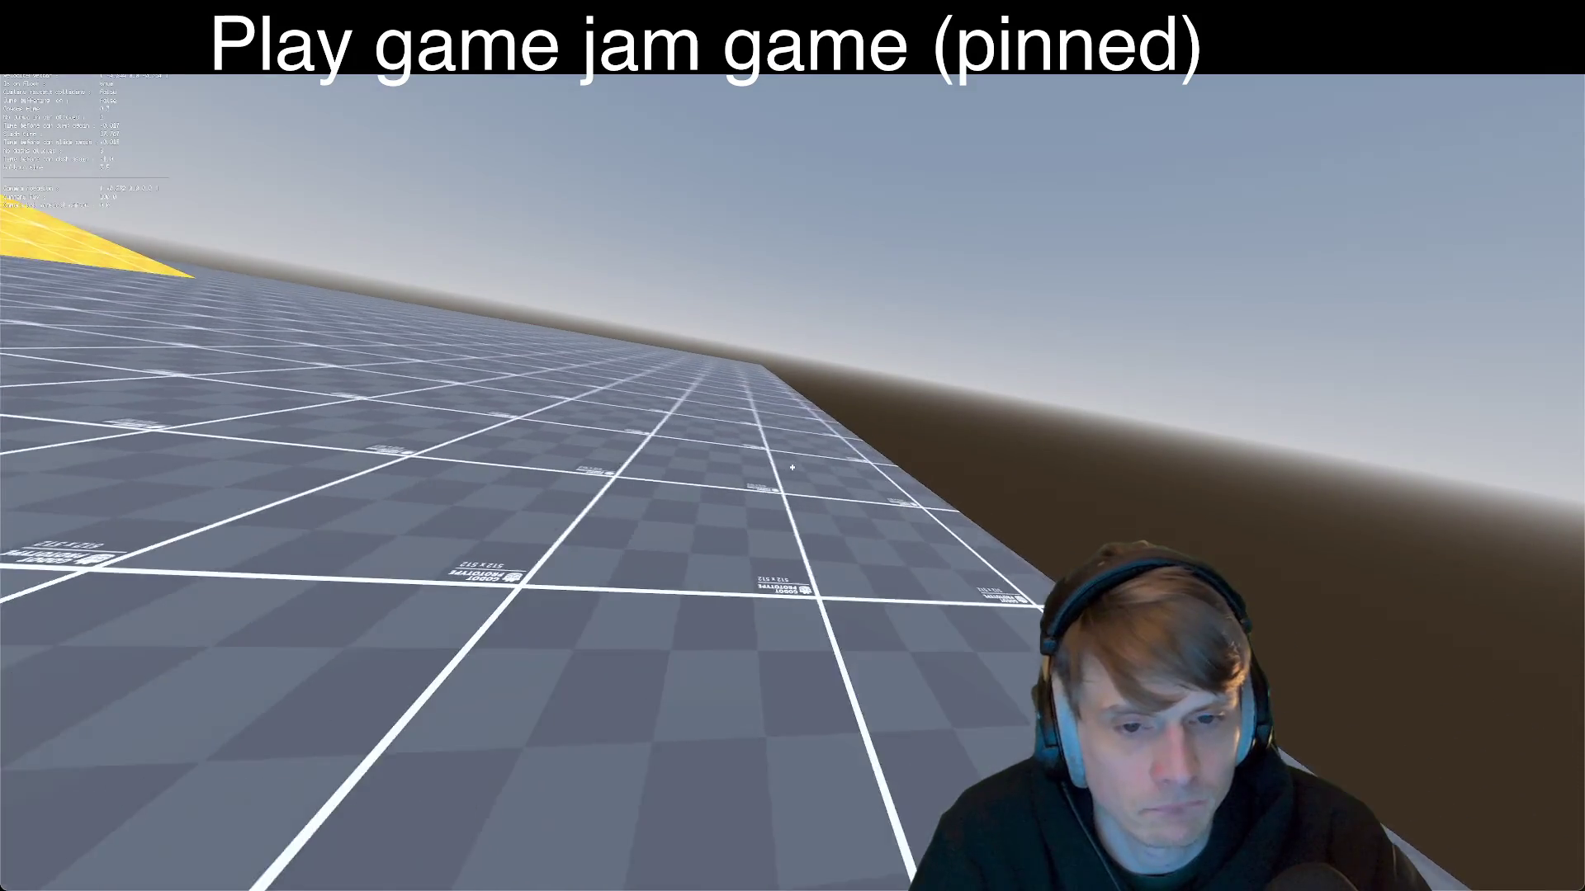
key("w")
key("w")
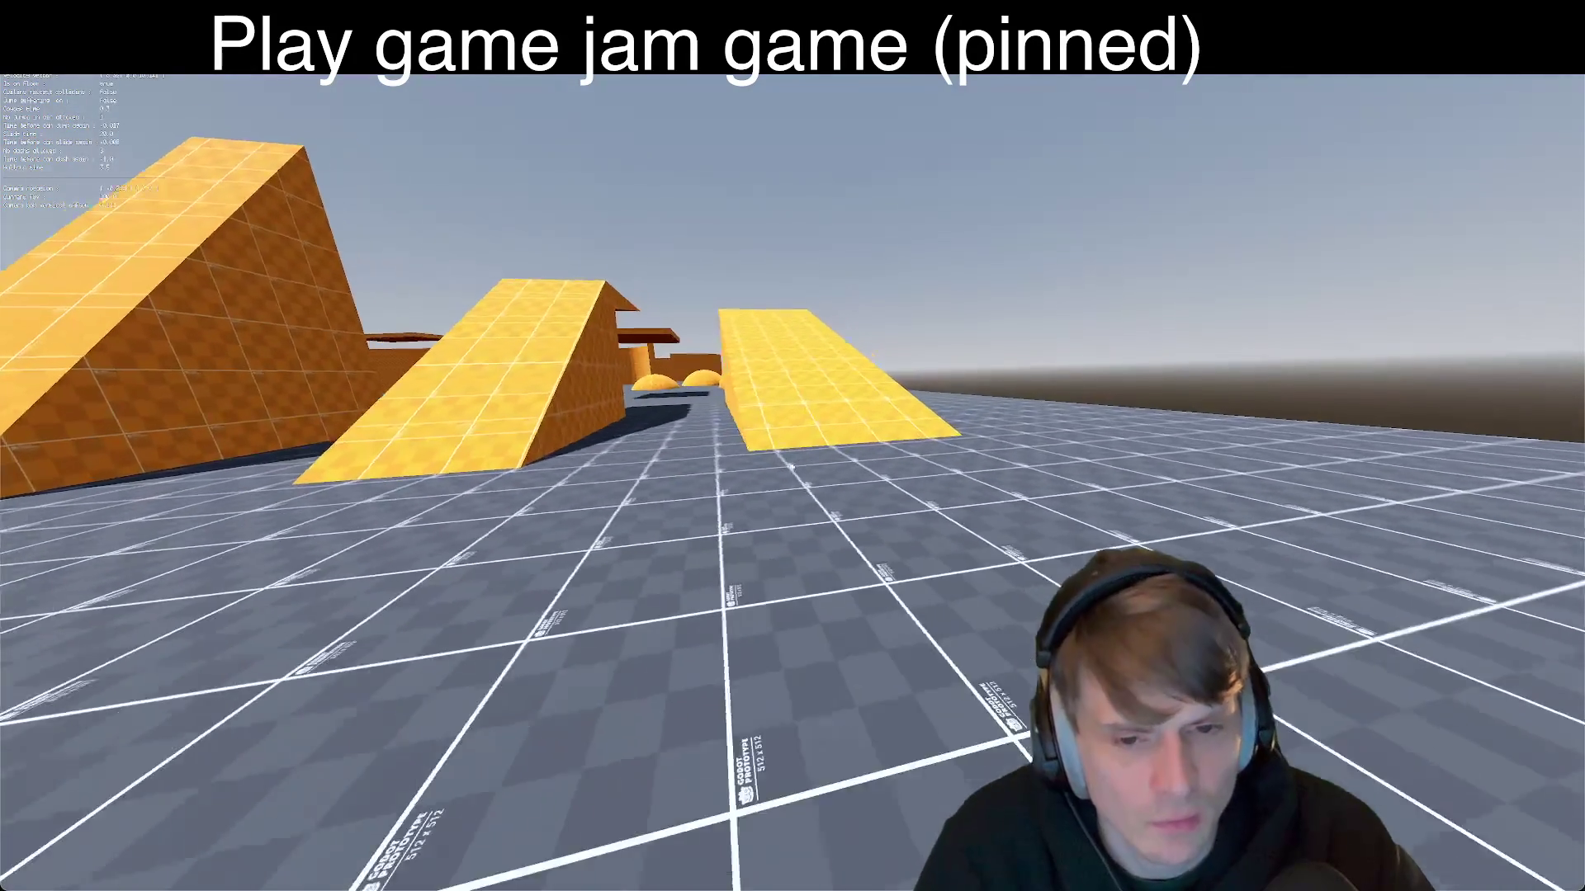
key("w")
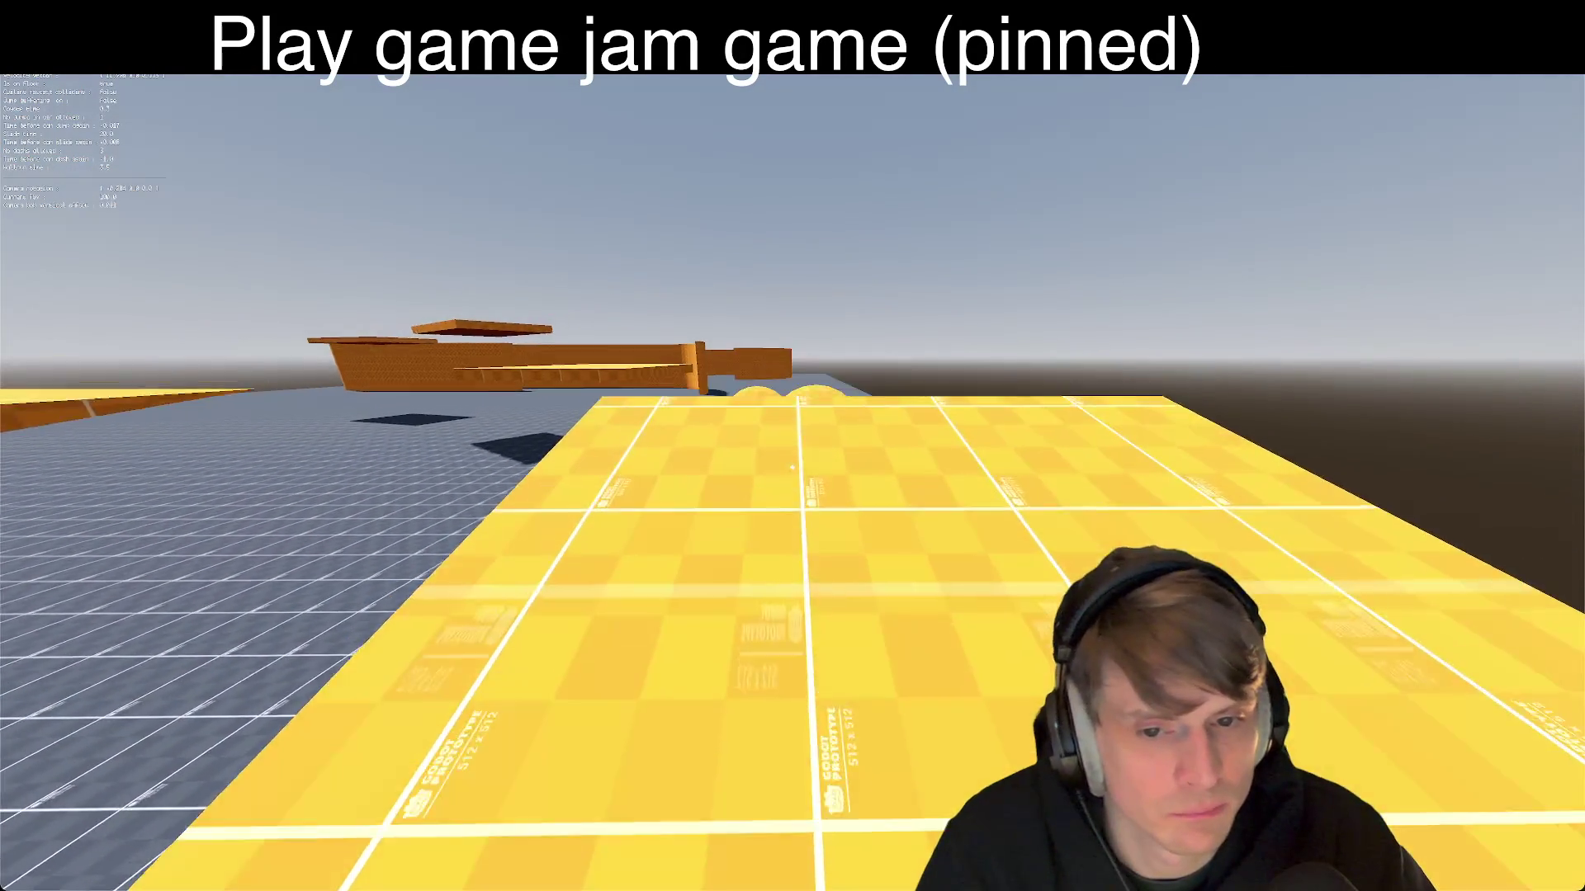
key("w")
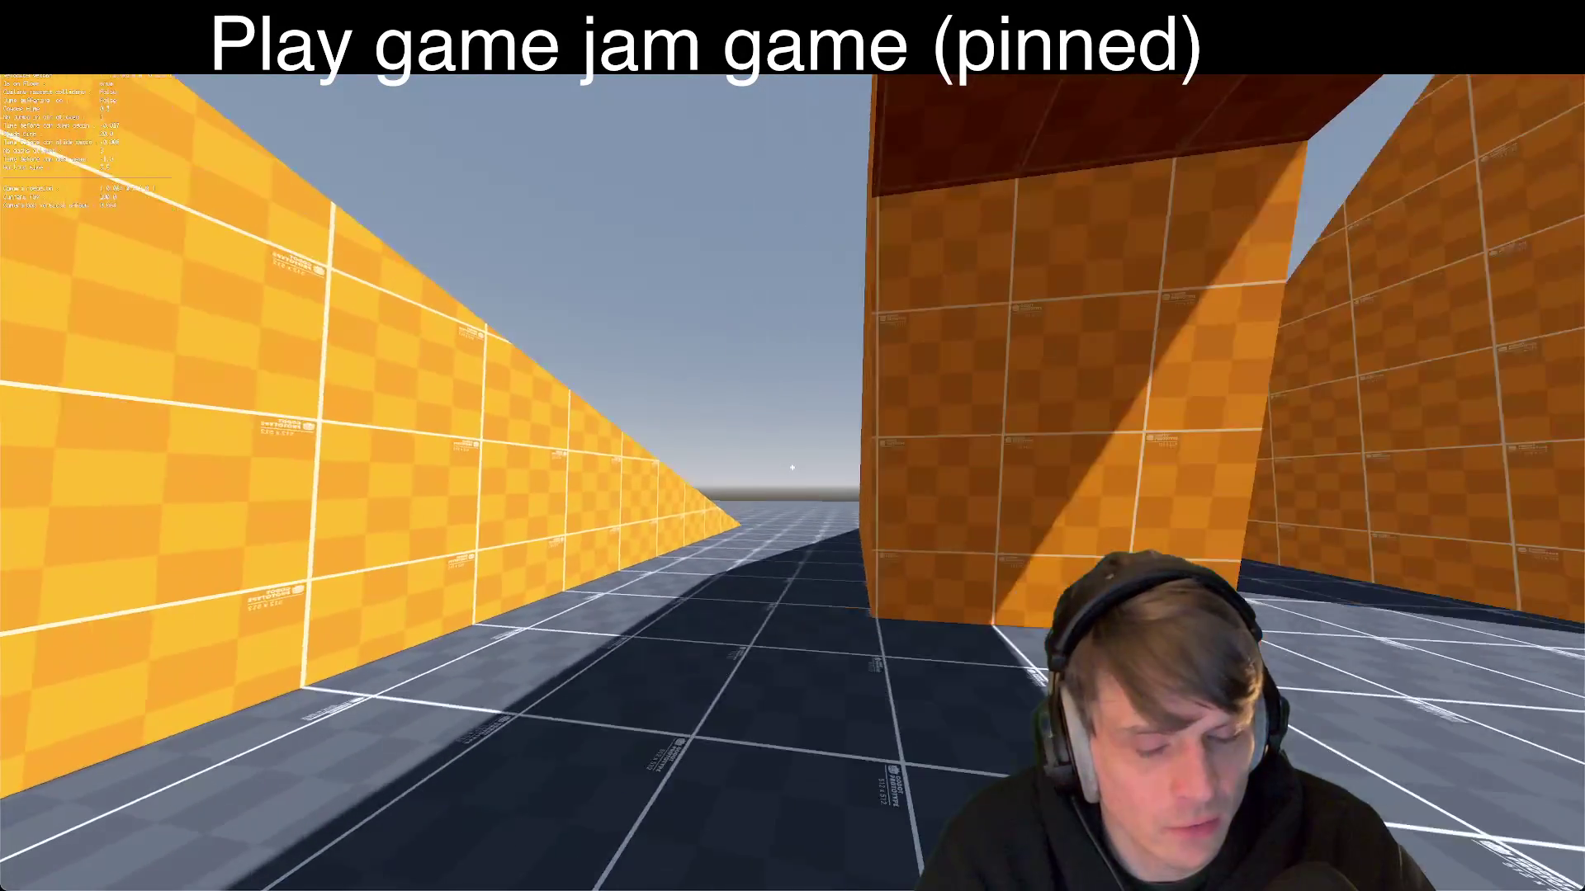
key("w")
key("w")
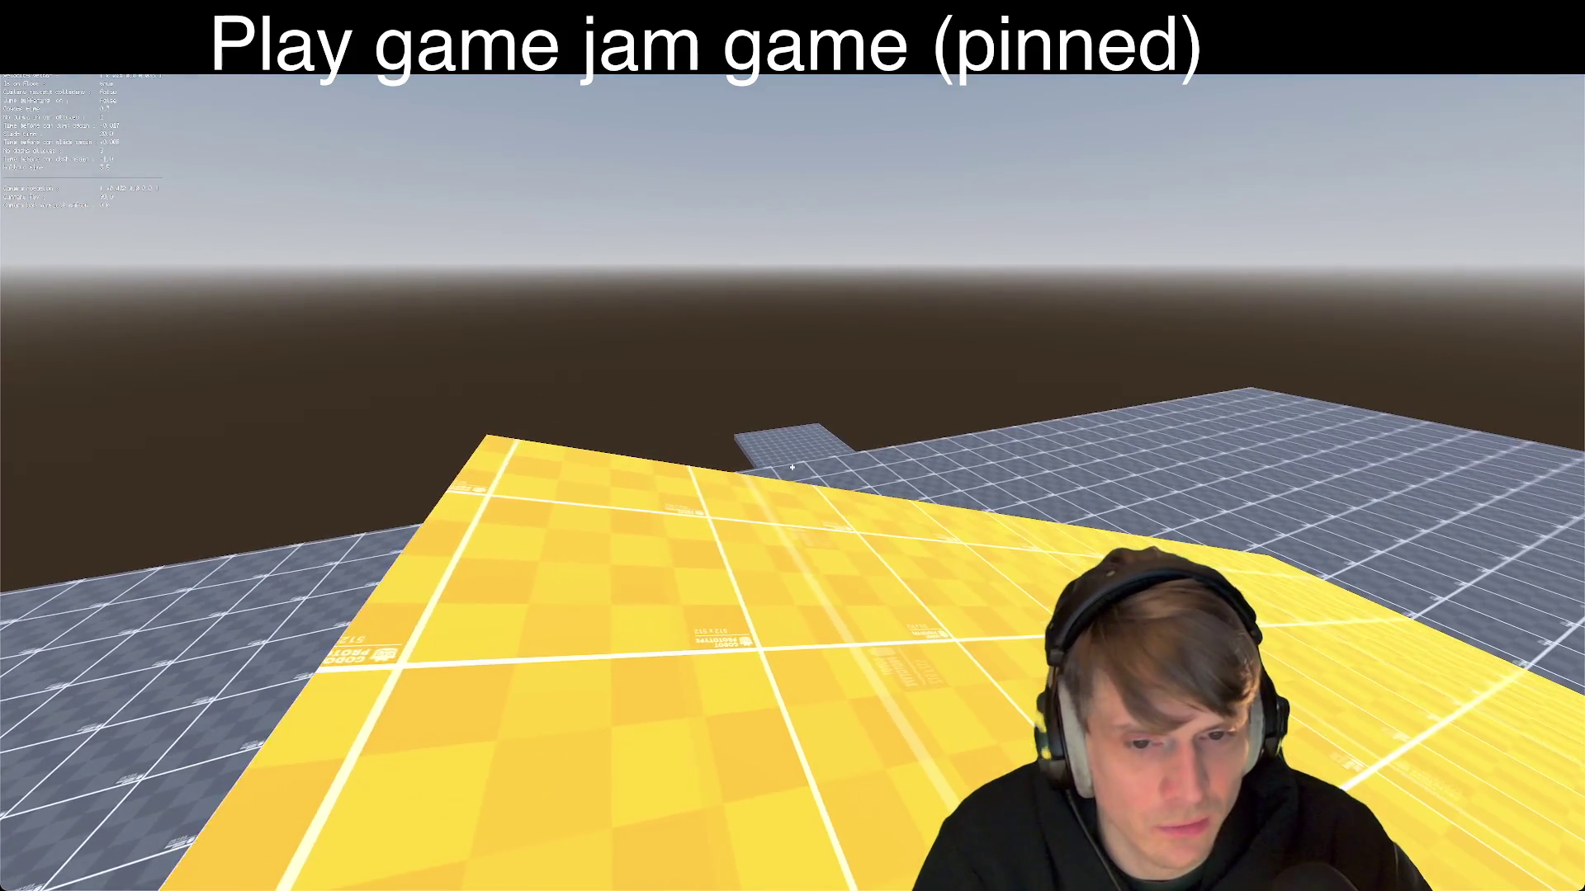
Step: Cross the yellow platform onto the grey walkway, then switch back to the editor
key("w")
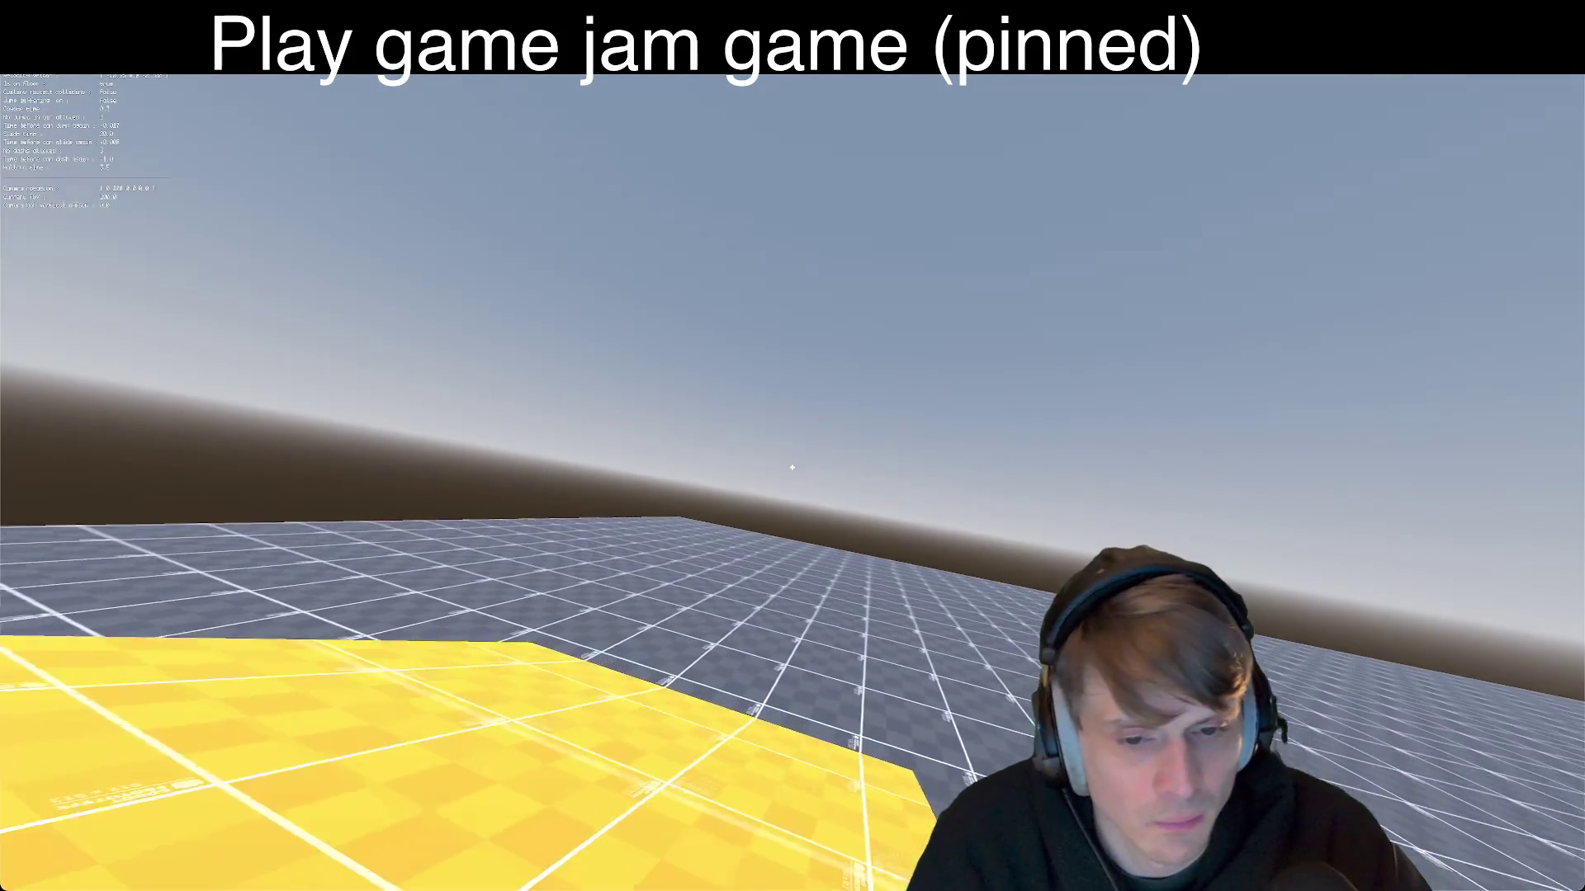
key("w")
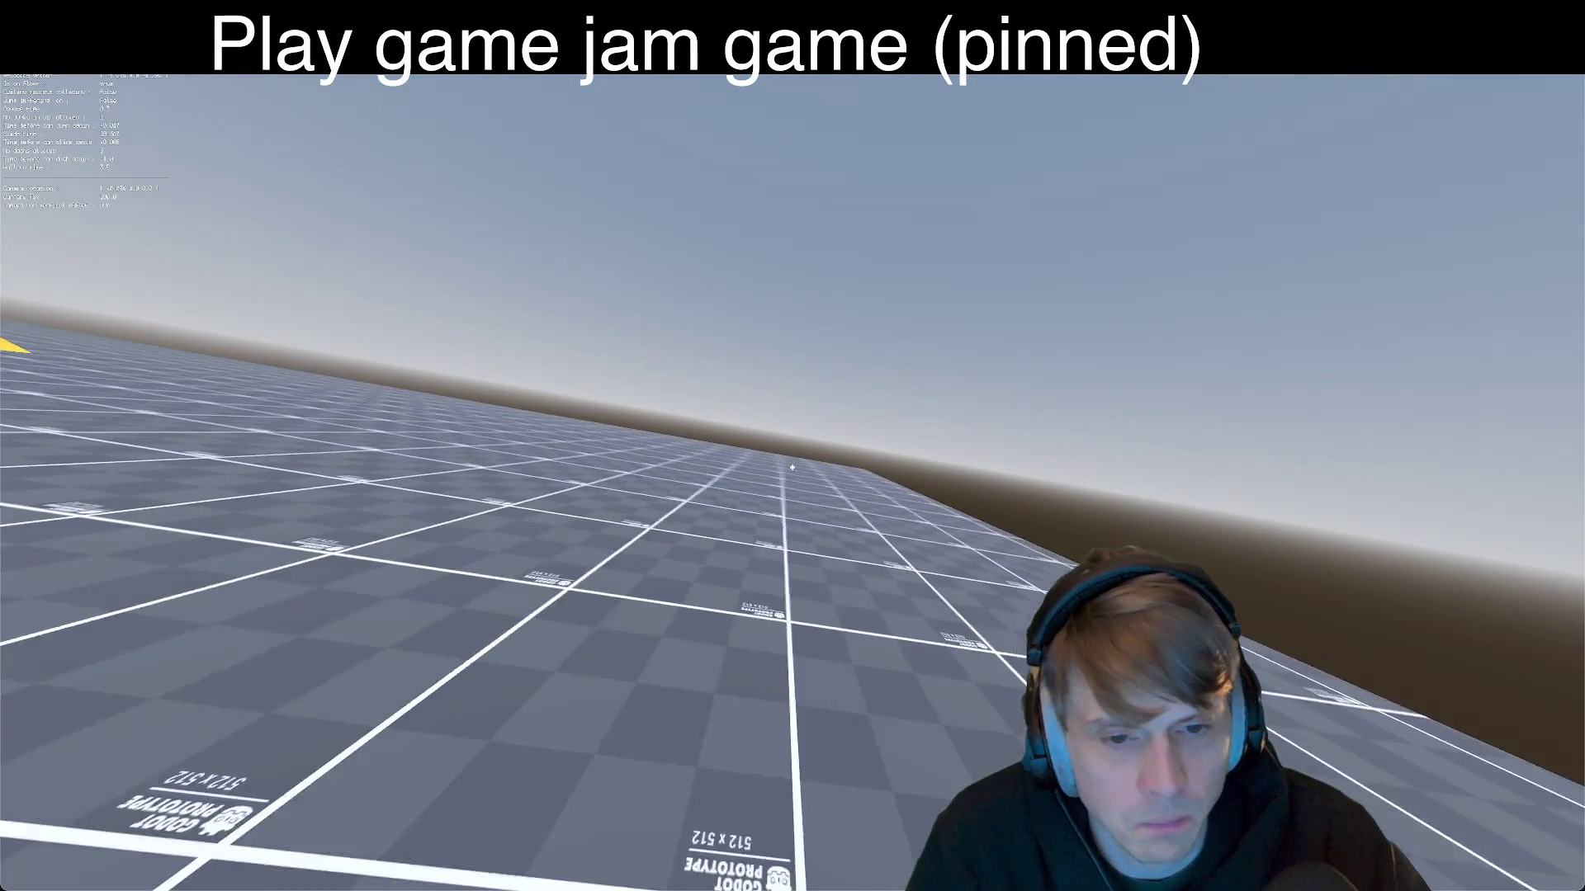
key("w")
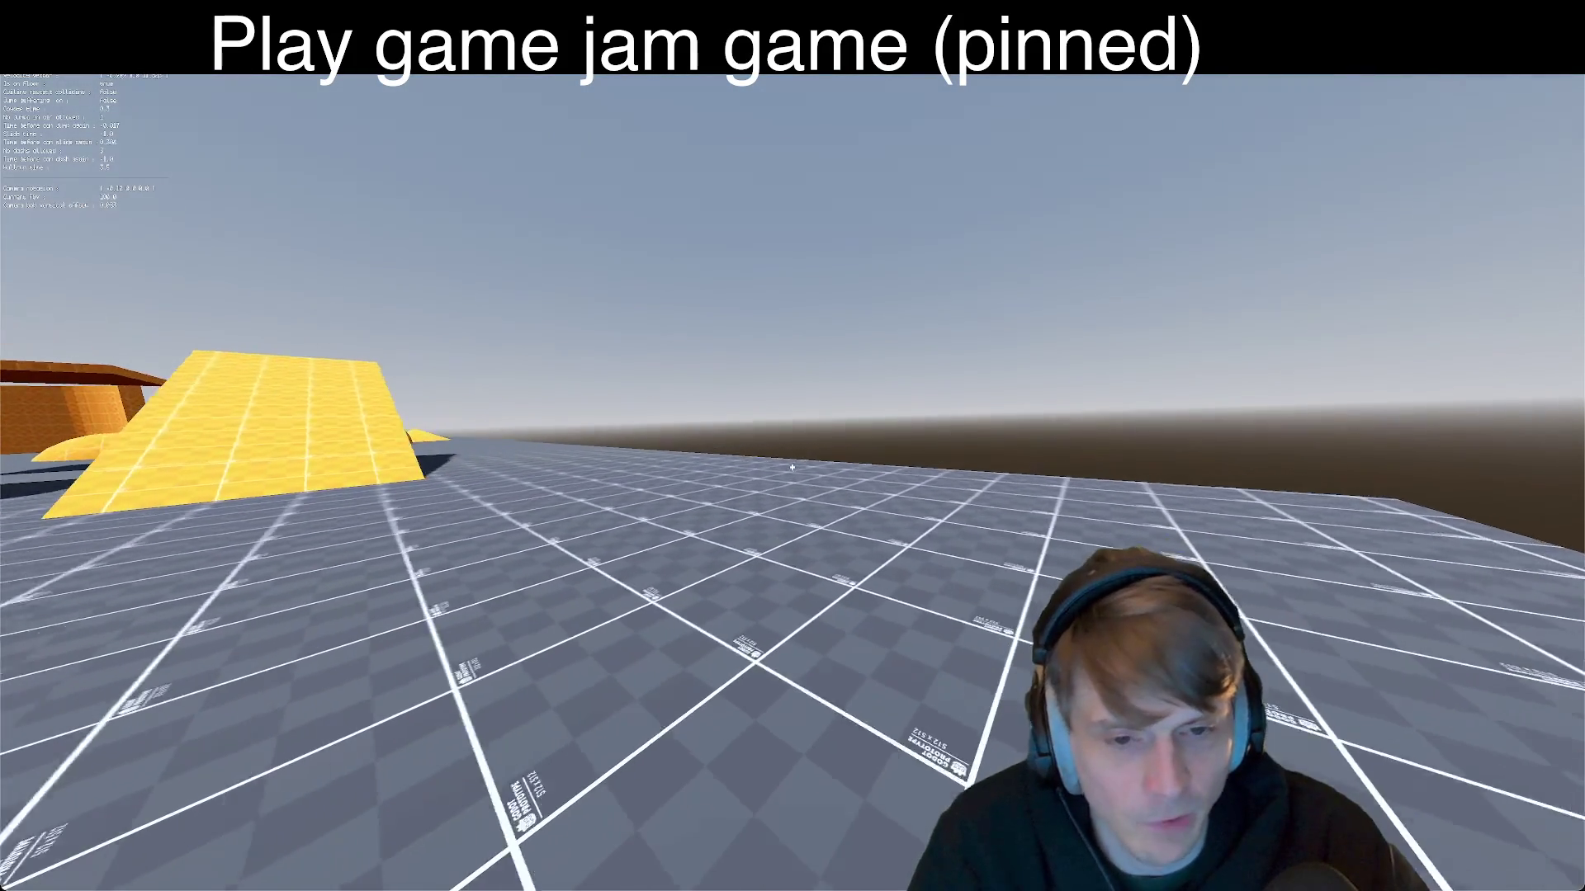
key("w")
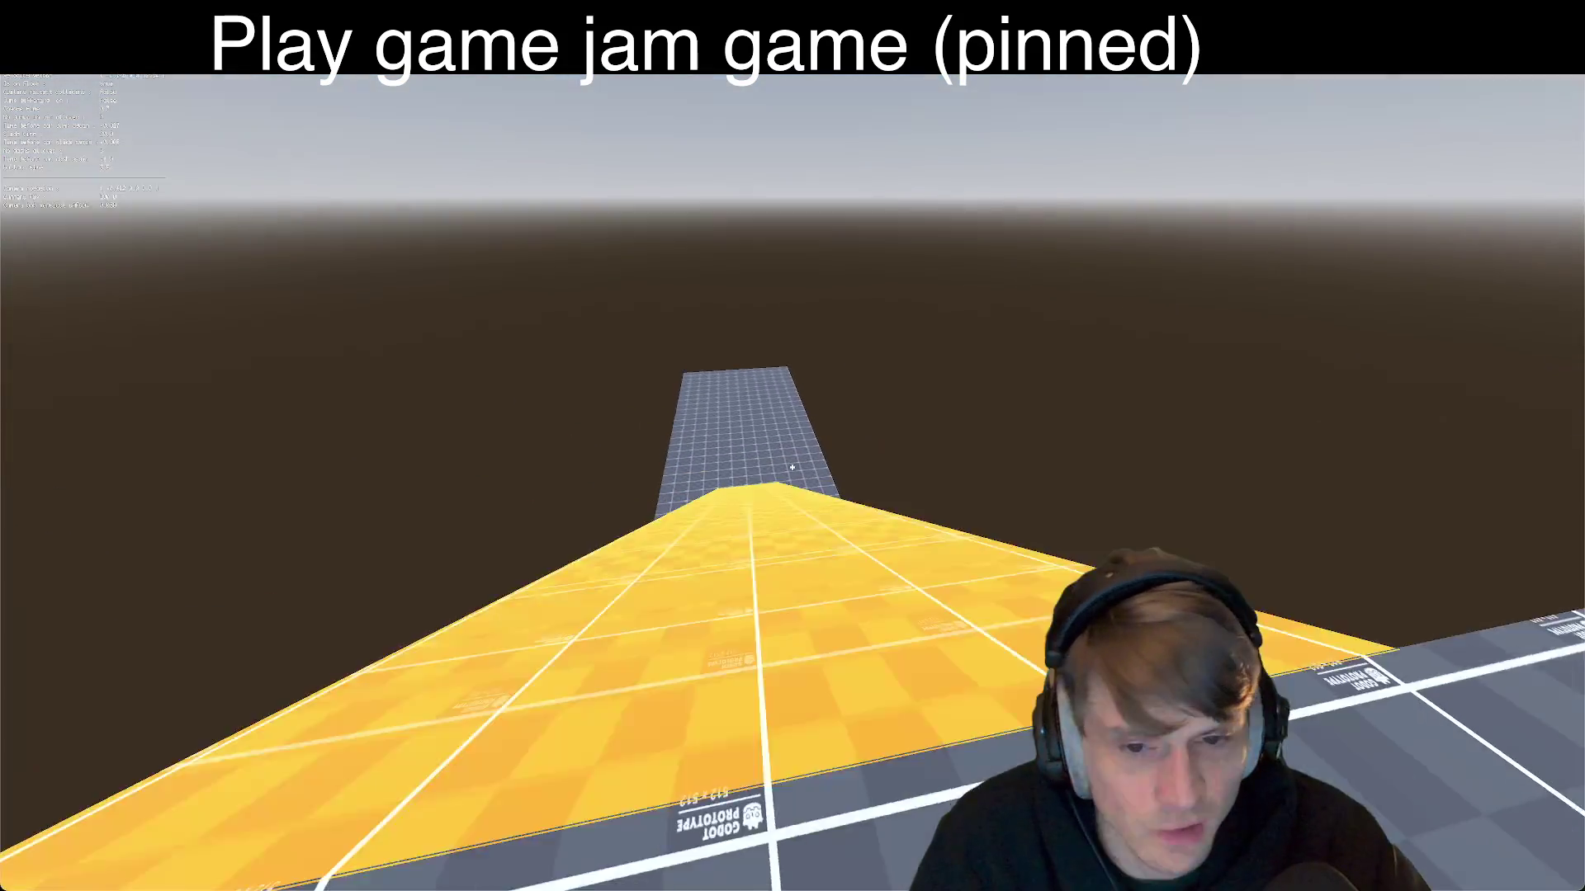
key("w")
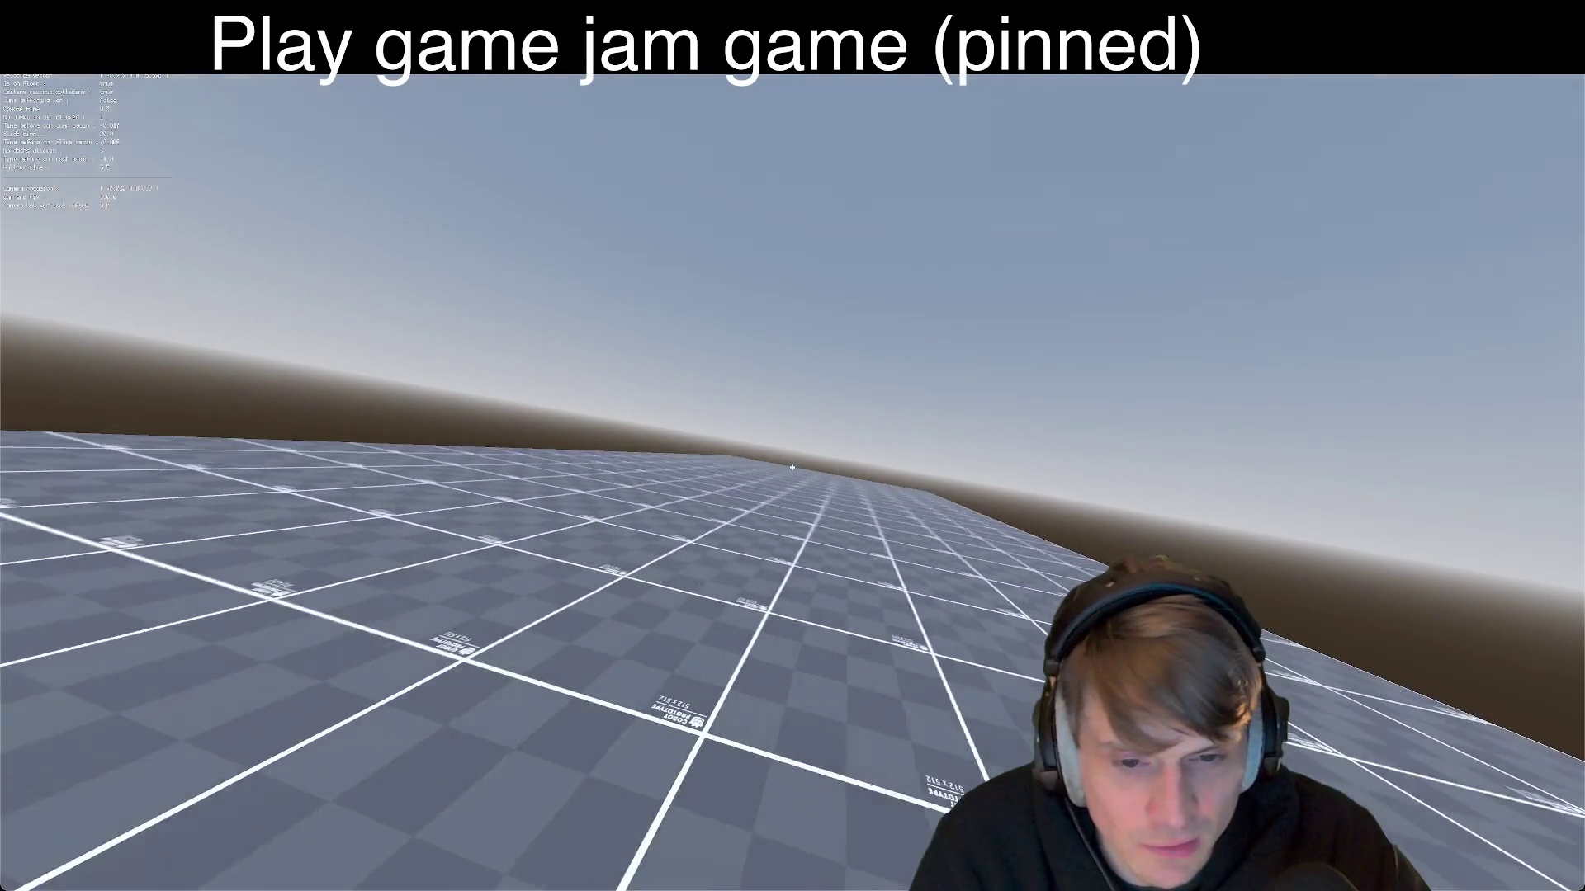
key("w")
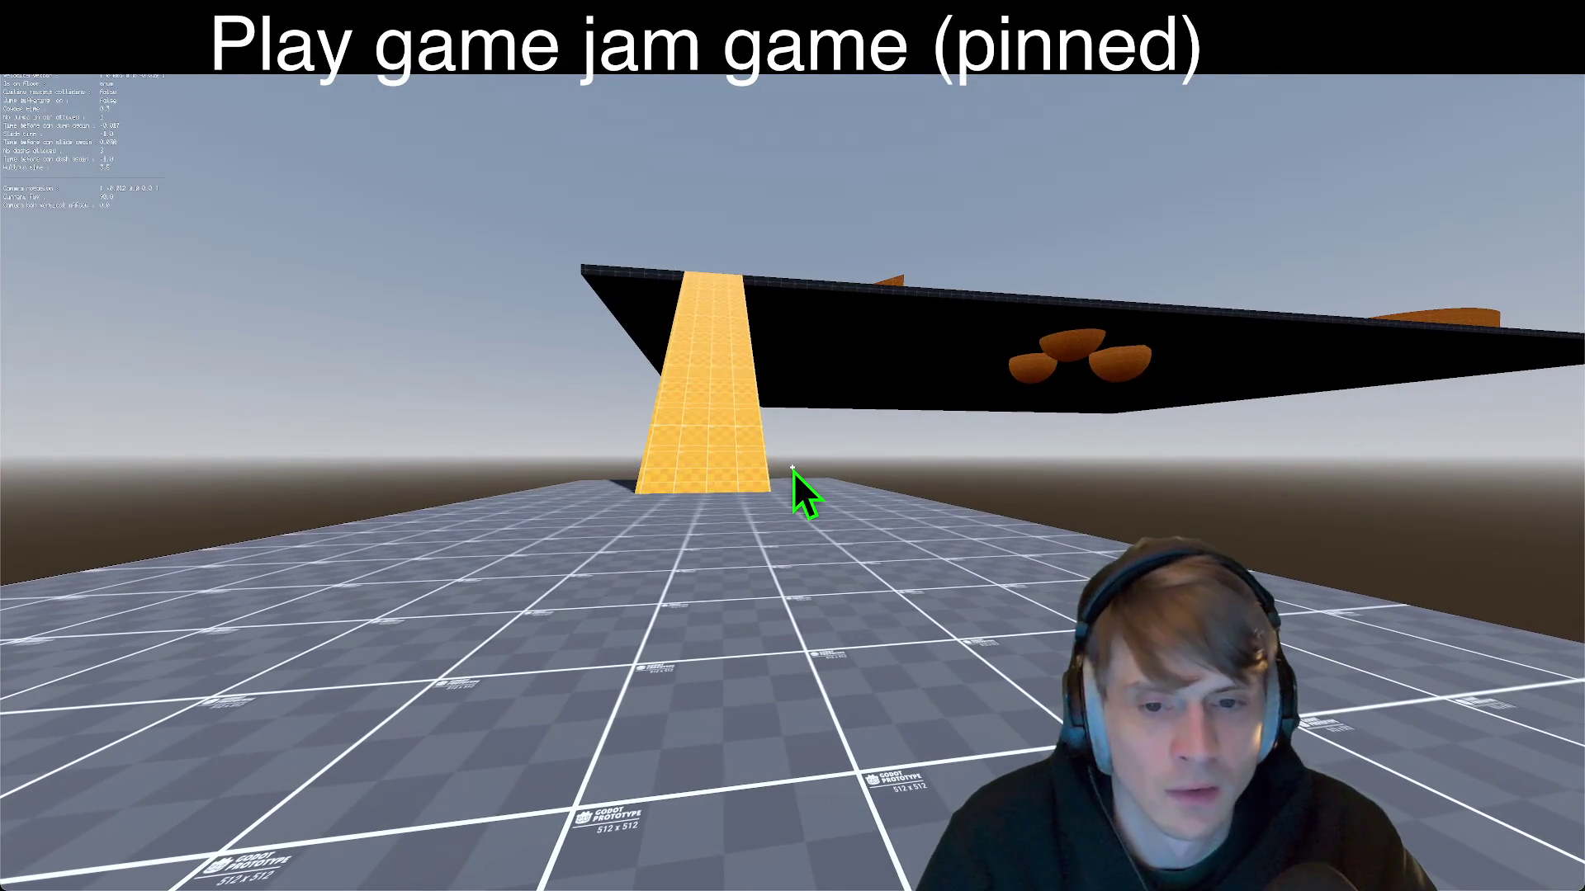
key("super+Tab")
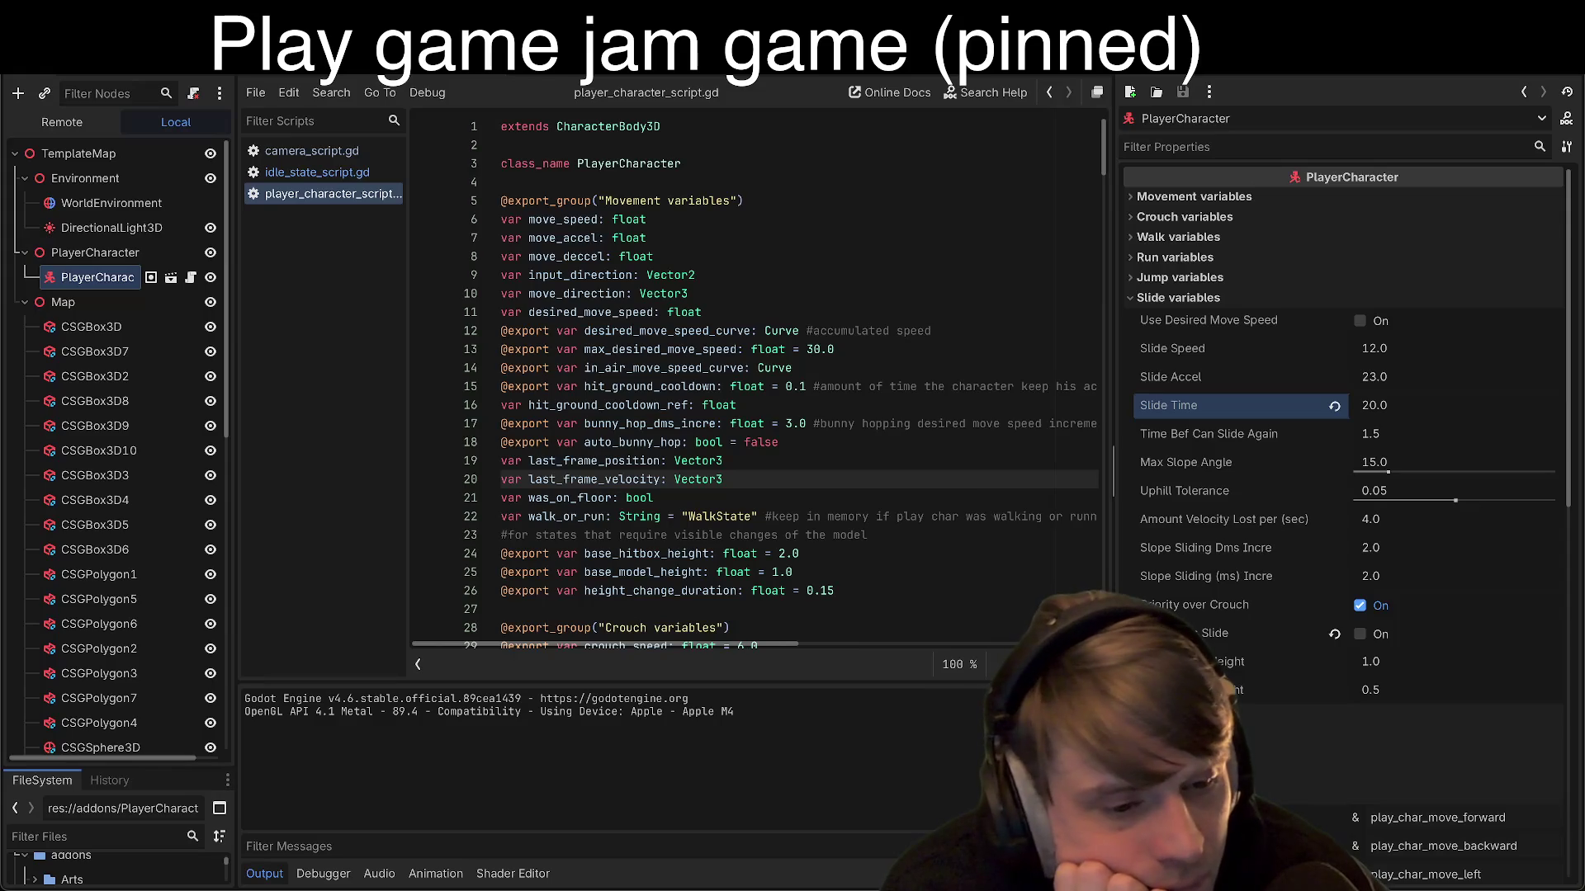
Step: Widen the Inspector, fold Slide variables, and expand Keybind and Walljump variables
left_click_drag(1110, 623, 1028, 623)
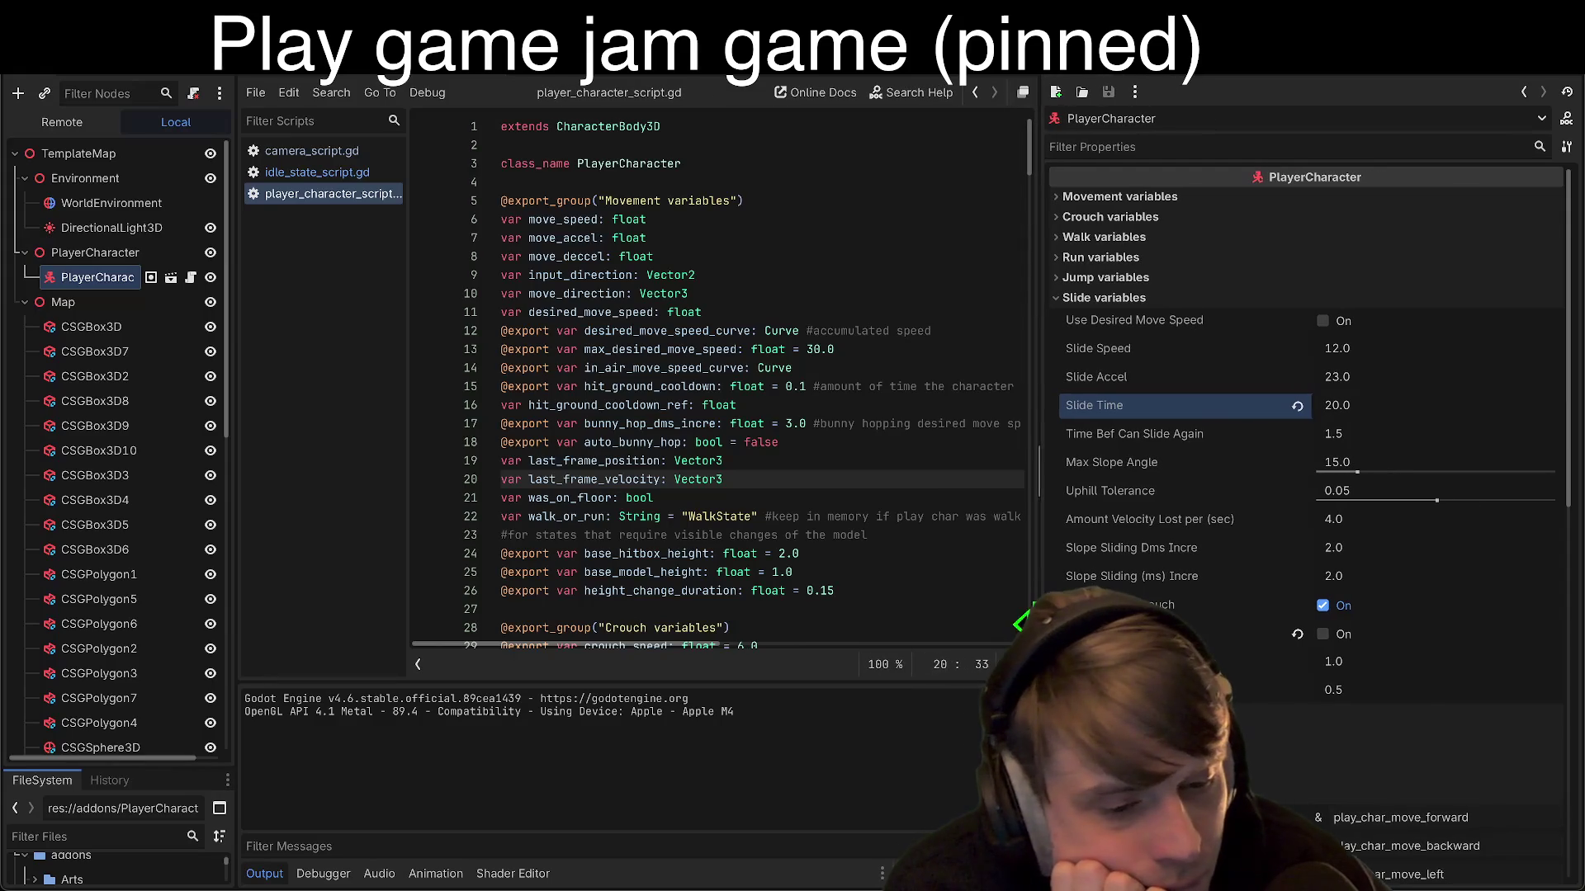
left_click(1101, 305)
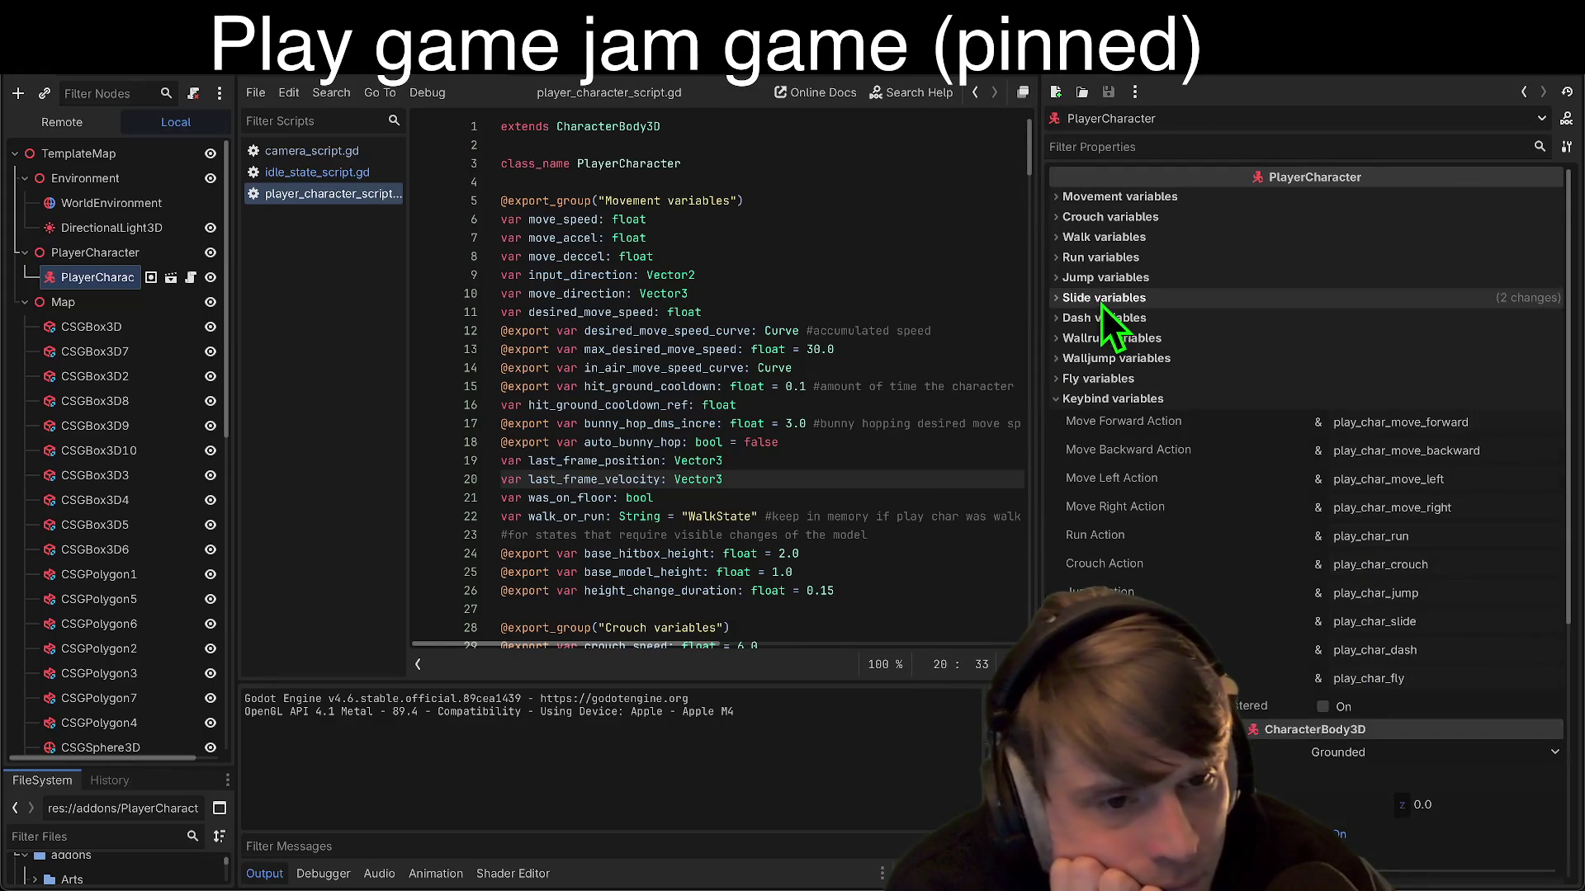
left_click(1121, 398)
left_click(1126, 365)
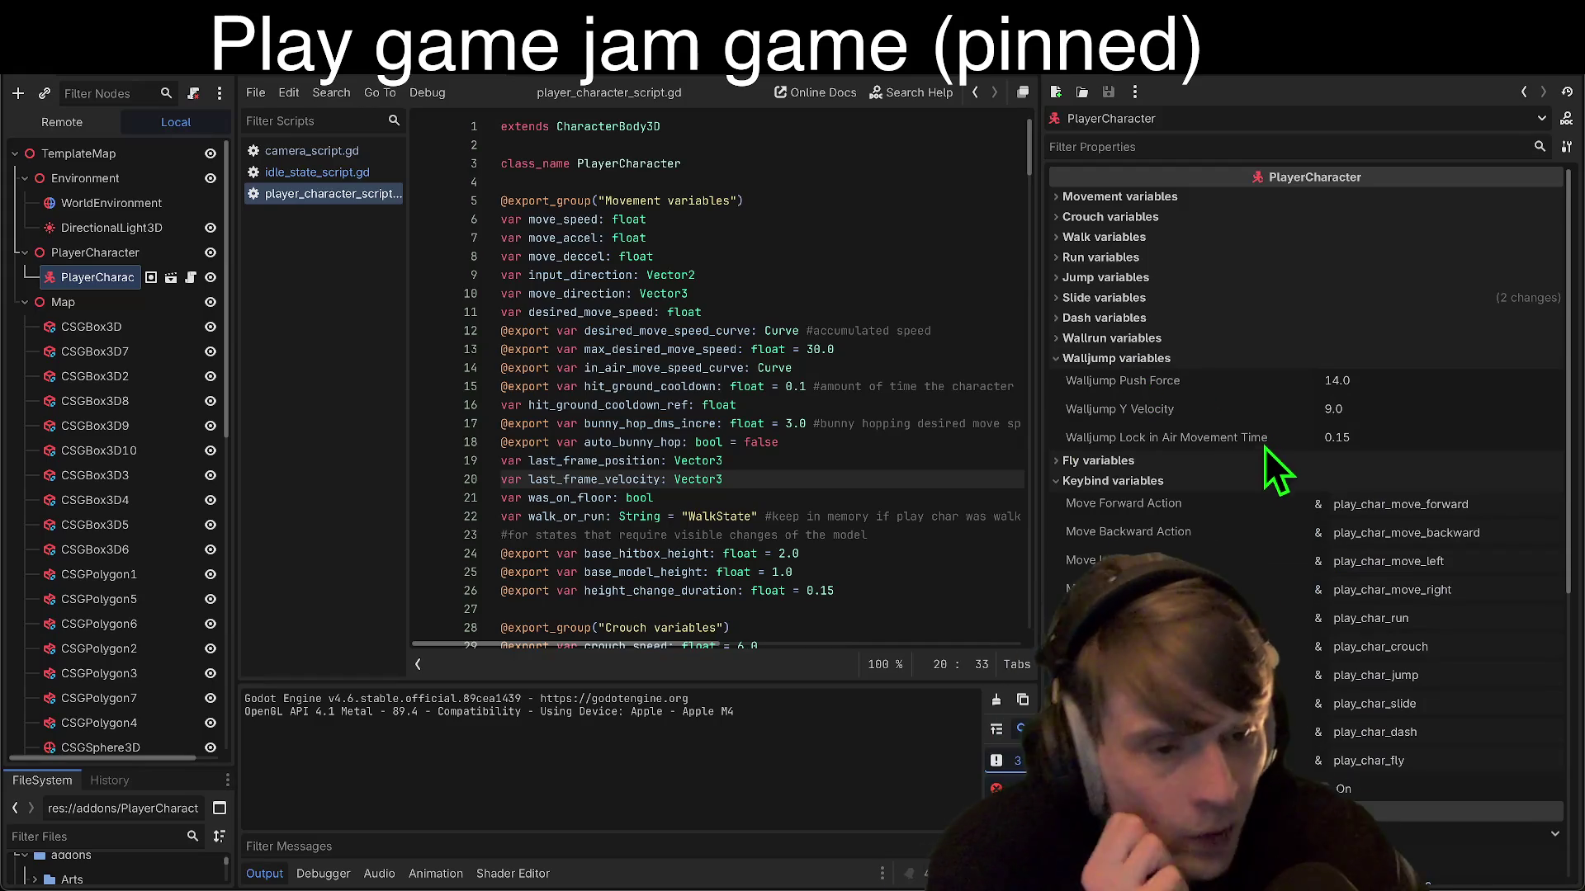
key("super+Tab")
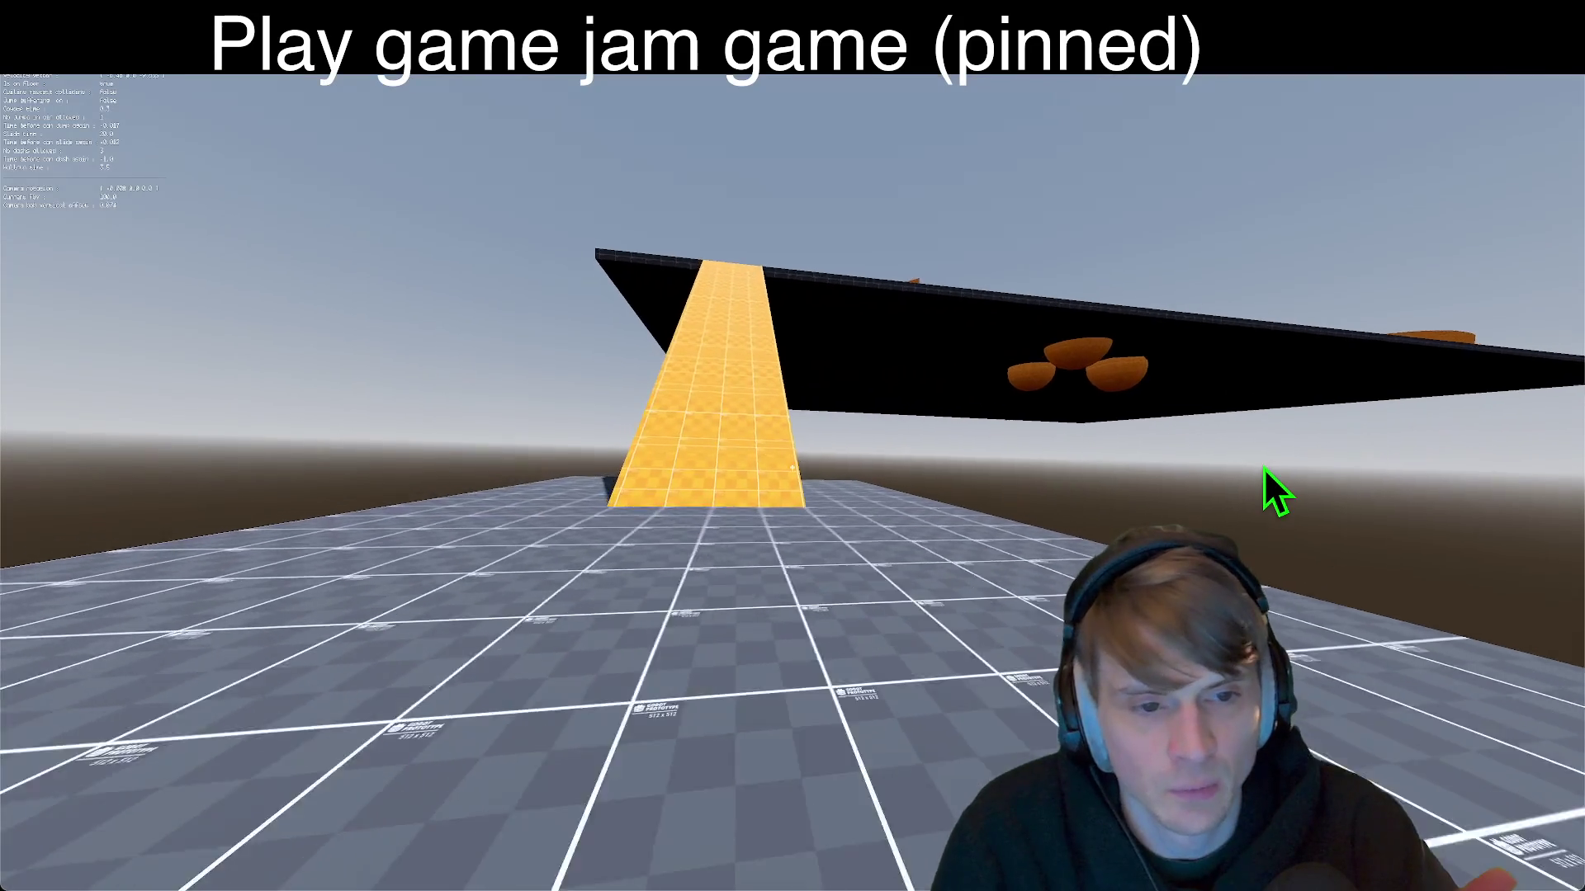
Step: Run the character up the yellow ramp below the black platform, then onto the grey floor
key("w")
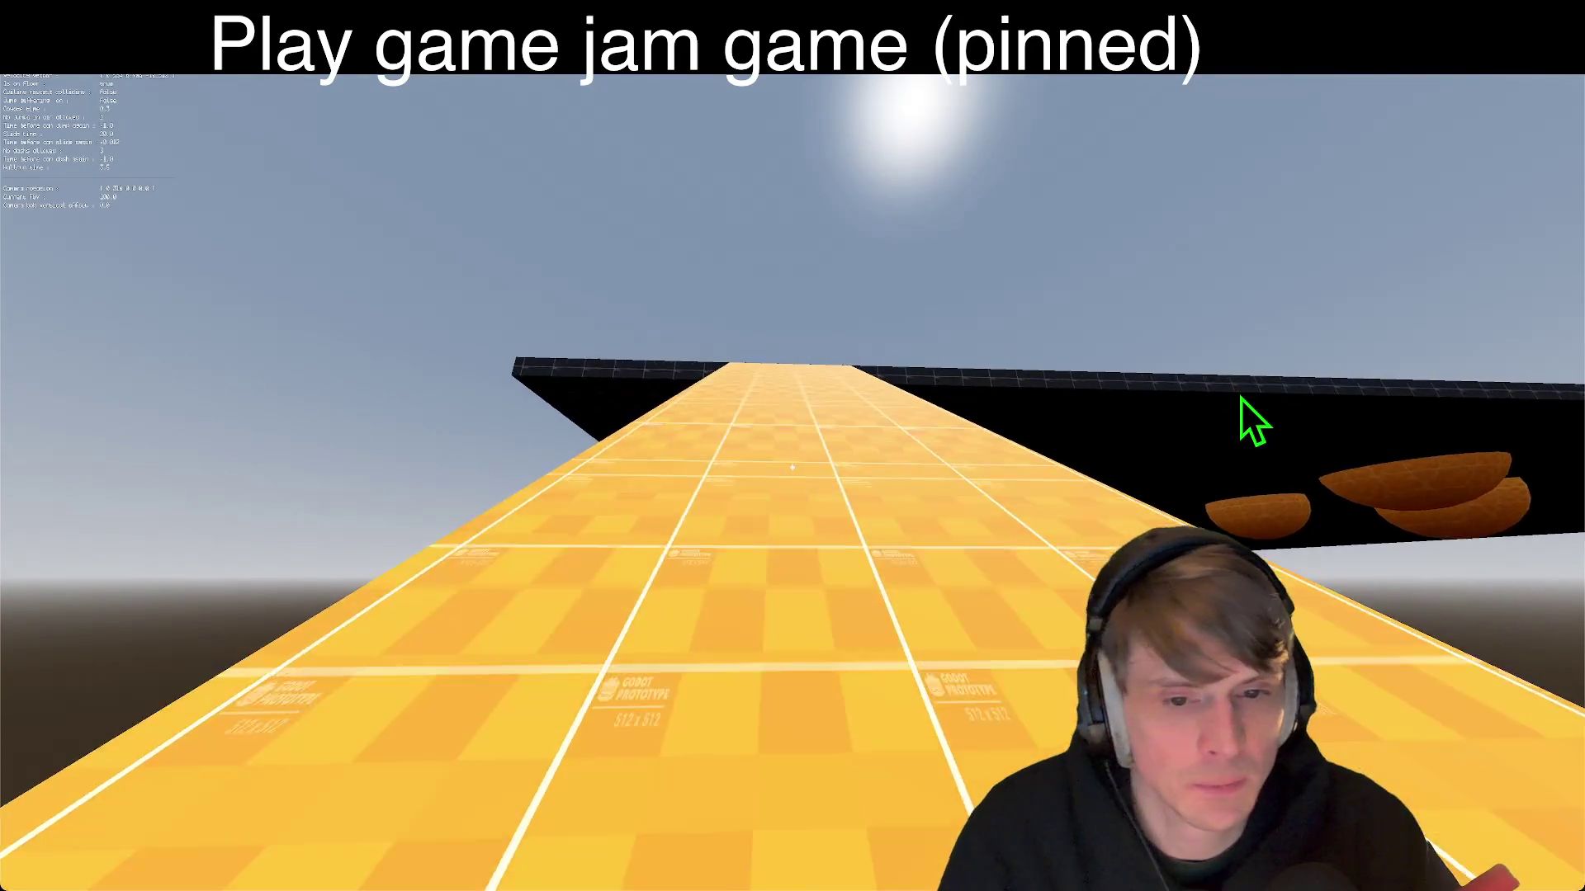
key("w")
key("w")
key("w")
key("w")
key("w")
key("w")
key("w")
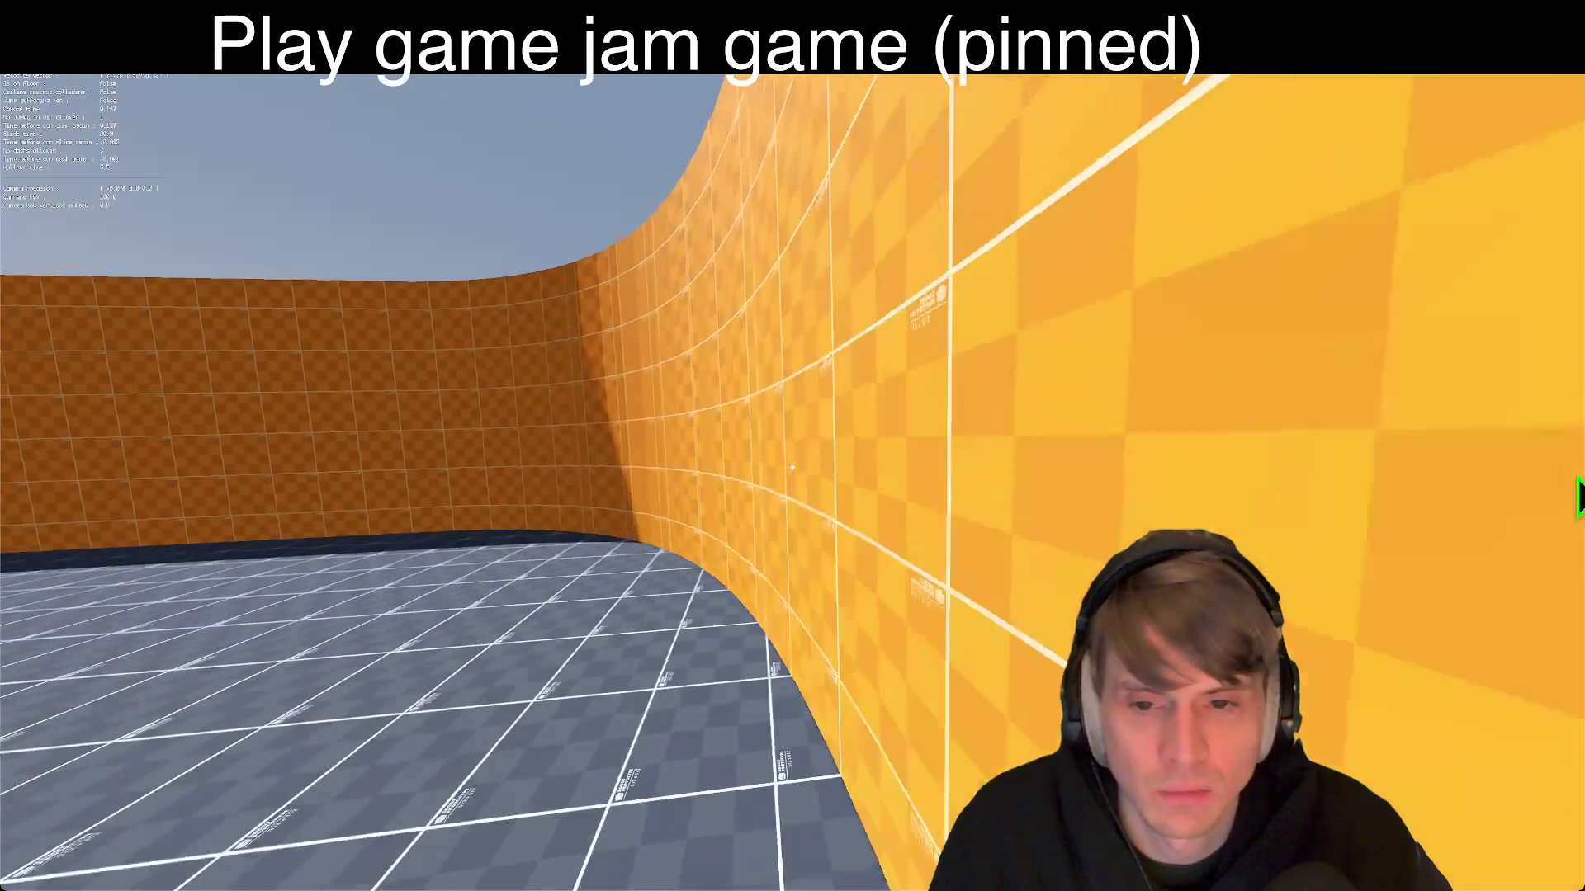
Step: Wall-run along the curved orange wall and through the narrow corridor into the open area
key("w")
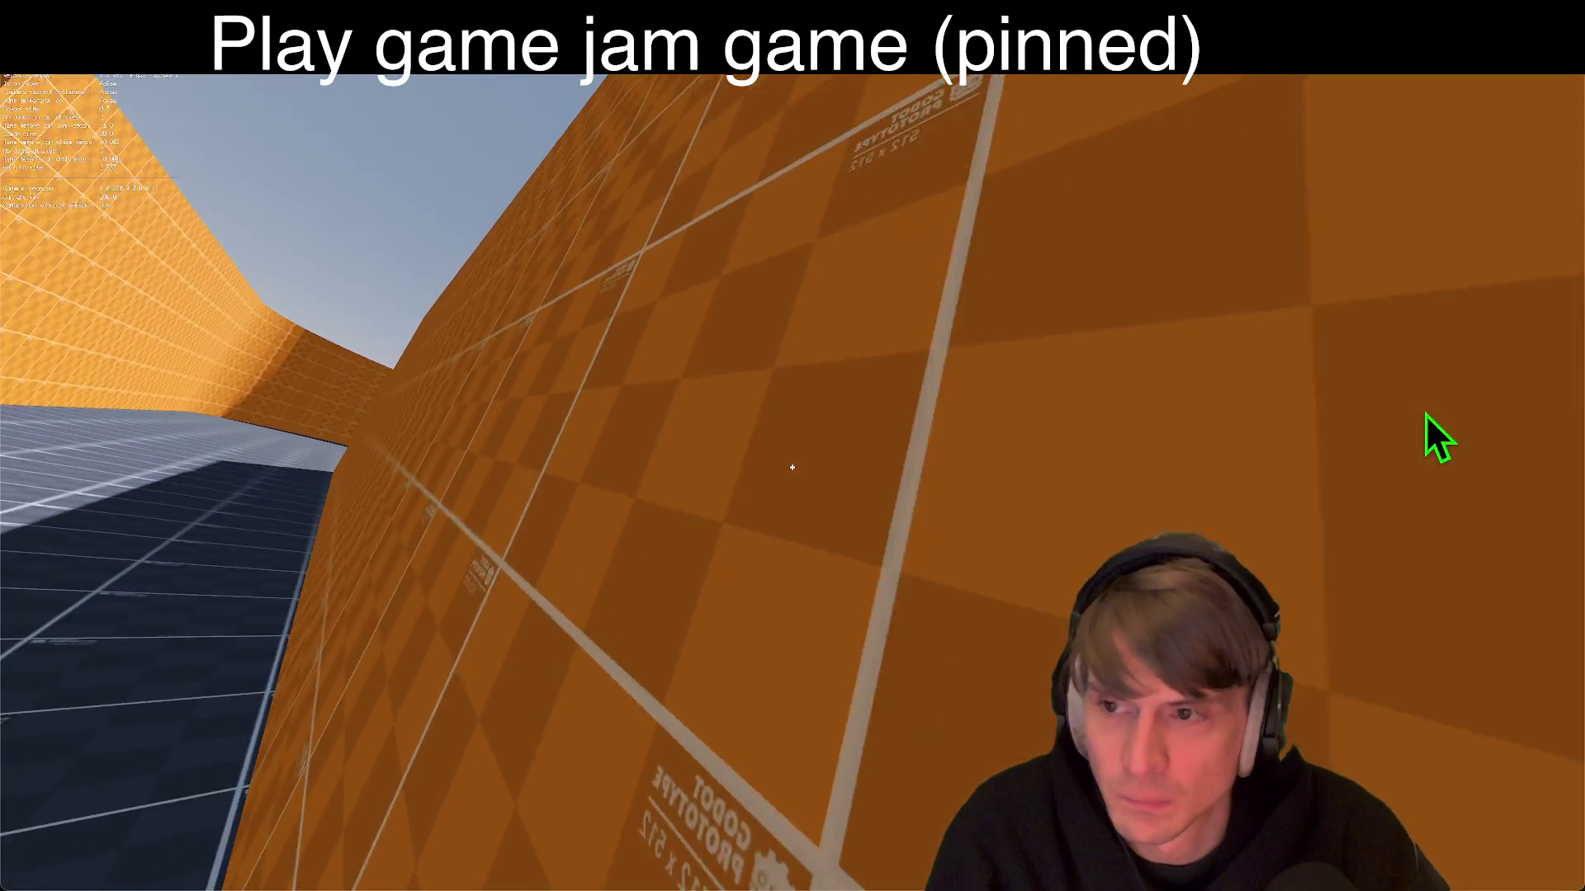
key("w")
key("w")
key("w")
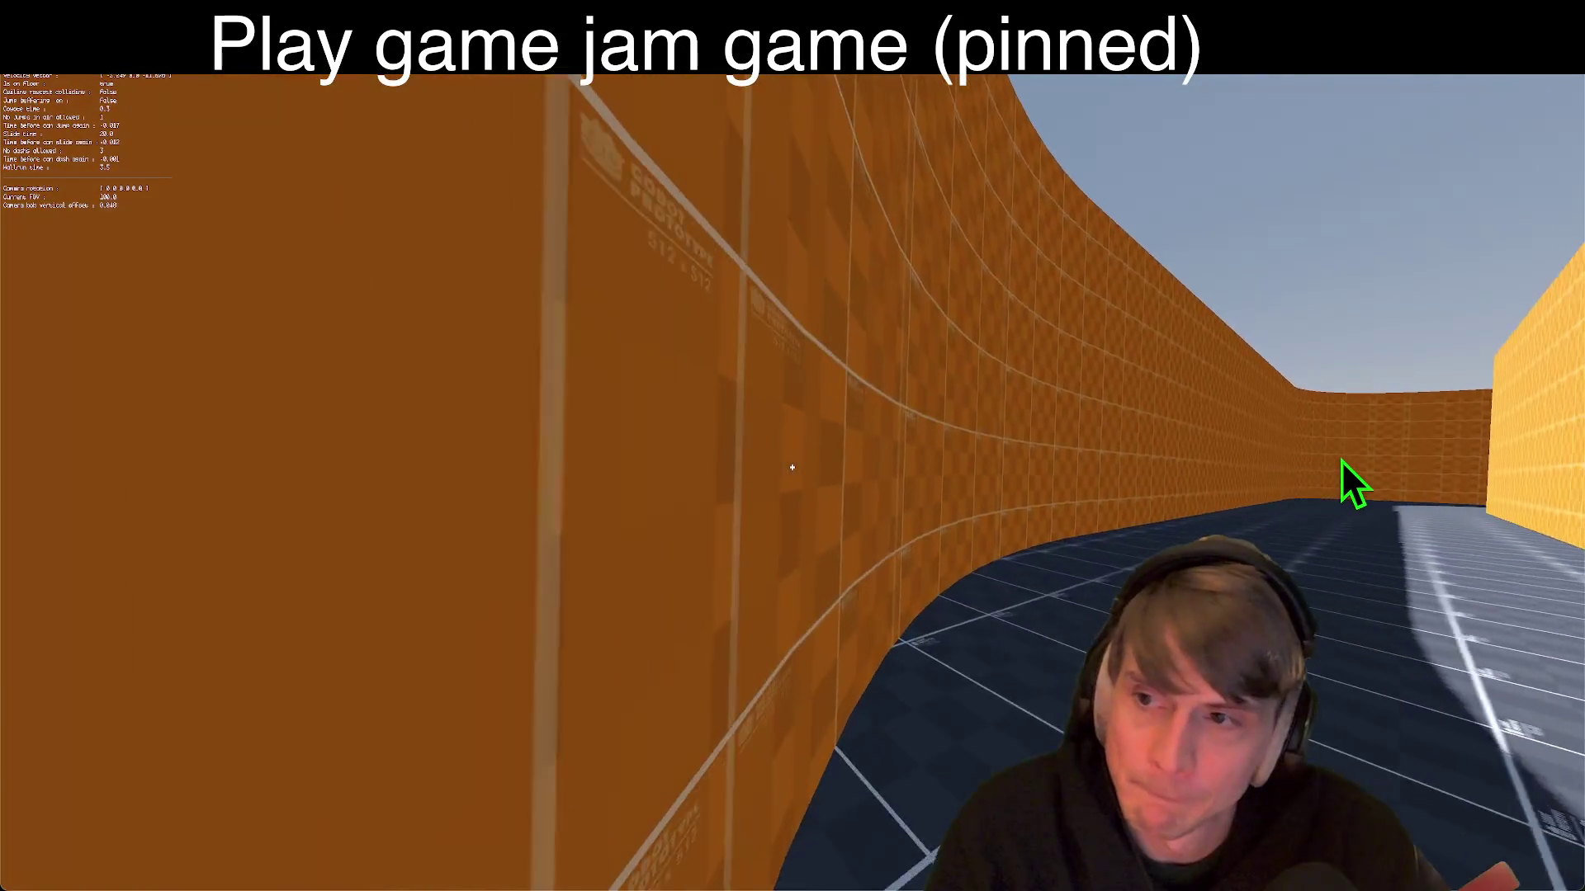
key("w")
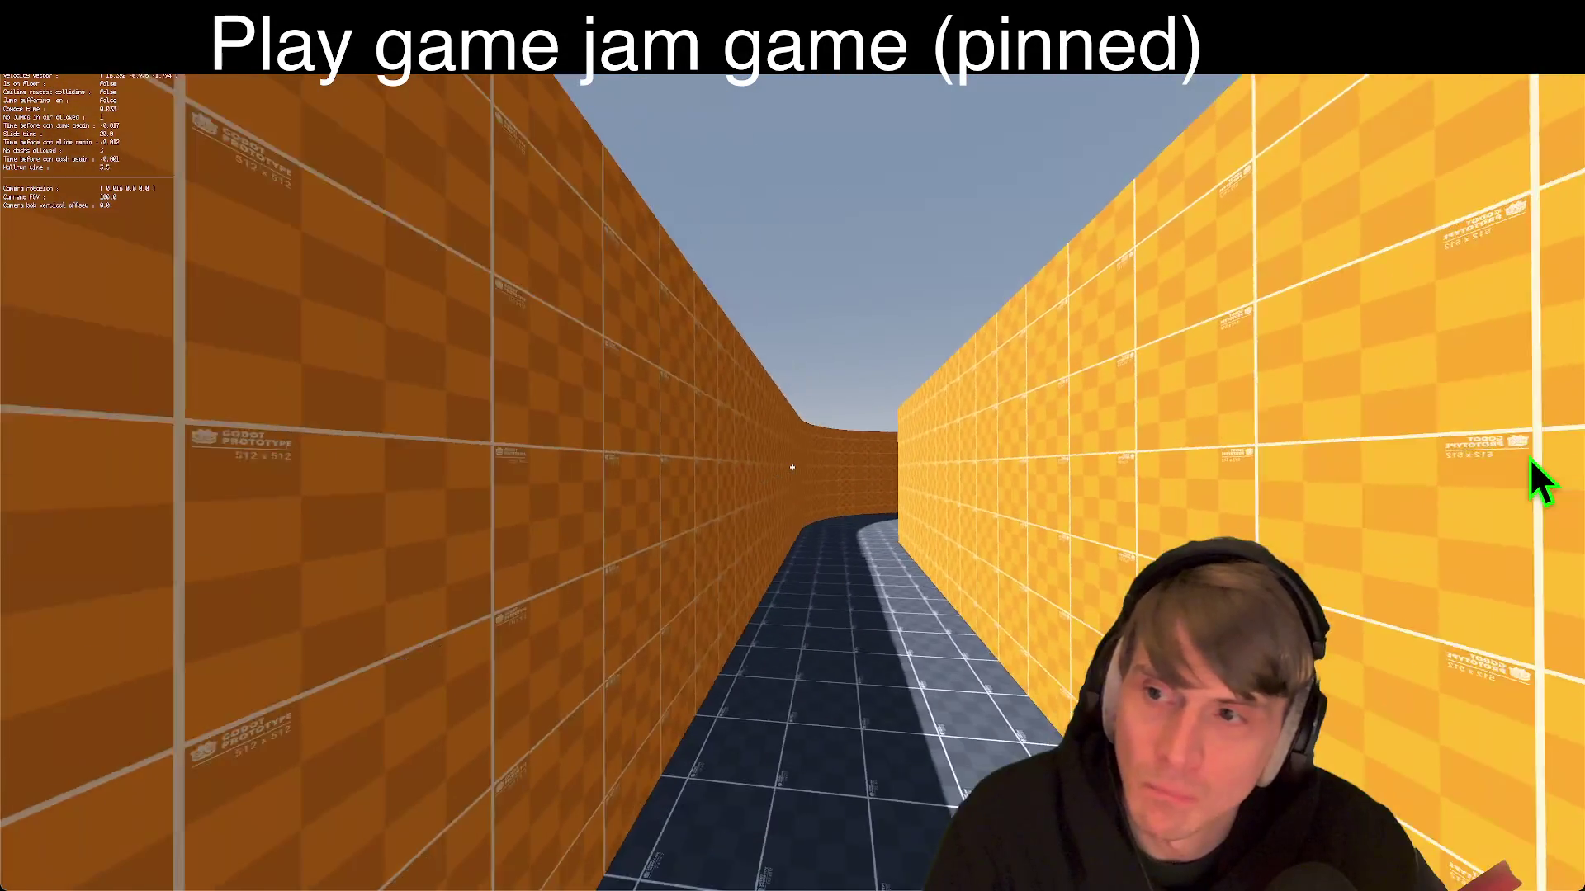
key("w")
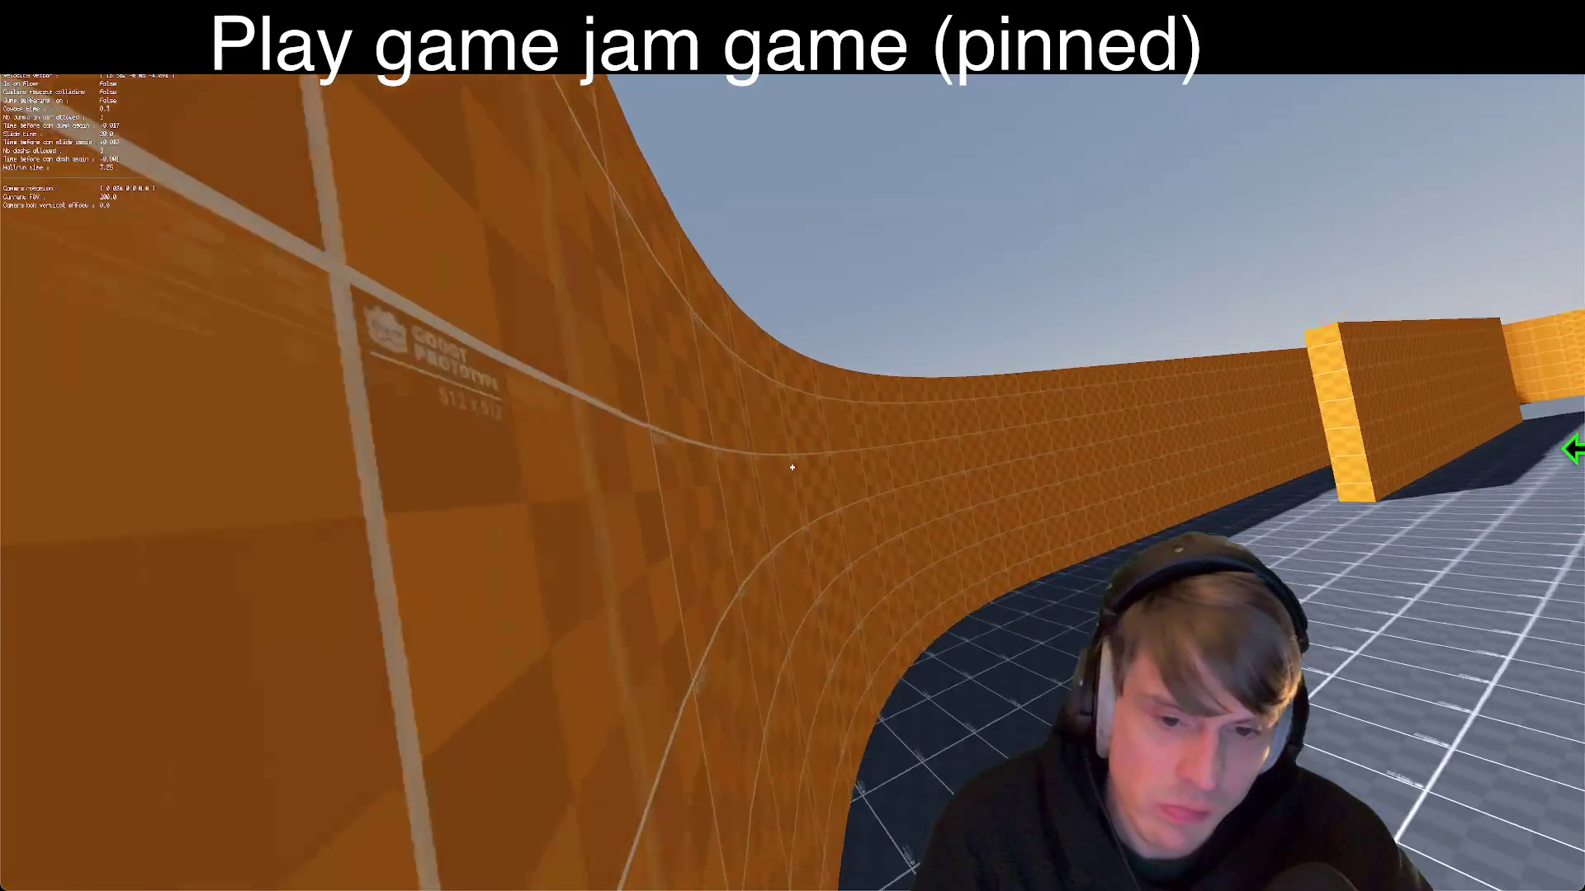
key("w")
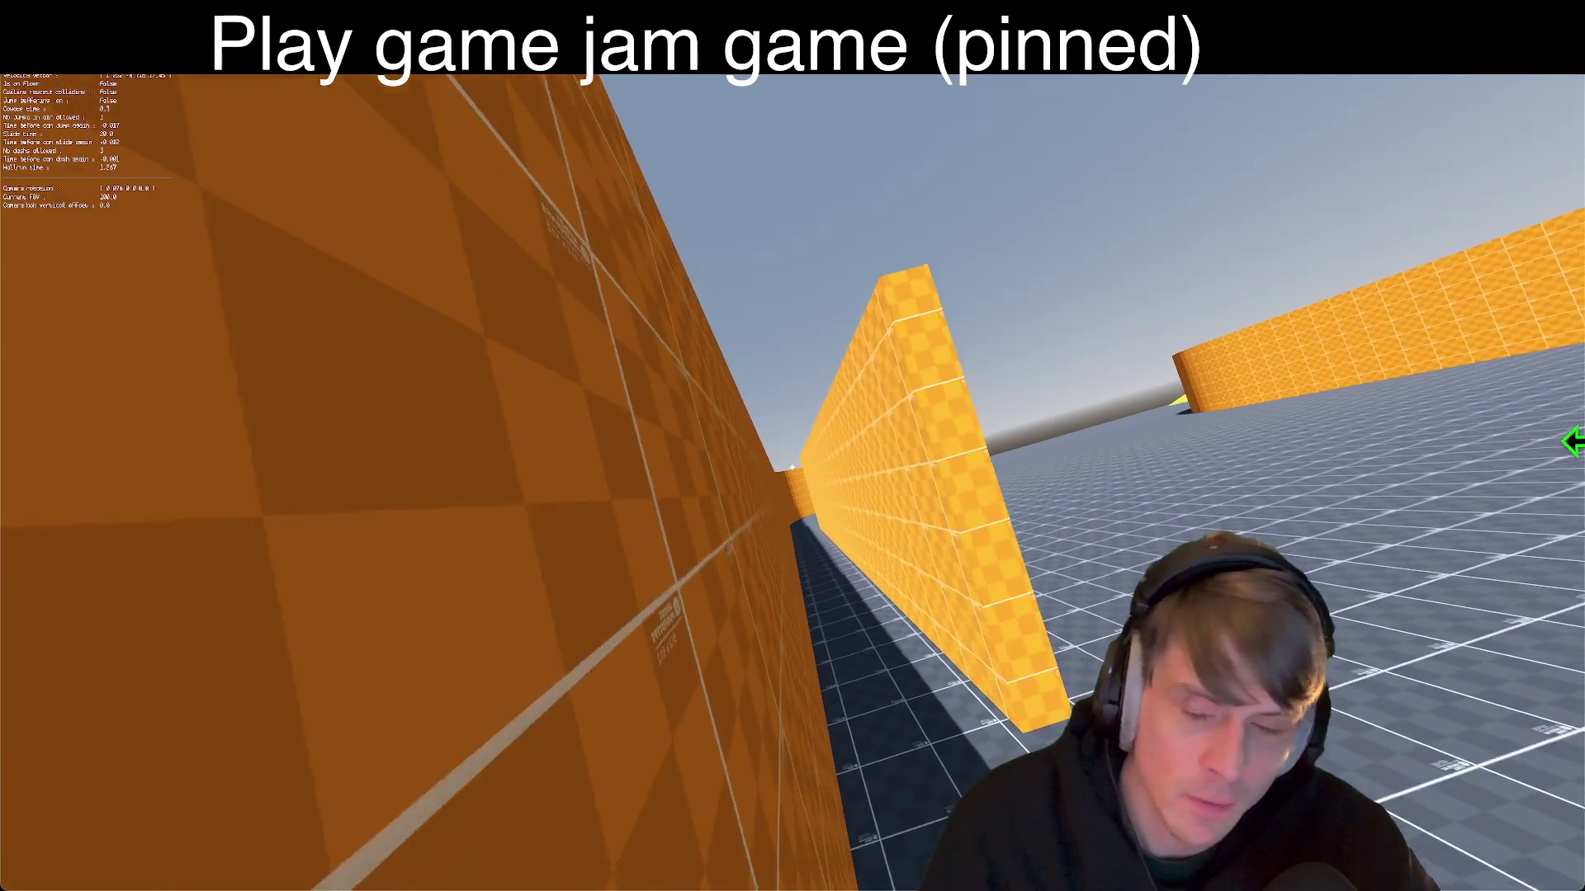
key("w")
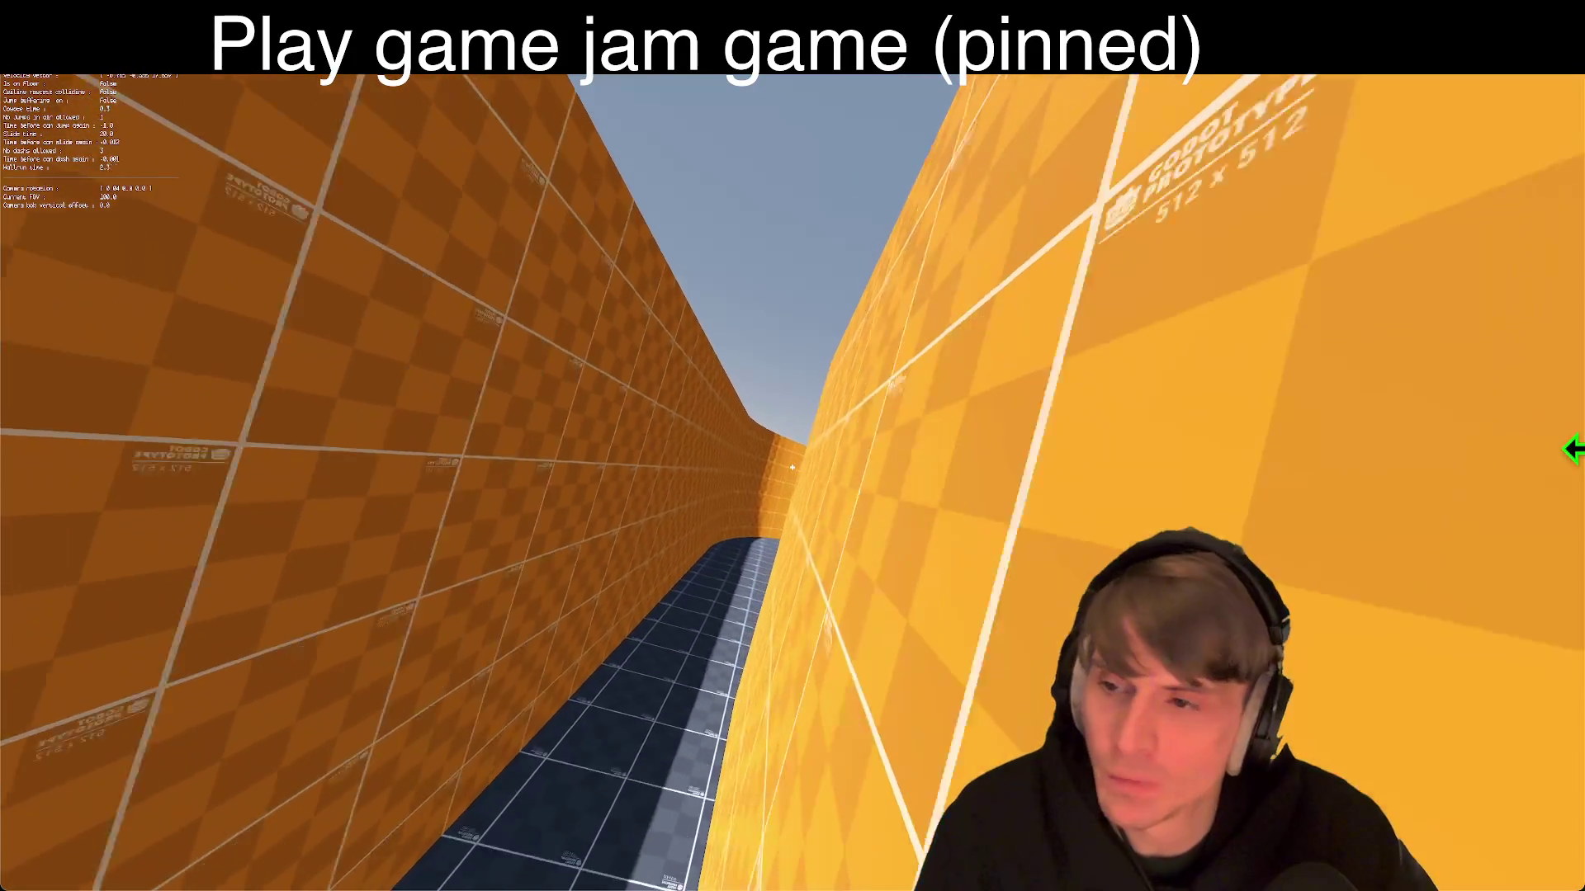
key("w")
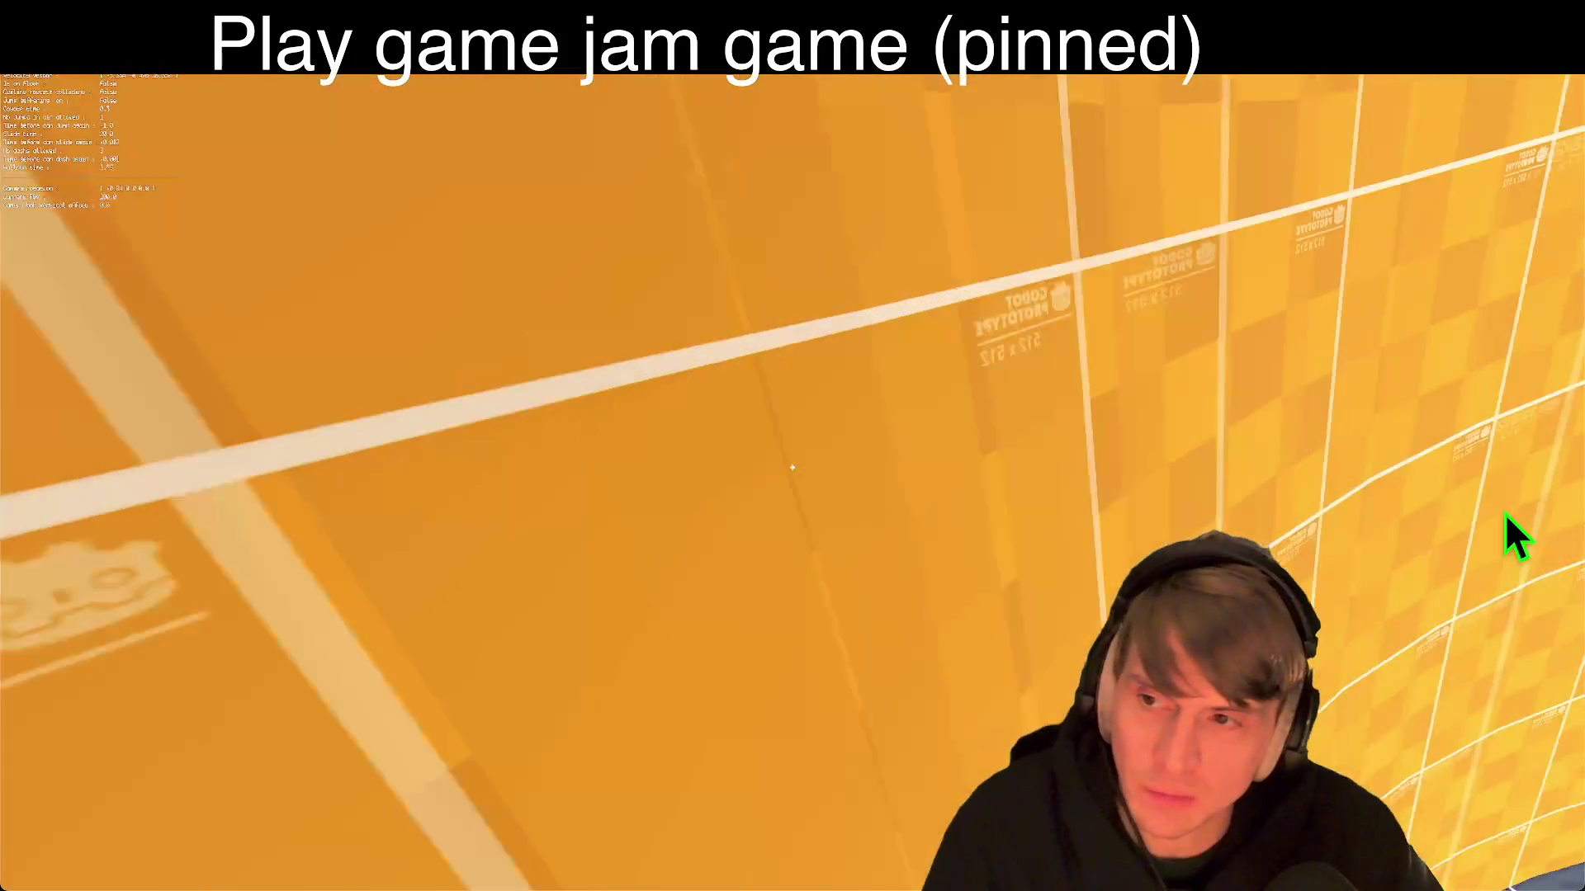
key("w")
key("w")
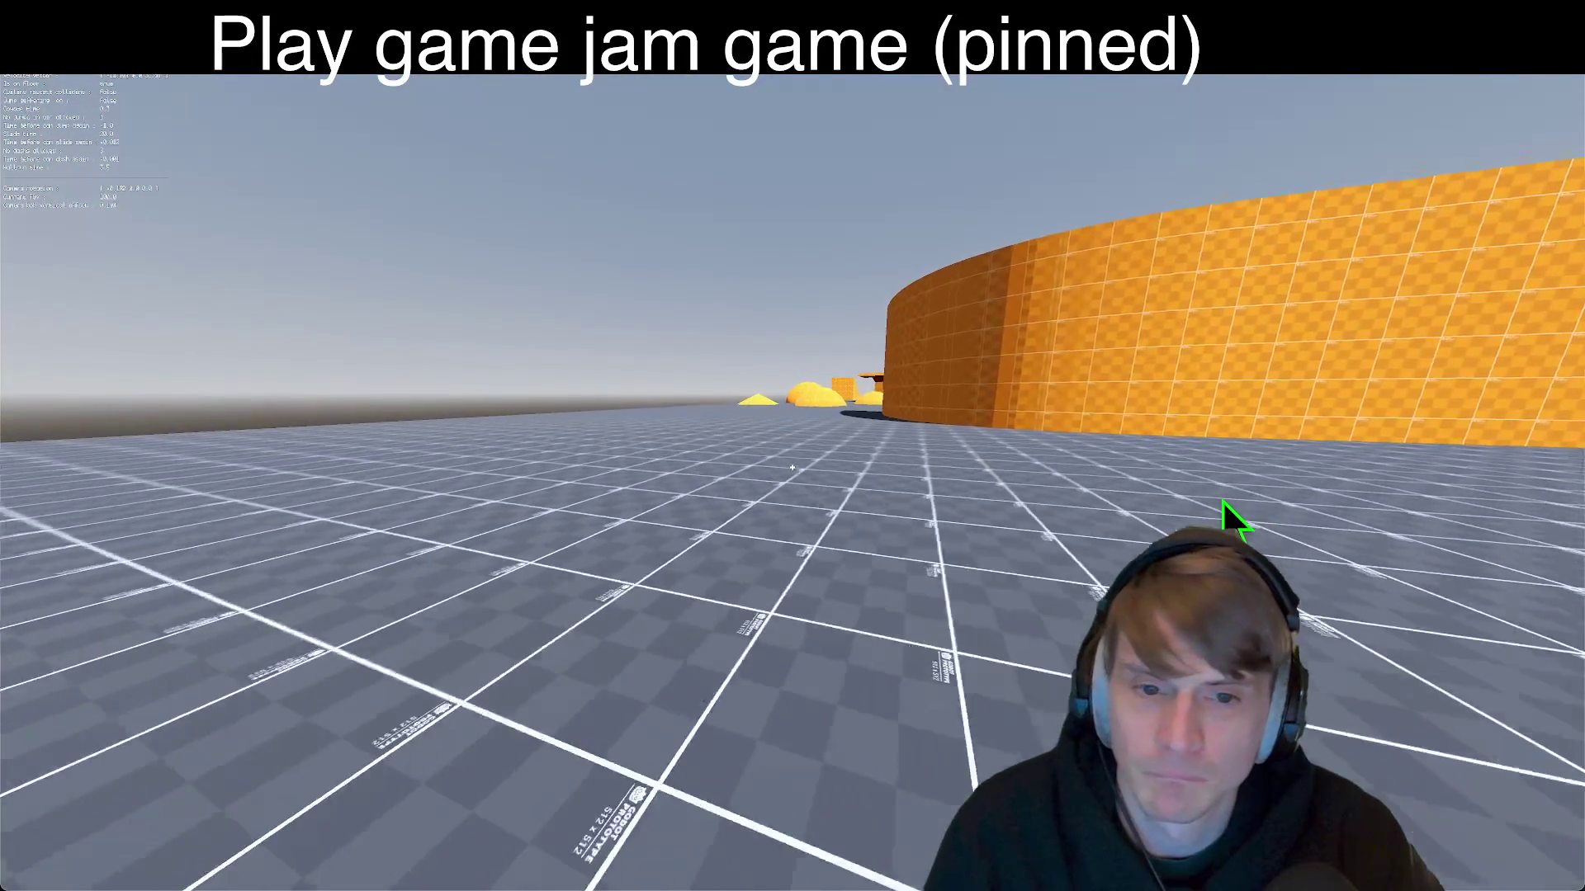
Step: Run up to the orange walls and circle the orange block on the grid floor
key("w")
key("w")
key("w")
key("w")
key("w")
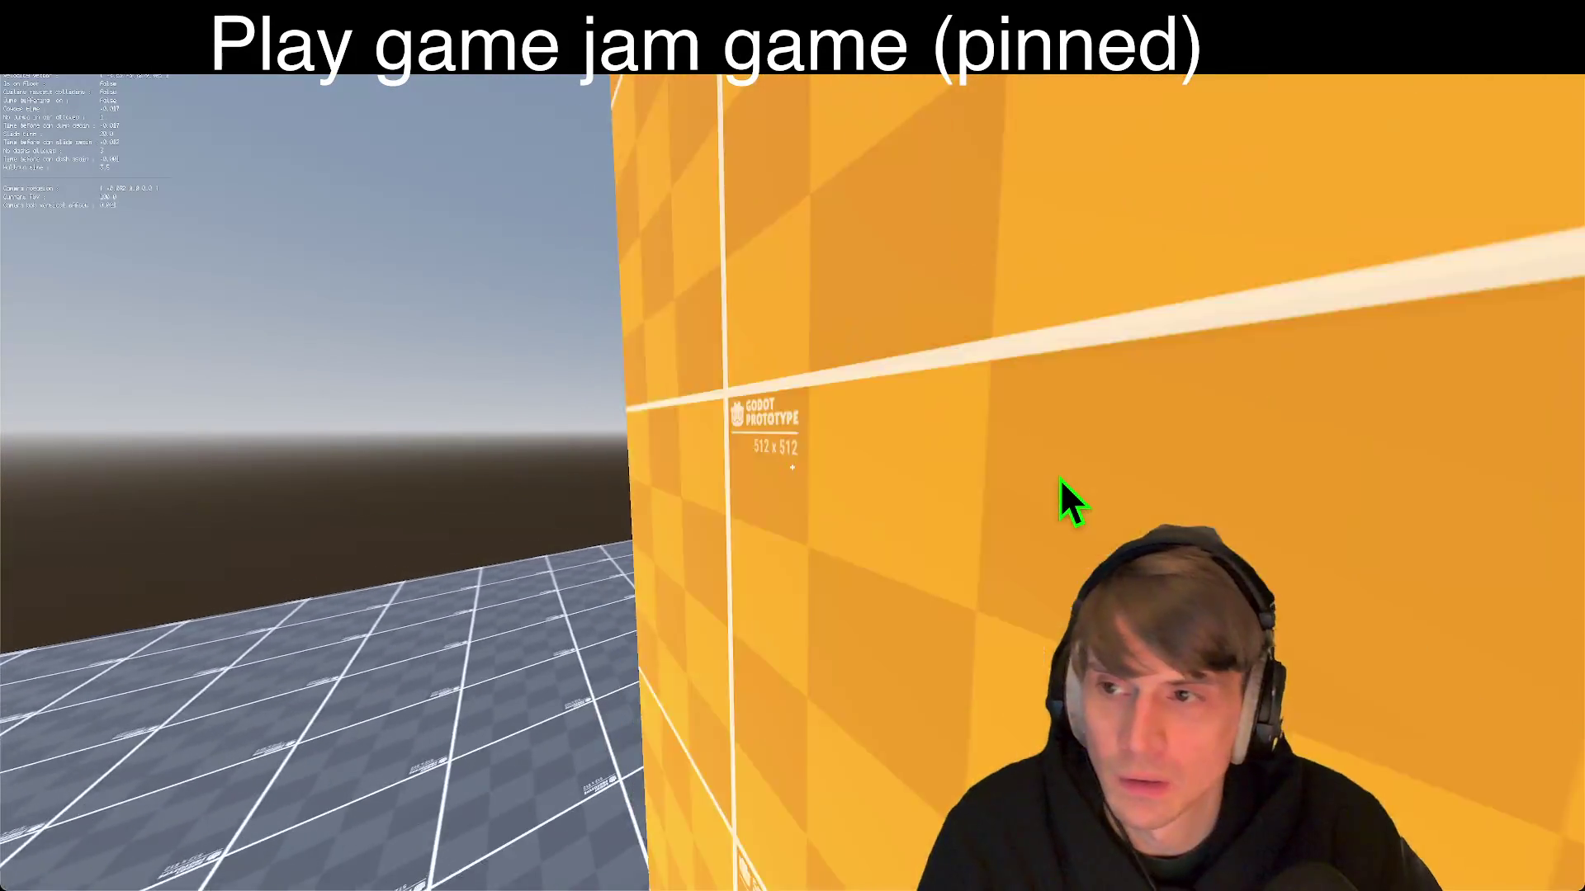
key("w")
key("w")
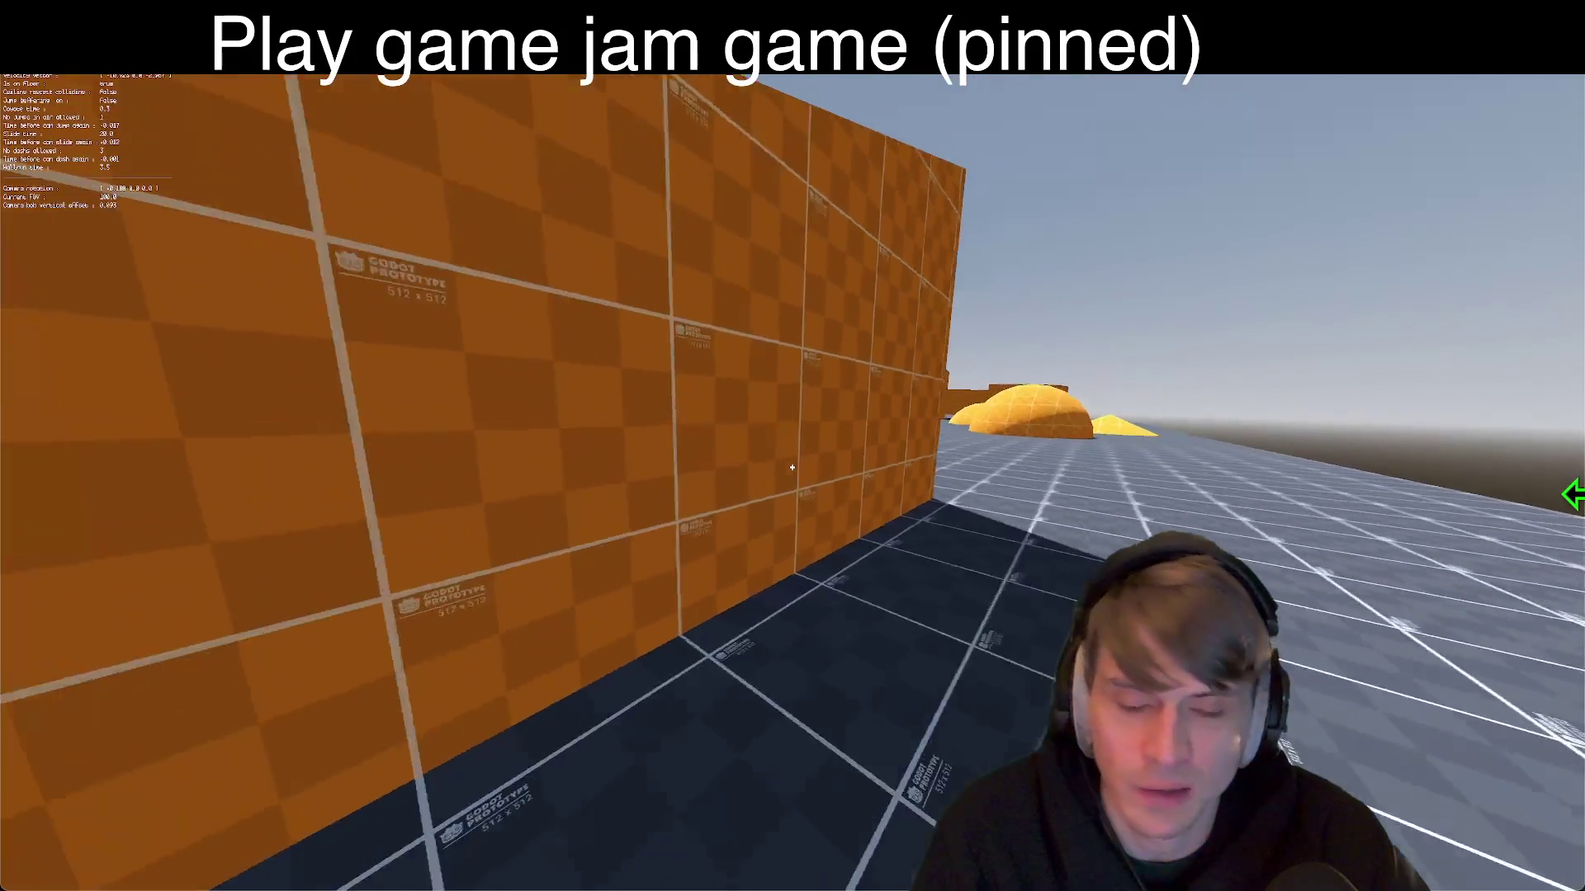
key("w")
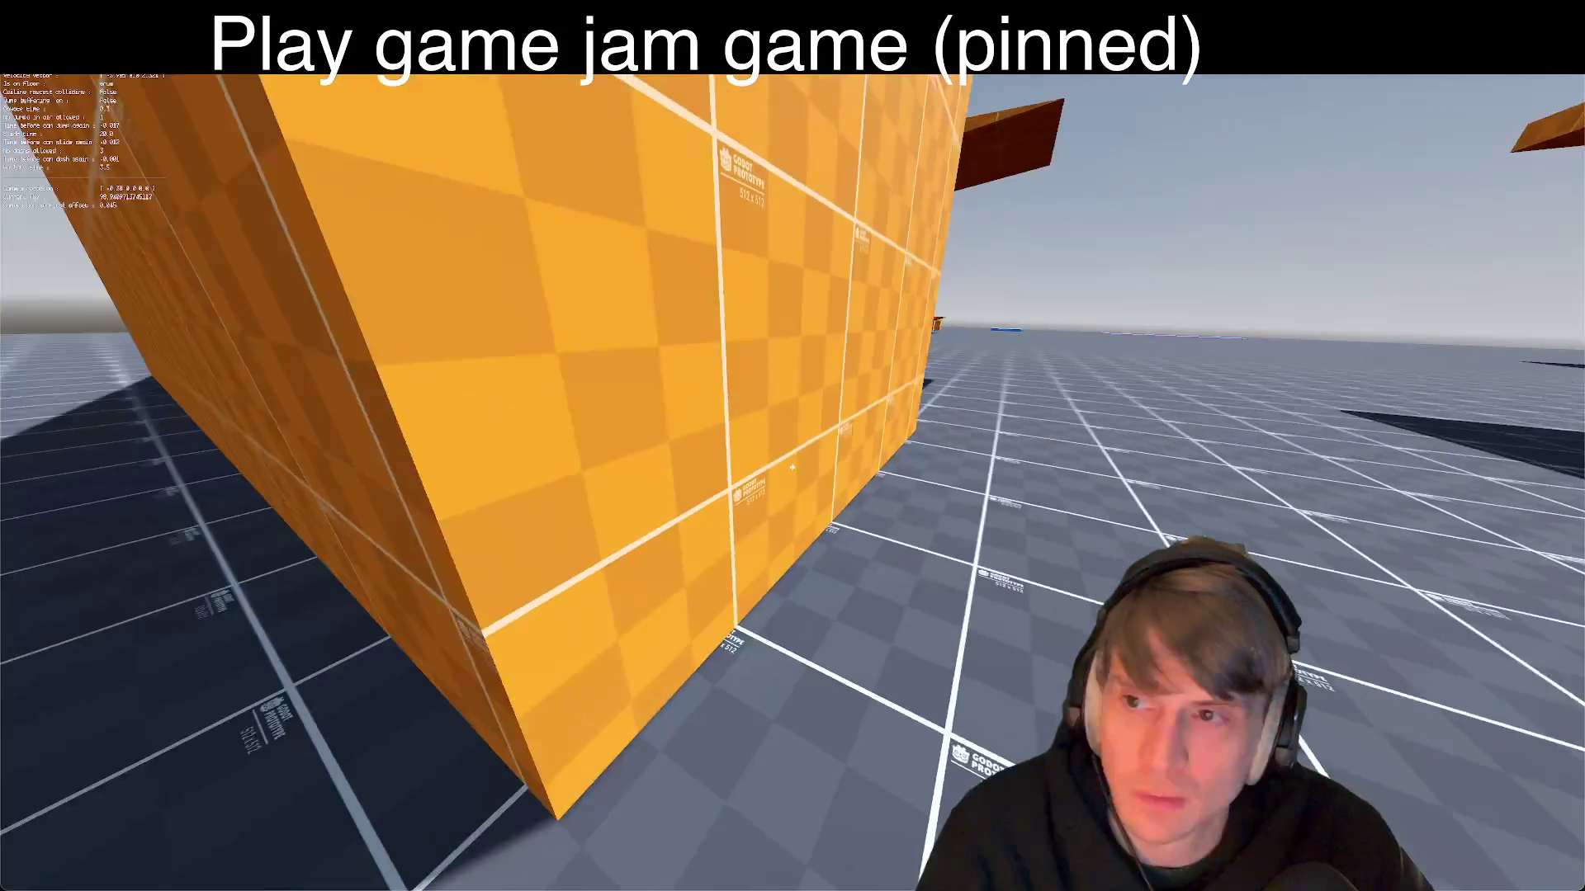
key("w")
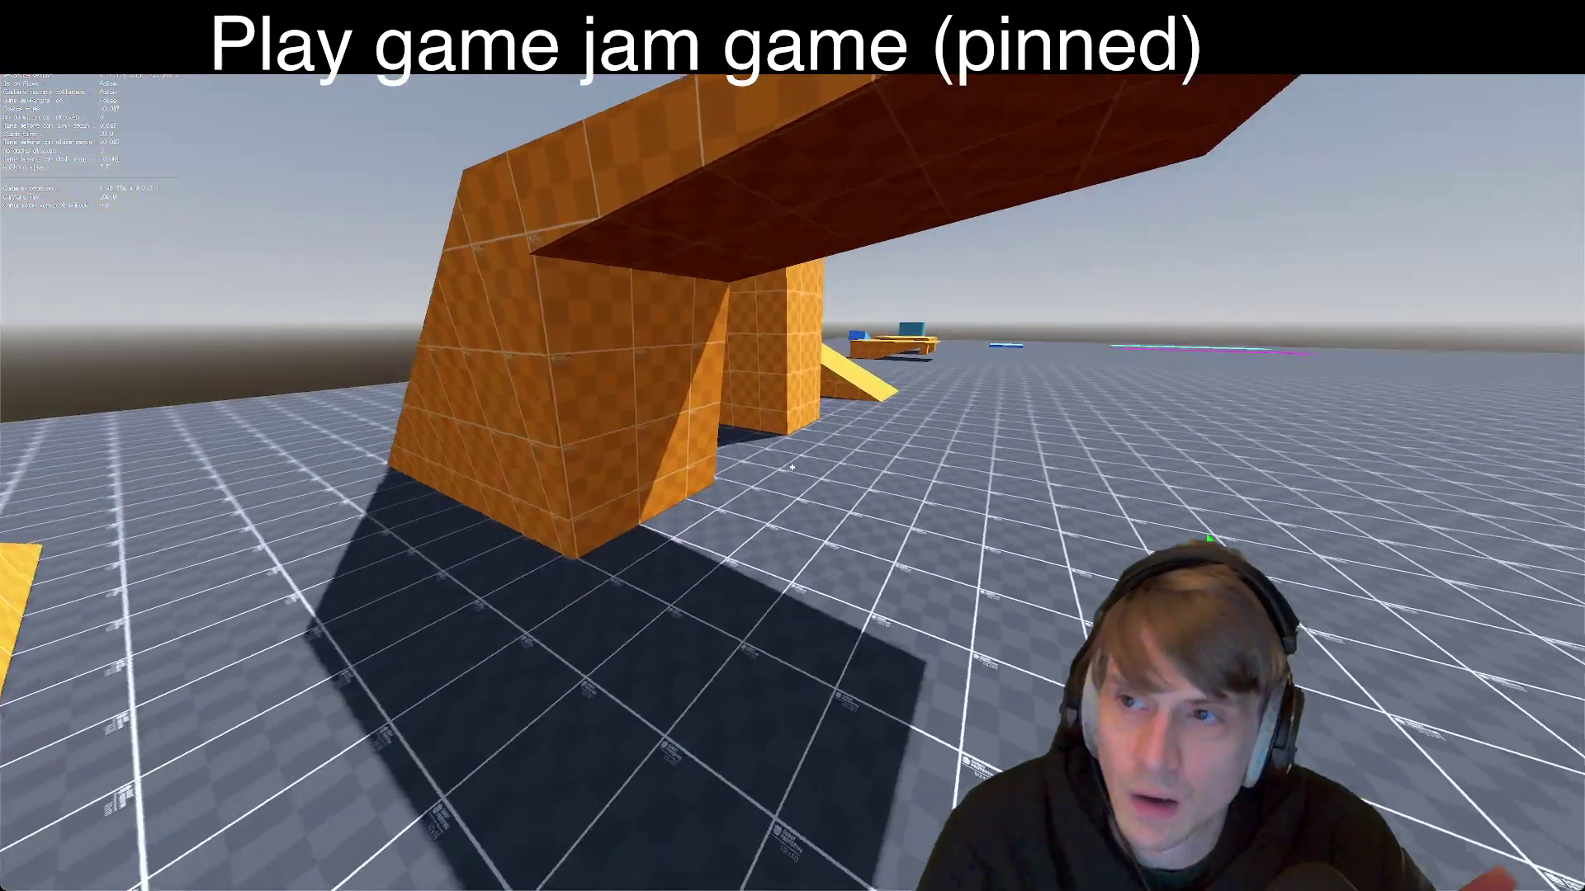
key("w")
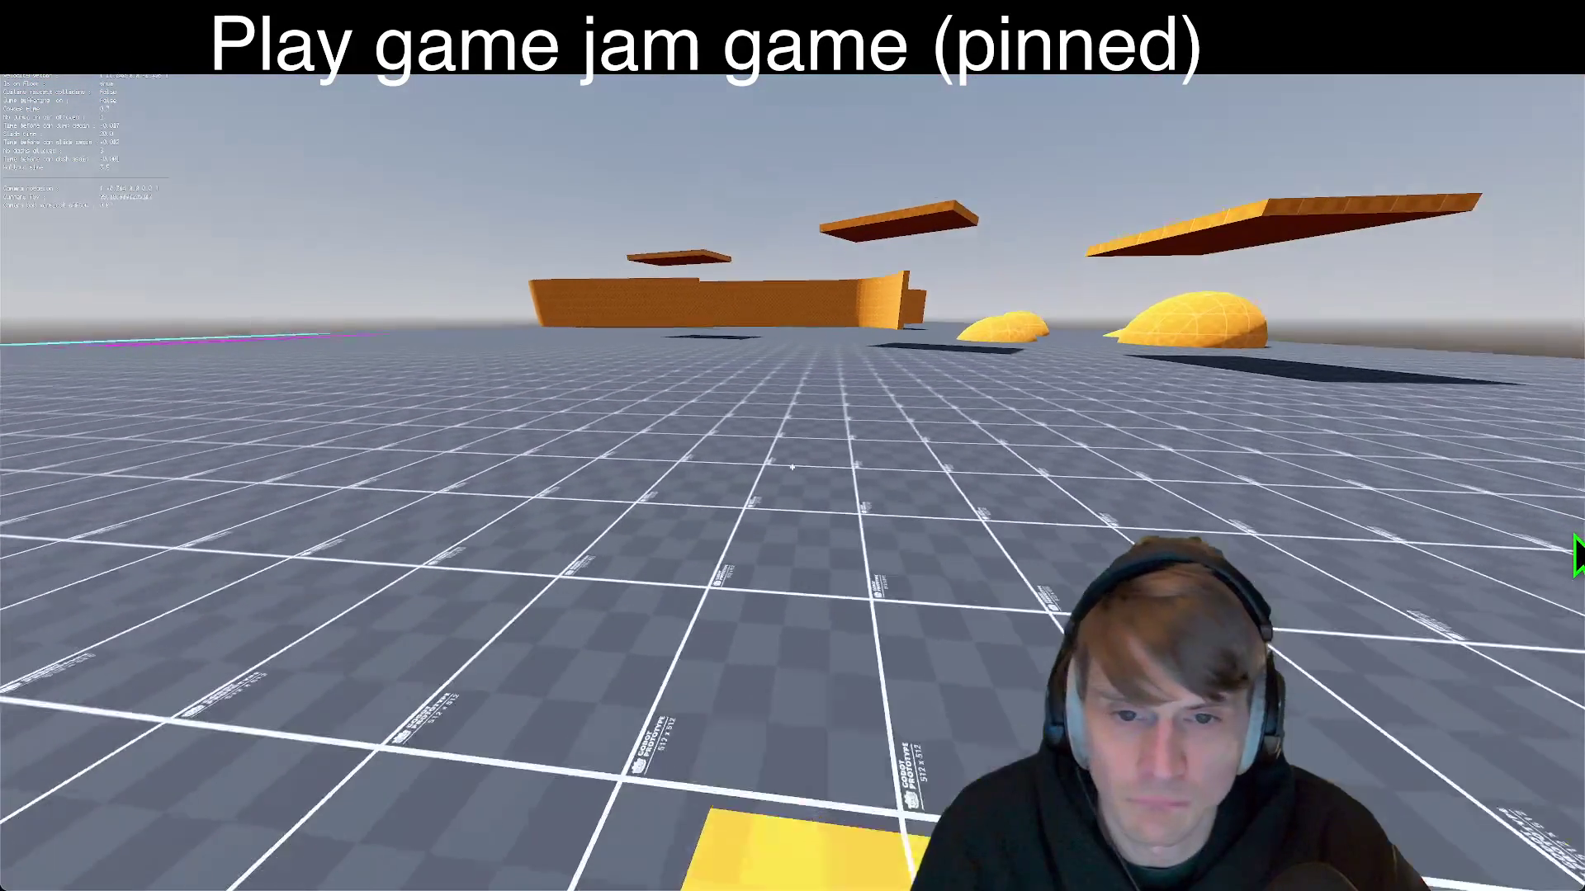
key("w")
Step: Wall-run the long curved orange wall, above the corridor walls, and down the long corridor
key("w")
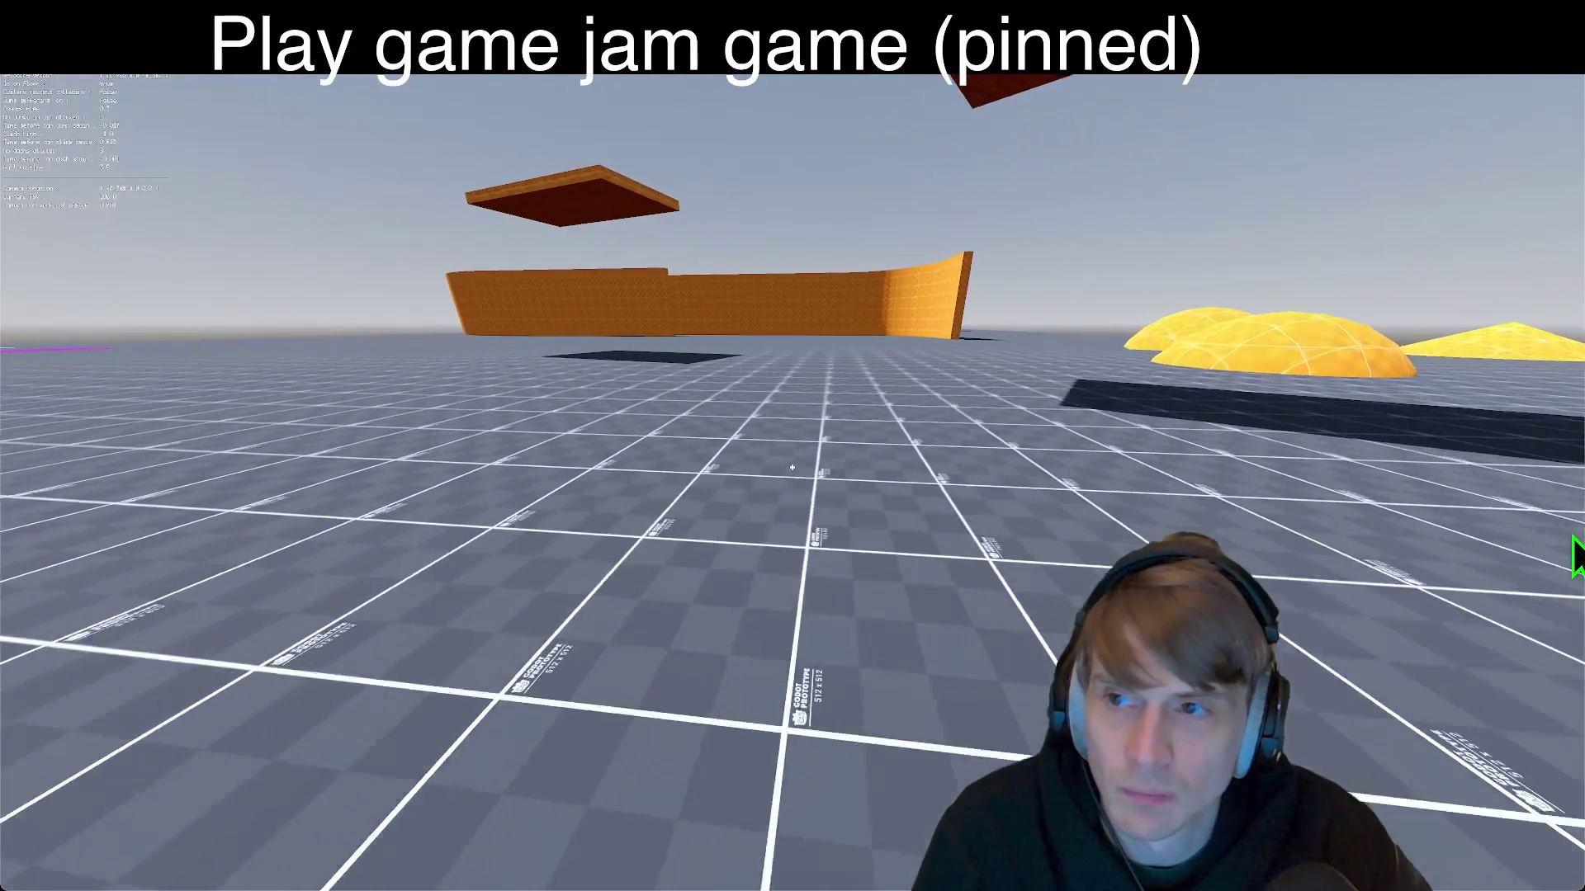
key("w")
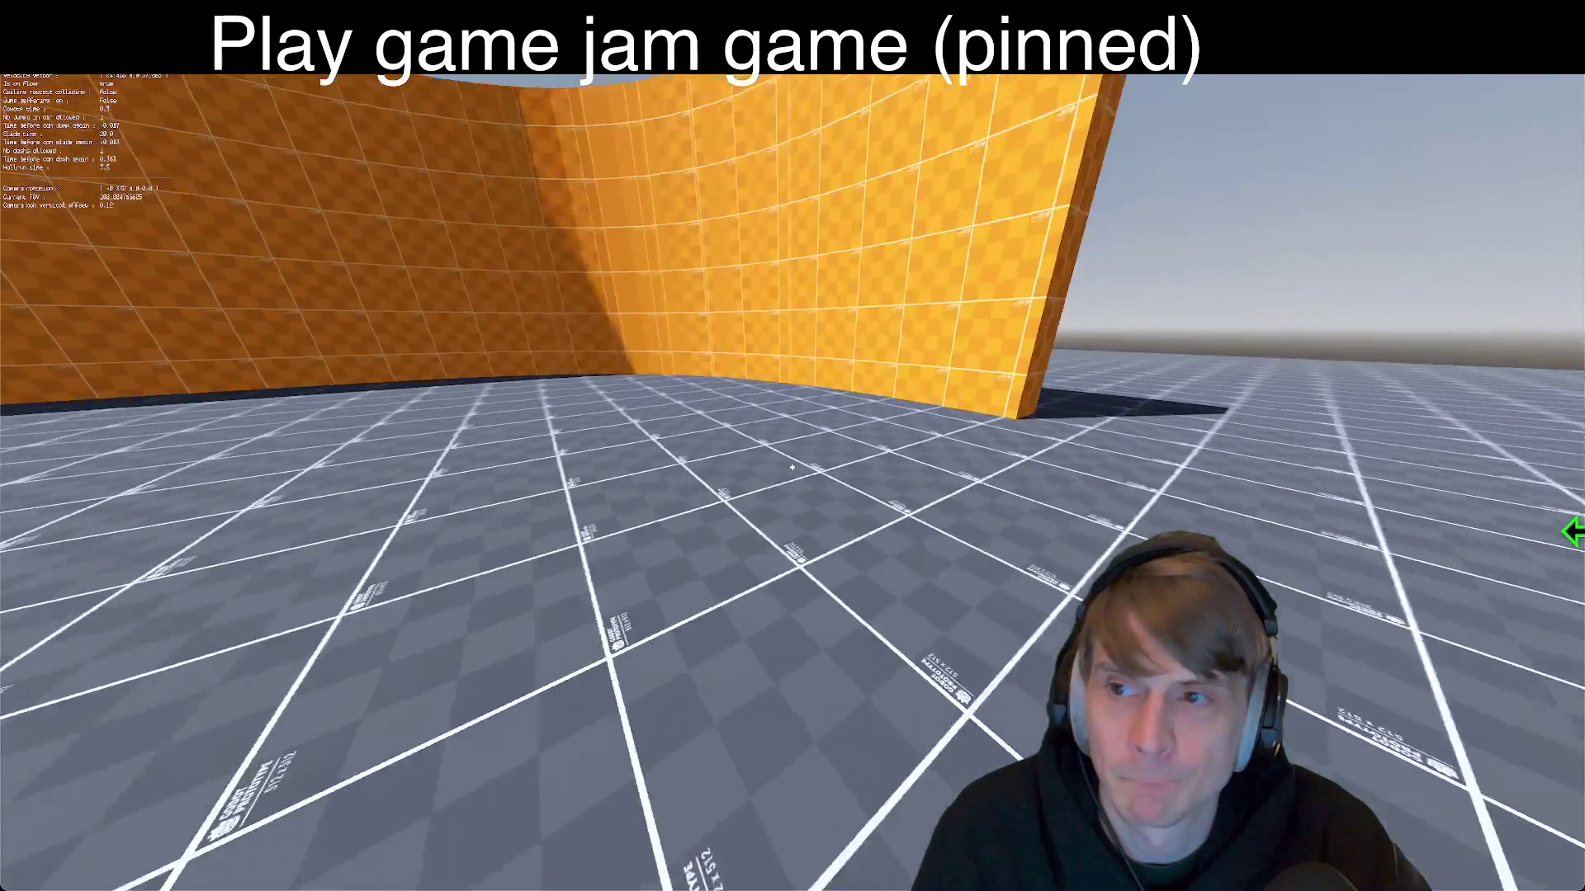
key("w")
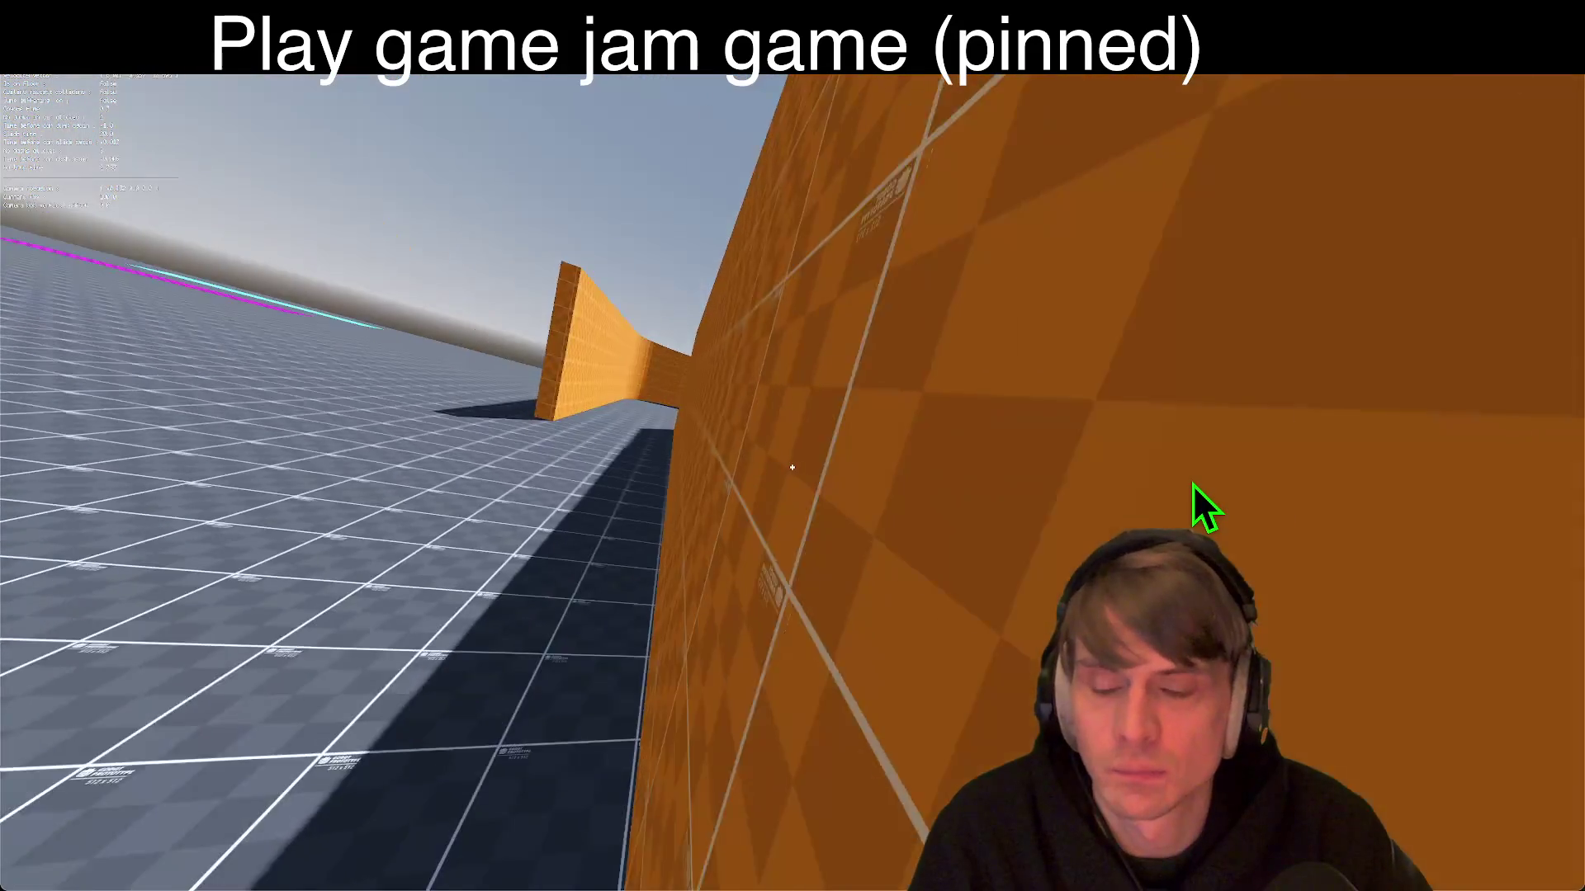
key("w")
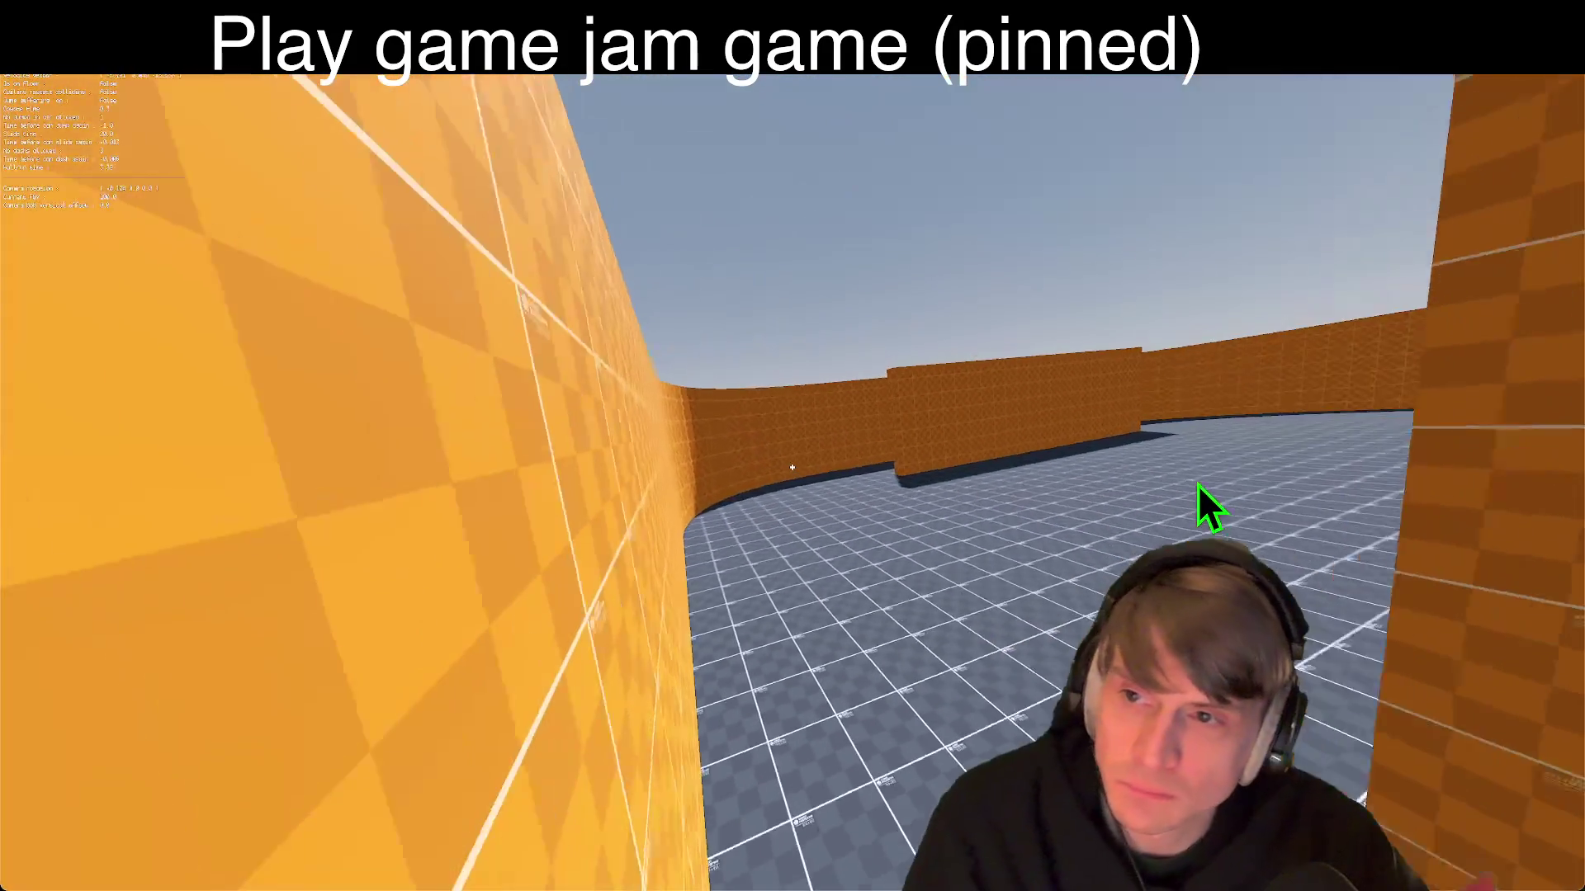
key("w")
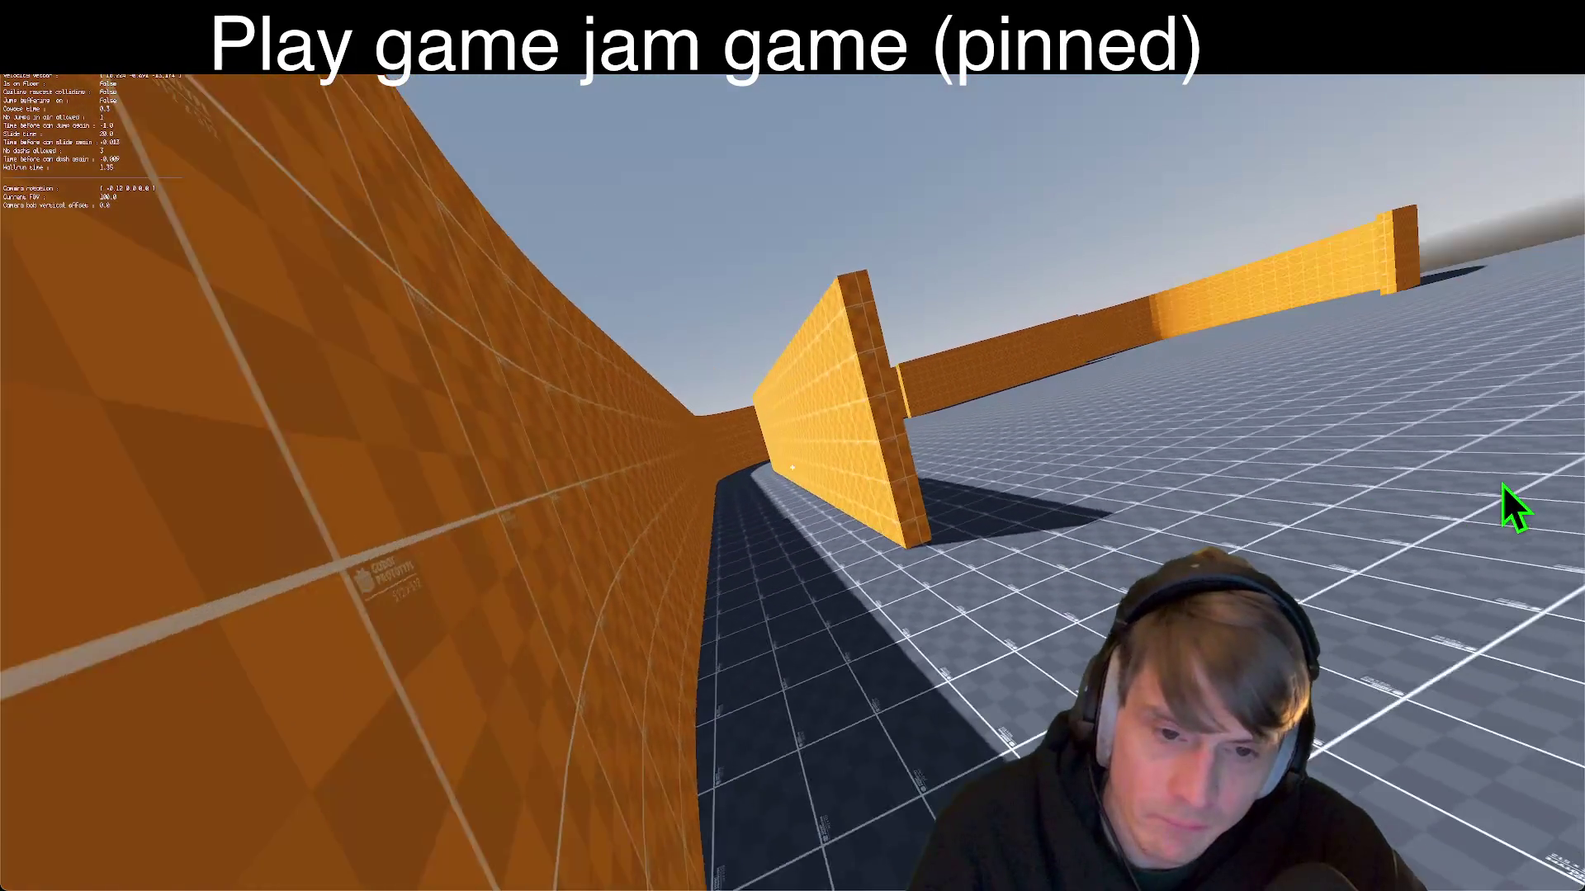
key("w")
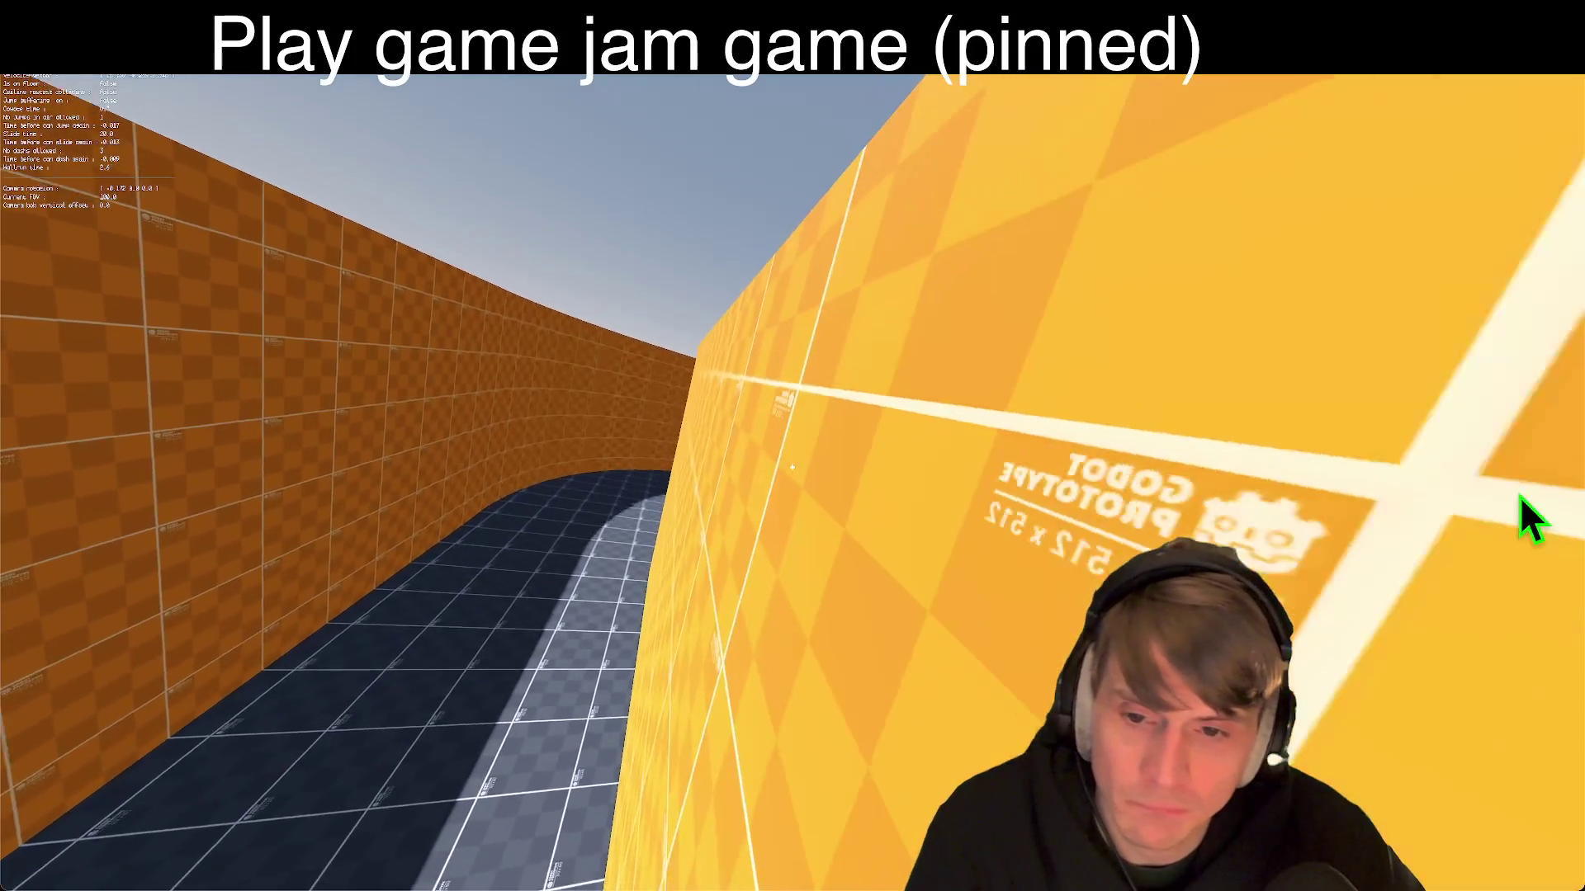
key("w")
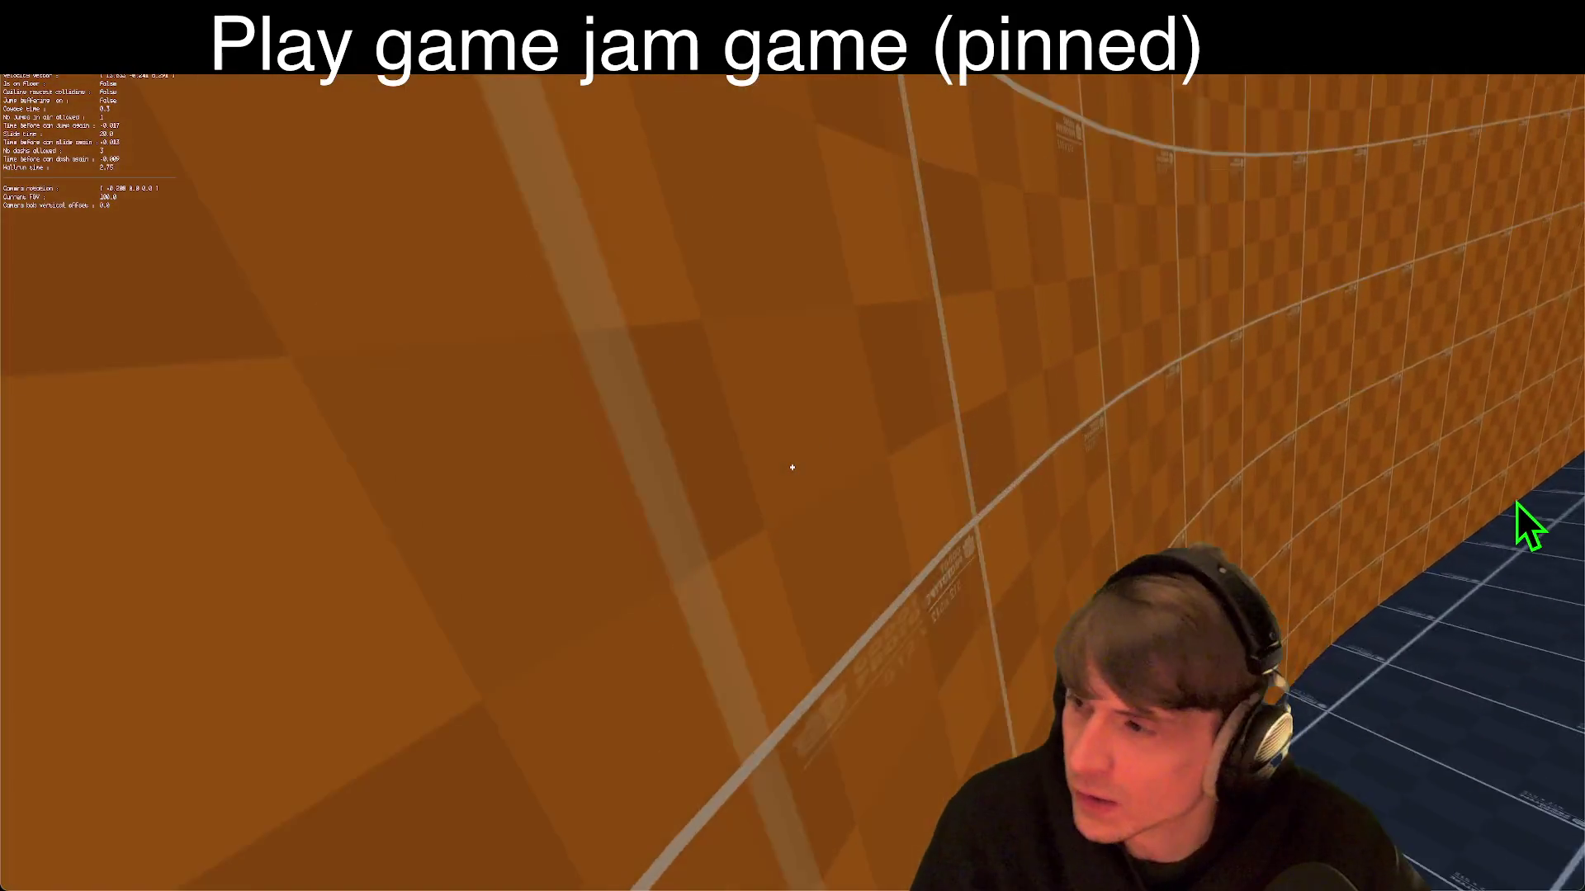
key("w")
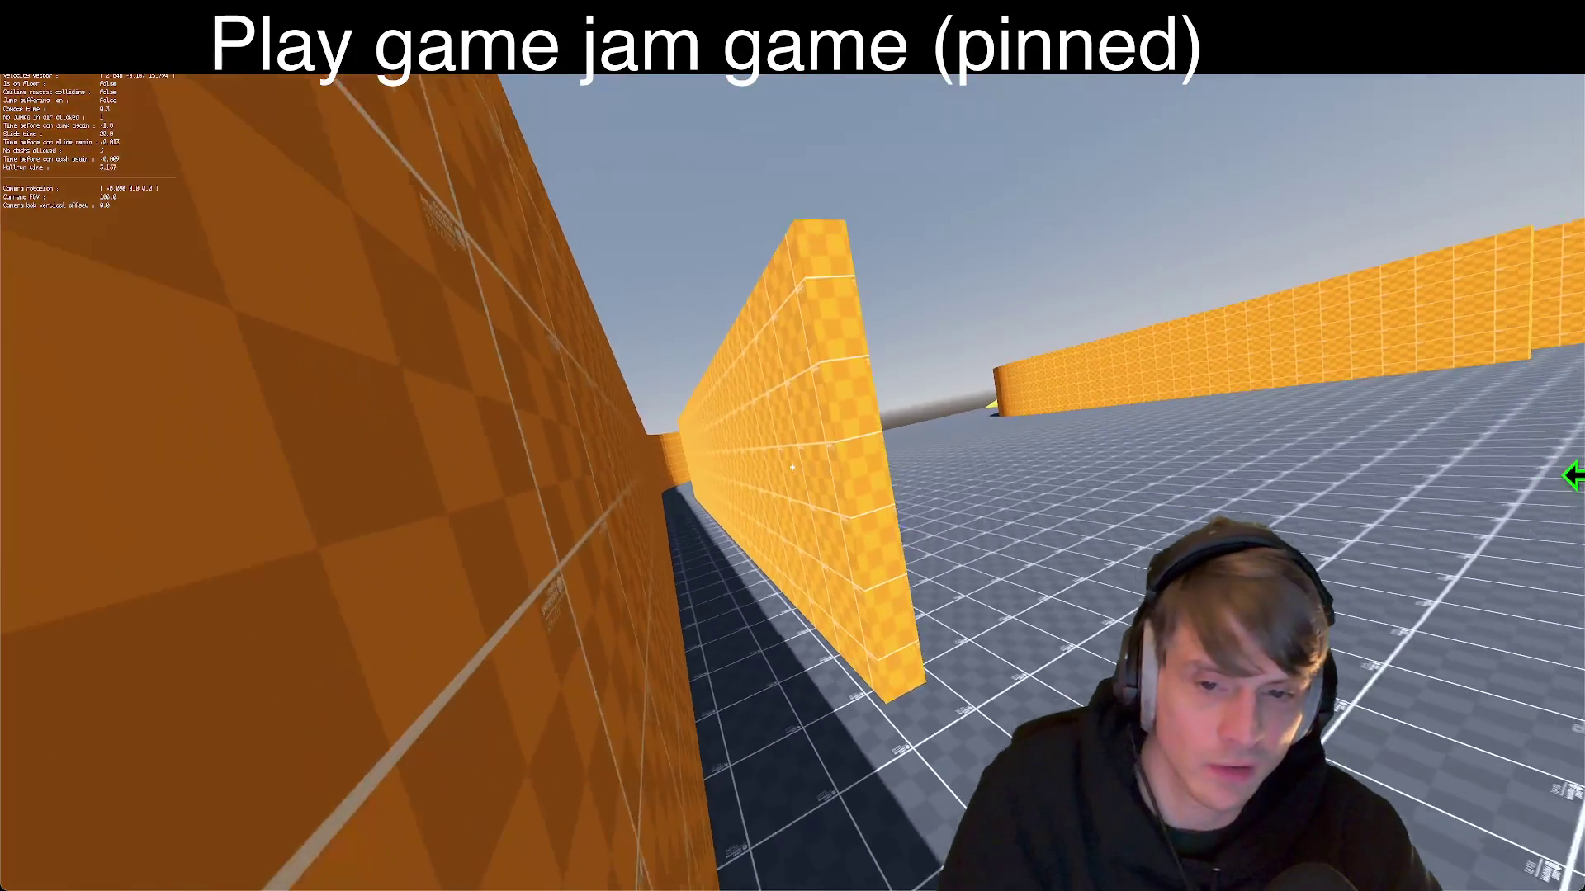
key("w")
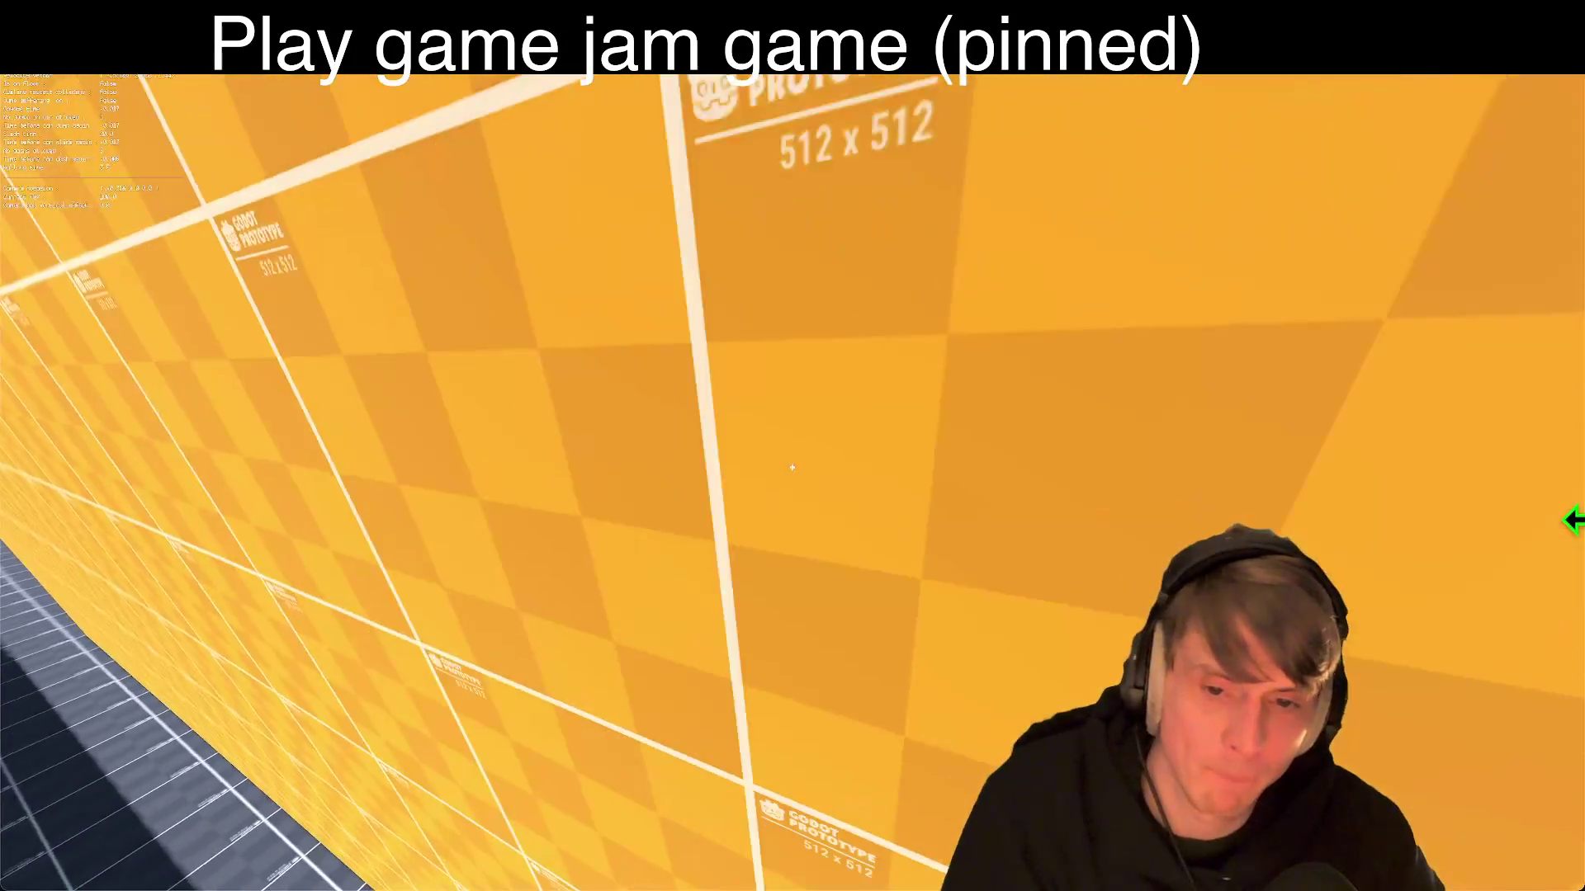
key("w")
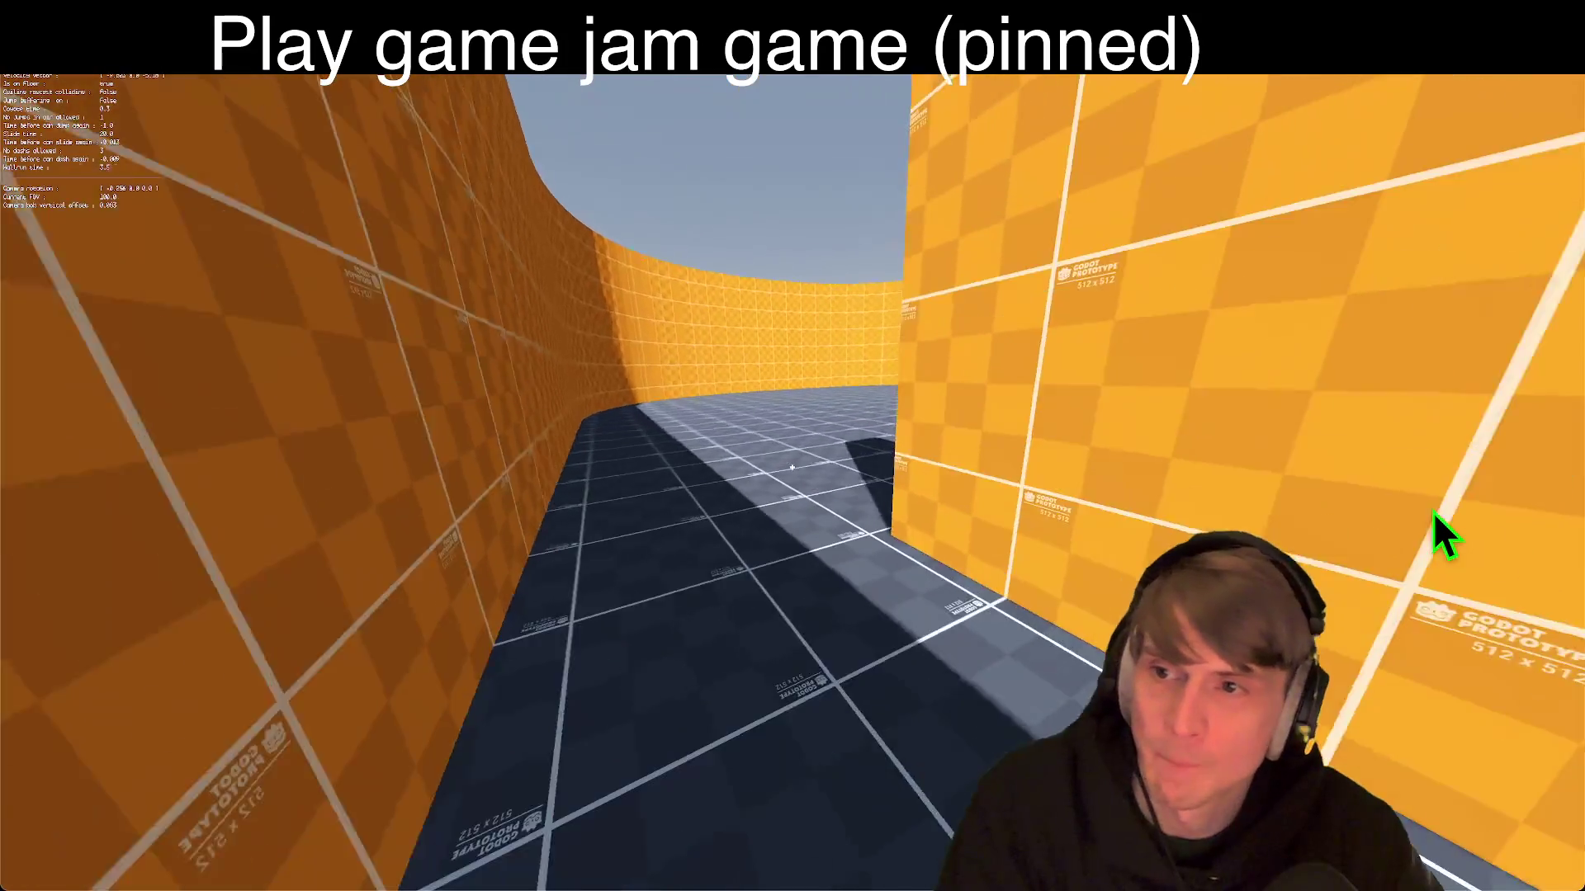
key("w")
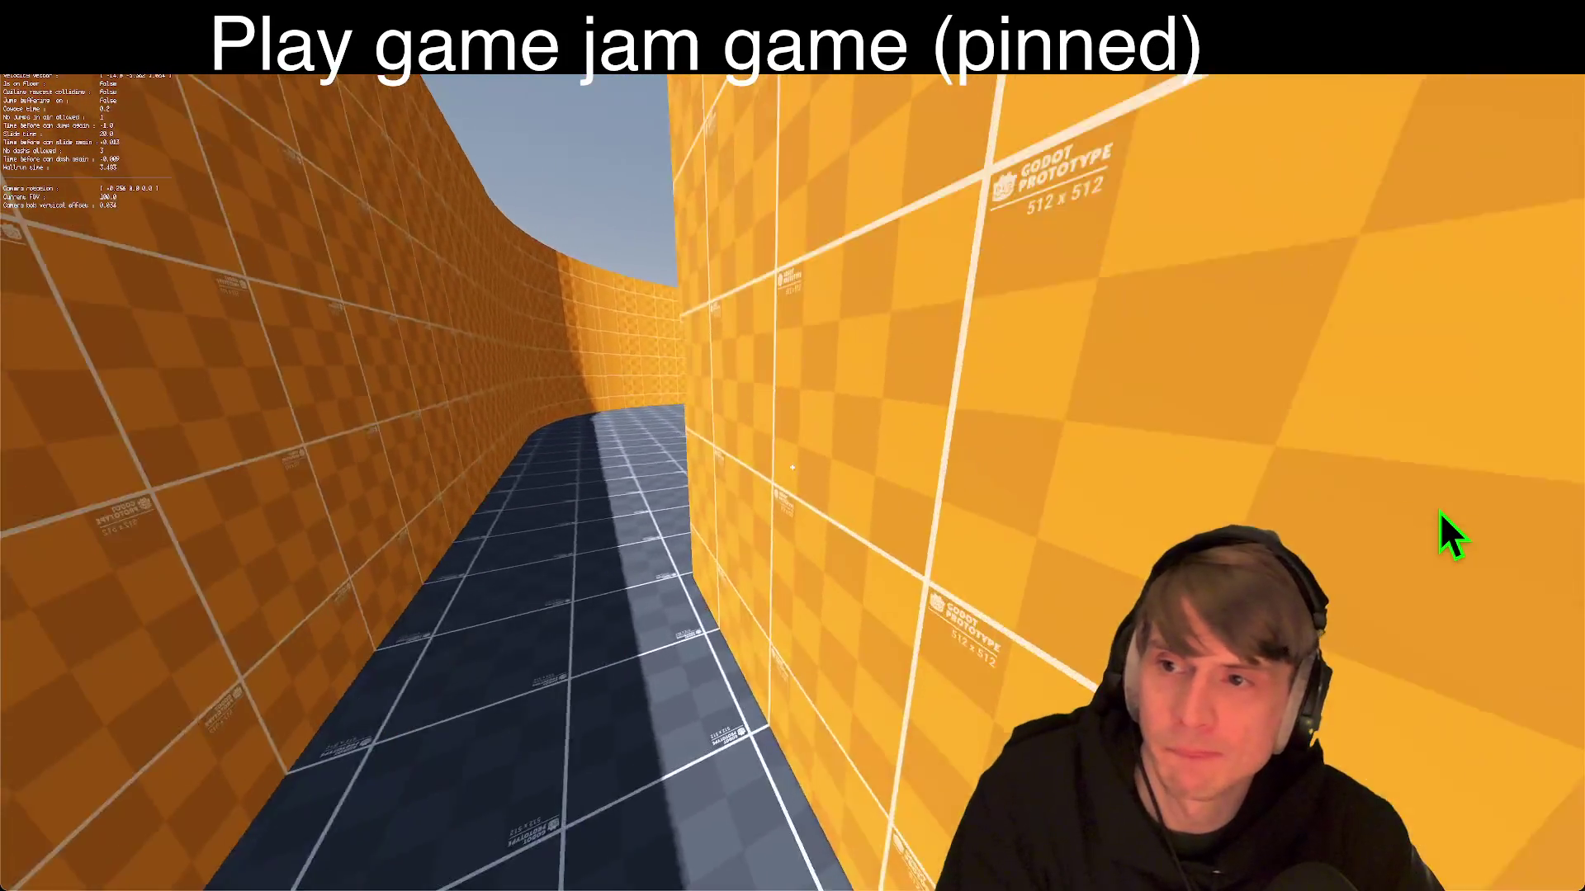
key("w")
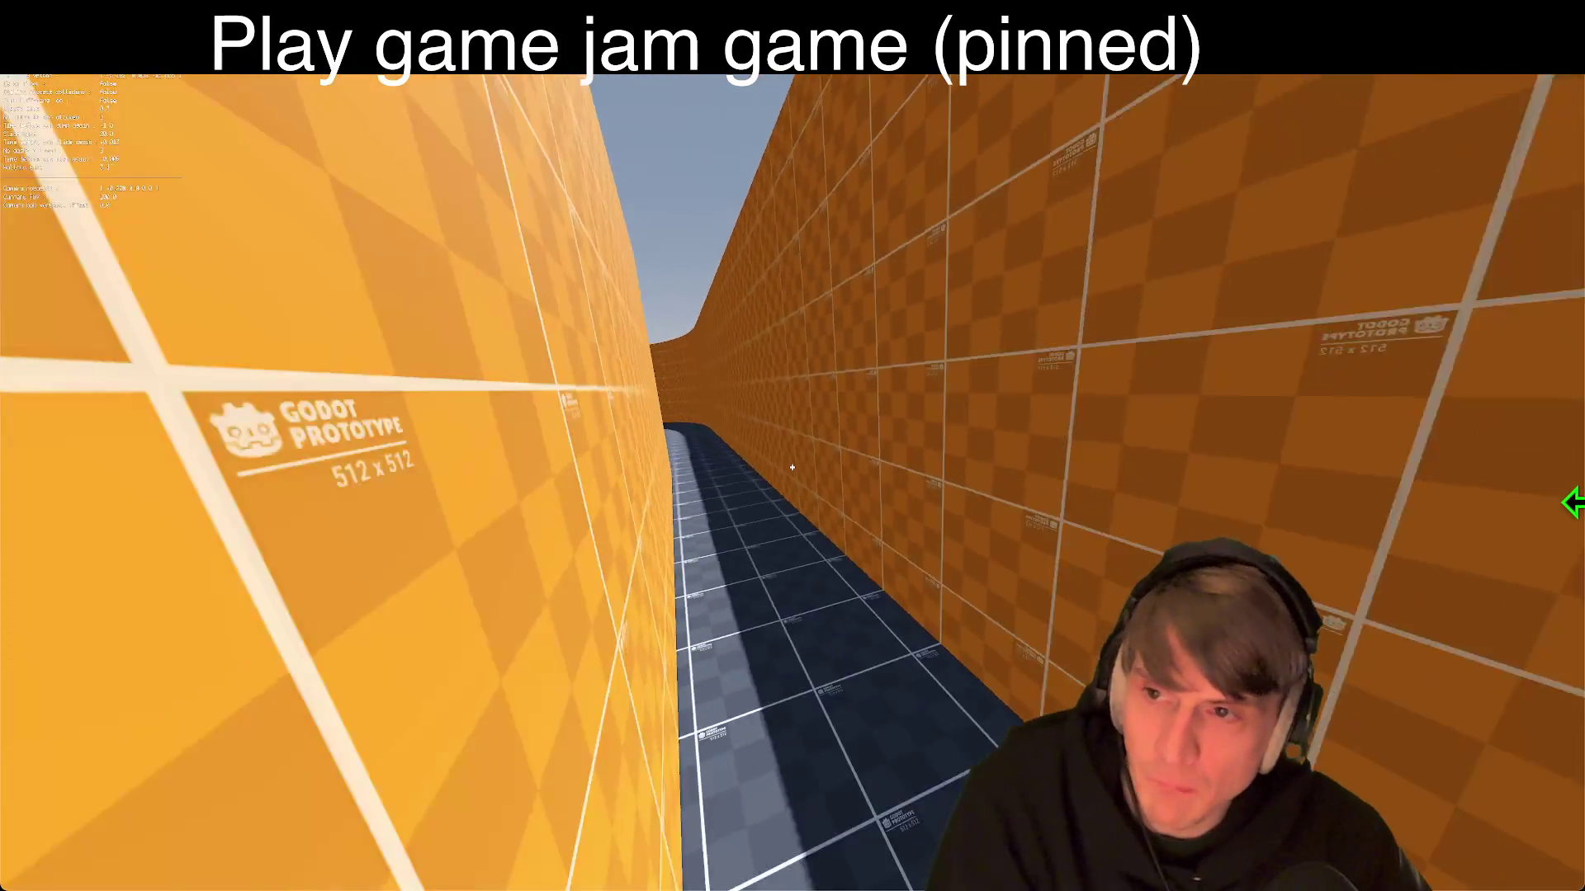
key("w")
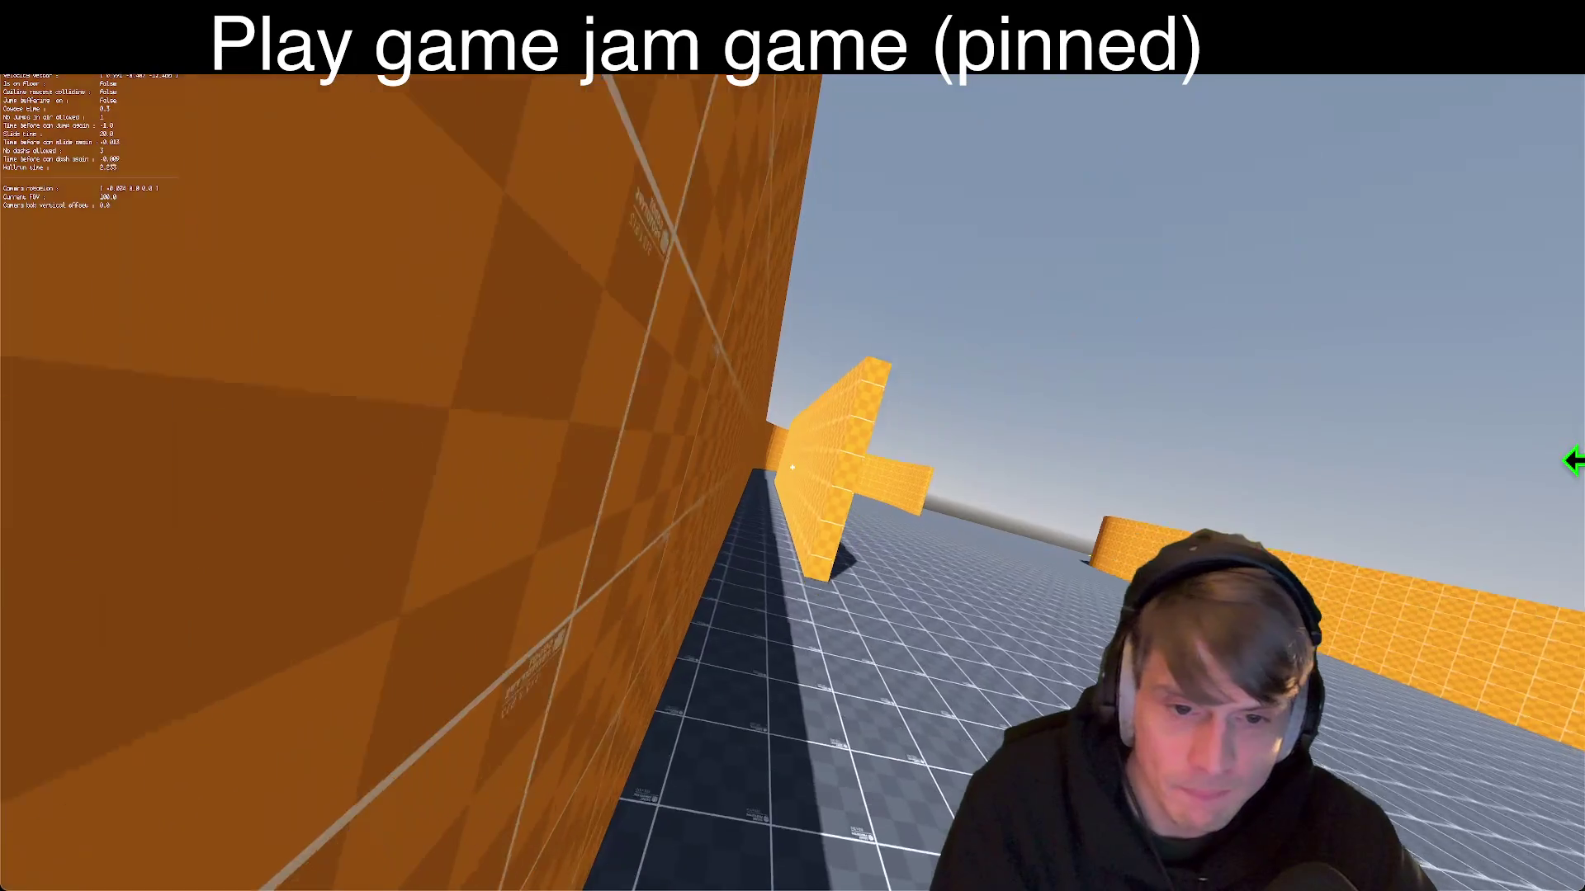